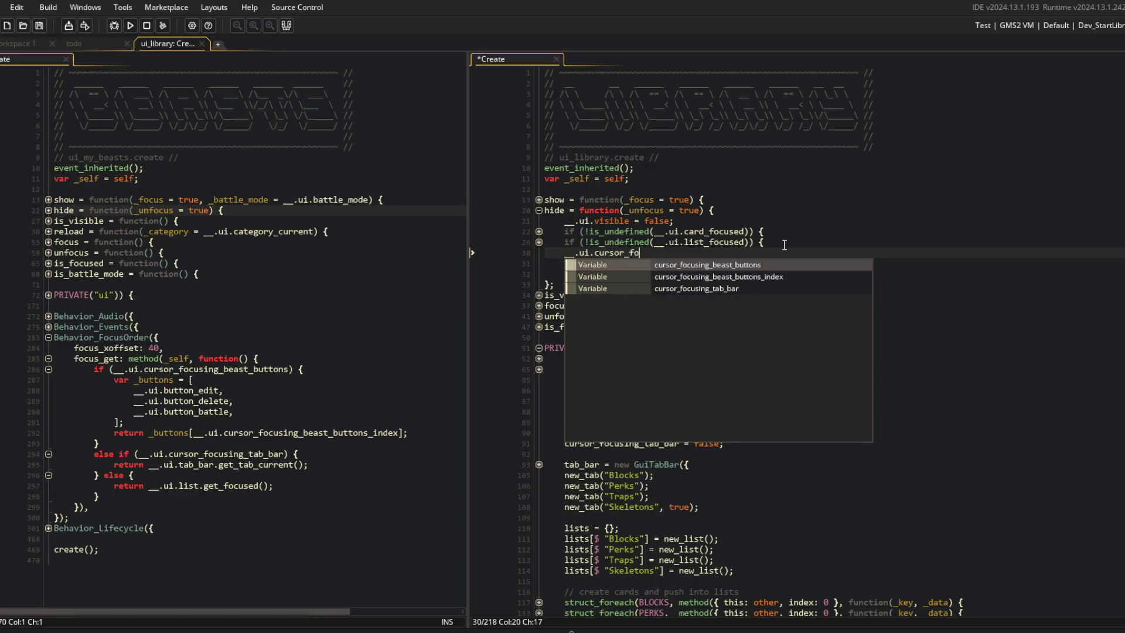
In hide, reset __.ui.cursor_focusing_tab_bar to false.
key("Down")
key("Down")
key("Return")
type("= false;")
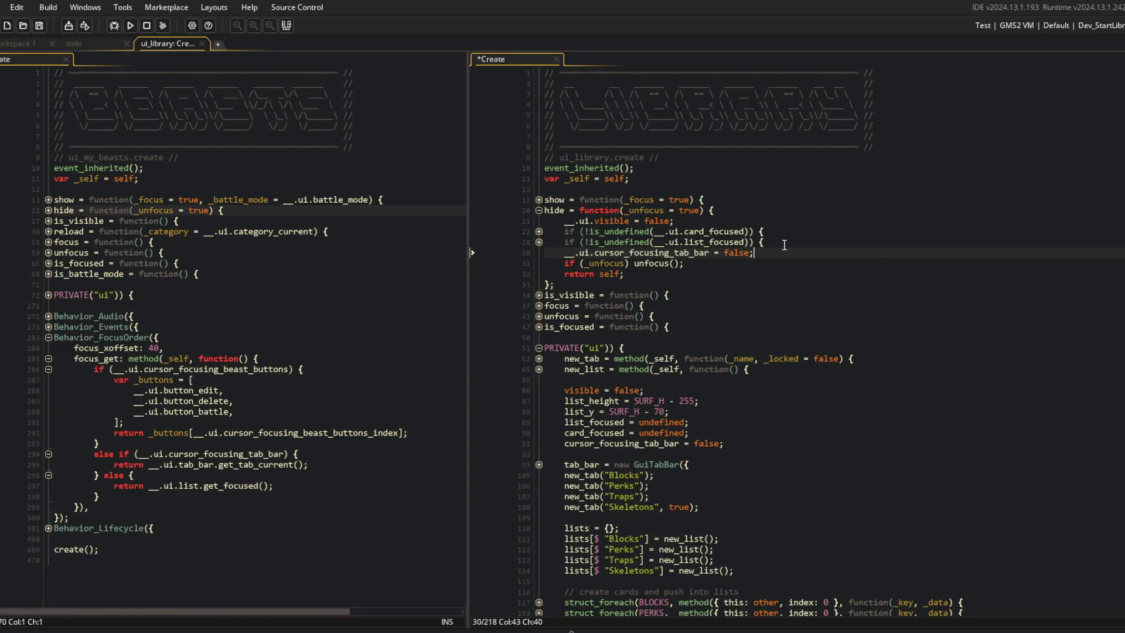
left_click(785, 245)
left_click(538, 209)
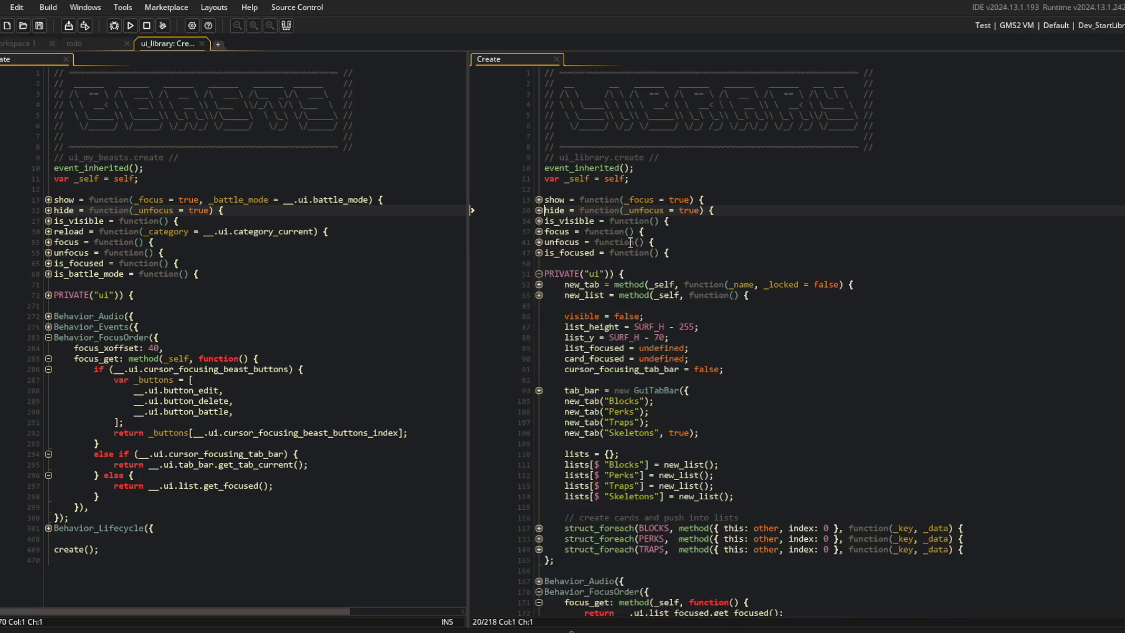
scroll(703, 351, "down", 3)
Add an empty if (__.ui.cursor_focusing_tab_bar) block above focus_get's return and save.
left_click(807, 515)
key("Home")
key("Return")
key("Up")
type("if (__.ui.cursor_focu")
key("Down")
key("Down")
key("Return")
type(") {")
key("Return")
Wrap focus_get's final return in an else branch after the tab bar check.
key("Return")
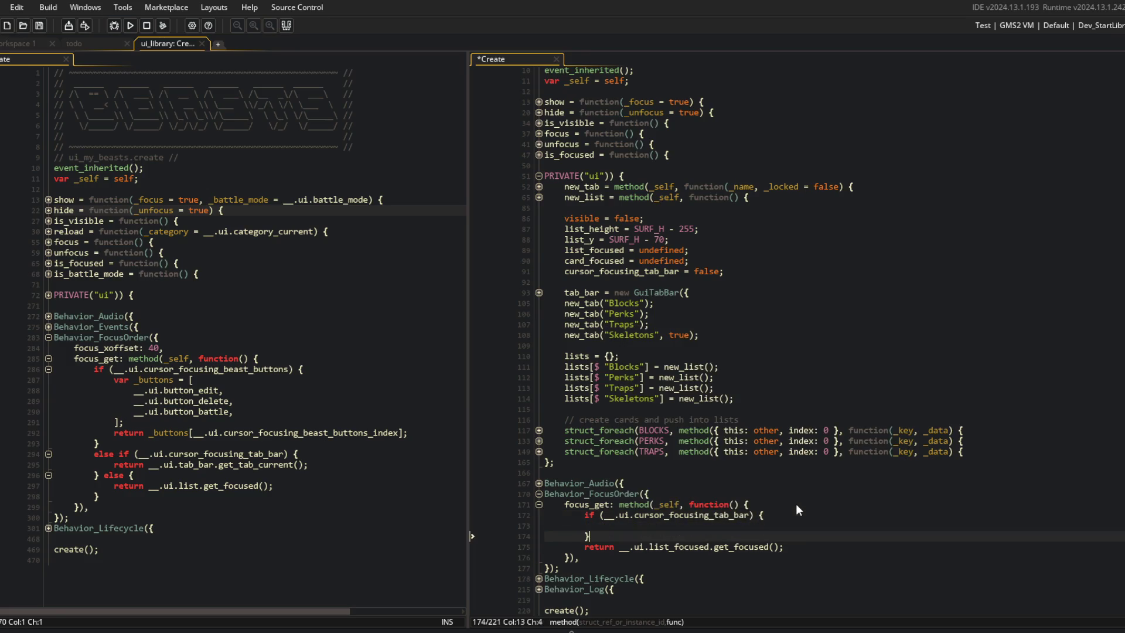
key("ctrl+s")
left_click(844, 505)
scroll(857, 481, "down", 1)
left_click(689, 504)
type("else")
key("Down")
key("Home")
key("Tab")
key("End")
key("Return")
type("}")
Remove the else around ui_my_beasts' final return along with its leftover closing brace.
left_click(215, 479)
key("BackSpace")
key("Down")
key("Home")
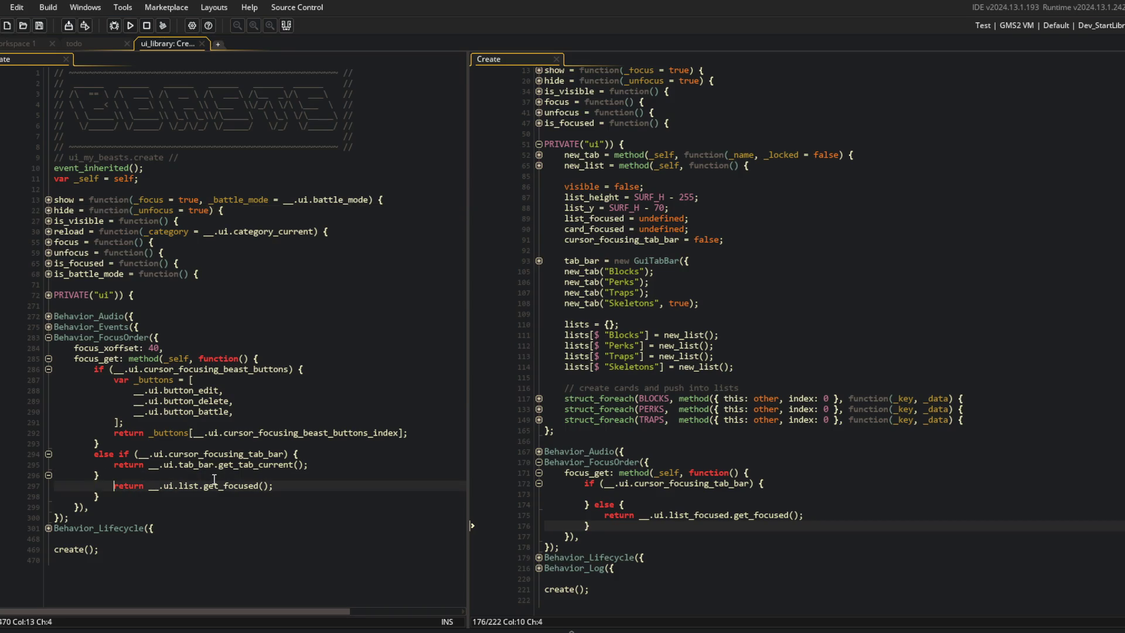
key("shift+Tab")
key("Down")
key("shift+Down")
key("Delete")
key("End")
Drop the else in focus_get so the final return directly follows the tab bar if.
left_click(724, 500)
key("BackSpace")
key("BackSpace")
key("BackSpace")
key("Down")
key("Home")
key("shift+Tab")
key("Down")
key("Home")
key("shift+Down")
key("Delete")
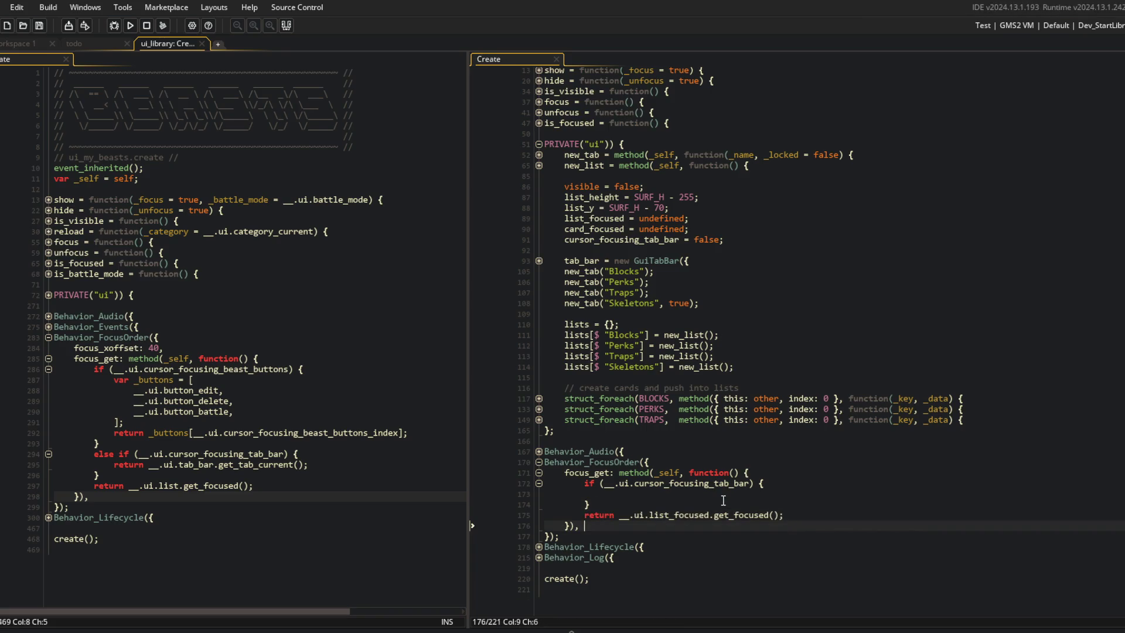
Fill the tab bar branch with ui_my_beasts' line returning __.ui.tab_bar.get_tab_current().
left_click(640, 456)
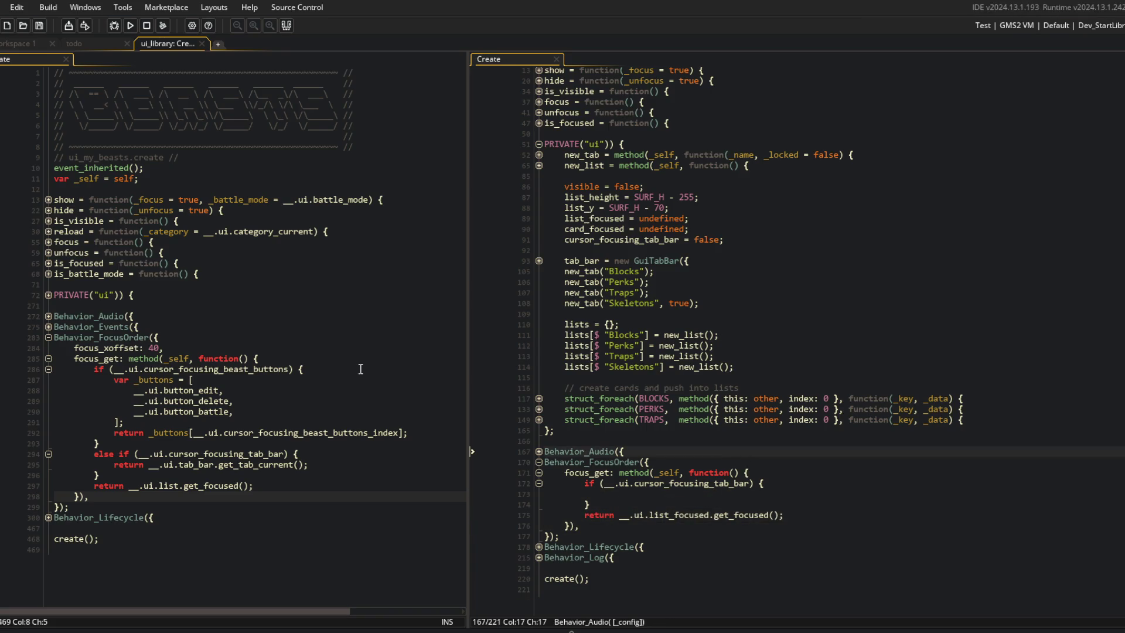
left_click(254, 464)
key("End")
left_click(622, 493)
key("ctrl+v")
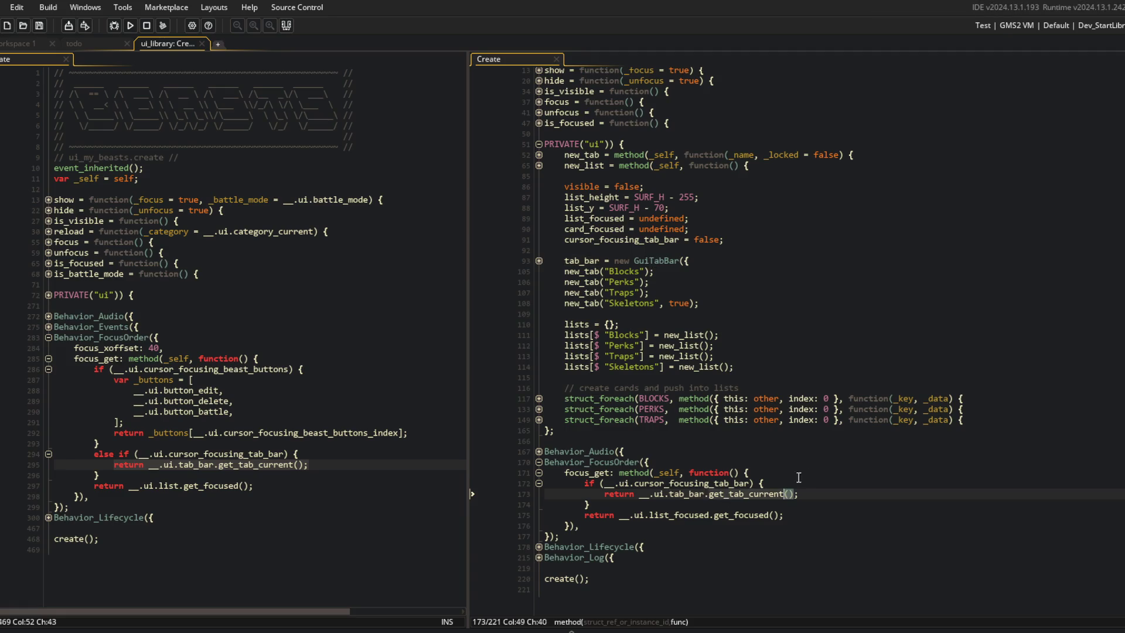
Expand the Behavior_Lifecycle block, the update method and its escape/back input check.
left_click(805, 368)
left_click(540, 547)
scroll(540, 533, "down", 2)
left_click(539, 527)
left_click(540, 536)
scroll(615, 502, "down", 3)
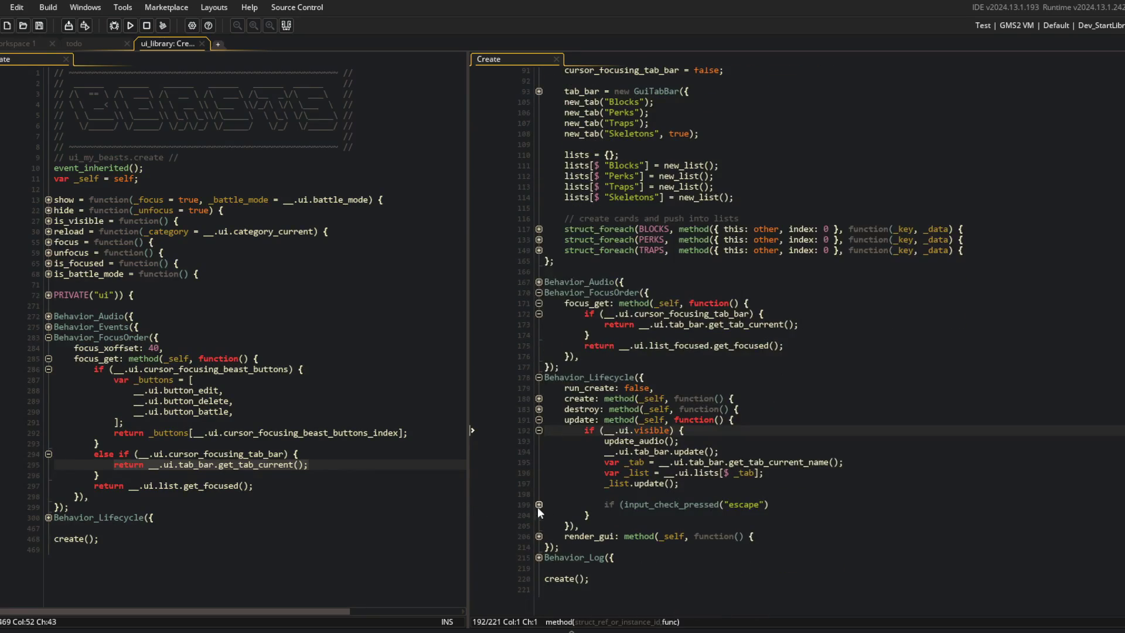
left_click(539, 505)
scroll(562, 493, "down", 2)
Below the escape/back check in update, start an if (__.ui.cursor_focusing_tab_bar) block.
left_click(633, 501)
key("Return")
key("Return")
type("if (input_check")
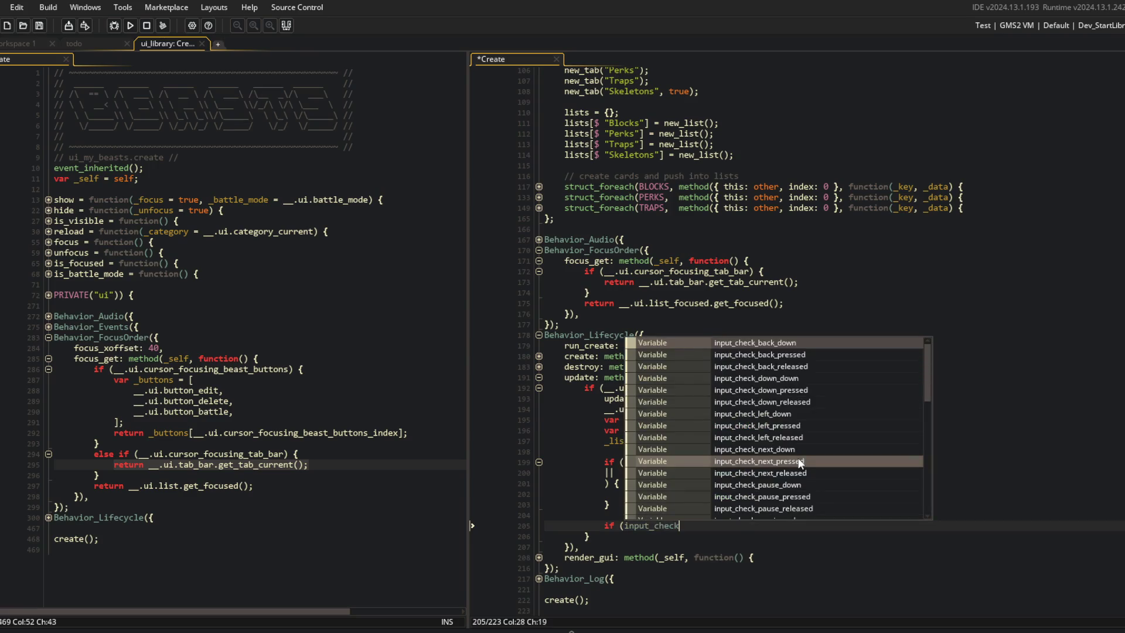
key("BackSpace")
key("BackSpace")
key("BackSpace")
type("__")
key("BackSpace")
key("BackSpace")
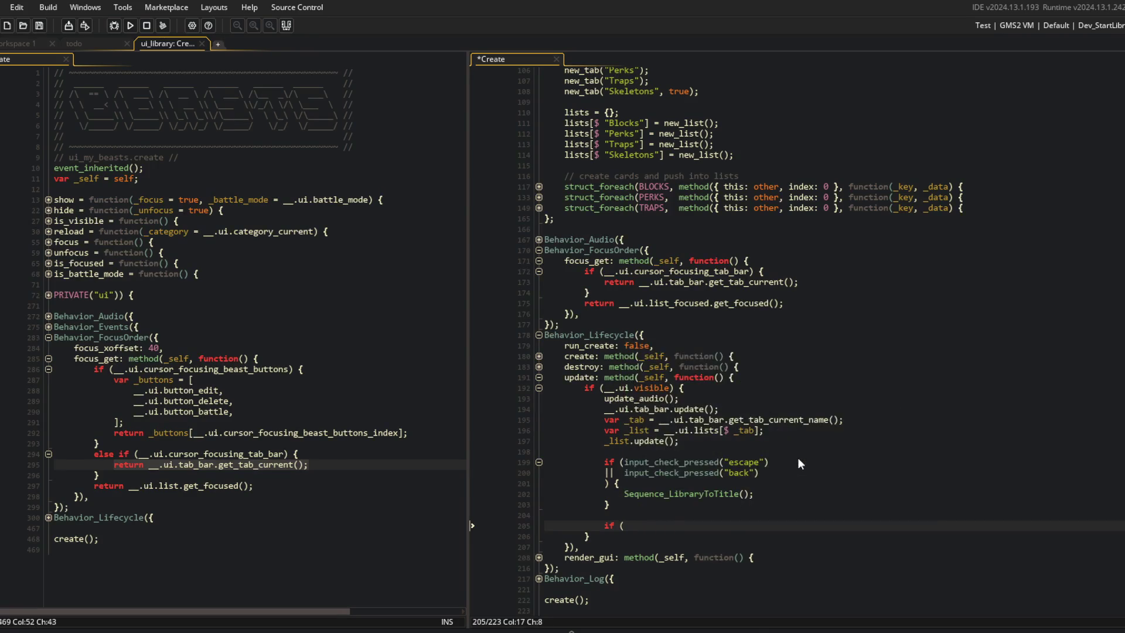
type("__.ui.corsur")
key("BackSpace")
key("BackSpace")
key("BackSpace")
type("cursor_focus")
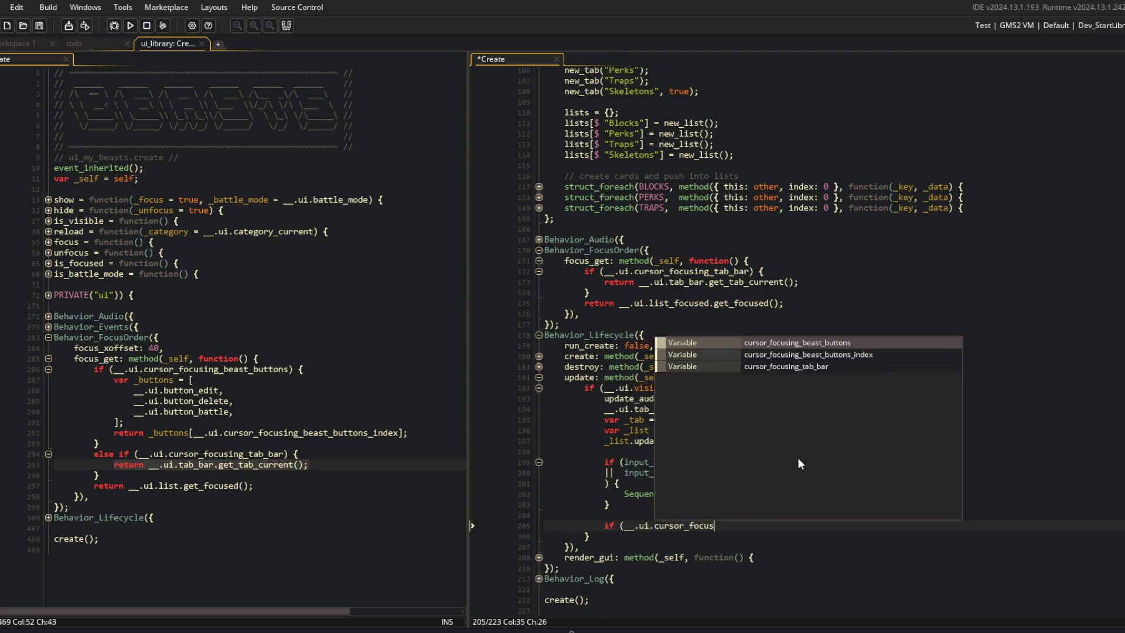
key("Down")
key("Down")
key("Return")
type(") {")
key("Return")
key("Return")
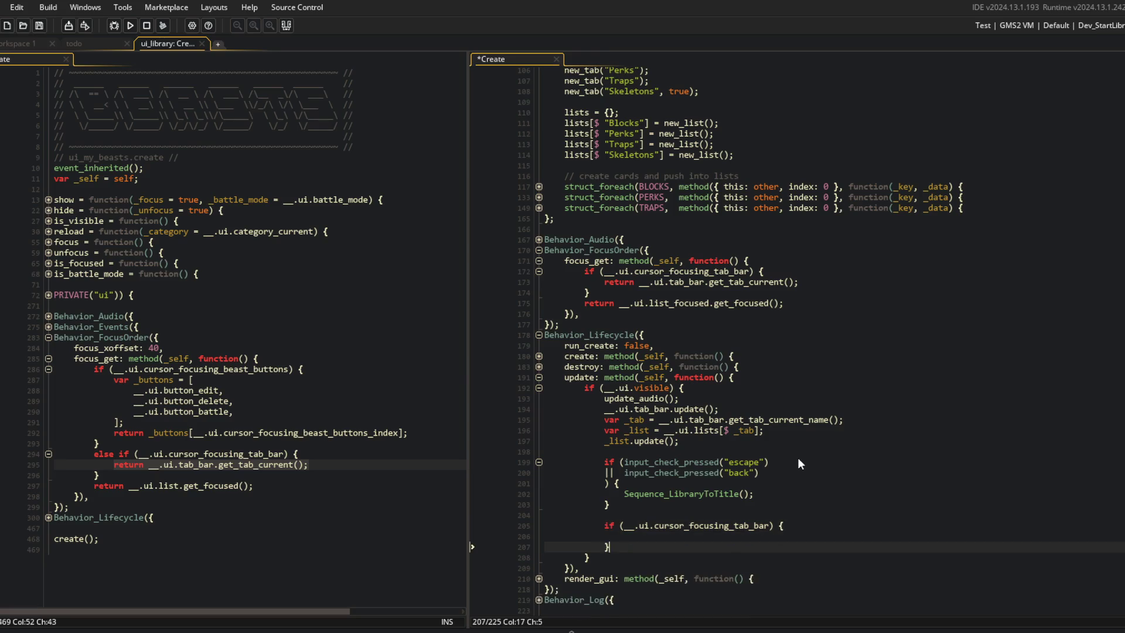
Add an empty else block after the tab bar branch.
key("Return")
type("else {")
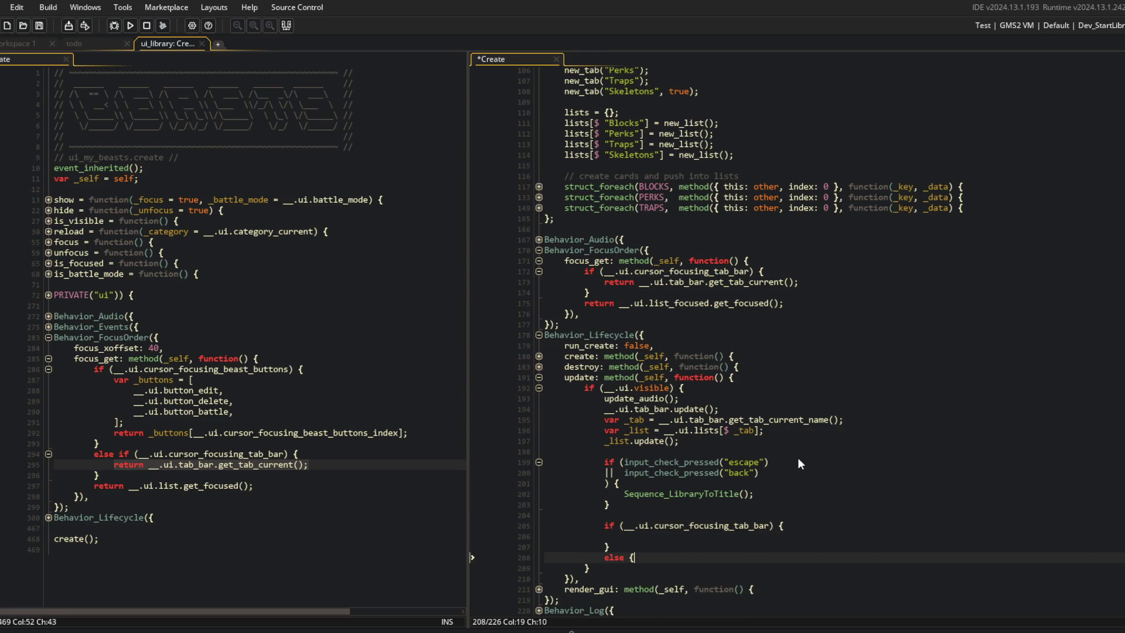
key("Return")
key("Up")
key("Up")
key("Up")
scroll(798, 458, "down", 3)
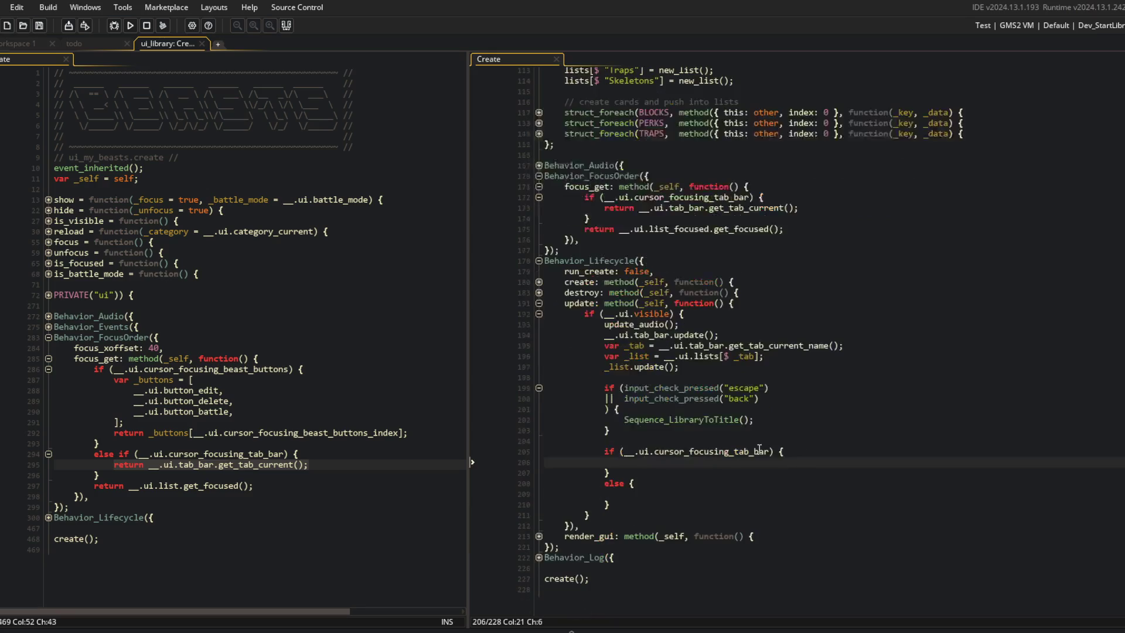
Inside the tab bar branch, set cursor_focusing_tab_bar to false when "down" is pressed, and save.
type("if (inp")
type("ut_check_pres")
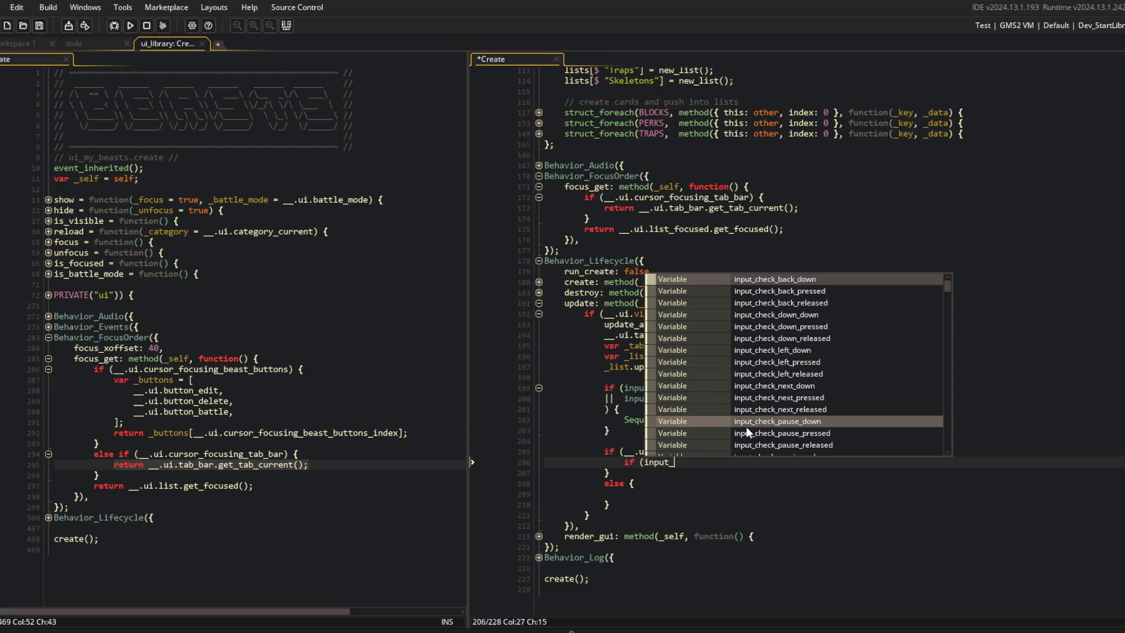
key("Return")
type("\"d")
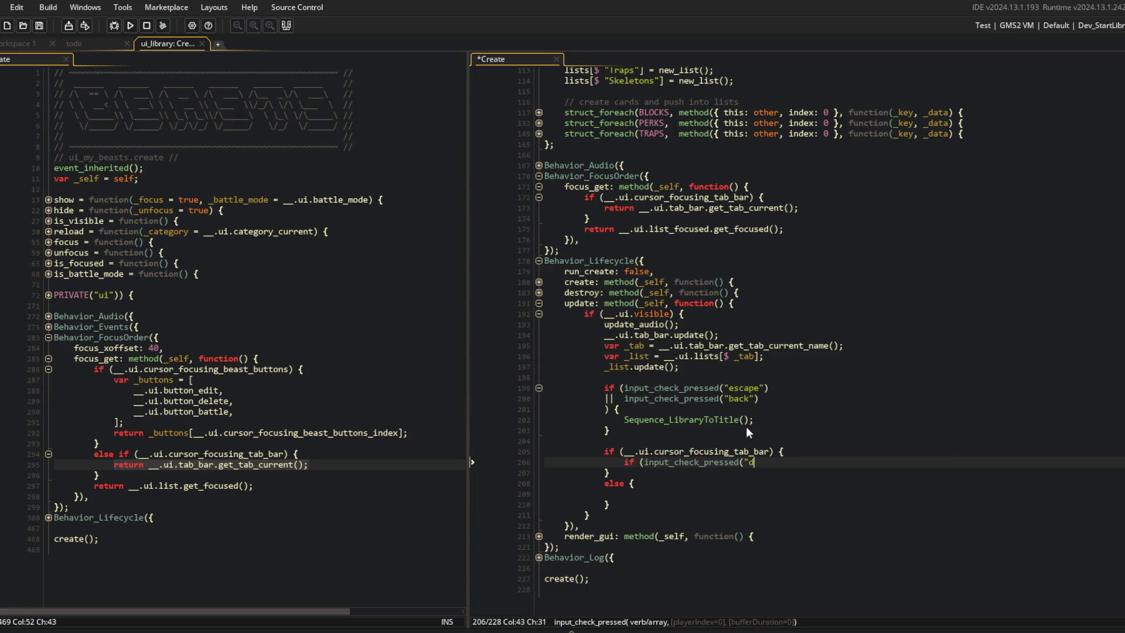
type("own\")) {")
key("Return")
key("Return")
type("}")
key("Up")
key("Up")
key("Up")
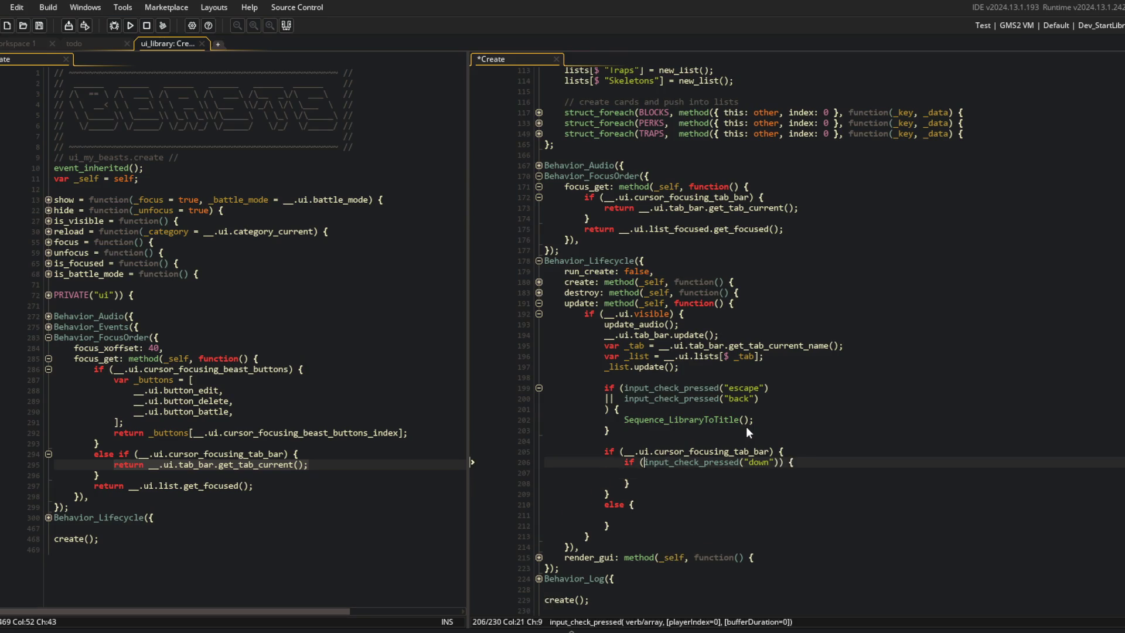
key("End")
key("Left")
key("Left")
key("Left")
key("Down")
key("Down")
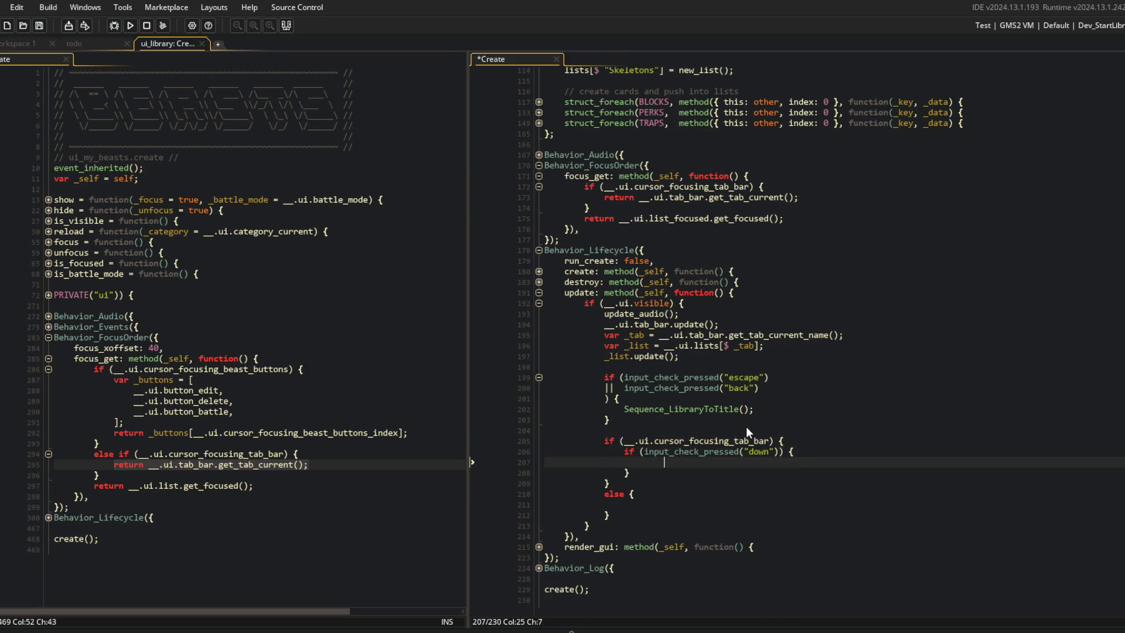
type("__.ui.cursor_focusing_tab_bar = false")
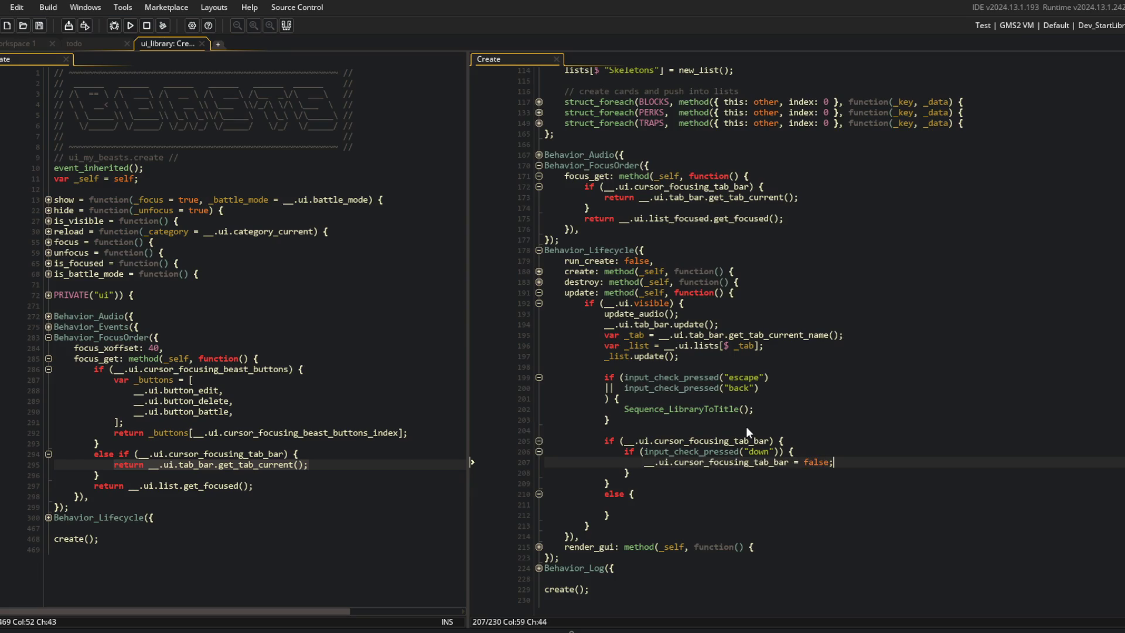
type(";")
key("ctrl+s")
Copy the "down" check into the empty else block.
left_click(662, 494)
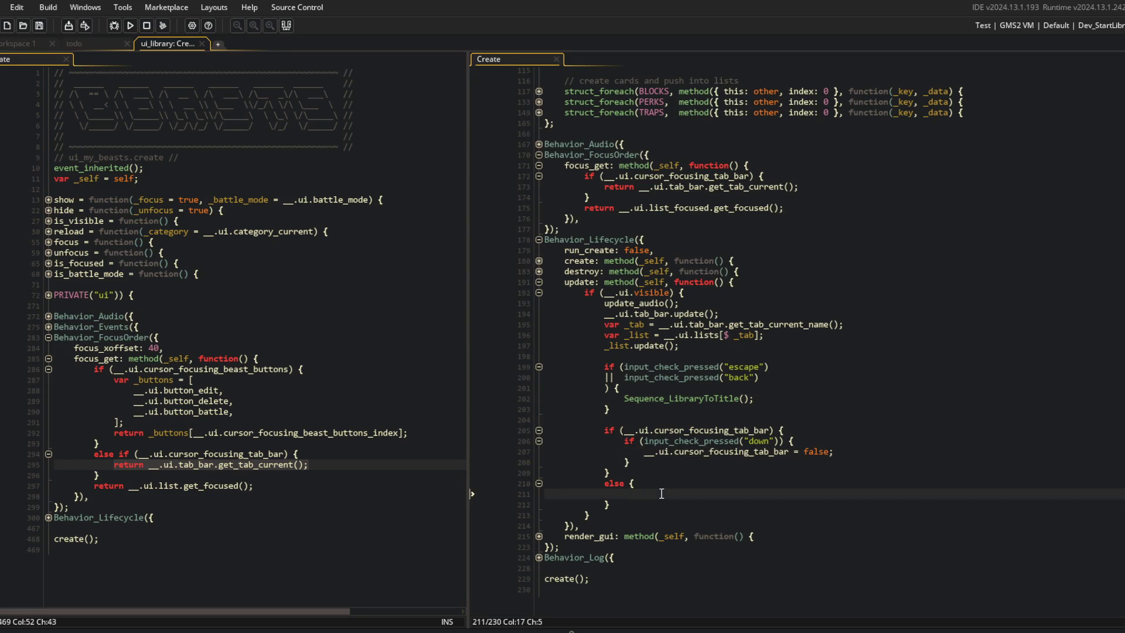
key("Up")
key("Up")
key("Up")
key("shift+Up")
key("shift+Up")
key("ctrl+c")
key("Down")
key("Down")
key("Down")
key("ctrl+v")
Change the pasted check to "up" setting cursor_focusing_tab_bar to true, then run the game.
key("Up")
key("Up")
key("End")
key("Left")
key("Left")
key("Left")
key("BackSpace")
key("BackSpace")
key("BackSpace")
type("up")
key("Down")
key("End")
key("Left")
key("ctrl+BackSpace")
type("tru")
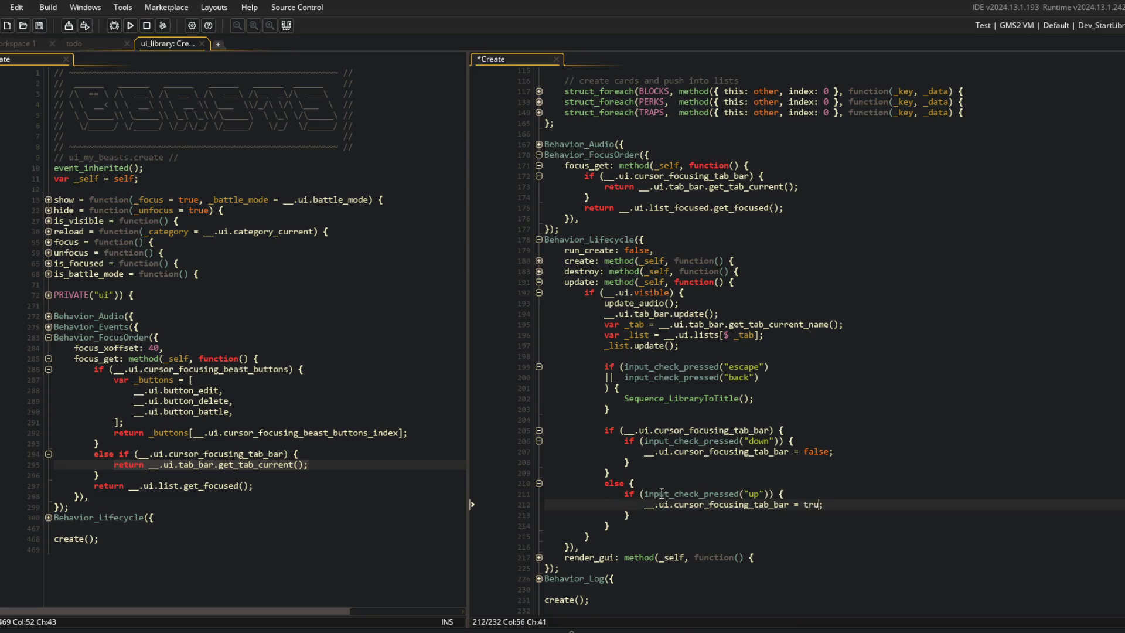
type("e")
key("F5")
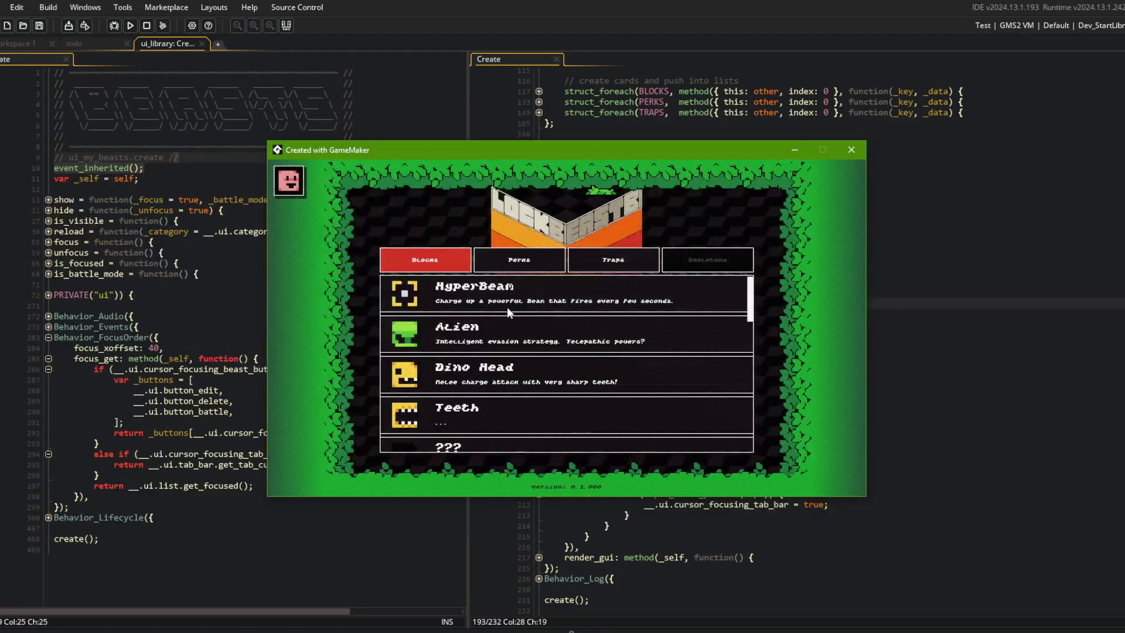
Return the running game to its main menu and open the Library screen.
scroll(507, 307, "down", 2)
key("Escape")
key("Escape")
left_click(548, 378)
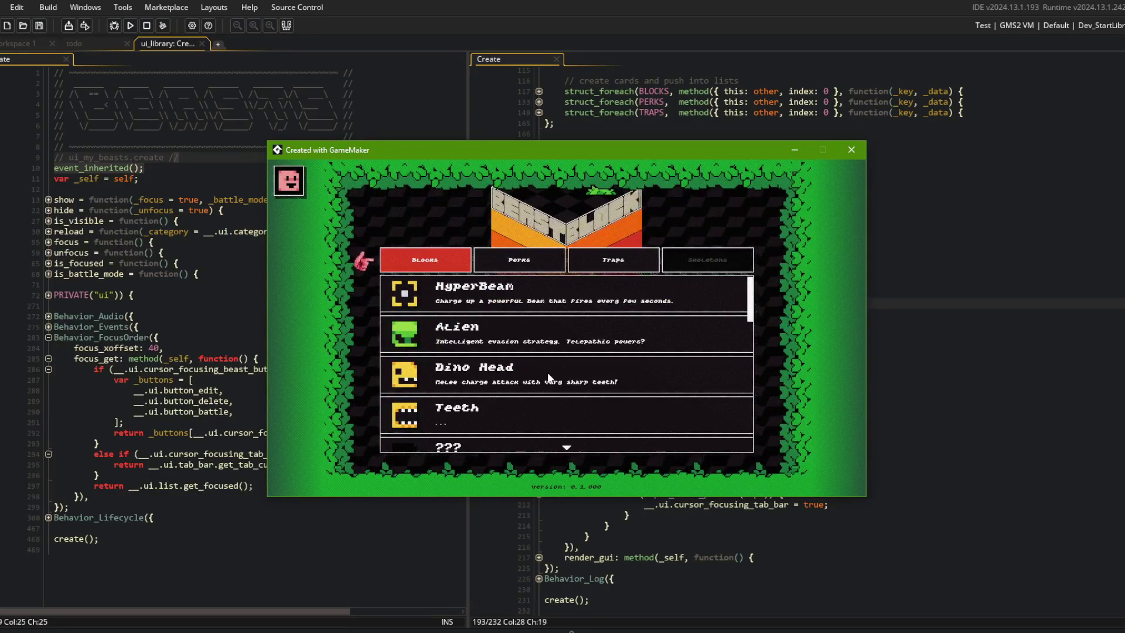
Scroll the Blocks card list down and up, then return to the GameMaker code editor.
scroll(547, 371, "down", 1)
scroll(547, 371, "up", 1)
scroll(547, 372, "down", 1)
scroll(547, 373, "down", 1)
scroll(547, 372, "up", 1)
scroll(548, 373, "up", 1)
scroll(547, 372, "down", 3)
scroll(548, 374, "down", 3)
scroll(548, 374, "up", 6)
scroll(548, 374, "down", 1)
scroll(547, 372, "up", 1)
left_click(969, 312)
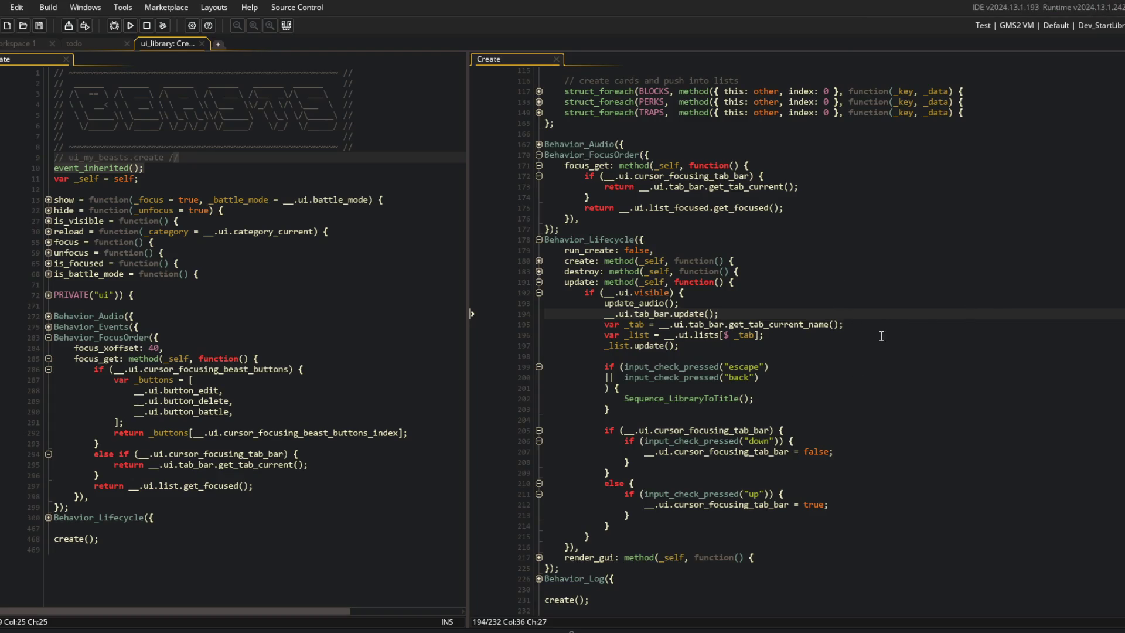
Move the library's escape/back check block so it sits after the else block.
left_click(787, 272)
left_click(700, 346)
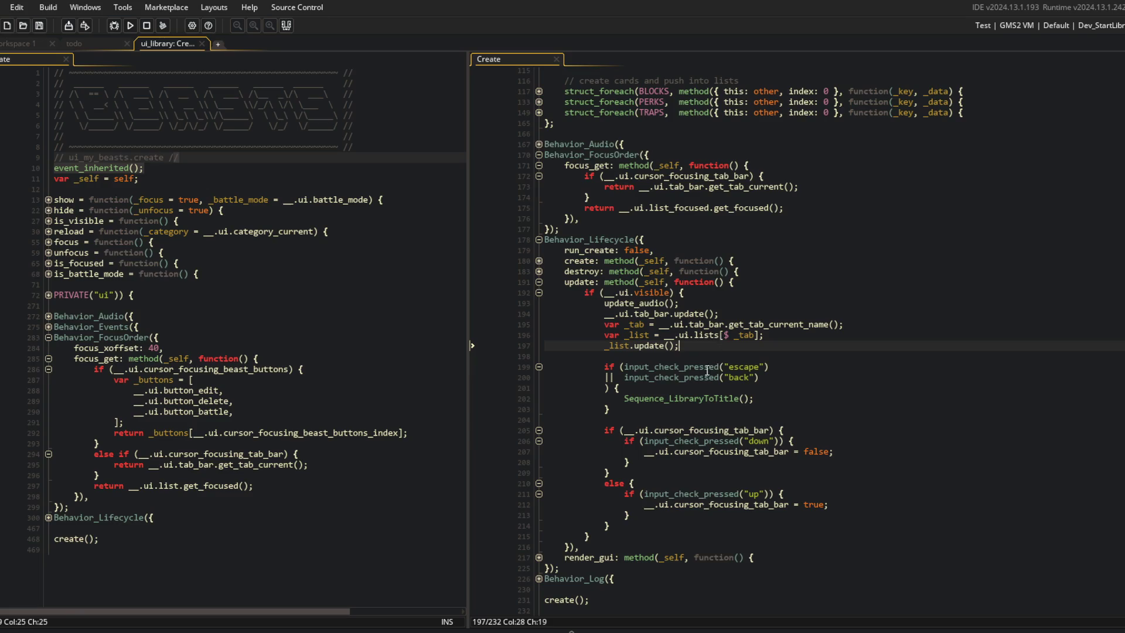
left_click(605, 368)
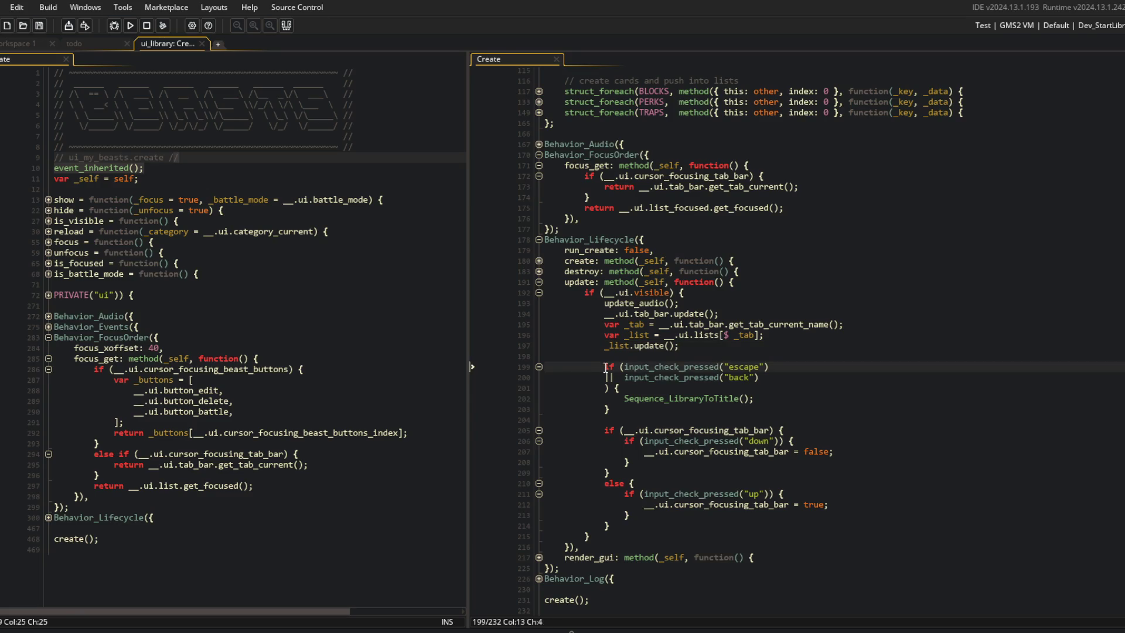
key("Home")
key("shift+Down")
key("shift+Down")
key("shift+Down")
key("Delete")
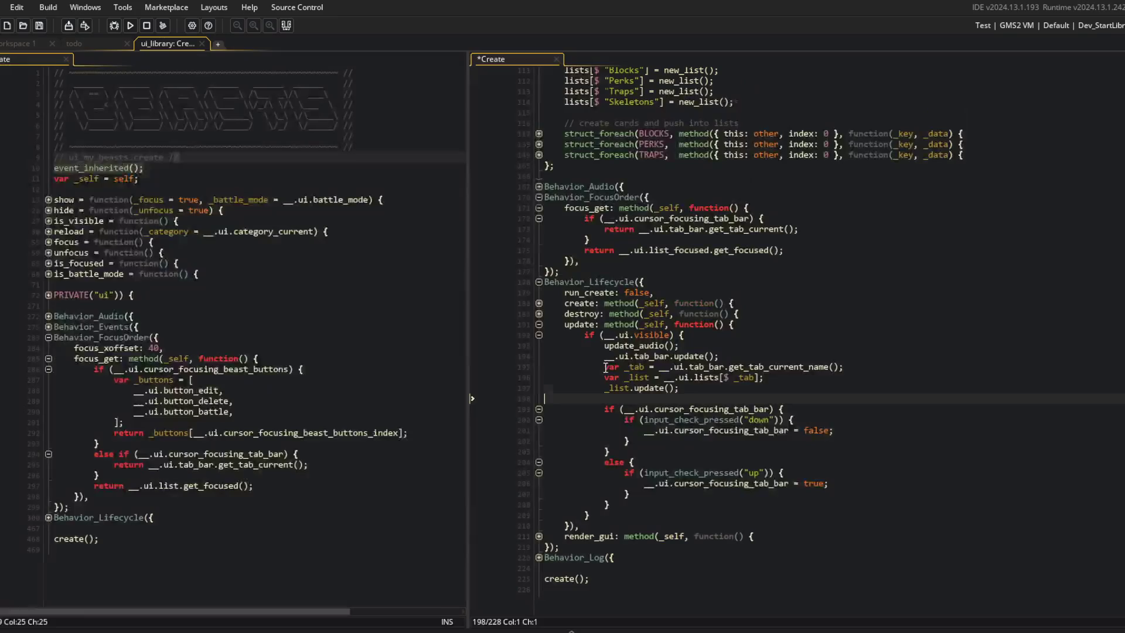
key("Down")
key("Down")
key("Down")
key("End")
key("Return")
key("ctrl+v")
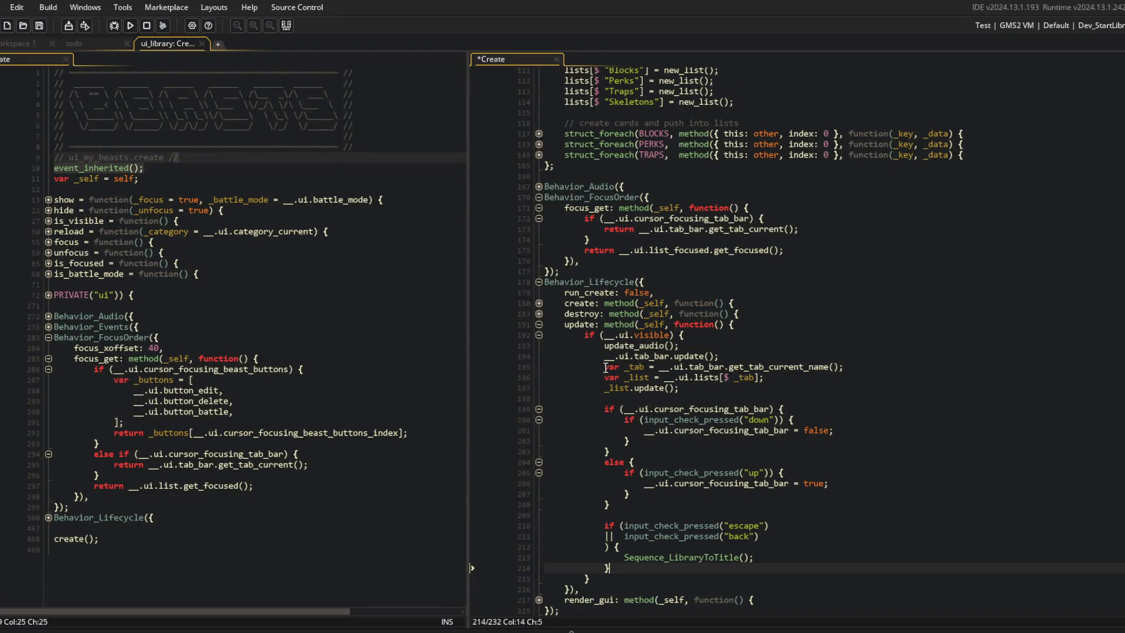
Mark the tab-bar section as '// navigating tab bar?', open a line above the exit check, and save.
left_click(847, 397)
scroll(844, 394, "down", 1)
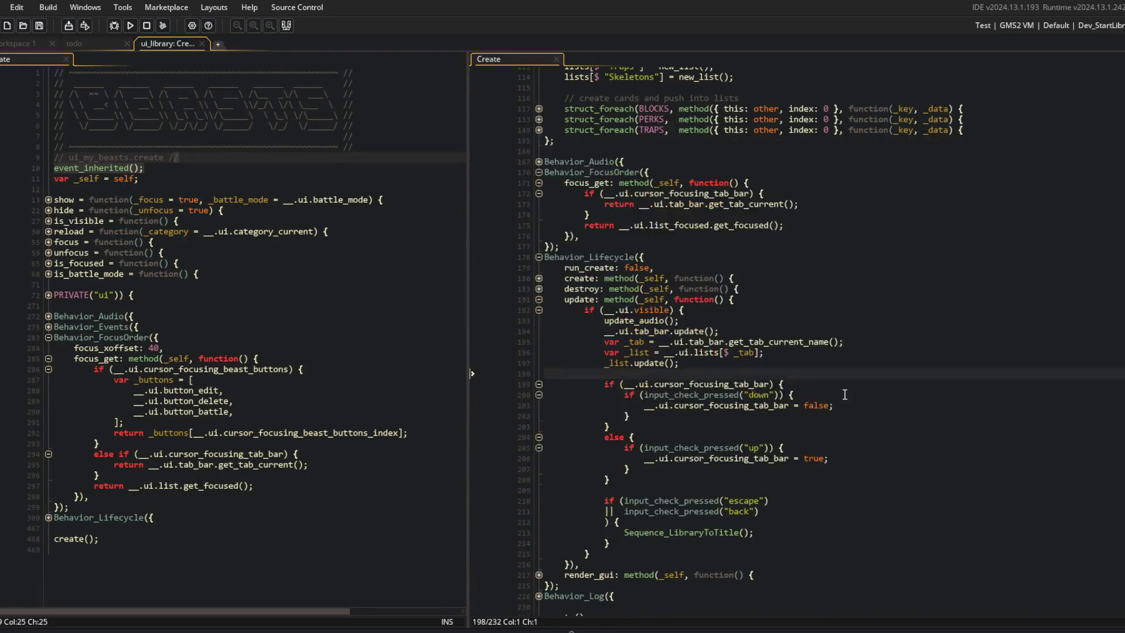
key("Return")
type("navigating tab")
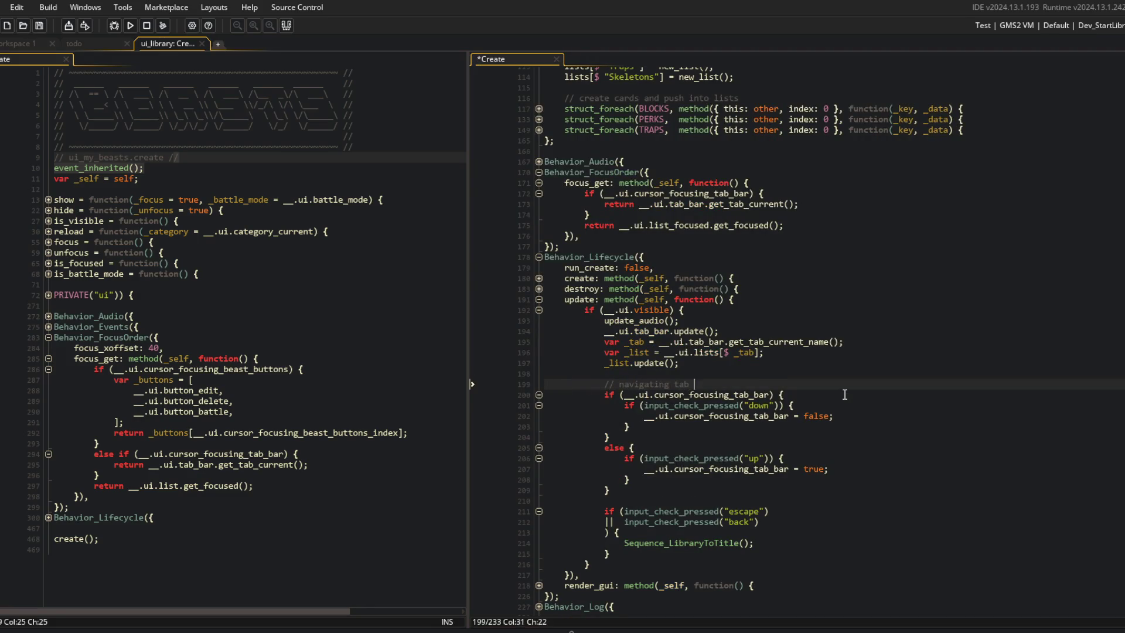
type("?")
key("Down")
key("Down")
key("Down")
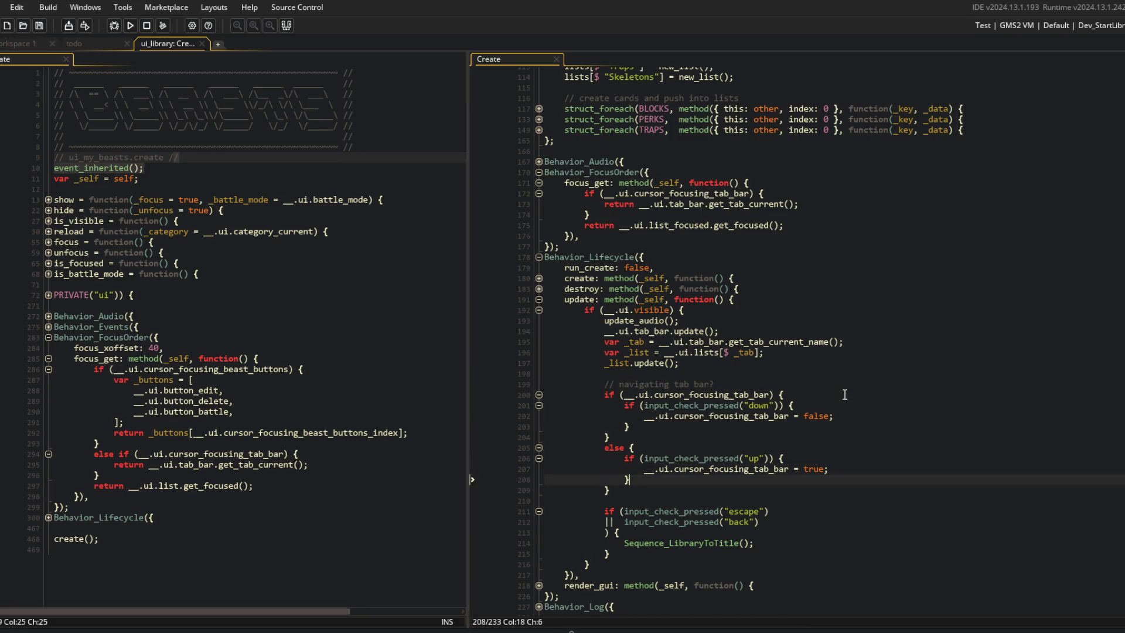
key("Return")
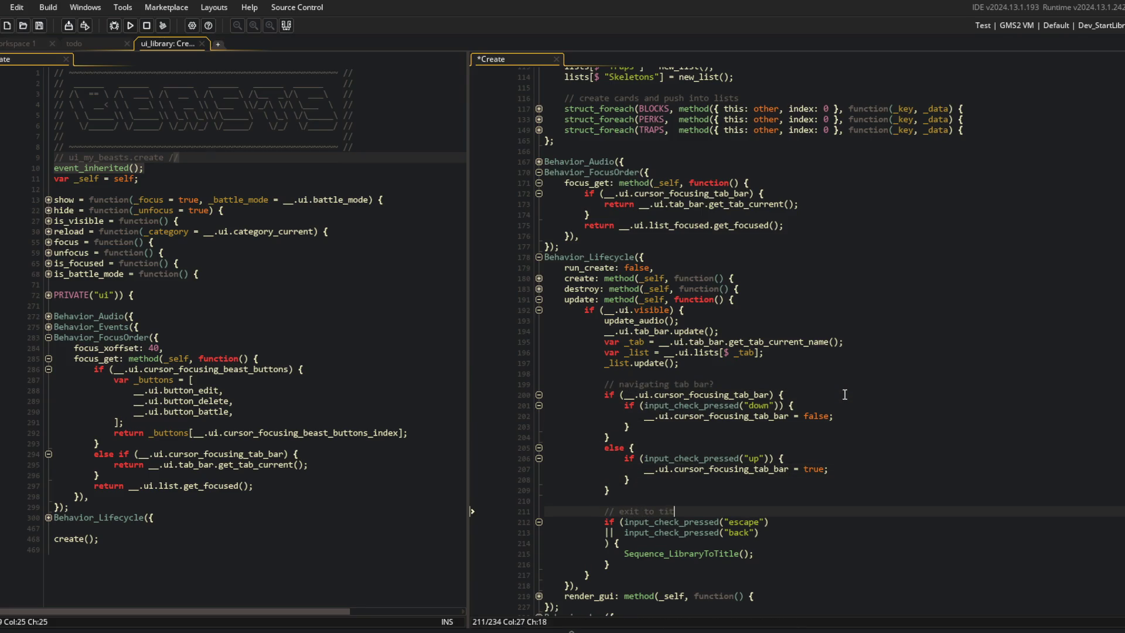
key("ctrl+s")
Review the library's tab-bar section, else branch and tab name lookup, then go to the my-beasts code.
left_click(888, 360)
left_click(756, 441)
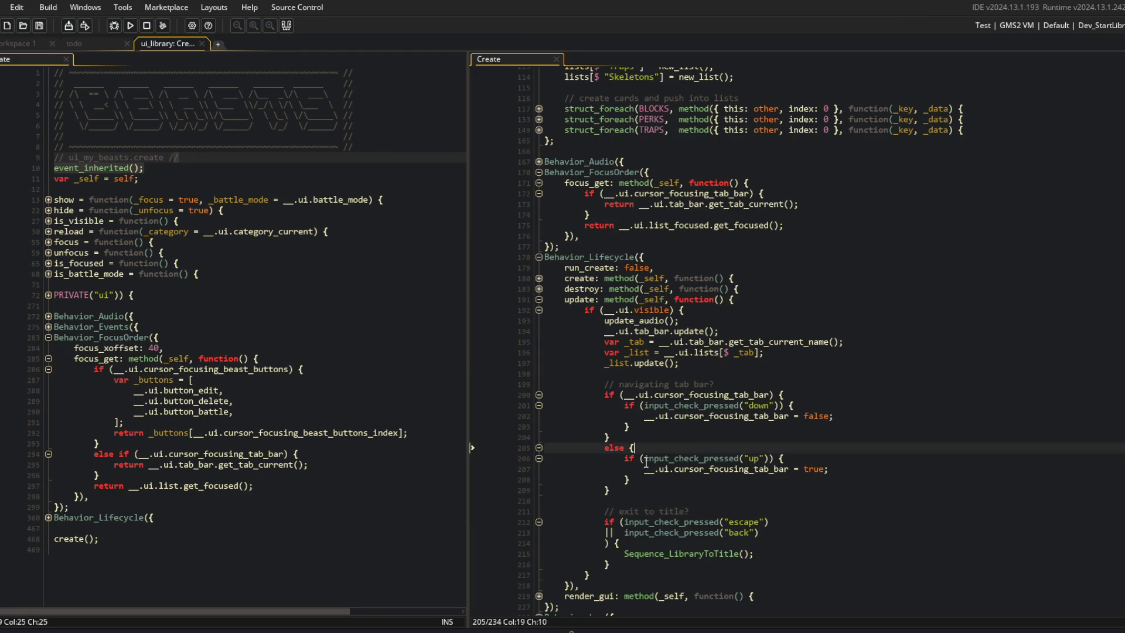
scroll(703, 381, "down", 2)
left_click(760, 313)
left_click(730, 282)
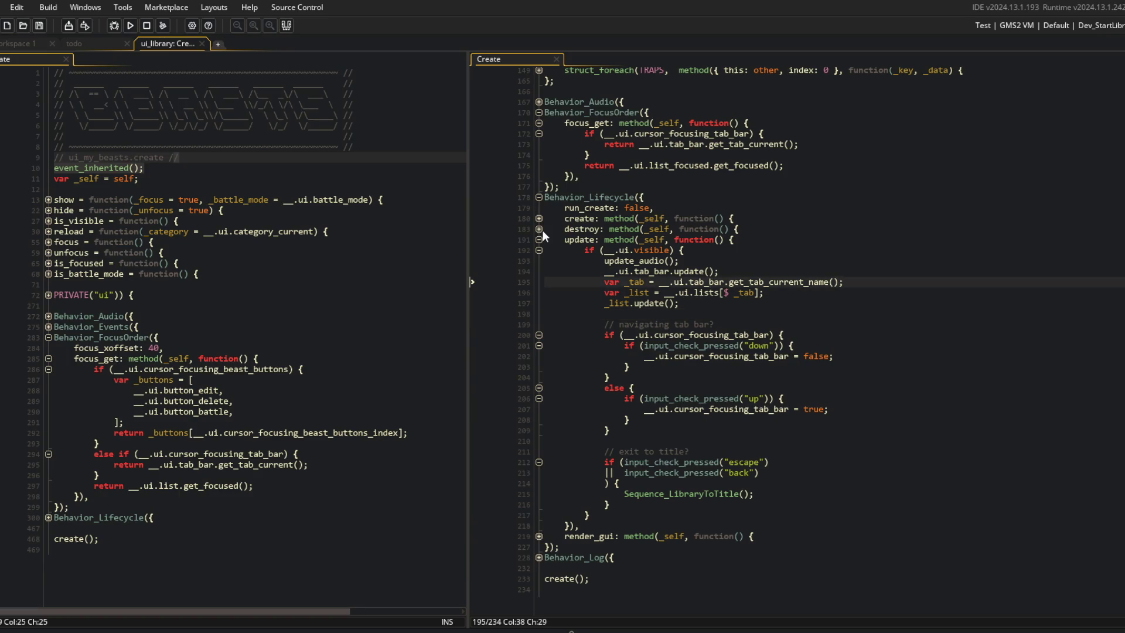
left_click(317, 282)
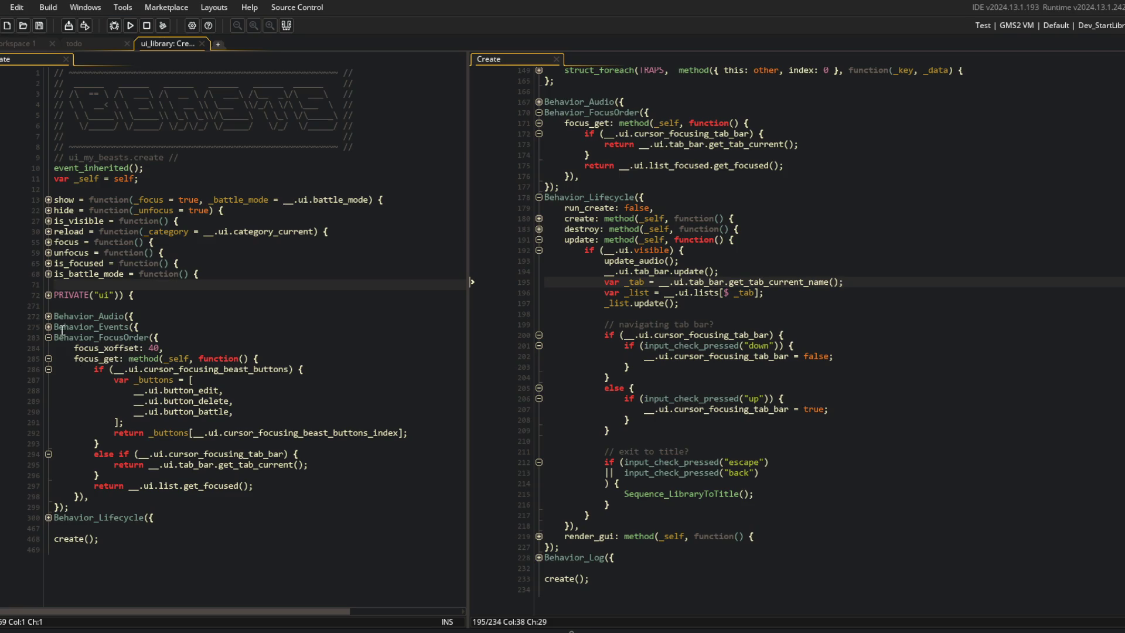
Expand the my-beasts Behavior_Lifecycle, update, visibility, debounce, tab-bar and left-input blocks.
left_click(49, 517)
left_click(48, 558)
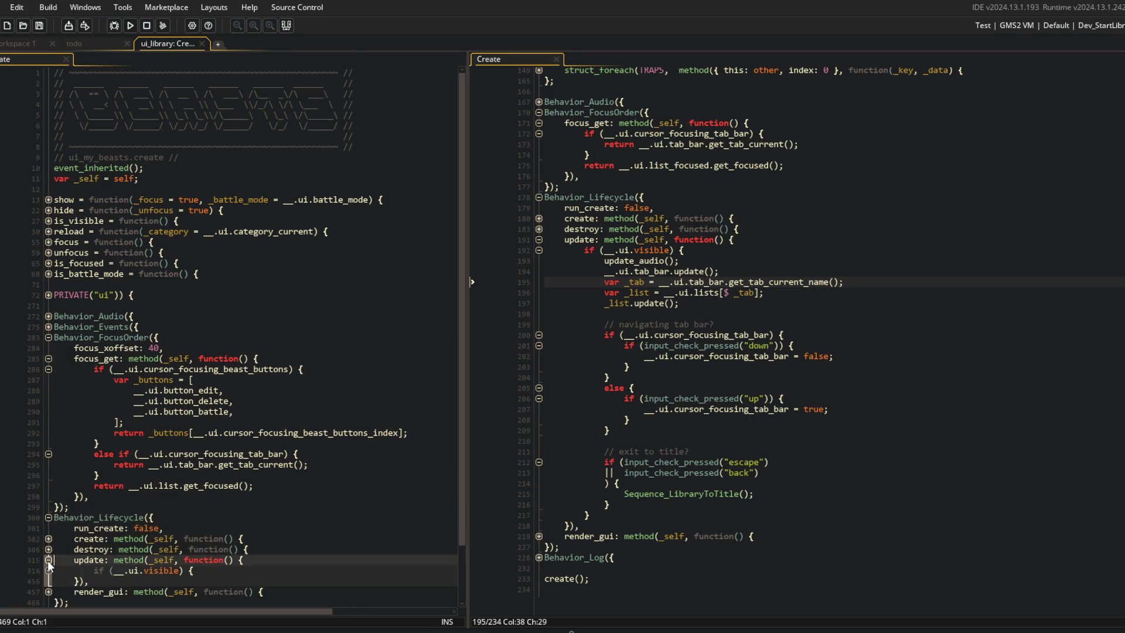
scroll(48, 527, "down", 2)
left_click(47, 509)
scroll(58, 524, "down", 5)
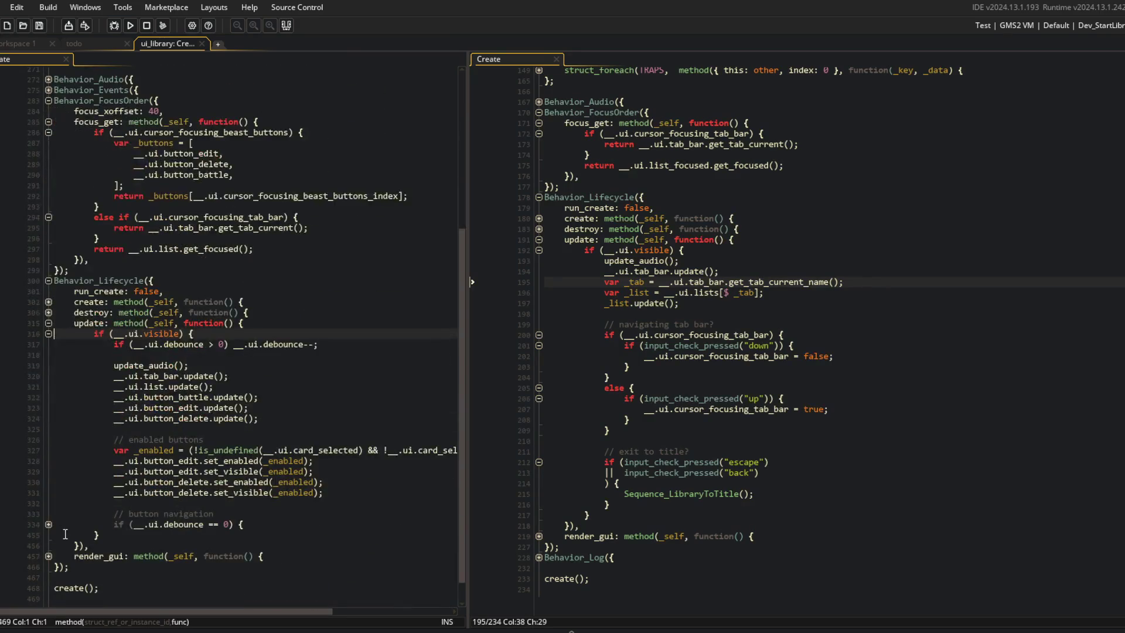
left_click(48, 525)
scroll(158, 482, "down", 2)
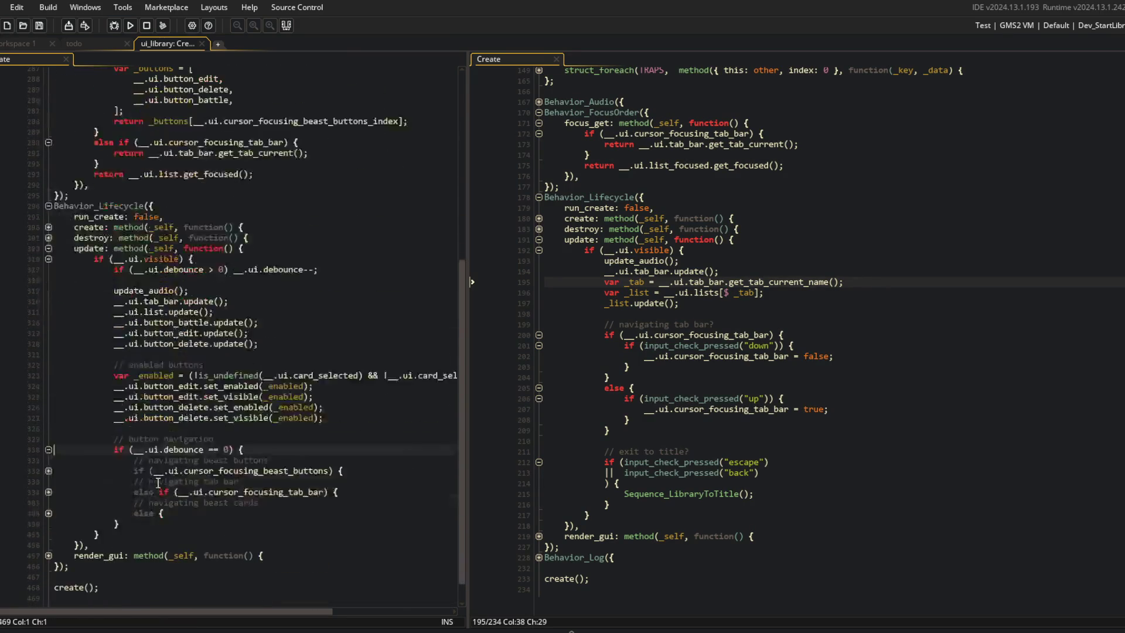
left_click(266, 451)
left_click(48, 491)
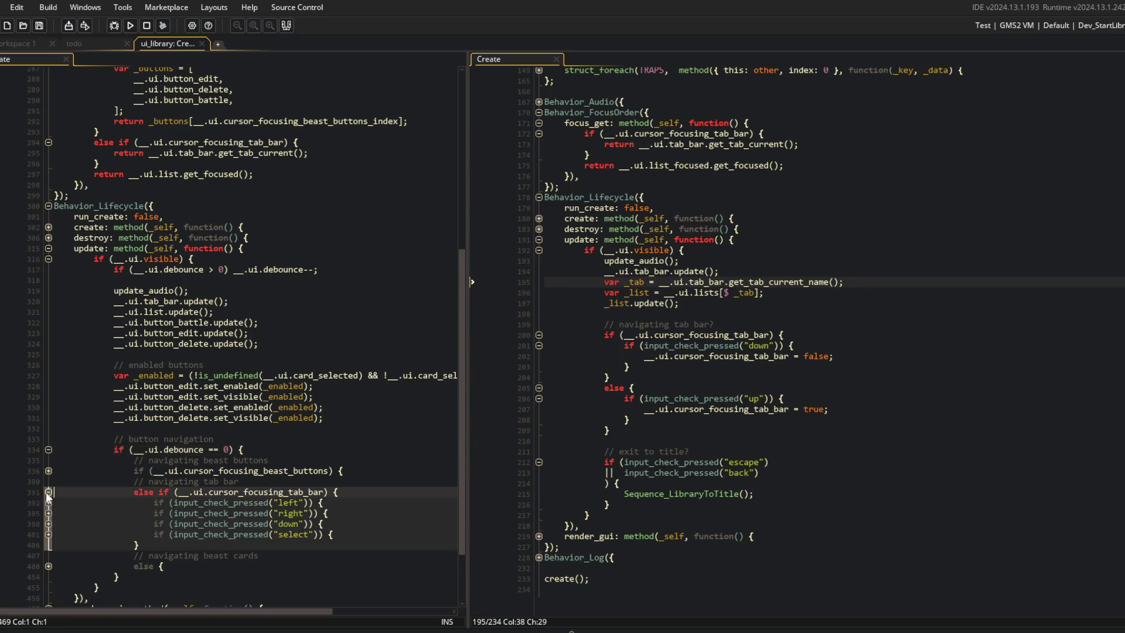
left_click(47, 503)
left_click(251, 482)
scroll(252, 410, "down", 3)
Expand the right, down and select checks and select the whole left/right/down/select input block.
left_click(720, 346)
left_click(849, 359)
left_click(801, 338)
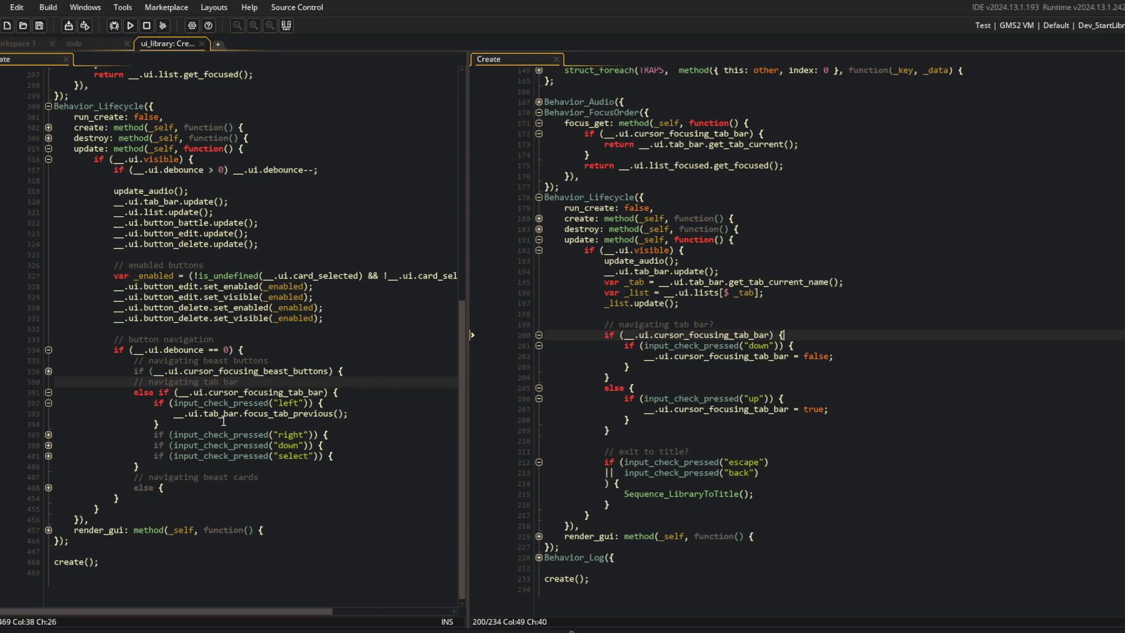
left_click(48, 456)
left_click(50, 447)
left_click(49, 437)
left_click(183, 454)
mouse_move(154, 411)
left_mouse_down()
mouse_move(375, 486)
mouse_move(306, 548)
left_mouse_up()
key("ctrl+c")
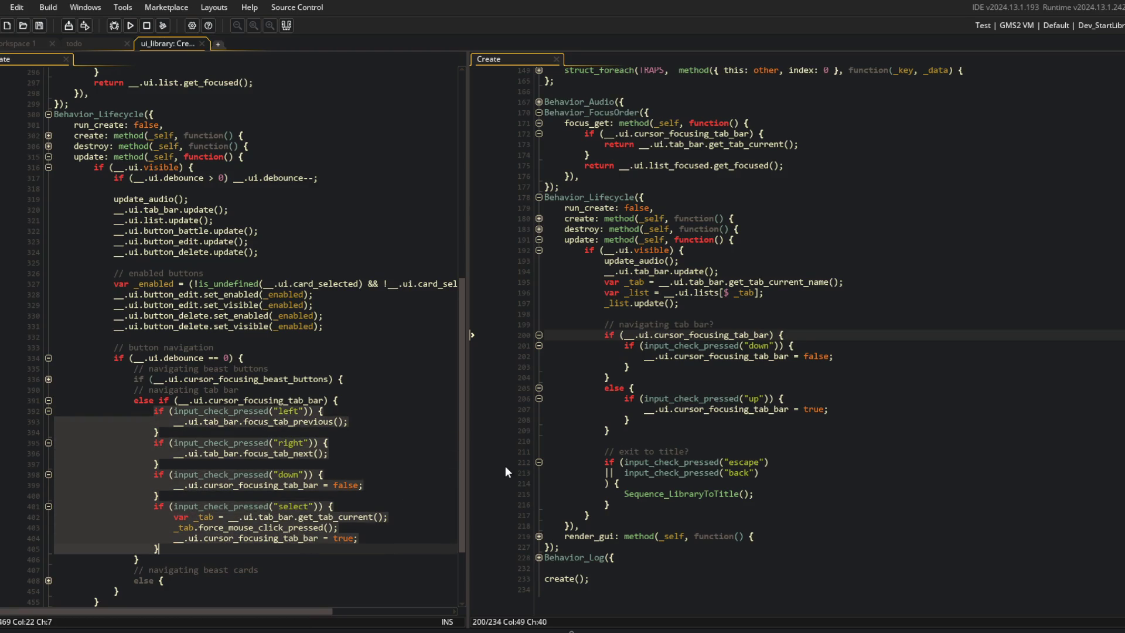
Replace the library's down-input check with the pasted beasts input handling and save.
left_click_drag(623, 345, 655, 366)
key("ctrl+v")
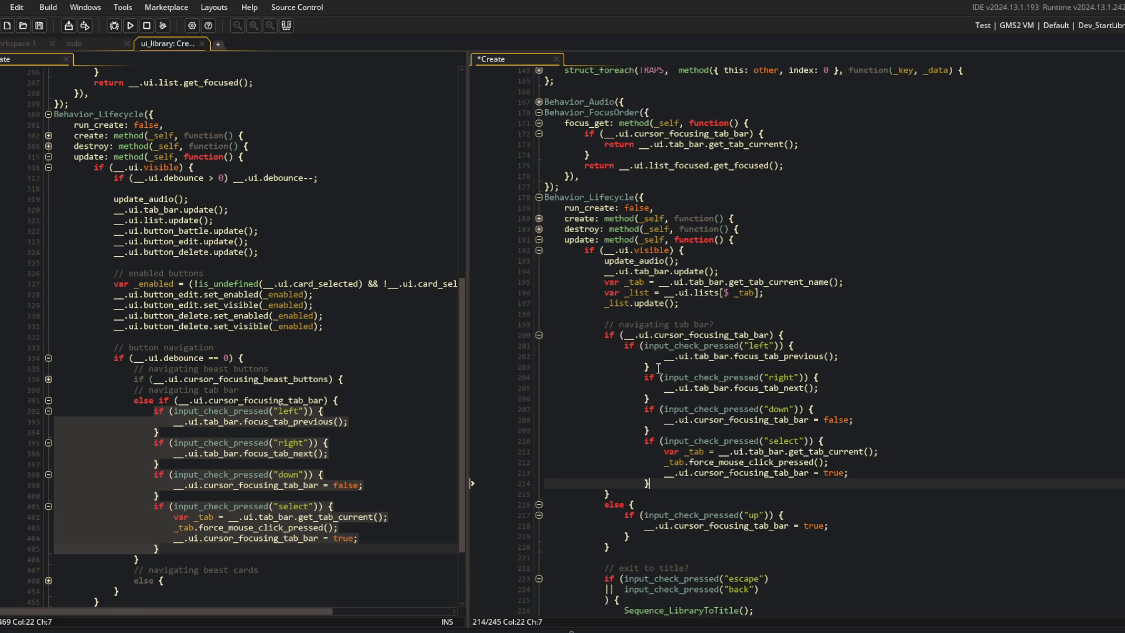
left_click(772, 335)
key("ctrl+s")
key("Up")
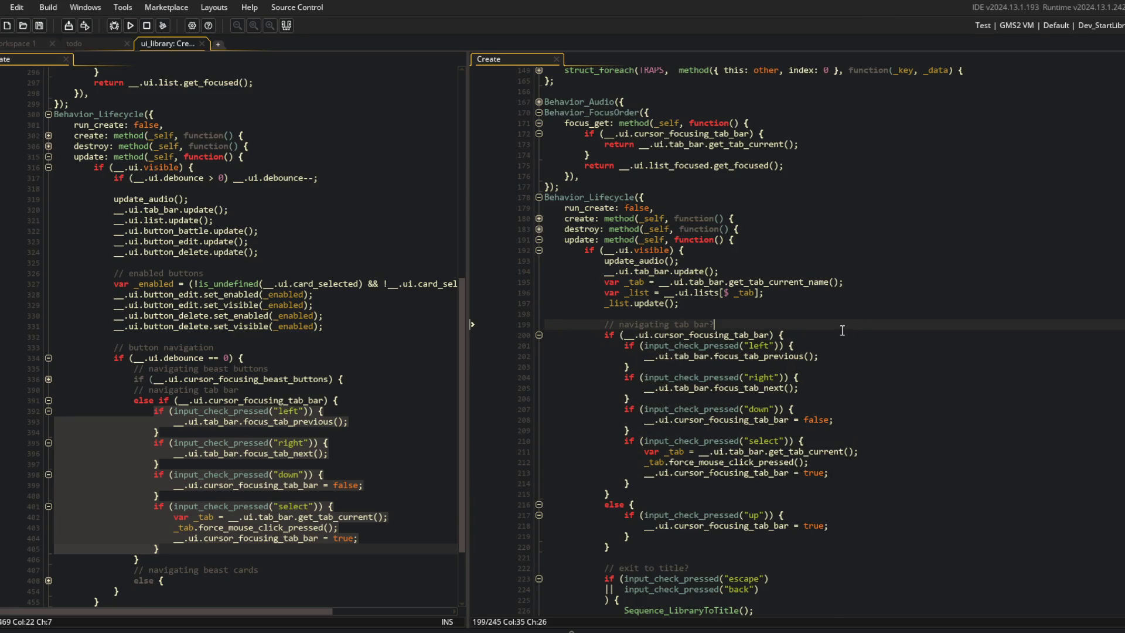
Check the uses of _tab and cursor_focusing_tab_bar, then build and run the game.
double_click(670, 451)
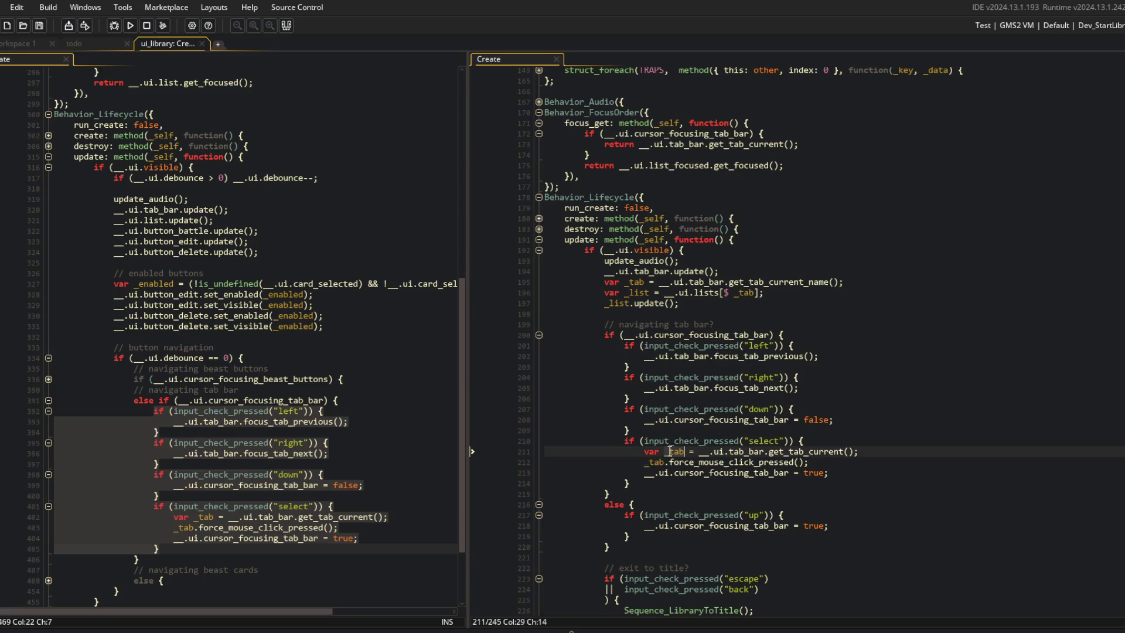
double_click(762, 474)
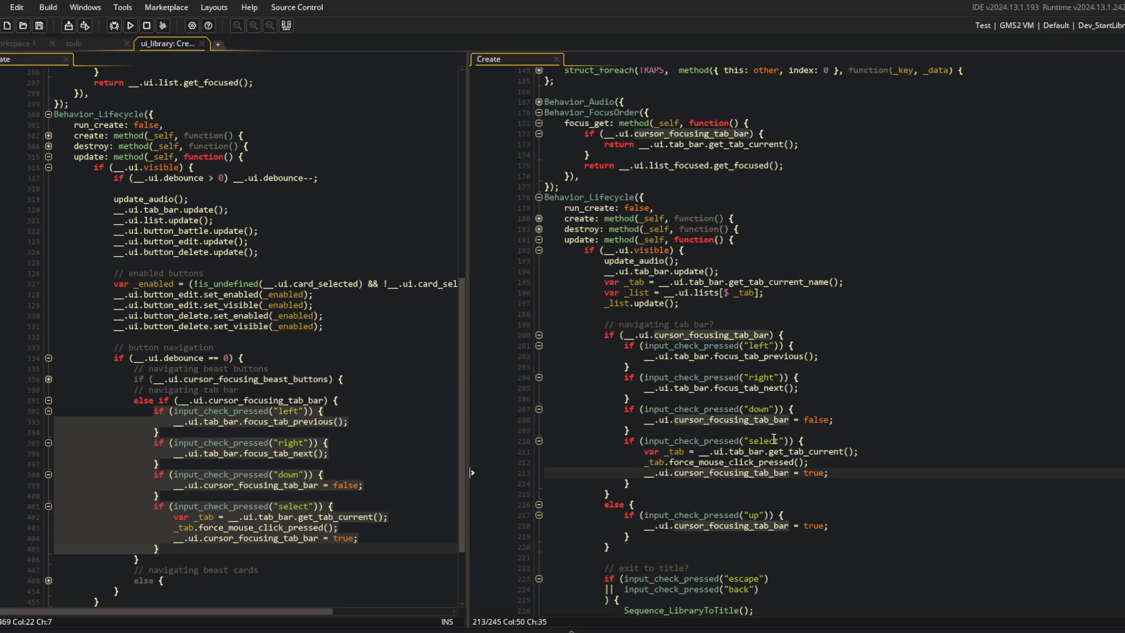
left_click(820, 428)
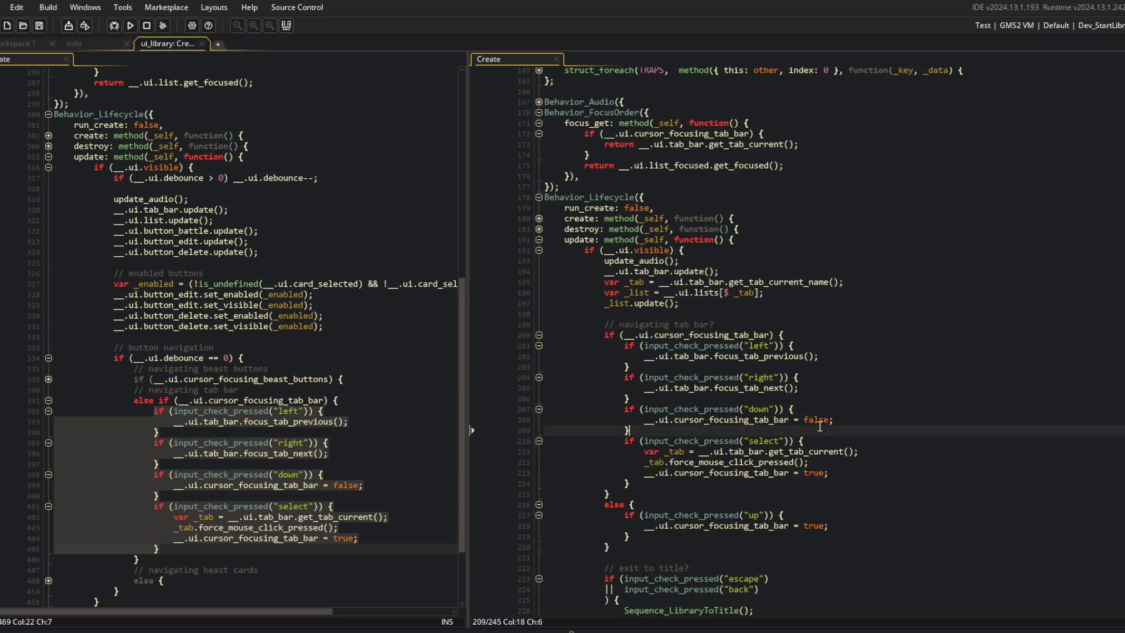
left_click(341, 355)
left_click(130, 26)
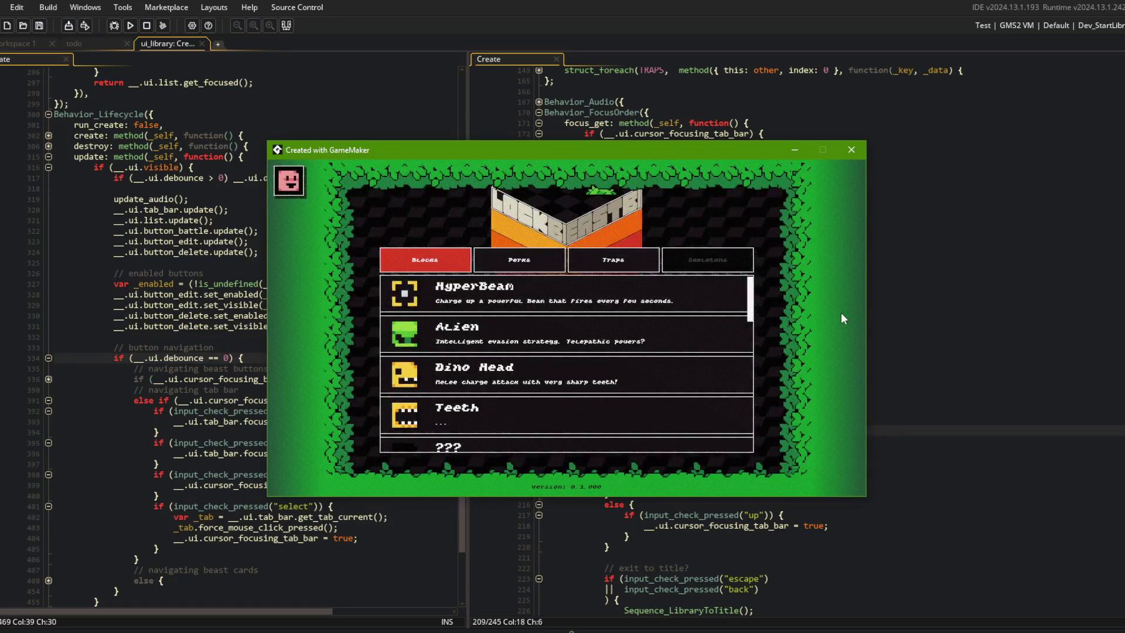
Cycle the library's Blocks, Perks and Traps tabs with arrow keys, then escape to the title.
left_click(508, 259)
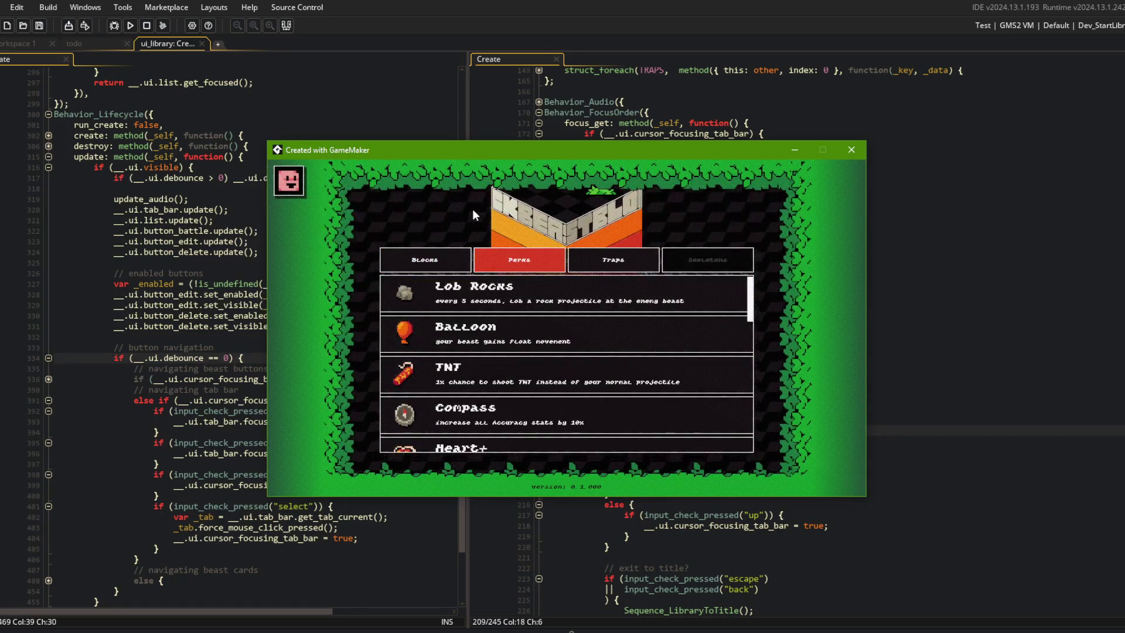
key("Up")
key("Left")
key("Right")
key("Right")
key("Right")
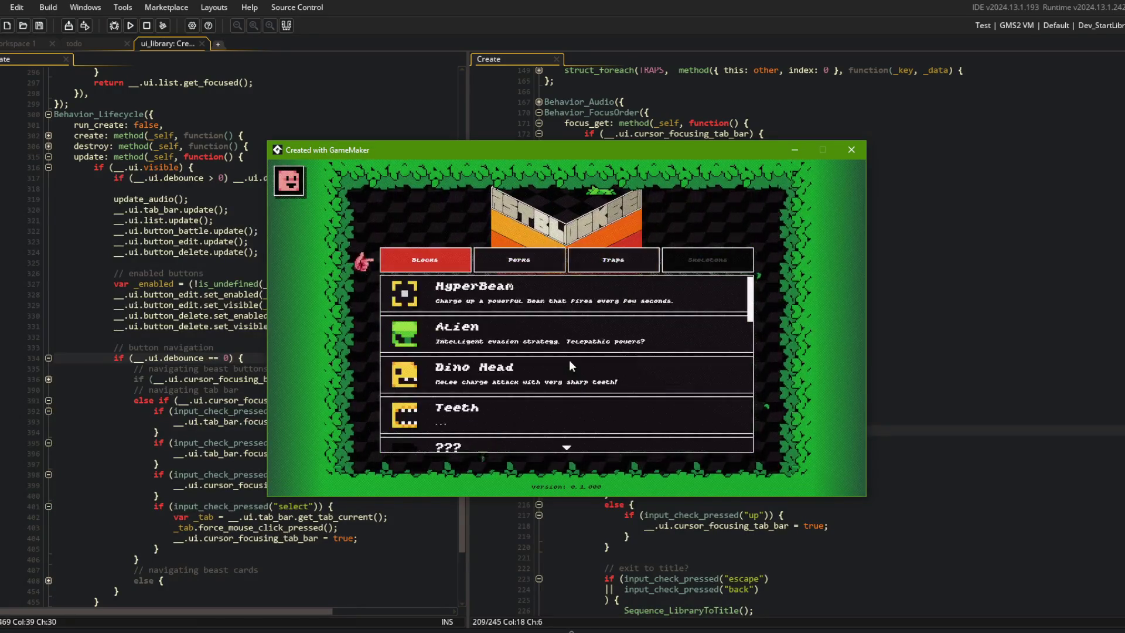
key("Right")
key("Left")
key("Right")
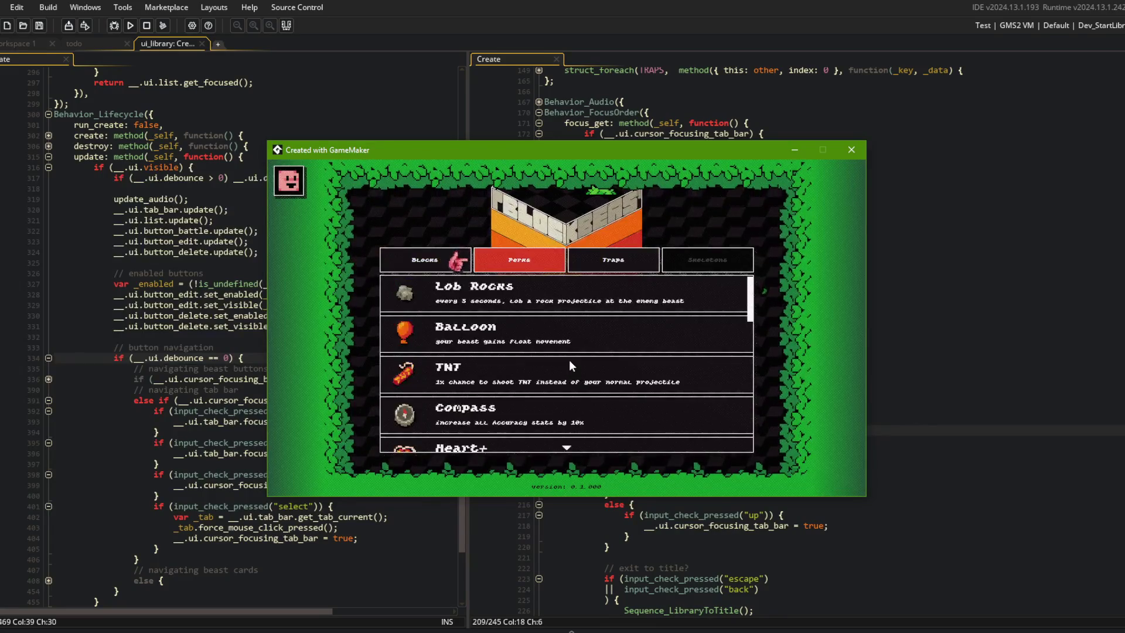
key("Left")
key("Escape")
Open Beasts, step through All, My Beast and Preset tabs and the TREX card, then close the game.
key("Return")
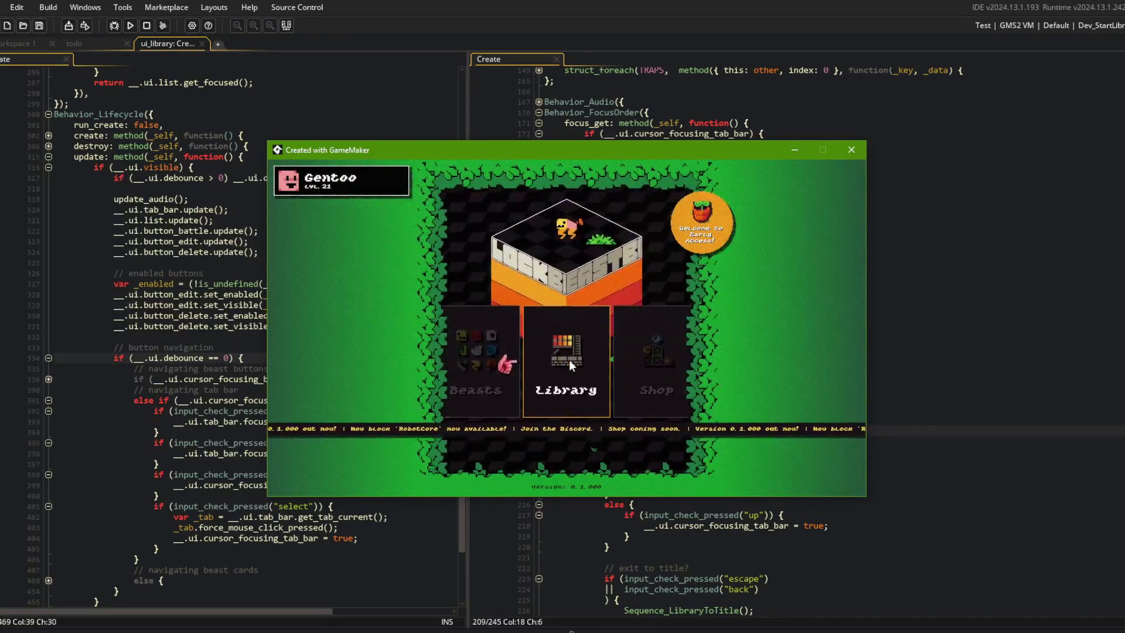
key("Right")
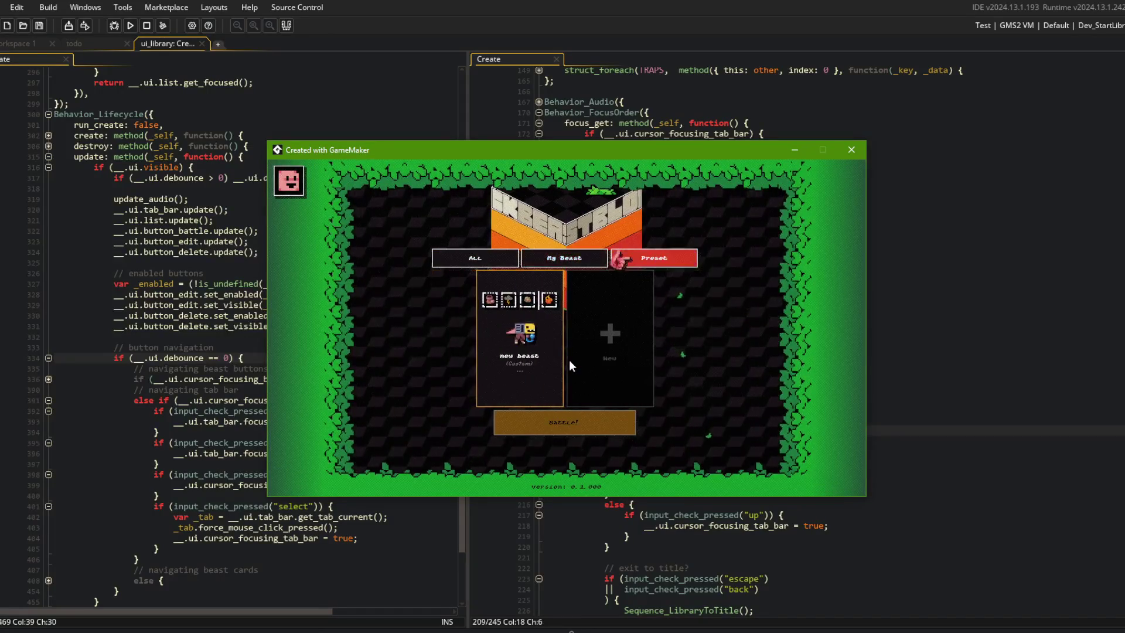
key("Left")
key("Left")
key("Down")
key("Escape")
key("Return")
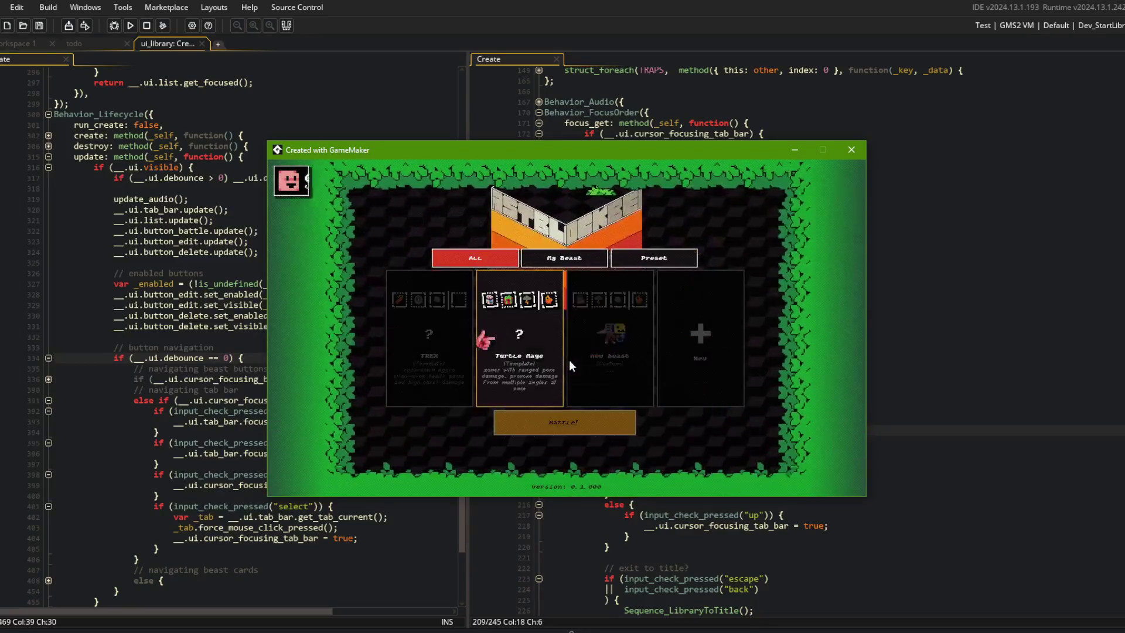
key("Escape")
key("Return")
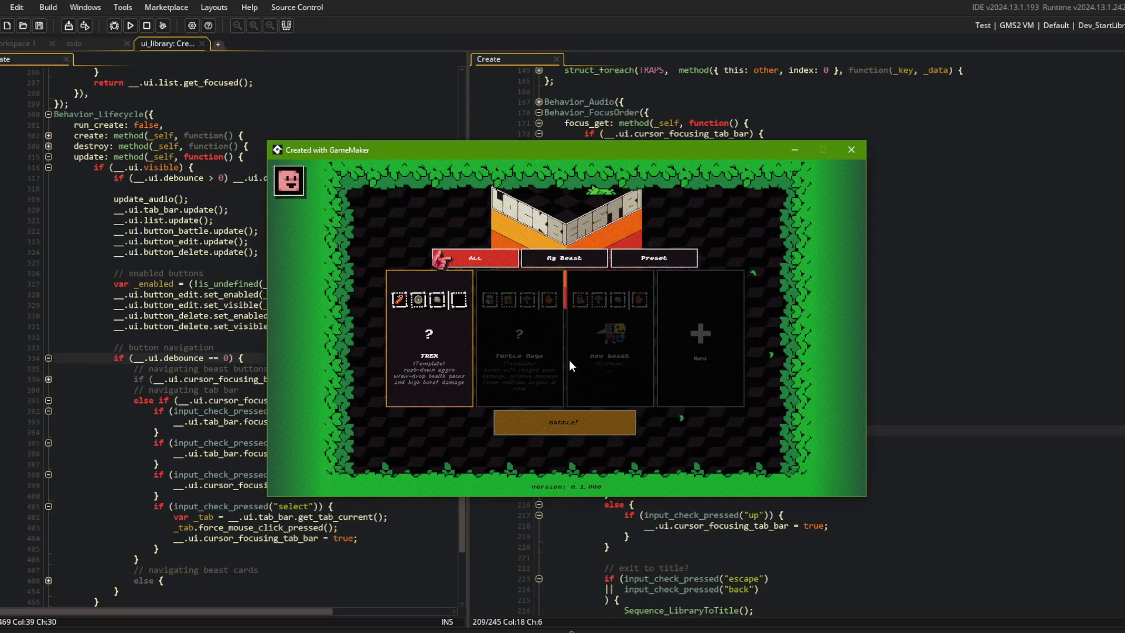
key("Right")
key("Left")
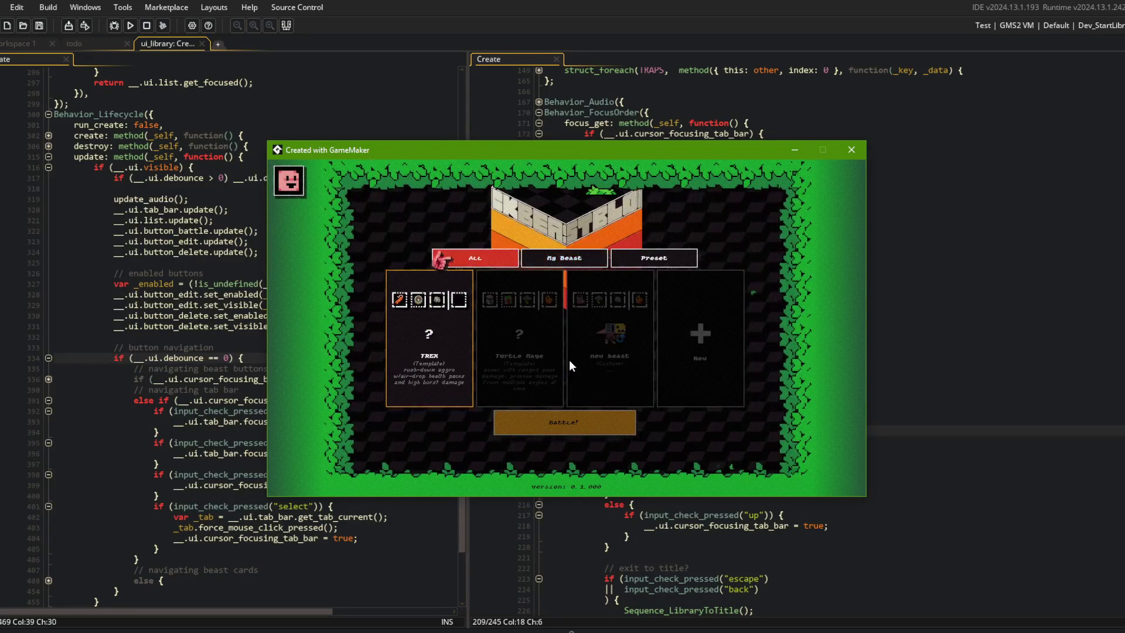
left_click(157, 235)
After the select block, write an if condition for escape || input_check_pressed("back").
scroll(203, 286, "down", 3)
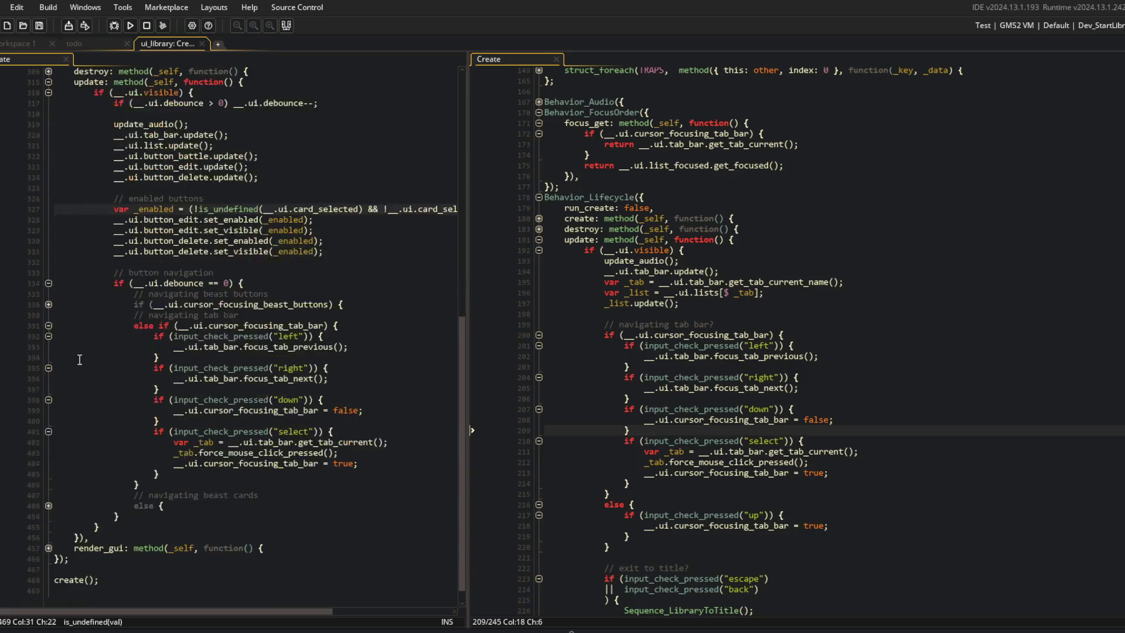
left_click(188, 473)
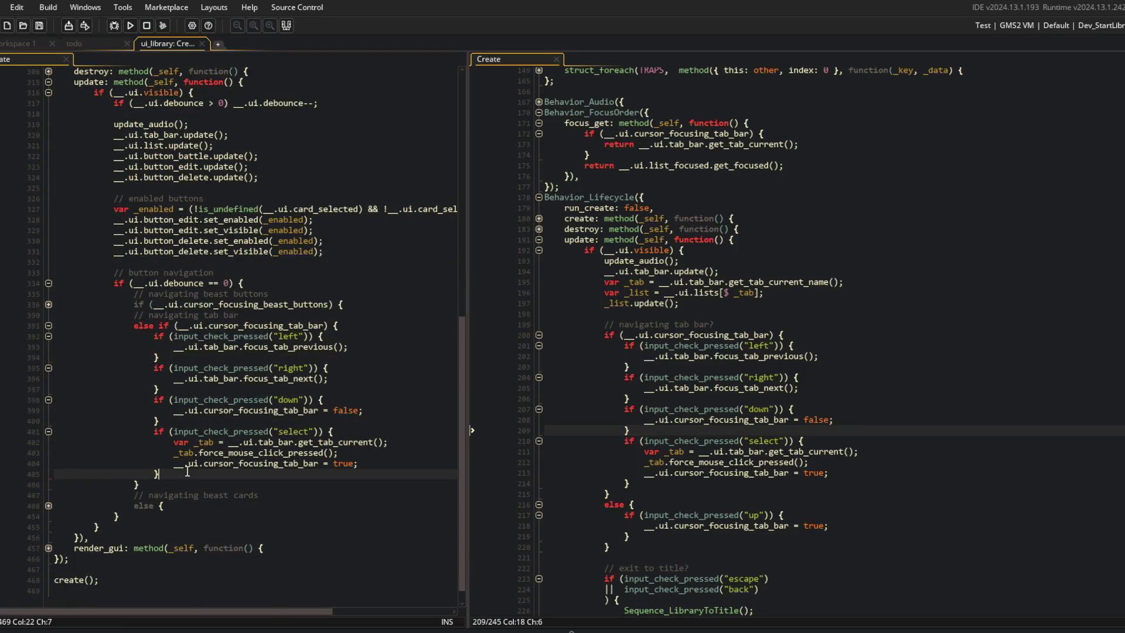
key("Return")
key("Up")
key("Up")
key("Up")
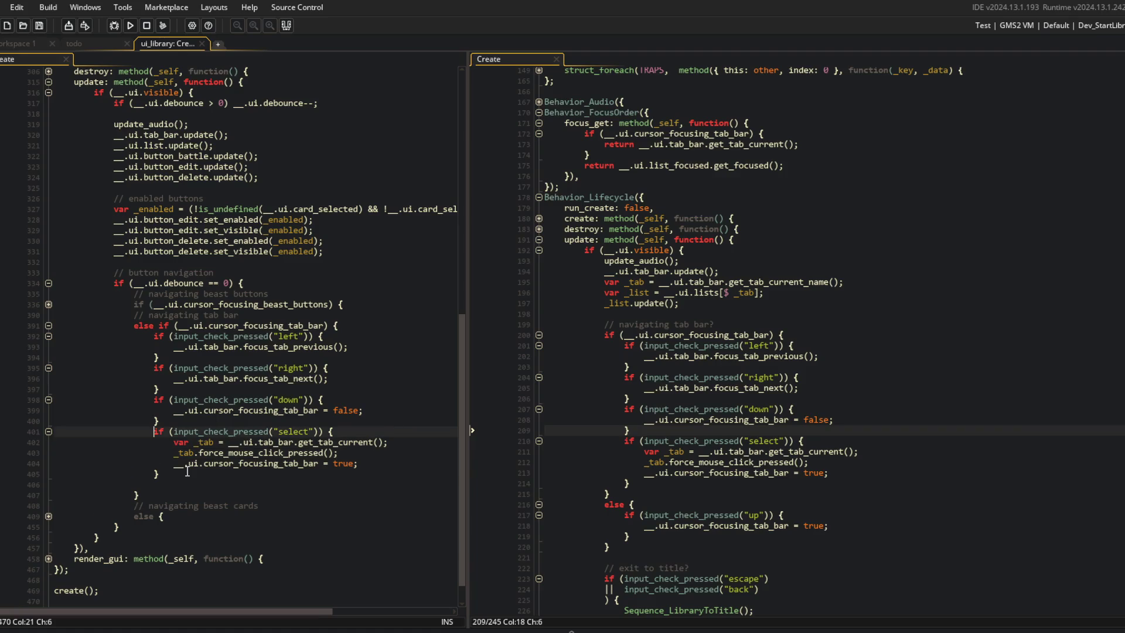
scroll(187, 472, "down", 1)
key("Down")
key("Down")
key("Down")
type("if (input_check_pressed(\"select\")) {")
type("escape")
key("End")
key("BackSpace")
key("BackSpace")
key("BackSpace")
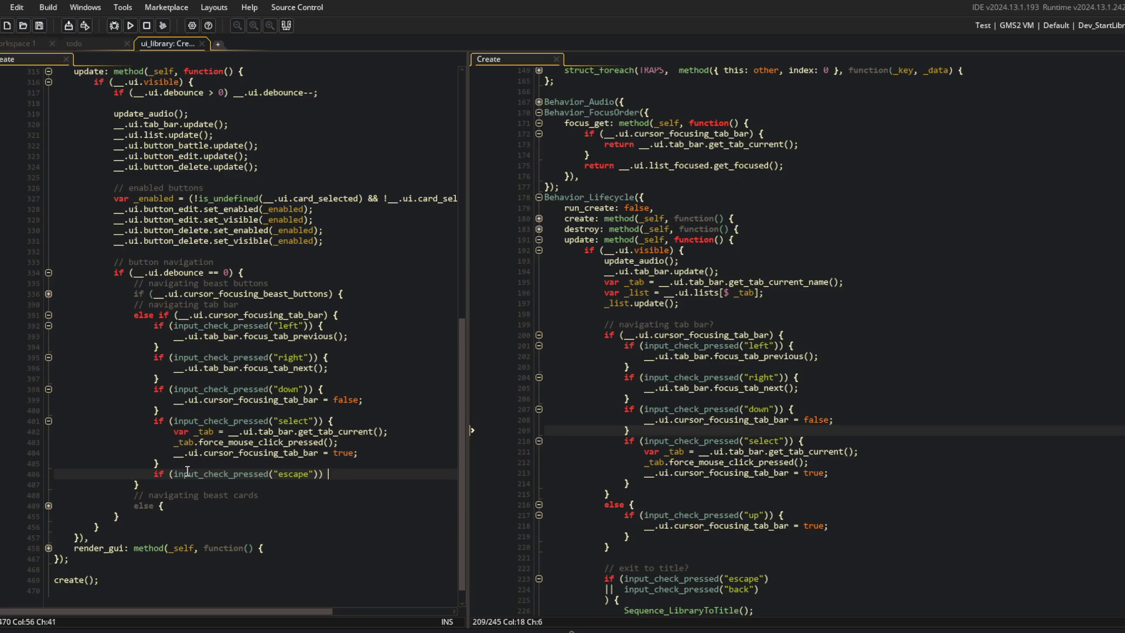
key("Return")
type("||  in")
type("oput_")
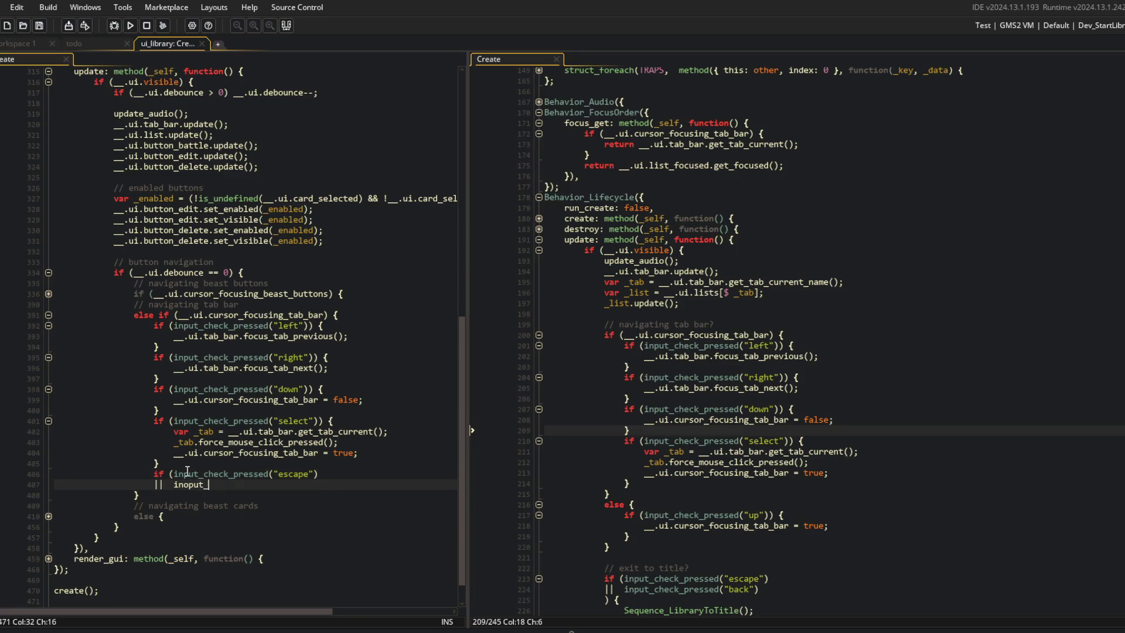
type("check_")
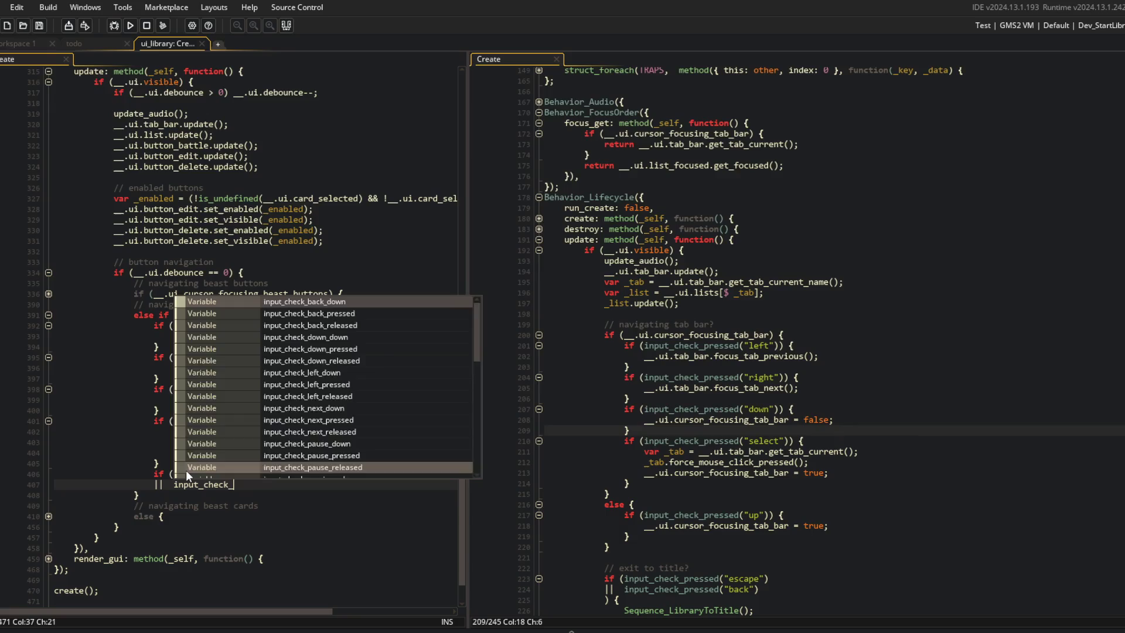
type("pressed(\"back\")")
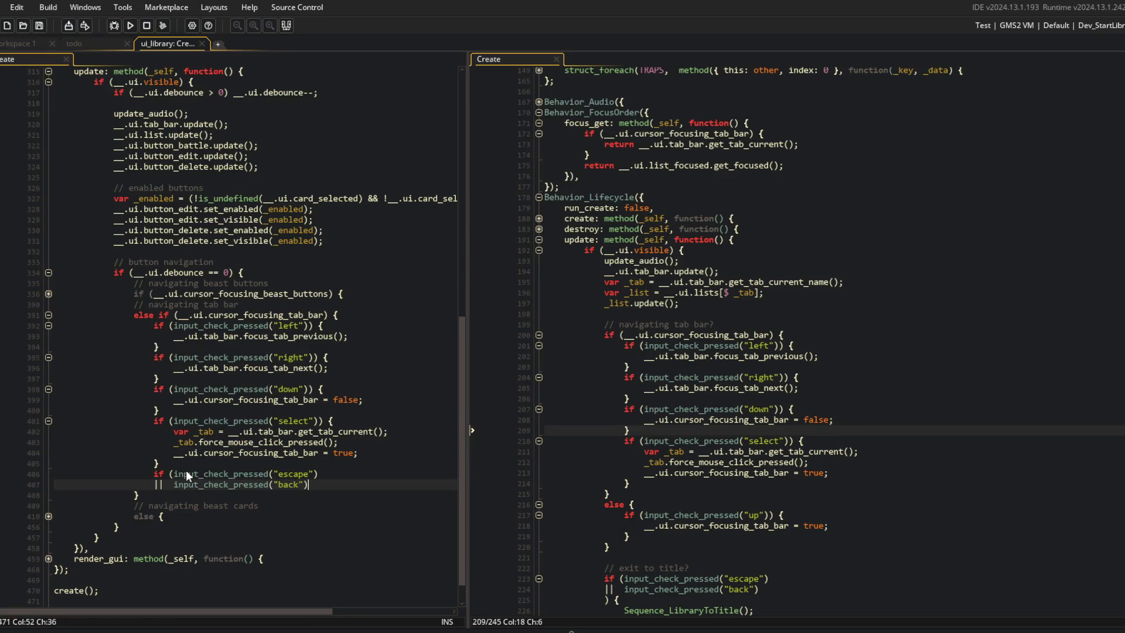
Give the escape-or-back check an empty { } body.
key("Return")
type("{")
key("Return")
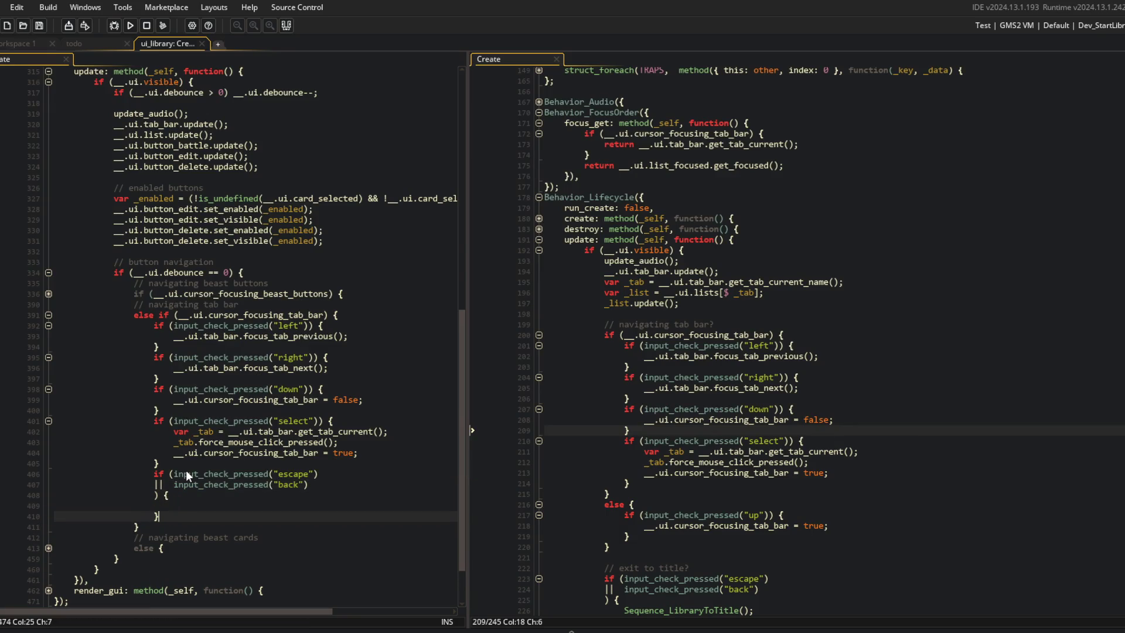
key("Down")
key("Down")
key("Down")
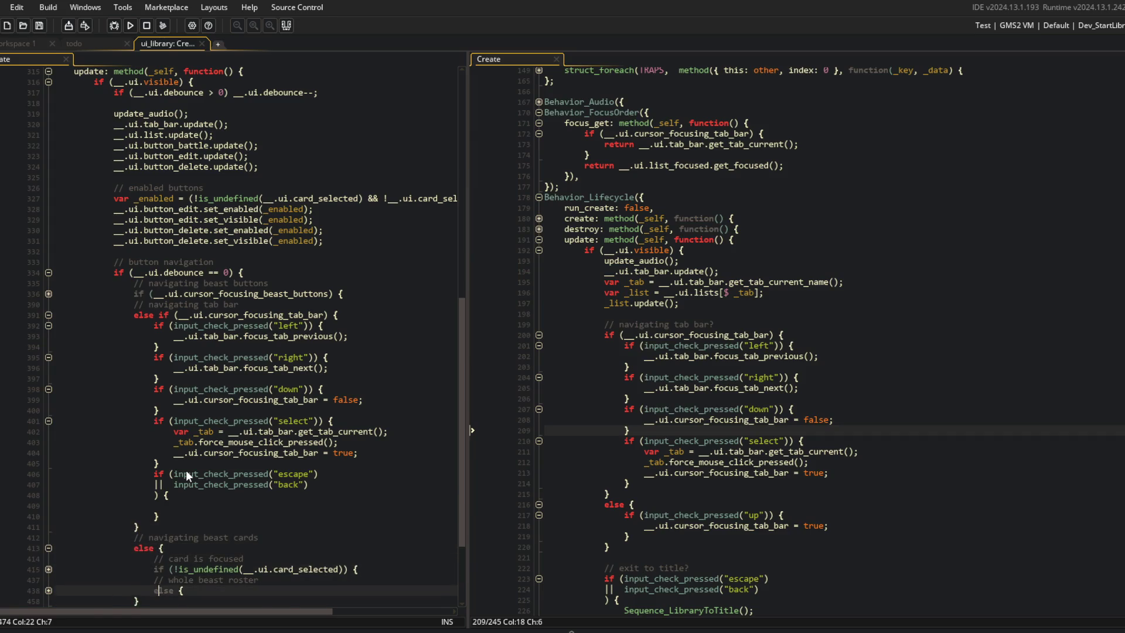
Copy Sequence_MyBeastsToTitle(); from the beast cards branch into the new tab-bar block.
scroll(185, 473, "down", 4)
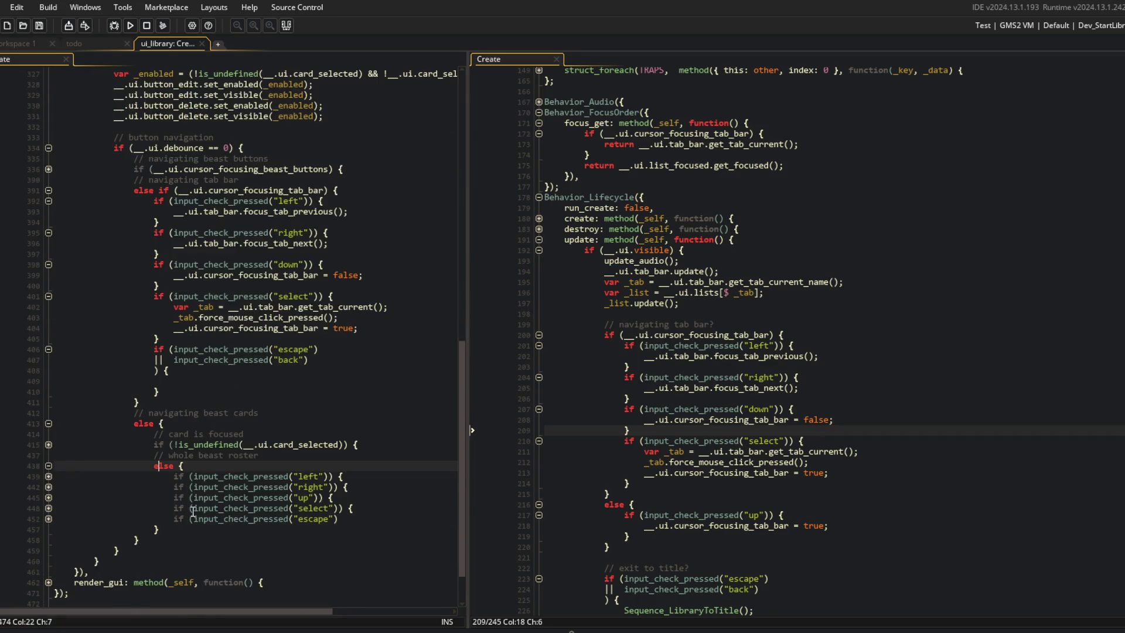
left_click(48, 519)
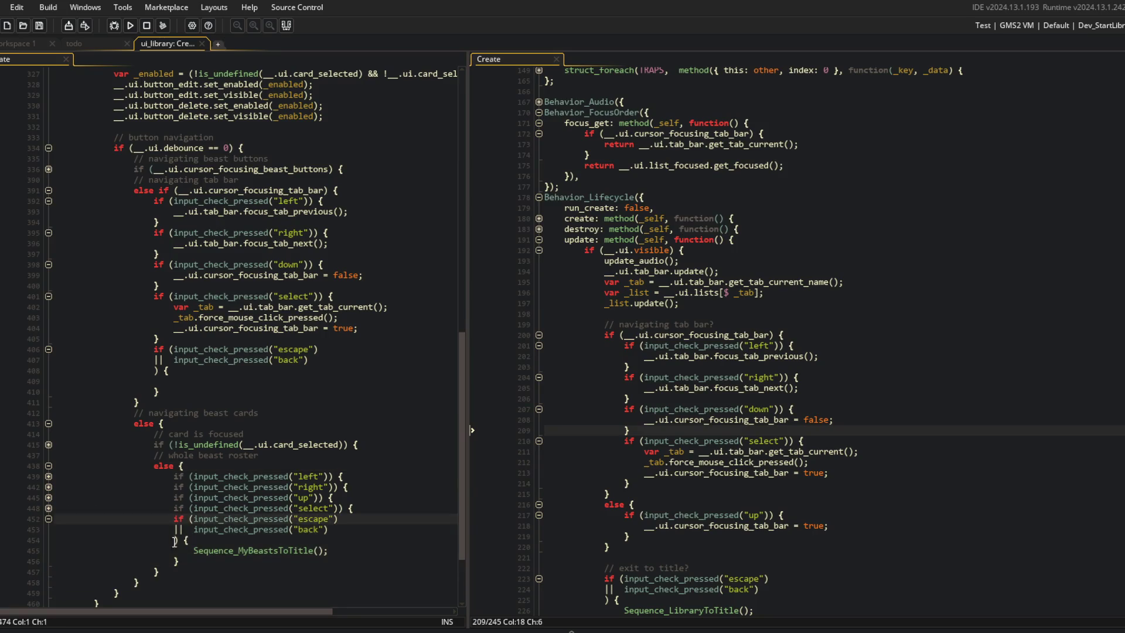
left_click(345, 548)
key("Home")
left_click(191, 382)
type("Sequence_MyBeastsToTitle();")
Compare the beasts tab-bar branch against the library's tab-bar checks and select handling.
scroll(246, 351, "up", 3)
left_click(154, 385)
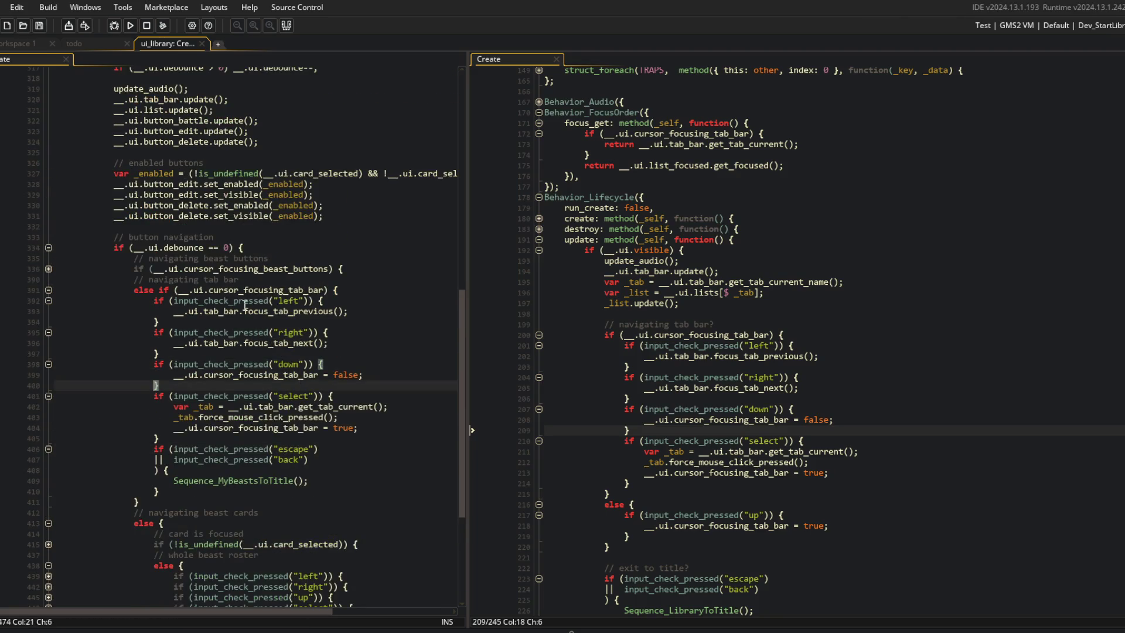
scroll(245, 305, "up", 2)
scroll(273, 361, "down", 4)
left_click(617, 312)
left_click(679, 260)
left_click(339, 240)
left_click(781, 428)
left_click(749, 347)
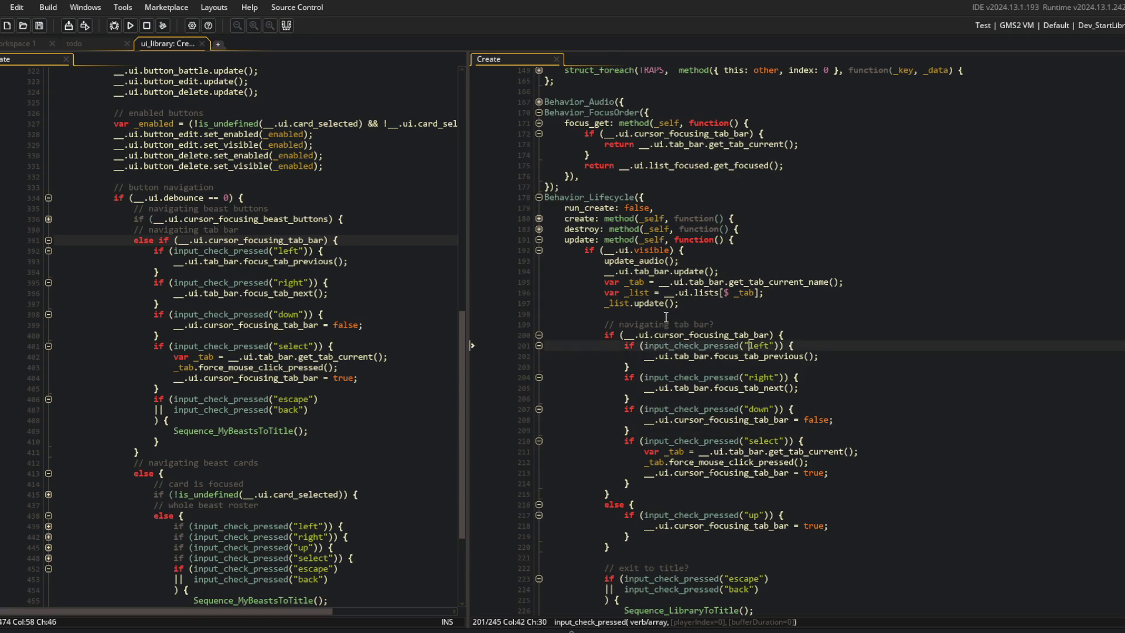
scroll(686, 346, "down", 2)
left_click(788, 387)
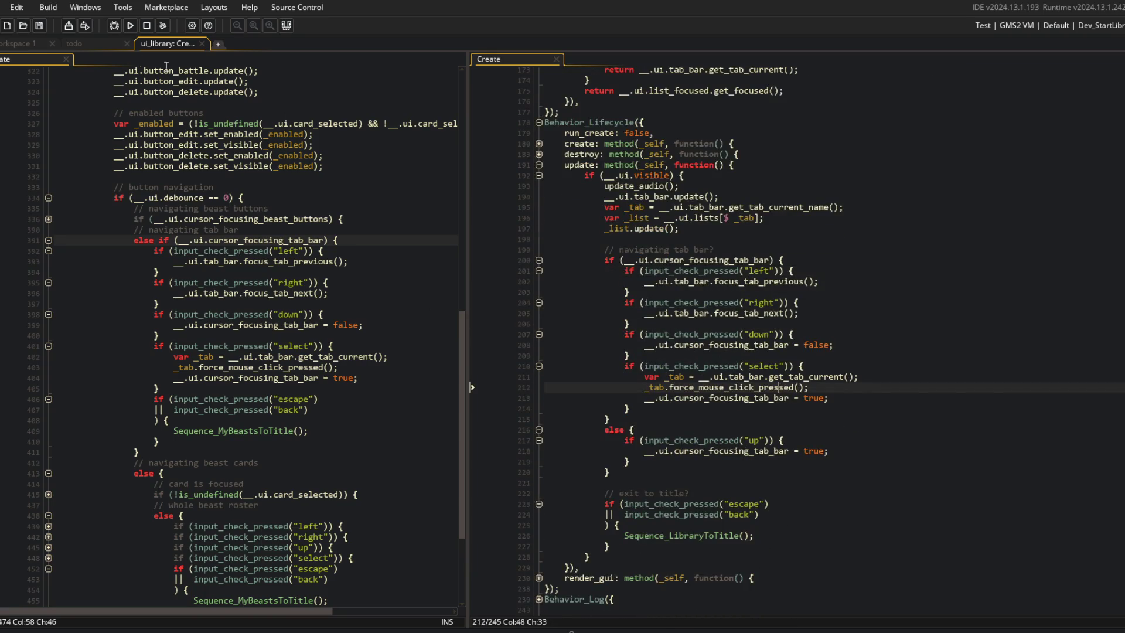
Run the game and bring its window to the front for testing.
left_click(130, 26)
key("alt+Tab")
key("Escape")
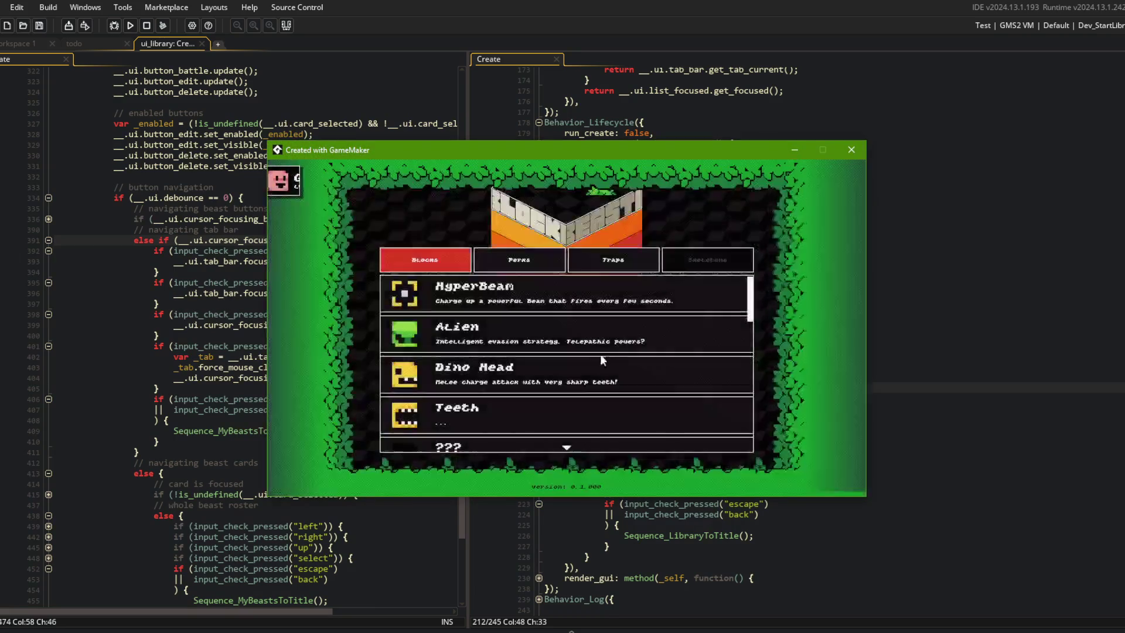
Return to the title, open Beasts, switch to My Beast and escape back, twice.
key("Escape")
key("Left")
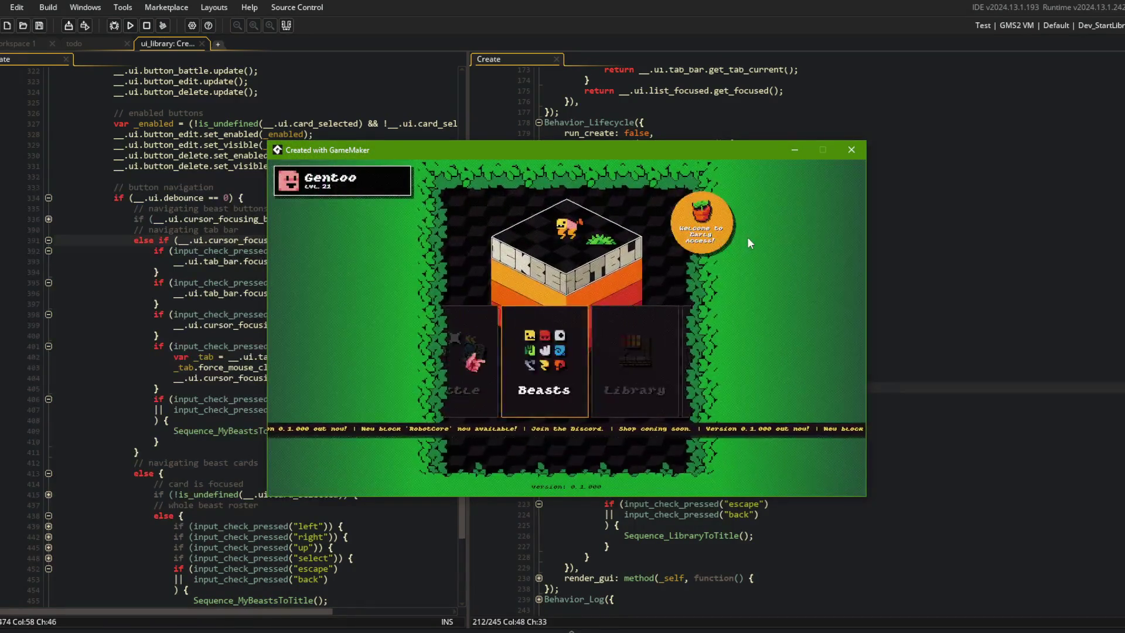
key("Return")
key("Right")
key("Escape")
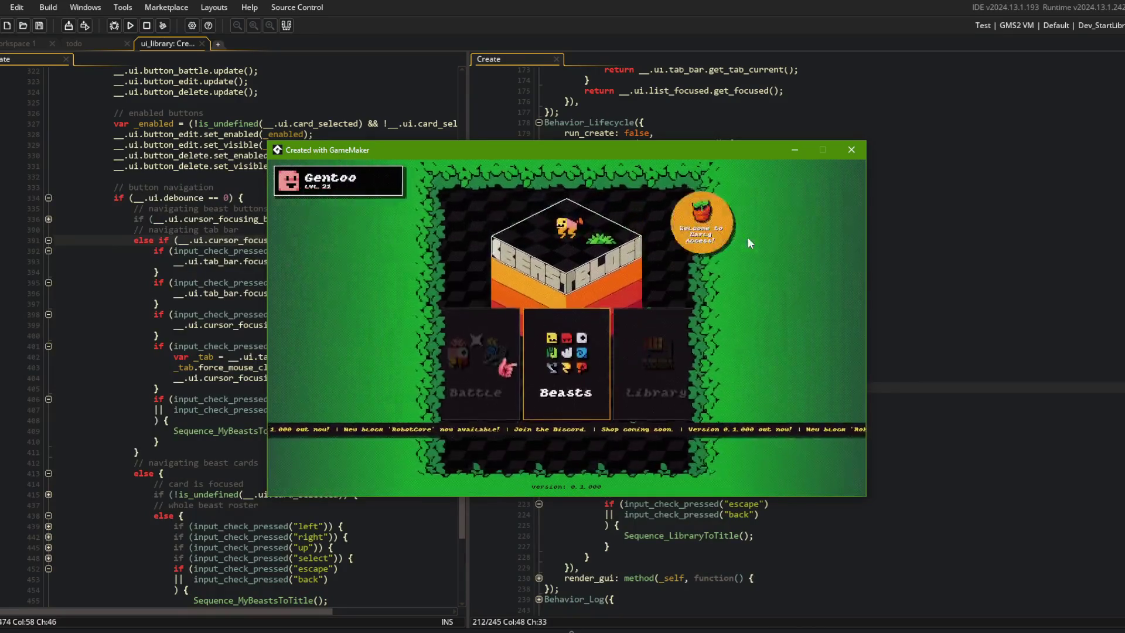
key("Return")
key("Right")
key("Escape")
key("Escape")
Reopen the beast library, toggle between My Beast and All tabs, then escape to title.
key("Left")
key("Right")
key("Right")
key("Right")
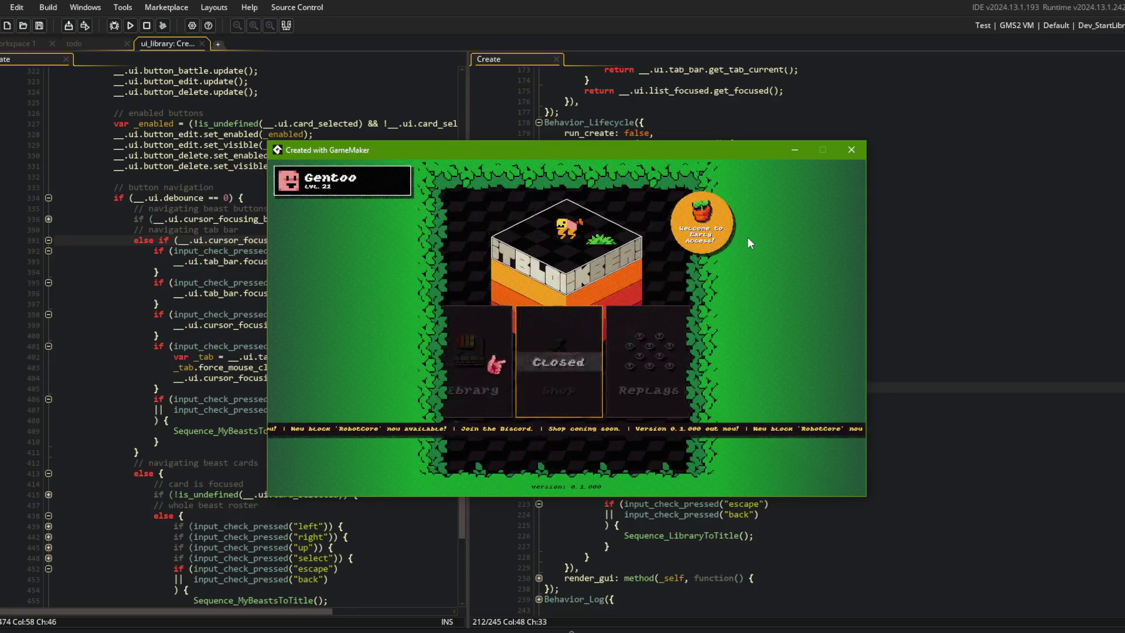
key("Return")
key("Right")
key("Left")
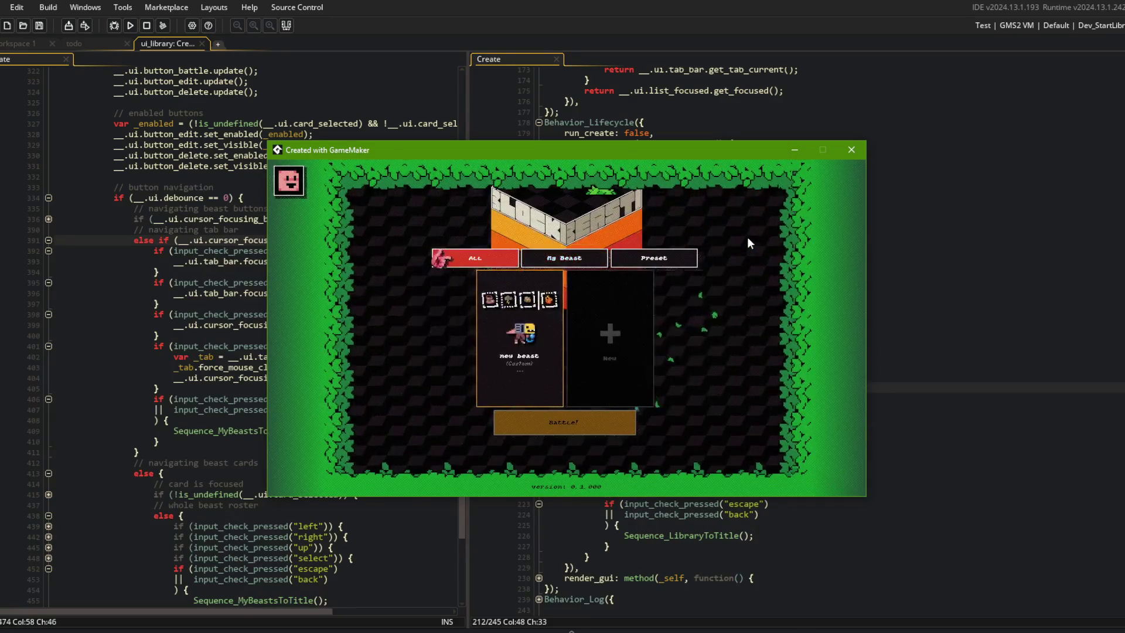
key("Escape")
Open Library and cycle its Perks and Blocks tabs, then open Beasts on My Beast and escape.
key("Right")
key("Return")
key("Right")
key("Right")
key("Right")
key("Right")
key("Right")
key("Left")
key("Left")
key("Escape")
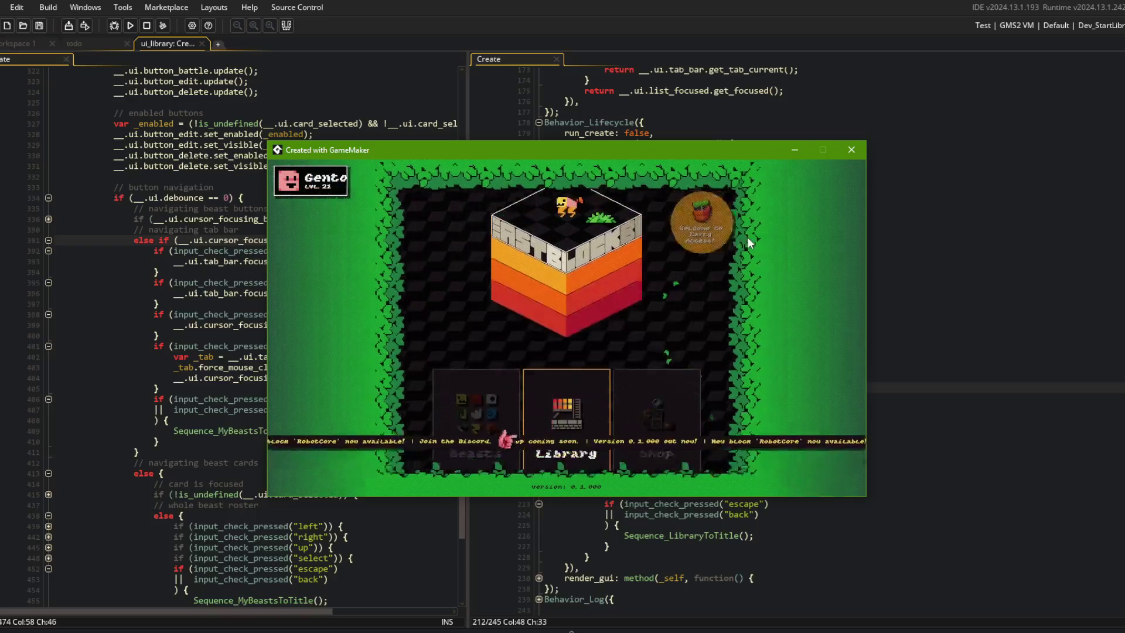
key("Left")
key("Return")
key("Right")
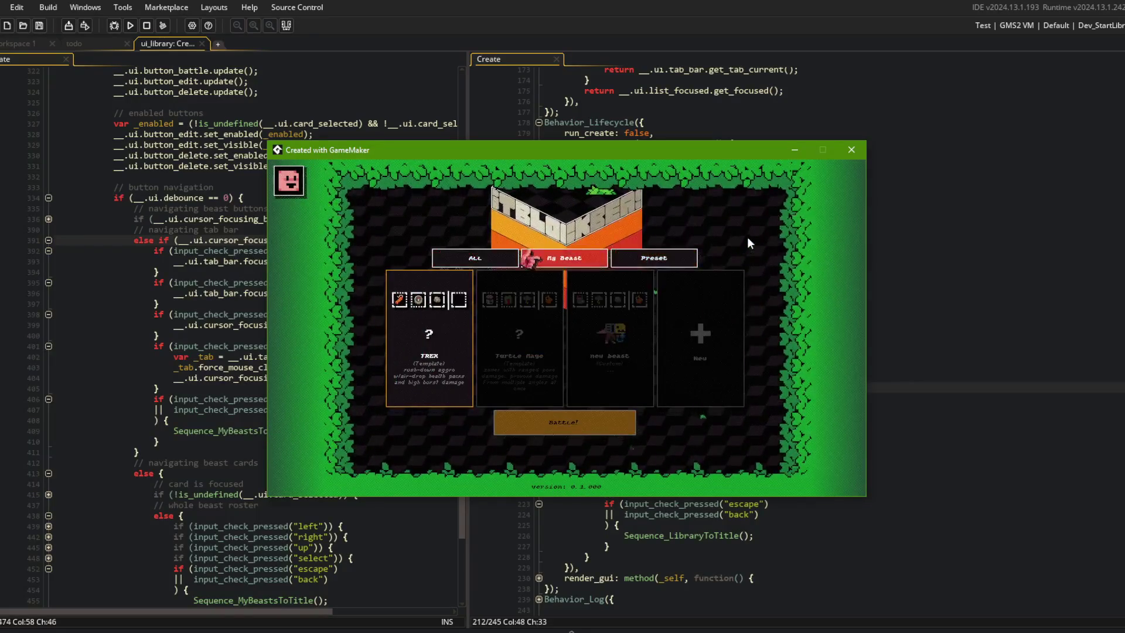
key("Escape")
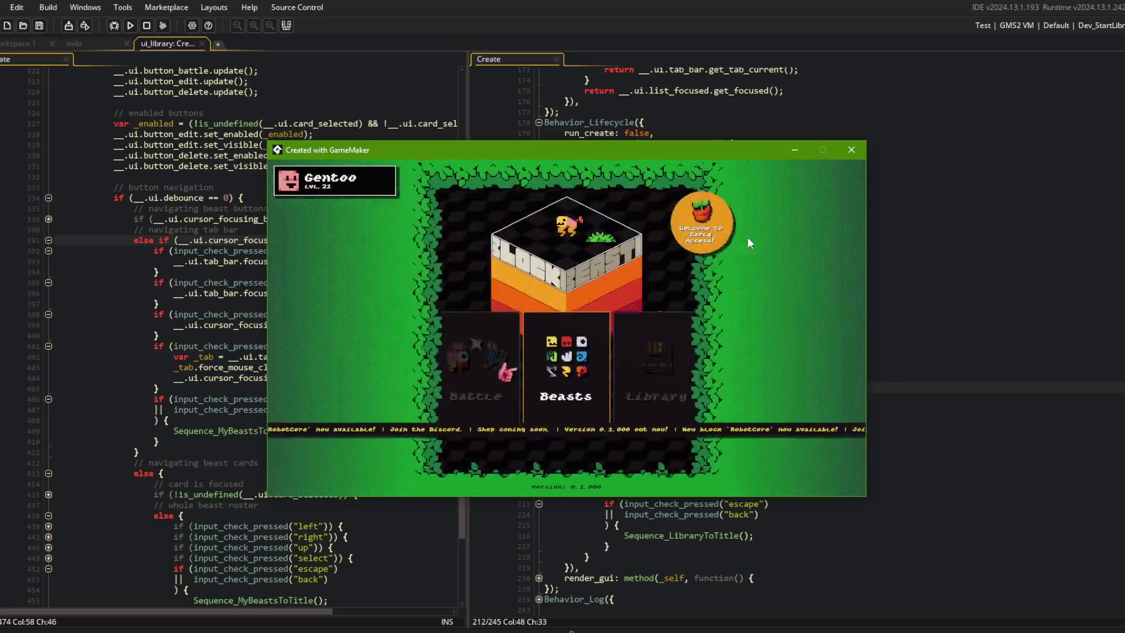
Open Library again and cycle its tabs, finishing on Traps, then return to the code editor.
key("Right")
key("Return")
key("Left")
key("Left")
key("Left")
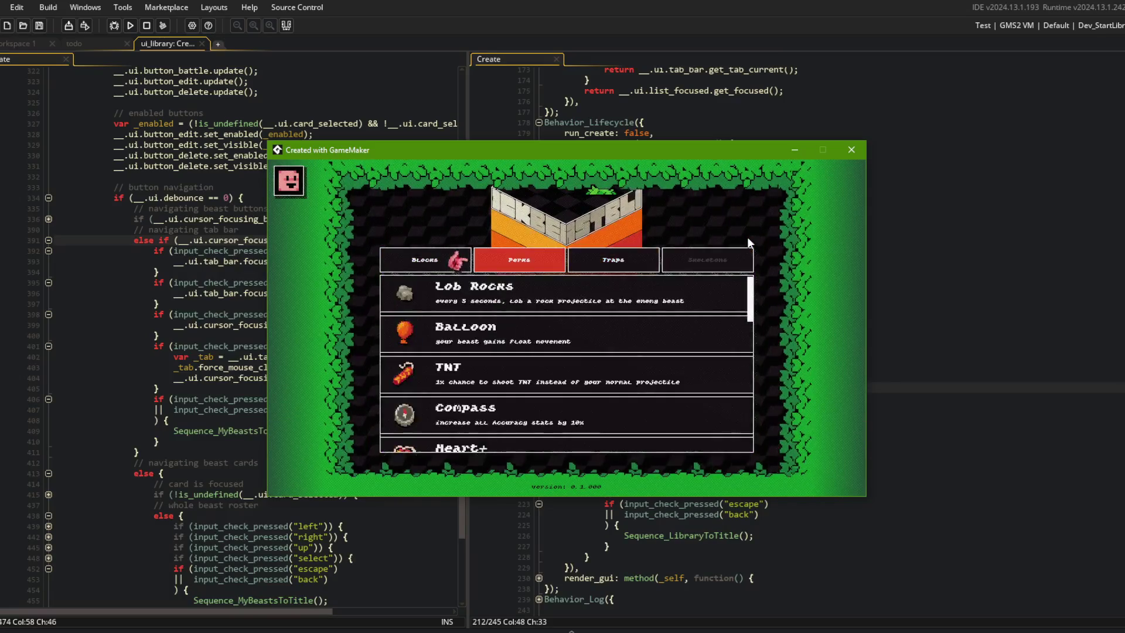
key("Left")
key("Right")
key("Right")
key("Right")
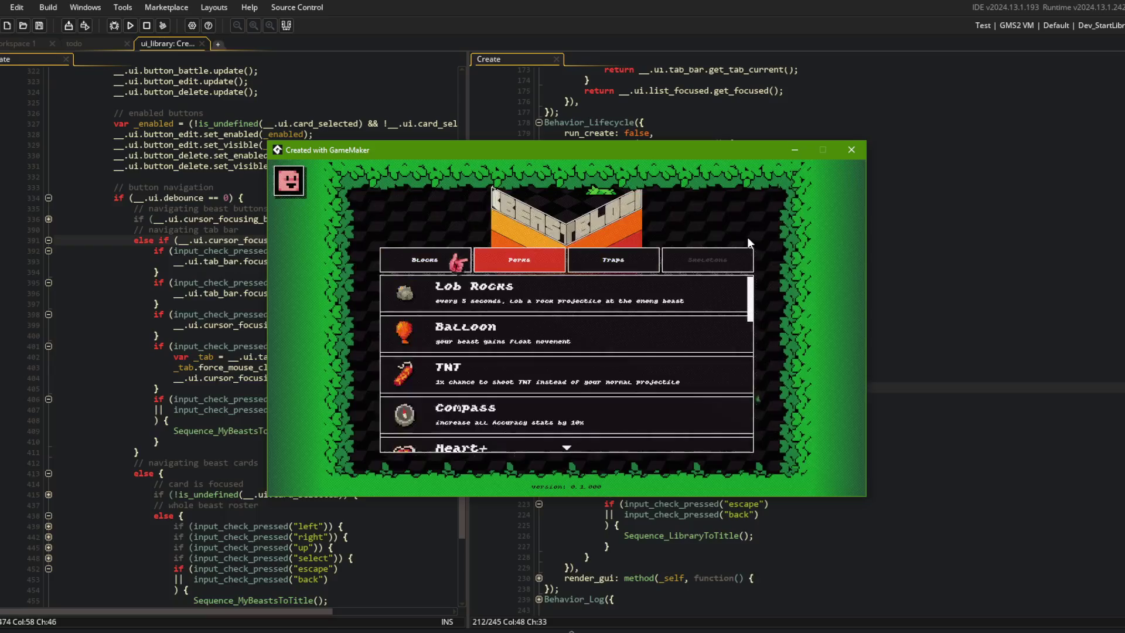
key("Right")
key("Left")
key("Left")
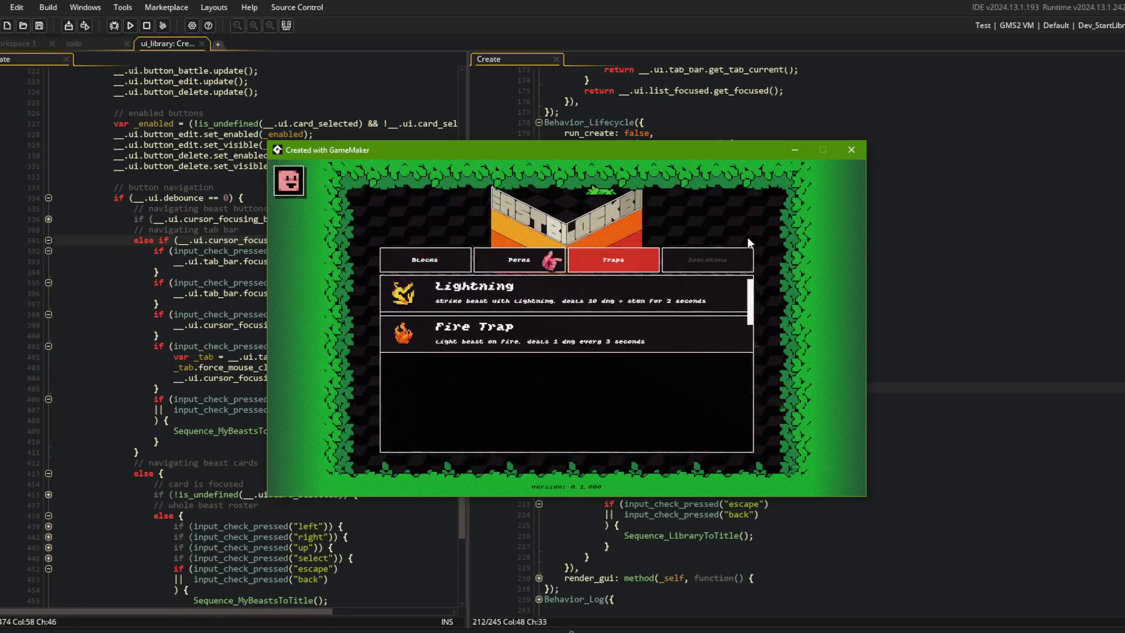
left_click(118, 367)
scroll(119, 351, "down", 4)
Review the beast cards navigation: left/right input blocks, card-focused check and return-to-title call.
left_click(167, 349)
left_click(48, 402)
left_click(49, 433)
left_click(249, 370)
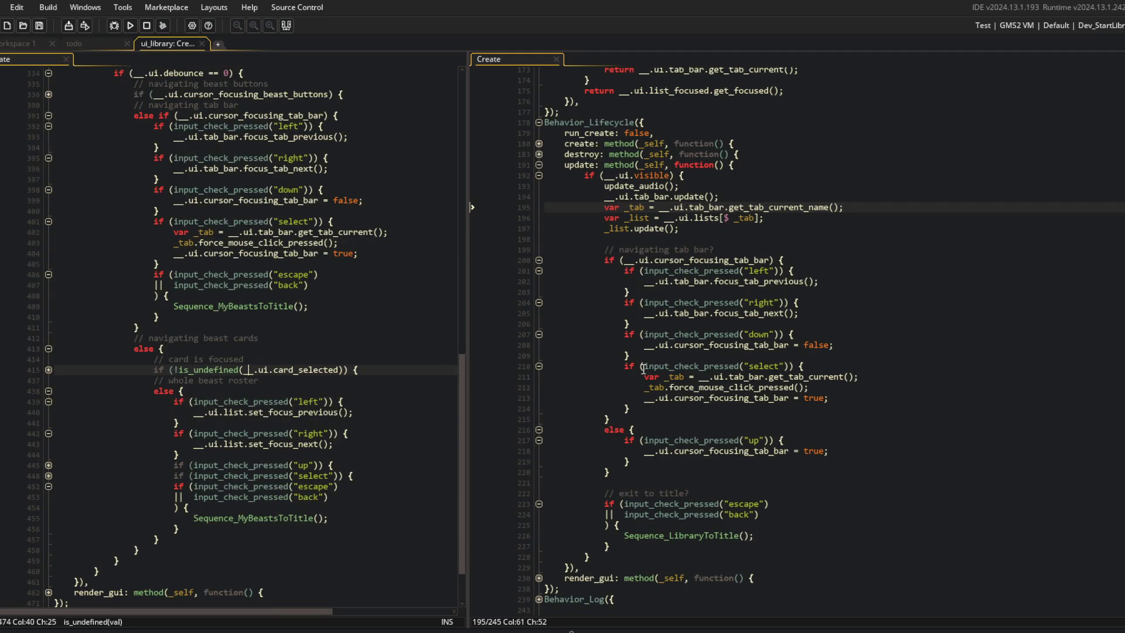
left_click(278, 306)
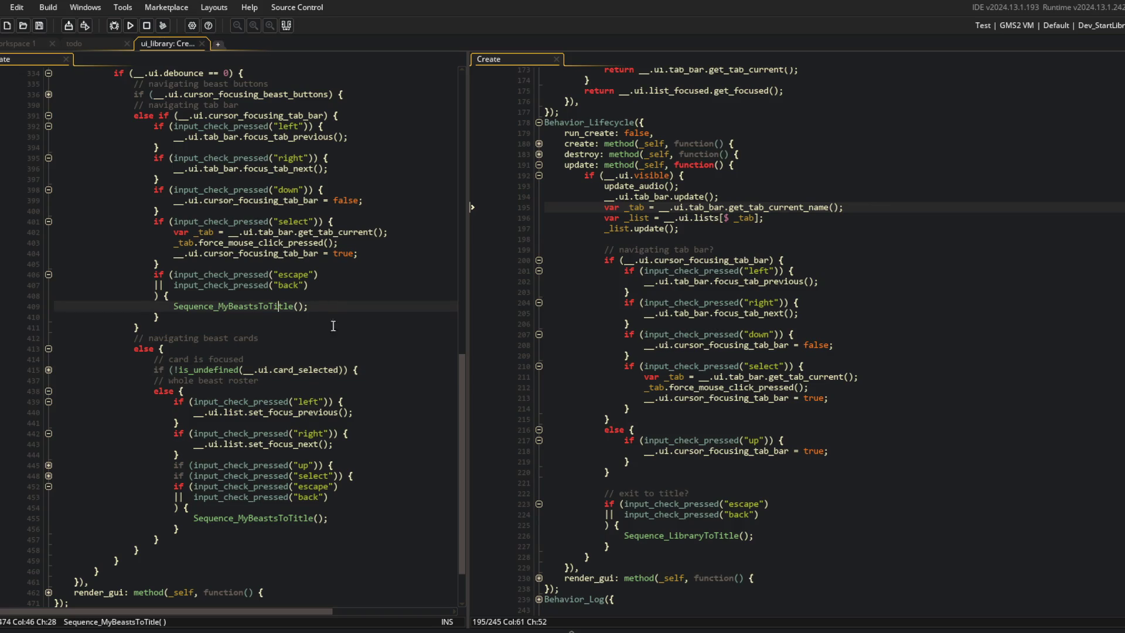
Compare the library's tab navigation: down input, focus_tab_previous and right-input handling.
left_click(655, 321)
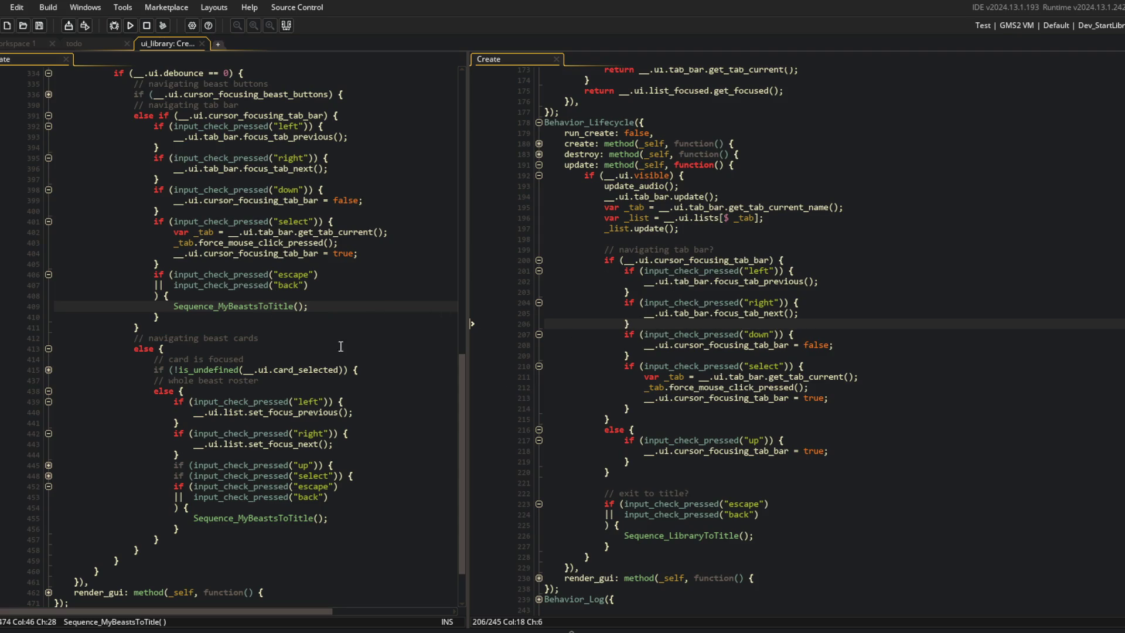
scroll(192, 354, "up", 3)
left_click(310, 300)
left_click(339, 236)
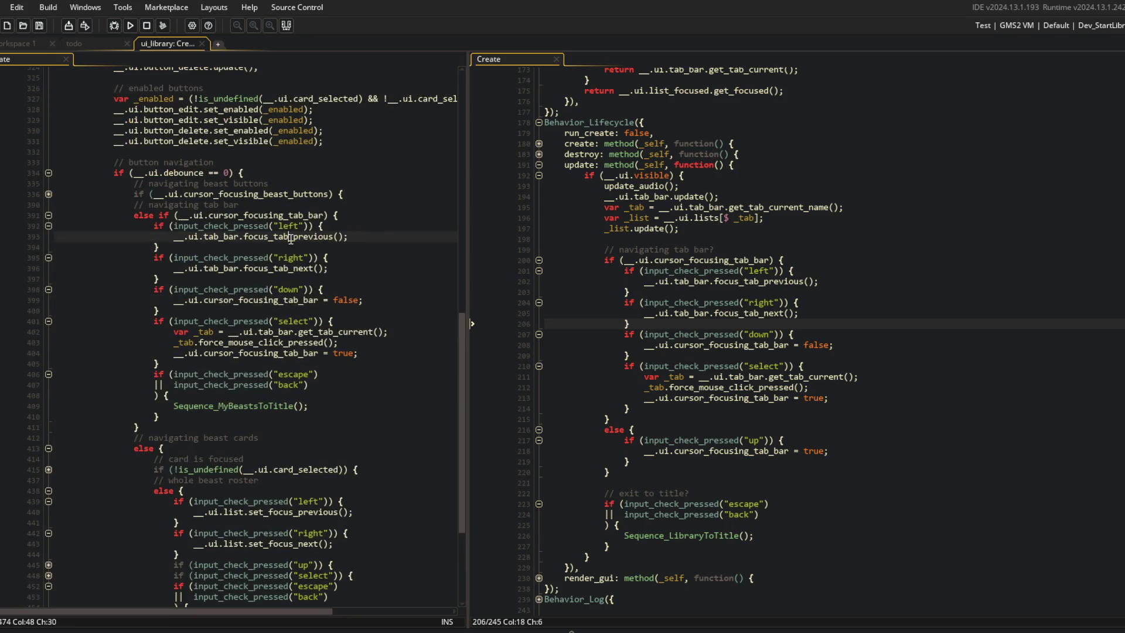
left_click(737, 314)
left_click(276, 259)
Scroll the ui_library code to the top and expand the PRIVATE("ui") section.
scroll(287, 267, "up", 10)
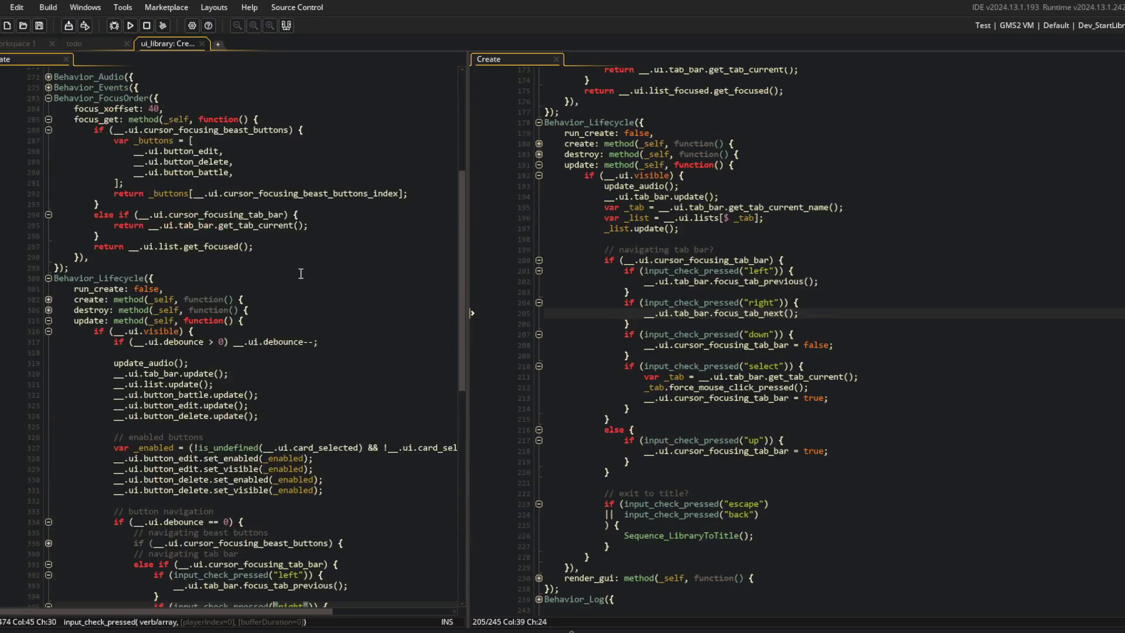
scroll(762, 352, "up", 15)
scroll(315, 277, "up", 5)
scroll(315, 277, "up", 4)
left_click(48, 295)
scroll(49, 323, "down", 4)
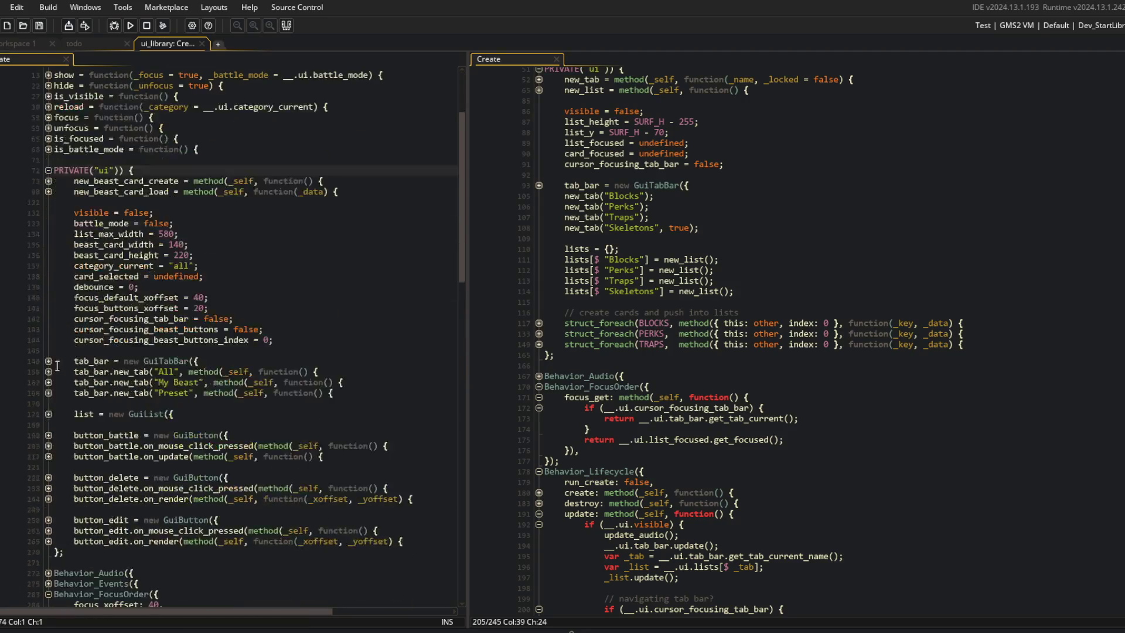
Expand and collapse the tab bar definition and the All and My Beast tab callbacks.
left_click(49, 361)
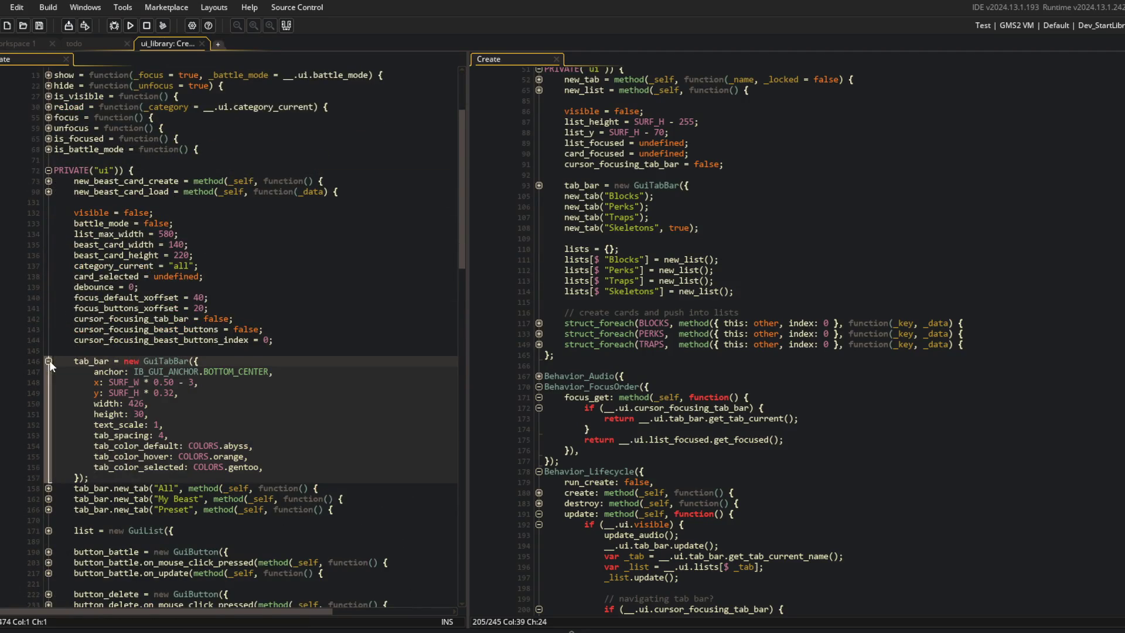
left_click(50, 361)
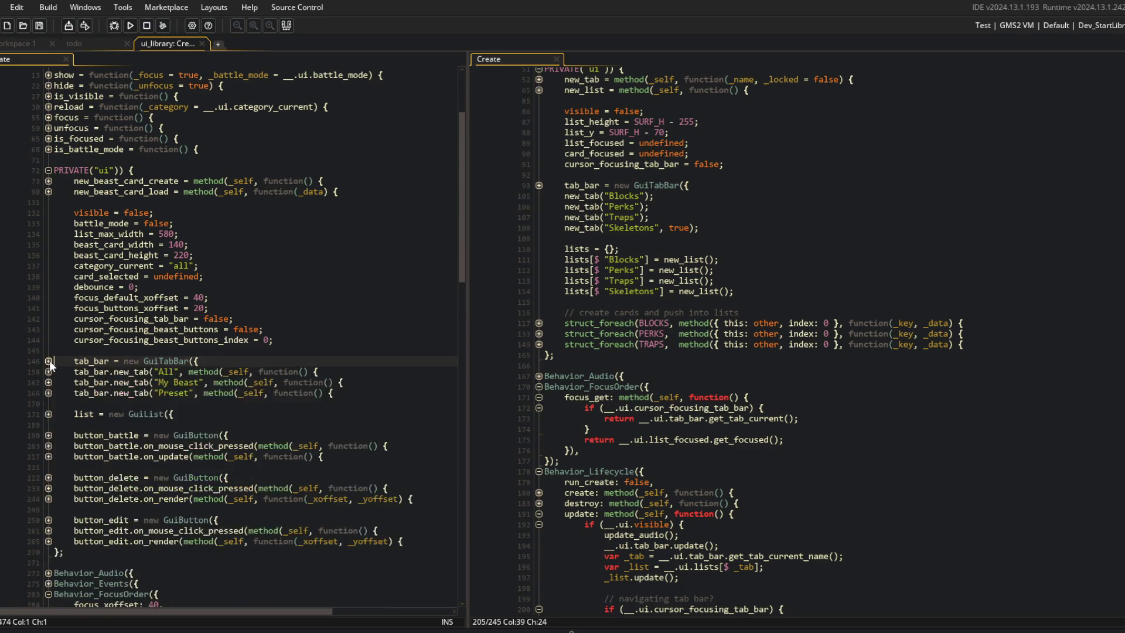
left_click(48, 372)
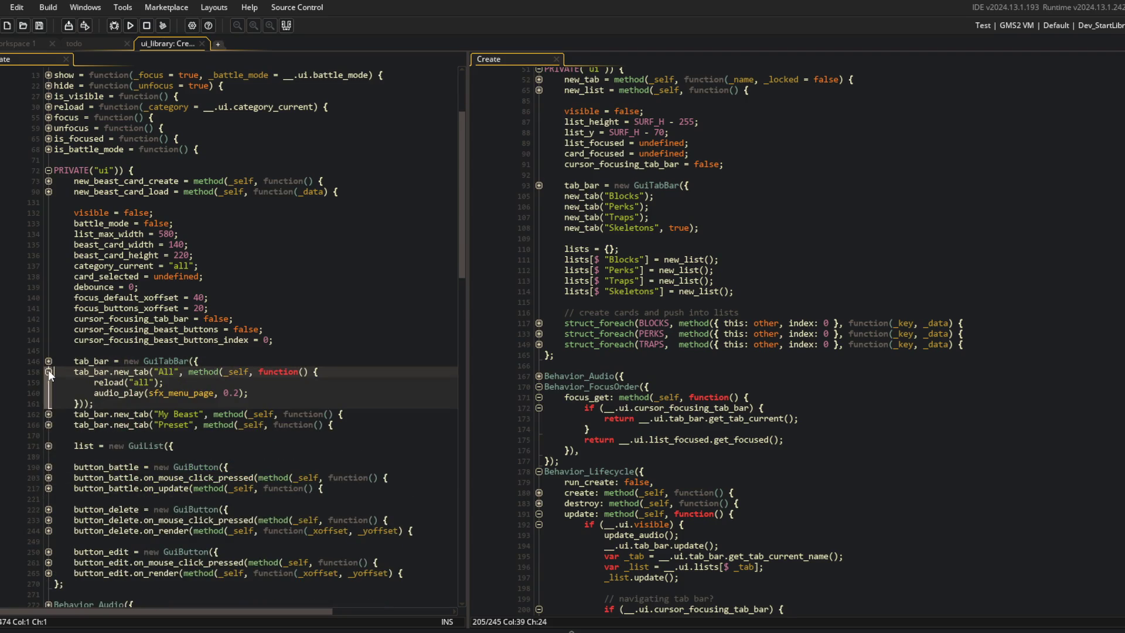
left_click(48, 372)
left_click(48, 371)
left_click(48, 372)
left_click(48, 372)
left_click(48, 371)
left_click(48, 381)
left_click(47, 381)
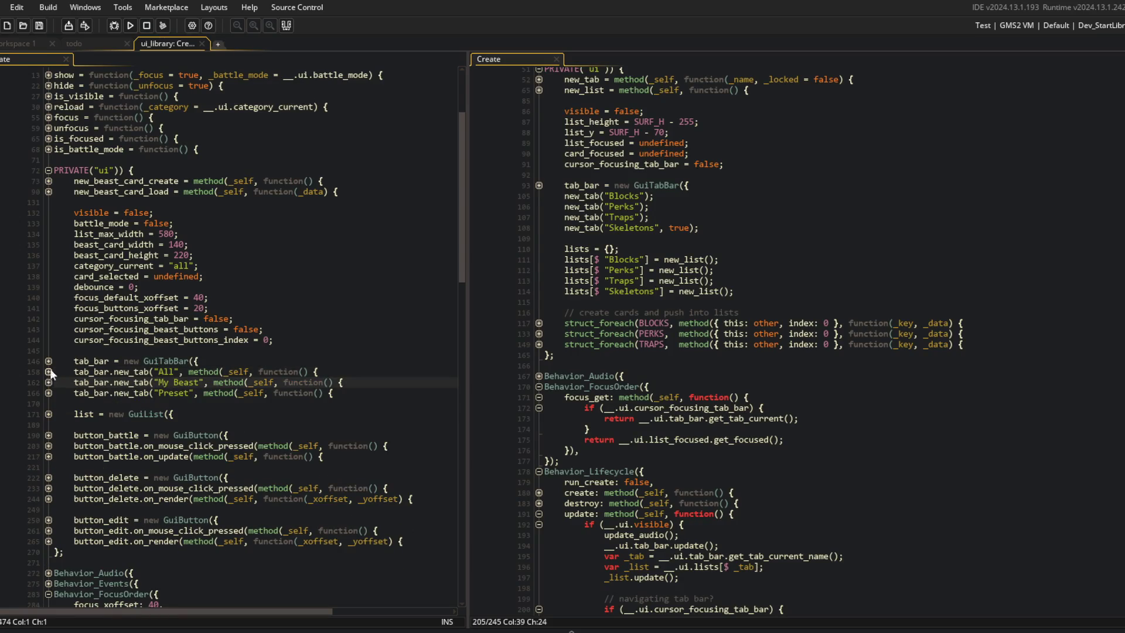
scroll(539, 186, "up", 3)
Expand the library's new_tab definition and its click callback, then fold it again.
left_click(539, 154)
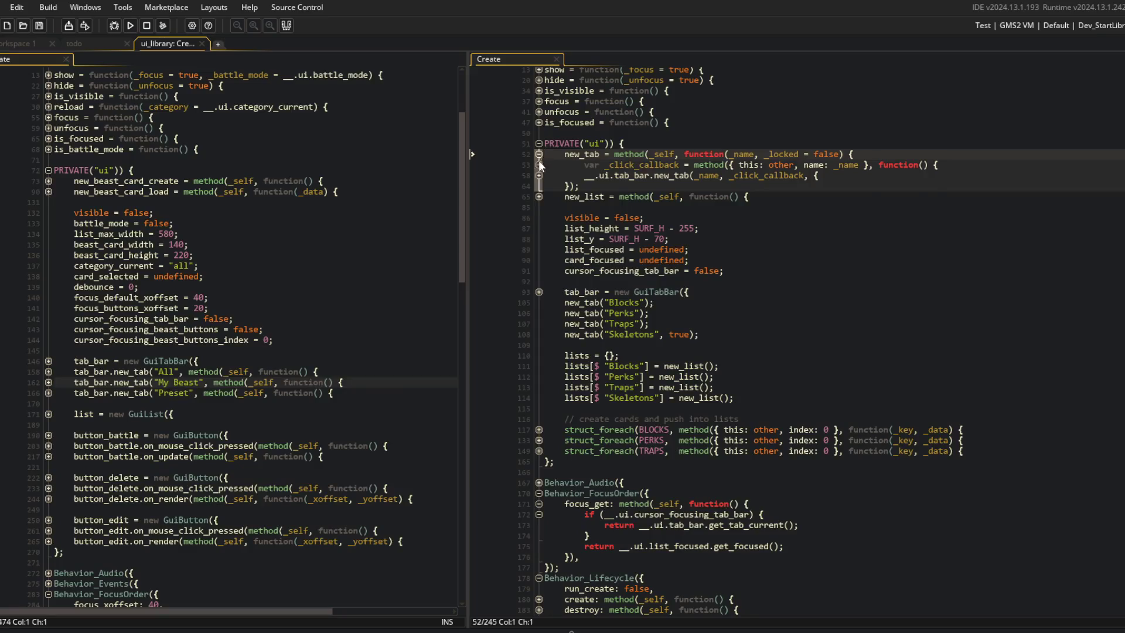
left_click(539, 165)
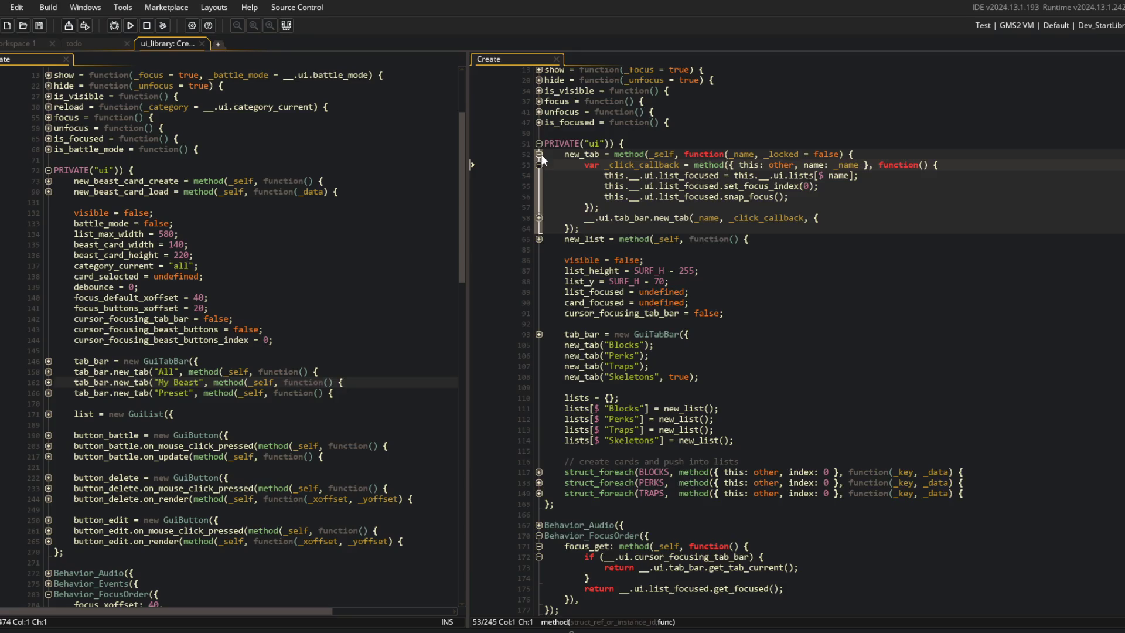
left_click(540, 155)
scroll(712, 287, "down", 15)
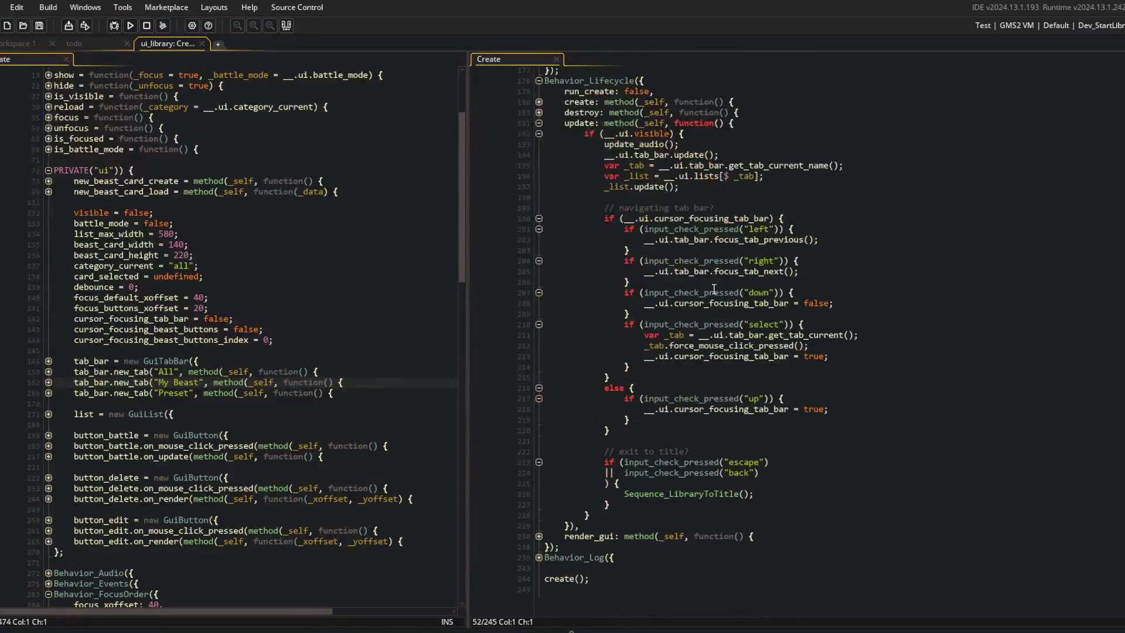
scroll(726, 282, "up", 2)
Inspect the focus_tab_previous and focus_tab_next calls on lines 202 and 205.
left_click(740, 315)
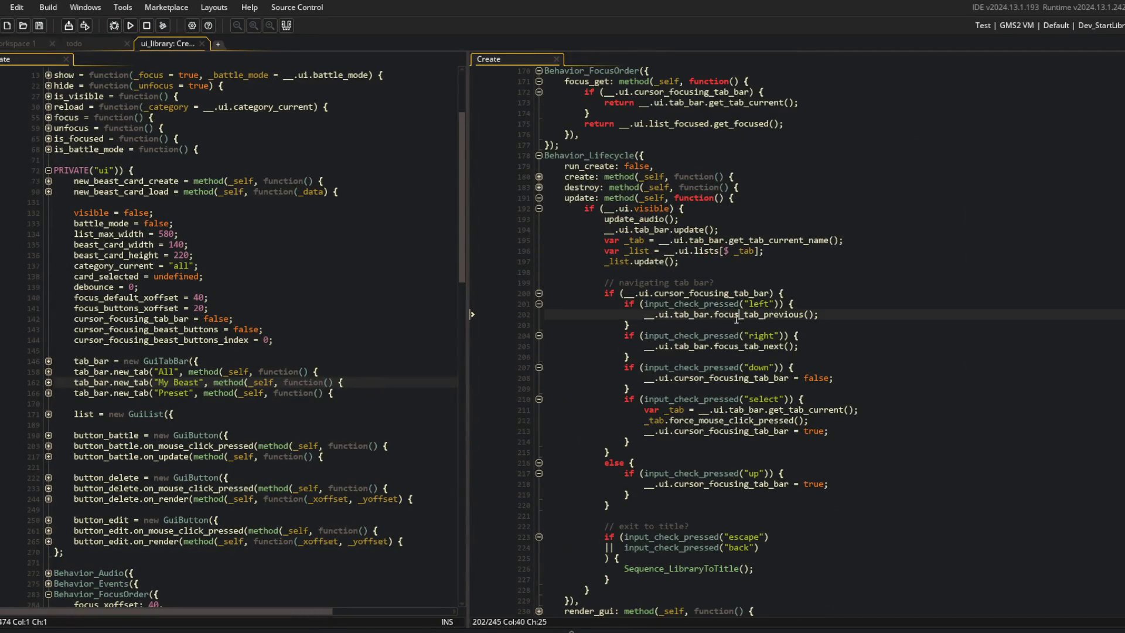
left_click(746, 345)
left_click(765, 314)
left_click(746, 346)
left_click(766, 315)
left_click(729, 240)
Search assets for 'guitab' with Ctrl+T and open the GuiTabBar script.
left_click(245, 167)
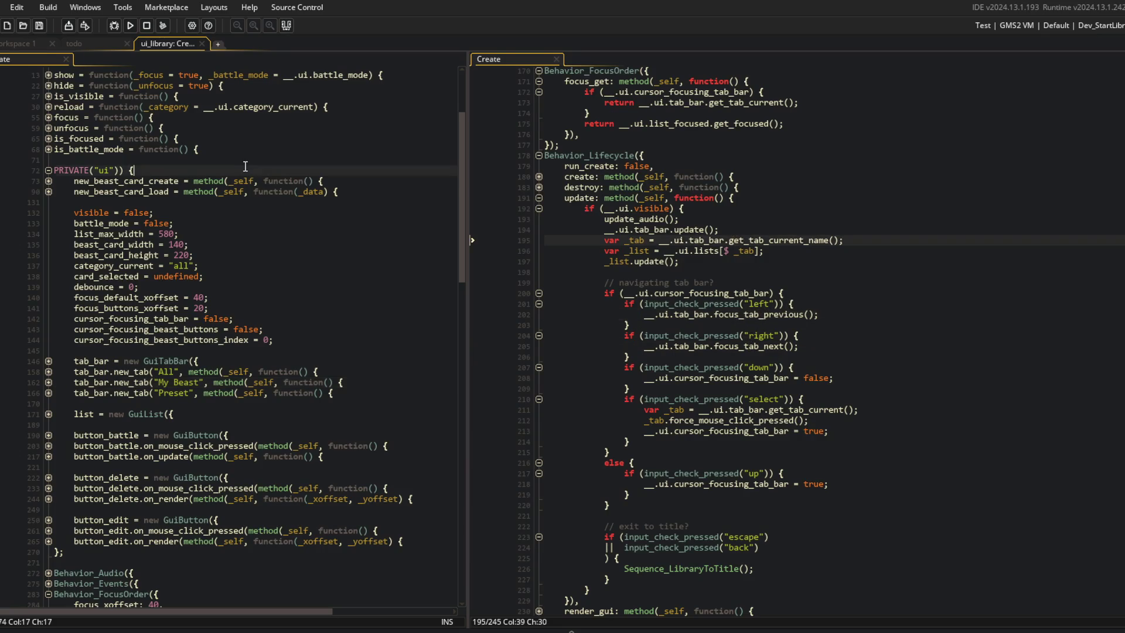
key("ctrl+t")
type("guitab")
key("Return")
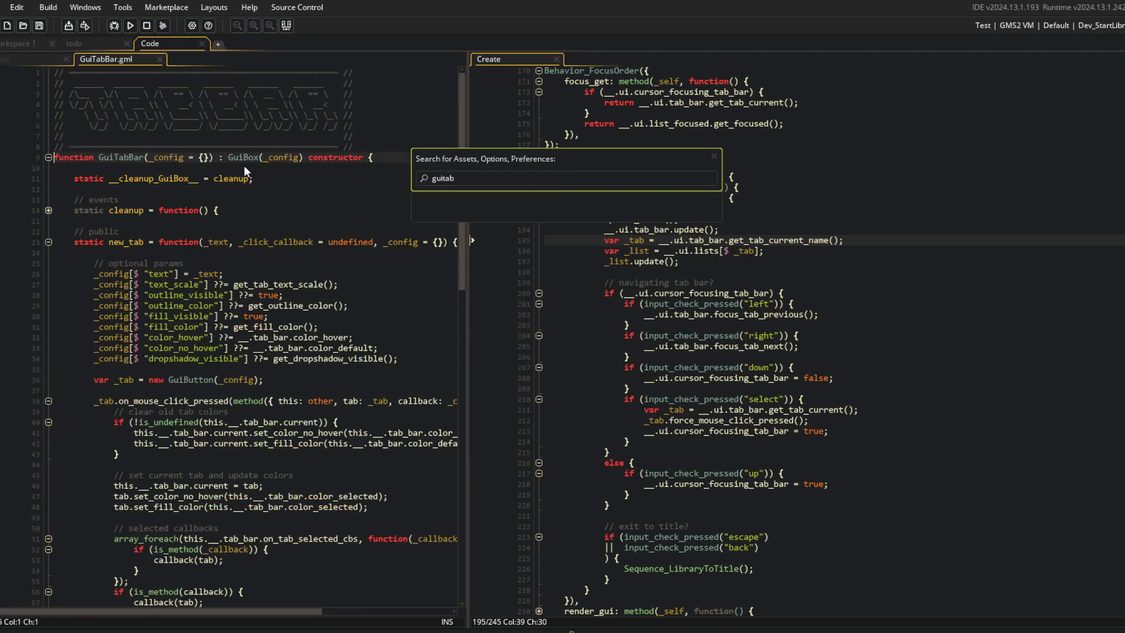
Fold all GuiTabBar functions, expand focus_tab and its reset block, and highlight 'current'.
left_click(66, 242)
key("ctrl+shift+minus")
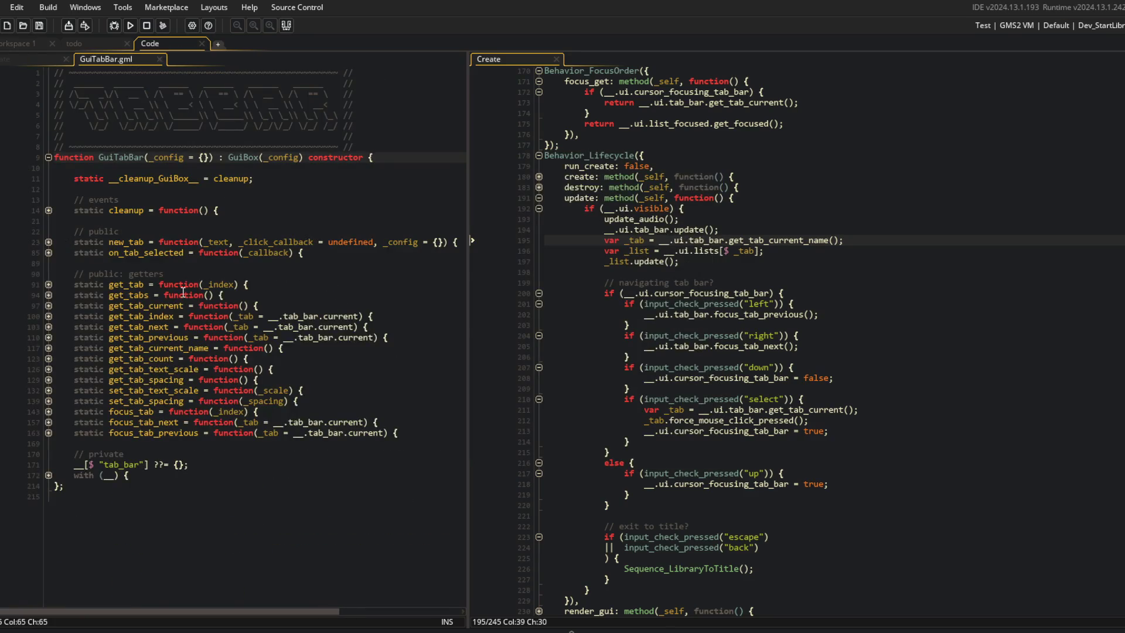
left_click(49, 411)
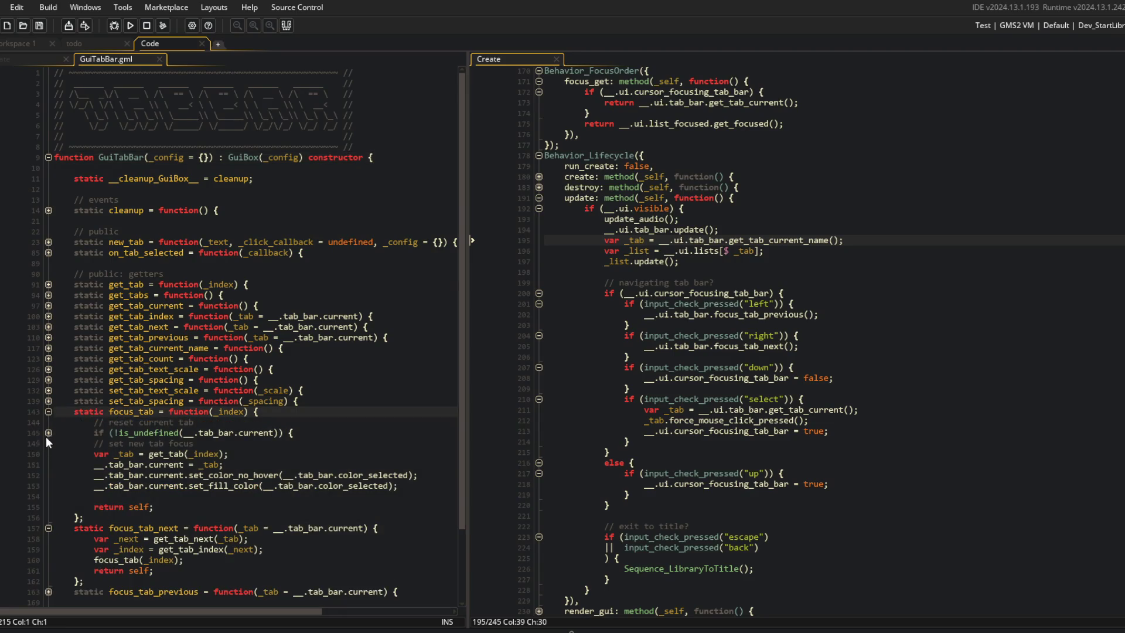
left_click(47, 434)
left_click(148, 463)
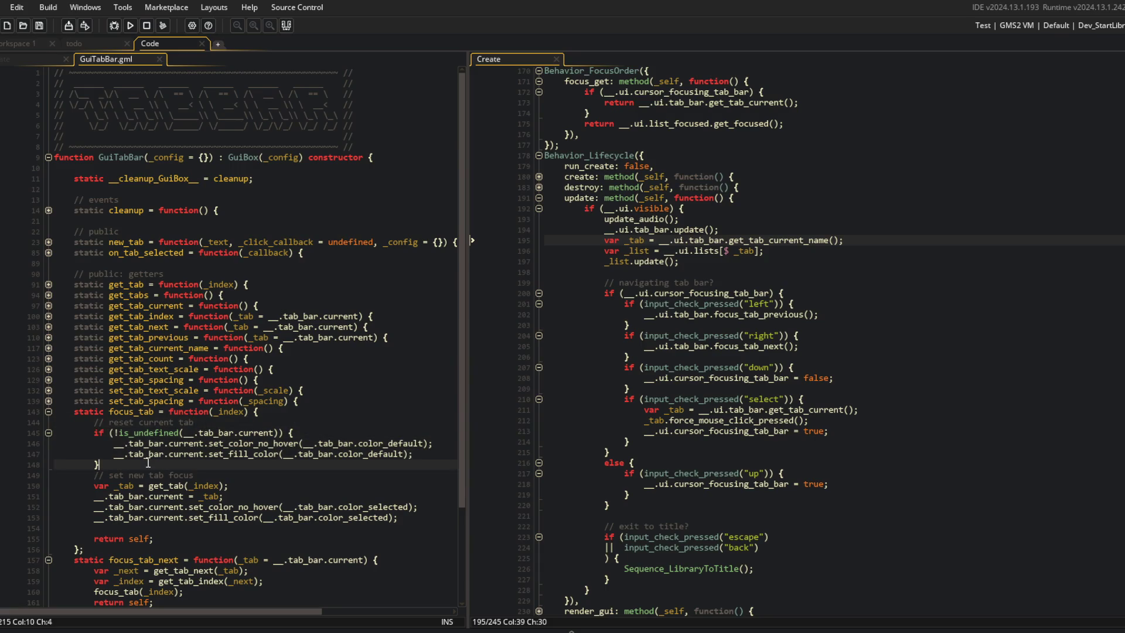
left_click(234, 475)
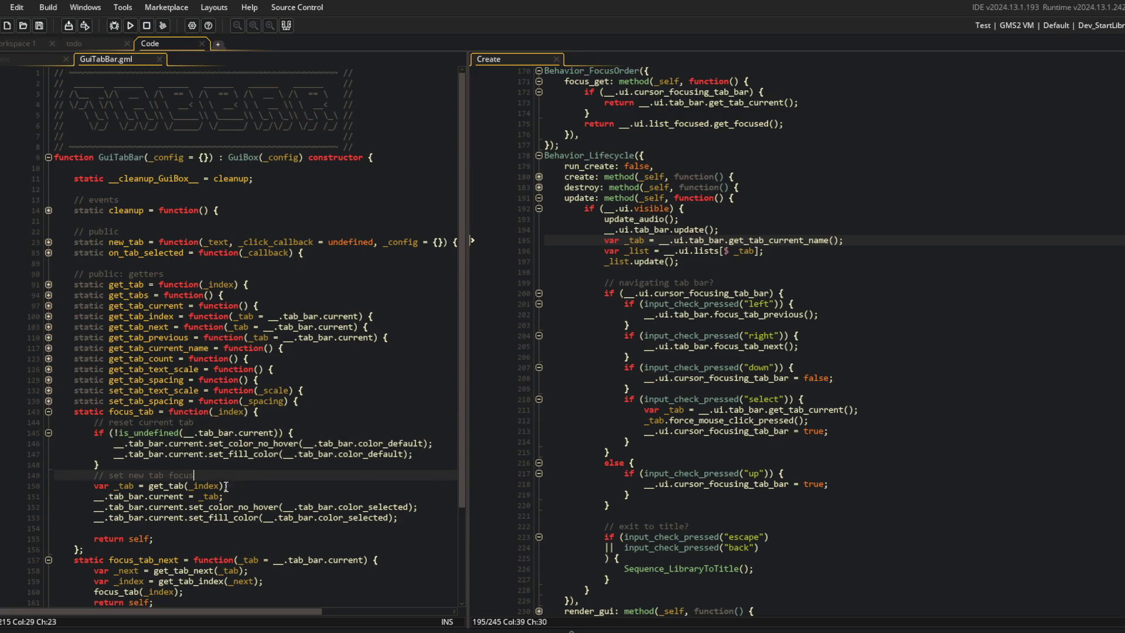
double_click(165, 497)
Fold focus_tab away and return to the ui_my_beasts Create code.
scroll(196, 455, "down", 1)
scroll(196, 455, "up", 1)
left_click(197, 464)
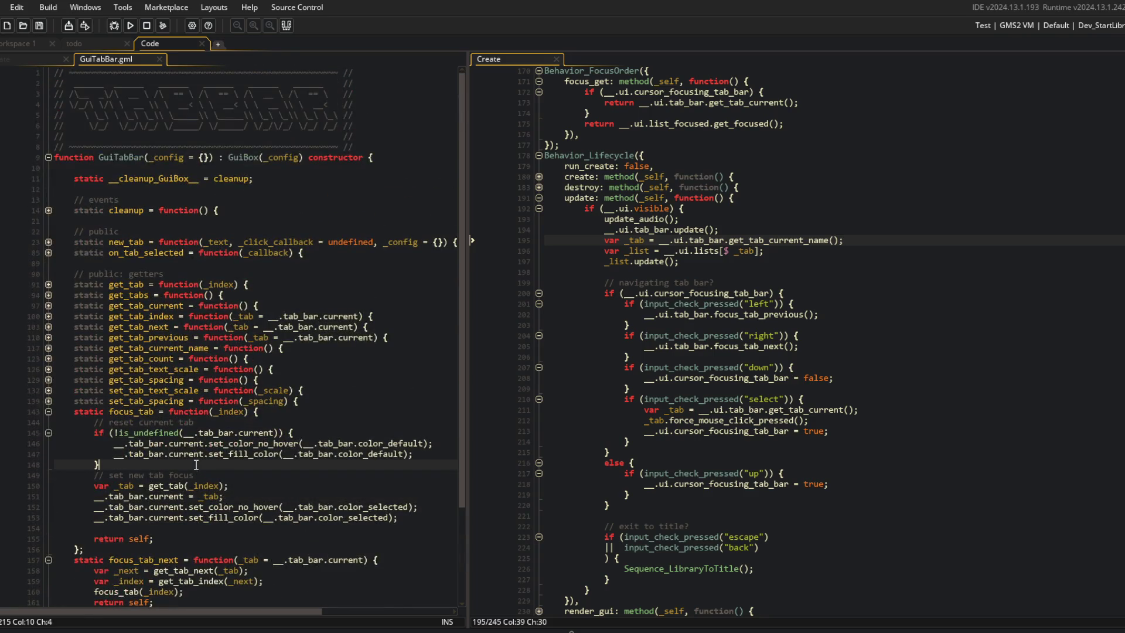
left_click(50, 413)
left_click(31, 61)
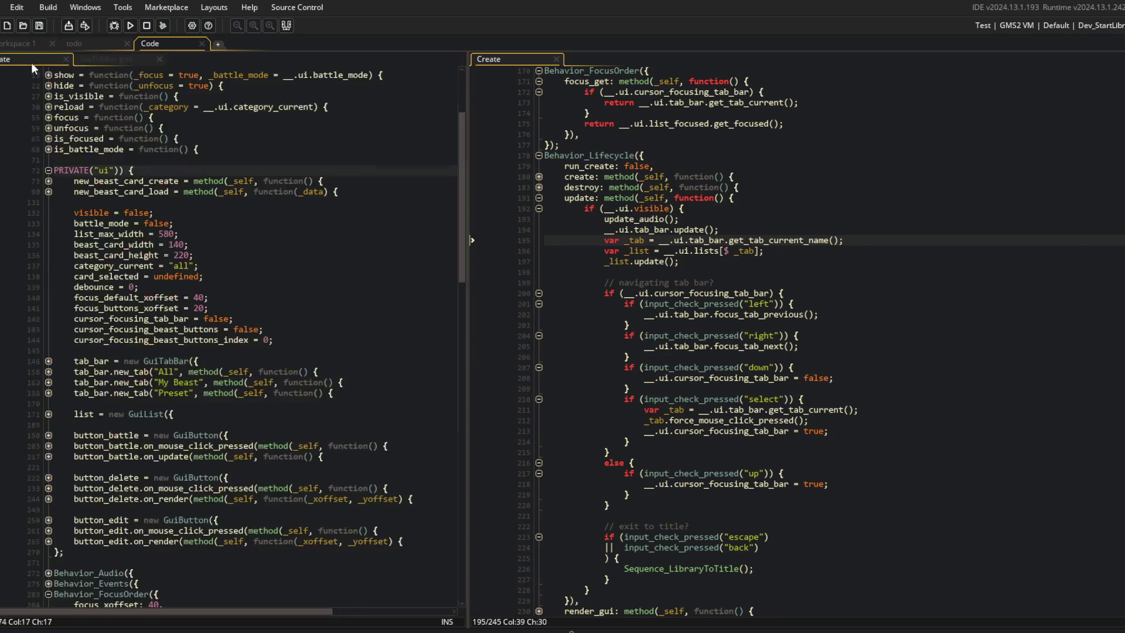
Close the GuiTabBar script and scroll both code panes to the top.
middle_click(118, 56)
scroll(155, 173, "up", 4)
scroll(822, 157, "up", 5)
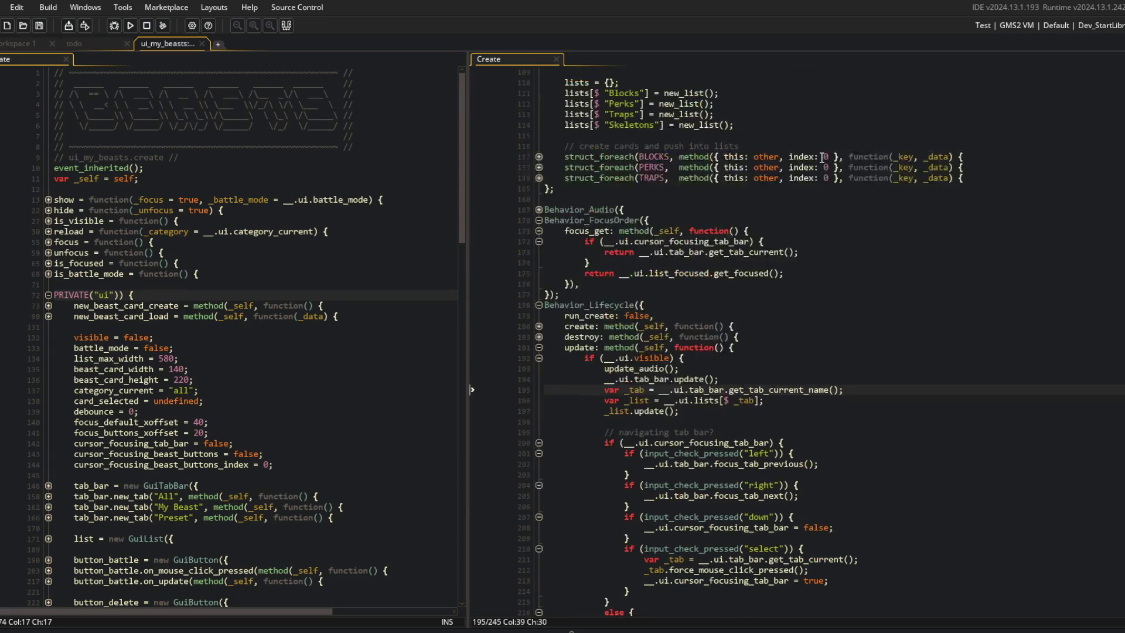
left_click(253, 146)
scroll(497, 75, "up", 7)
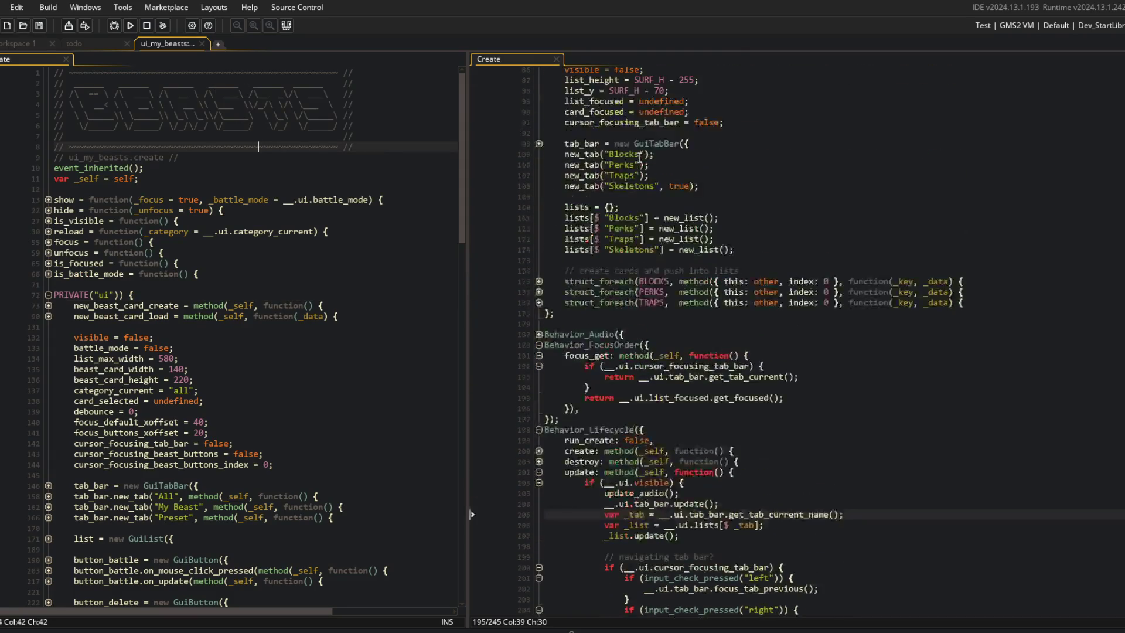
scroll(497, 75, "up", 5)
left_click(690, 240)
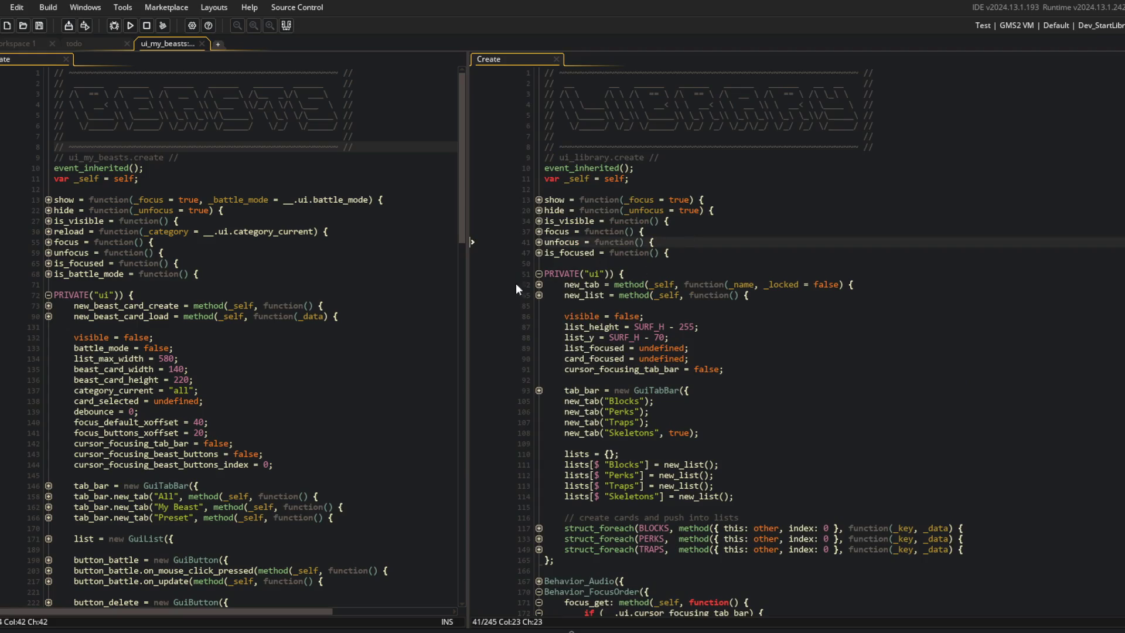
Expand ui_library's new_tab method, the All tab callback and the line 58 options block.
left_click(540, 285)
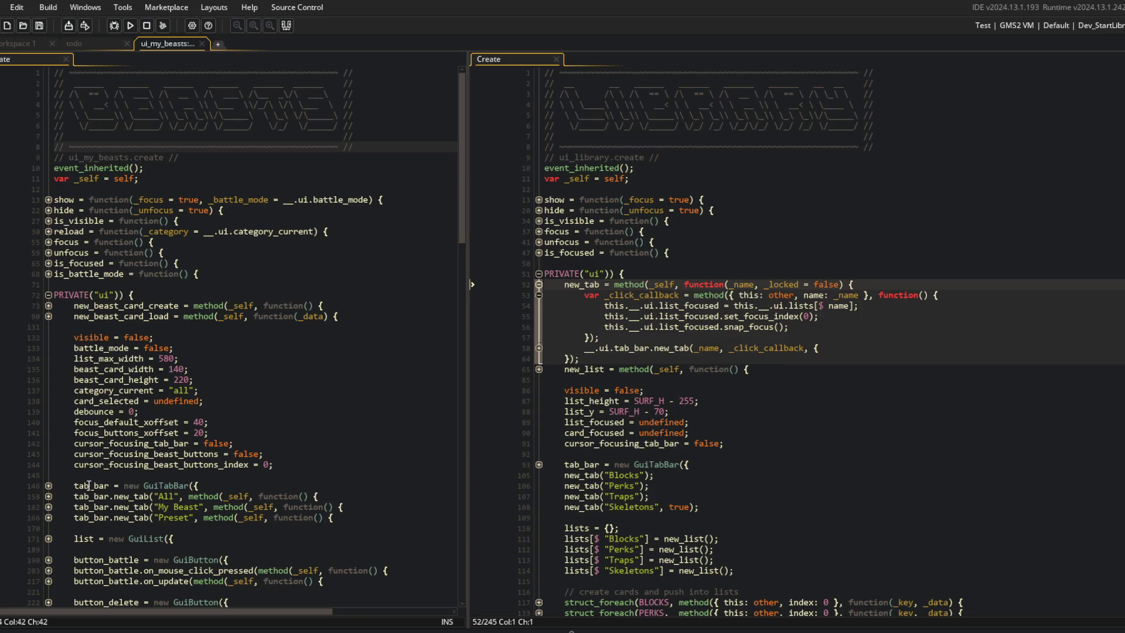
left_click(49, 496)
left_click(283, 432)
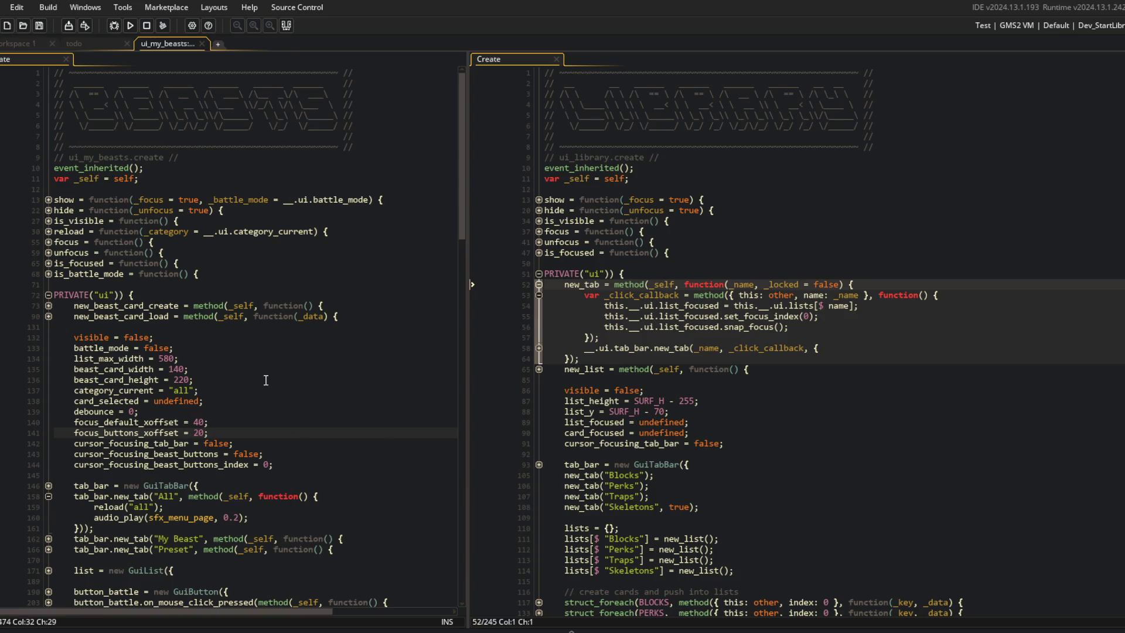
scroll(261, 450, "down", 2)
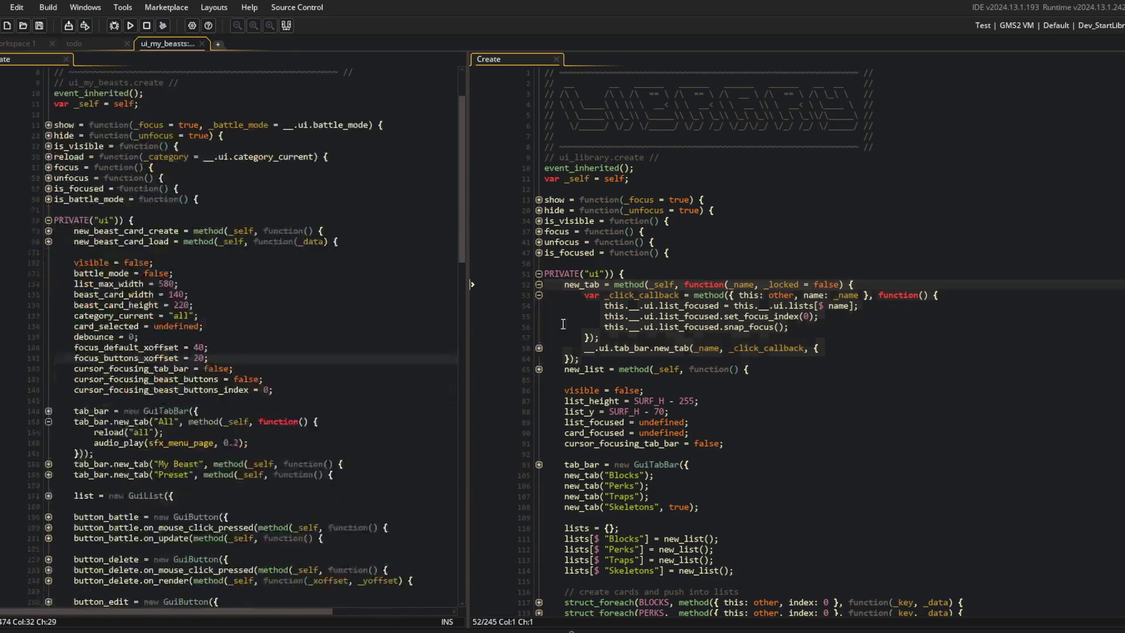
left_click(540, 349)
left_click(573, 296)
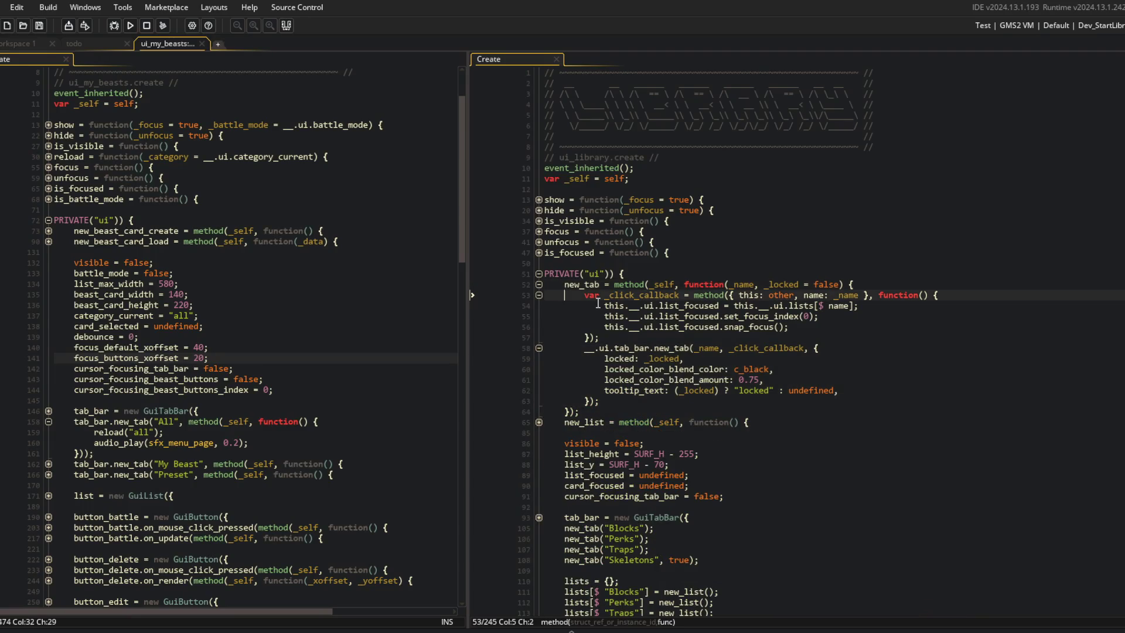
Comment out lines 53–63 with Ctrl+K, run the game, then undo the commenting.
key("shift+Down")
key("shift+Down")
key("shift+Down")
key("ctrl+k")
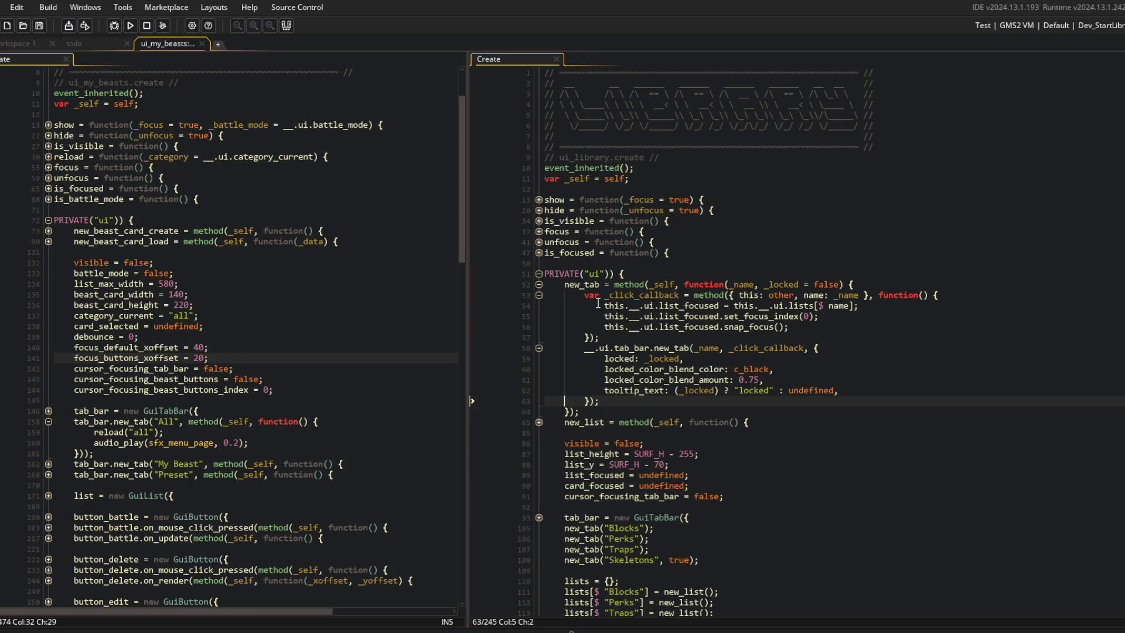
key("F5")
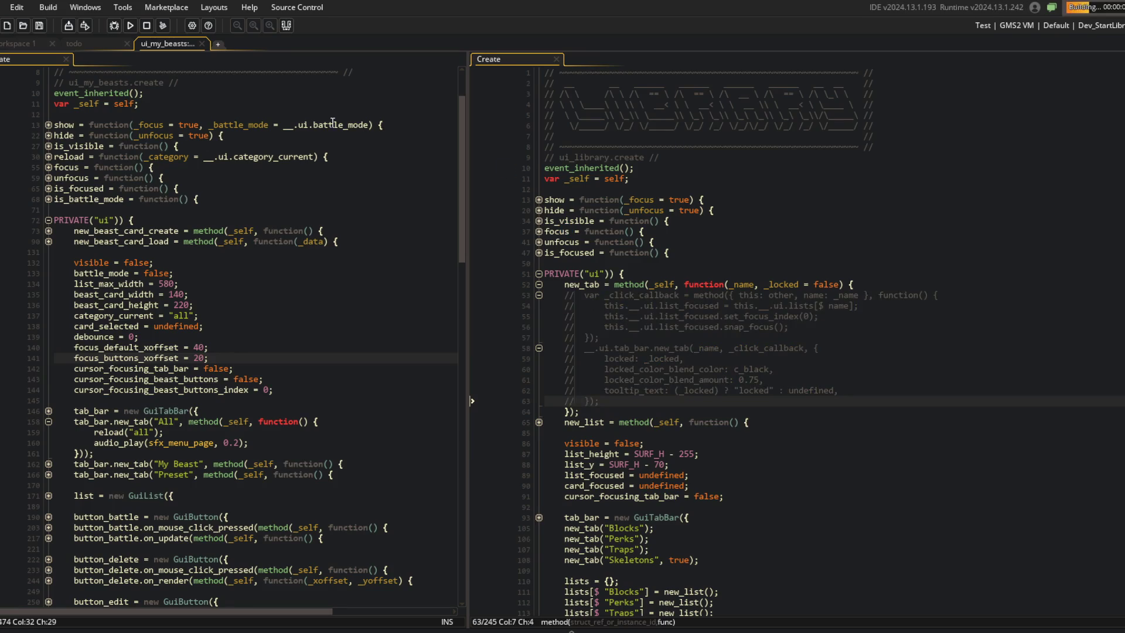
left_click(668, 306)
key("Up")
key("Home")
key("ctrl+z")
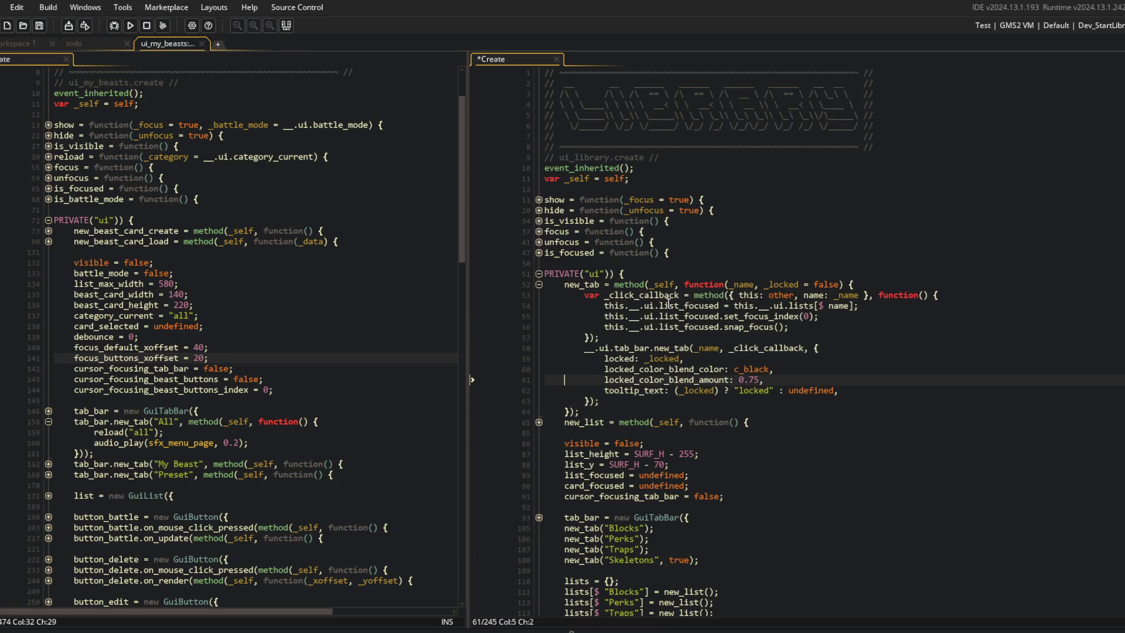
Replace _click_callback on line 58 with 'undefined' and relaunch the game with F5.
key("End")
key("ctrl+BackSpace")
type("undefined")
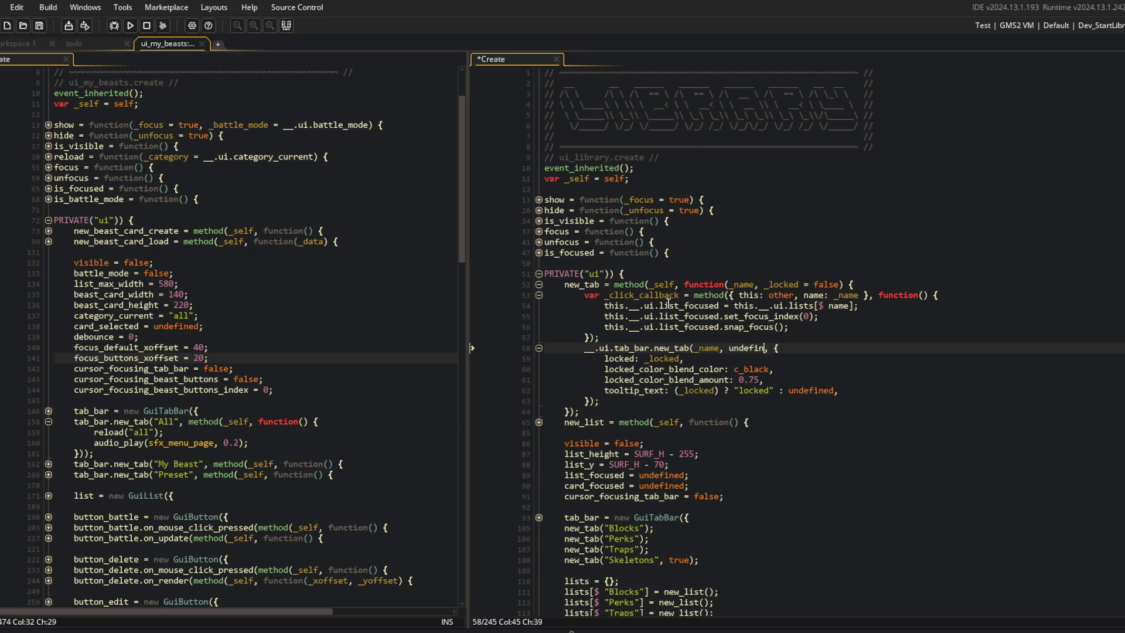
key("F5")
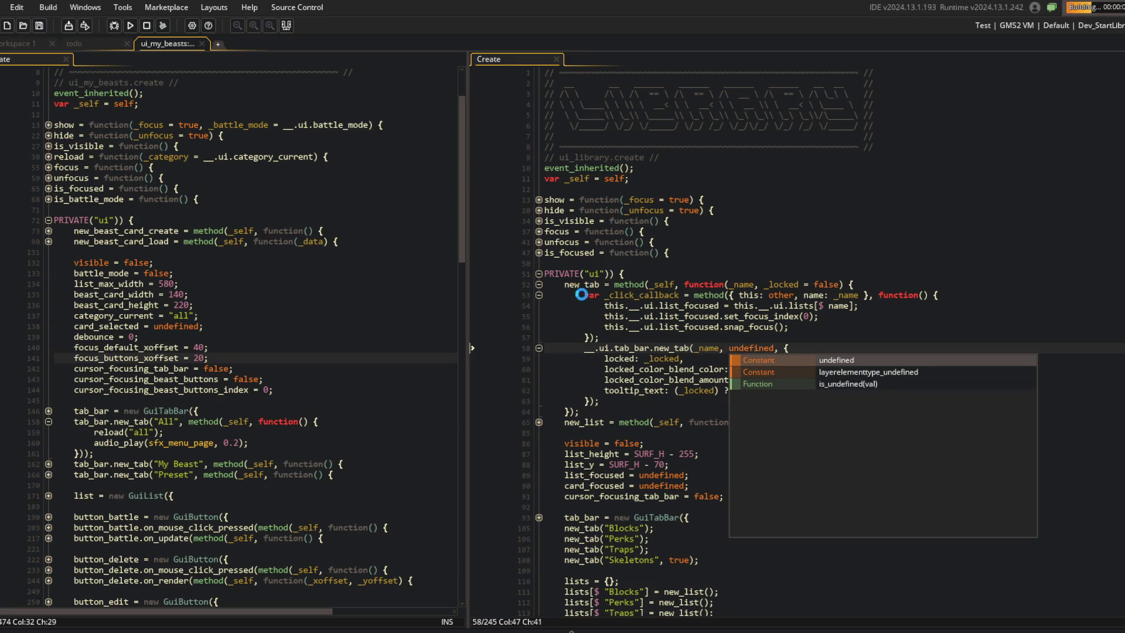
left_click(585, 295)
left_click(723, 301)
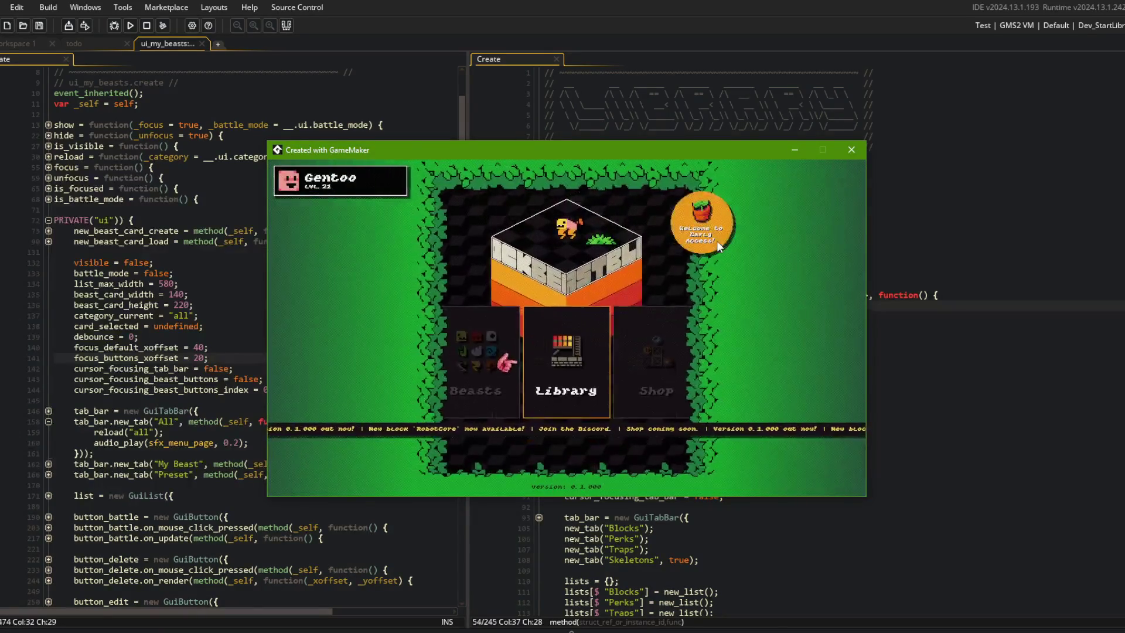
Cycle the in-game Library tabs Blocks, Perks and Traps with the left and right arrow keys.
key("Up")
key("Right")
key("Right")
key("Left")
key("Left")
key("Right")
key("Right")
key("Left")
key("Right")
key("Left")
key("Left")
key("Right")
key("Right")
key("Left")
key("Left")
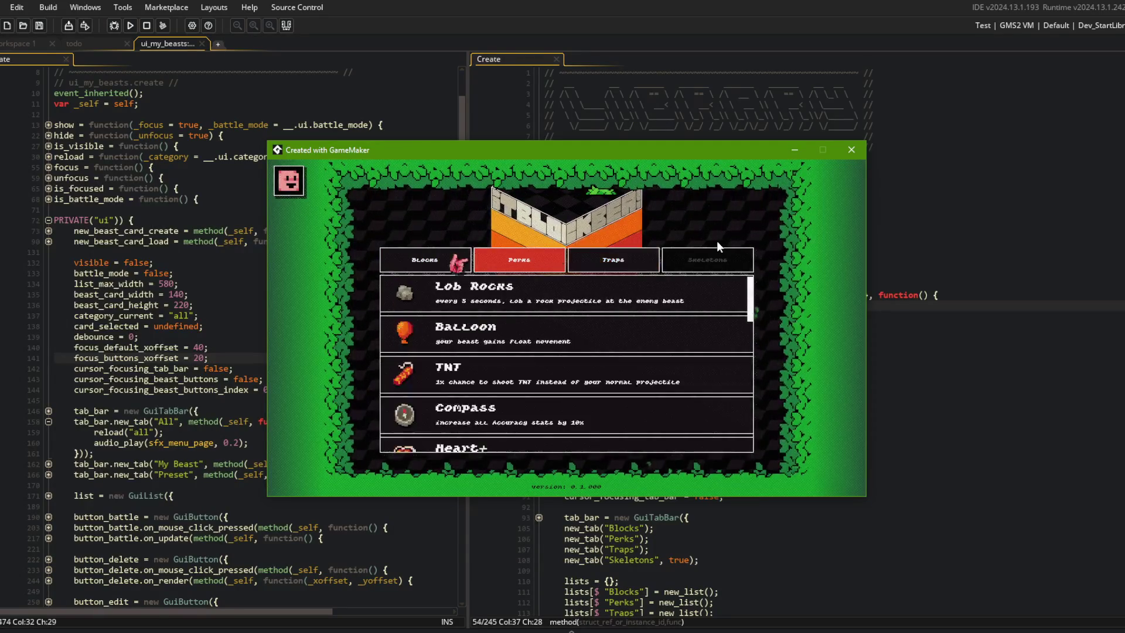
key("Right")
key("Left")
key("Right")
key("Right")
key("Left")
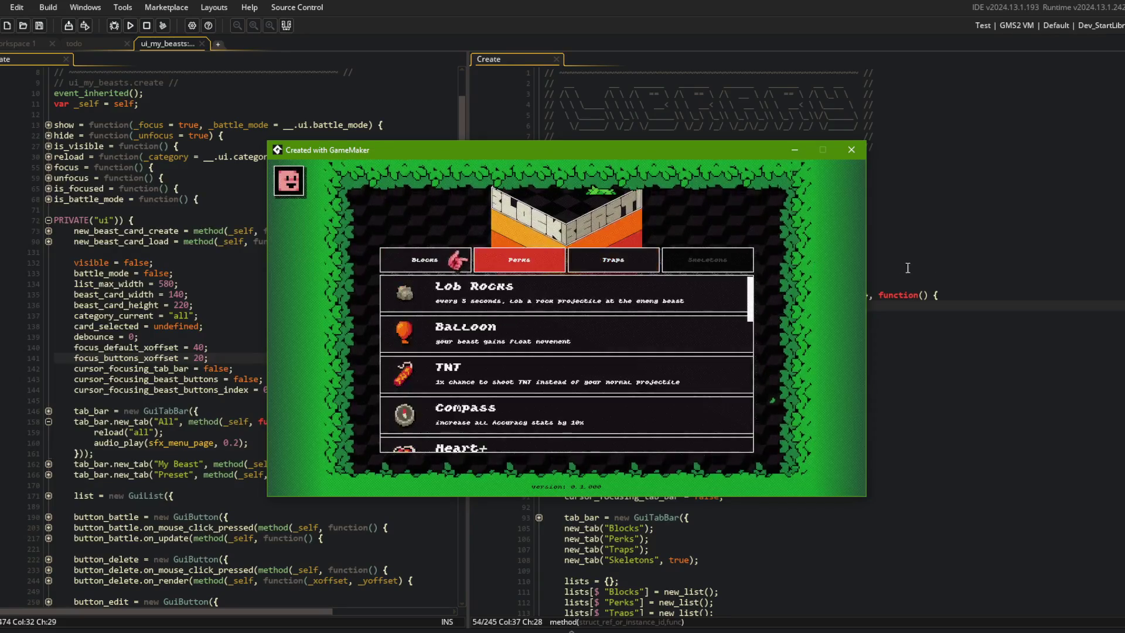
Close the game and delete the 'undefined' argument on line 58.
key("Escape")
left_click(855, 260)
double_click(752, 348)
key("BackSpace")
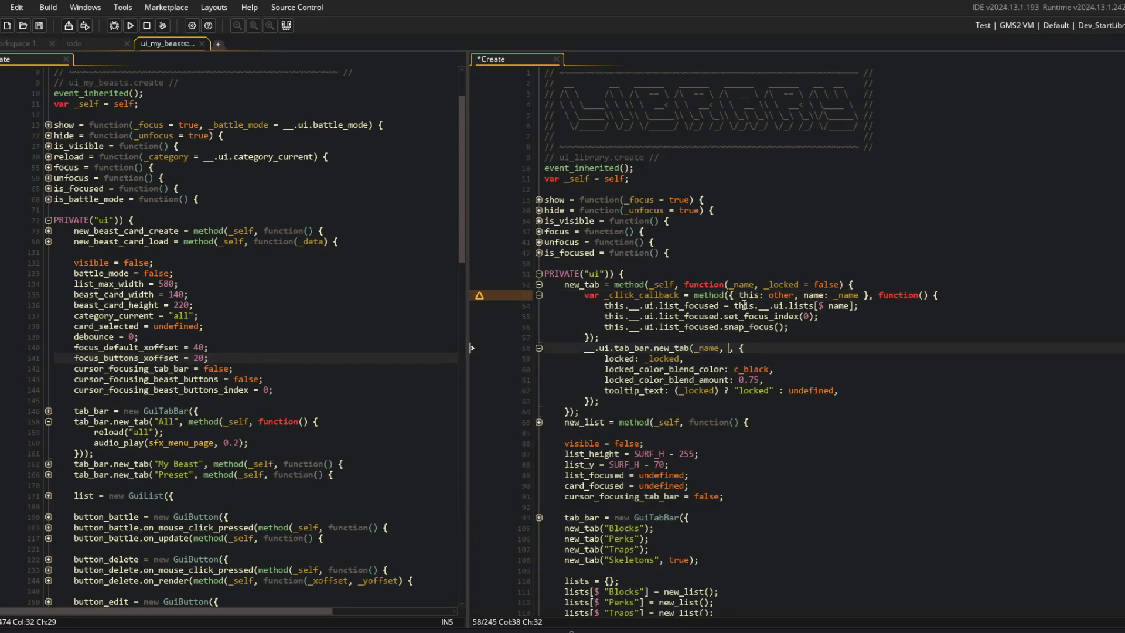
type("_click_callback")
key("ctrl+s")
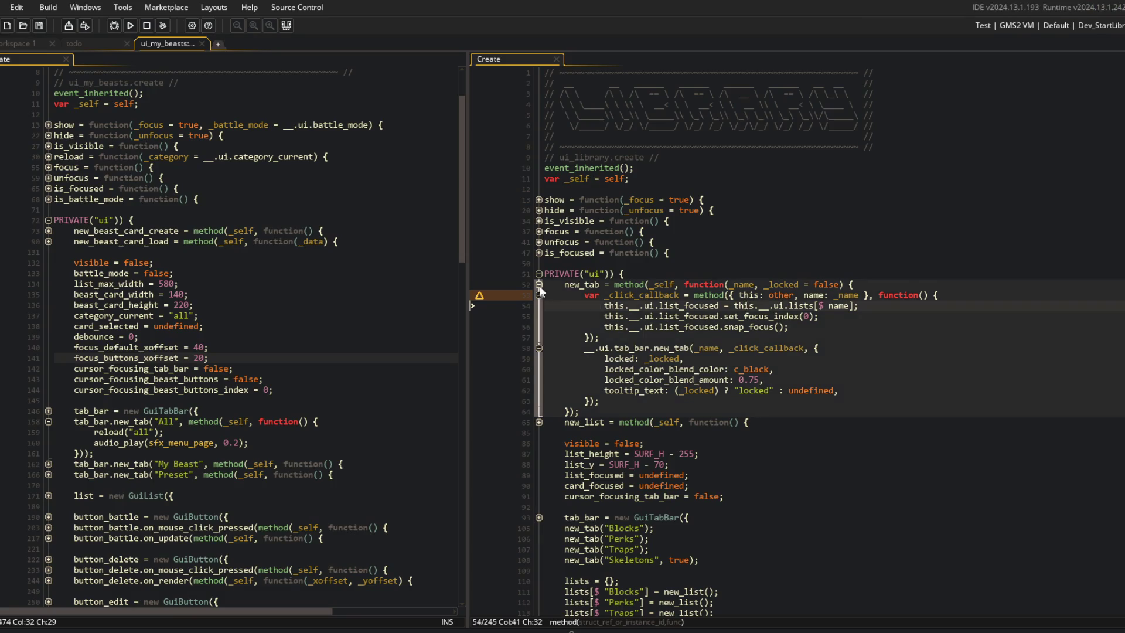
left_click(539, 285)
scroll(591, 273, "down", 6)
left_click(592, 363)
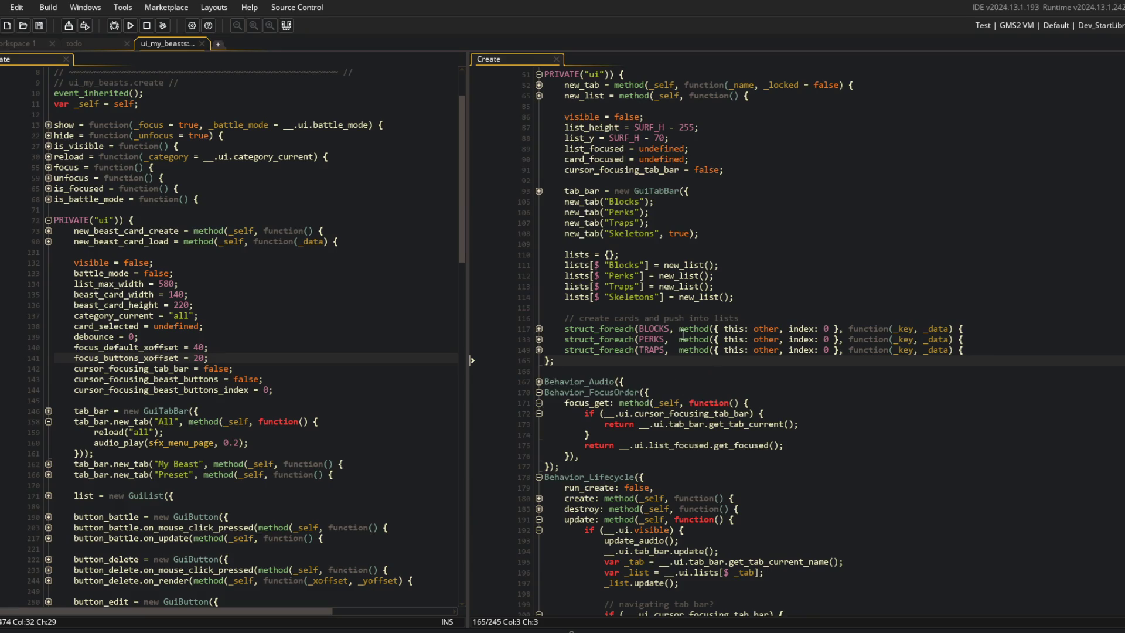
scroll(743, 349, "down", 3)
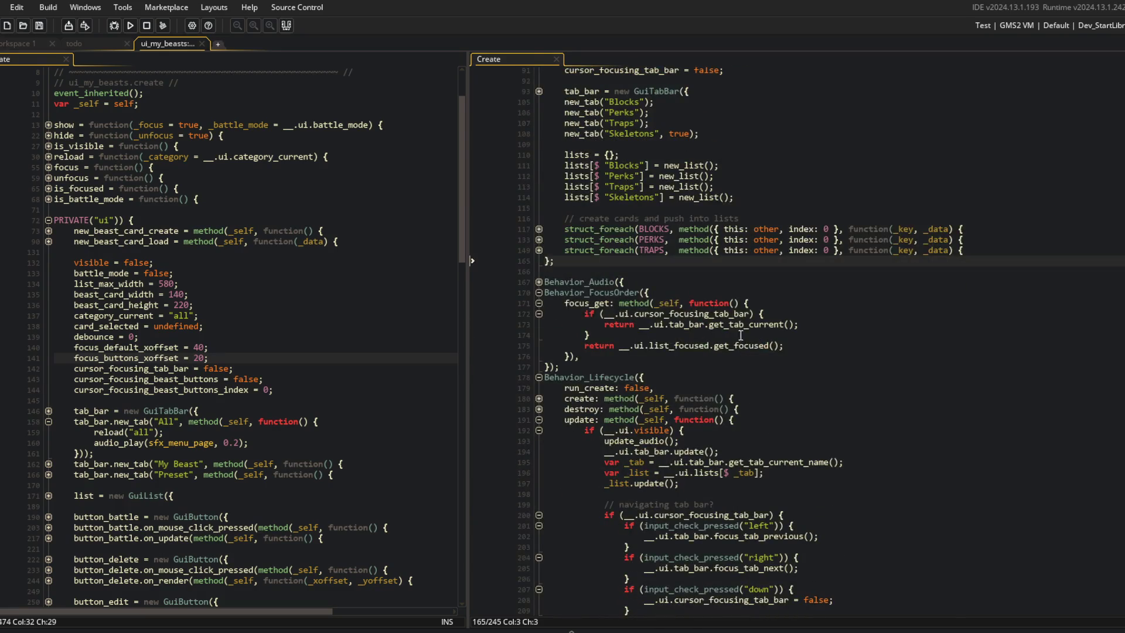
scroll(741, 340, "down", 2)
scroll(727, 273, "down", 4)
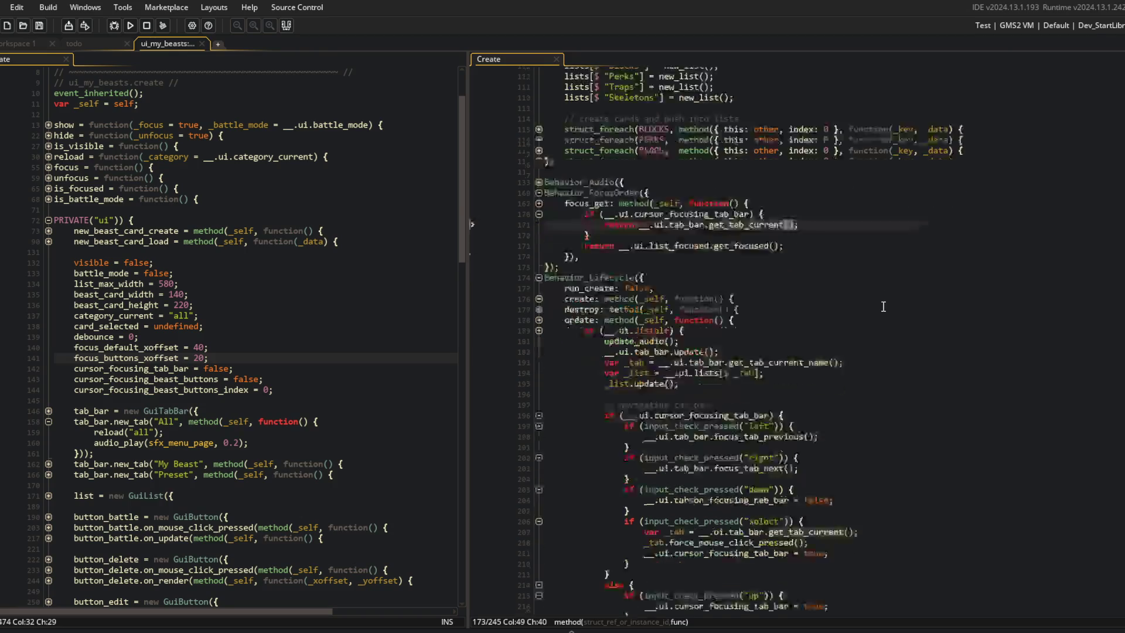
left_click(233, 284)
scroll(233, 279, "down", 5)
scroll(233, 278, "down", 3)
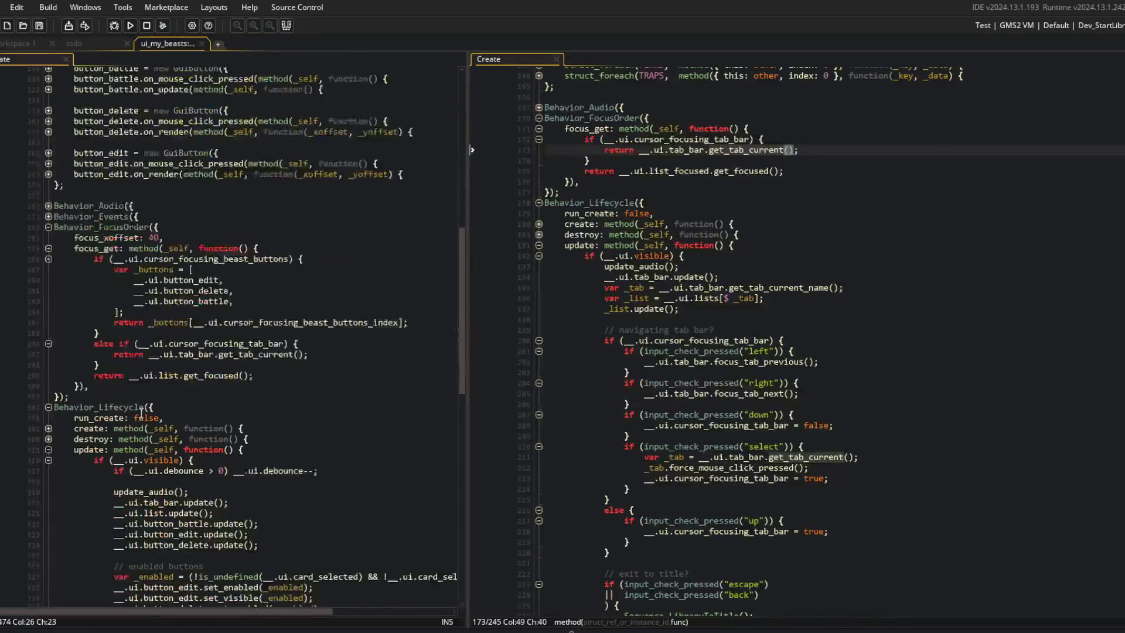
left_click(259, 235)
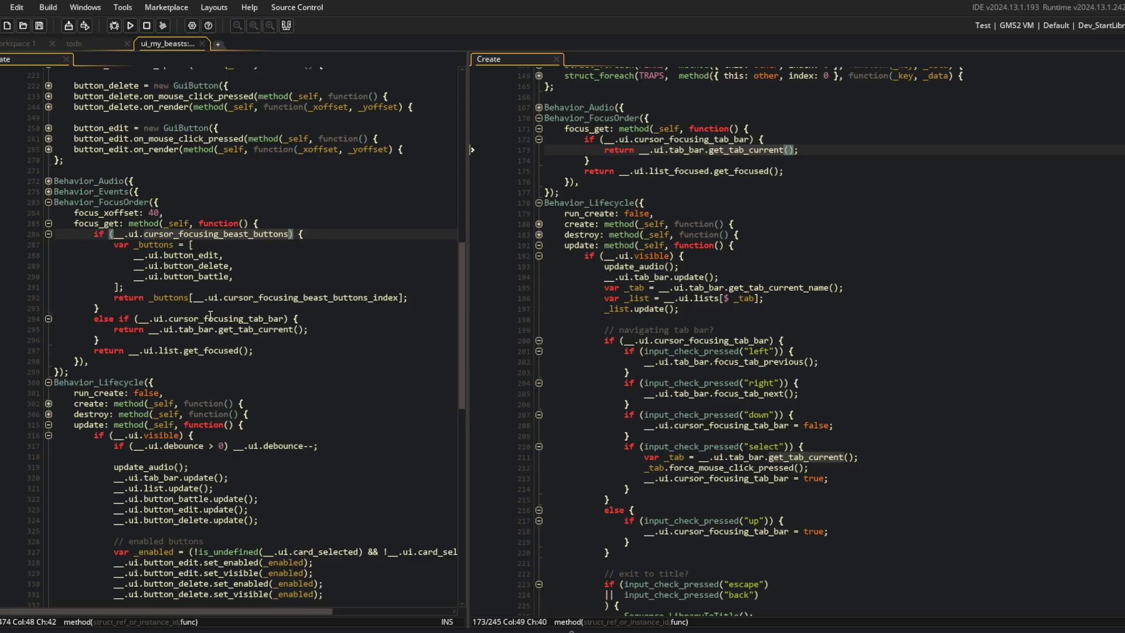
left_click(296, 319)
left_click(299, 330)
left_click(696, 298)
scroll(696, 298, "up", 2)
left_click(828, 222)
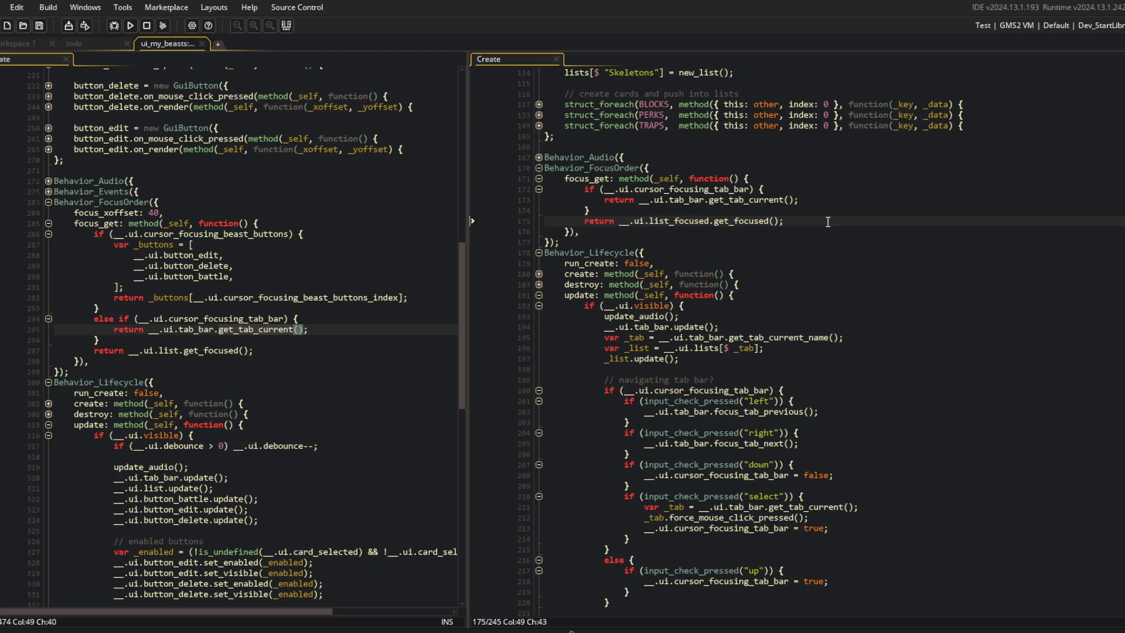
scroll(844, 304, "down", 2)
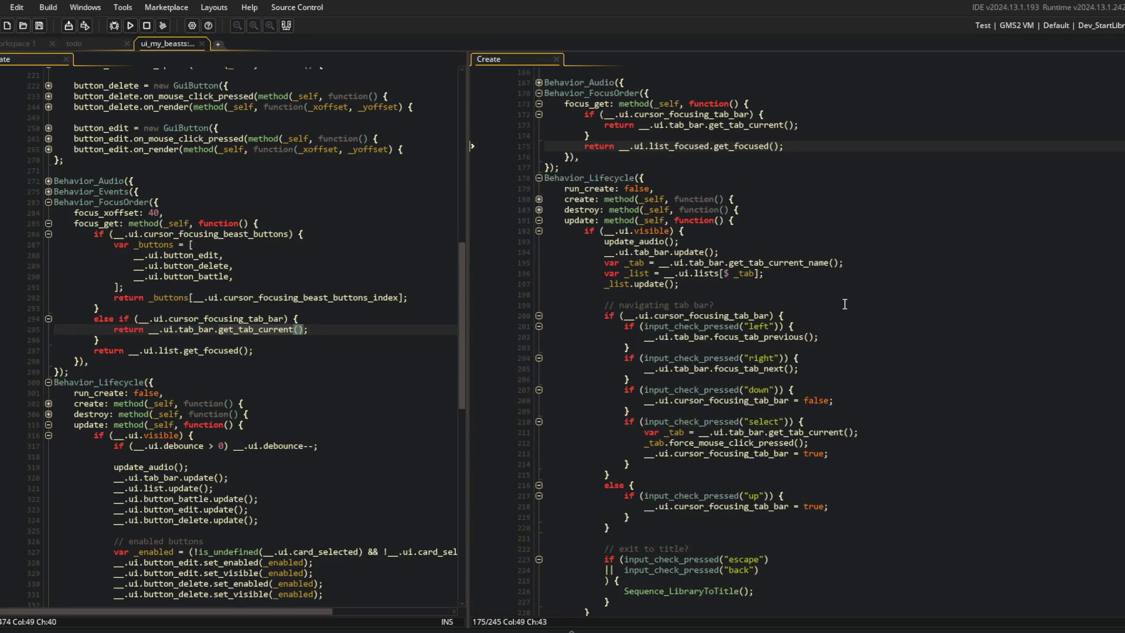
left_click(639, 263)
scroll(686, 355, "down", 3)
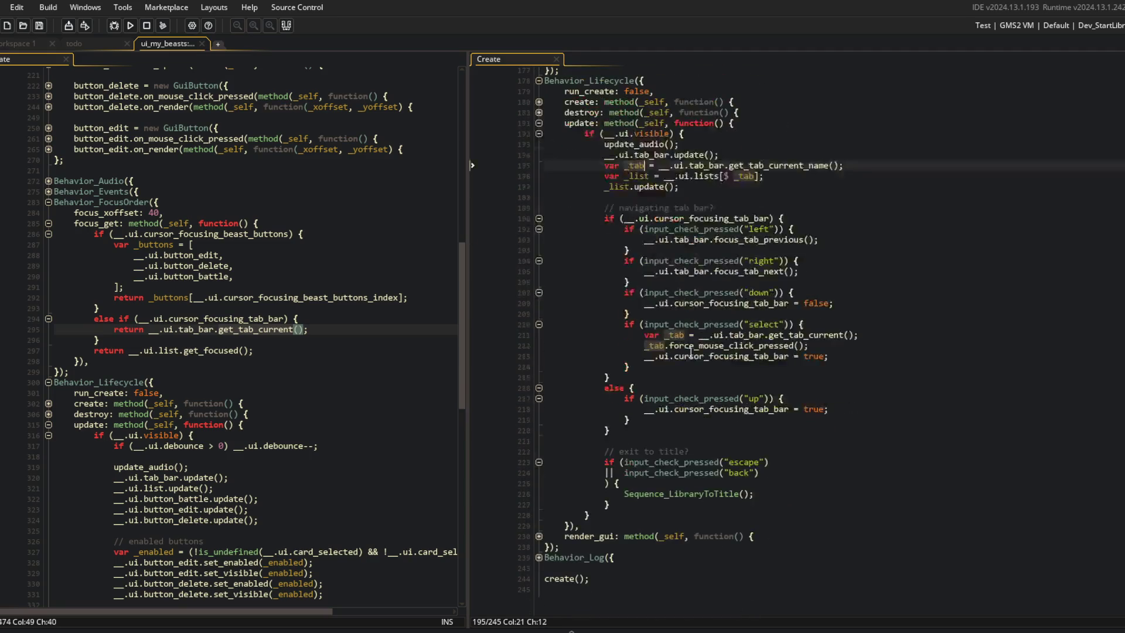
left_click(539, 547)
left_click(539, 547)
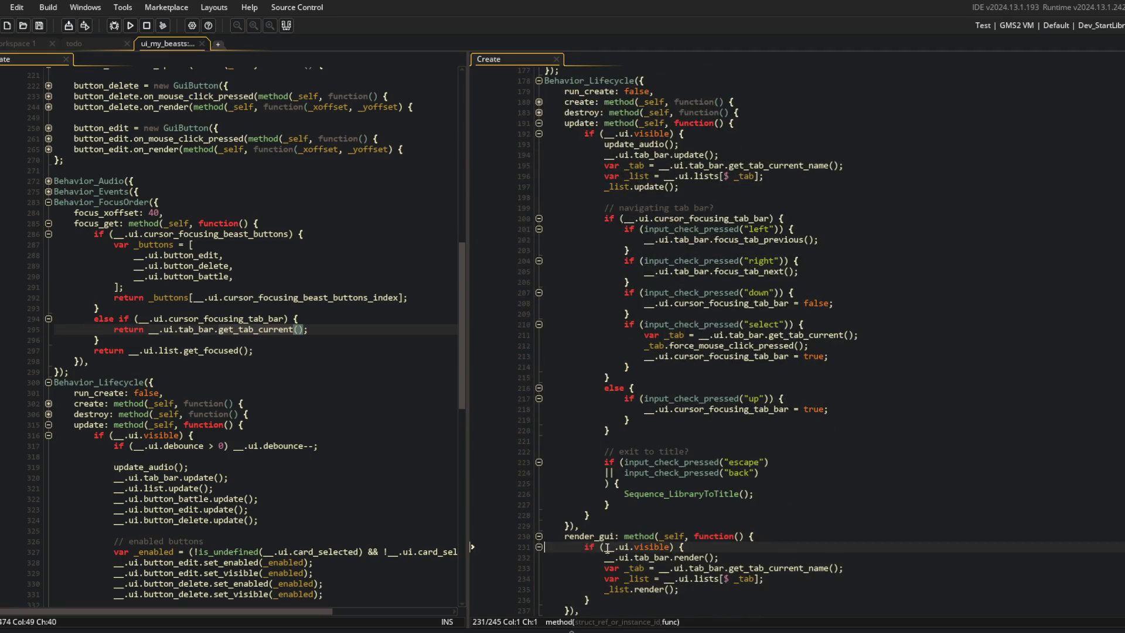
scroll(651, 293, "up", 2)
left_click(651, 250)
left_click(639, 240)
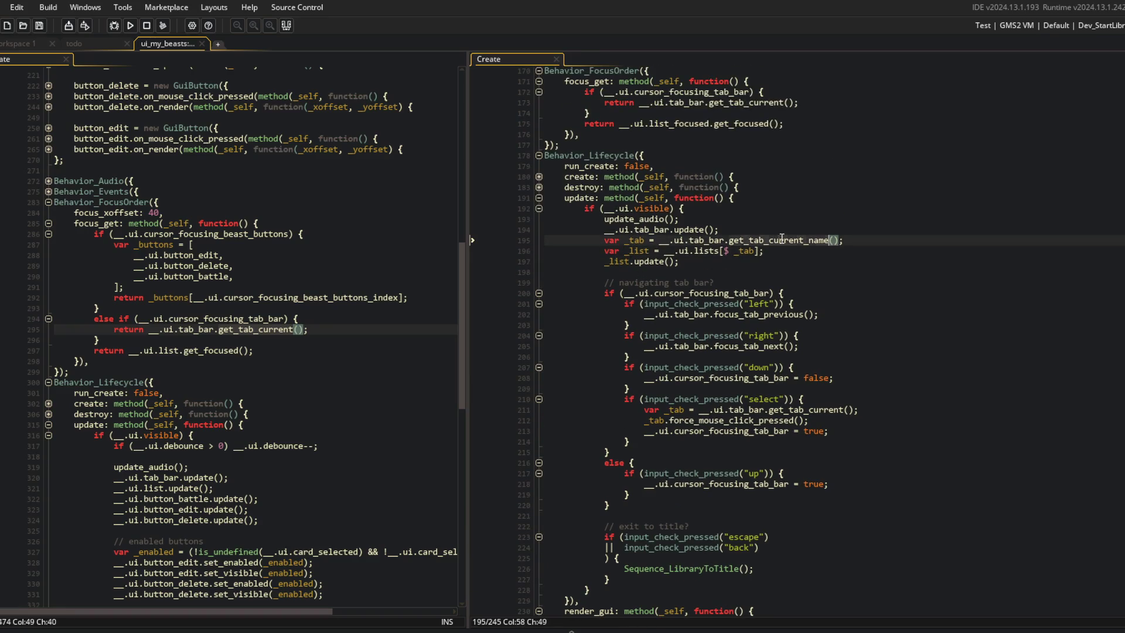
Make the update line call __.ui.list_focused and delete the unused _tab and _list lines.
left_click(667, 251)
key("Down")
key("Home")
key("ctrl+shift+Right")
type("__.ui")
type(".list_focused")
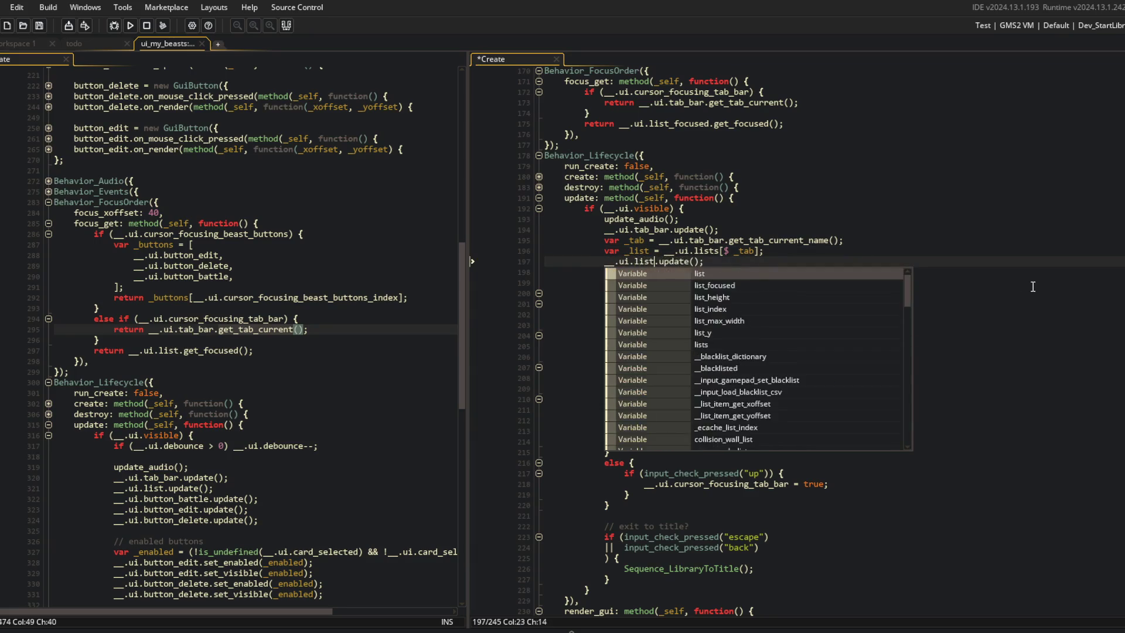
key("Up")
key("ctrl+s")
key("Up")
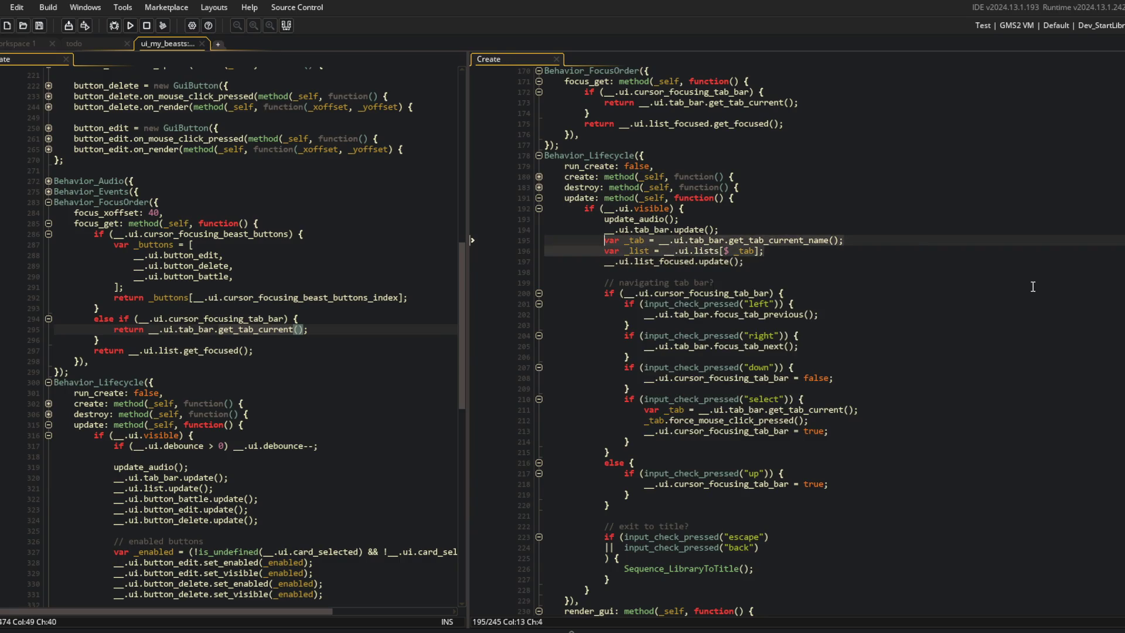
key("ctrl+d")
key("ctrl+d")
Remove the _tab and _list lookups from render_gui so it renders list_focused, then save and run.
scroll(1034, 286, "down", 7)
left_click(836, 494)
key("Down")
key("Up")
key("ctrl+d")
key("ctrl+d")
type("__.ui.list_focused")
left_click(800, 322)
key("F5")
left_click(914, 296)
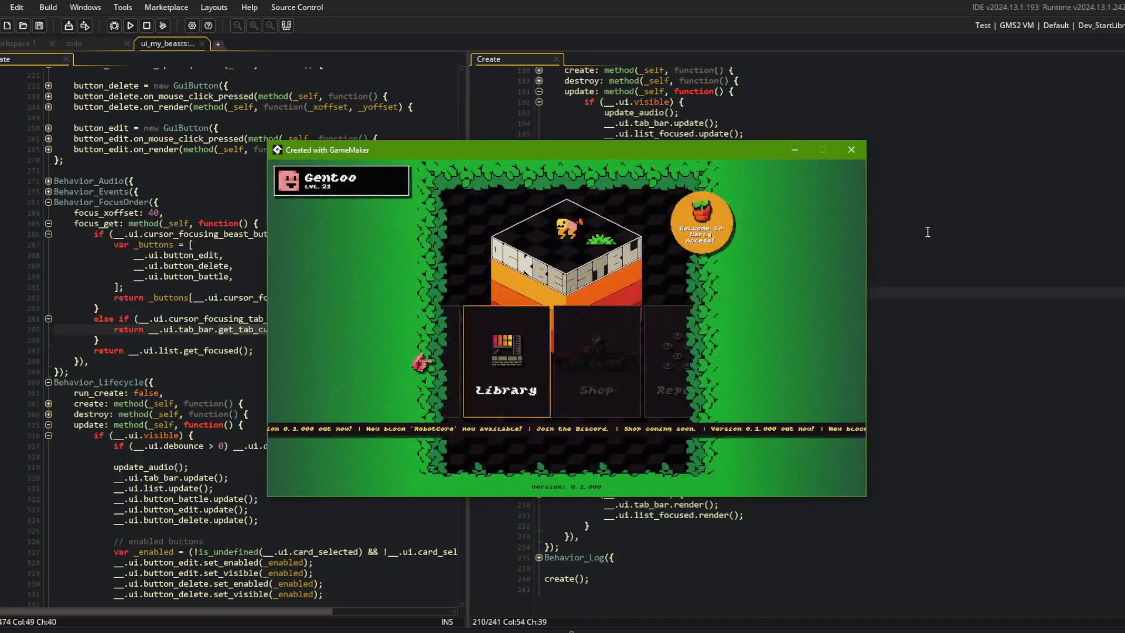
Arrow across the Blocks, Perks and Traps tabs and down and up the Blocks cards, then close the game.
key("Right")
key("Right")
key("Left")
key("Left")
key("Down")
key("Down")
key("Down")
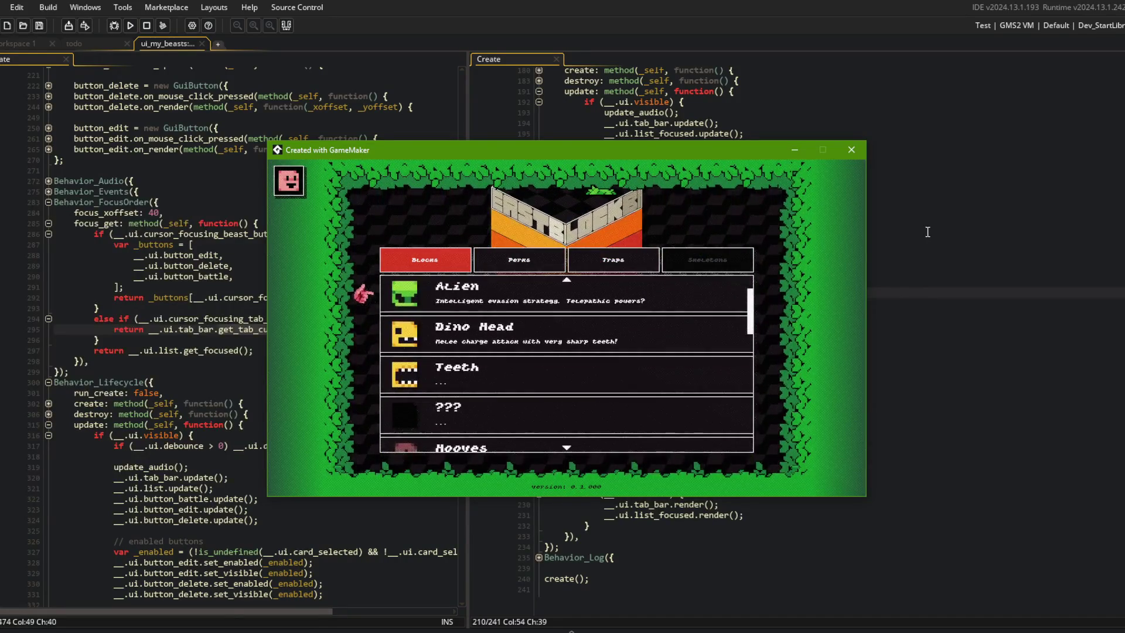
key("Up")
key("Up")
key("Up")
key("Down")
key("Down")
key("Down")
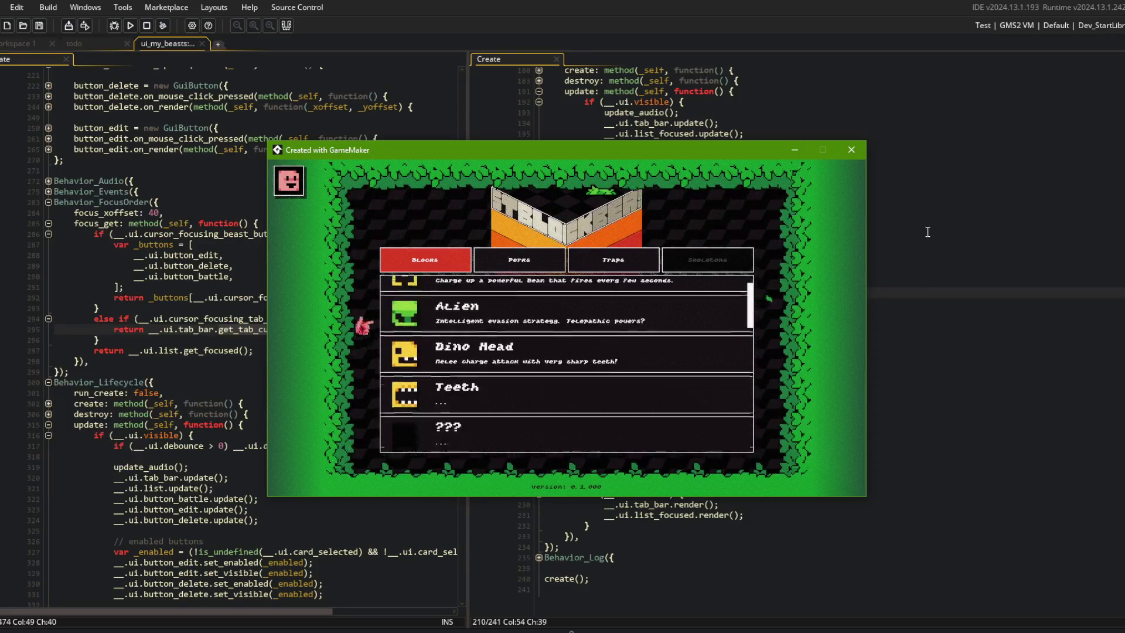
key("Up")
key("Up")
key("Up")
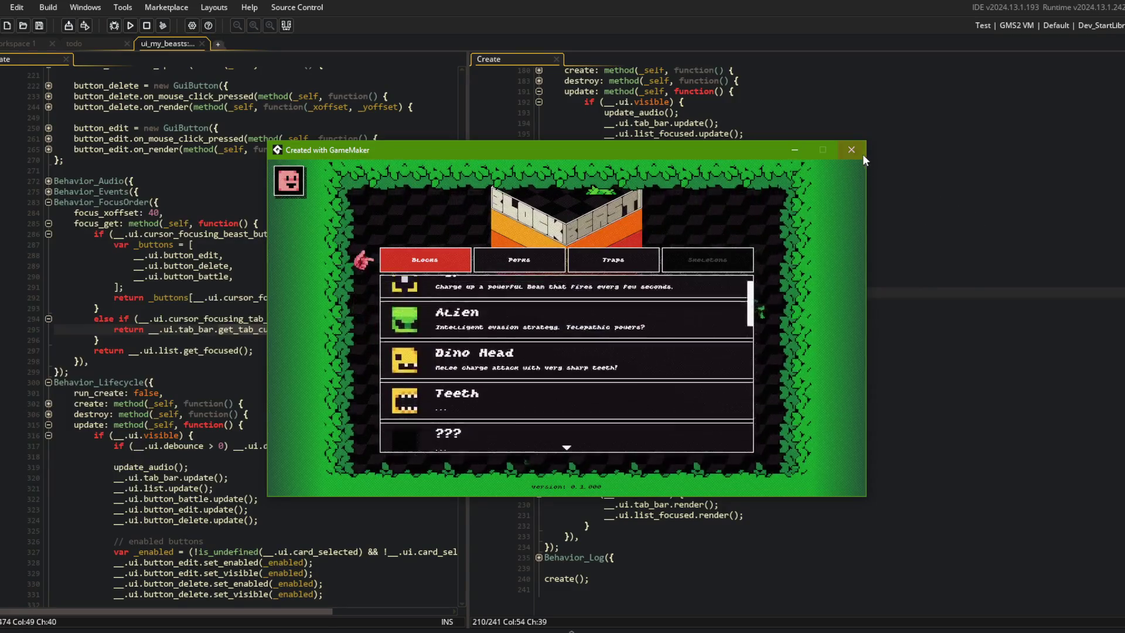
left_click(851, 150)
left_click(628, 314)
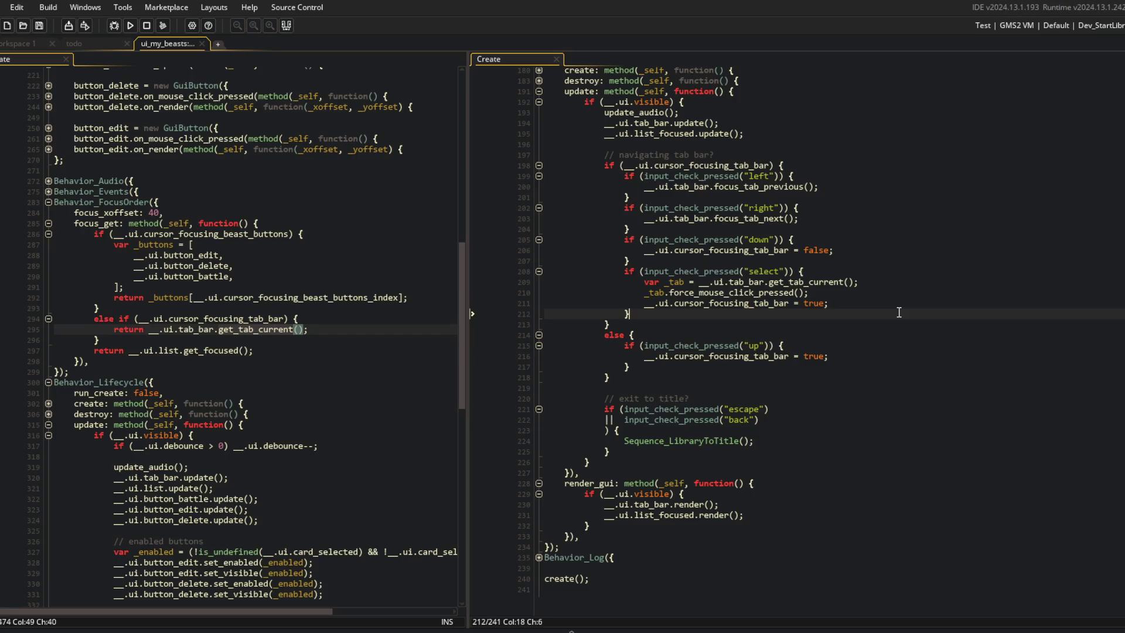
Collapse all code folds, then expand update down to the else branch's up-press check.
scroll(850, 330, "up", 2)
left_click(850, 330)
key("ctrl+m")
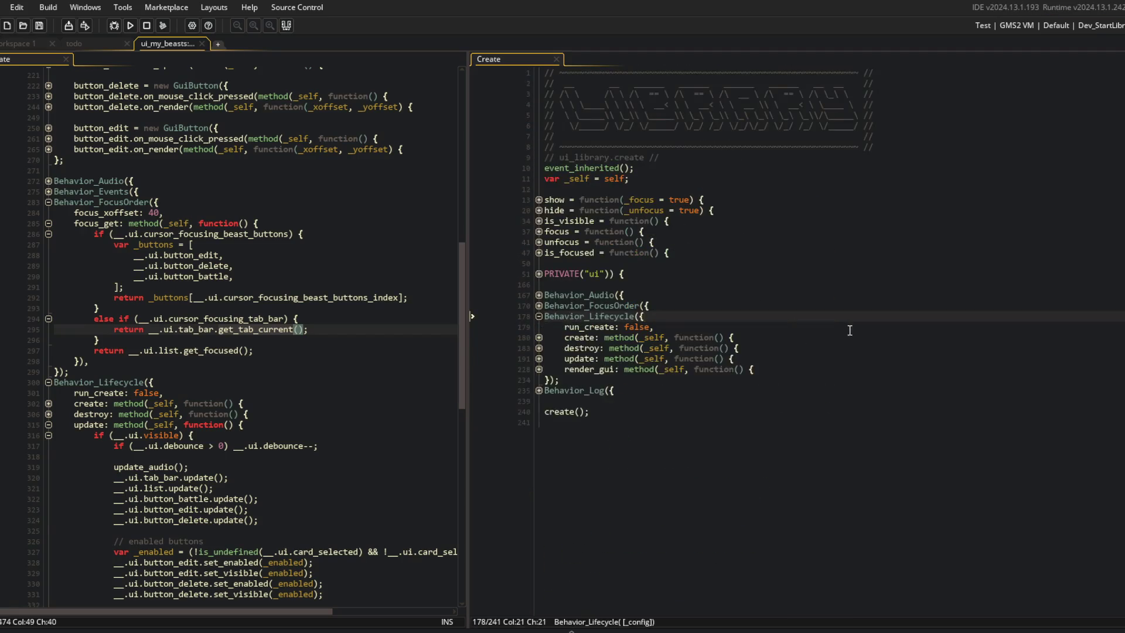
left_click(536, 358)
left_click(538, 370)
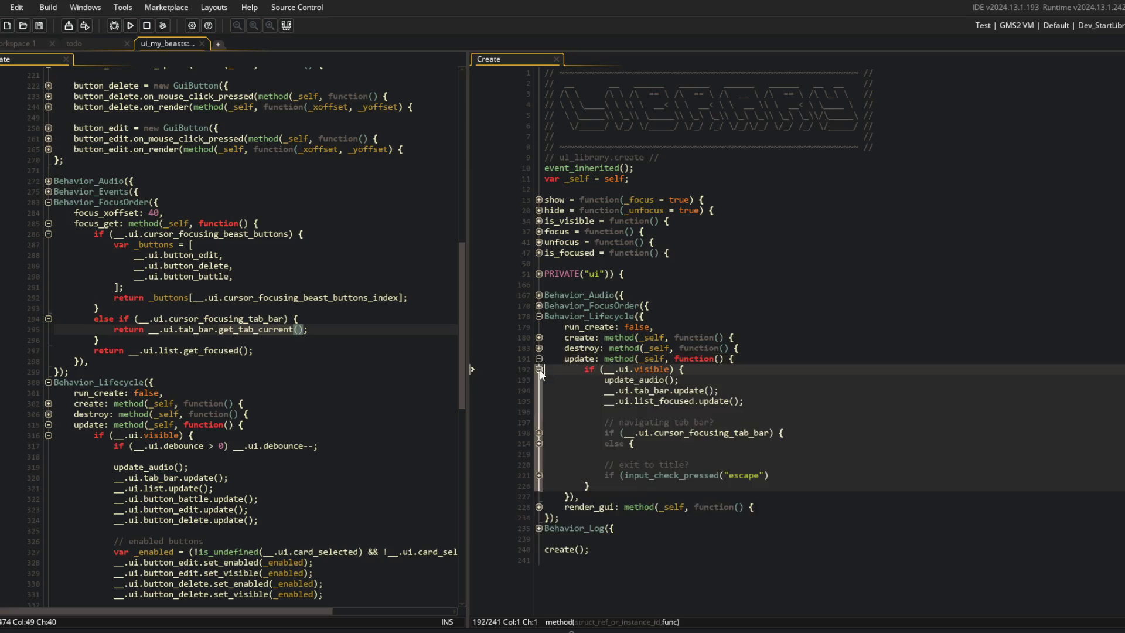
left_click(537, 444)
left_click(538, 454)
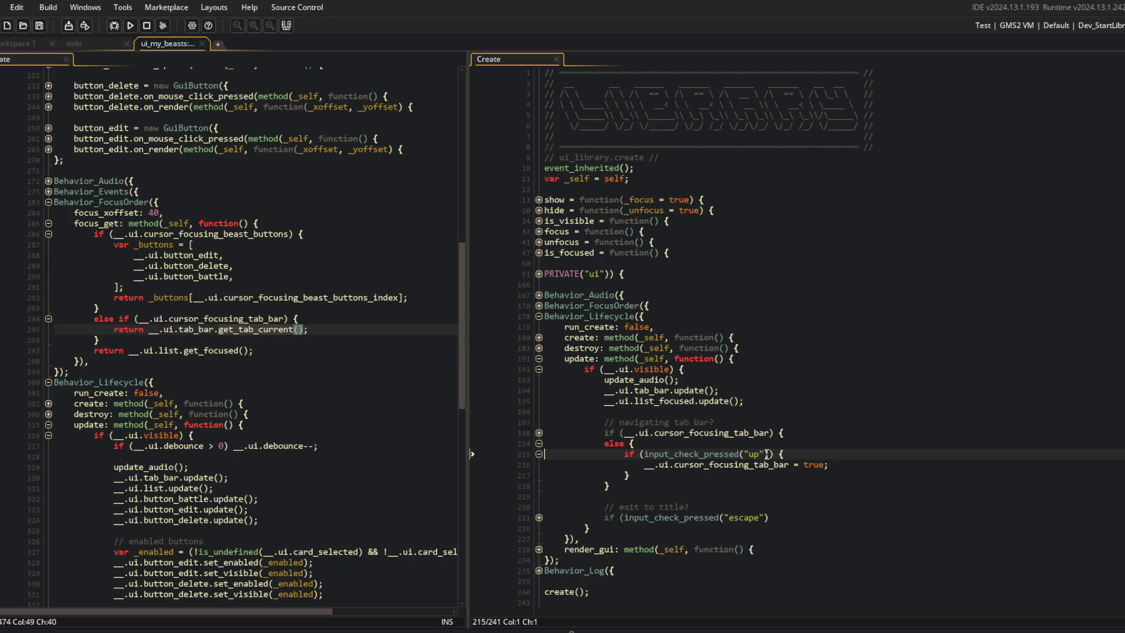
Append '&& __.ui.list.get_focus_index() == 0' to the up-press condition, save, and run.
left_click(644, 455)
left_click(770, 454)
type(")")
key("Return")
type("&&  __.ui.list.g")
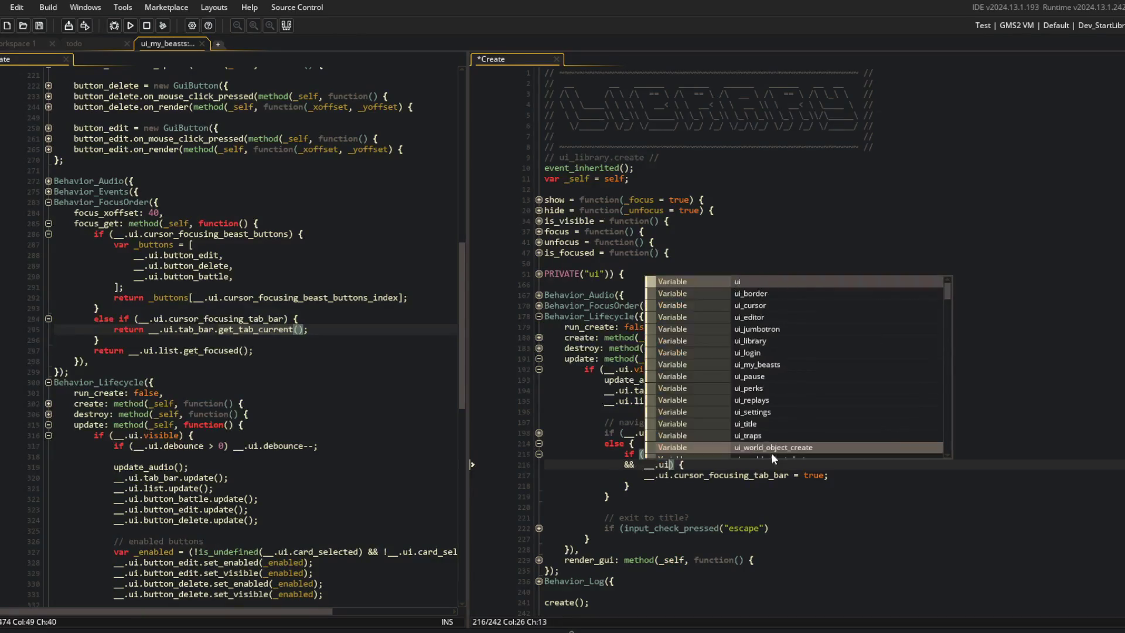
type("et_focus_inde")
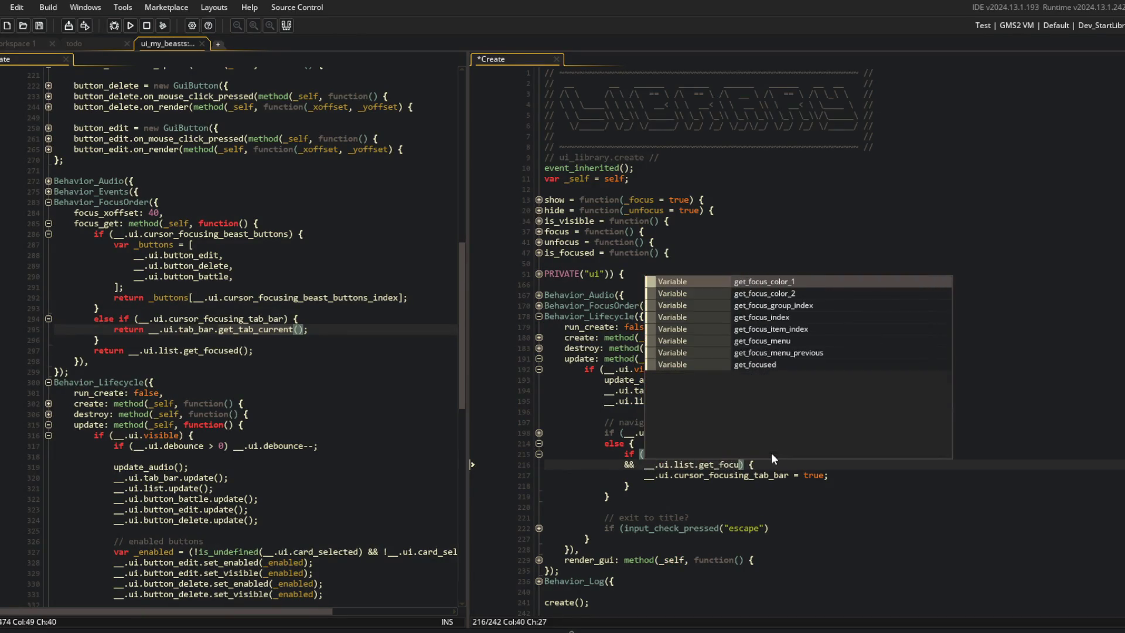
type("x() == 0")
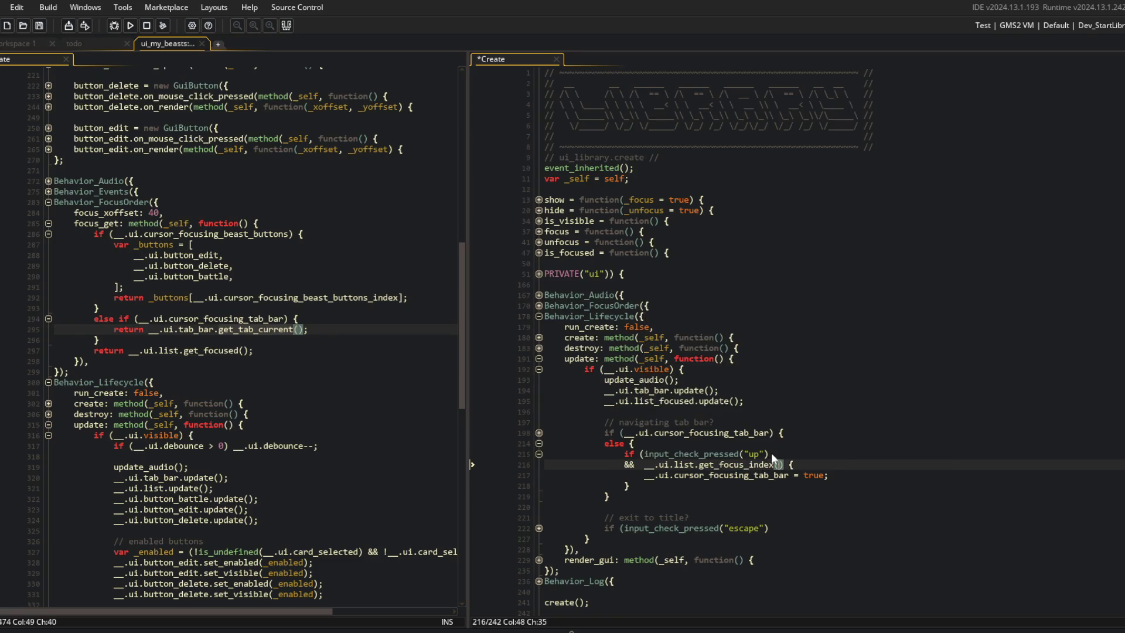
key("ctrl+s")
key("Return")
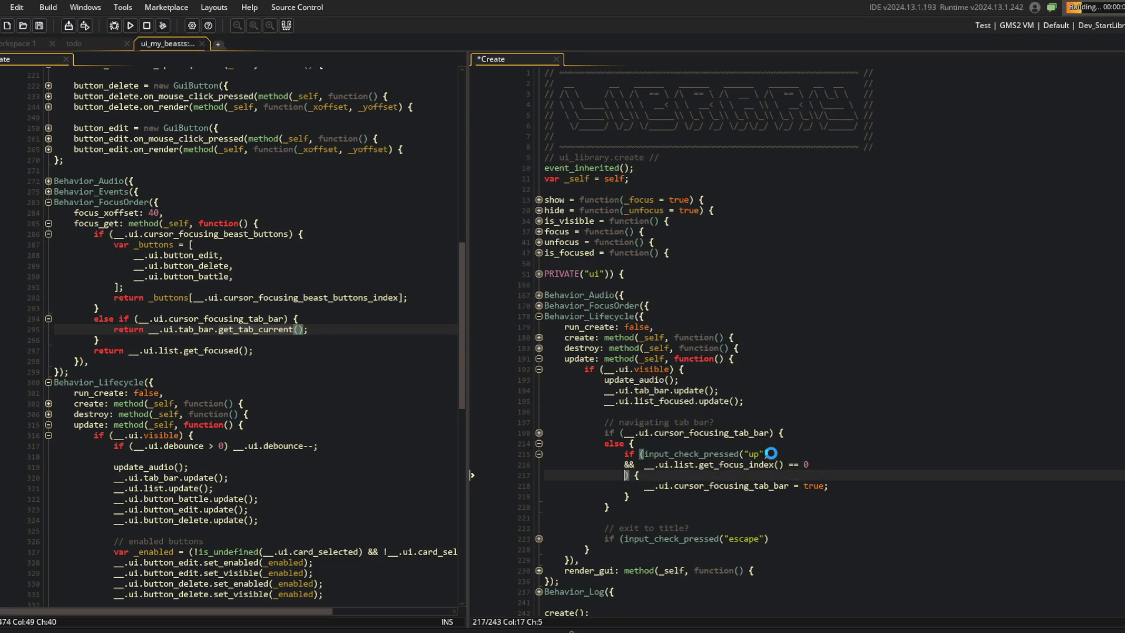
left_click(773, 432)
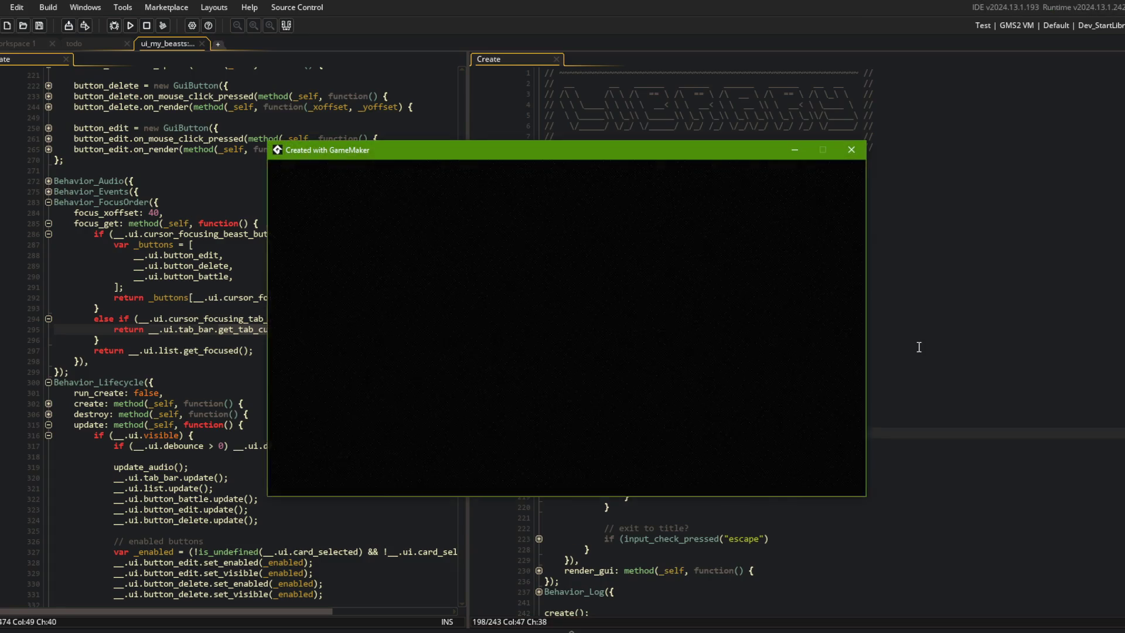
Return to the title, reopen the Library, move down the Blocks list, and abort the crash.
key("Escape")
key("Return")
key("Down")
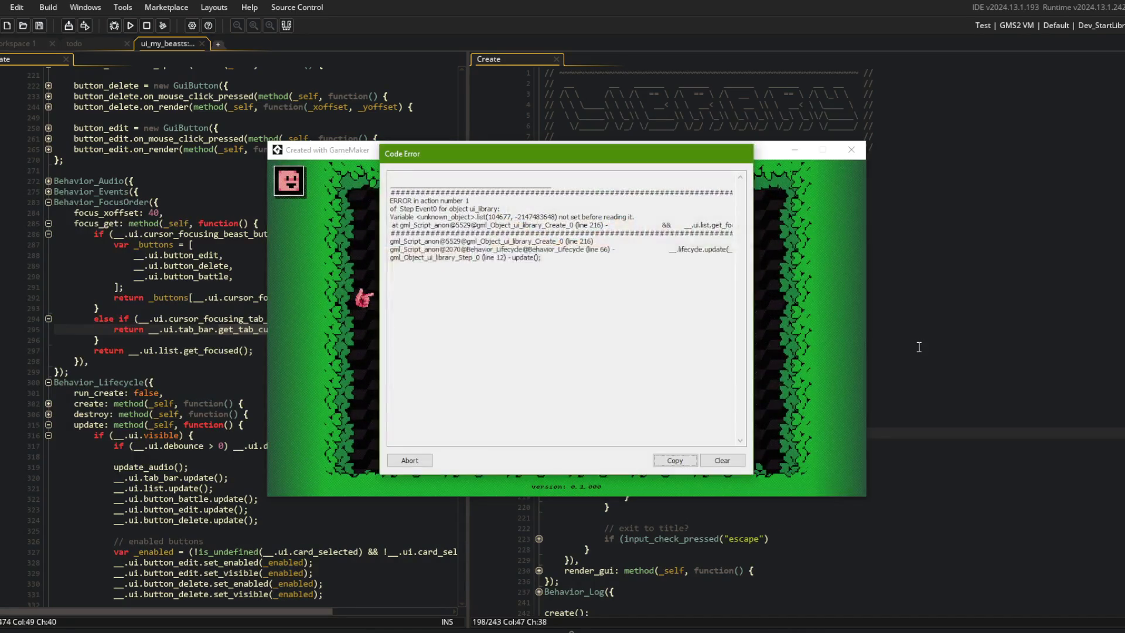
left_click(413, 462)
Check the PRIVATE ui variables, change __.ui.list to __.ui.list_focused on line 216, and rerun.
left_click(673, 470)
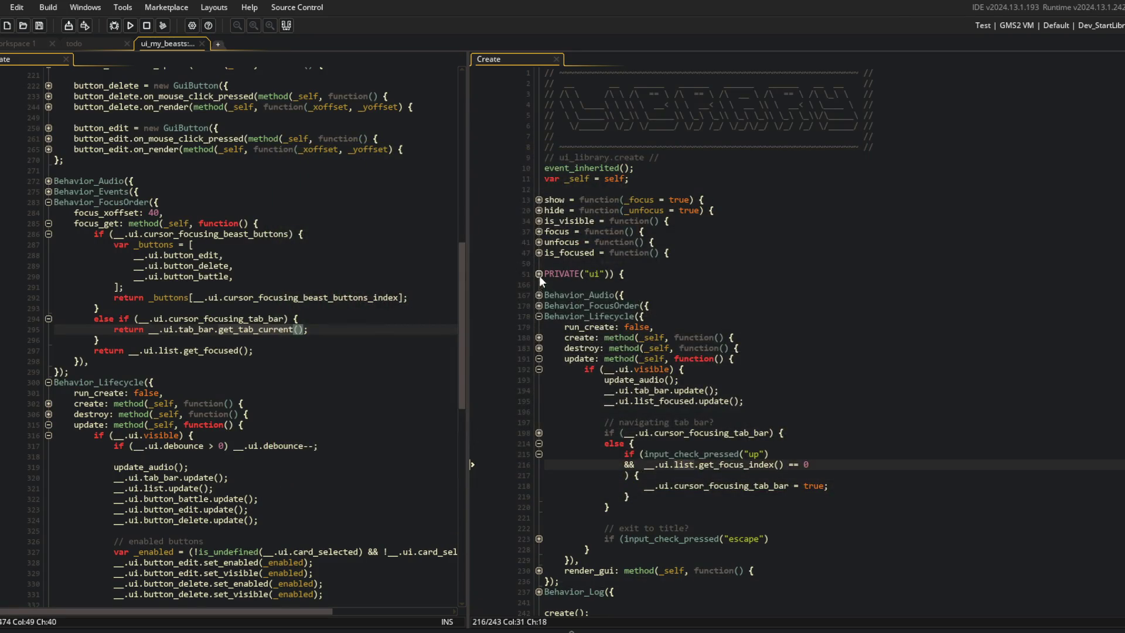
left_click(539, 274)
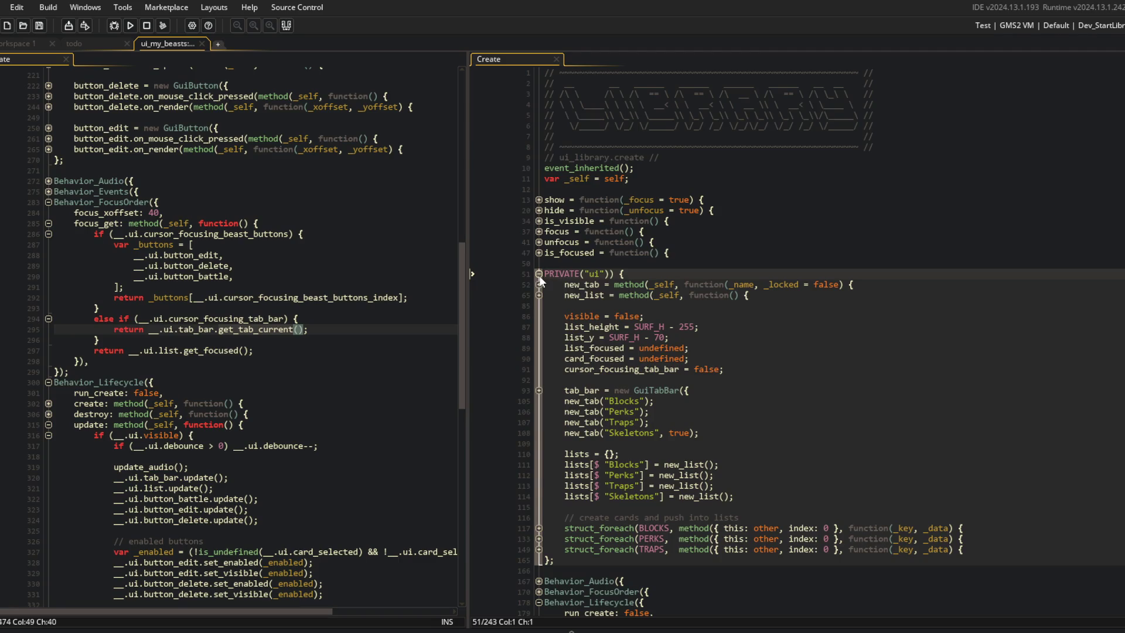
left_click(539, 275)
left_click(696, 465)
type("_focused.get_focus_index() == 0")
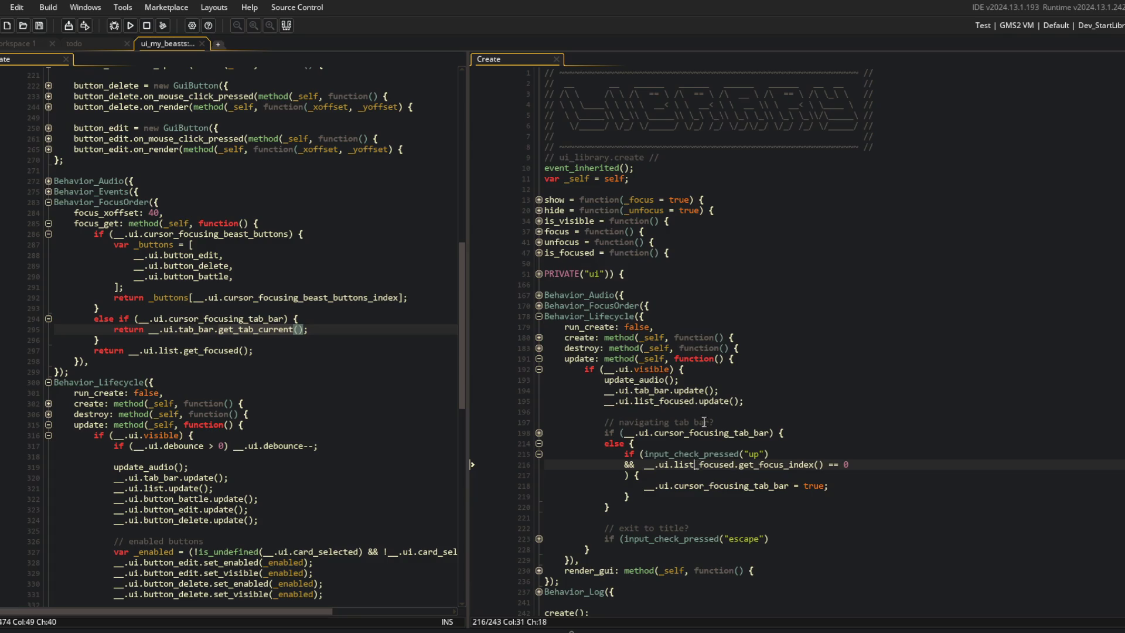
left_click(755, 401)
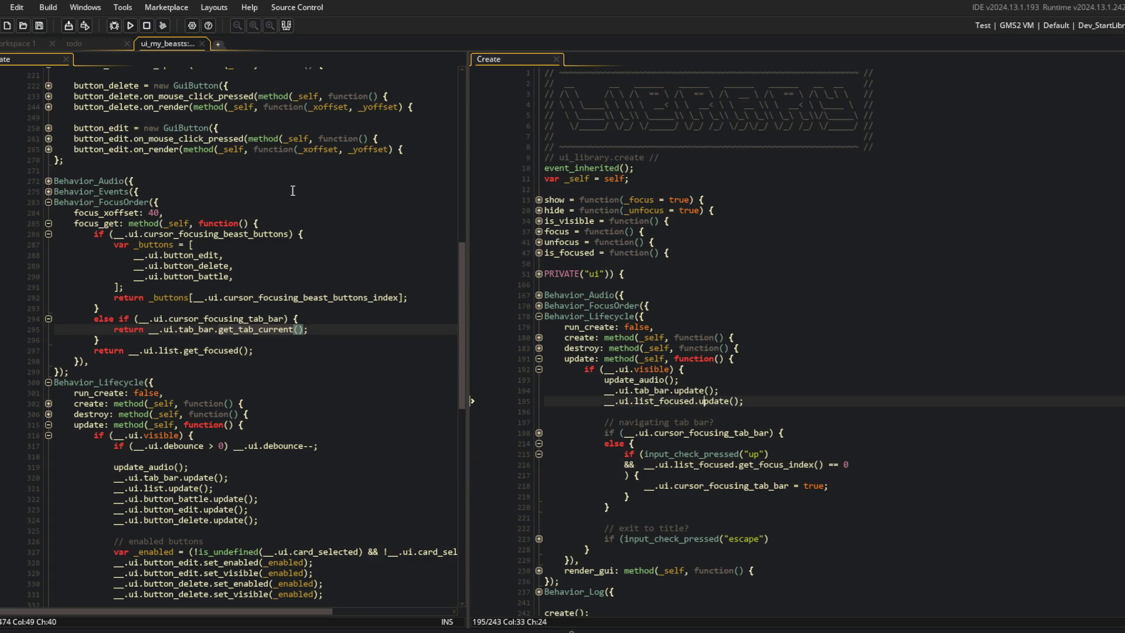
left_click(131, 25)
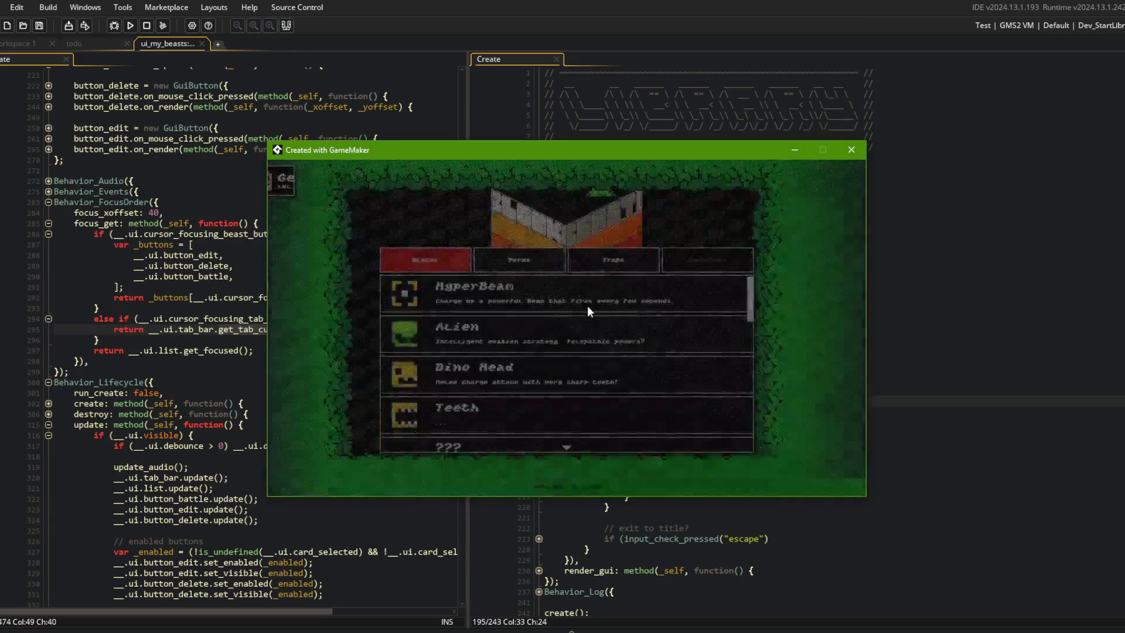
Go back to the title menu, reopen the Library, and scroll the Blocks cards up and down.
key("Escape")
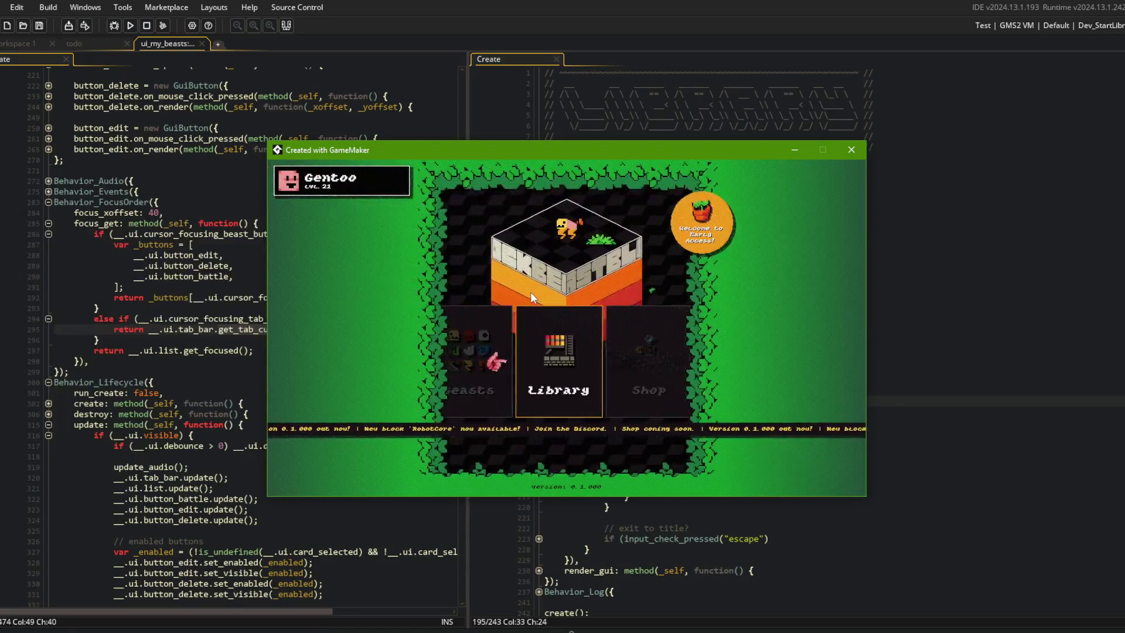
key("Return")
scroll(531, 297, "down", 4)
scroll(531, 297, "up", 3)
scroll(530, 292, "up", 1)
scroll(530, 292, "down", 1)
scroll(532, 297, "up", 1)
scroll(531, 297, "down", 2)
scroll(531, 297, "up", 2)
Close the game, fold the focus_get and All tab blocks, and locate the debounce = 0 line.
left_click(852, 149)
left_click(226, 255)
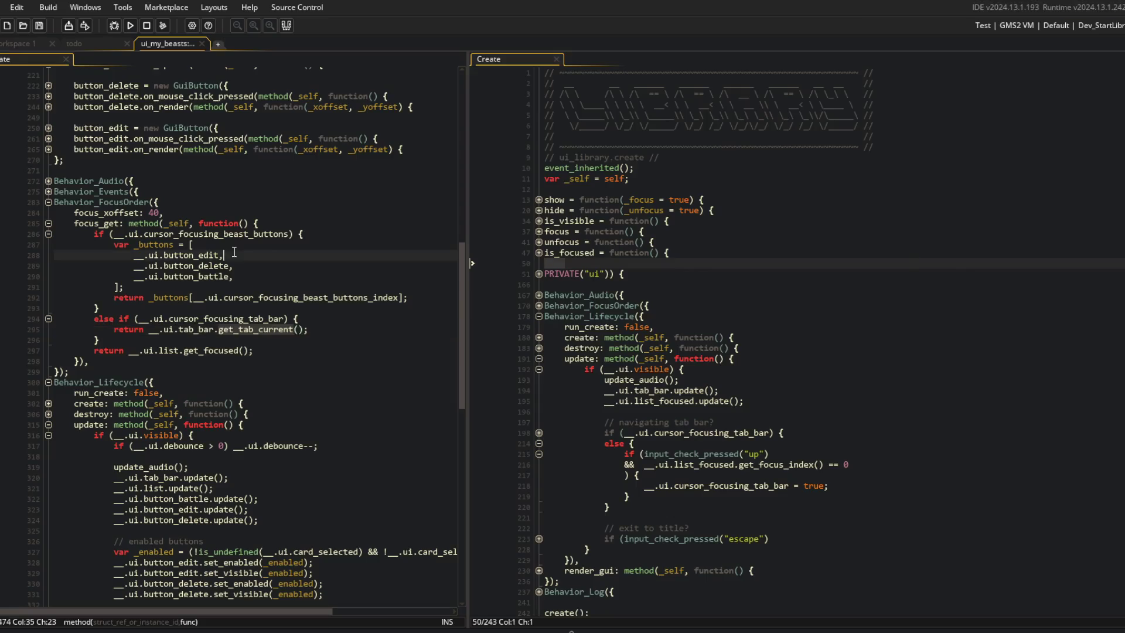
left_click(48, 223)
scroll(114, 325, "up", 7)
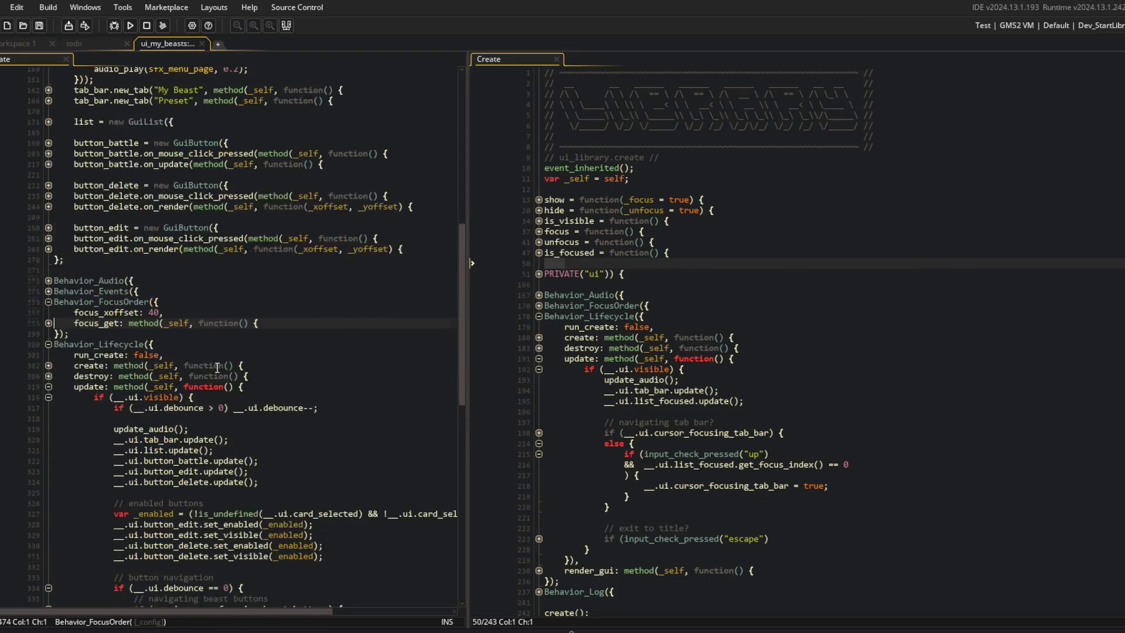
scroll(51, 196, "up", 1)
left_click(49, 194)
scroll(51, 196, "up", 3)
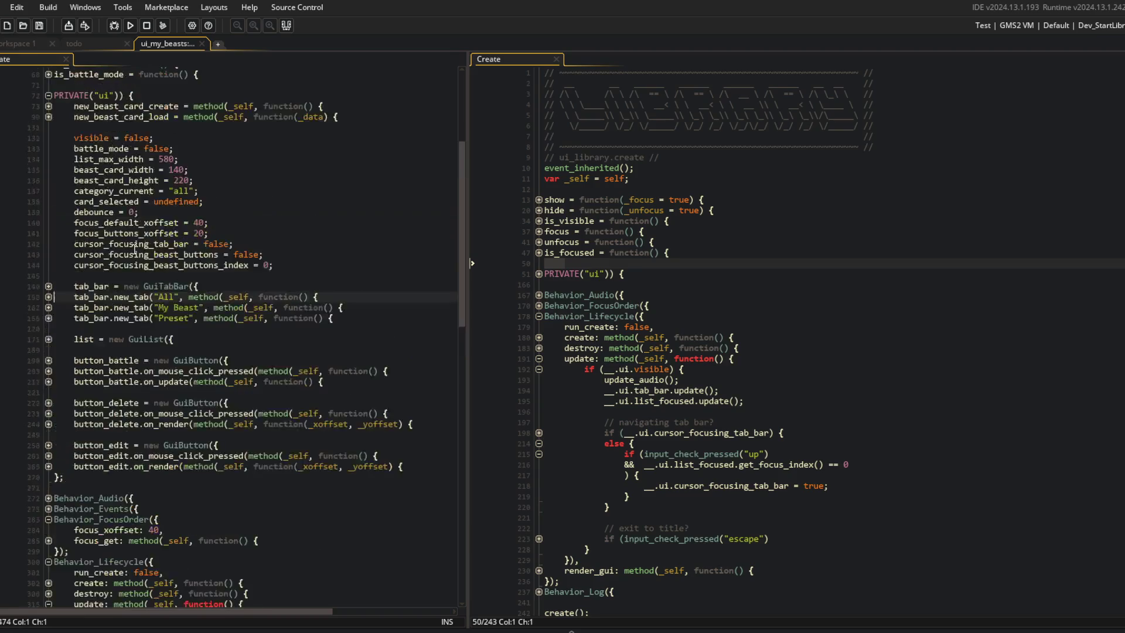
left_click(201, 213)
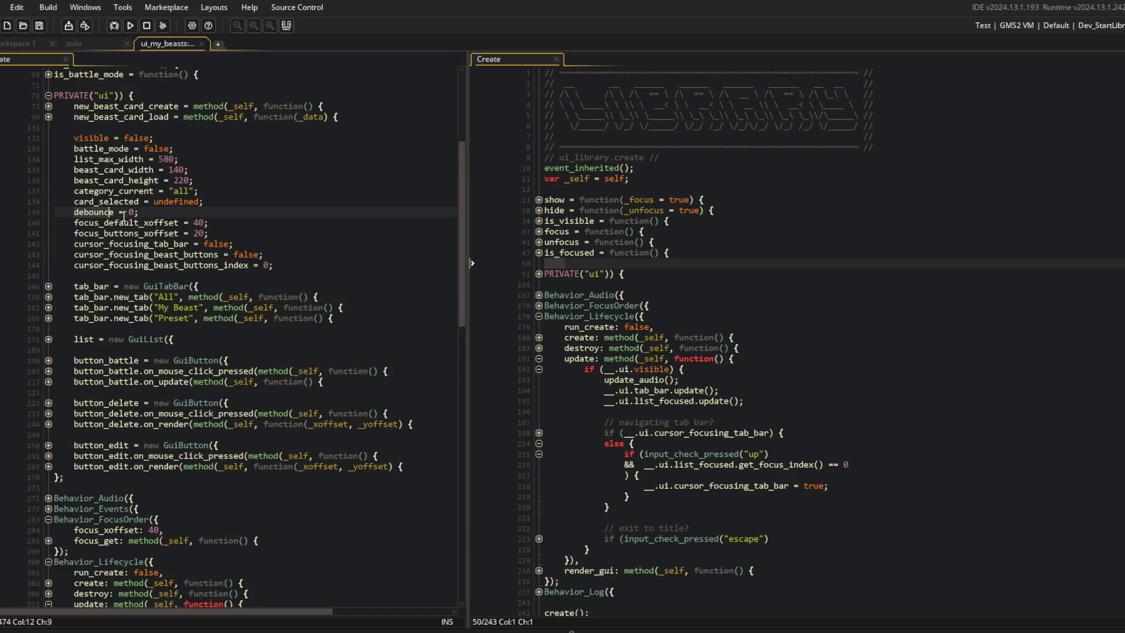
scroll(105, 309, "down", 14)
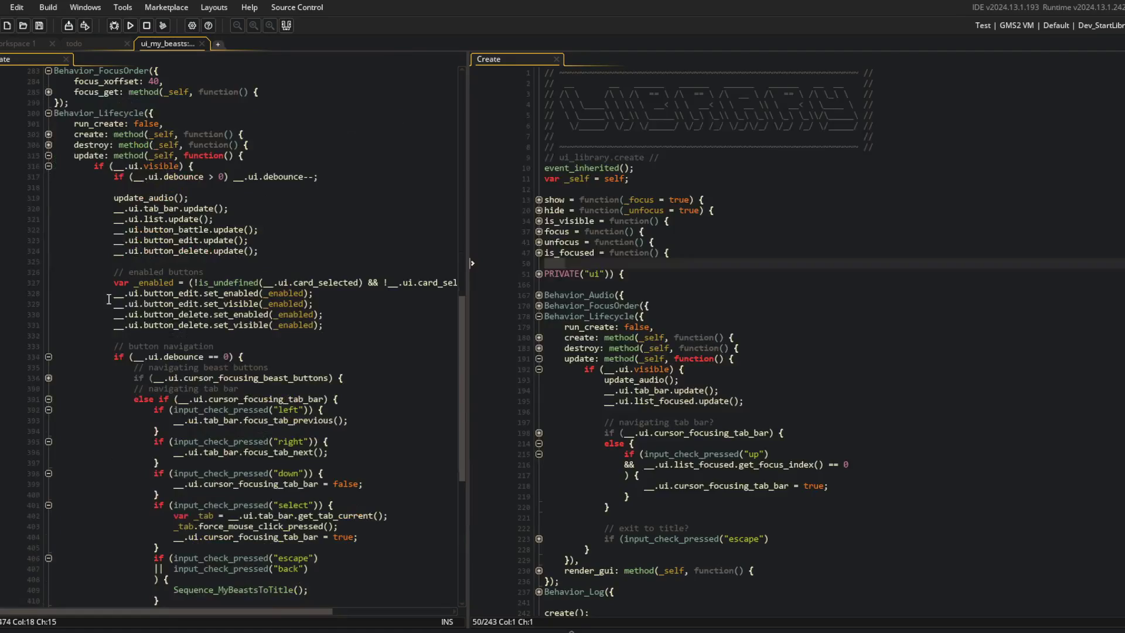
scroll(105, 309, "down", 3)
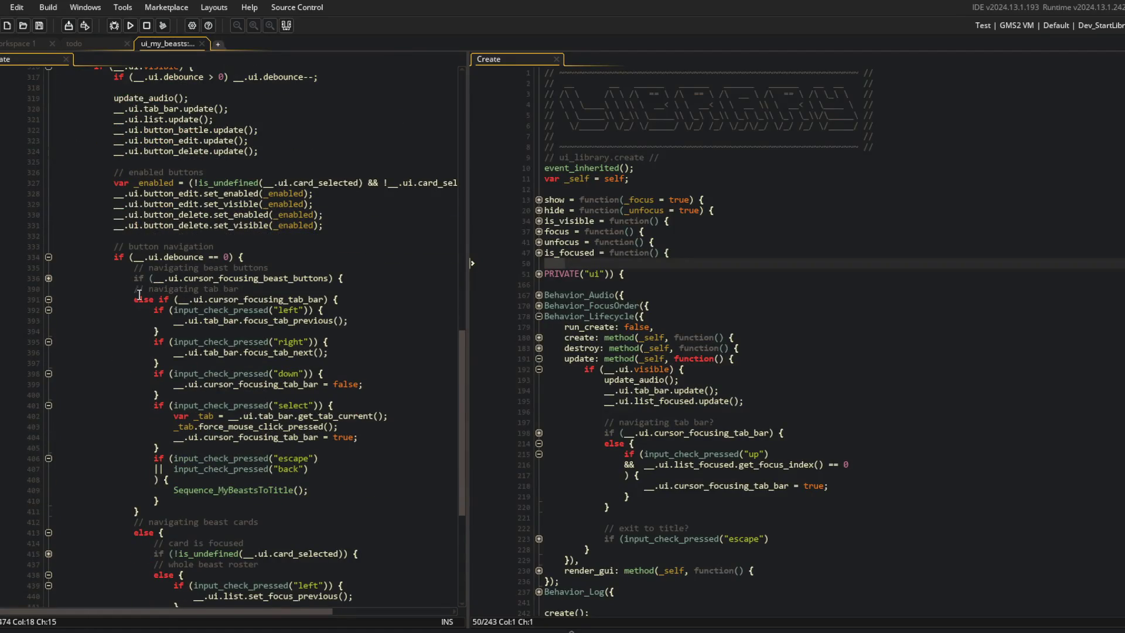
scroll(217, 287, "up", 4)
scroll(223, 286, "up", 10)
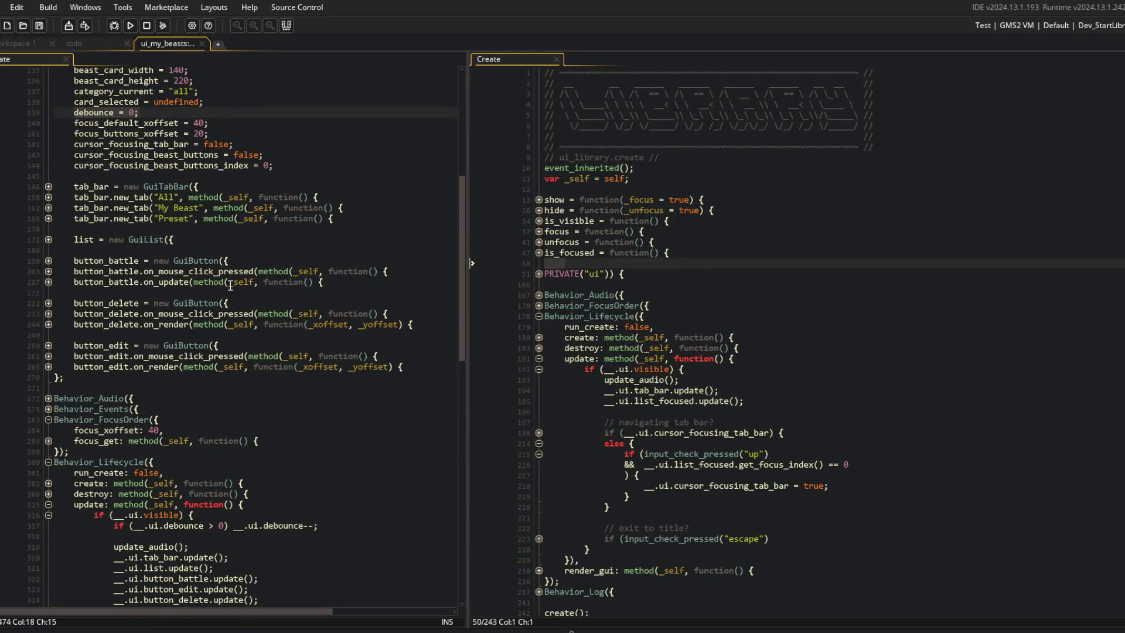
scroll(224, 285, "up", 5)
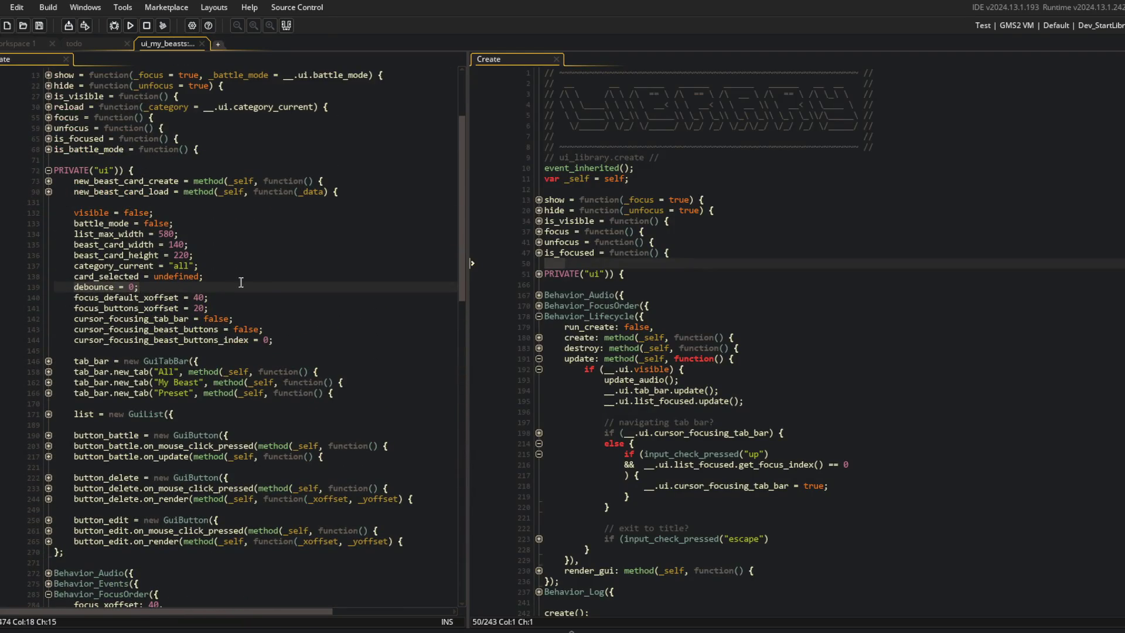
Expand and re-collapse button_battle, its click handler, and the battle_mode branches.
left_click(49, 435)
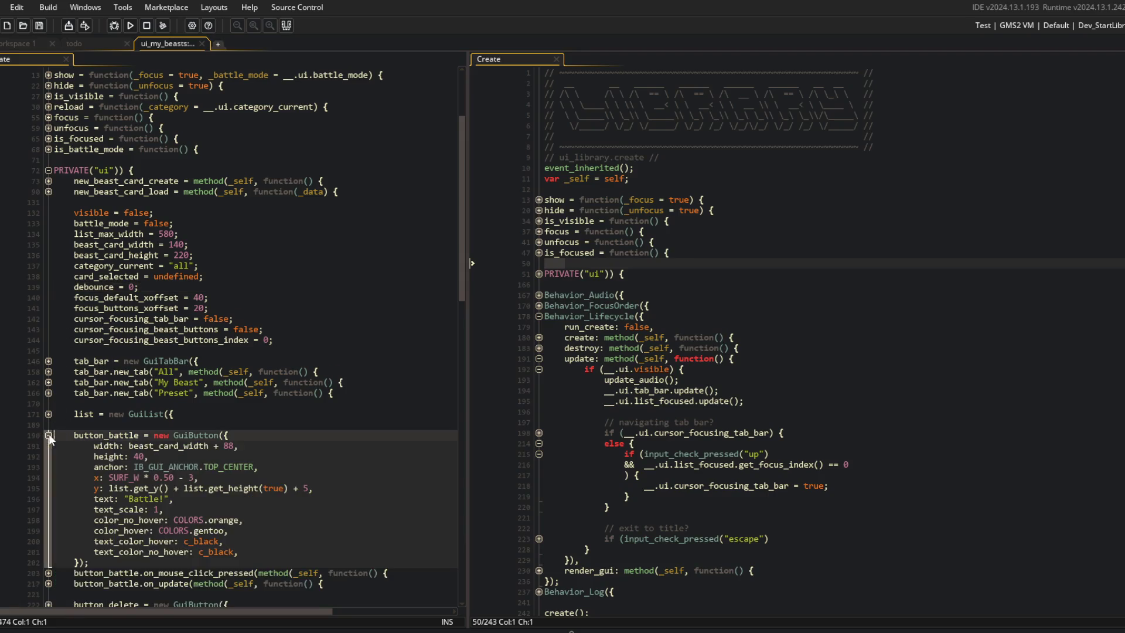
left_click(49, 437)
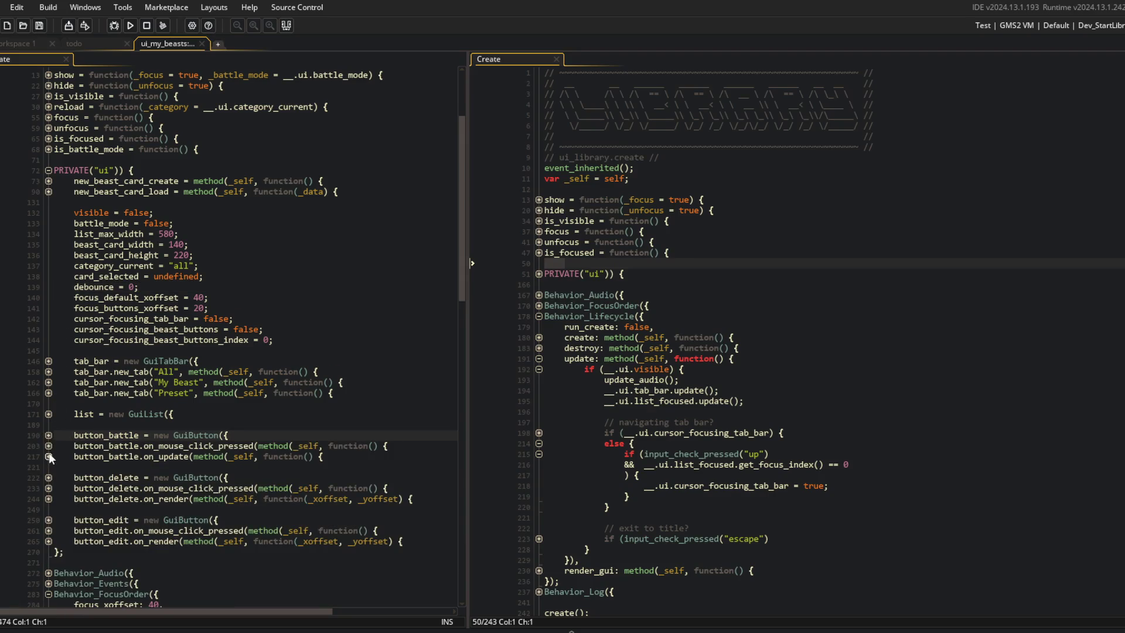
left_click(49, 446)
left_click(49, 509)
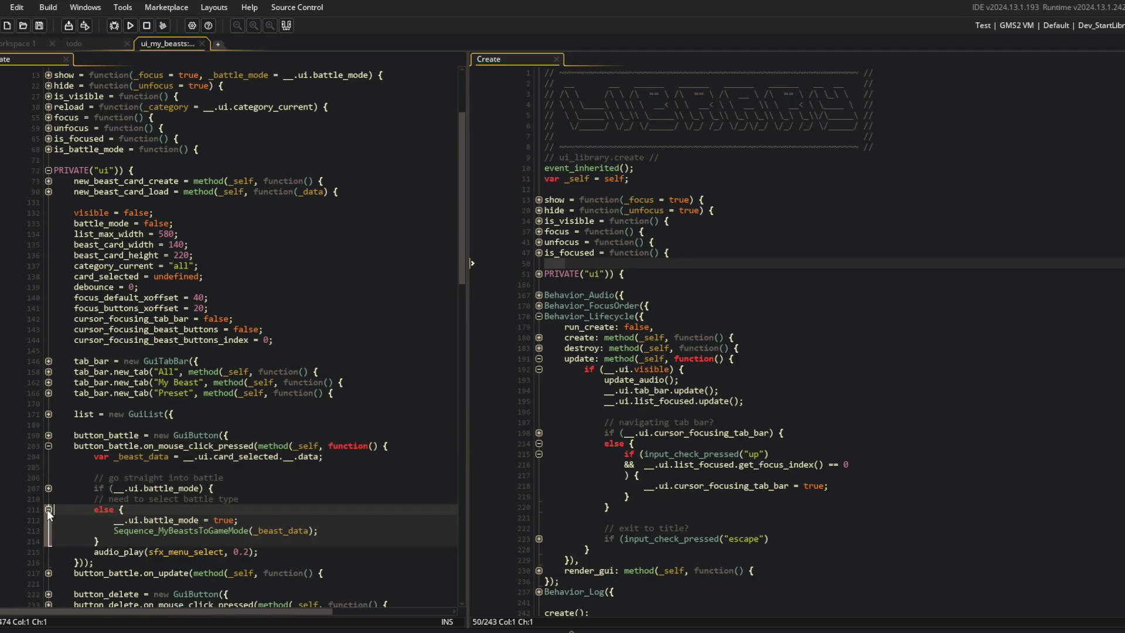
left_click(49, 489)
left_click(48, 489)
left_click(48, 509)
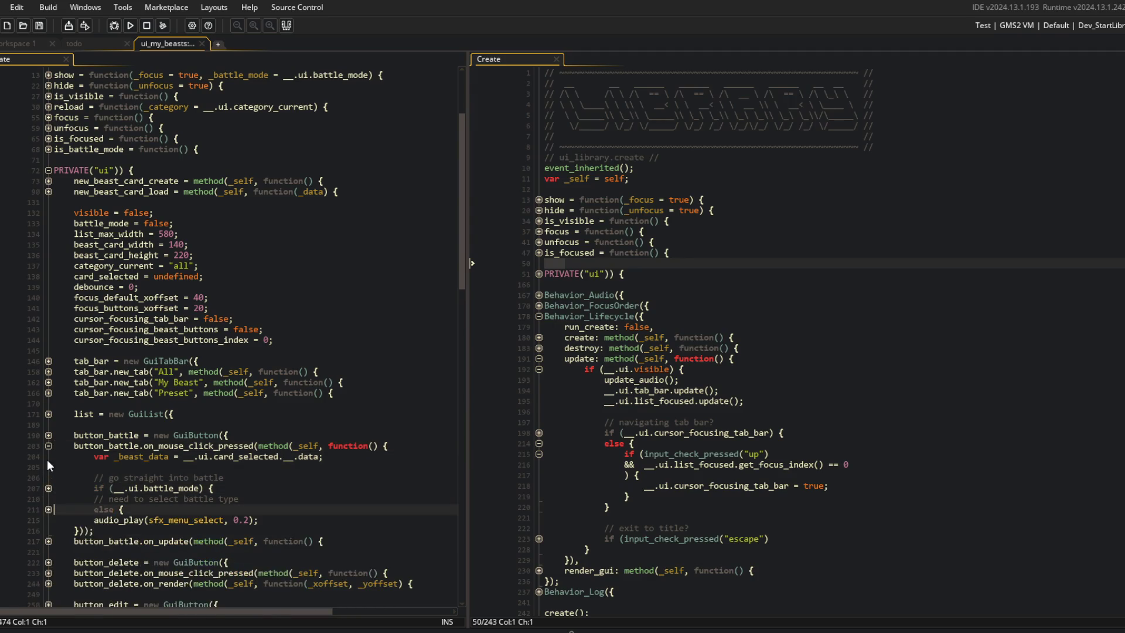
left_click(48, 446)
left_click(153, 340)
Select 'debounce' on line 139 and search the code for it with Ctrl+F.
double_click(94, 287)
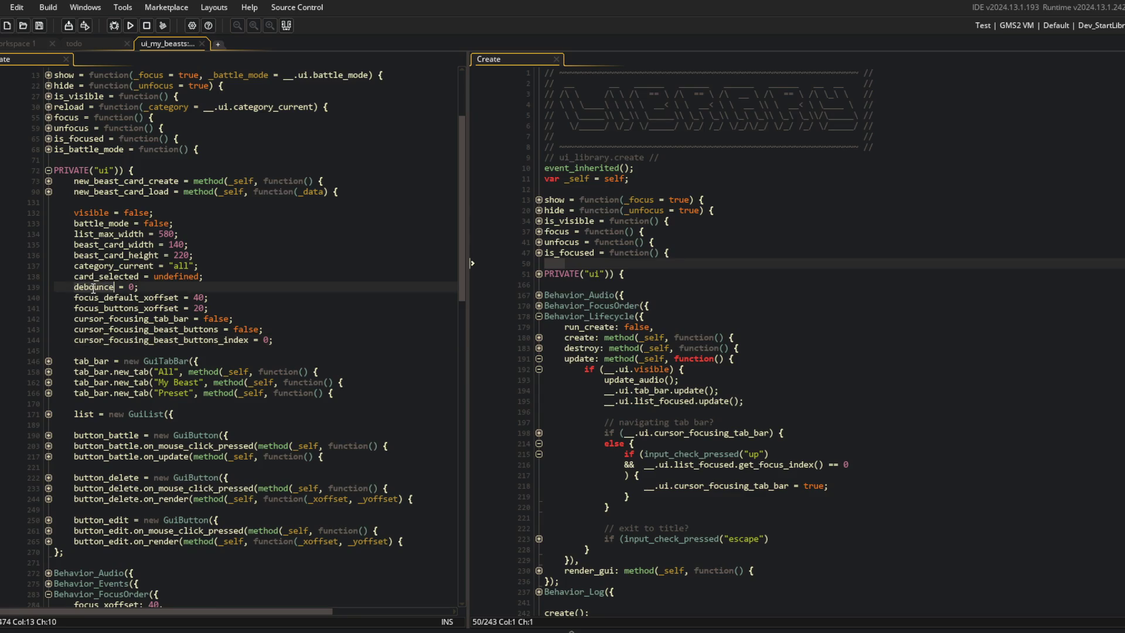
key("ctrl+f")
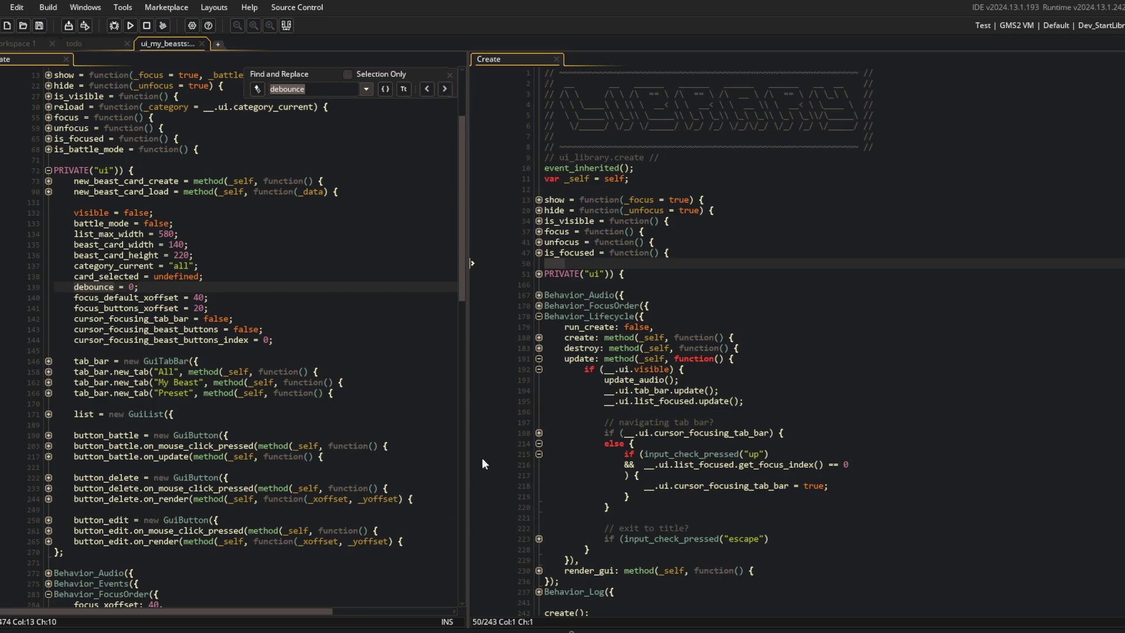
left_click(389, 630)
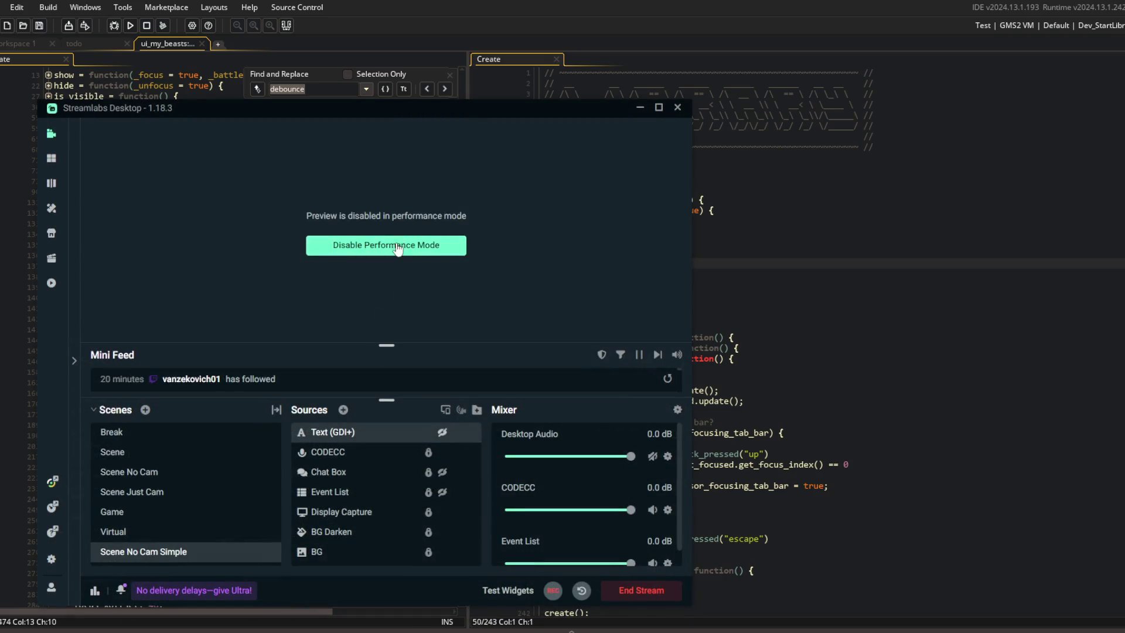
Preview the stream in Streamlabs, re-enable Performance Mode, and return to GameMaker.
left_click(398, 245)
right_click(583, 213)
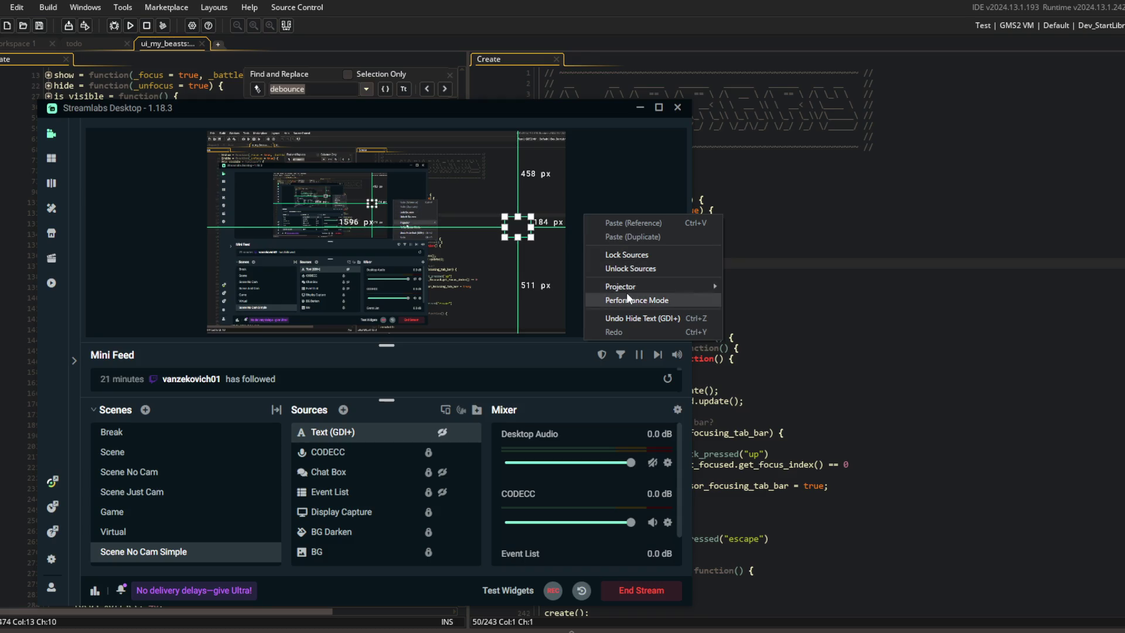
left_click(630, 300)
left_click(865, 274)
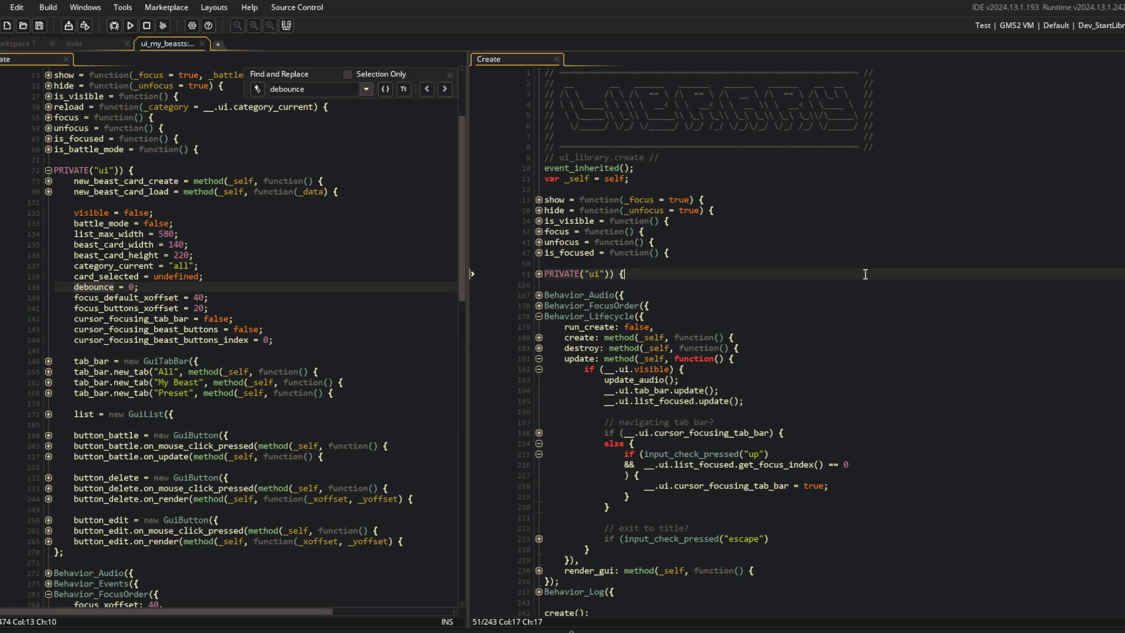
Step through each debounce match with Find Next, wrapping to the first, then close the search.
left_click(445, 88)
left_click(445, 88)
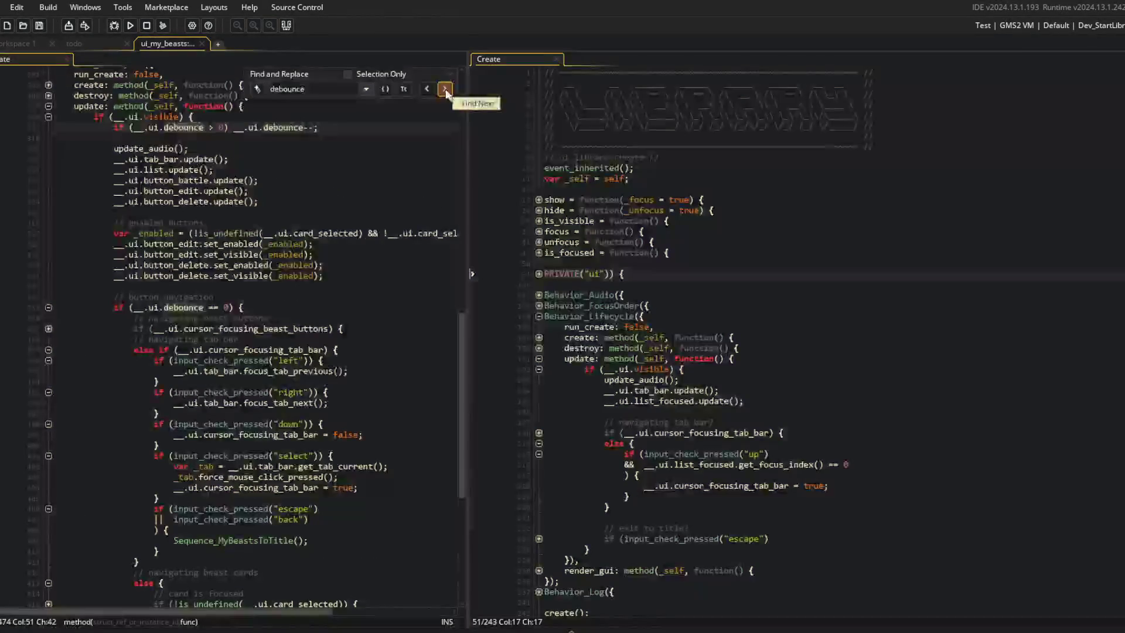
left_click(444, 89)
left_click(445, 89)
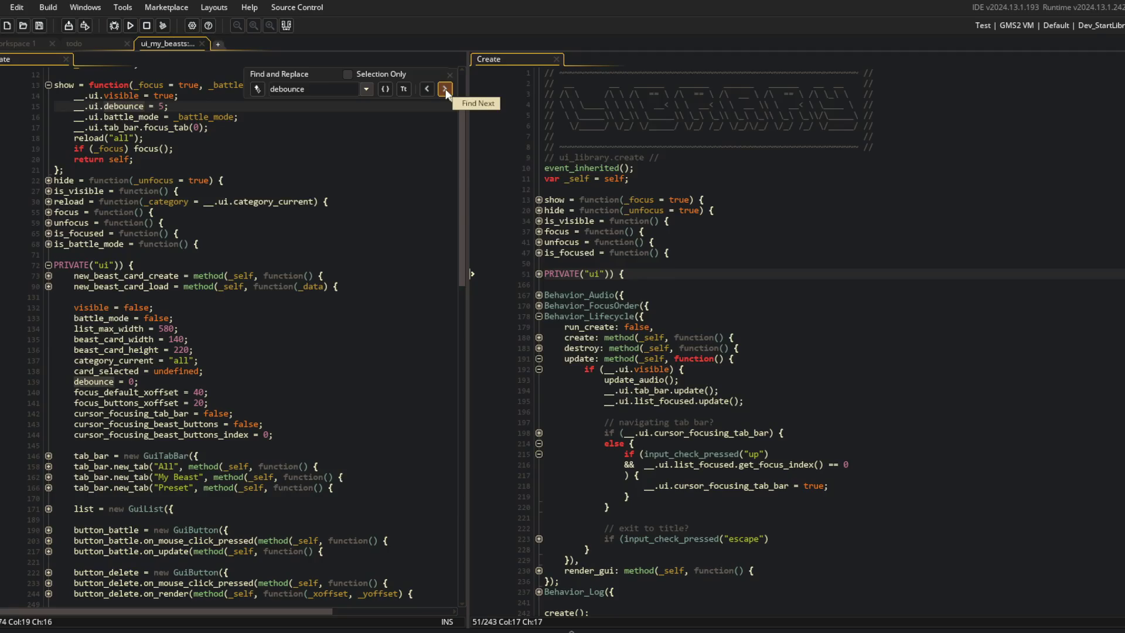
scroll(334, 154, "up", 3)
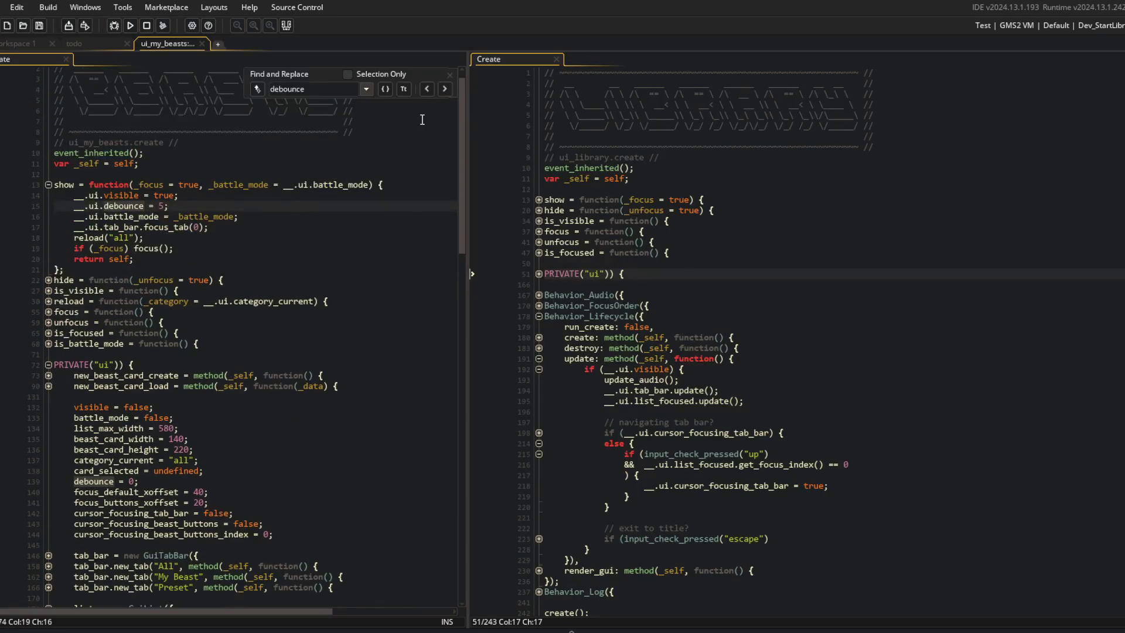
left_click(447, 74)
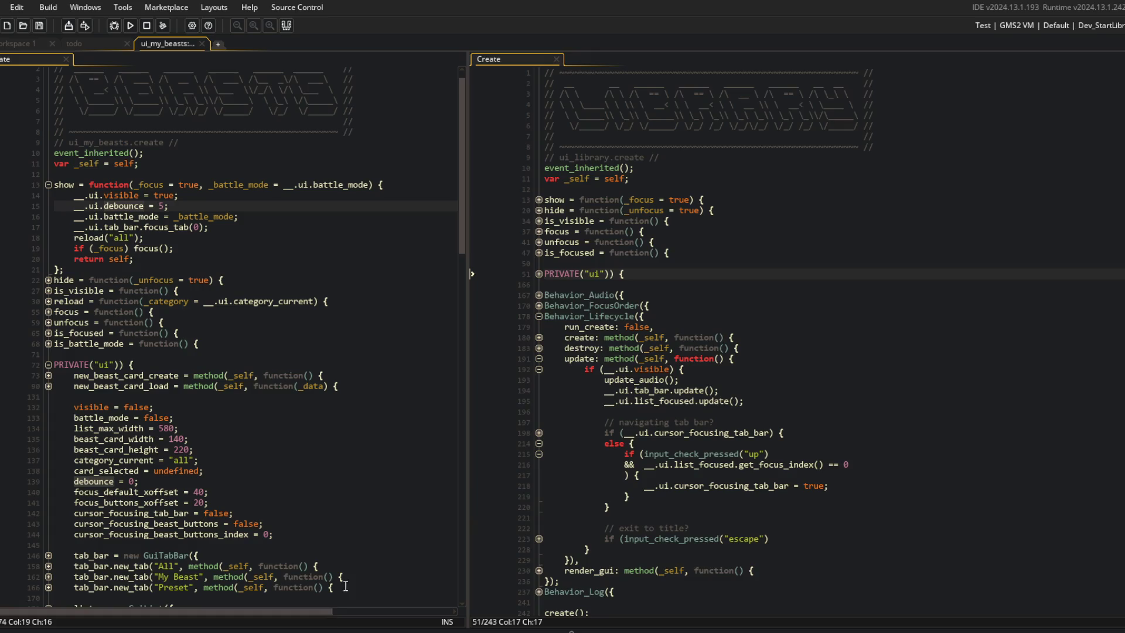
Check the music player, then return to the editor at the debounce = 5 line.
left_click(300, 568)
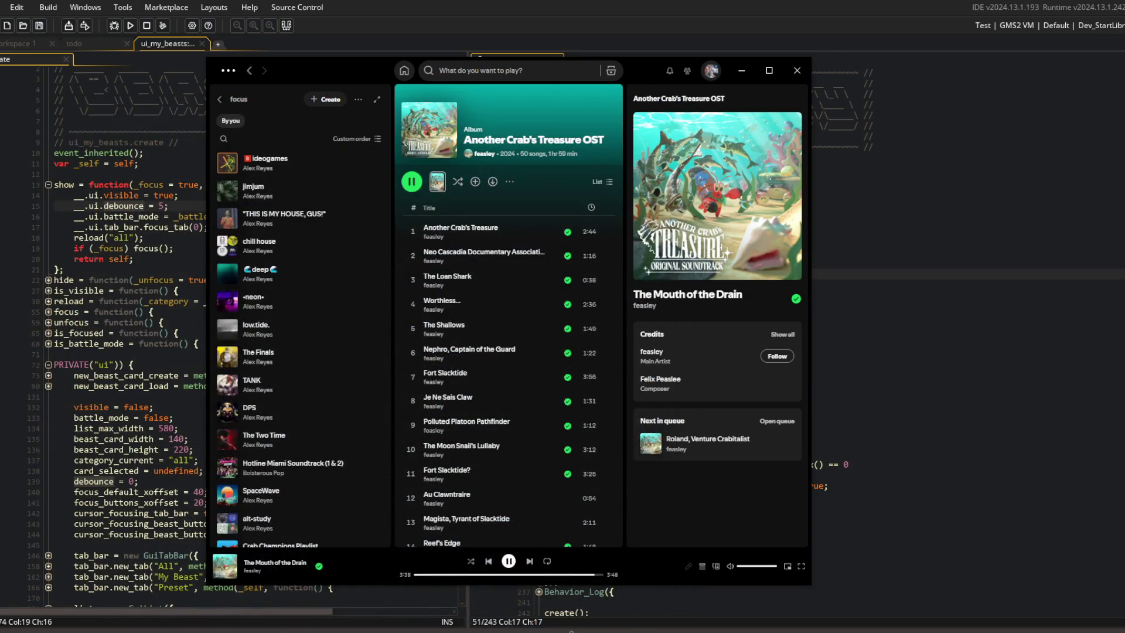
left_click(972, 334)
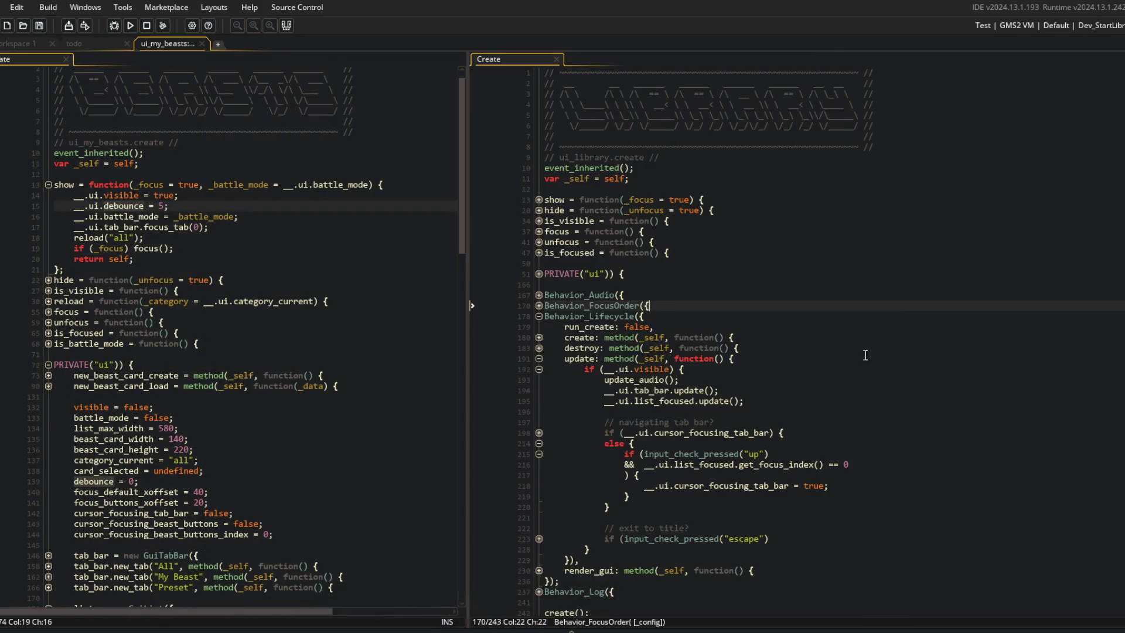
left_click(290, 315)
left_click(140, 217)
left_click(140, 206)
scroll(248, 225, "down", 2)
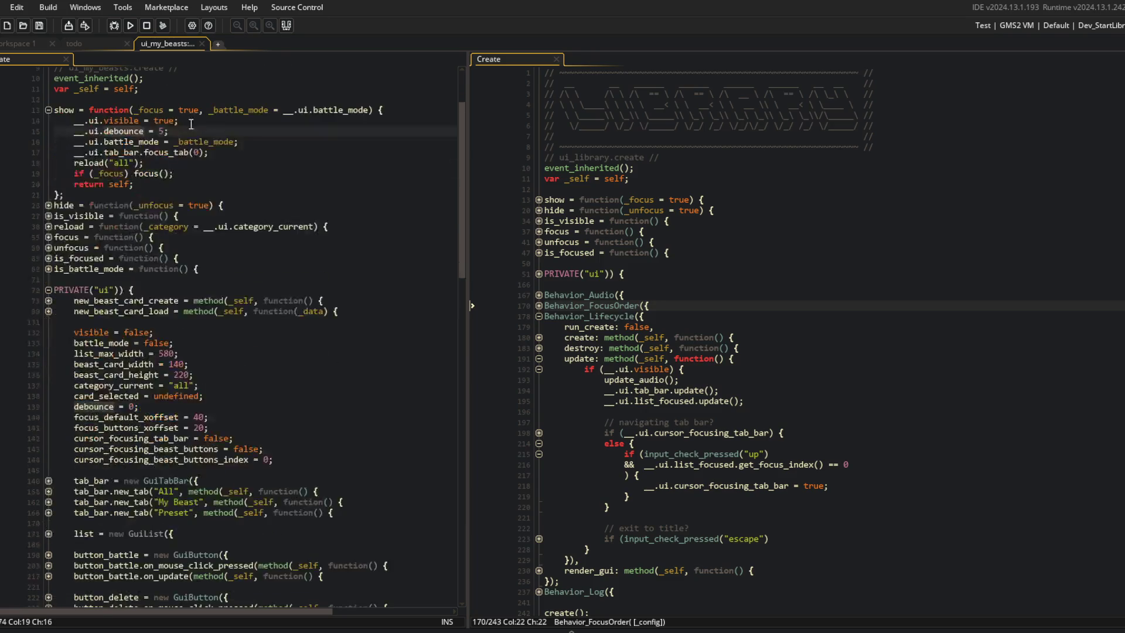
Search debounce again, step through all matches to the battle button touching check, and close.
key("ctrl+f")
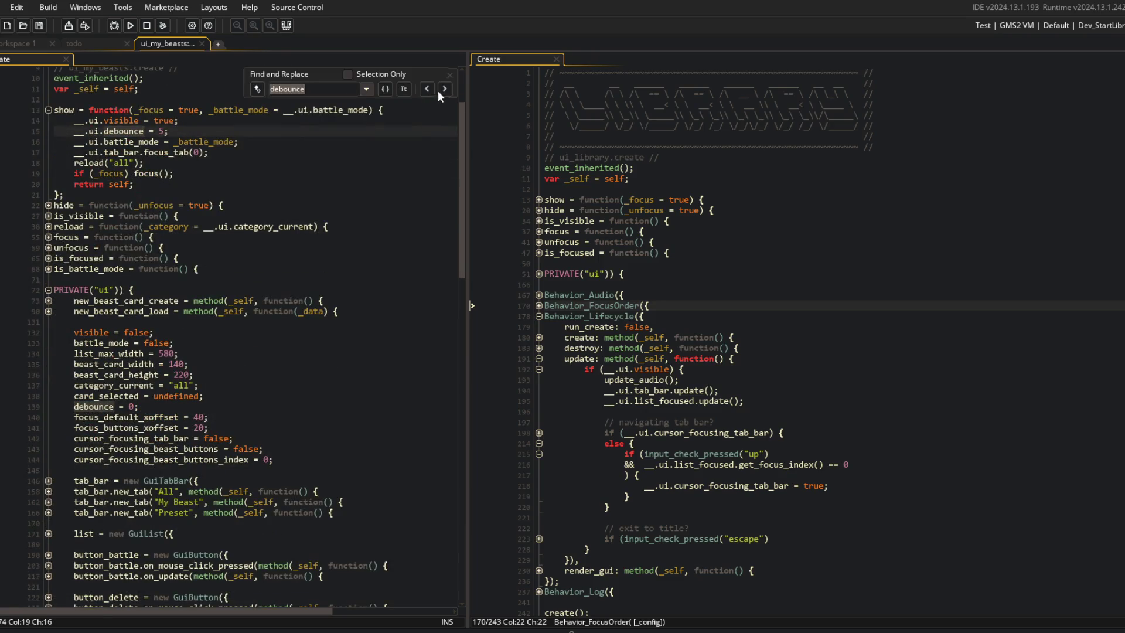
left_click(445, 89)
left_click(448, 89)
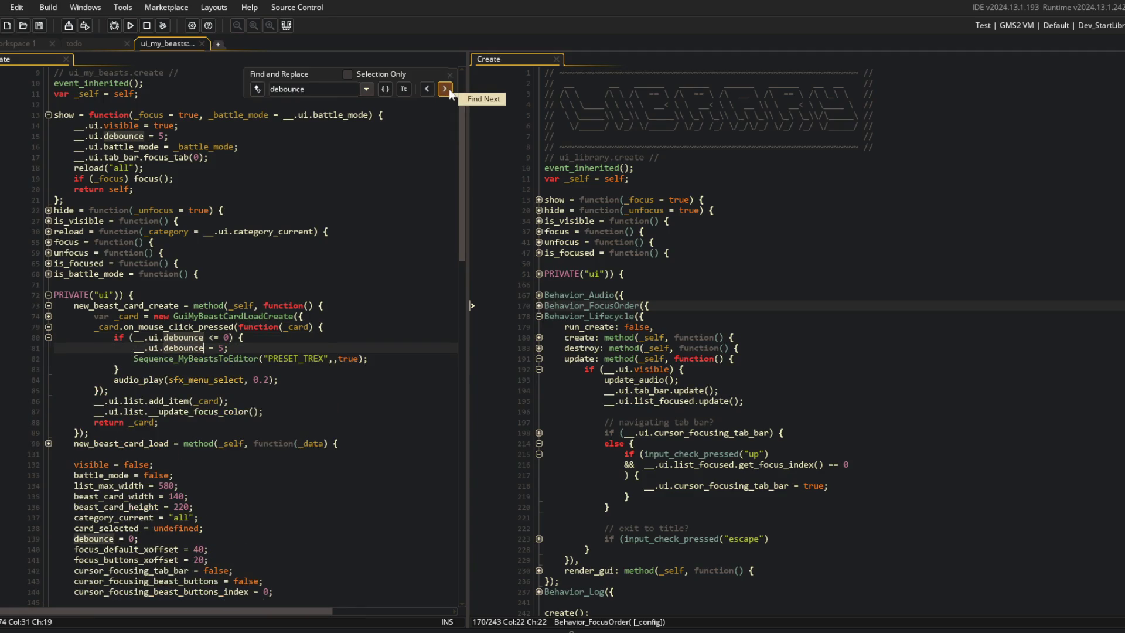
left_click(445, 90)
left_click(449, 89)
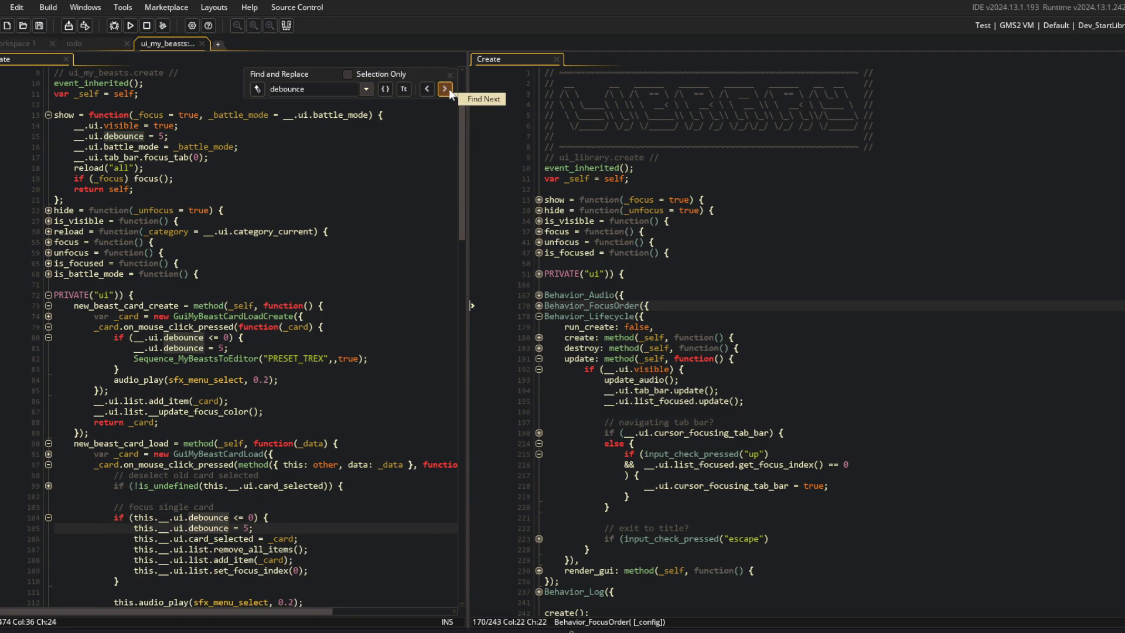
left_click(448, 89)
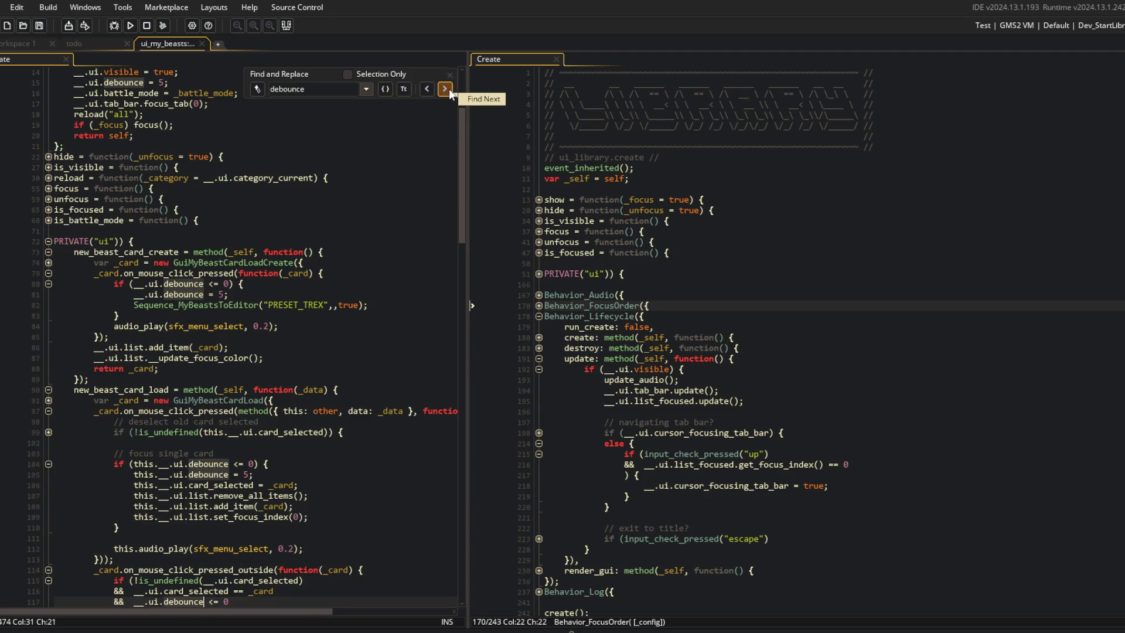
left_click(449, 89)
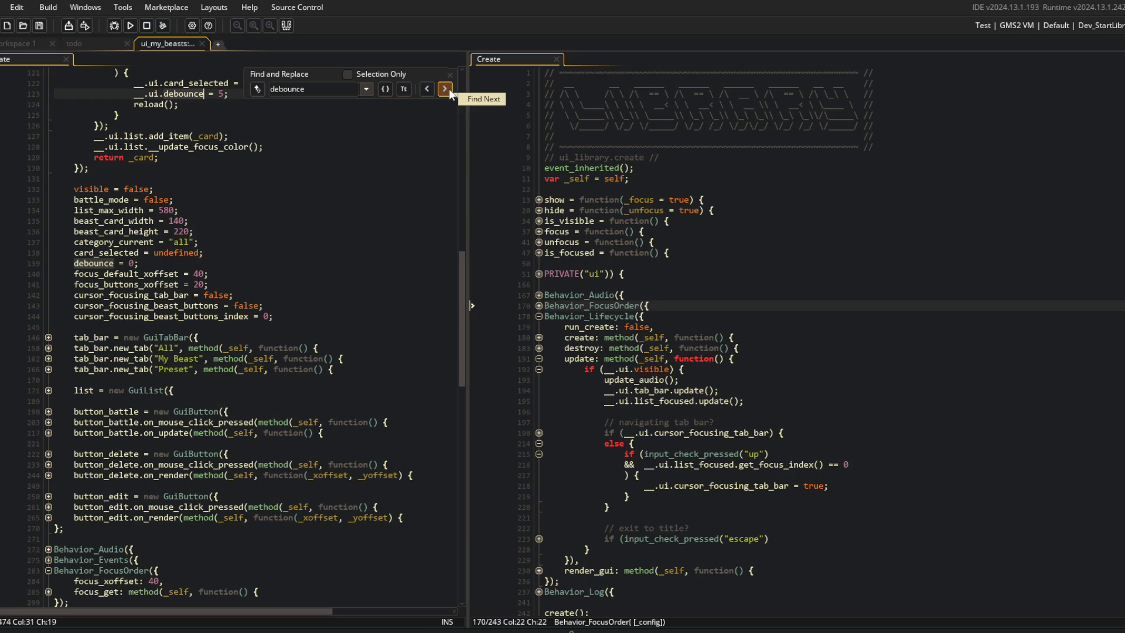
scroll(352, 205, "up", 5)
left_click(398, 201)
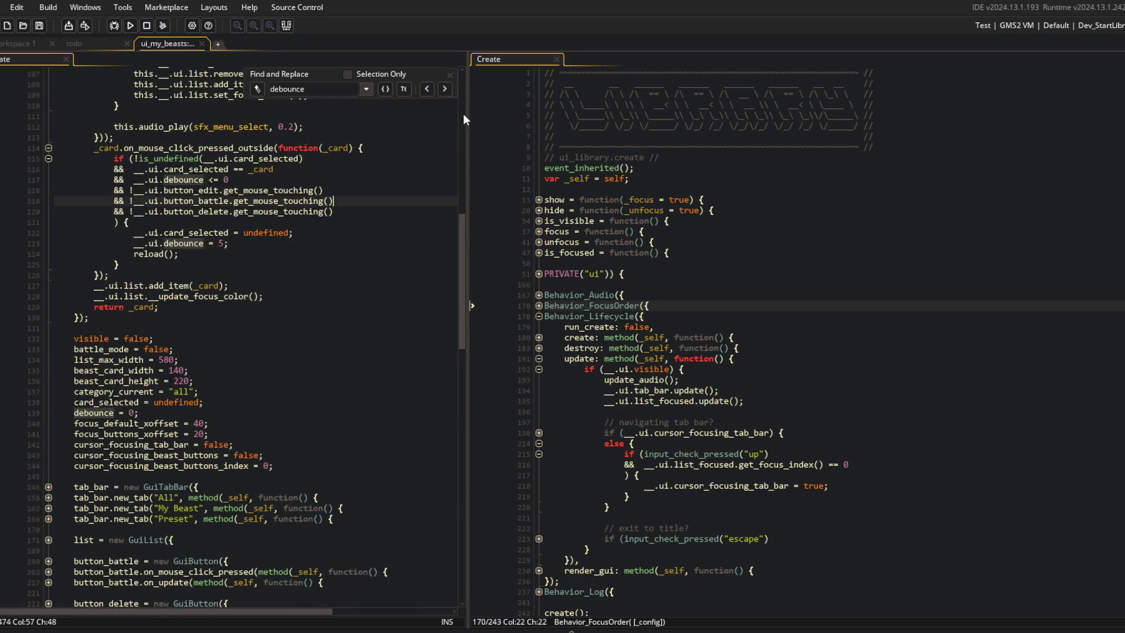
left_click(450, 74)
left_click(632, 241)
scroll(632, 241, "down", 1)
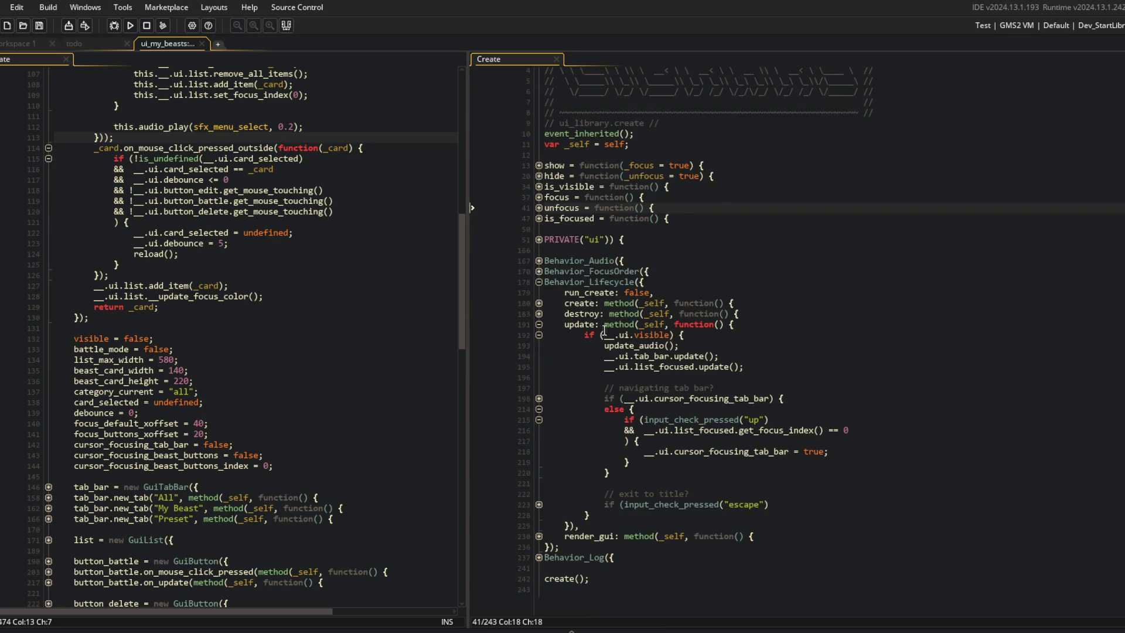
Cut the tab_bar and list_focused update calls and paste them at the end of update.
left_click(539, 504)
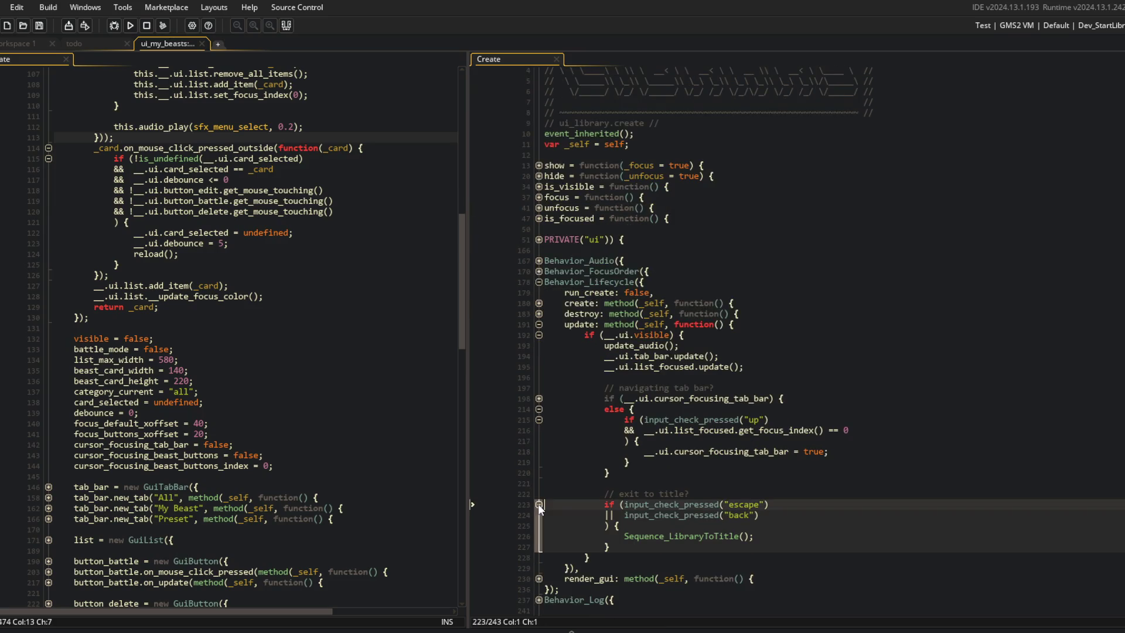
left_click(539, 398)
left_click(634, 398)
scroll(701, 365, "down", 3)
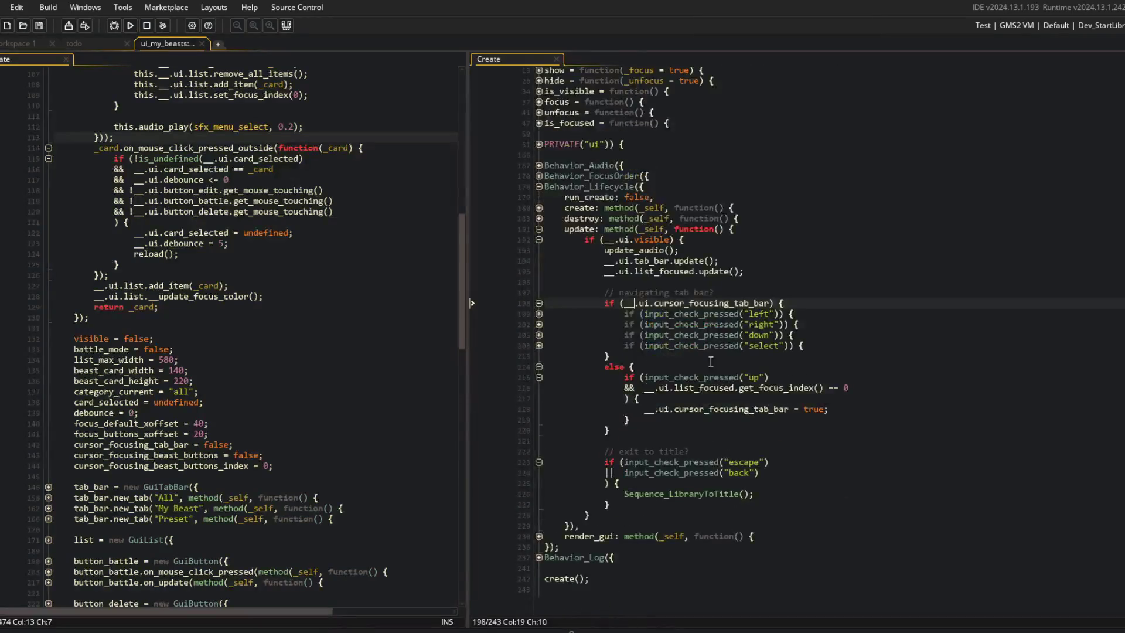
left_click(759, 269)
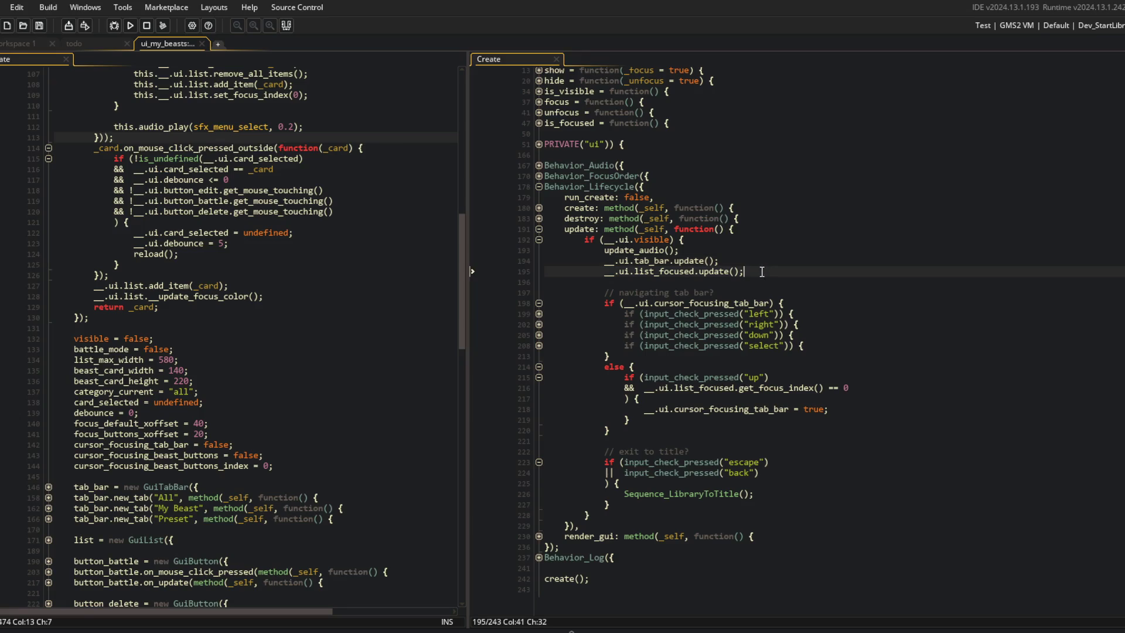
key("shift+Home")
key("shift+Up")
key("BackSpace")
key("Delete")
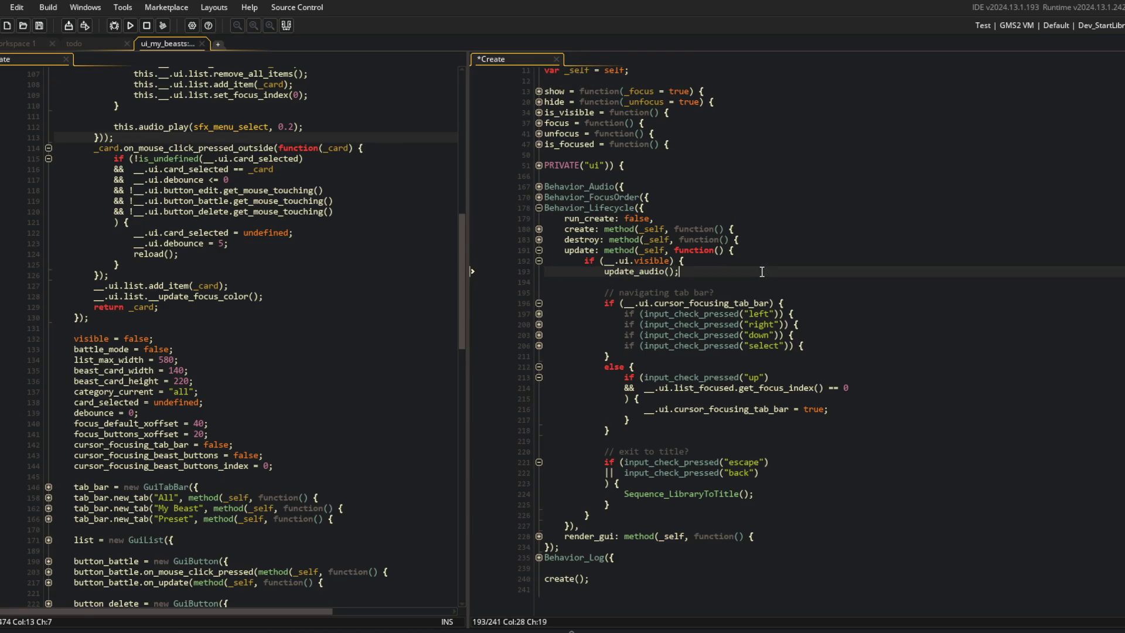
key("Down")
key("Down")
key("Down")
key("ctrl+v")
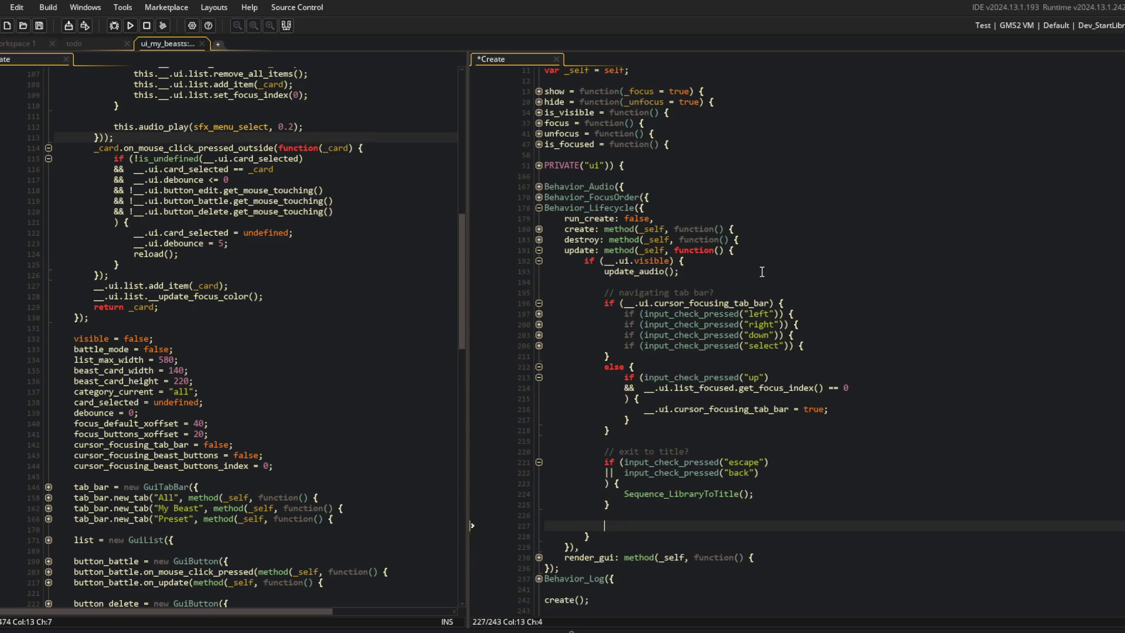
Add exit; after Sequence_LibraryToTitle(), save, and run the game.
key("Up")
key("Up")
key("Up")
key("End")
key("Return")
type("exit;")
key("F5")
left_click(799, 448)
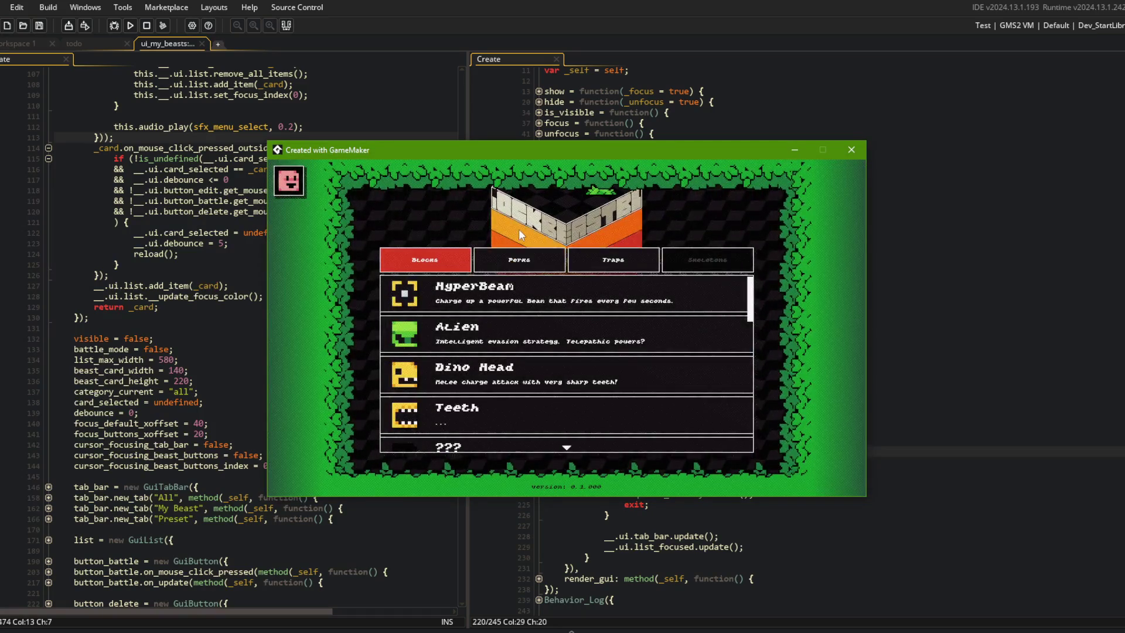
Open the Library in the game and move the hand focus between the HyperBeam and Alien cards.
left_click(518, 229)
key("Return")
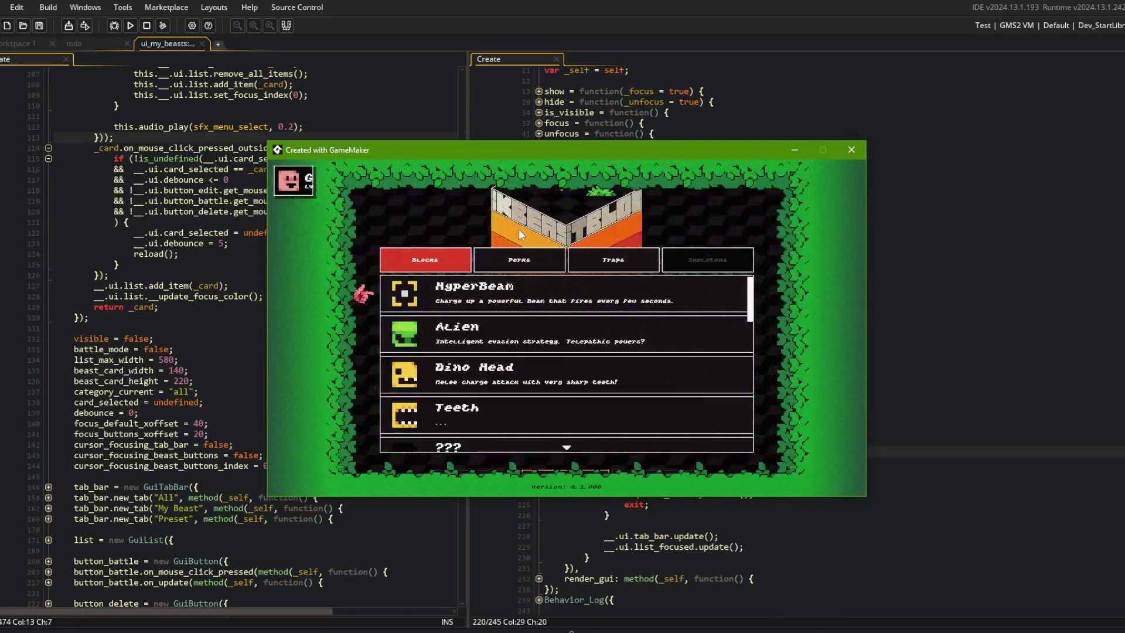
key("Down")
key("Down")
key("Down")
key("Up")
key("Up")
key("Up")
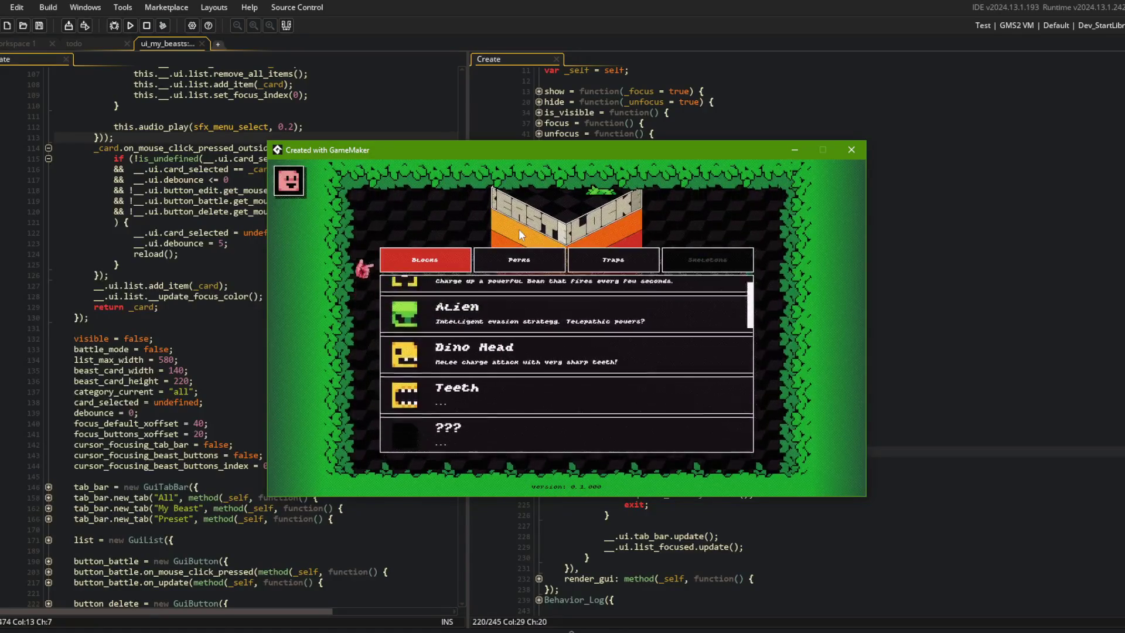
key("Down")
key("Down")
key("Down")
key("Down")
key("Up")
key("Up")
key("Up")
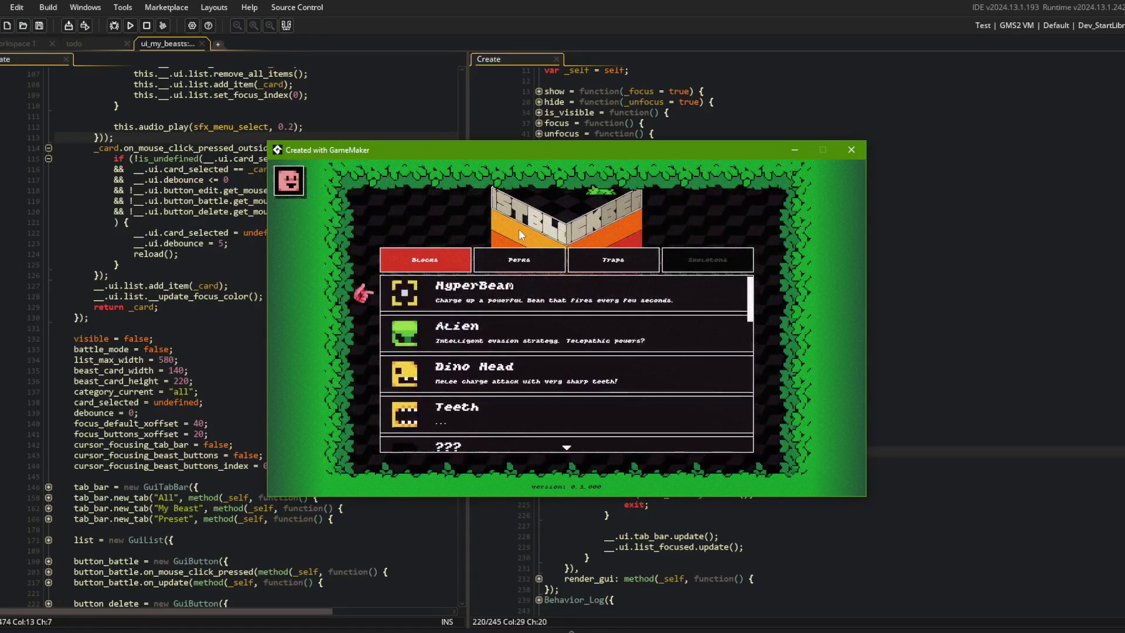
key("Down")
key("Up")
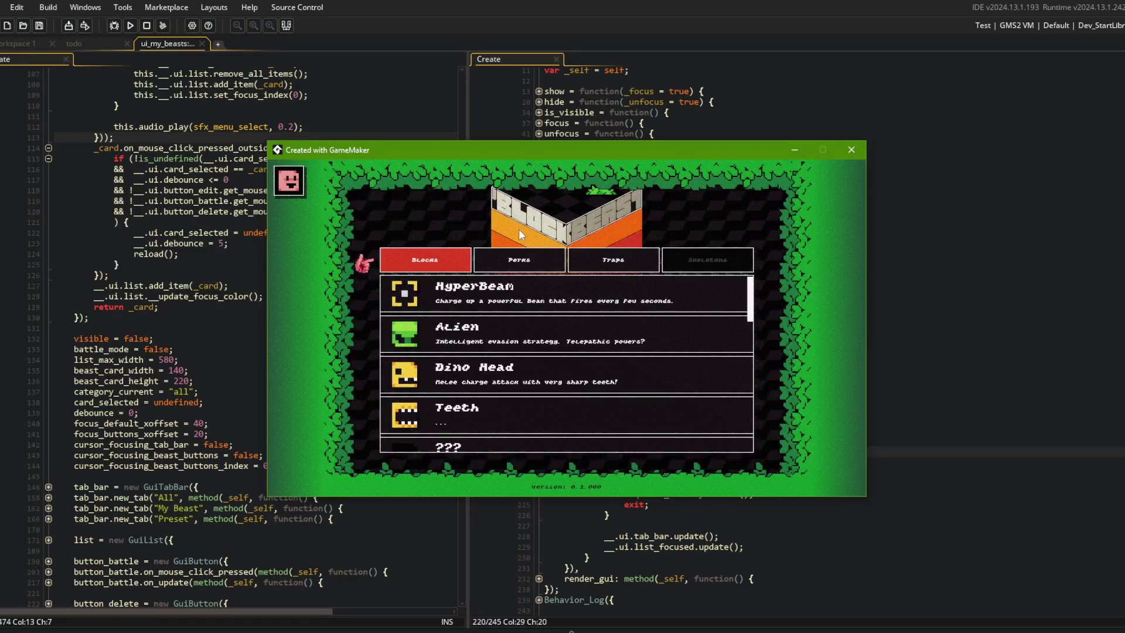
key("Down")
left_click(884, 302)
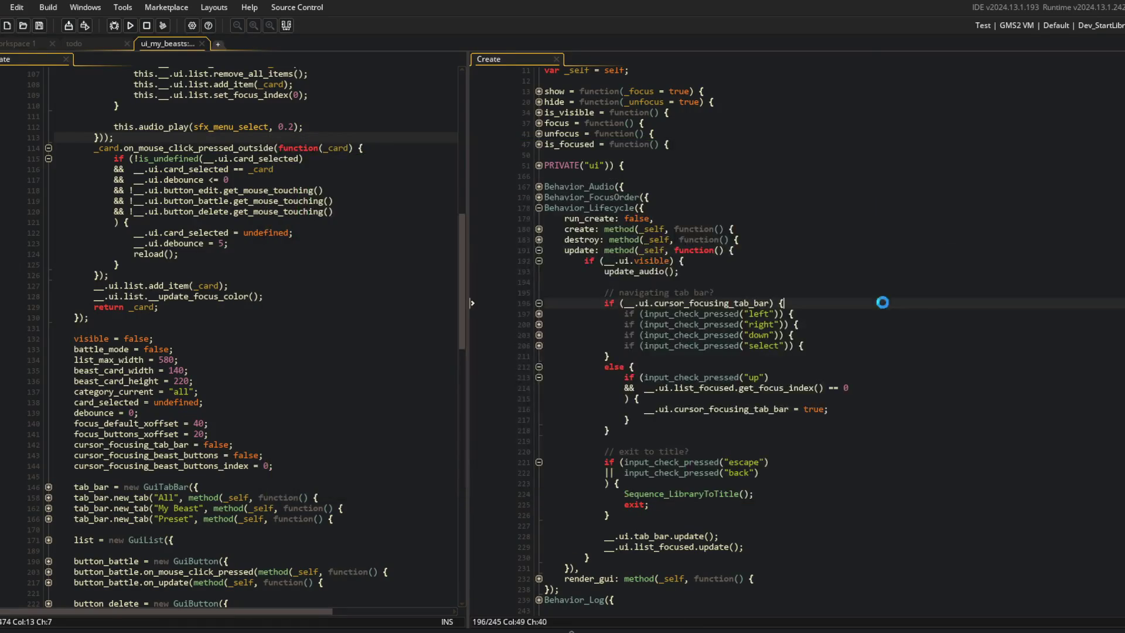
In the down branch, add __.ui.list_focused.set_focus_index(0, true); after the tab-bar flag line and save.
left_click(539, 335)
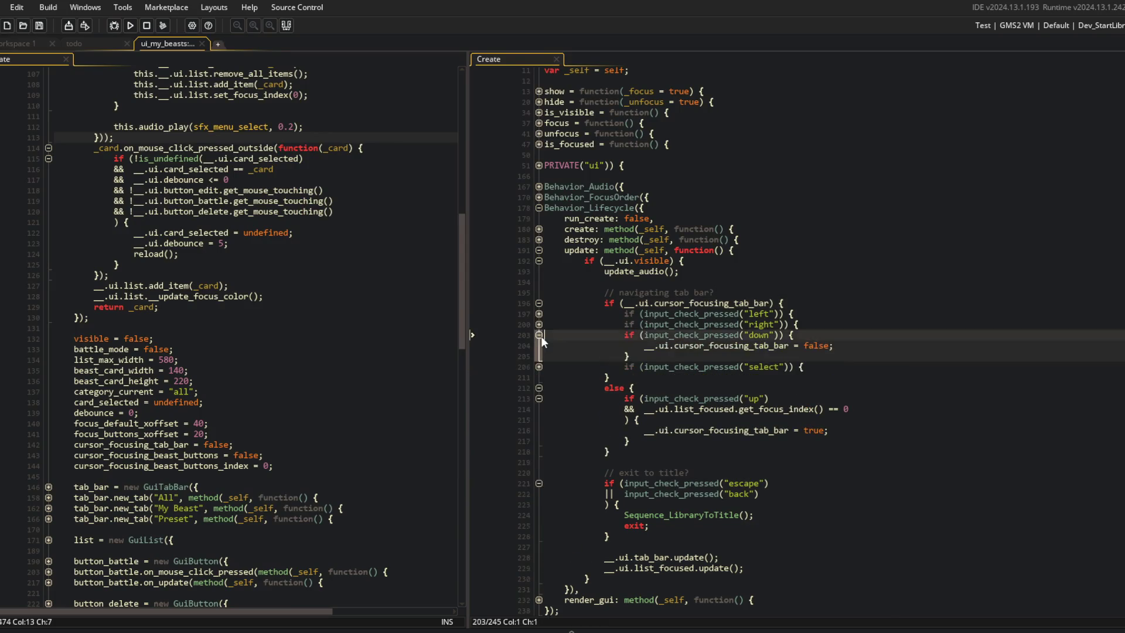
left_click(854, 347)
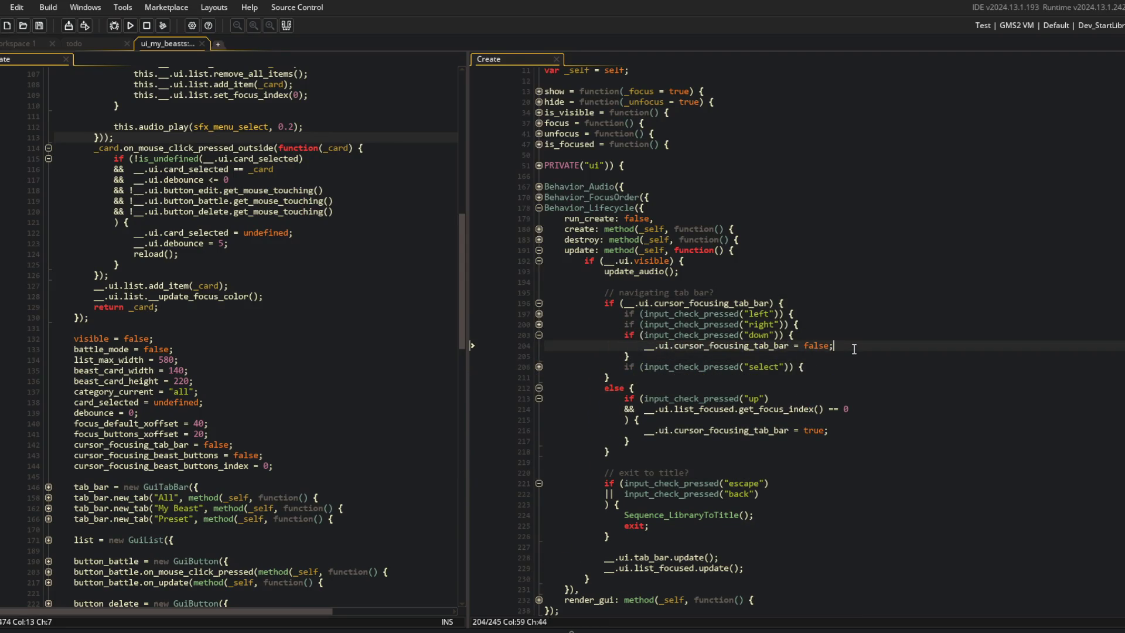
key("Return")
type("__.u")
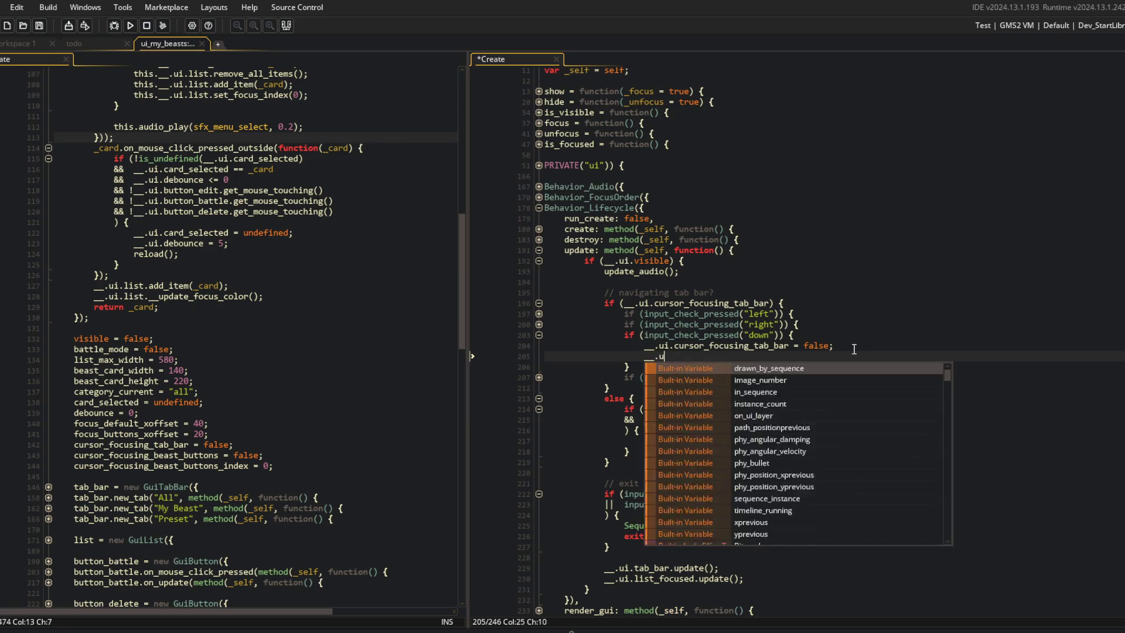
type("i.list_focused.set_focu")
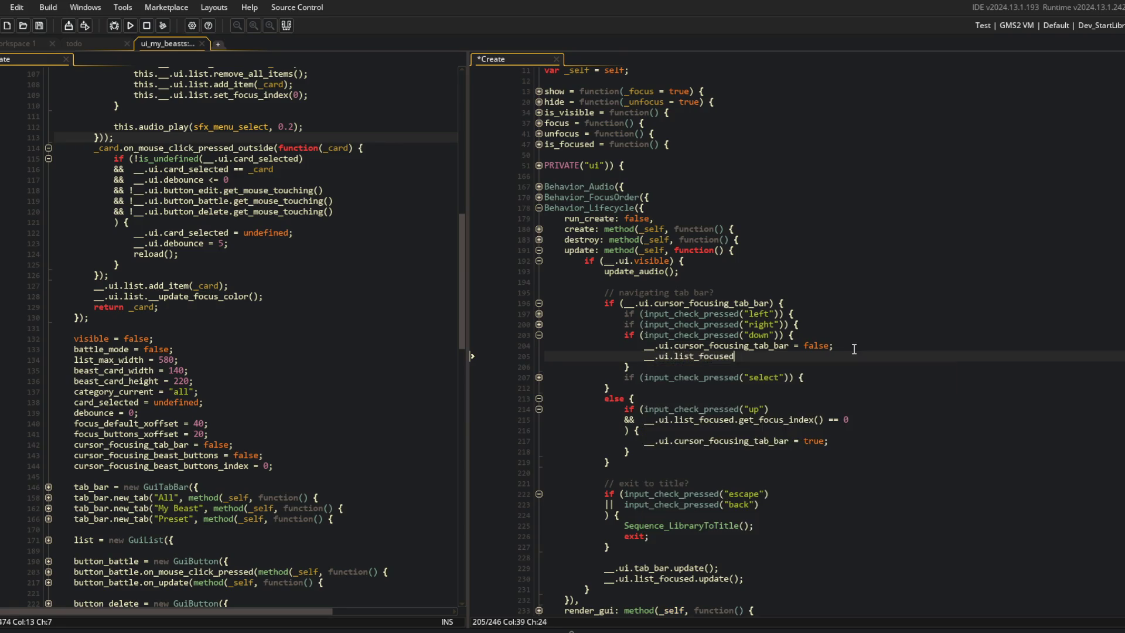
key("Down")
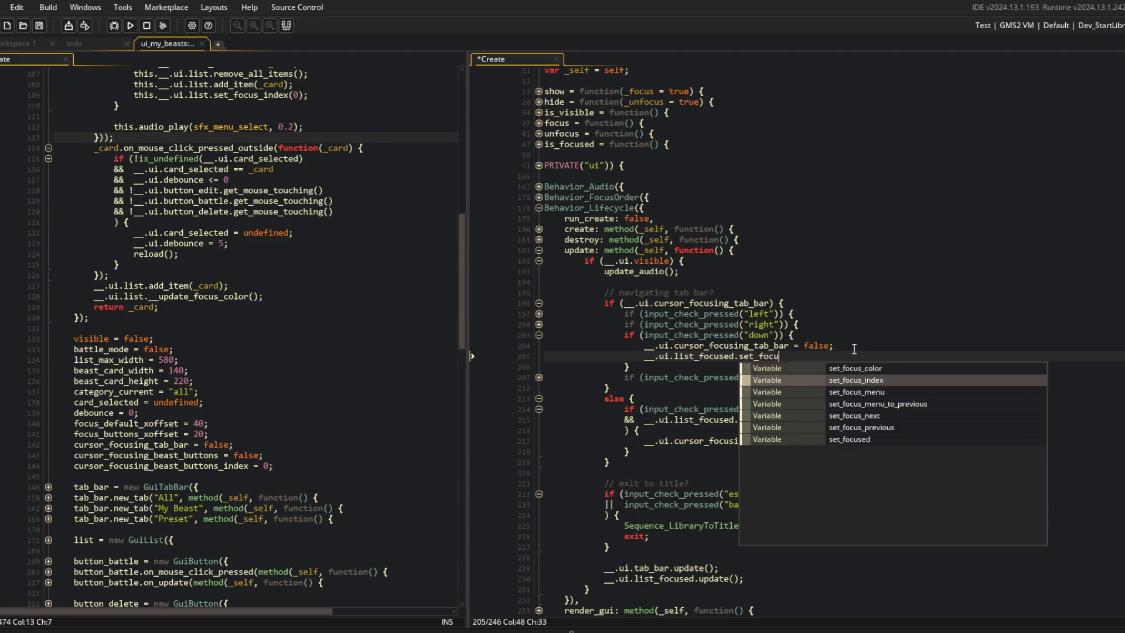
key("Return")
type("(0,")
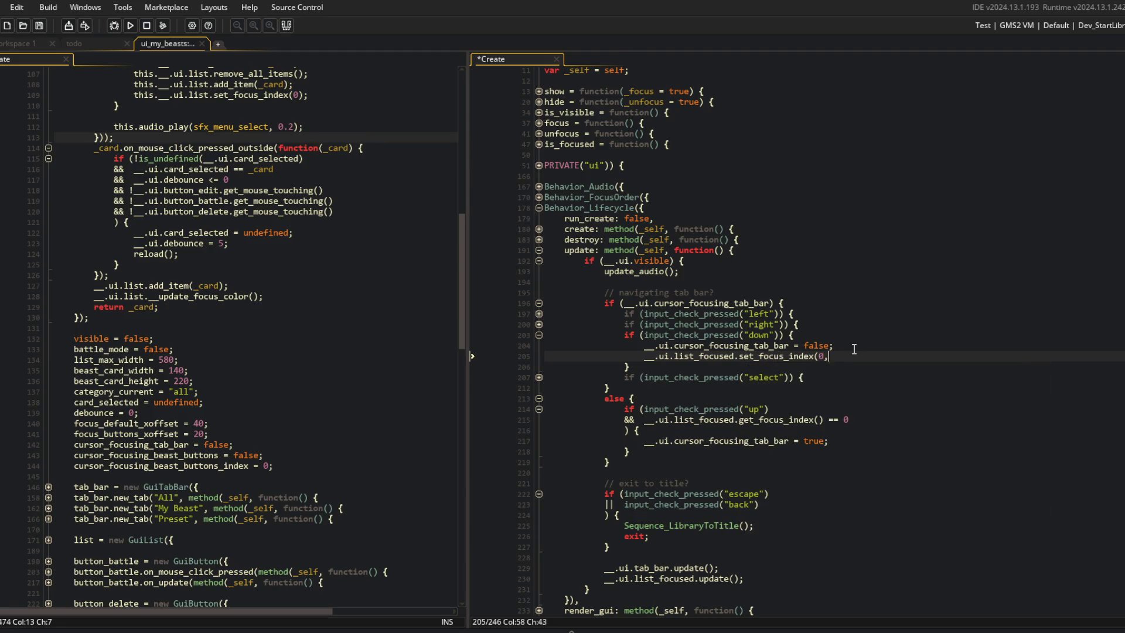
type(" true);")
key("ctrl+s")
scroll(838, 297, "up", 3)
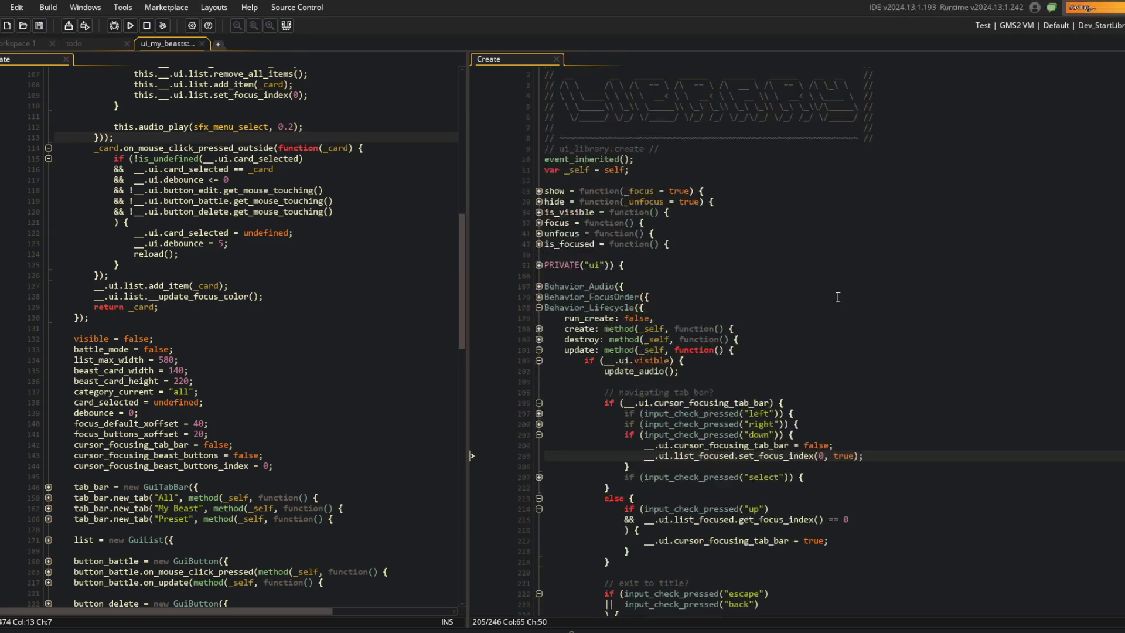
left_click(538, 191)
Search for .snap_focus, change new_tab's call to set_focus_index(0, true) and delete the snap_focus line.
left_click(746, 213)
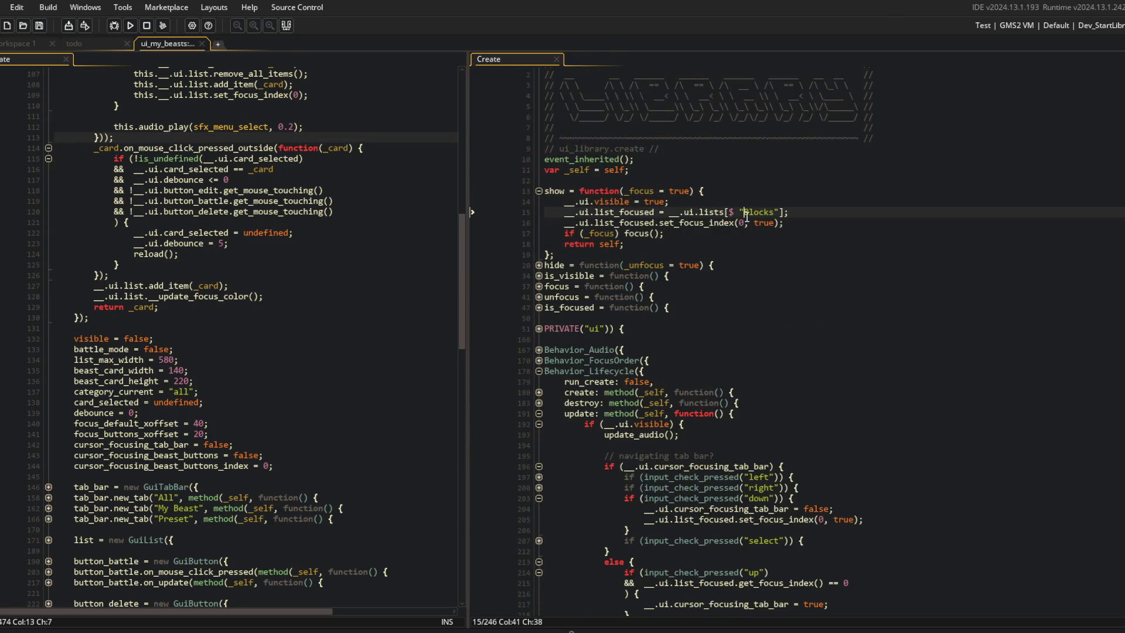
left_click(700, 223)
key("ctrl+f")
type(".snap_focus")
key("Return")
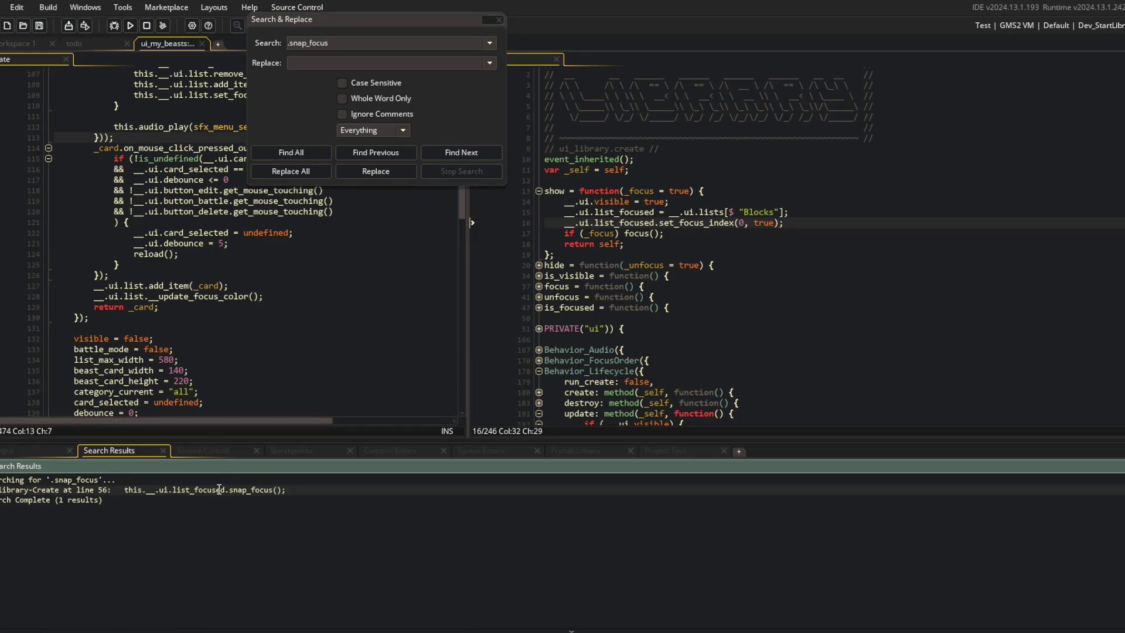
double_click(218, 489)
left_click(803, 379)
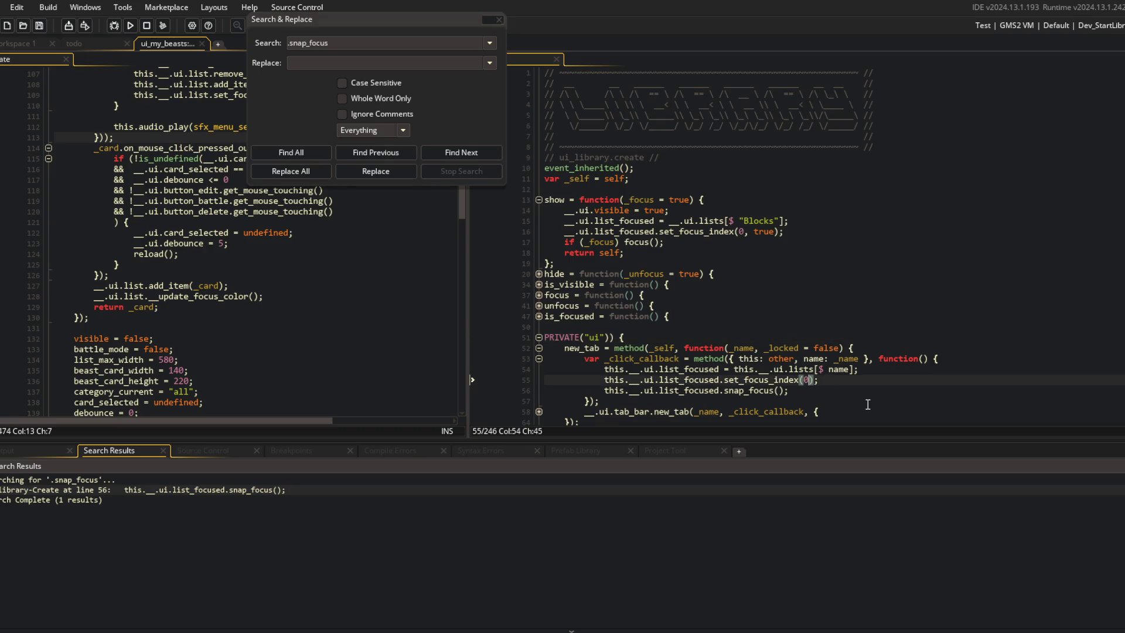
type(", true")
key("Down")
key("ctrl+d")
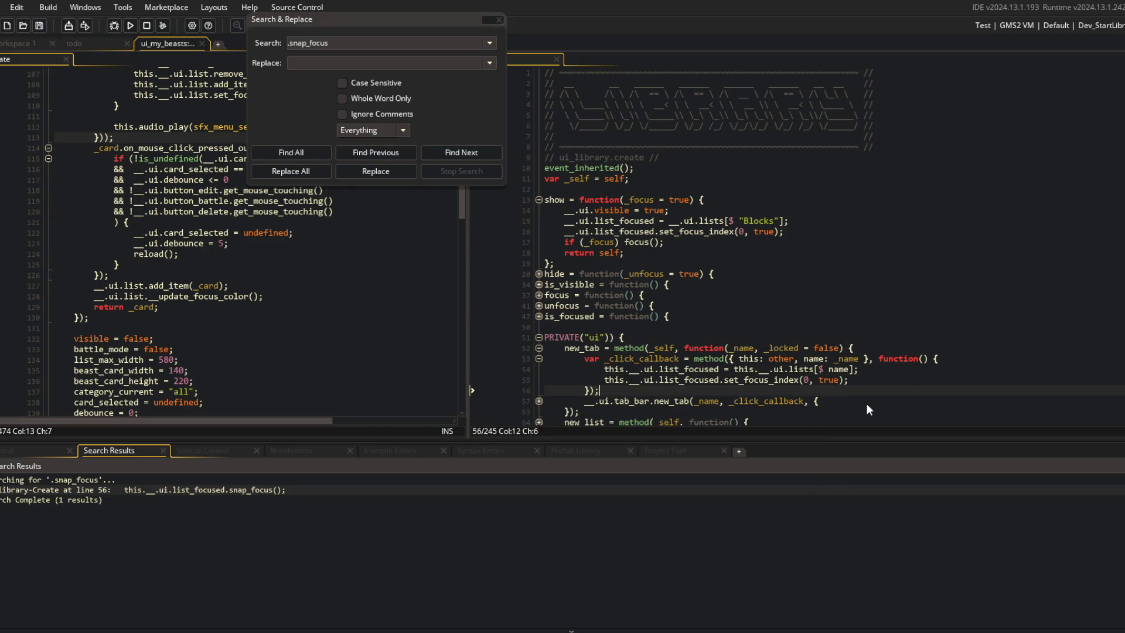
left_click(498, 21)
Launch the game to test it, folding the new_tab function while it builds.
left_click(131, 30)
scroll(733, 178, "down", 3)
left_click(539, 249)
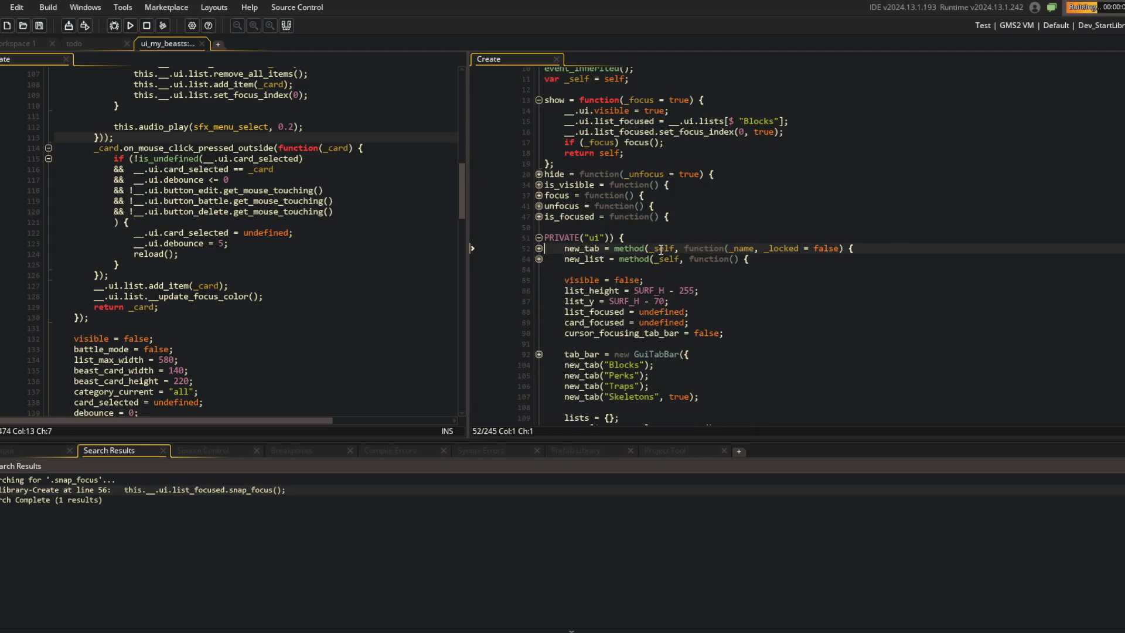
scroll(761, 275, "down", 8)
scroll(794, 287, "down", 7)
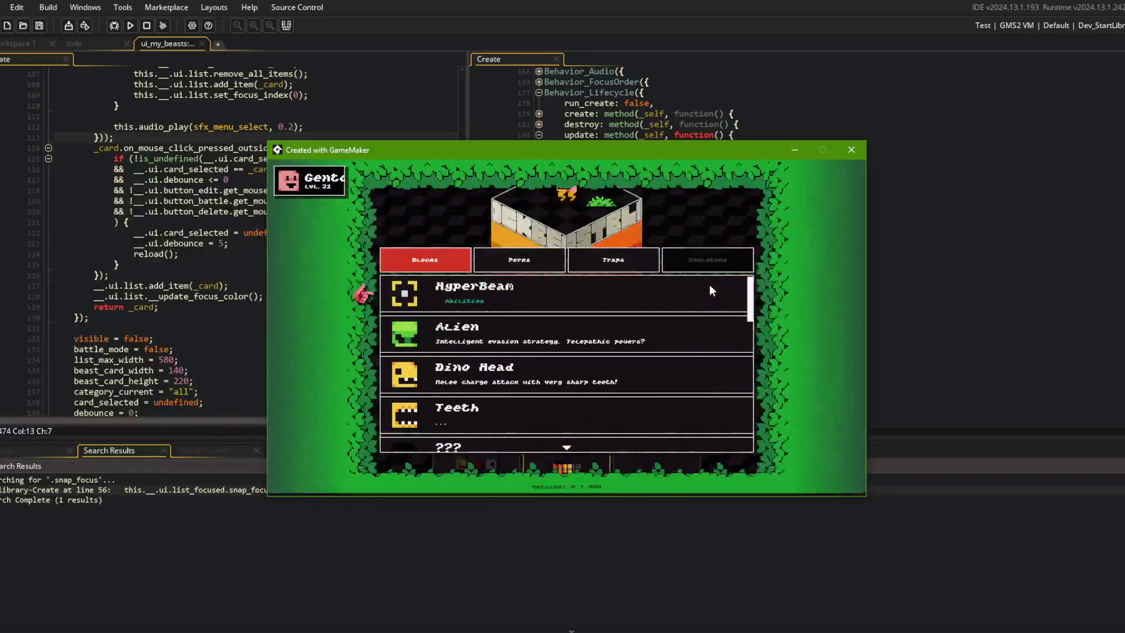
Switch to the Perks tab and move focus back and forth between the tab bar and the cards.
key("e")
key("Up")
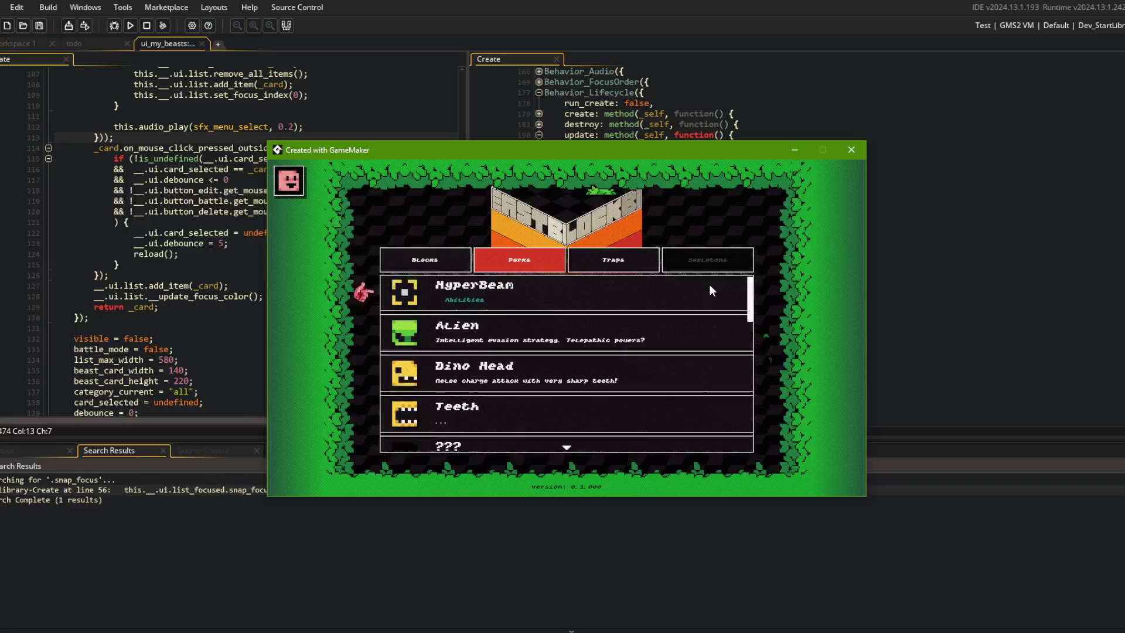
key("Up")
key("Down")
key("Up")
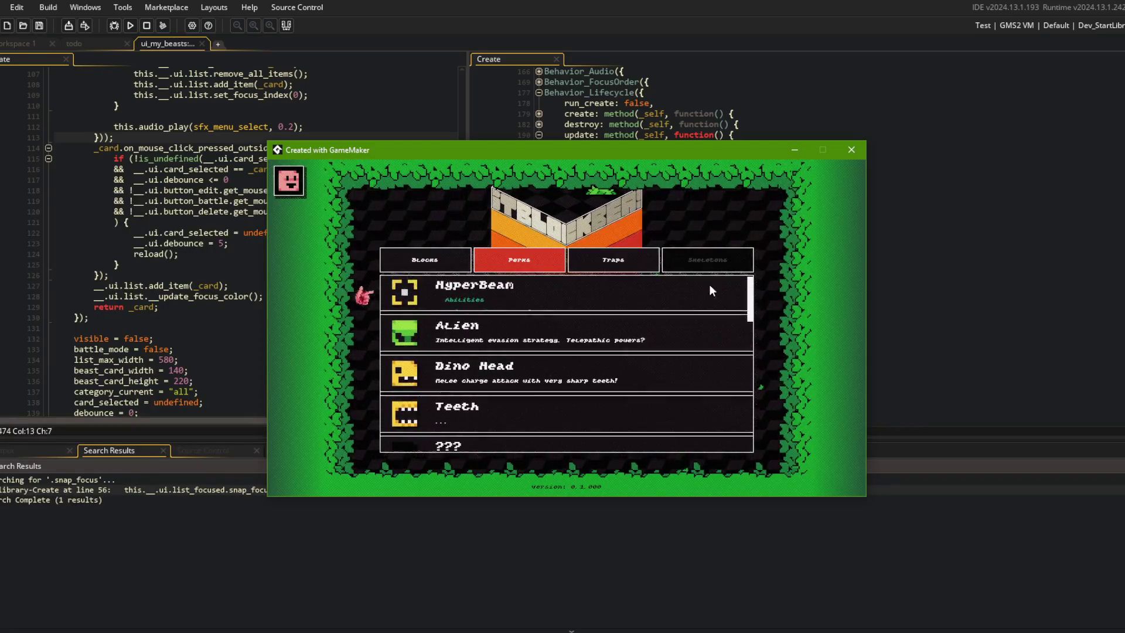
key("Up")
key("Down")
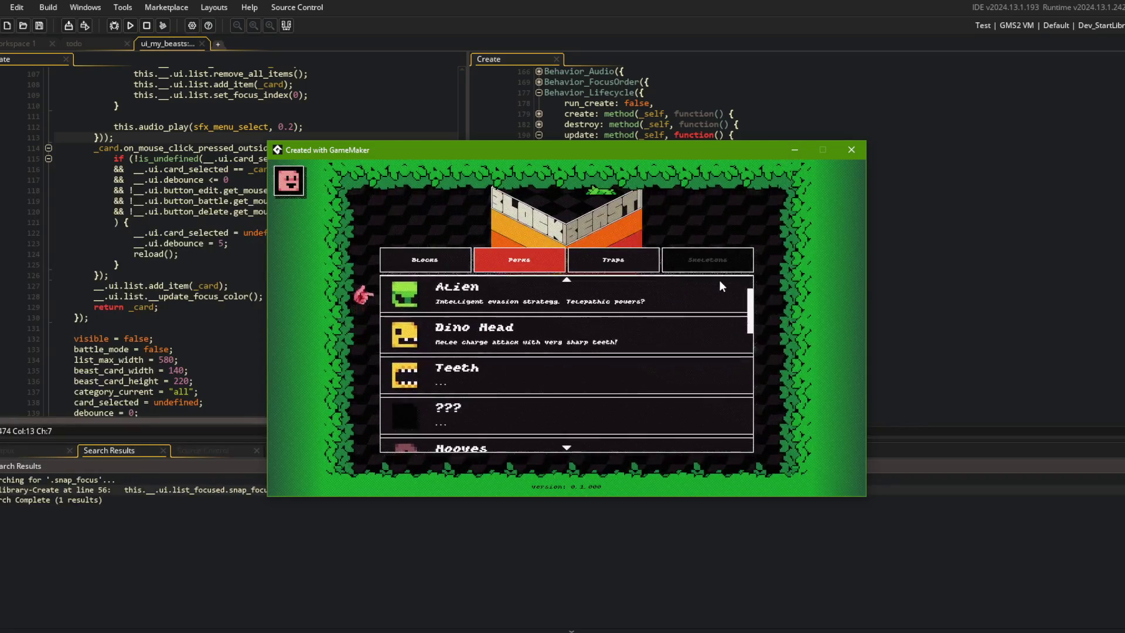
key("Up")
key("Up")
Step tab focus across Blocks, Perks and Traps, scroll through the cards, then close the game.
key("Left")
key("Right")
key("Down")
key("Down")
key("Down")
key("Up")
key("Up")
key("Down")
key("Down")
key("Down")
key("Up")
key("Up")
key("Up")
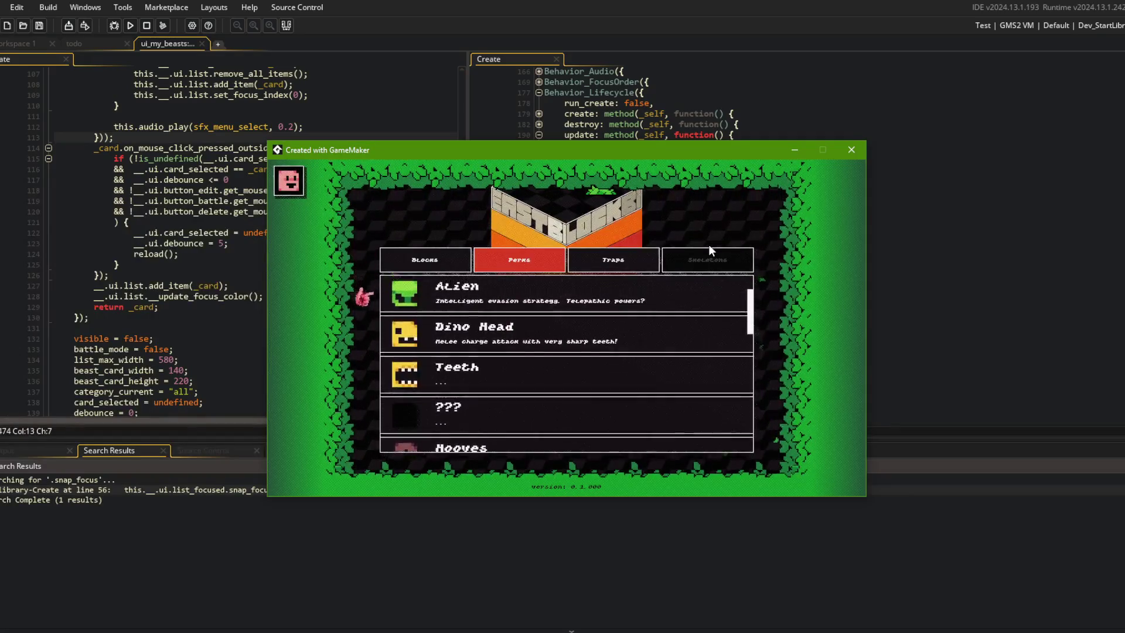
key("Up")
key("Up")
key("Right")
key("Left")
key("Down")
key("Down")
key("Up")
left_click(147, 25)
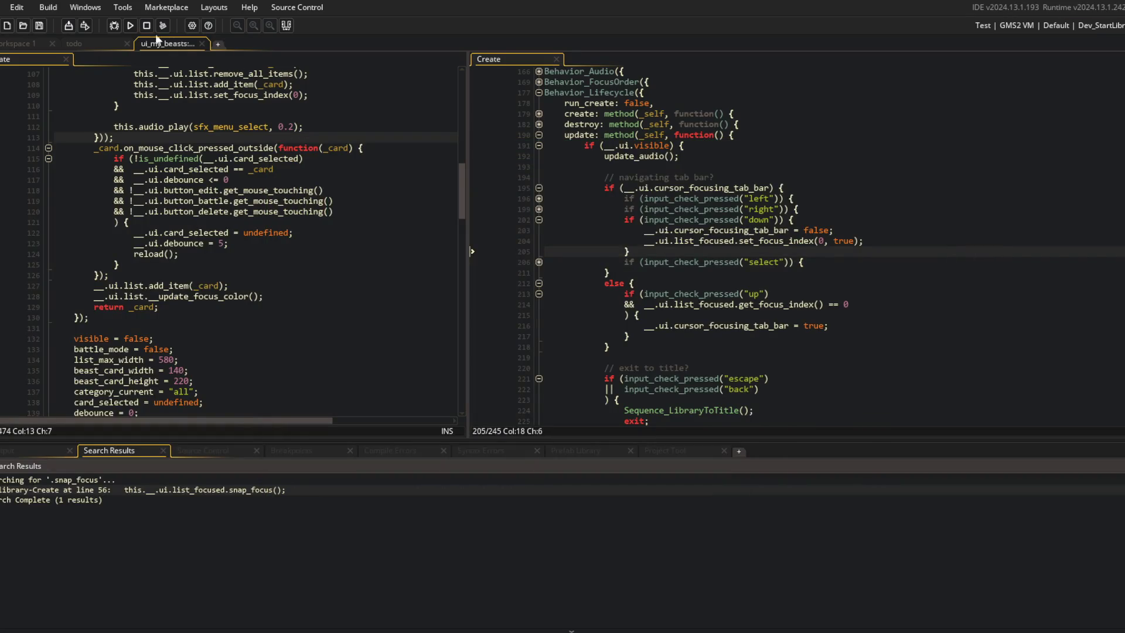
Add exit; on a new line after set_focus_index(0, true), then save and run with F5.
key("Down")
key("Down")
key("Down")
key("Up")
key("Up")
key("Up")
key("Down")
key("Down")
key("Down")
key("Home")
left_click(885, 282)
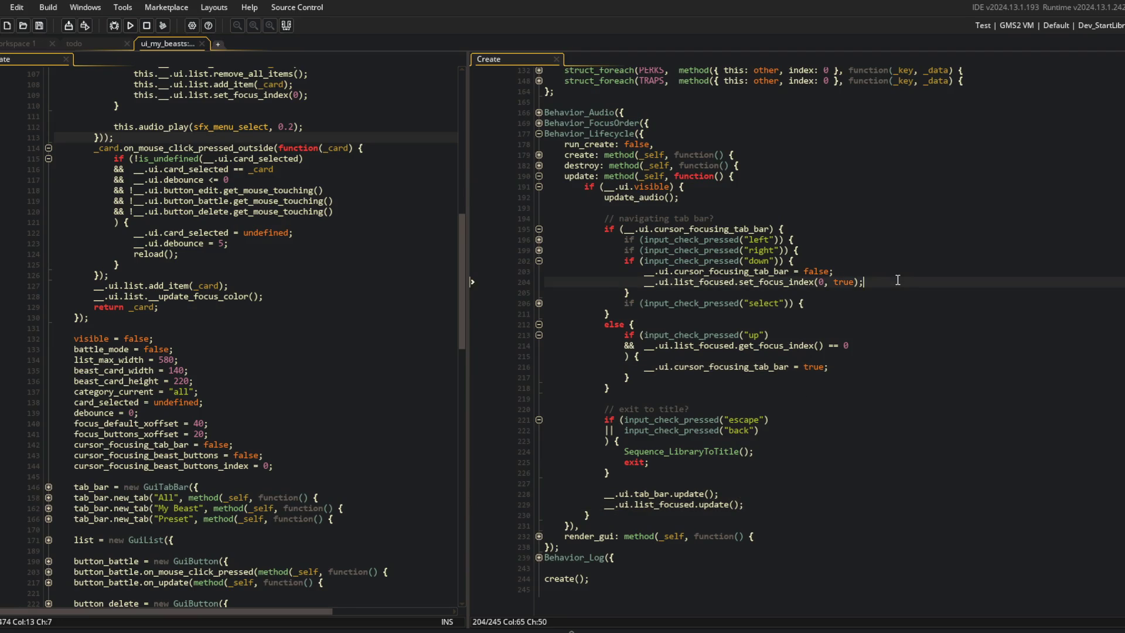
key("Return")
type("exit;")
key("F5")
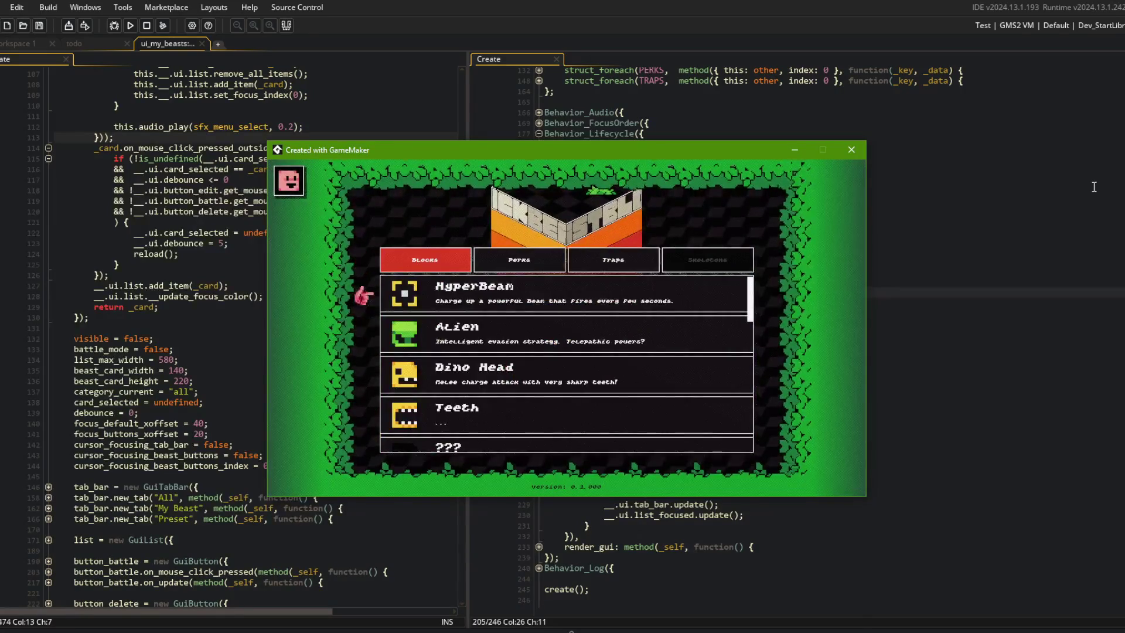
Drop focus from the tabs to HyperBeam, move across to Traps, down to Lob Rocks, then close the game.
key("Down")
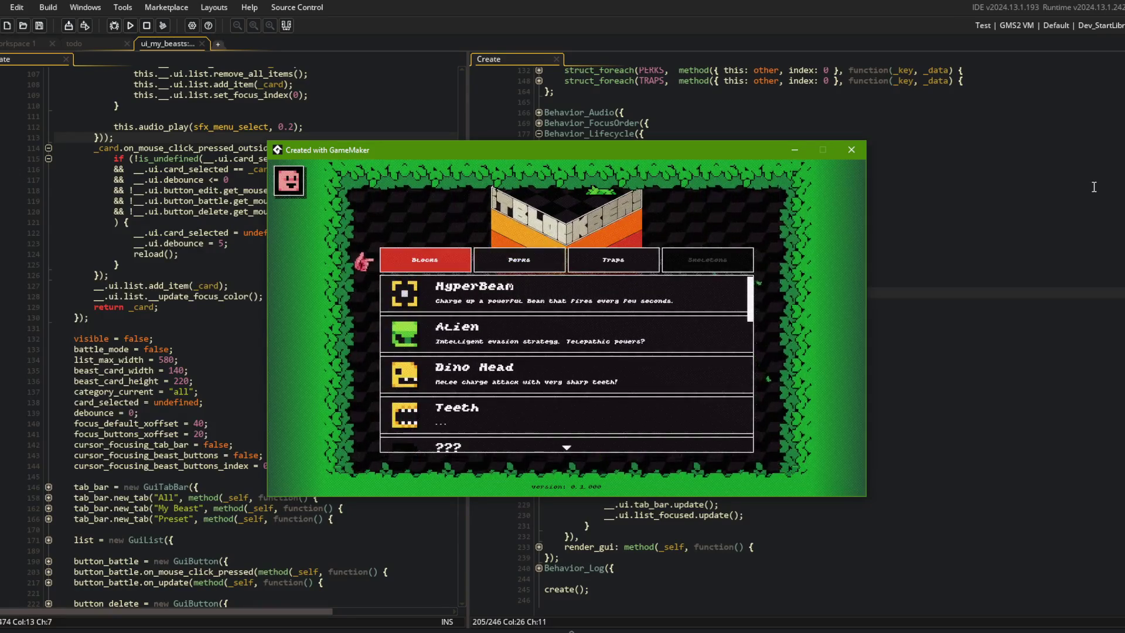
key("Left")
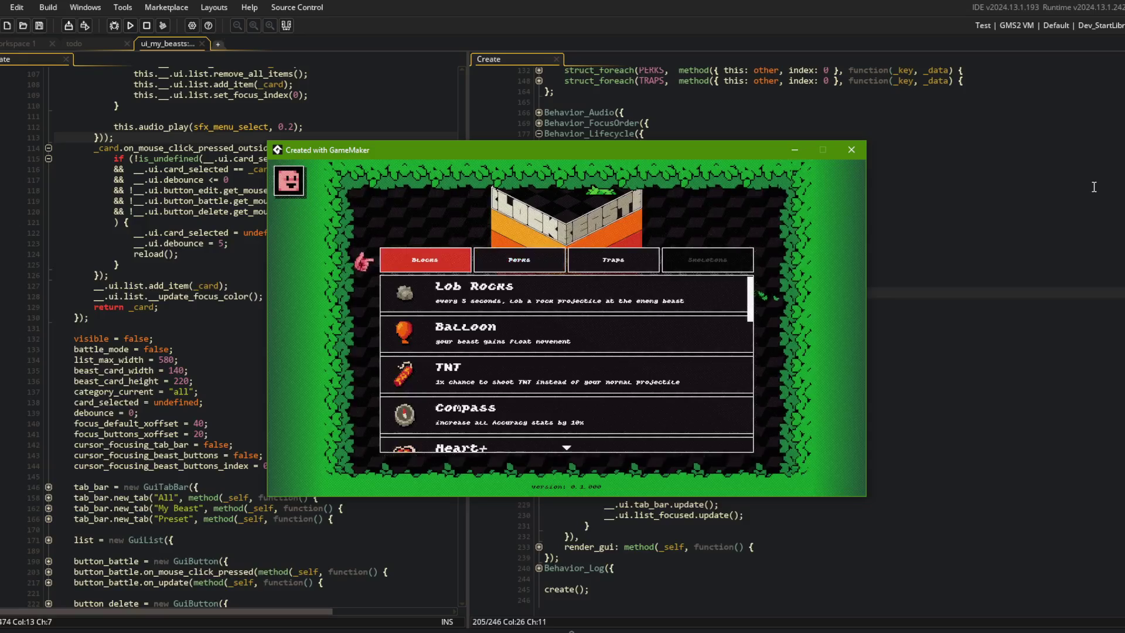
key("Right")
key("Right")
key("Left")
key("Left")
key("Right")
key("Right")
key("Down")
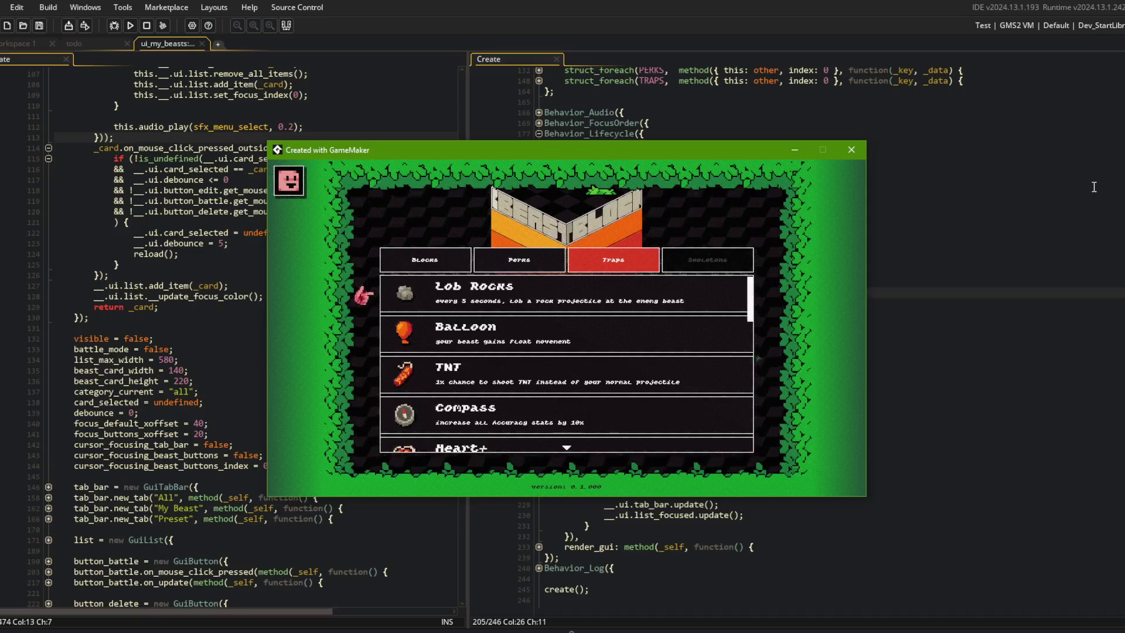
left_click(849, 155)
Append '// skips list update to avoid double scrolling' after exit; on line 205 and save.
left_click(897, 291)
scroll(897, 285, "up", 4)
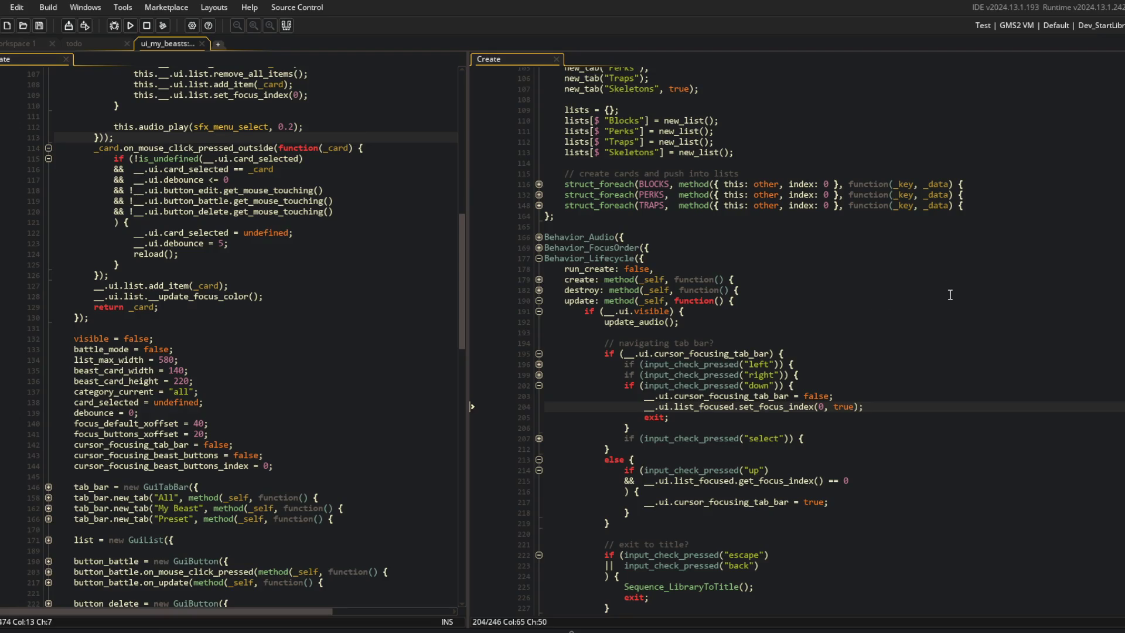
left_click(845, 397)
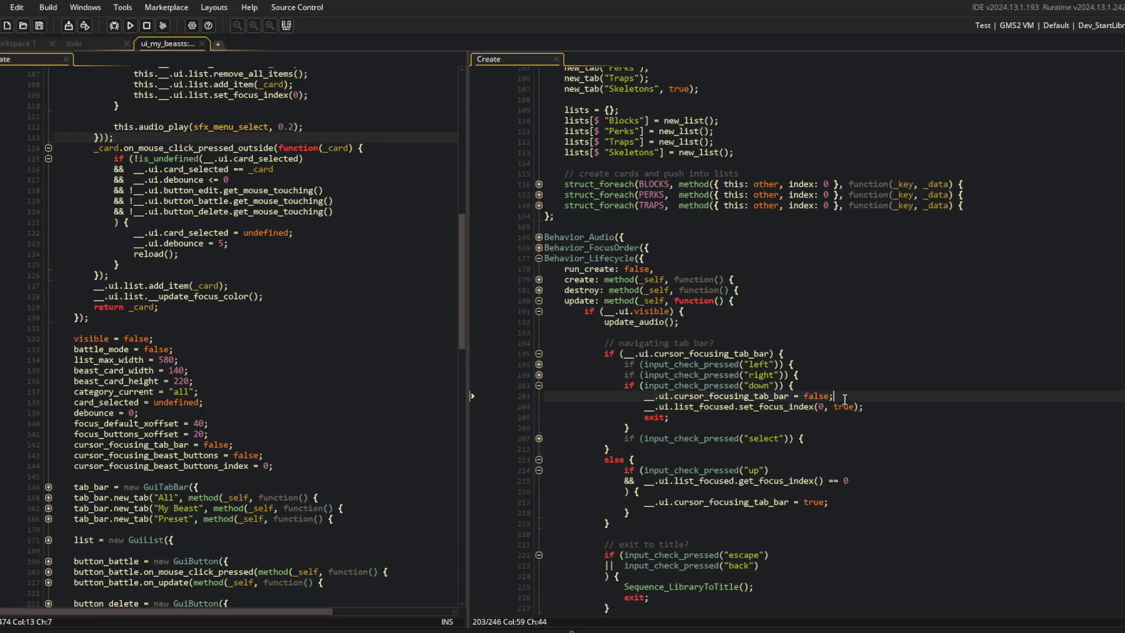
left_click(684, 301)
left_click(898, 409)
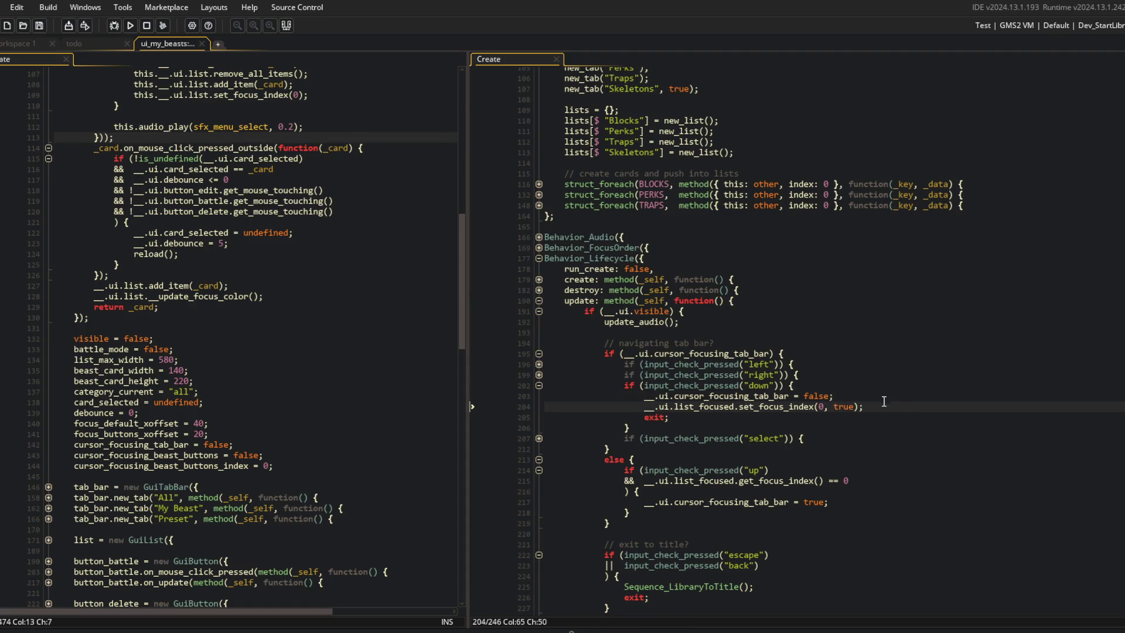
key("alt+Tab")
key("alt+Tab")
left_click(873, 417)
type("// fo")
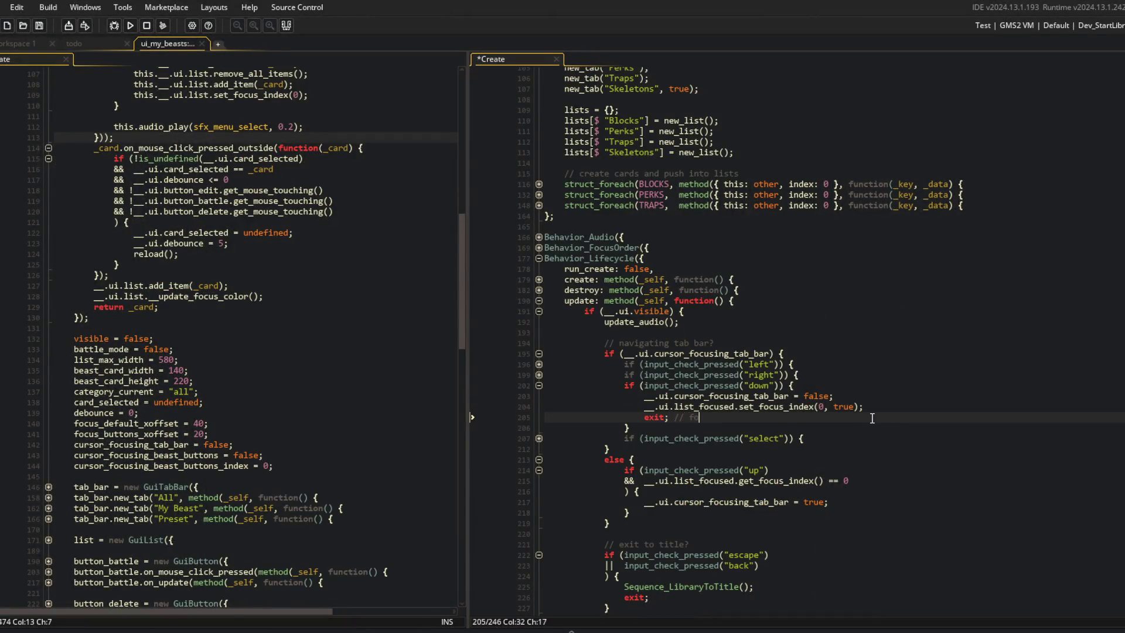
key("BackSpace")
key("BackSpace")
key("BackSpace")
type("st update to avoid do")
type("uble scrolling")
key("ctrl+s")
Review the rest of the update code and collapse the down-press block on line 202.
double_click(871, 418)
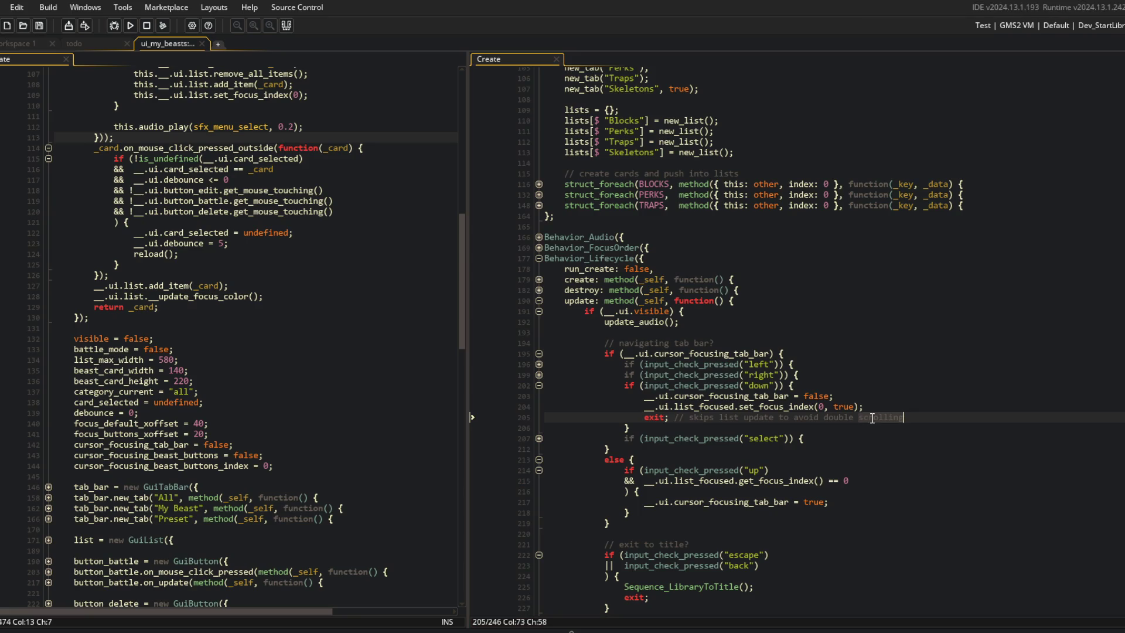
scroll(820, 381, "down", 4)
left_click(707, 474)
left_click(725, 430)
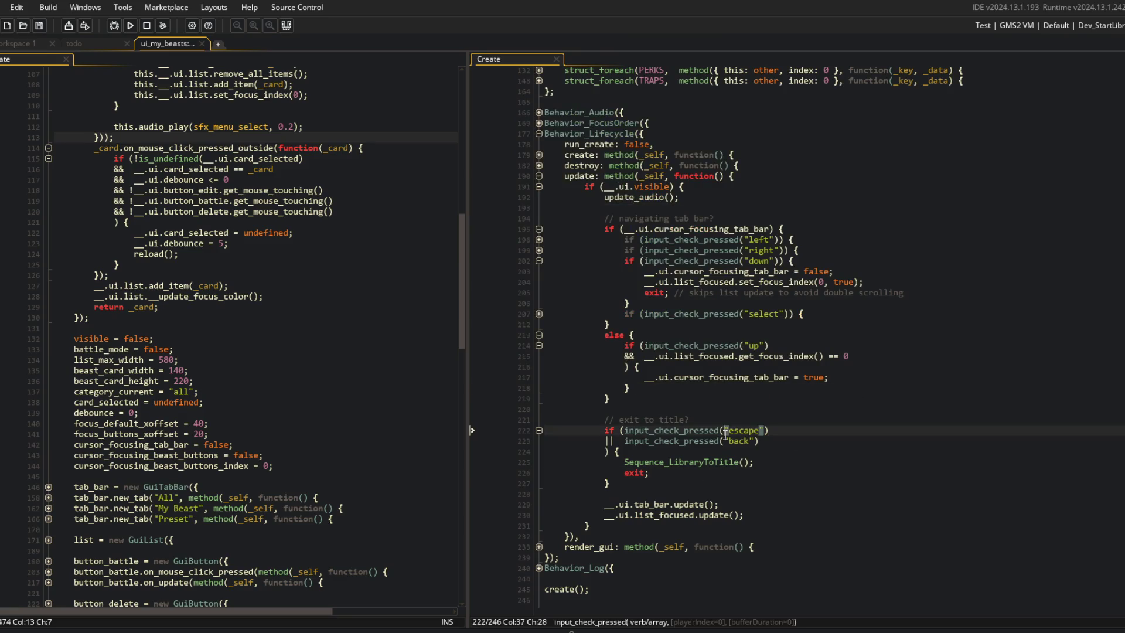
left_click(539, 262)
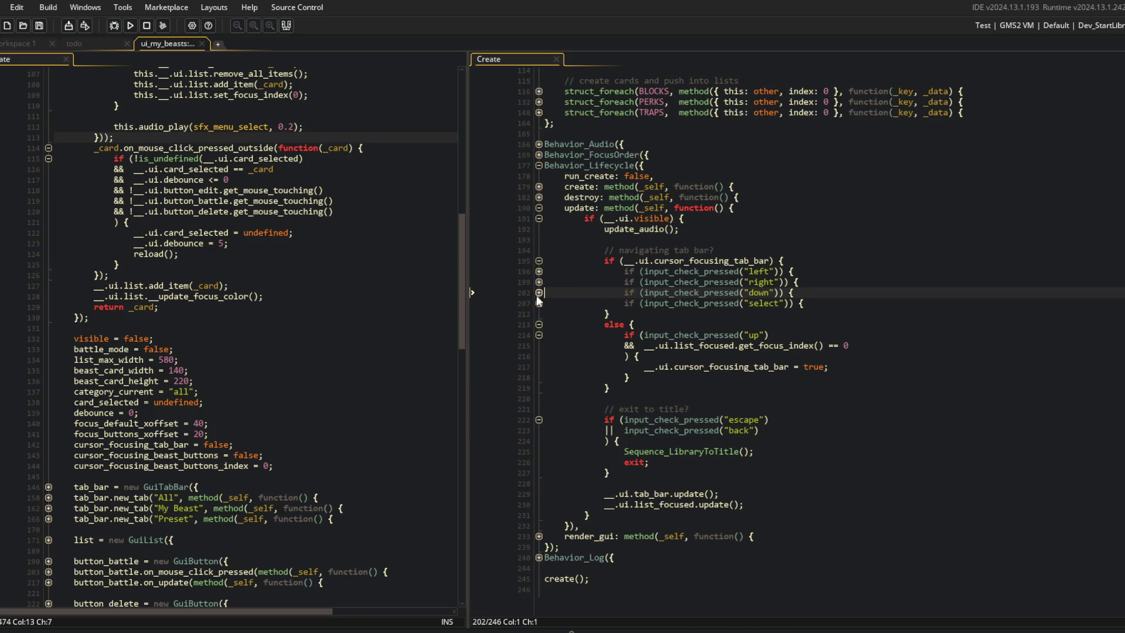
Fold the tab-bar and else blocks, add the comment 'navigating list' above else, and save.
left_click(538, 335)
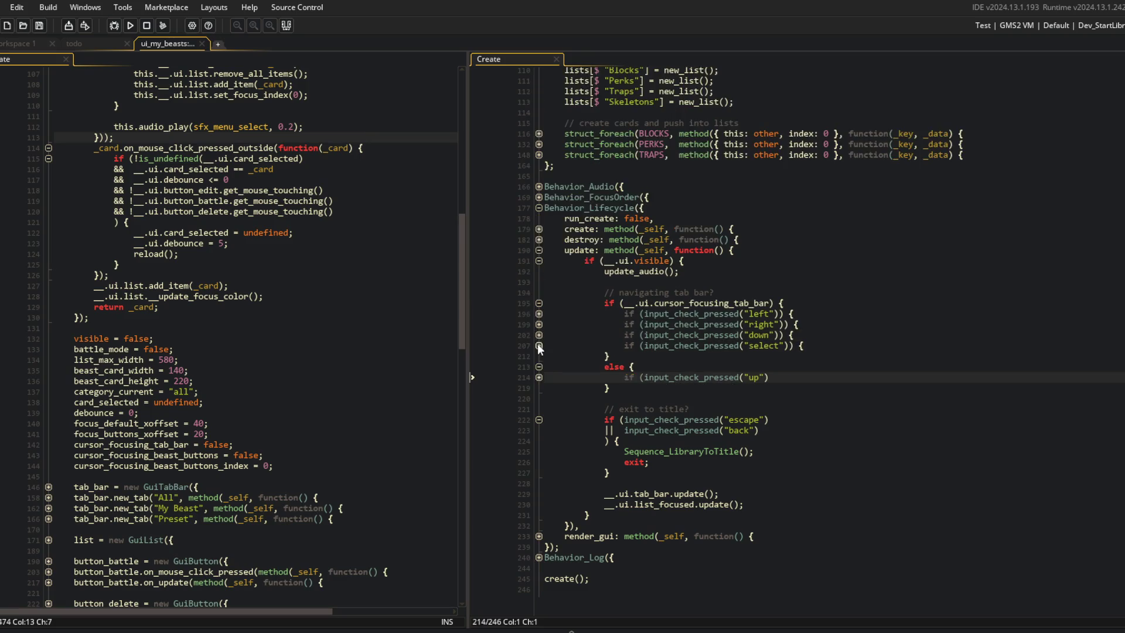
left_click(538, 365)
left_click(539, 326)
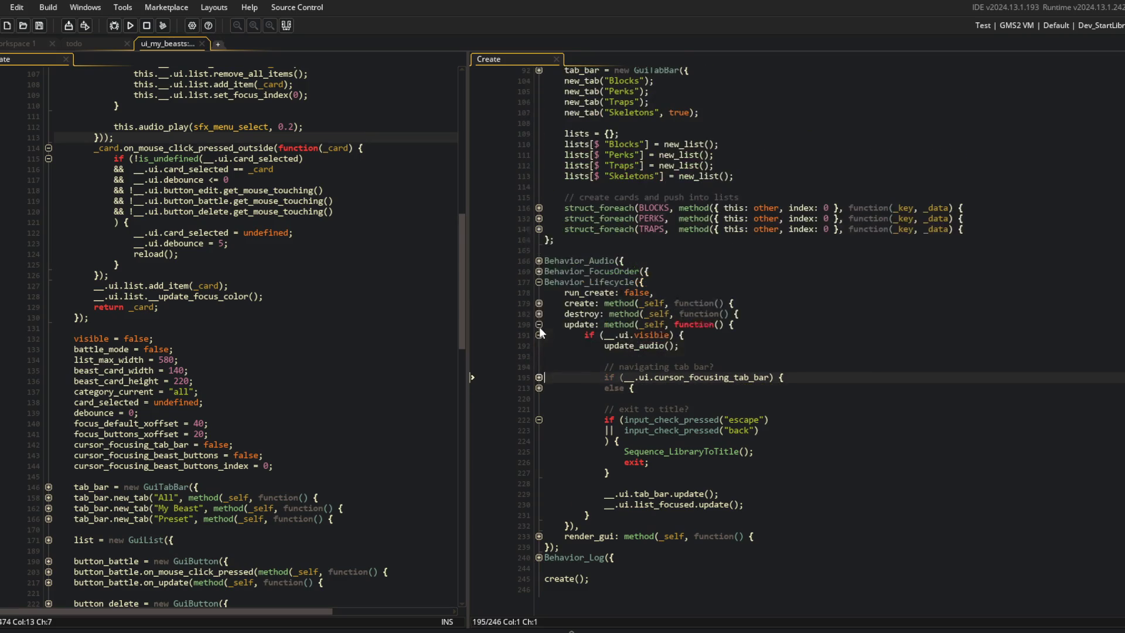
left_click(539, 388)
left_click(634, 376)
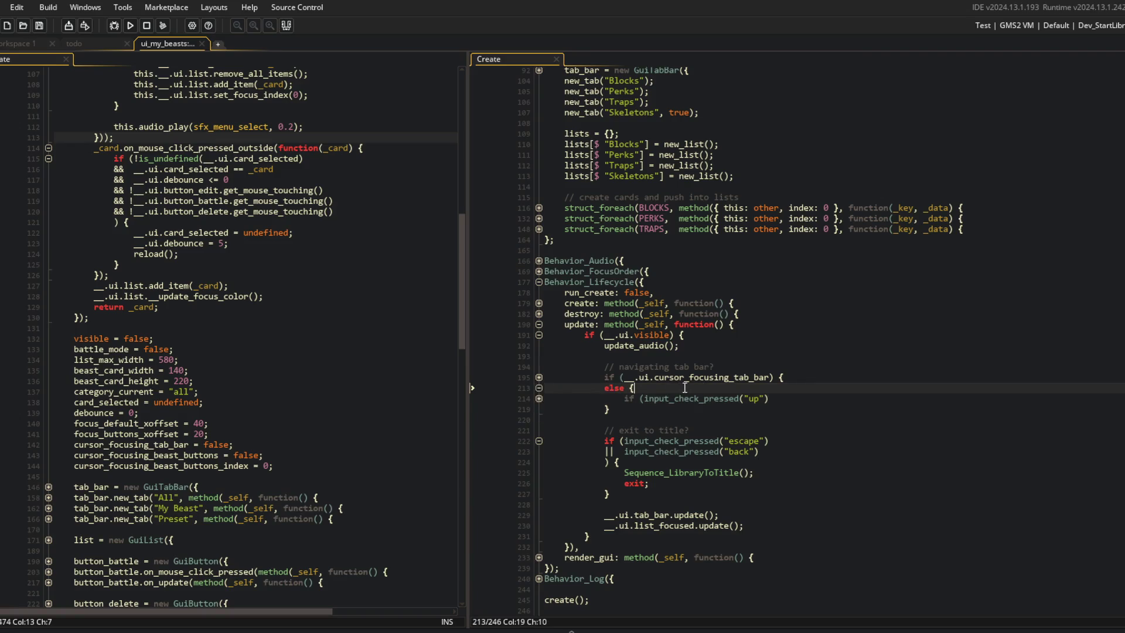
key("End")
key("Return")
type("navigating list")
key("ctrl+s")
Collapse the else block, then run the game to check the Library screen and return to the code.
key("Down")
key("ctrl+m")
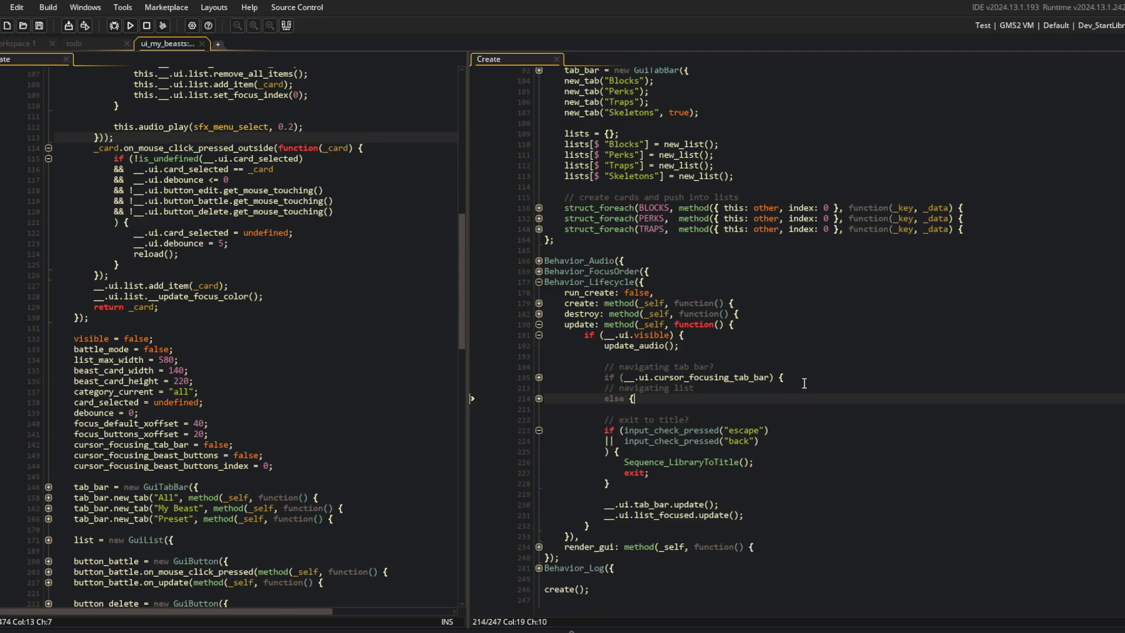
left_click(780, 346)
left_click(551, 430)
key("Up")
key("Up")
key("End")
left_click(132, 26)
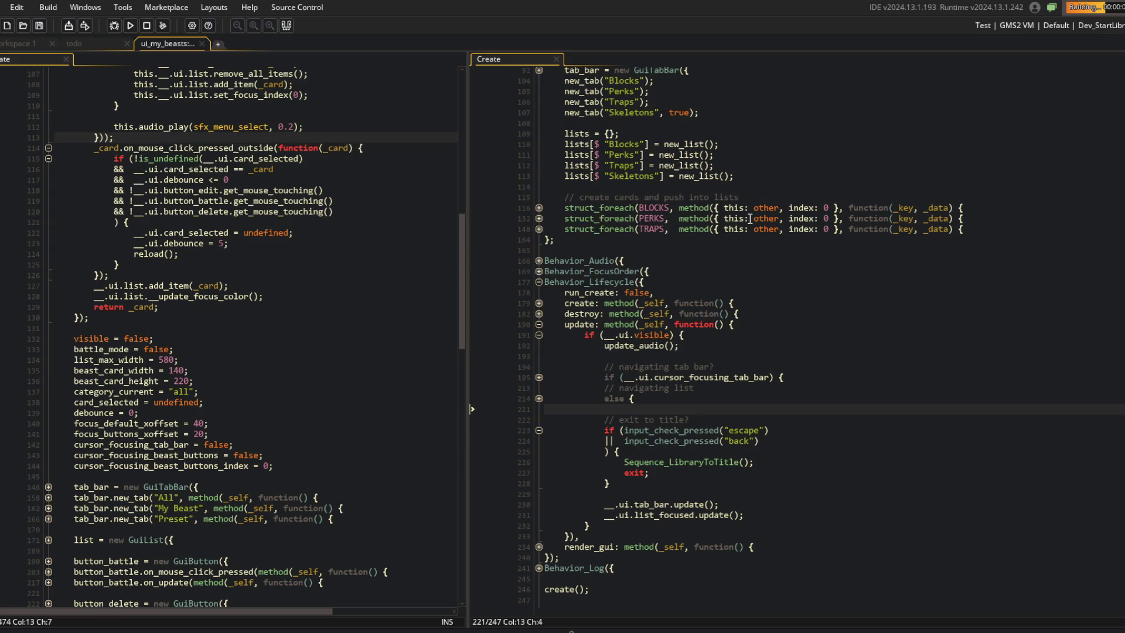
scroll(777, 230, "up", 3)
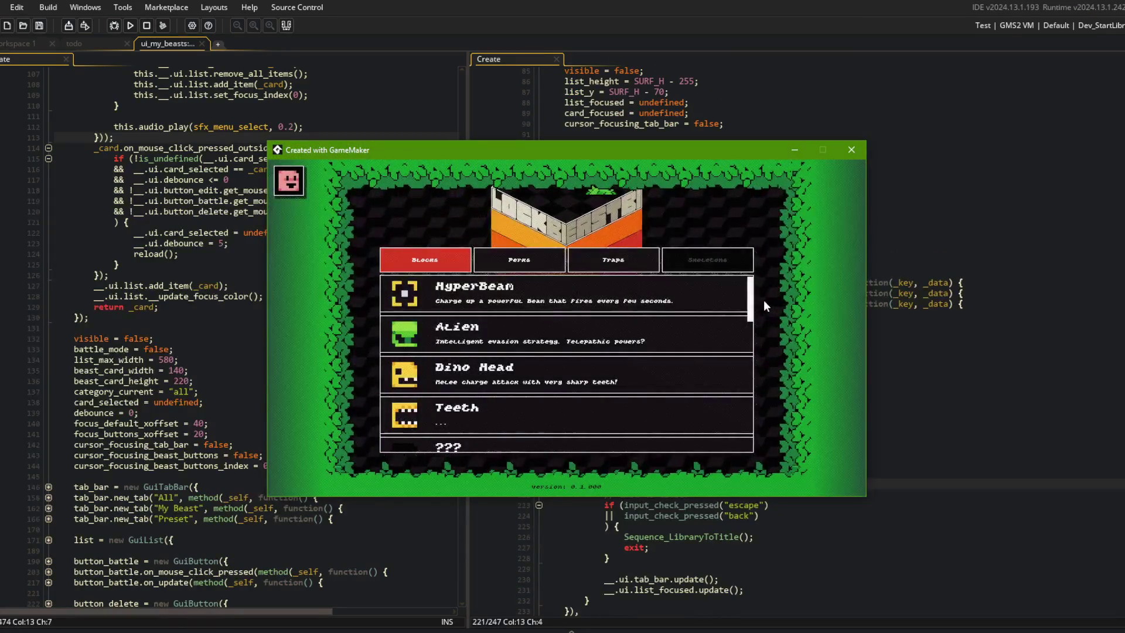
key("Escape")
left_click(961, 171)
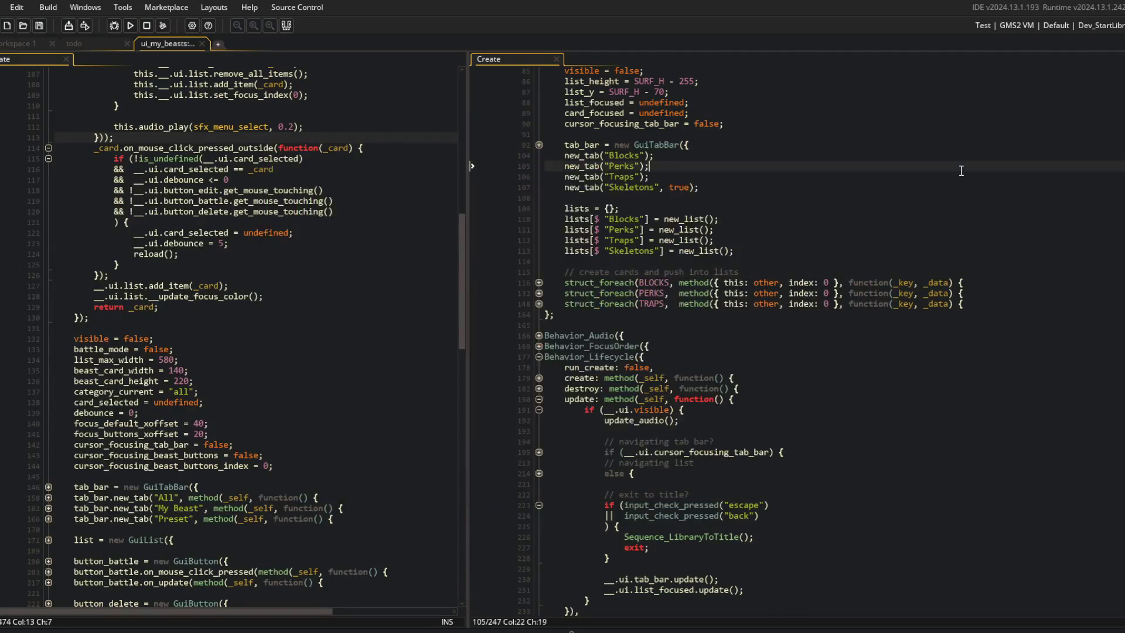
left_click(763, 201)
key("ctrl+t")
Open the SEQUENCING script from asset search and unfold the debug sequence functions.
type("se")
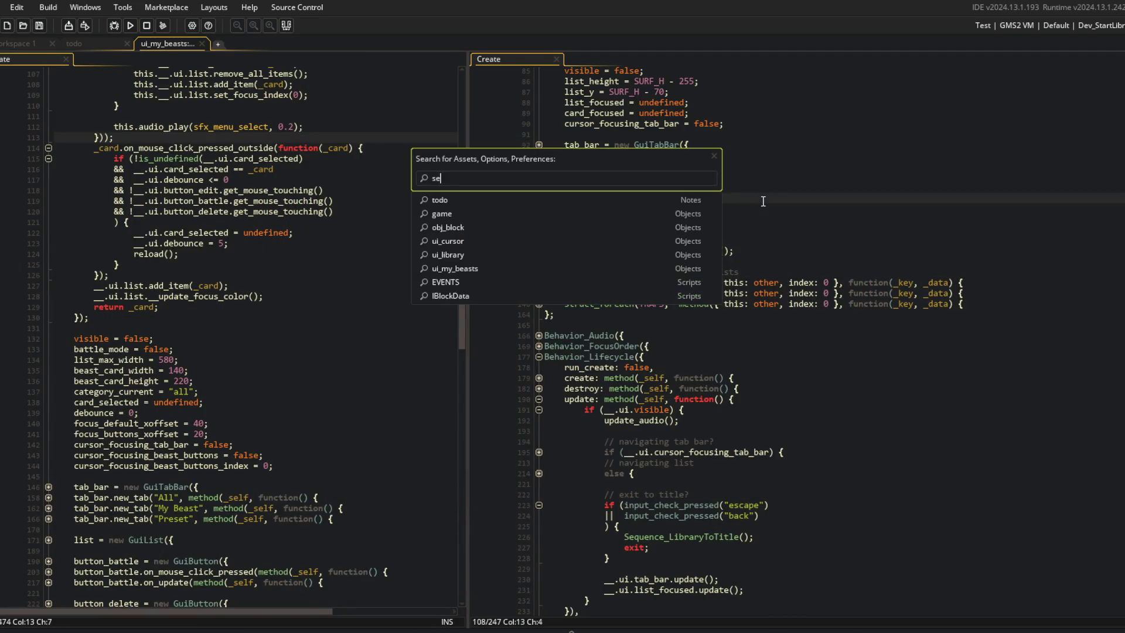
type("e")
key("Return")
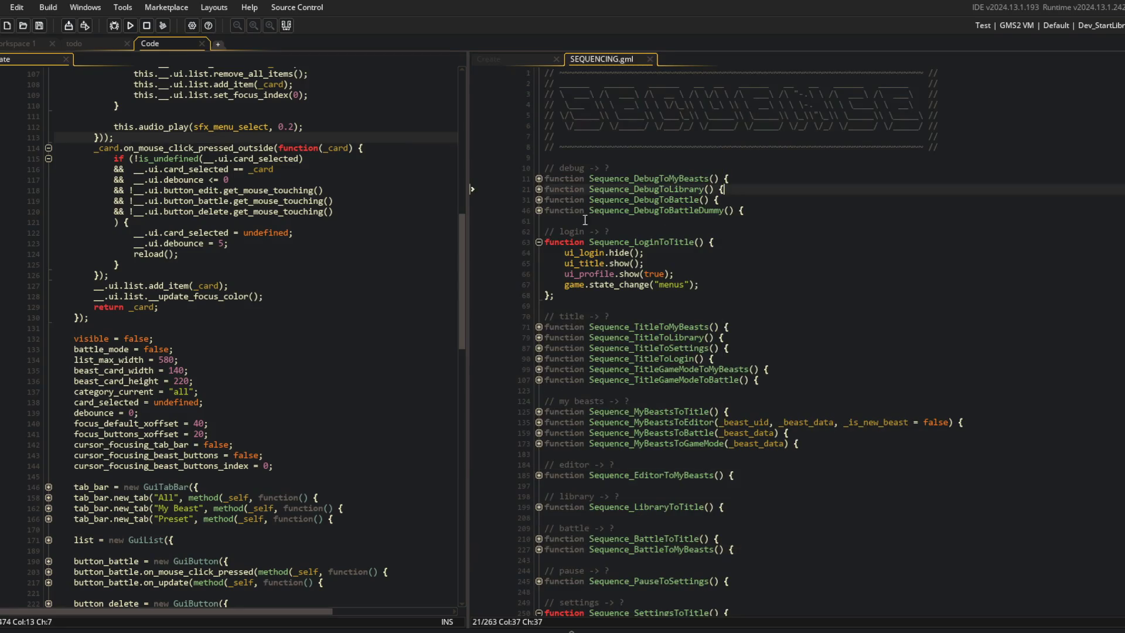
left_click(538, 242)
left_click(538, 211)
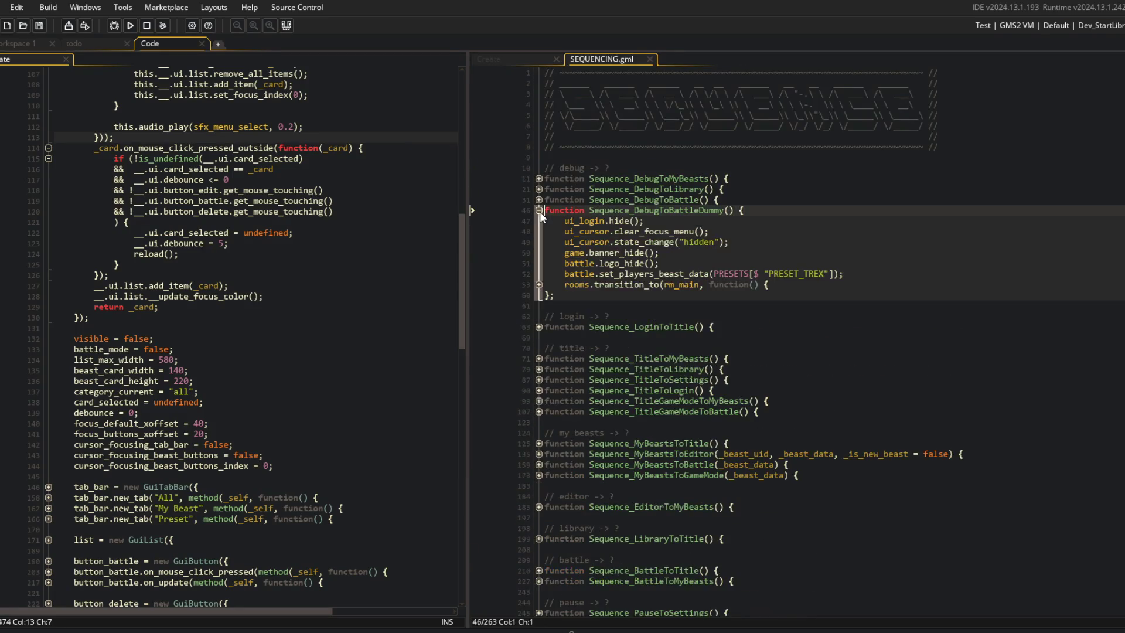
left_click(538, 199)
left_click(538, 189)
left_click(539, 179)
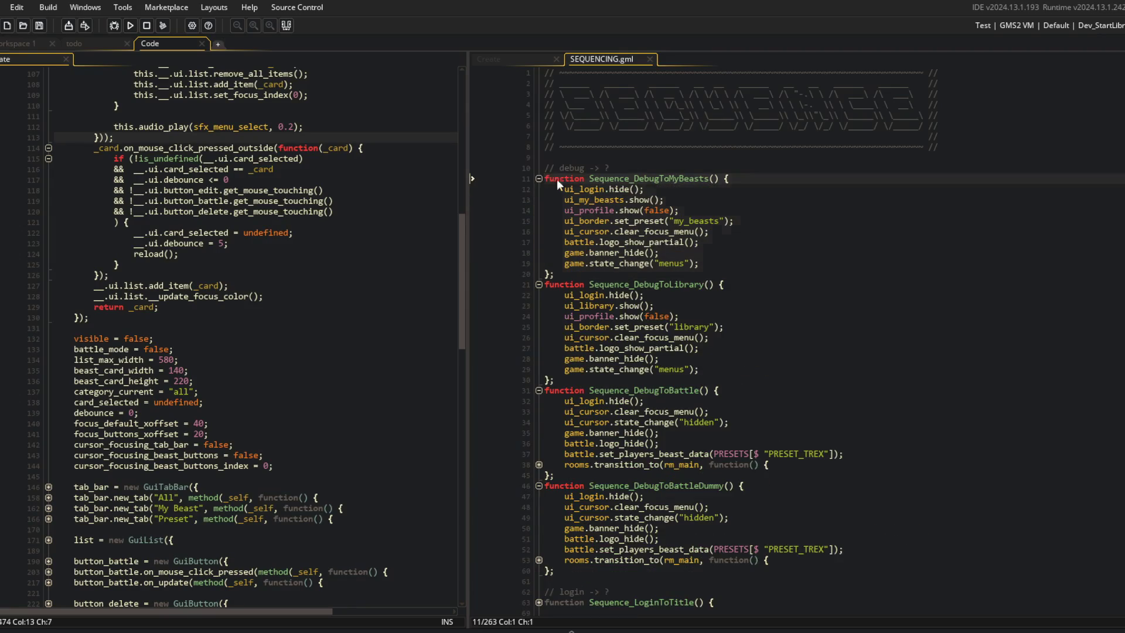
In Sequence_DebugToMyBeasts, replace clear_focus_menu() with set_focus_menu(ui_my_beasts) and save.
left_click(607, 231)
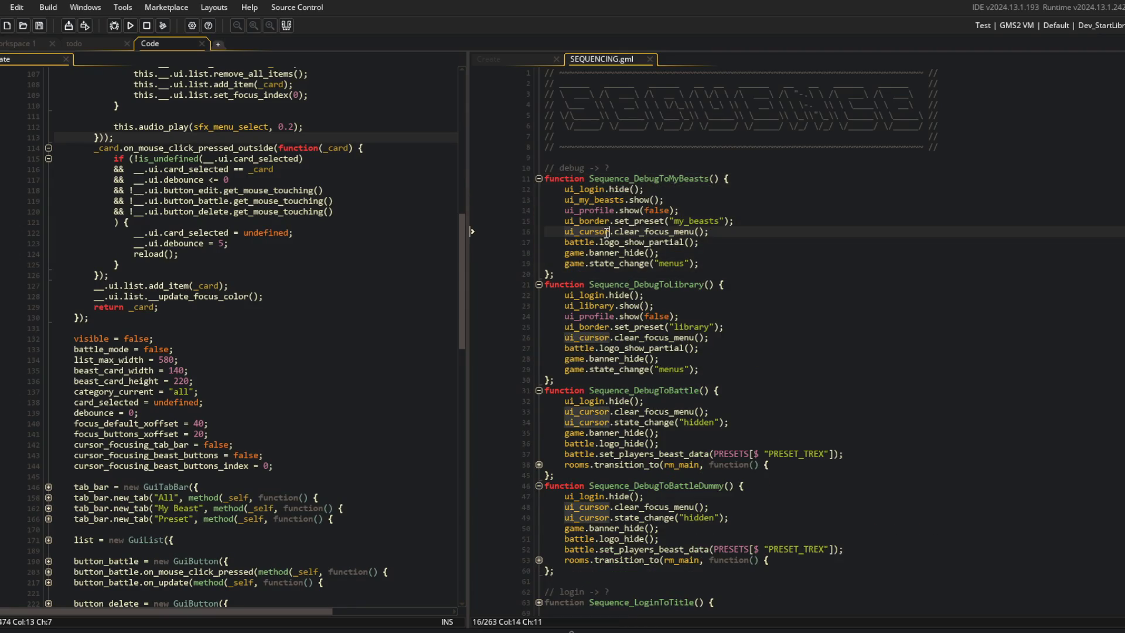
double_click(649, 232)
type("set_foc")
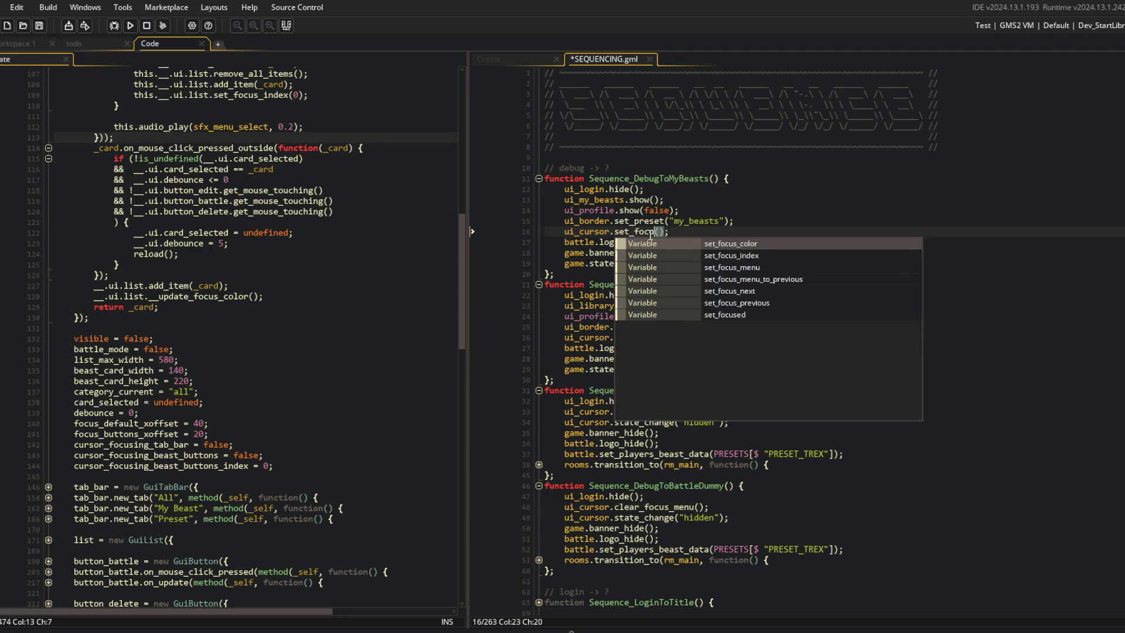
key("Down")
key("Down")
key("Return")
type("ui_my_beasts")
key("End")
key("ctrl+s")
In Sequence_DebugToLibrary, change the cursor call to set_focus_menu(ui_library) and save.
key("Down")
key("Down")
key("Down")
key("Home")
key("shift+End")
type("ui_cursor.set_focus_menu(ui_my_beasts);")
key("Left")
key("Left")
key("ctrl+BackSpace")
type("ui_librar")
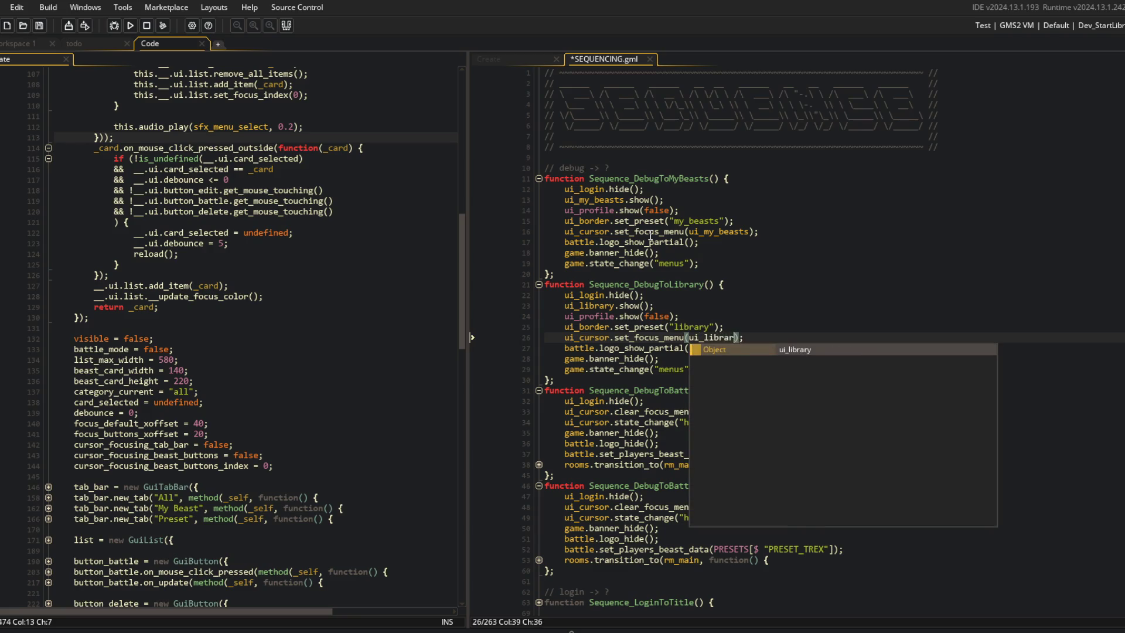
key("Return")
key("Down")
key("Down")
key("Down")
key("Down")
key("ctrl+s")
Review Sequence_DebugToBattleDummy, build and run with F5, and close SEQUENCING.gml.
key("Up")
key("Up")
key("Up")
key("End")
left_click(762, 513)
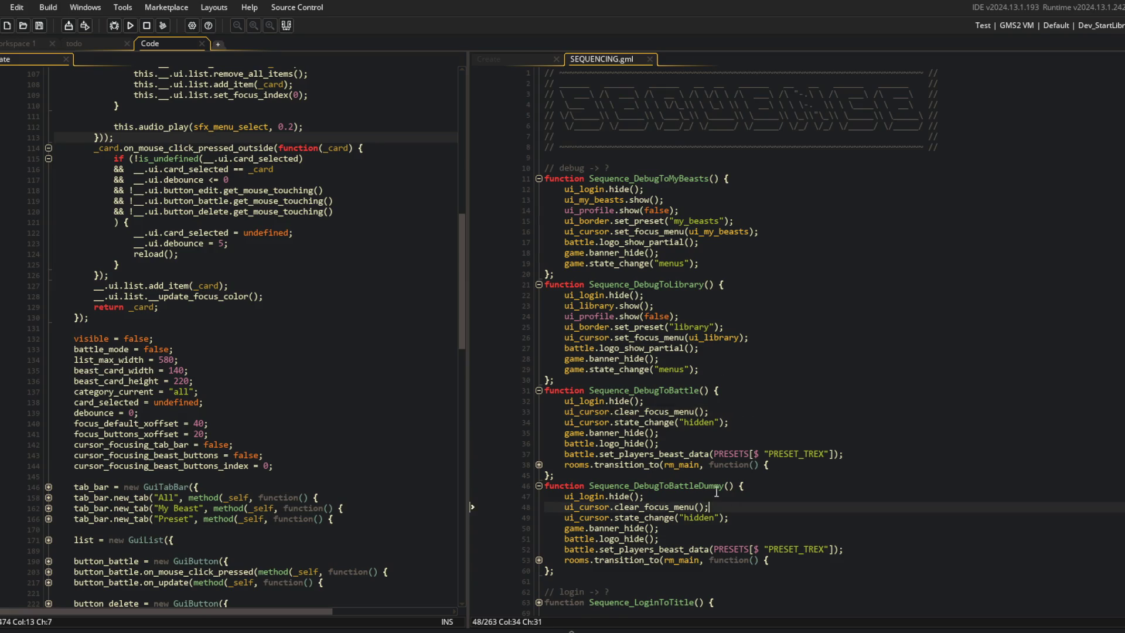
scroll(761, 513, "down", 5)
left_click(743, 422)
left_click(728, 389)
left_click(740, 335)
key("F5")
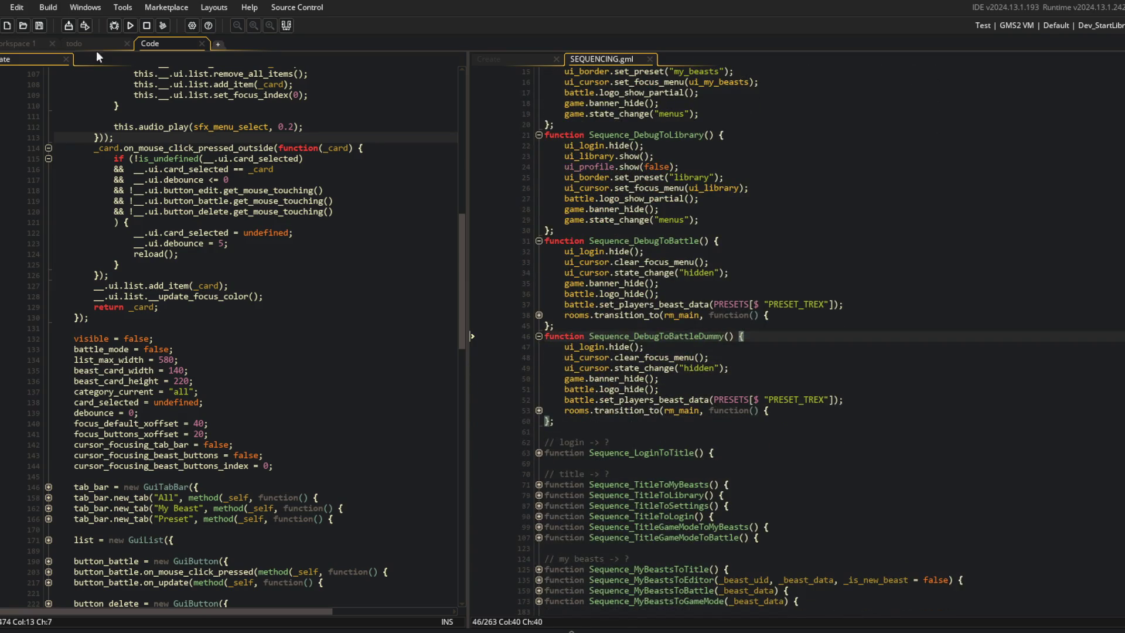
middle_click(627, 59)
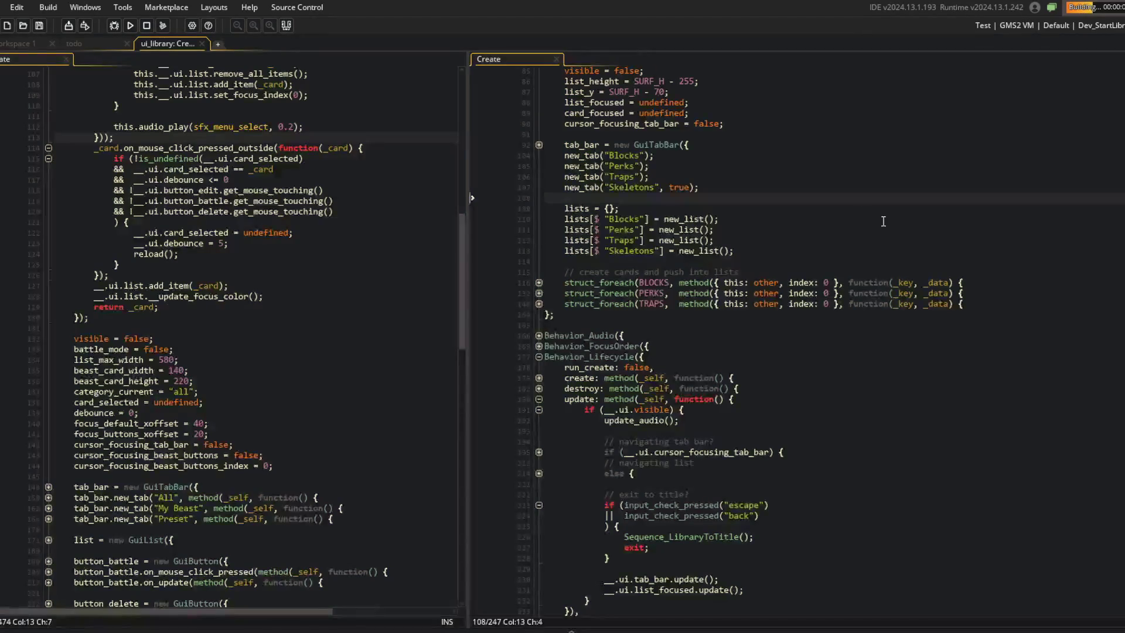
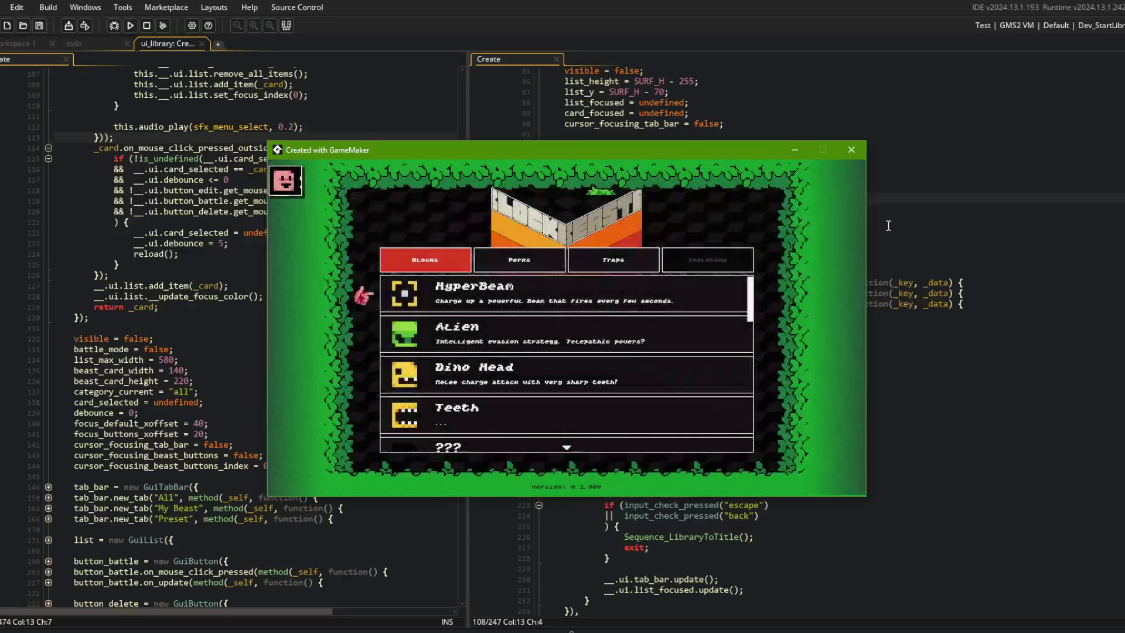
Move the Library tab to Perks, visit the Beasts screen, then reopen the Library's Blocks list.
key("Right")
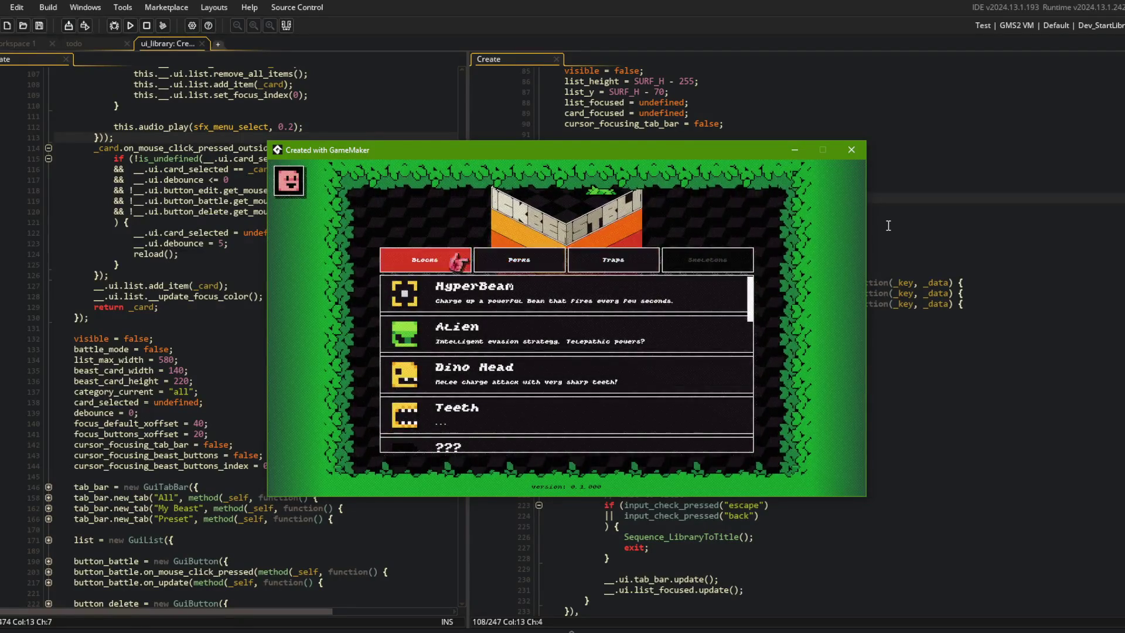
key("Escape")
key("Left")
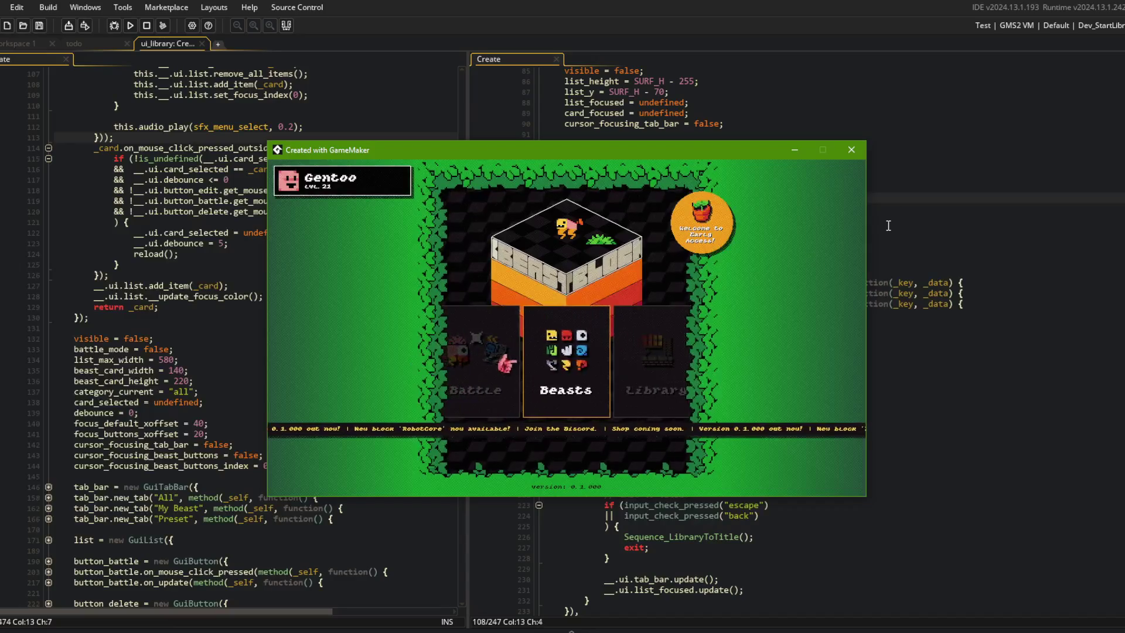
key("Return")
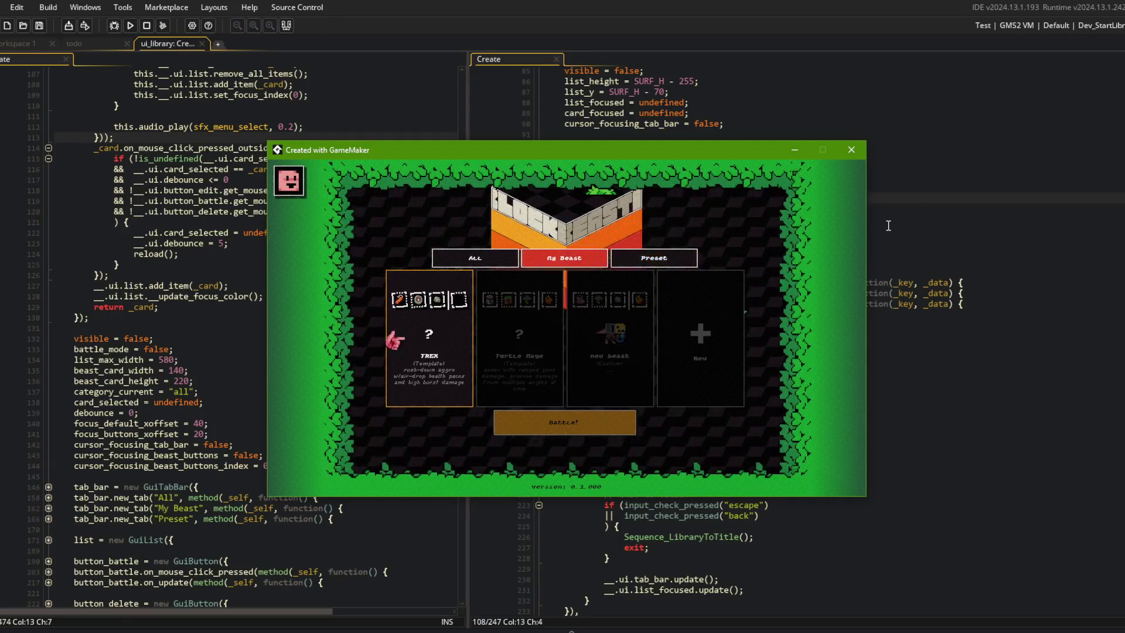
key("Escape")
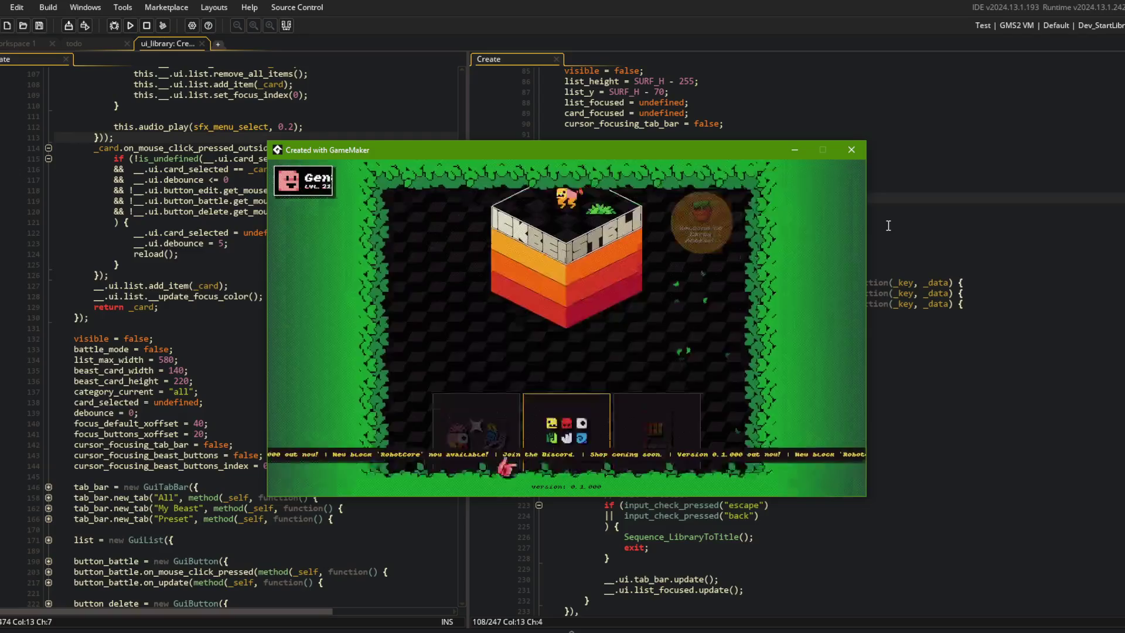
key("Right")
key("Return")
Cycle the Library tab focus between Perks and Traps, then back out to the title menu.
key("Right")
key("Right")
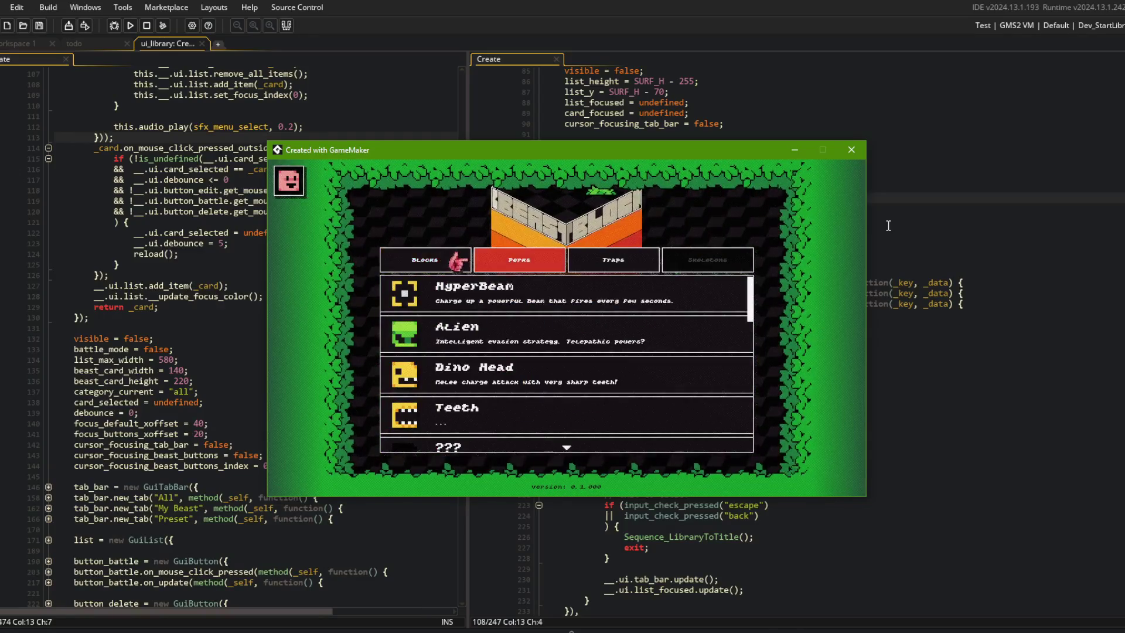
key("Left")
key("Right")
key("Left")
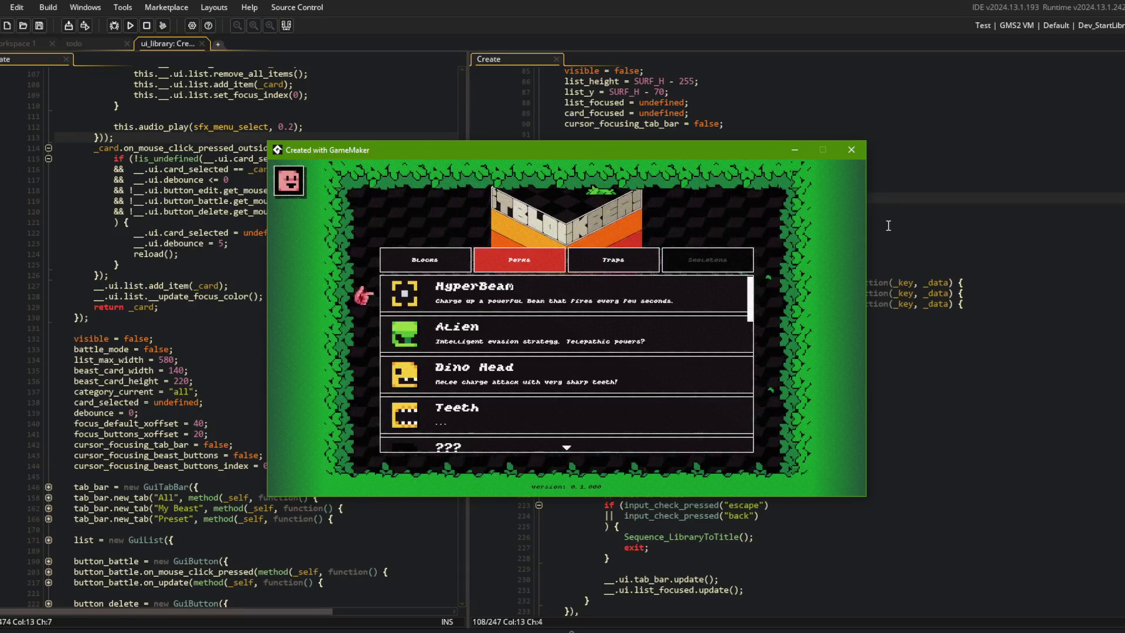
key("Escape")
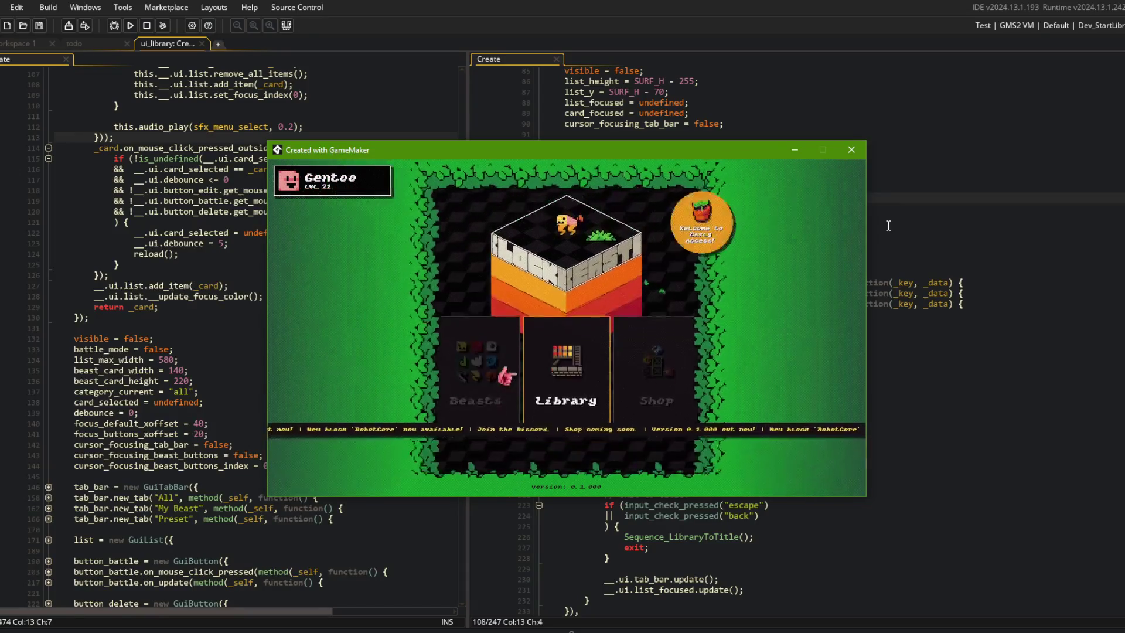
Toggle the Beasts screen's Preset and All tabs, reopen the Library on Perks, and close the game.
key("Right")
key("Return")
key("Left")
key("Right")
key("Escape")
key("Left")
key("Return")
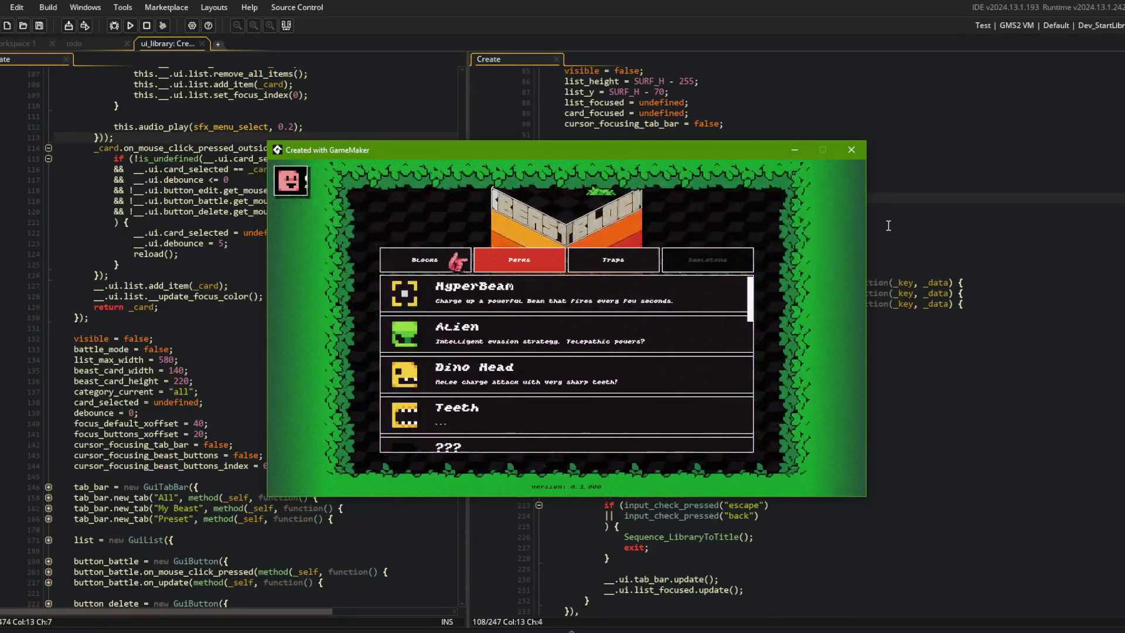
left_click(853, 149)
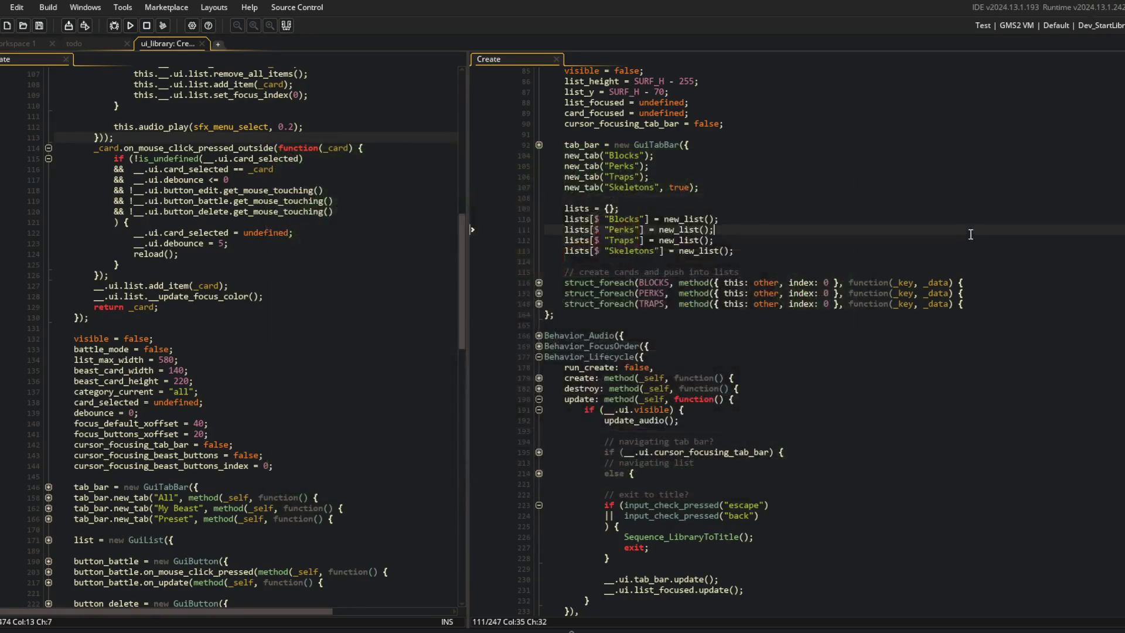
Inspect the list-navigation block, the tab-bar navigation block and its right-input check by toggling folds.
scroll(821, 307, "down", 2)
left_click(821, 305)
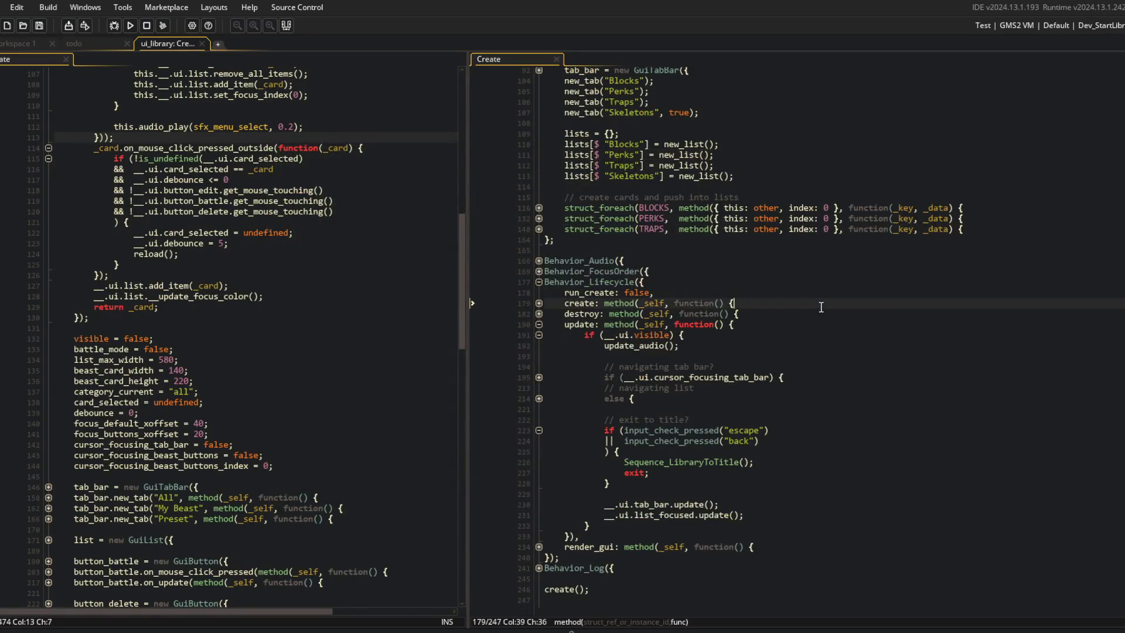
left_click(539, 398)
left_click(538, 399)
left_click(538, 377)
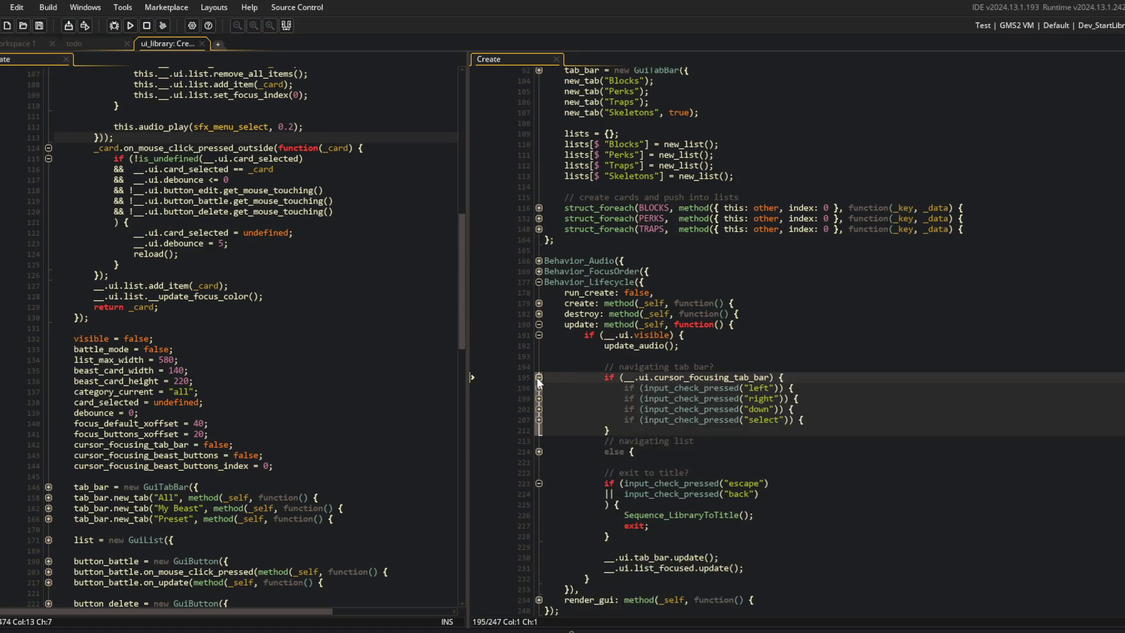
left_click(538, 399)
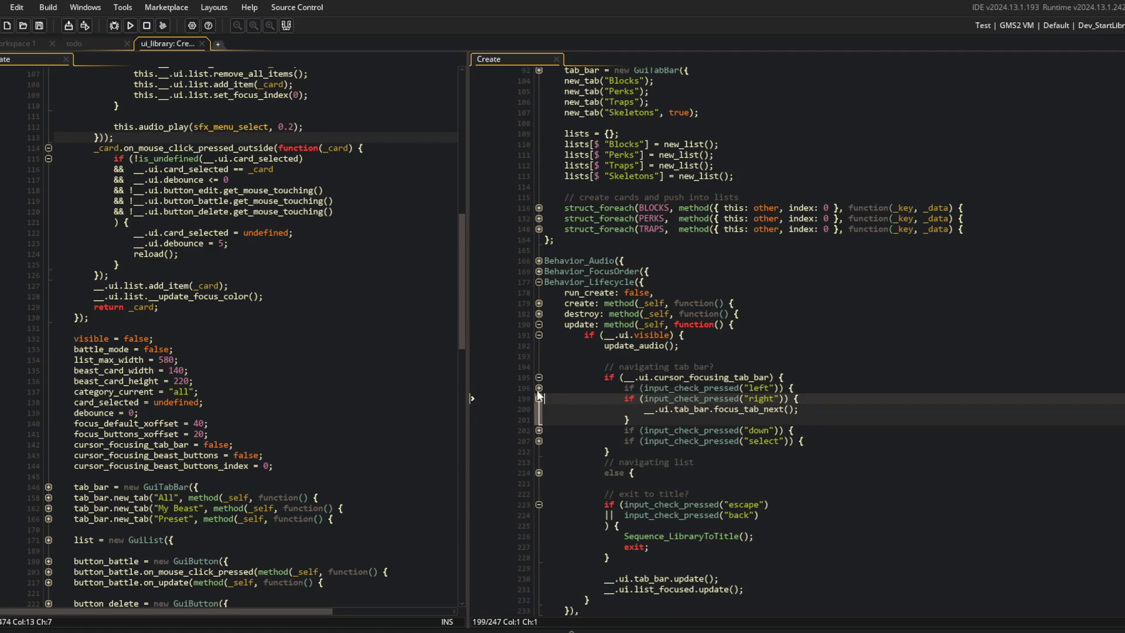
left_click(538, 378)
Fold the show function, expand the tab-bar navigation block, and place the caret after focus_tab_next().
scroll(565, 253, "up", 9)
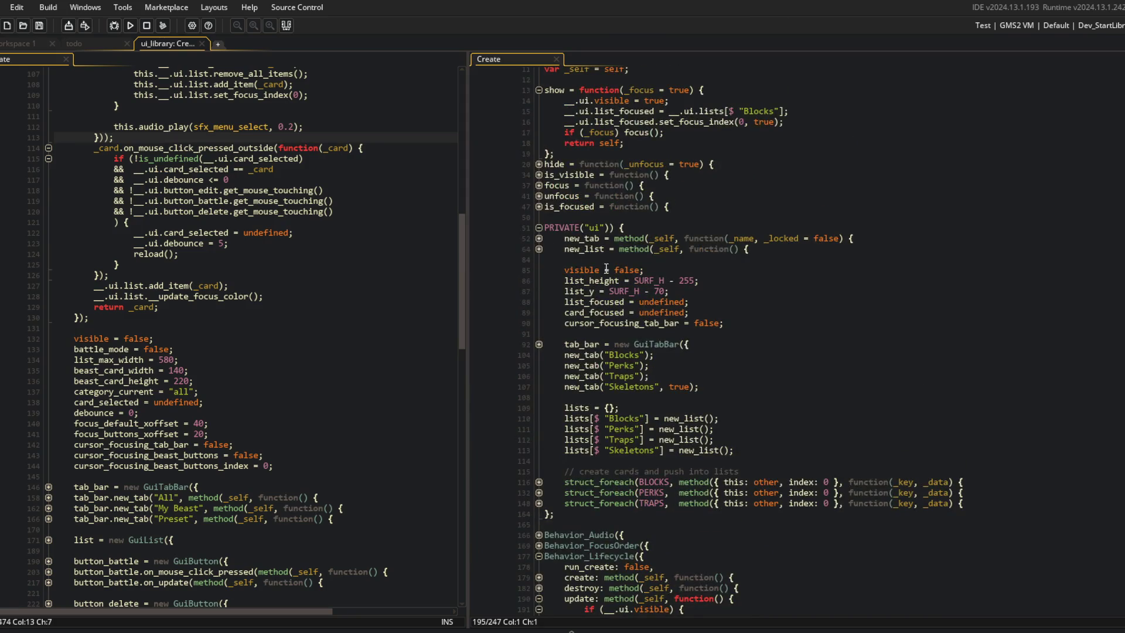
scroll(561, 294, "down", 2)
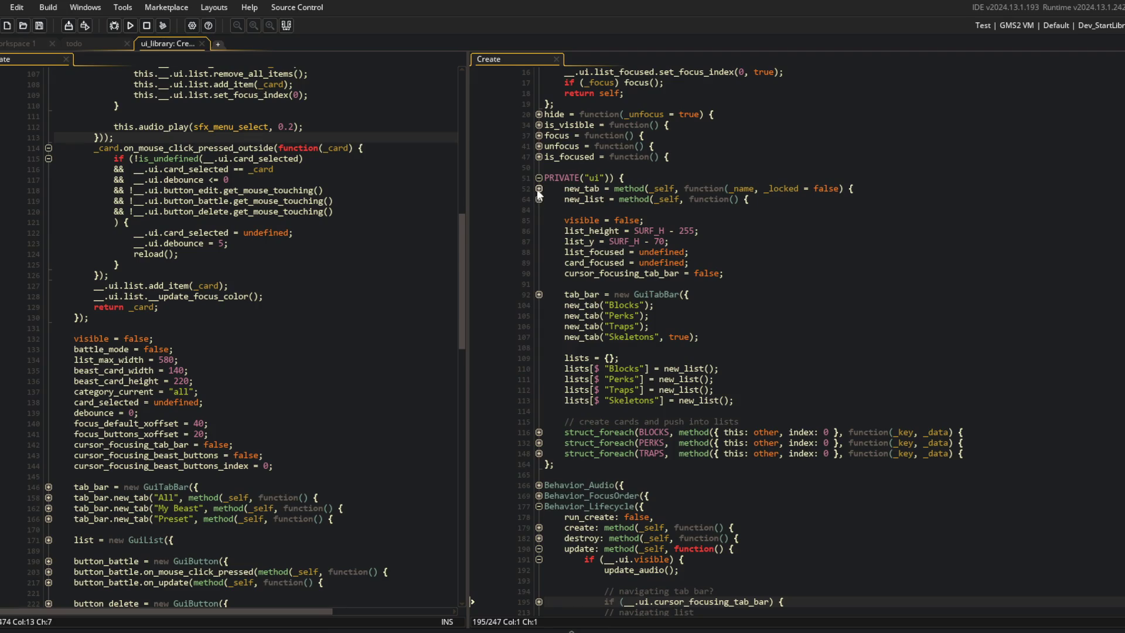
scroll(638, 216, "up", 4)
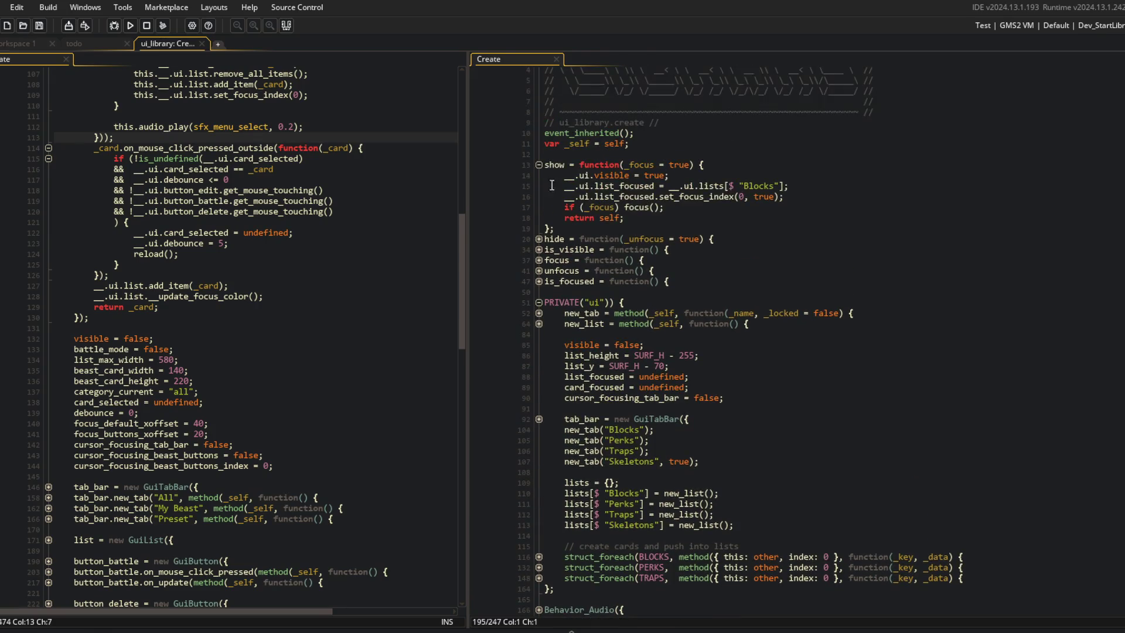
left_click(539, 164)
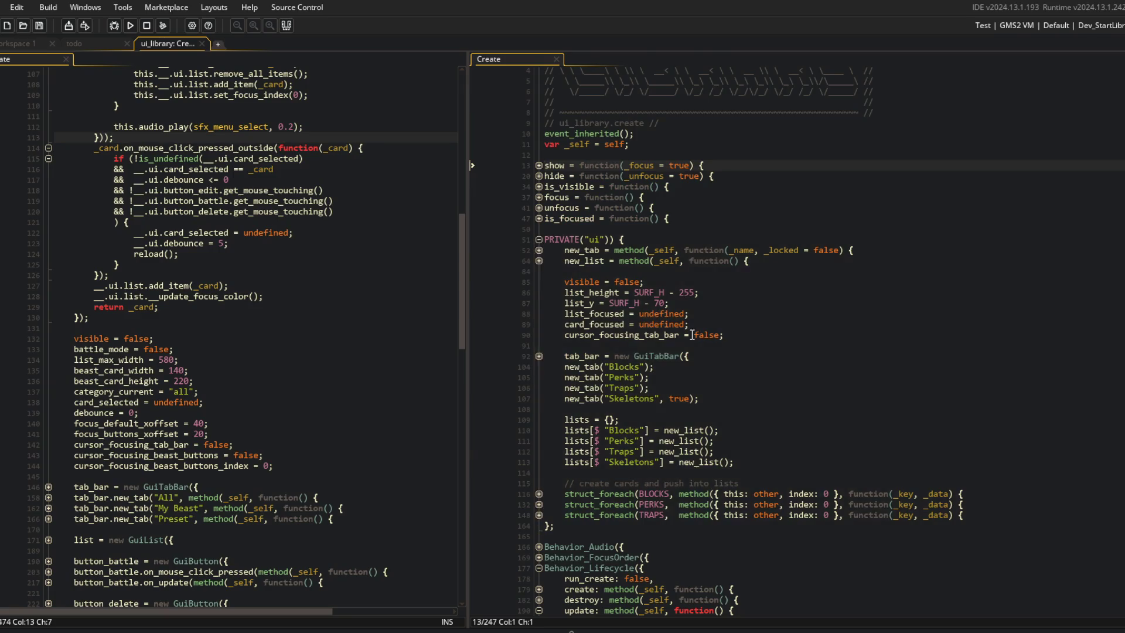
scroll(692, 335, "down", 9)
scroll(692, 335, "down", 1)
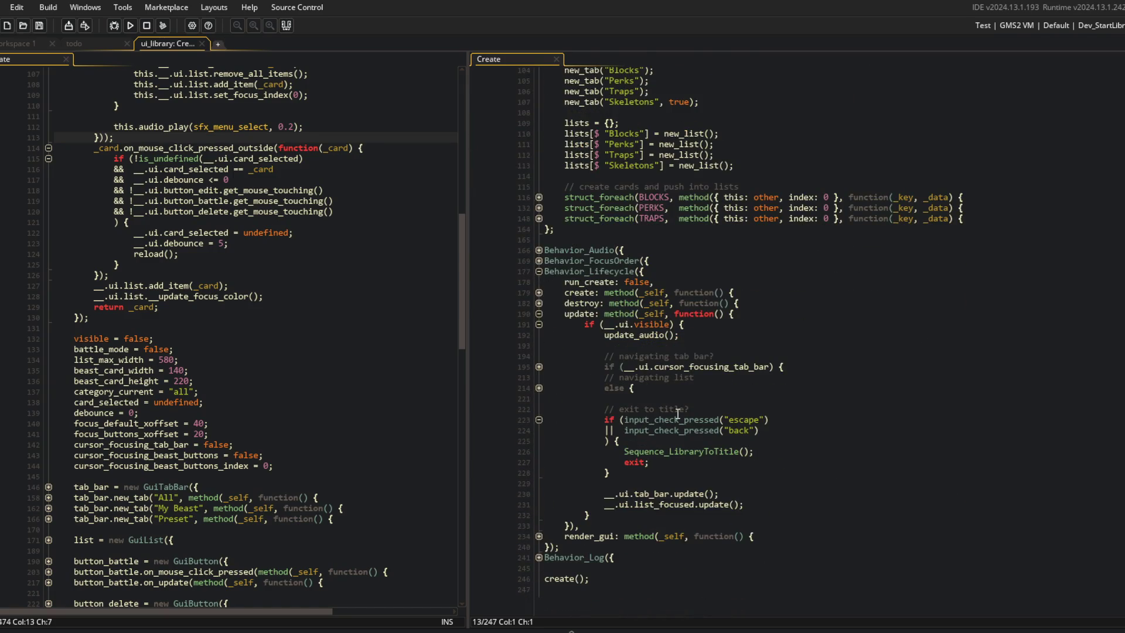
left_click(539, 367)
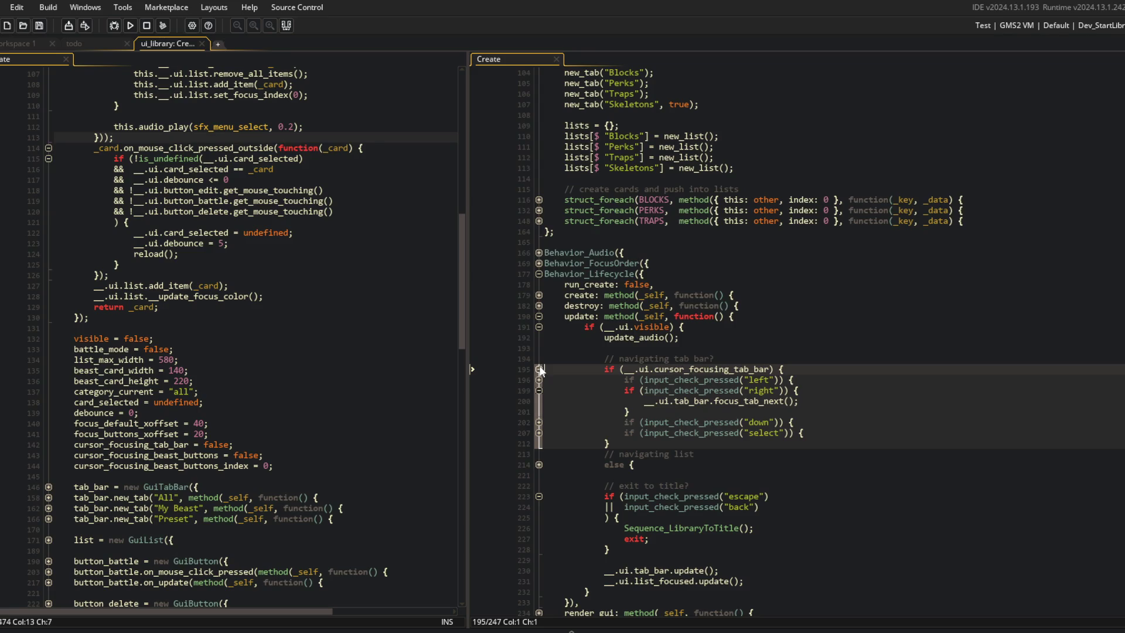
left_click(539, 369)
left_click(538, 369)
left_click(825, 397)
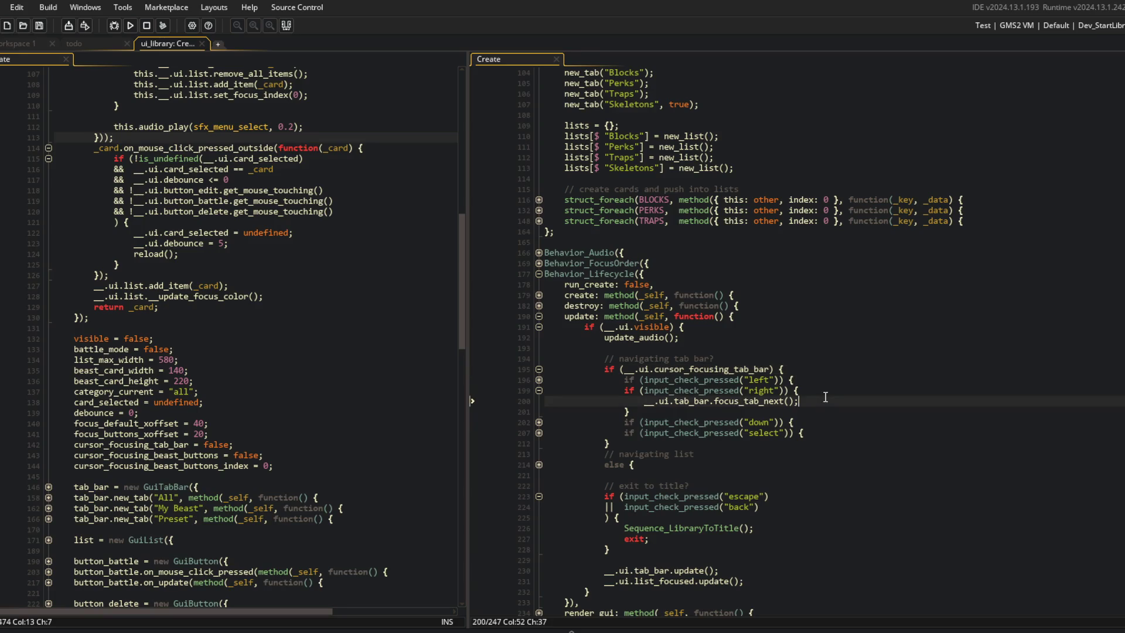
Add a line setting __.ui.list_focused to __.ui.lists[$ __.ui.tab_bar.get_tab_current_name()].
key("Return")
type("__.ui.")
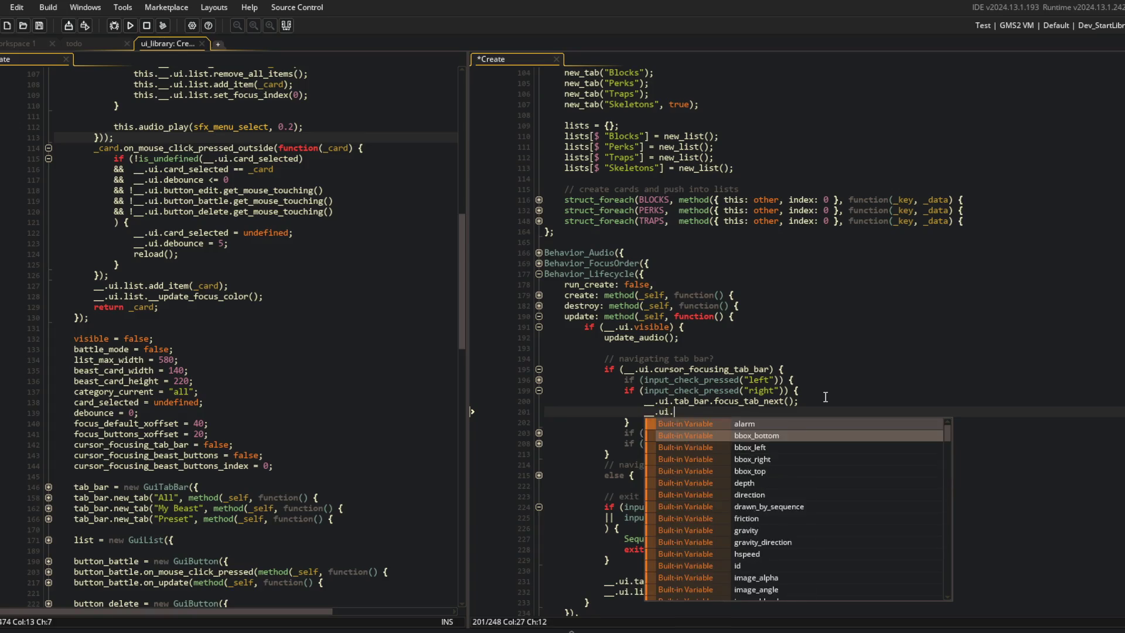
type("list_focused = ")
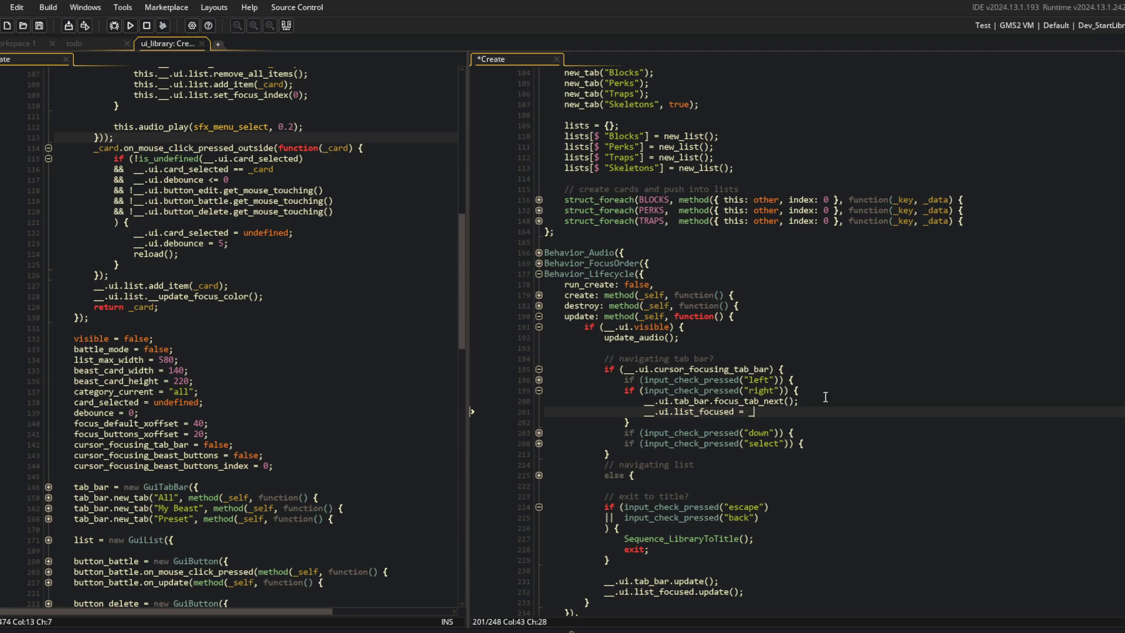
type("__.ui.lists[$ ")
type("__.ui.t")
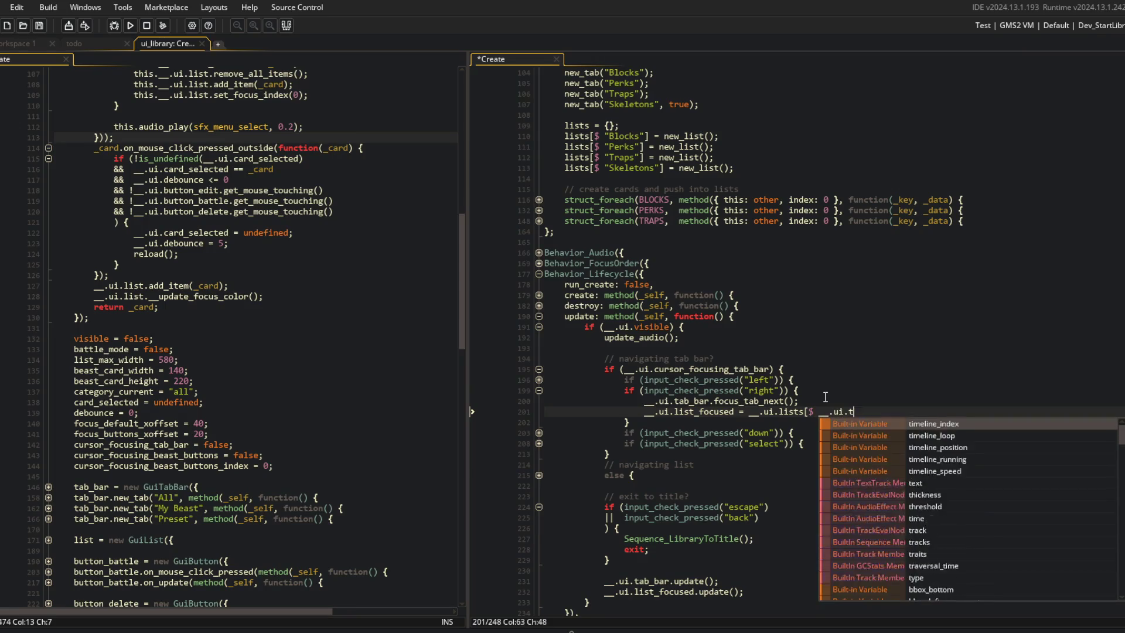
type("ab_bar.get_curren")
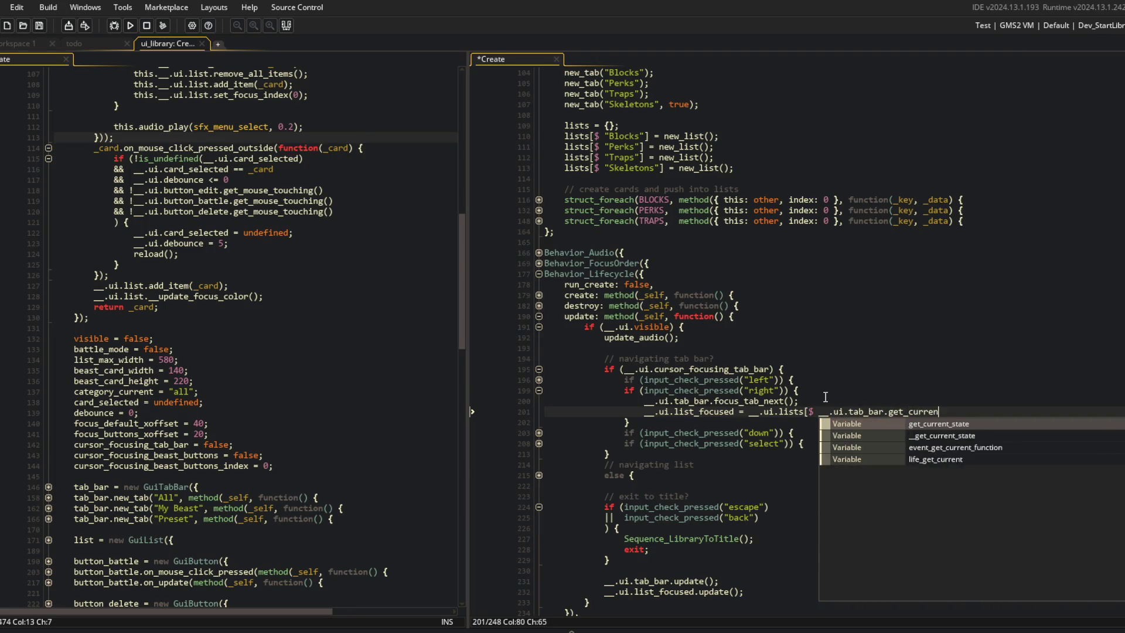
key("BackSpace")
key("BackSpace")
key("BackSpace")
type("tab_cu")
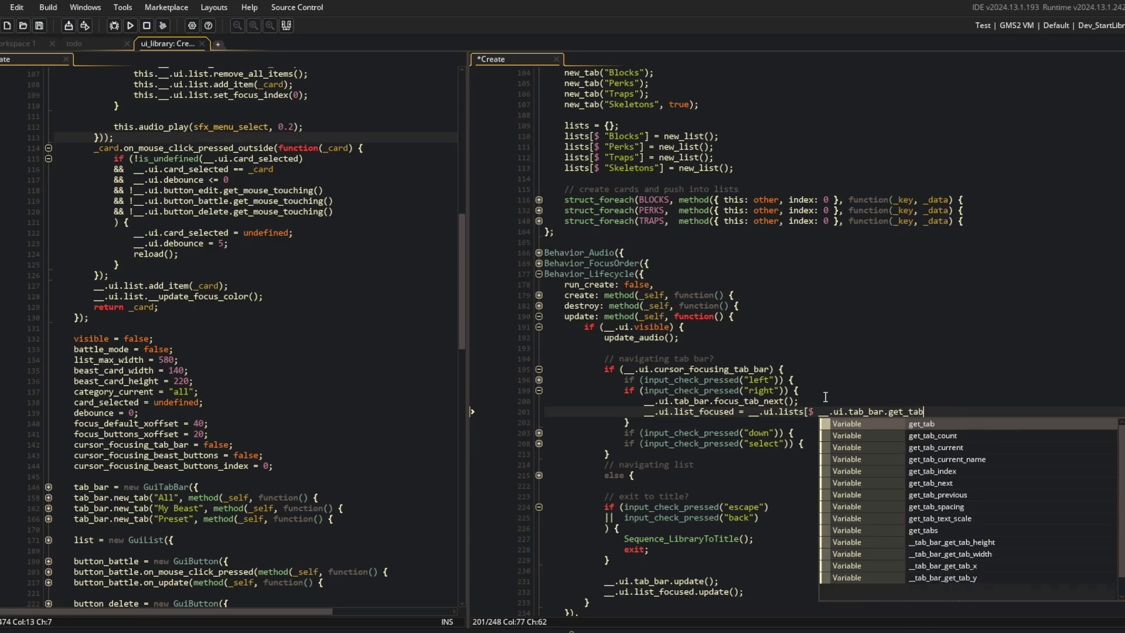
key("Down")
key("Return")
type("()]")
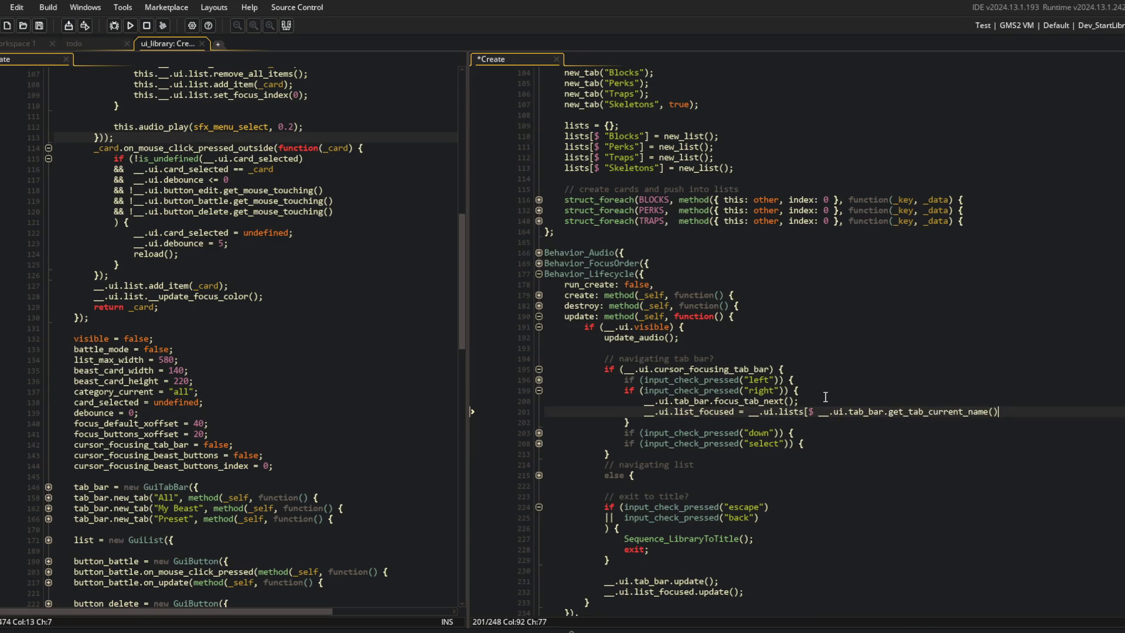
type(";")
Save the Create event, run the game with F5, and test switching Library tabs.
key("ctrl+s")
key("F5")
scroll(814, 344, "down", 2)
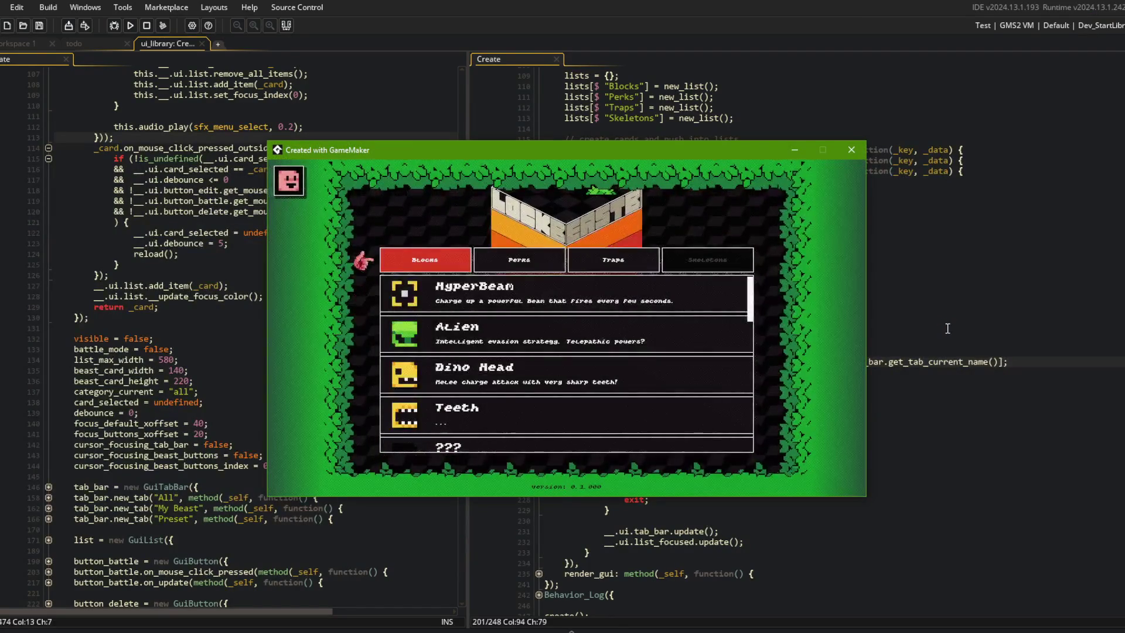
key("Left")
key("Left")
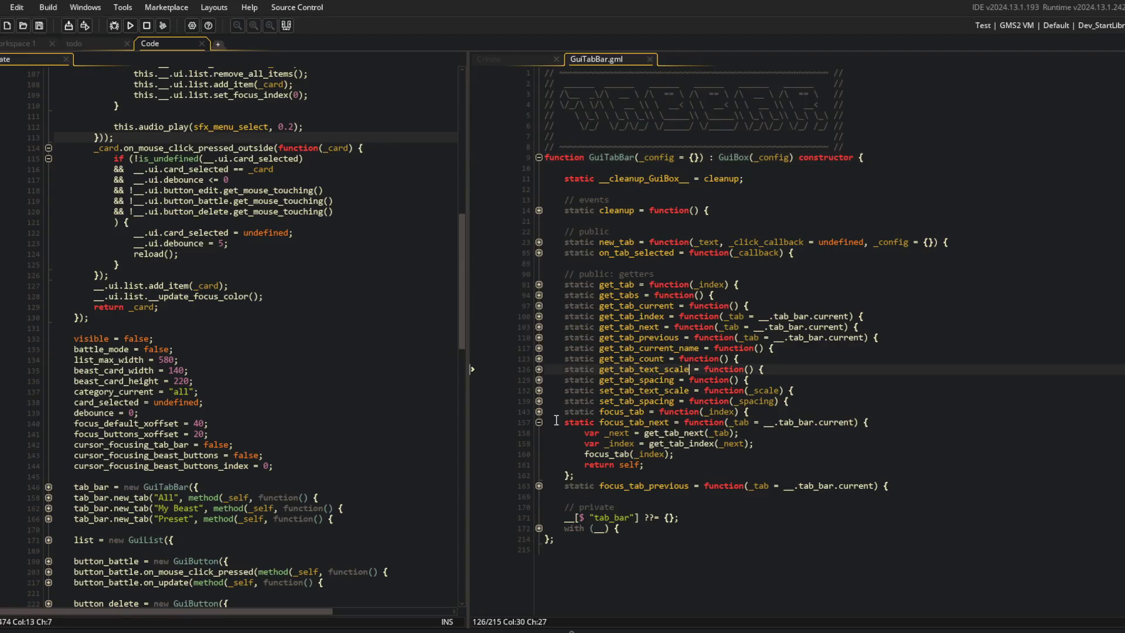
Expand focus_tab_previous and put the caret at the end of focus_tab_next's _next assignment on line 158.
left_click(545, 422)
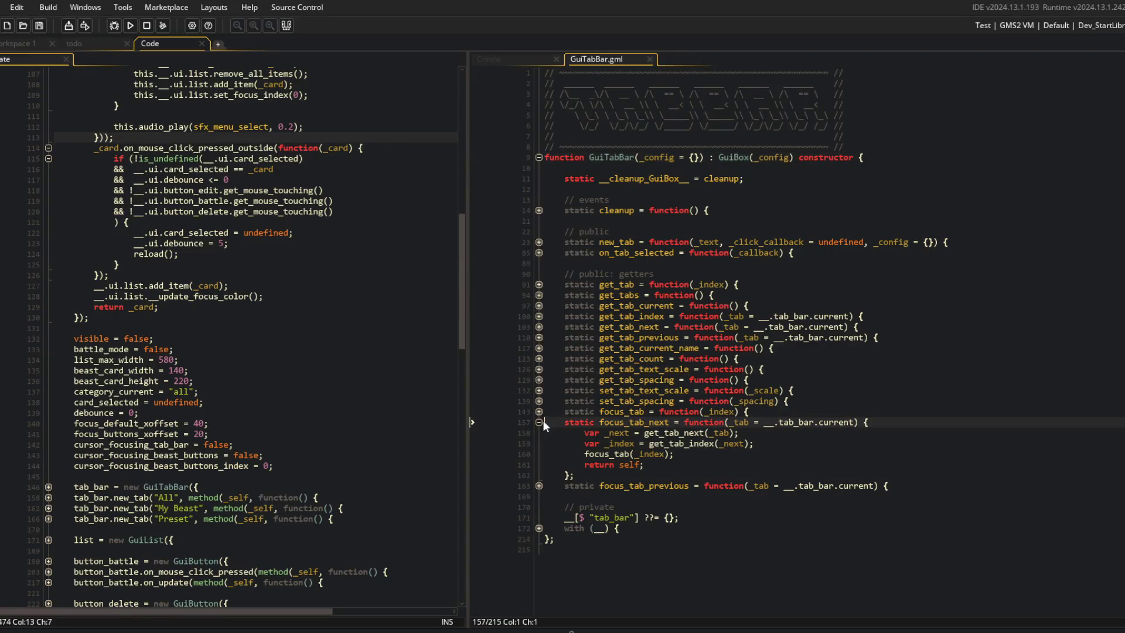
left_click(539, 486)
scroll(645, 439, "down", 1)
left_click(681, 409)
left_click(899, 410)
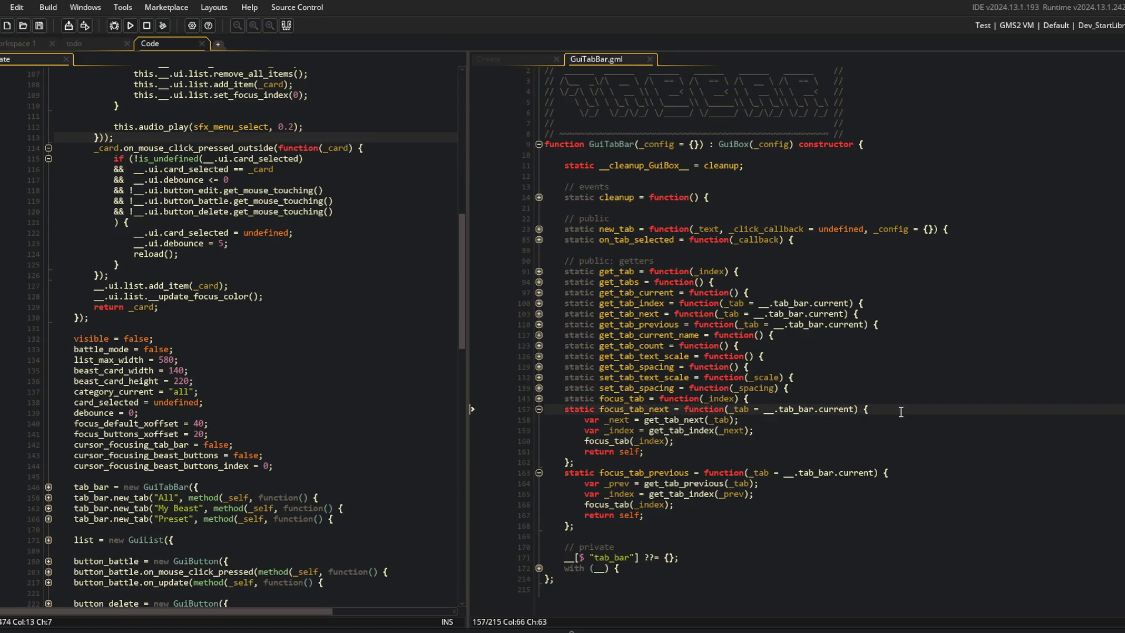
left_click(615, 420)
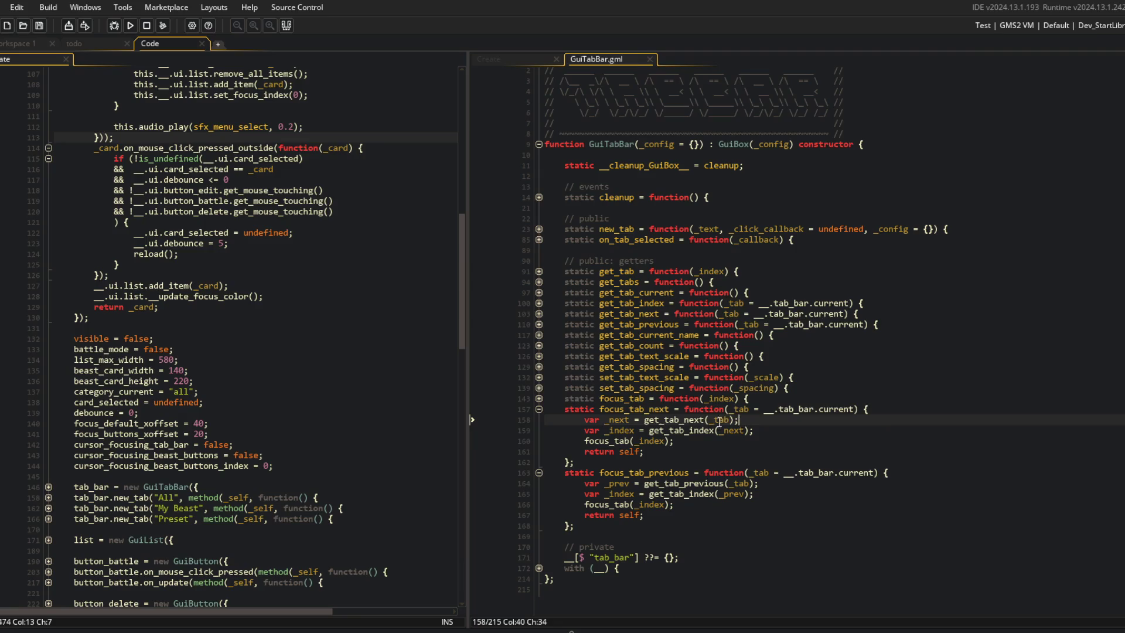
left_click(756, 421)
Add a while (_next.get_locked()) loop advancing _next with get_tab_next(_next) in focus_tab_next, and save.
key("Return")
type("while")
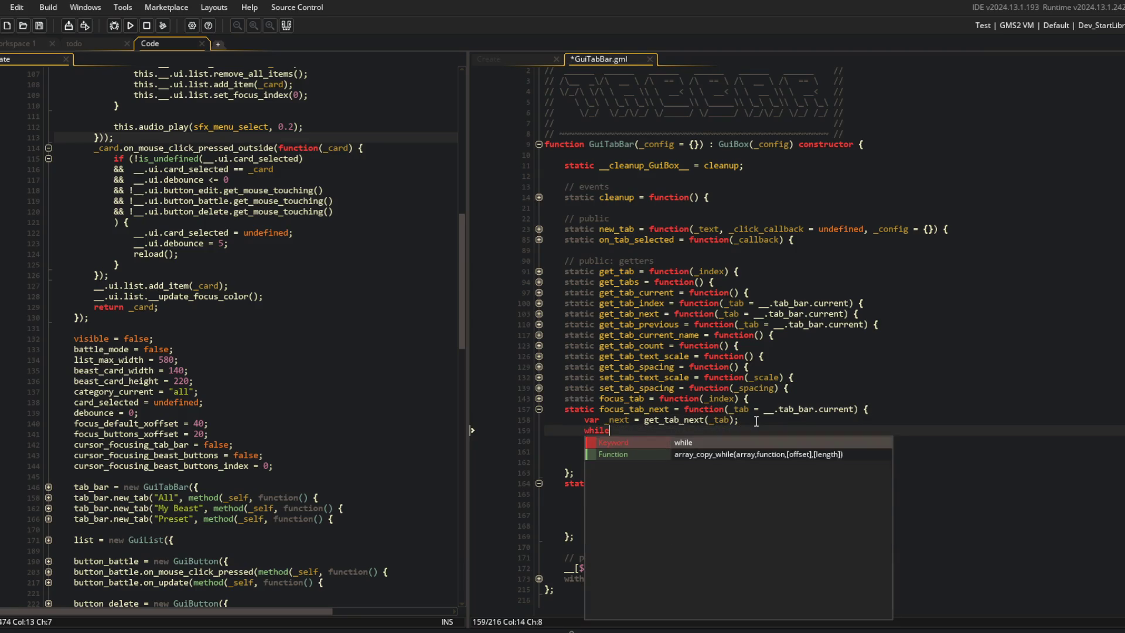
type(" (_next.get_loc")
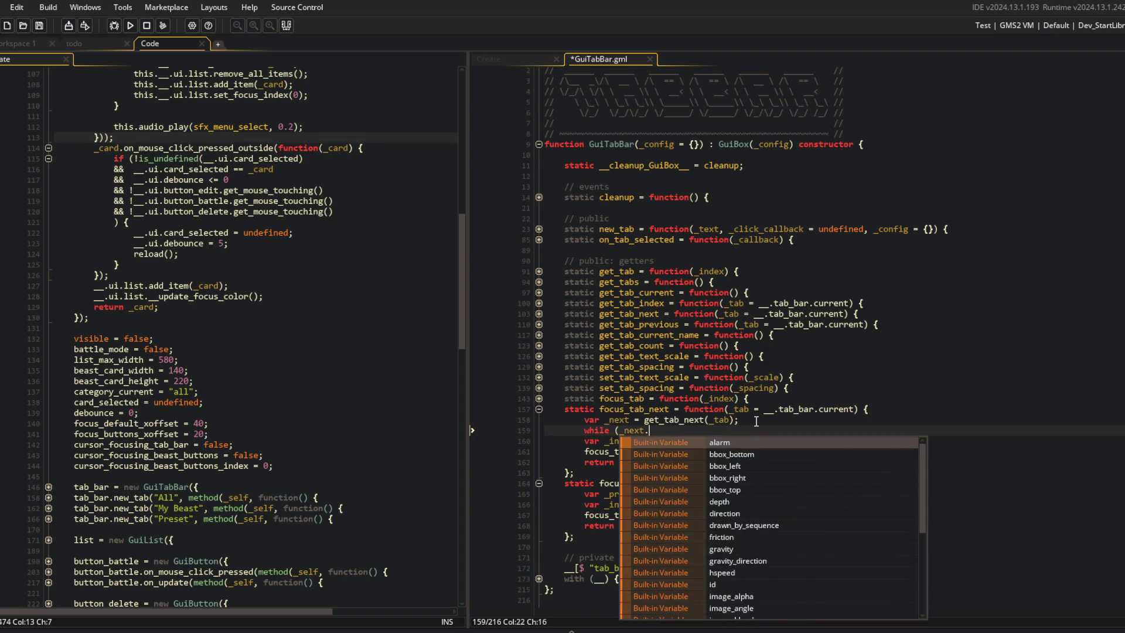
type("ked()) ")
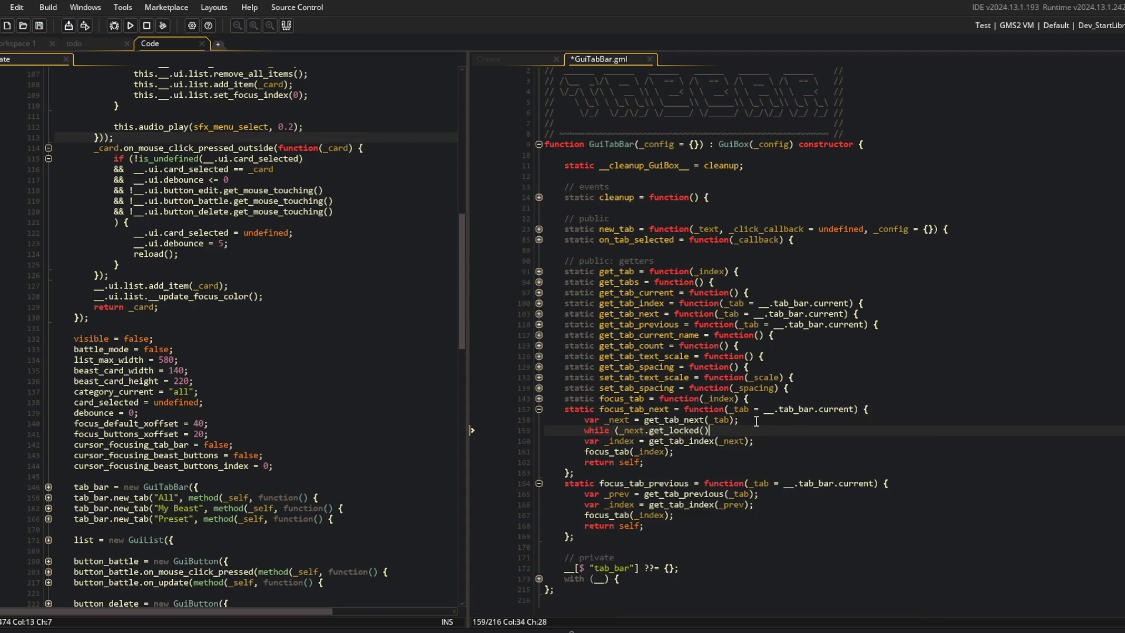
type("{")
key("Return")
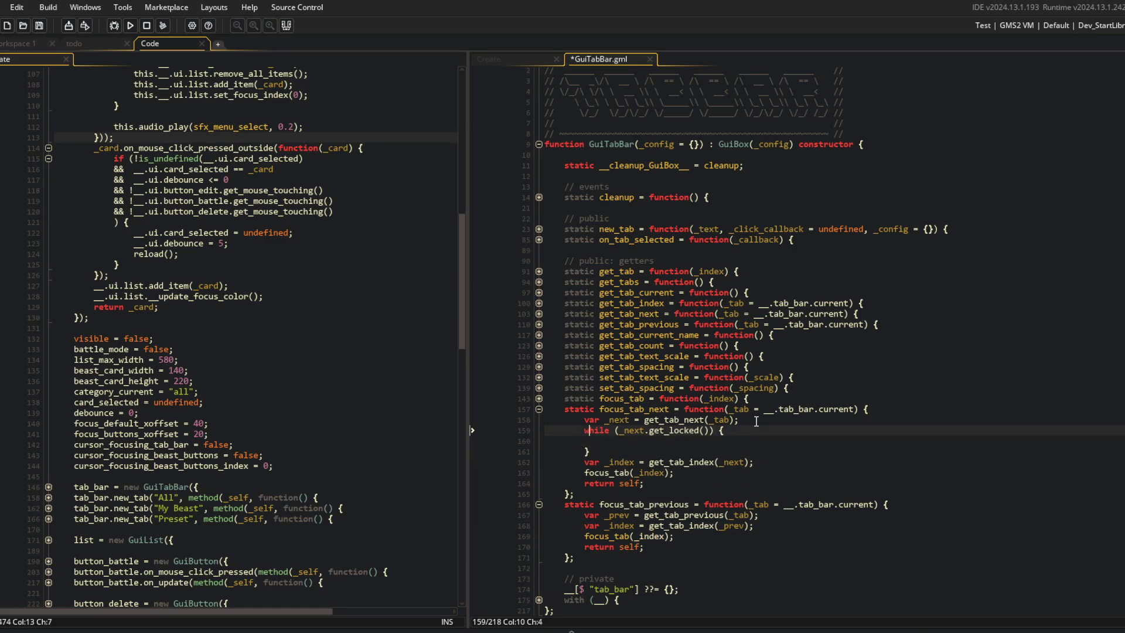
type("_next = _next.g")
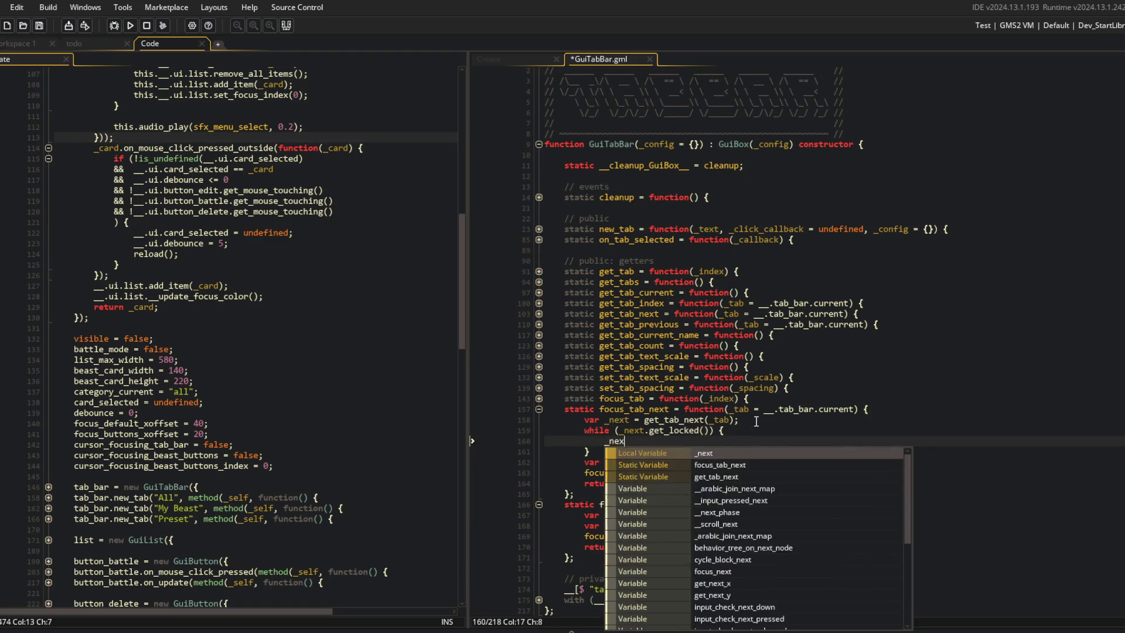
key("BackSpace")
key("BackSpace")
key("BackSpace")
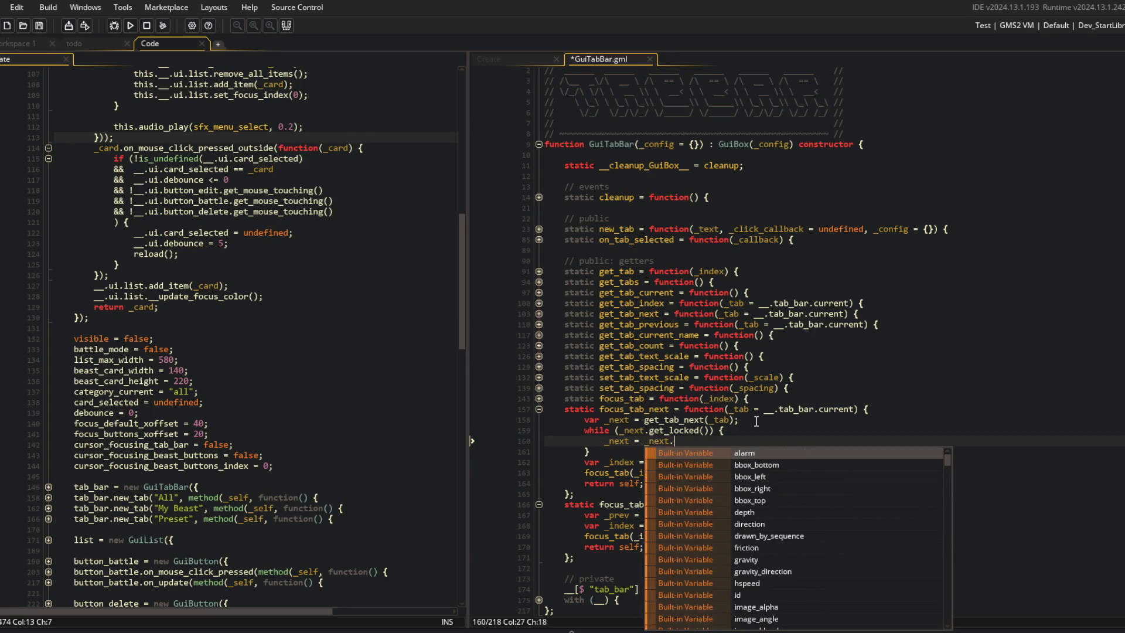
key("BackSpace")
key("BackSpace")
key("BackSpace")
type("ab_next(_next);")
key("ctrl+s")
key("Down")
type(";")
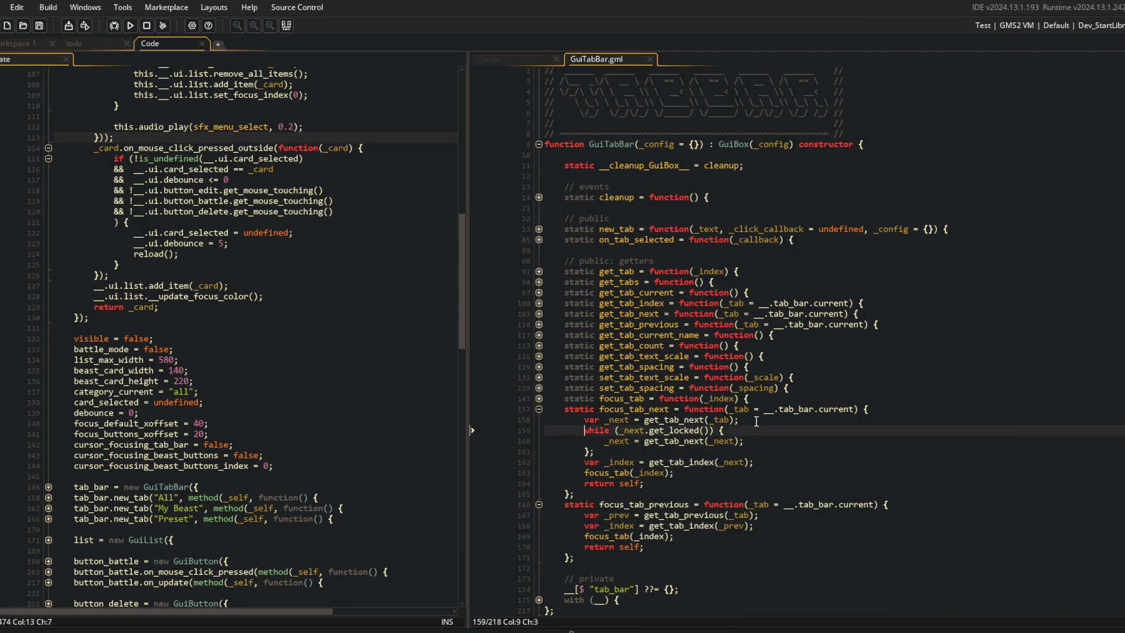
Paste the skip-locked loop into focus_tab_previous, renaming _next to _prev and calling get_tab_previous.
left_click(760, 514)
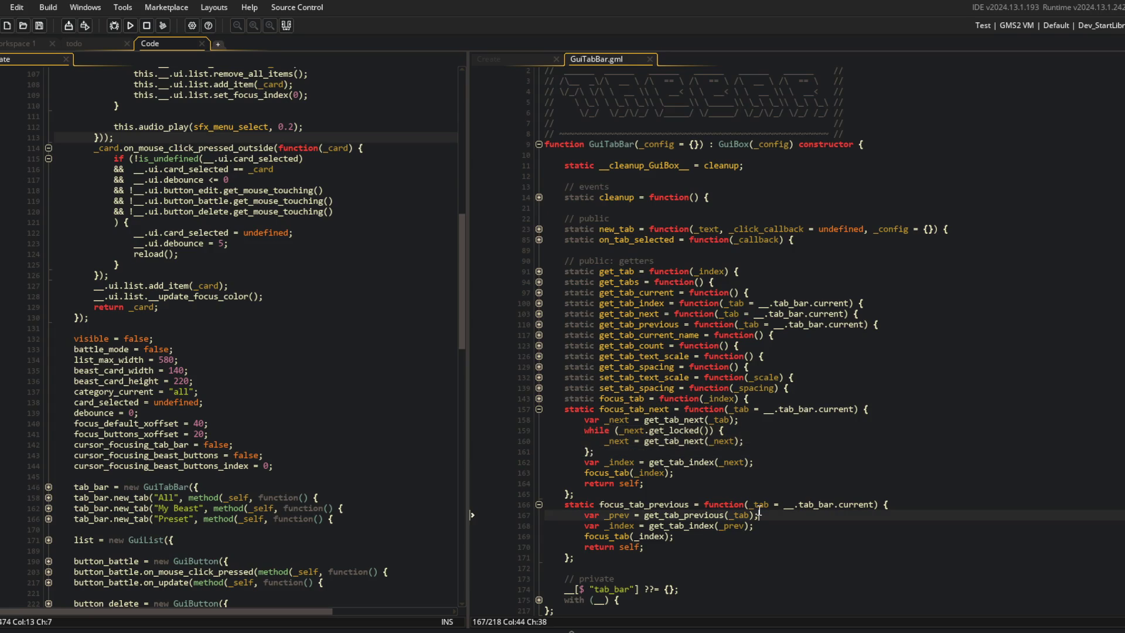
key("Return")
type("while (_next.get_locked()) { \t\t\t_next = get_tab_next(_next); \t\t};")
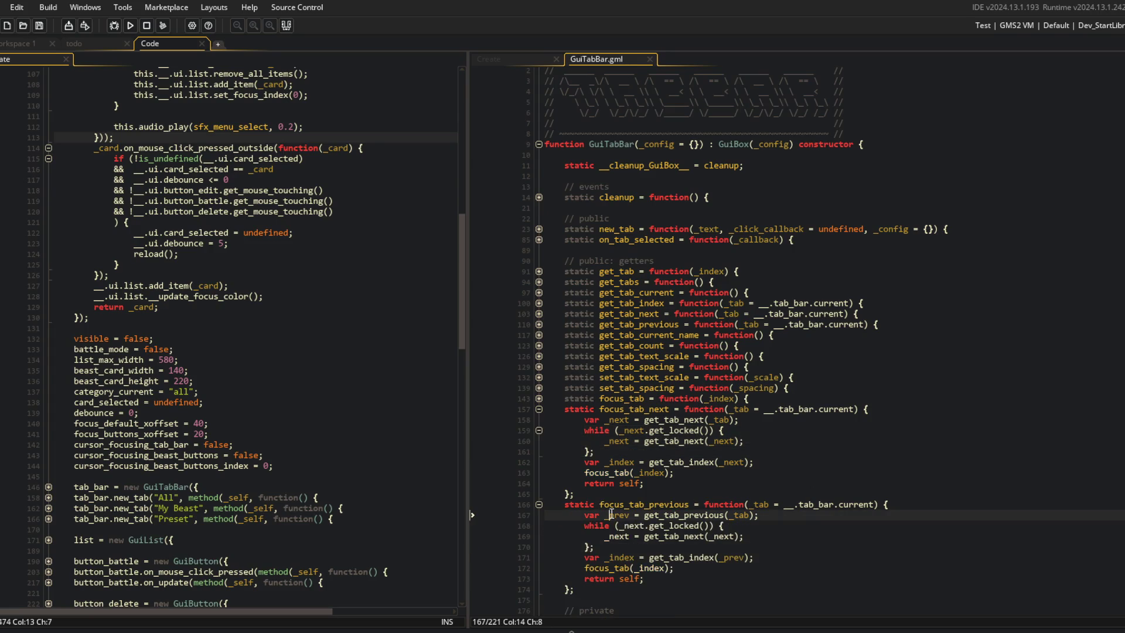
left_click(644, 526)
type("_prev")
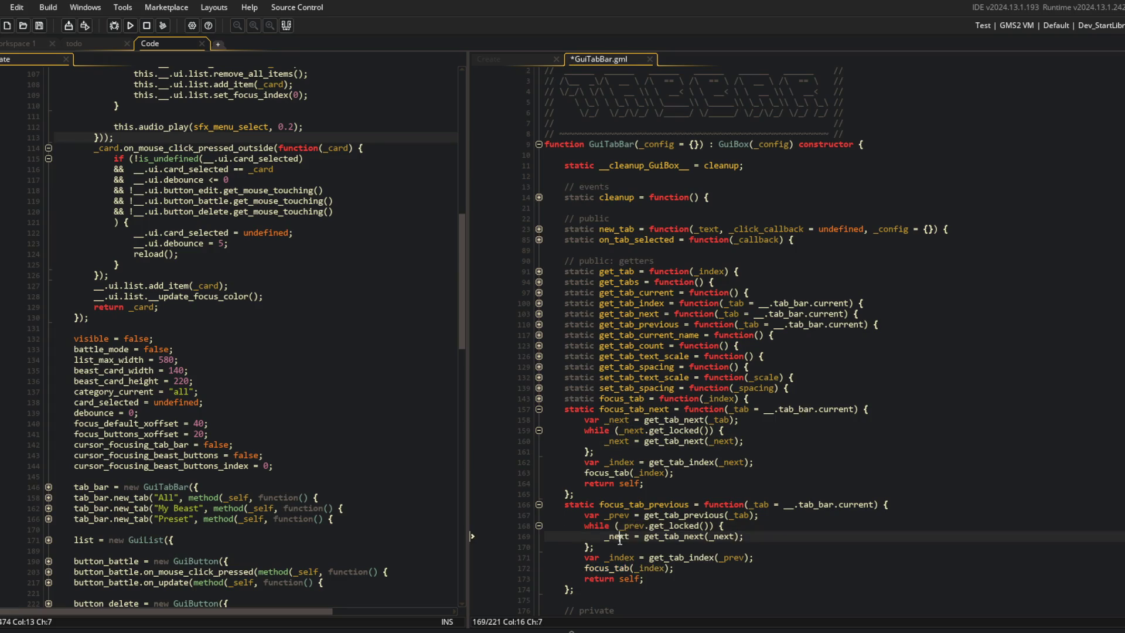
left_click(746, 515)
double_click(687, 516)
key("ctrl+c")
double_click(683, 536)
key("ctrl+v")
Fold both tab-focus functions, rerun the game, and test Left/Right switching of library tabs.
left_click(538, 409)
left_click(540, 433)
left_click(624, 391)
left_click(238, 232)
left_click(130, 26)
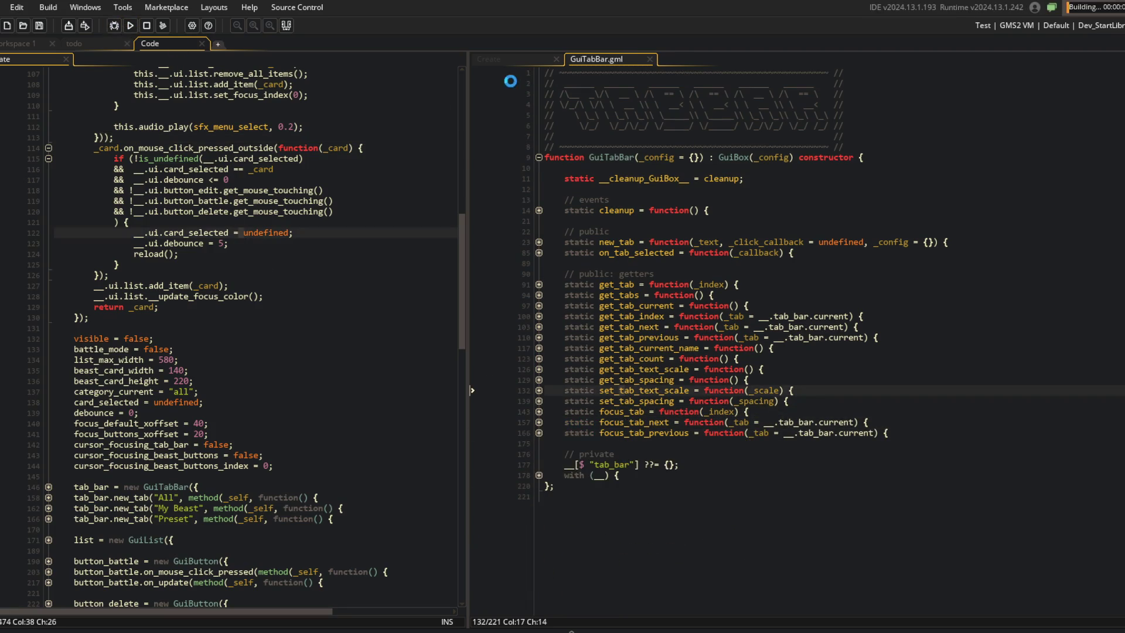
left_click(514, 56)
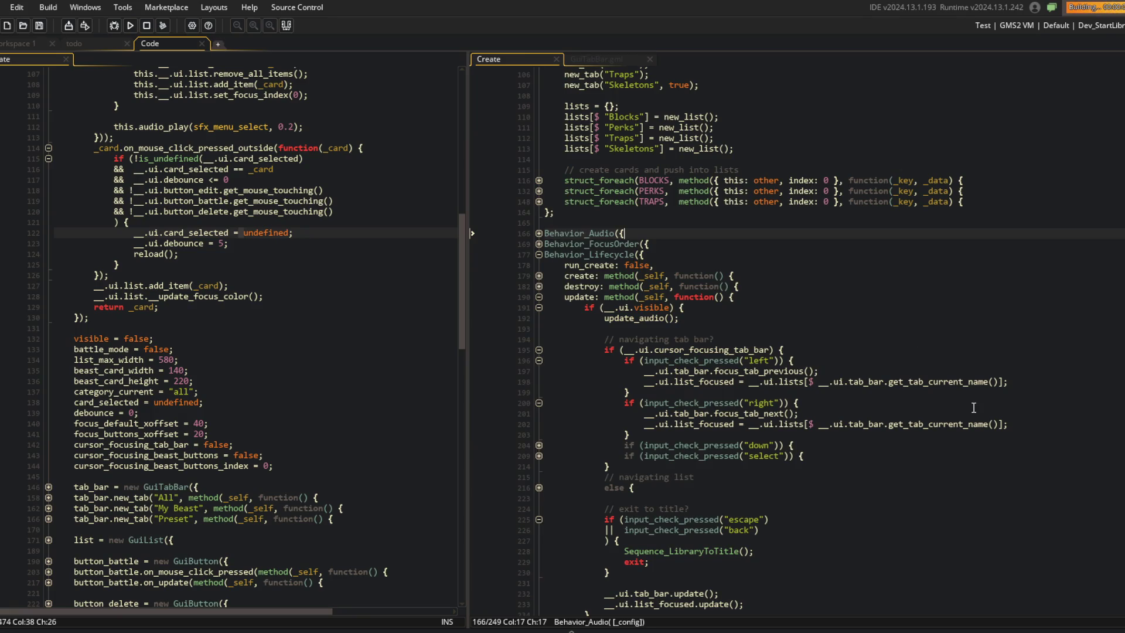
key("Left")
key("Right")
key("Right")
key("Left")
Cycle the library between the Blocks and Perks tabs, then back out to the beast-select screen.
key("Left")
key("Right")
key("Left")
key("Right")
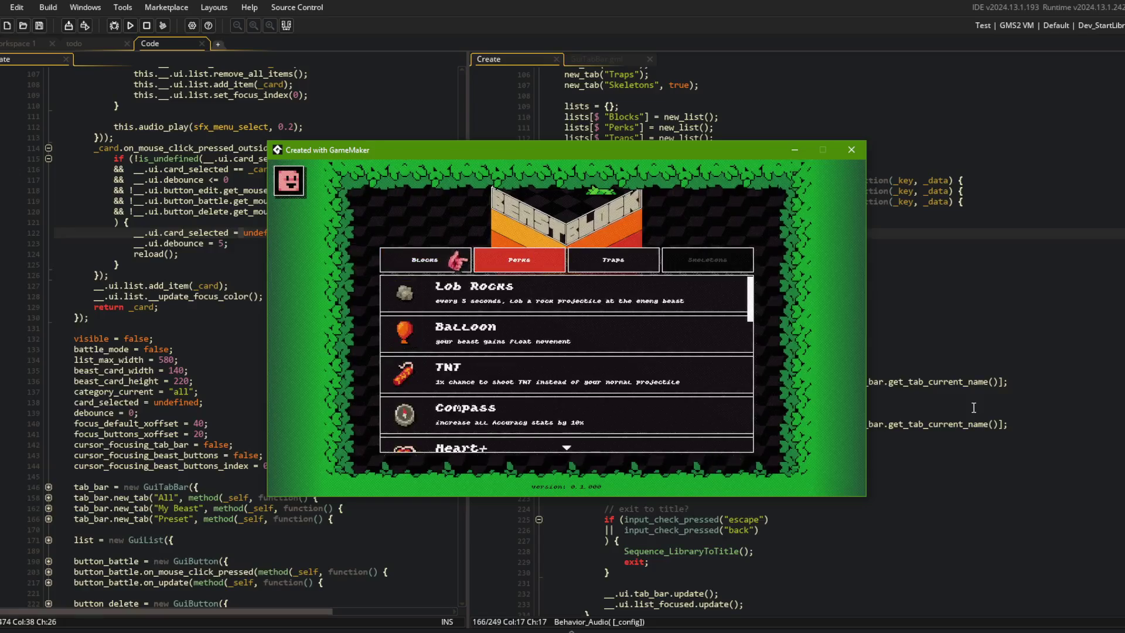
key("Left")
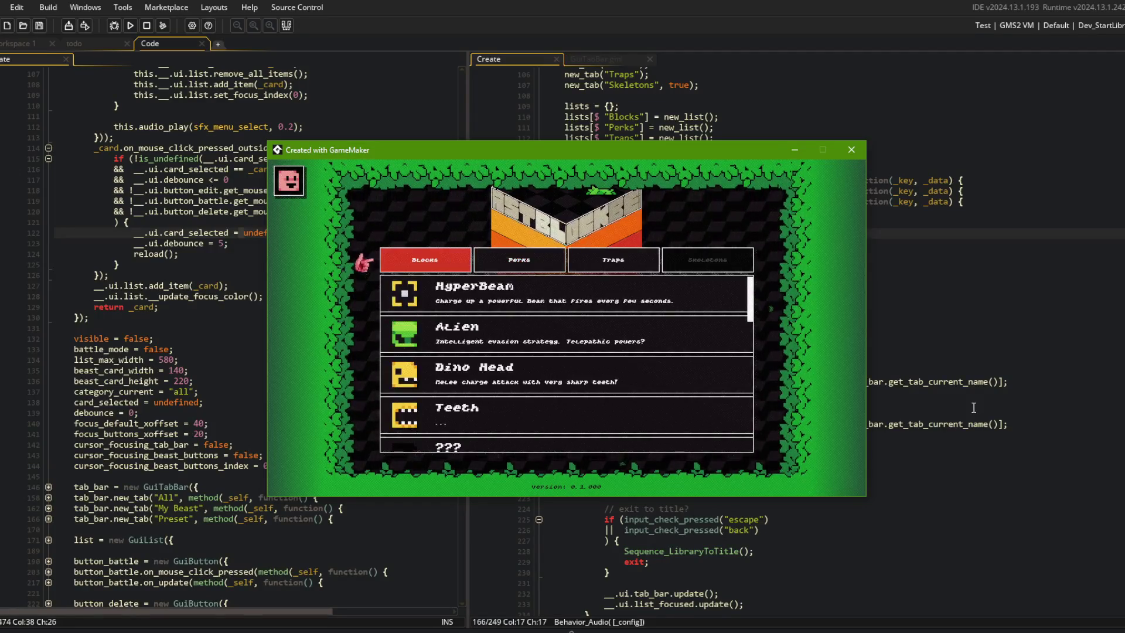
key("Escape")
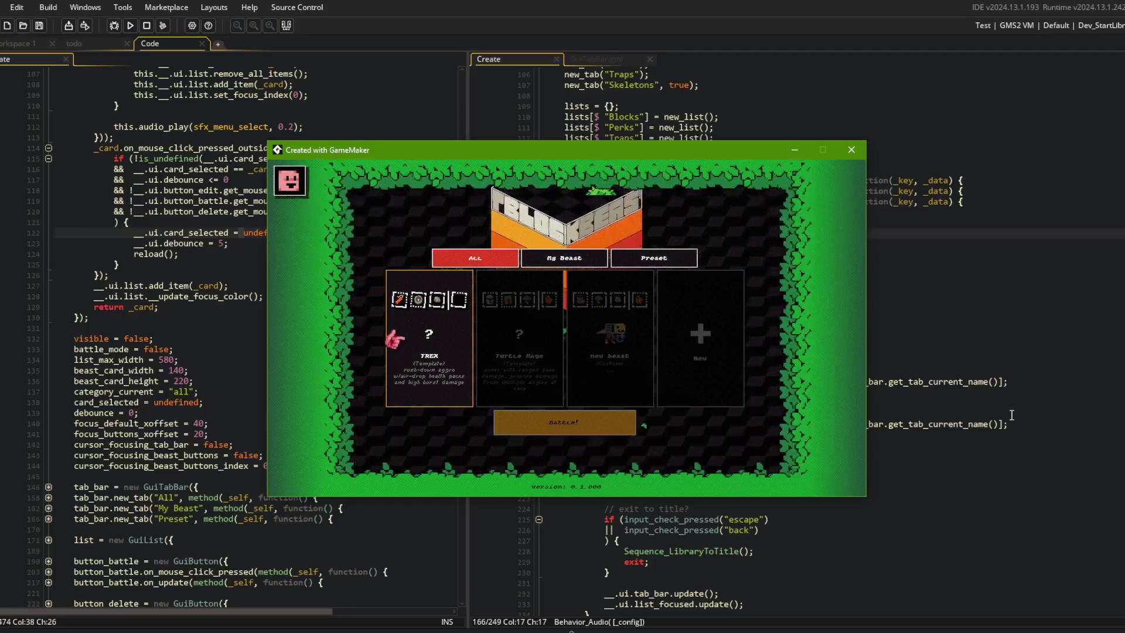
Return to the code editor, place the caret on line 113, and switch to the Command Prompt.
left_click(964, 191)
scroll(787, 295, "up", 4)
left_click(778, 273)
key("alt+Tab")
Check the todo notes in GameMaker, then return focus to the Command Prompt.
left_click(497, 304)
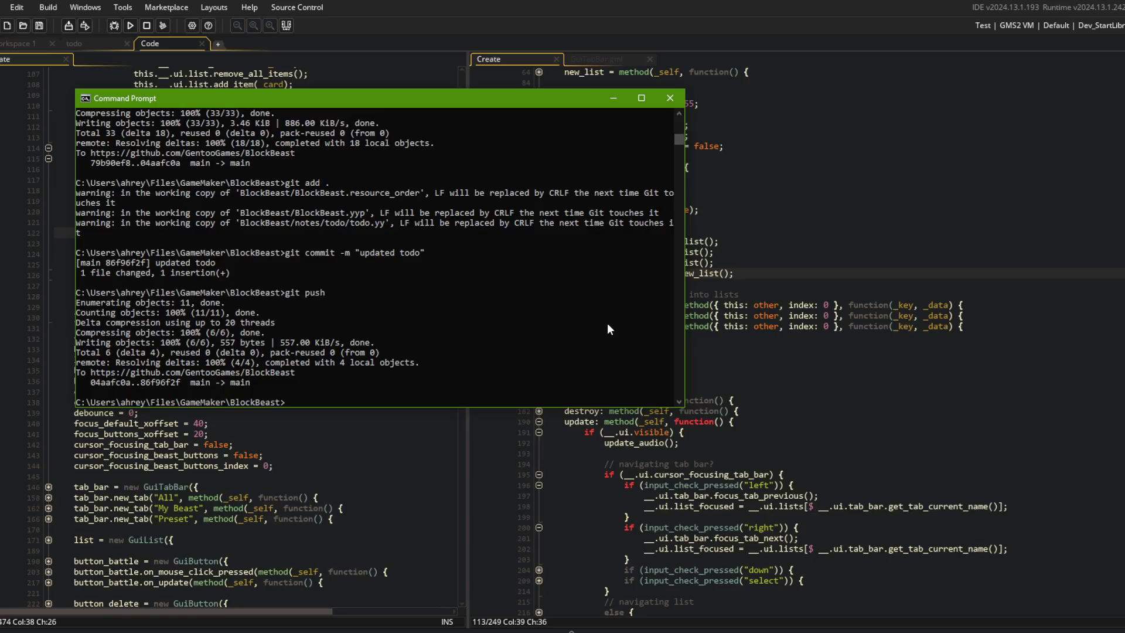
key("alt+Tab")
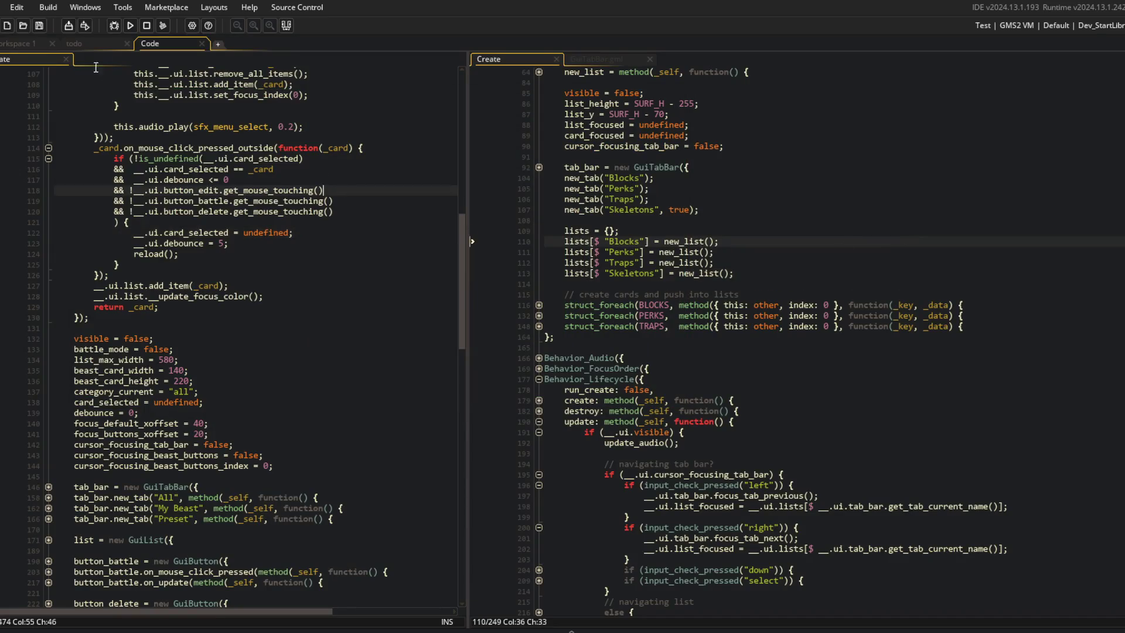
left_click(93, 43)
left_click(188, 47)
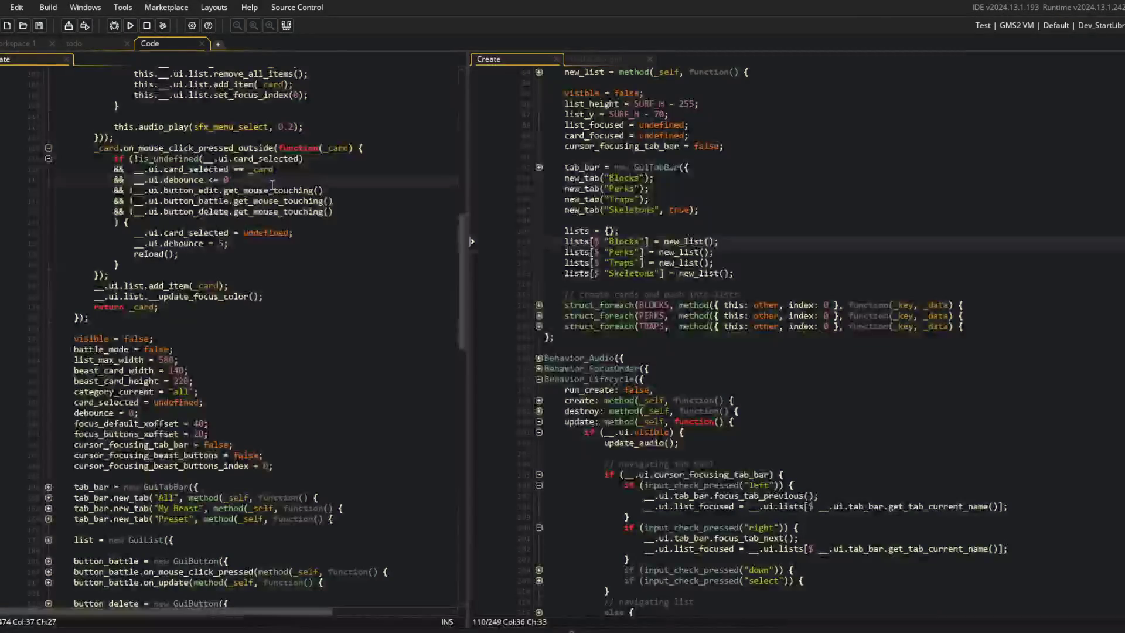
scroll(335, 229, "up", 4)
scroll(335, 230, "down", 3)
key("Down")
key("Down")
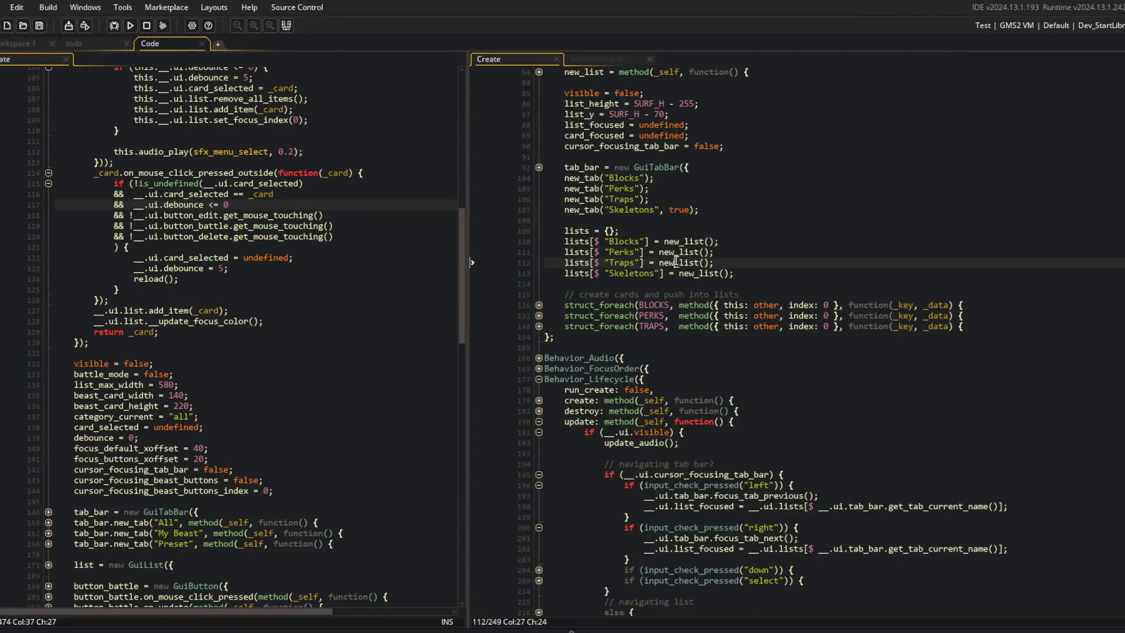
key("alt+Tab")
left_click(412, 312)
Stage all changes, commit as "setting up gamepad support for ui_library", and run git push.
type("git add .")
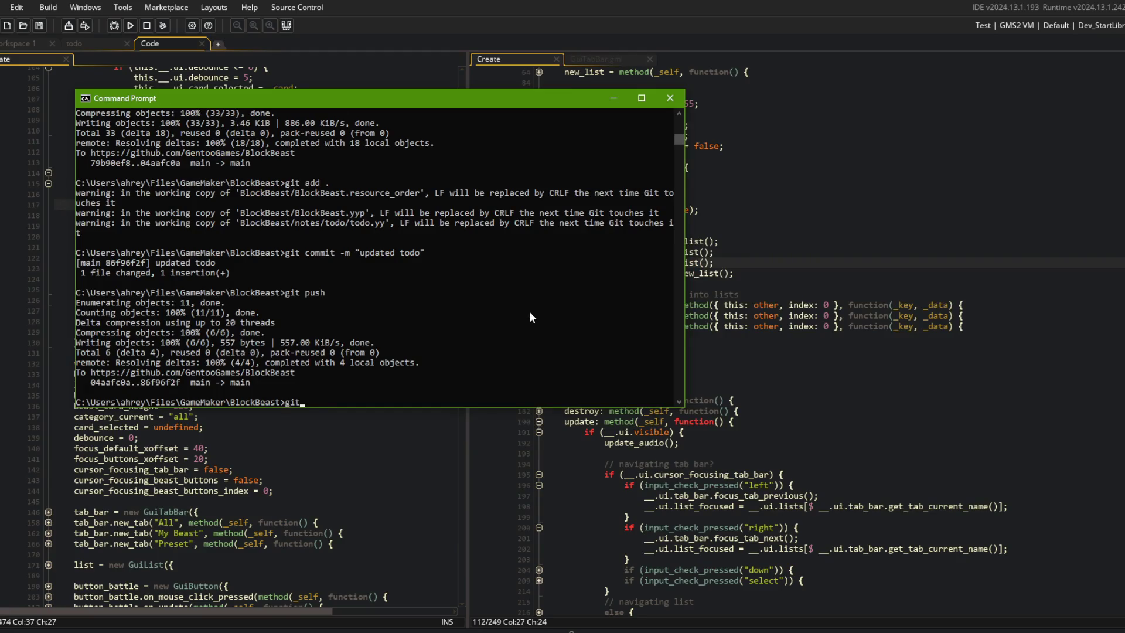
key("Return")
type("git commit -m \"setting up gam")
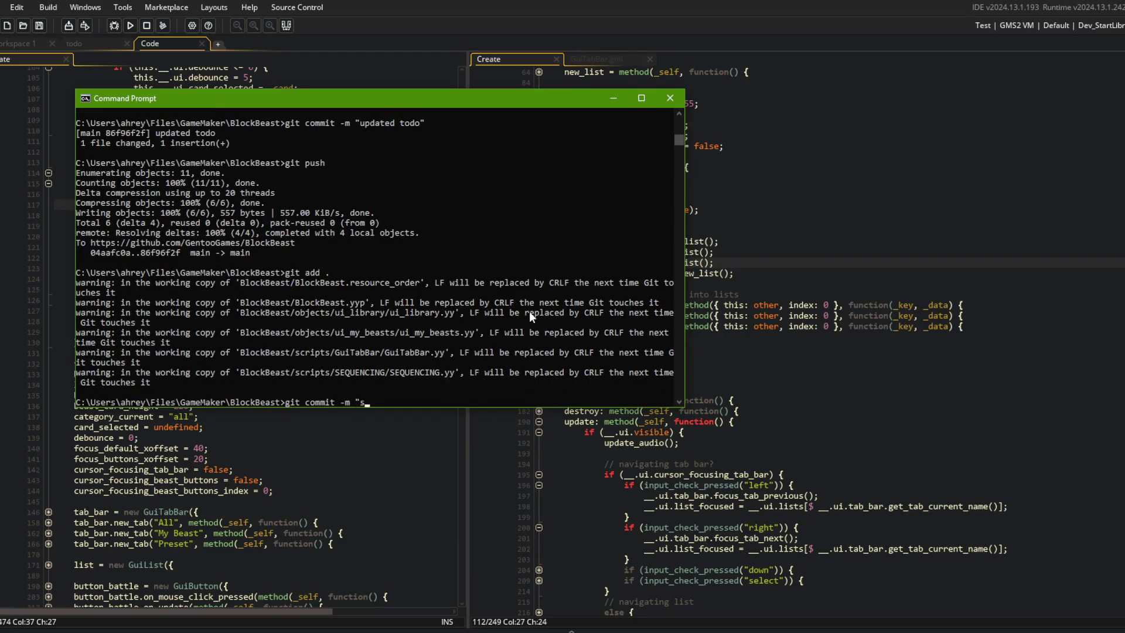
type("epad support for")
type(" ui_library\"")
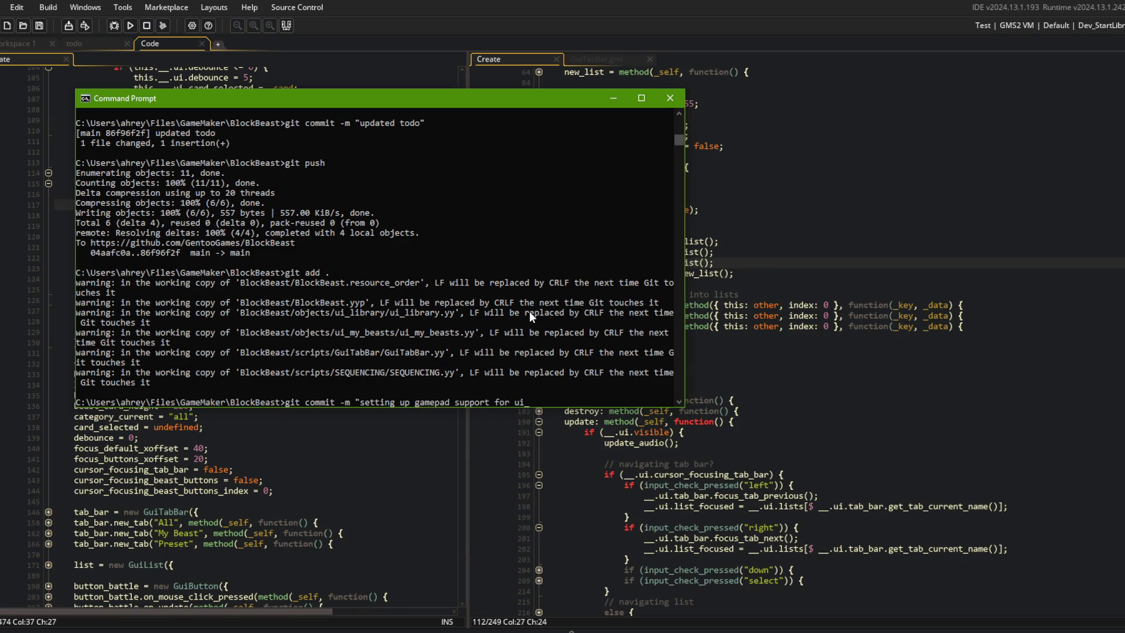
key("Return")
type("git push")
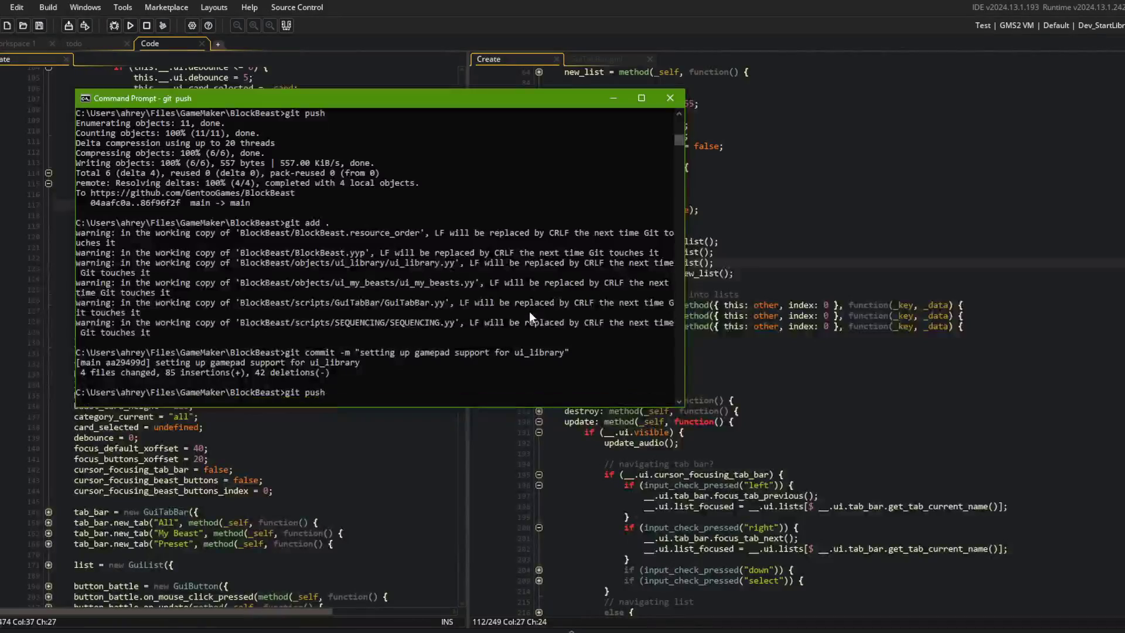
key("alt+Tab")
scroll(285, 324, "up", 6)
left_click(286, 324)
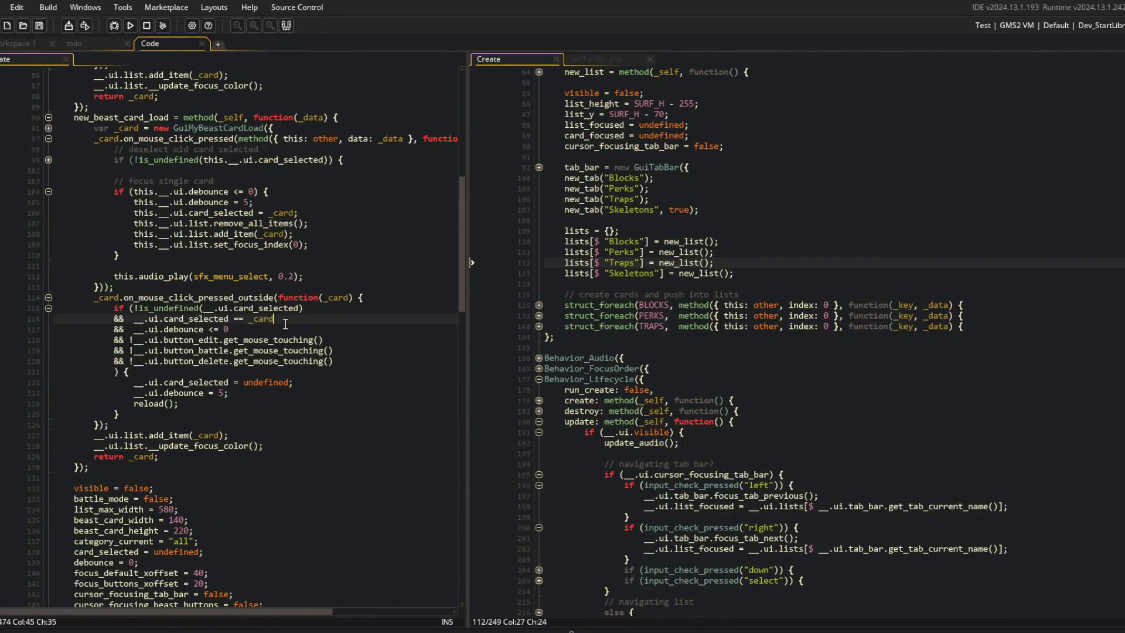
Fold the script's code regions, then expand Behavior_Lifecycle's update method and its visible-check block.
scroll(285, 324, "up", 3)
left_click(286, 323)
key("ctrl+m")
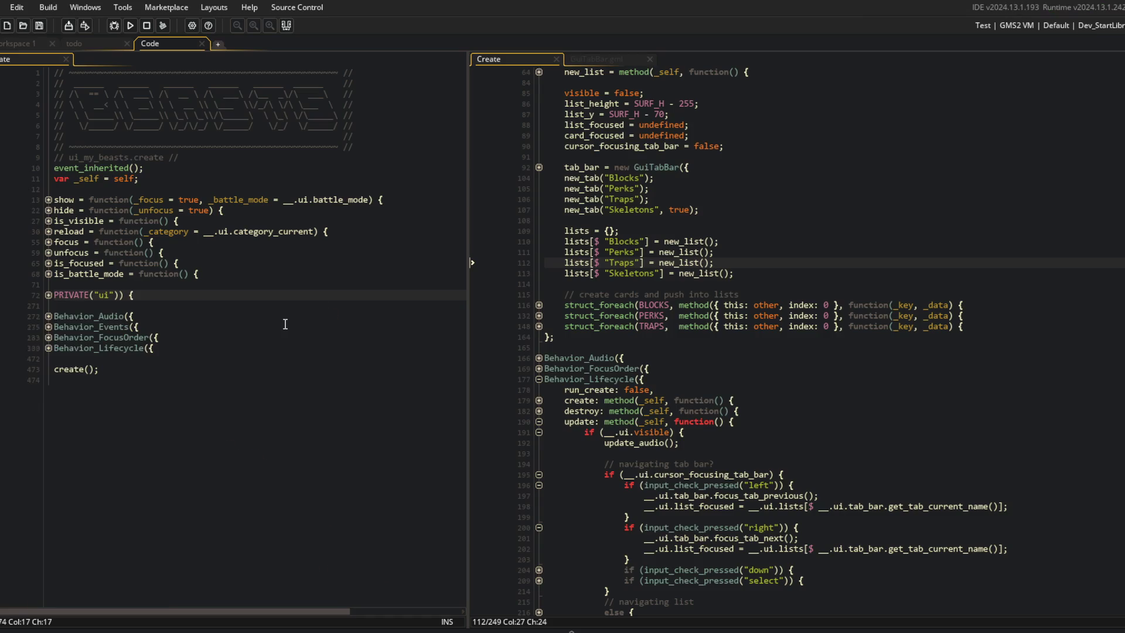
key("ctrl+m")
scroll(204, 360, "down", 6)
key("ctrl+m")
left_click(48, 348)
left_click(49, 389)
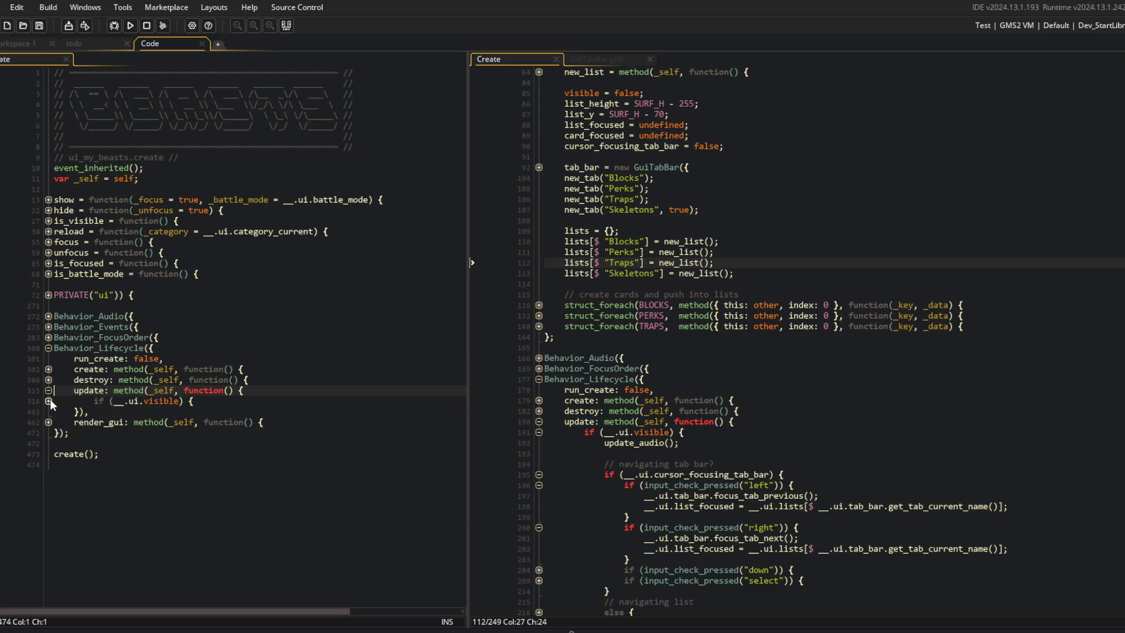
left_click(49, 400)
scroll(103, 405, "down", 2)
scroll(104, 404, "down", 1)
left_click(225, 358)
left_click(275, 337)
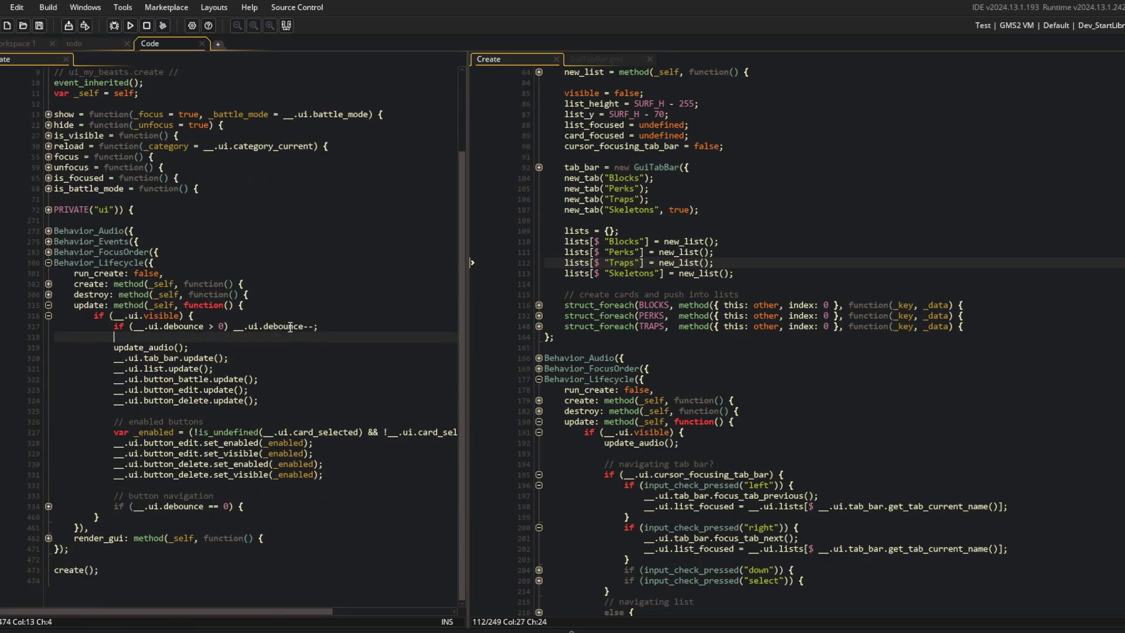
Expand the button navigation, tab bar and left/right input branches to find the tab-switching calls.
left_click(48, 505)
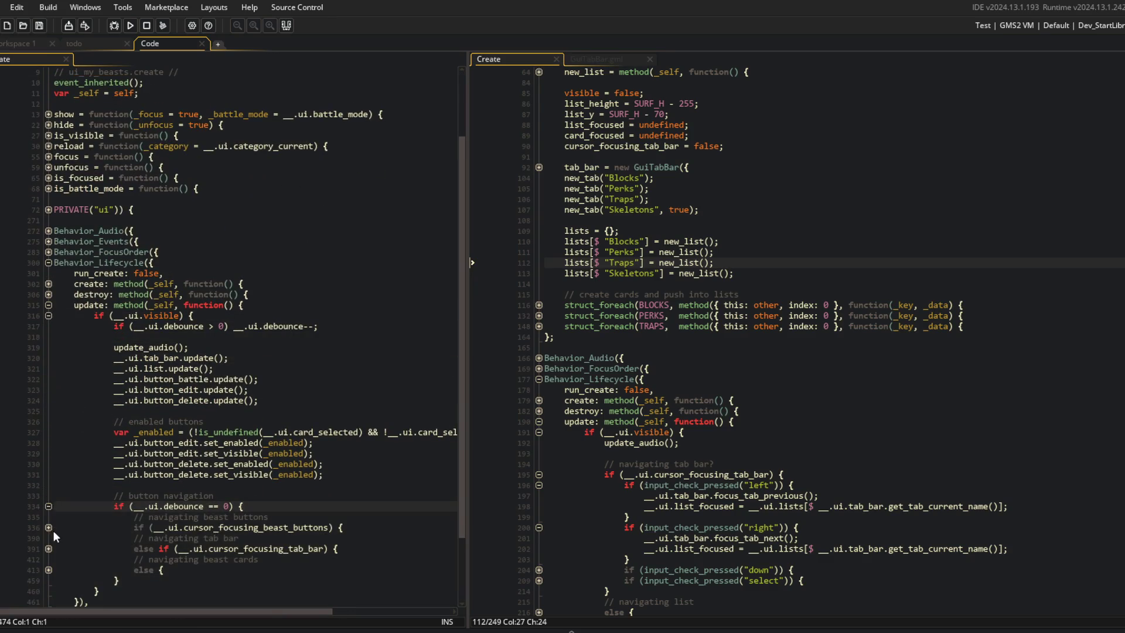
left_click(48, 527)
left_click(48, 526)
left_click(48, 549)
scroll(55, 534, "down", 4)
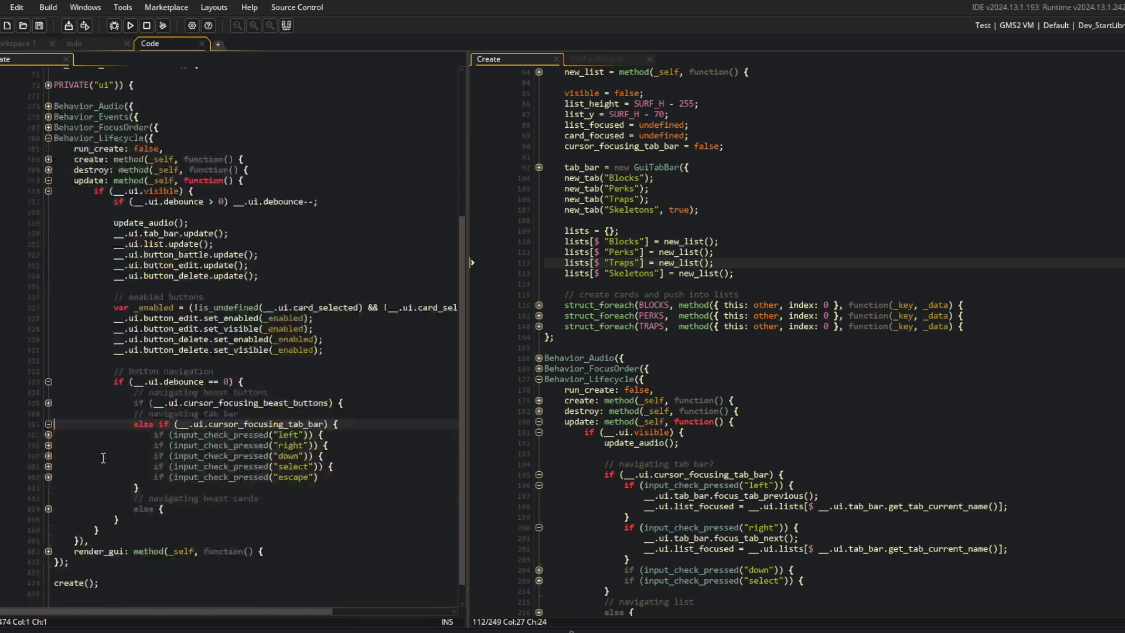
left_click(48, 508)
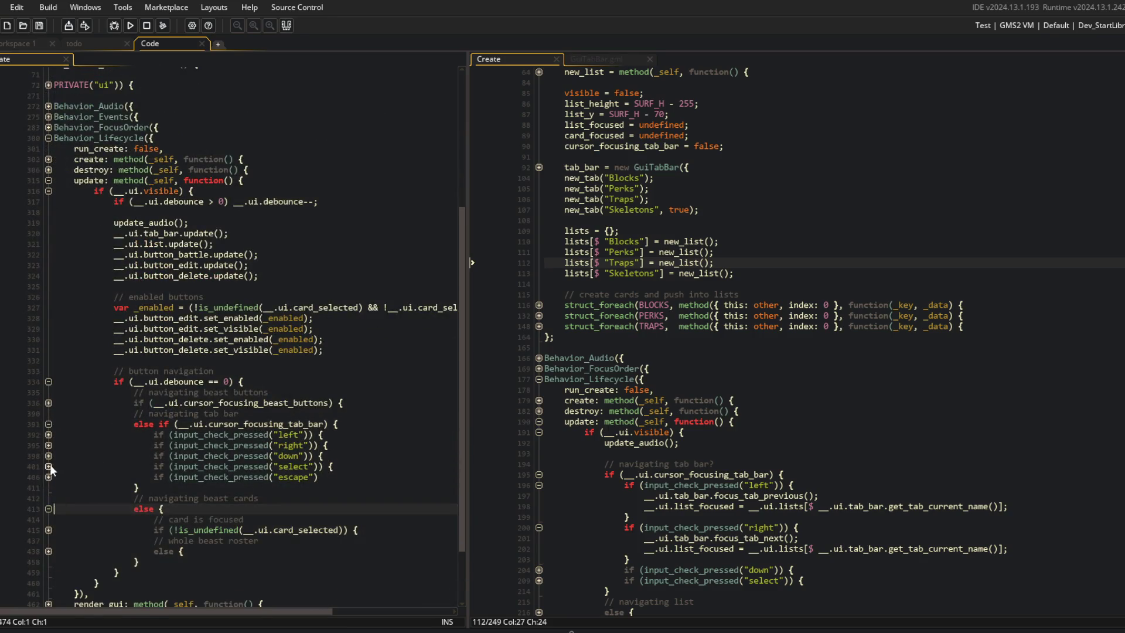
left_click(48, 445)
left_click(48, 434)
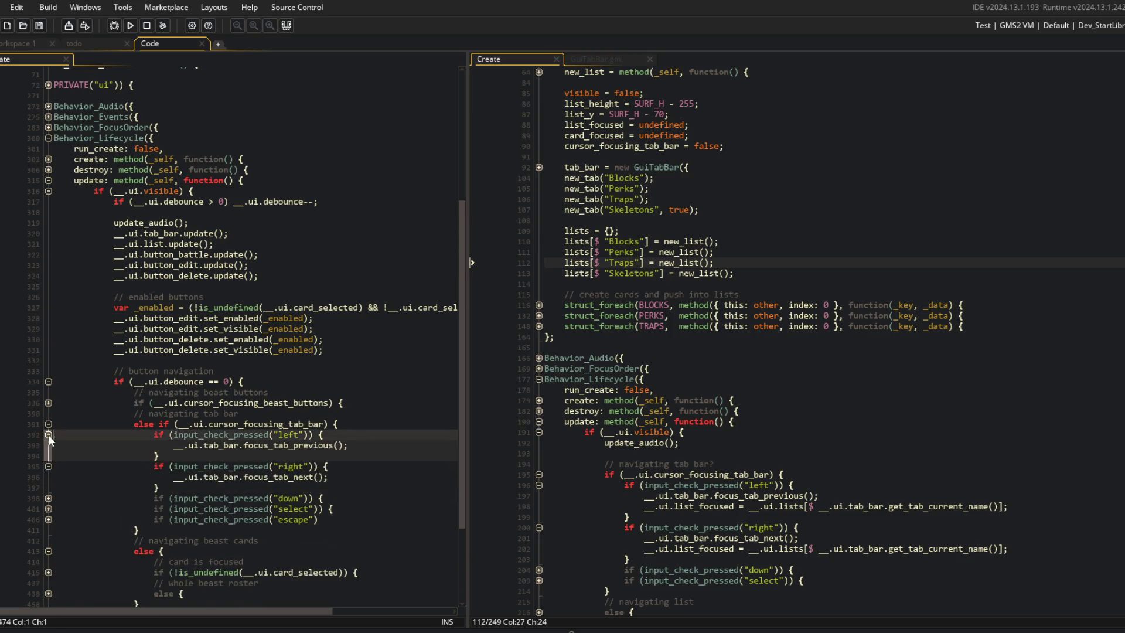
scroll(90, 423, "down", 4)
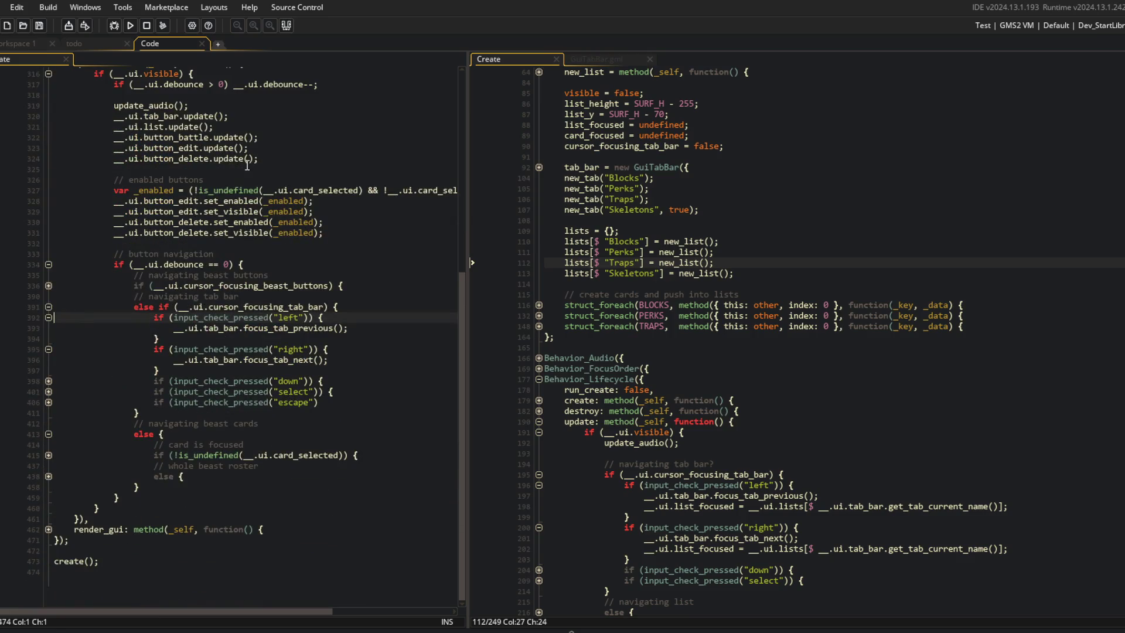
scroll(272, 203, "up", 2)
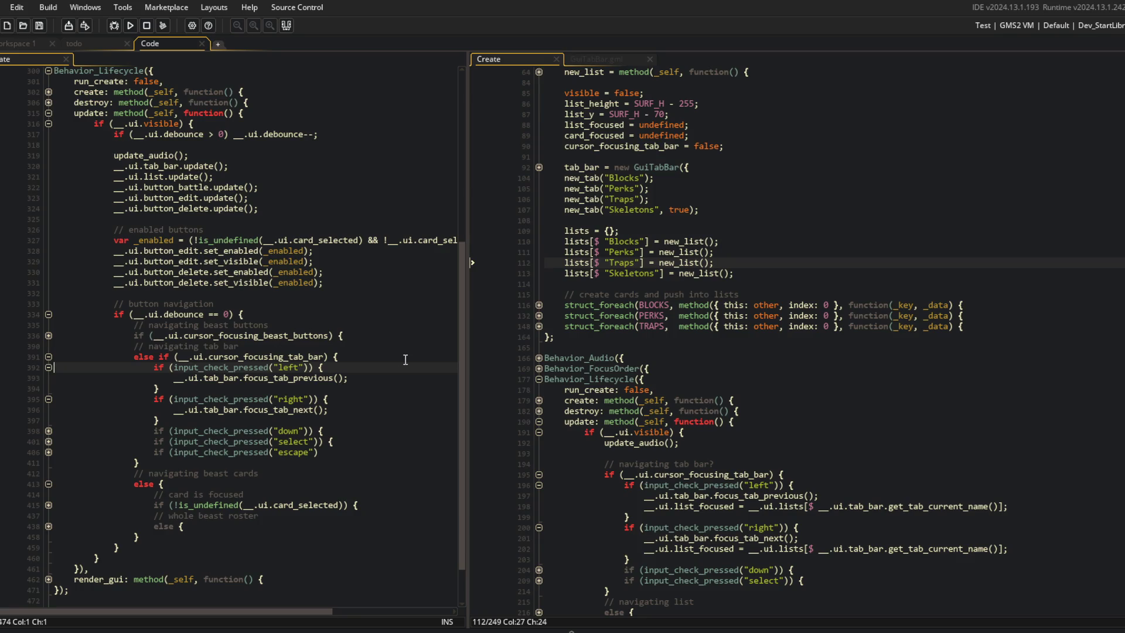
scroll(405, 360, "down", 2)
scroll(47, 521, "up", 1)
left_click(48, 533)
scroll(63, 539, "down", 2)
double_click(165, 486)
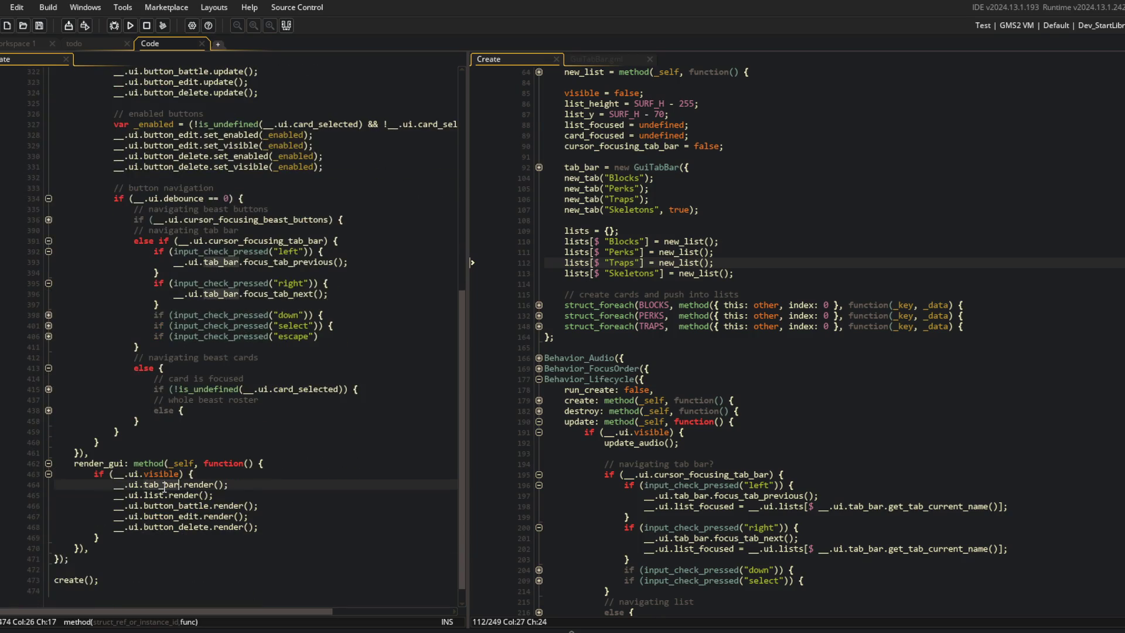
Add __.ui.tab_bar.get_tab_current().force_mouse_click_pressed() under focus_tab_previous() and focus_tab_next(), then run with F5.
left_click(365, 266)
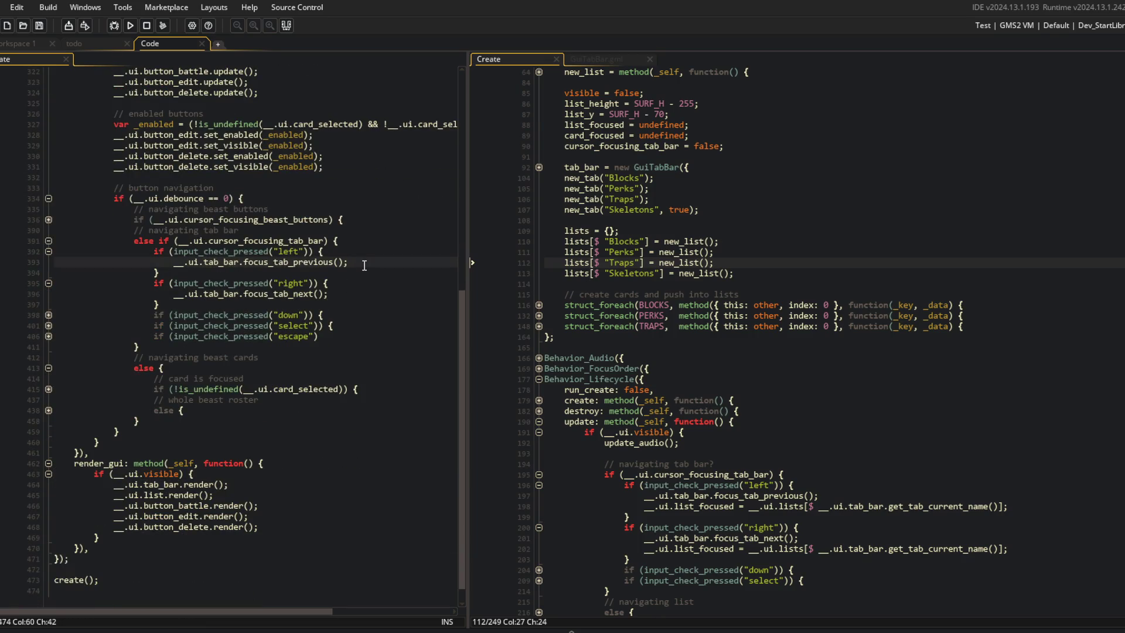
key("Return")
type("__.u")
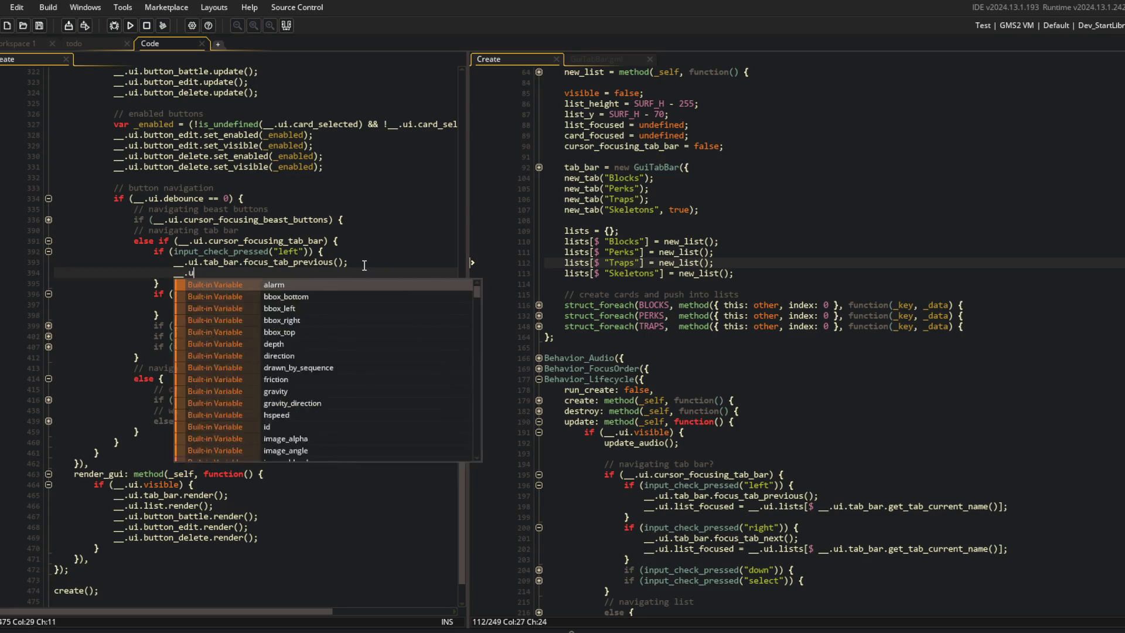
type("i.tab_bar.get_tab_current()")
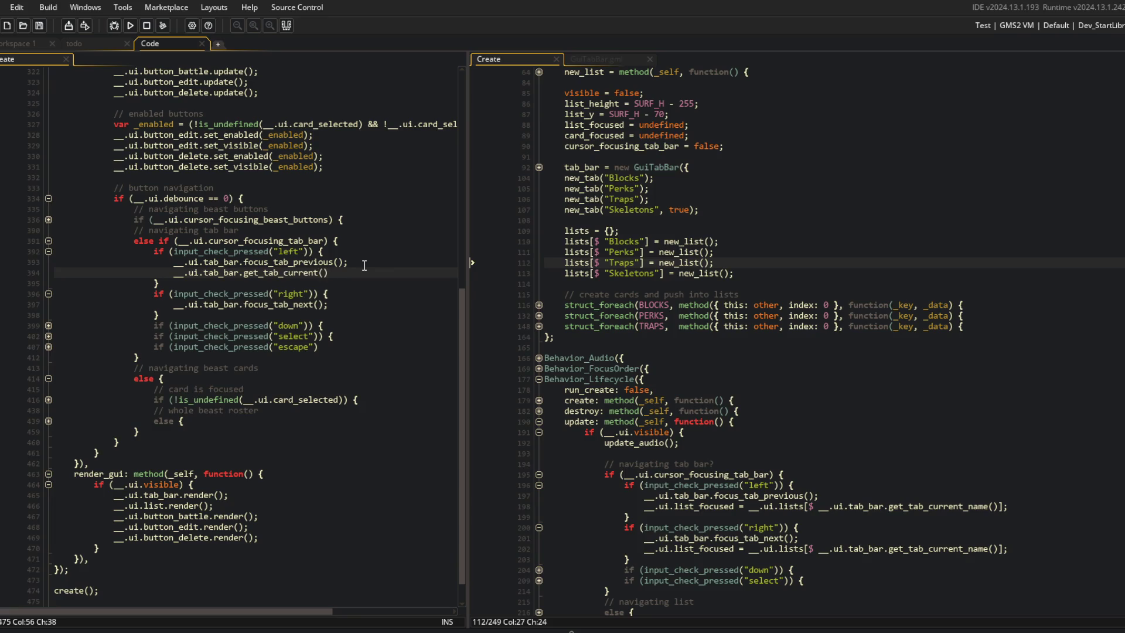
type(".force_")
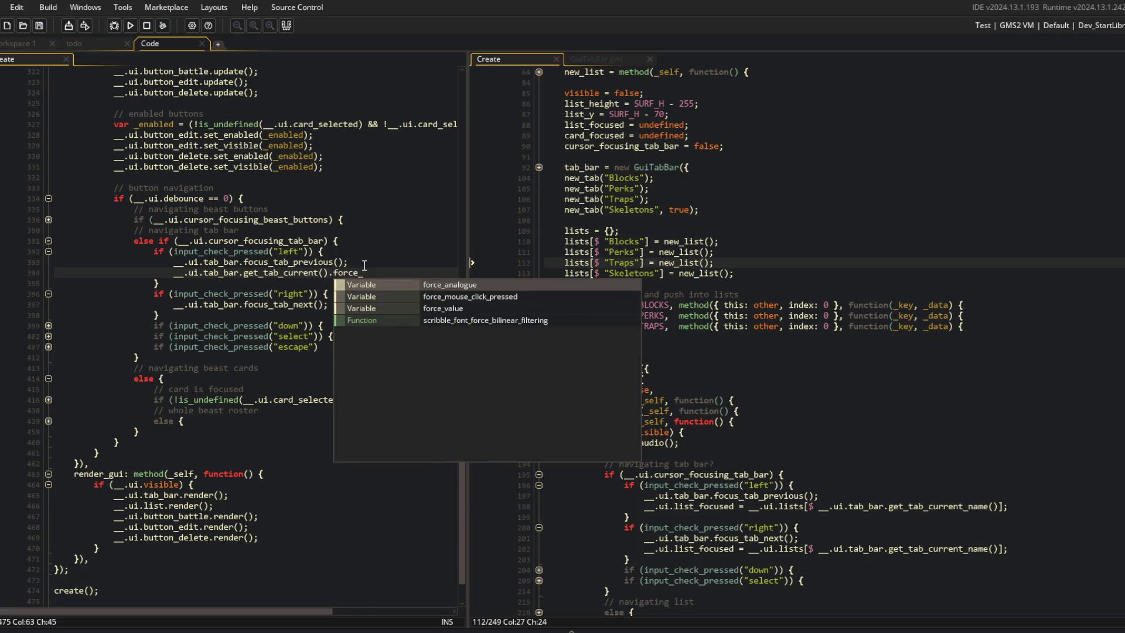
key("Down")
key("Return")
key("Down")
key("Down")
key("Down")
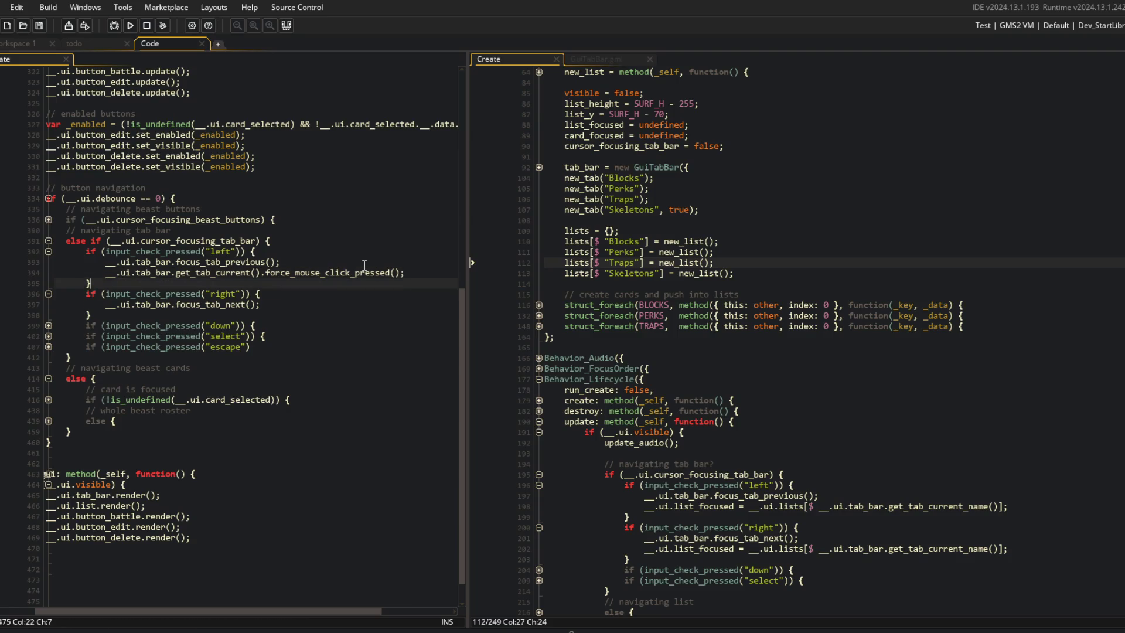
key("Return")
type("__.ui.tab_bar.get_tab_current().force_mouse_click_pressed();")
key("F5")
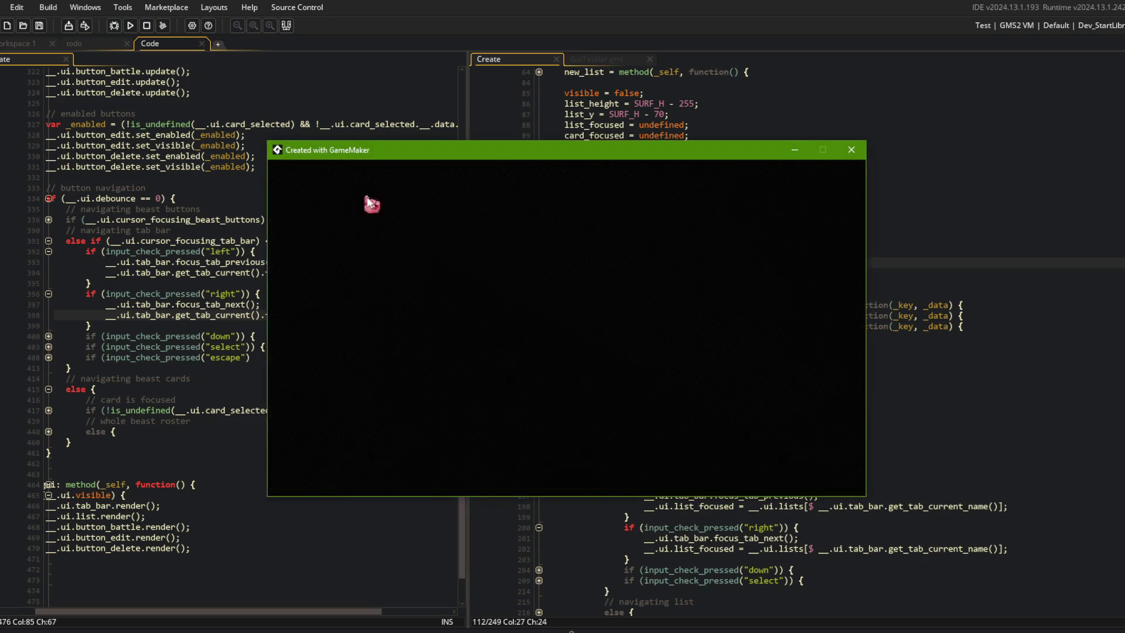
In the test game, open the beast cards and cycle the tab bar through All, My Beast and Preset.
key("Return")
key("Return")
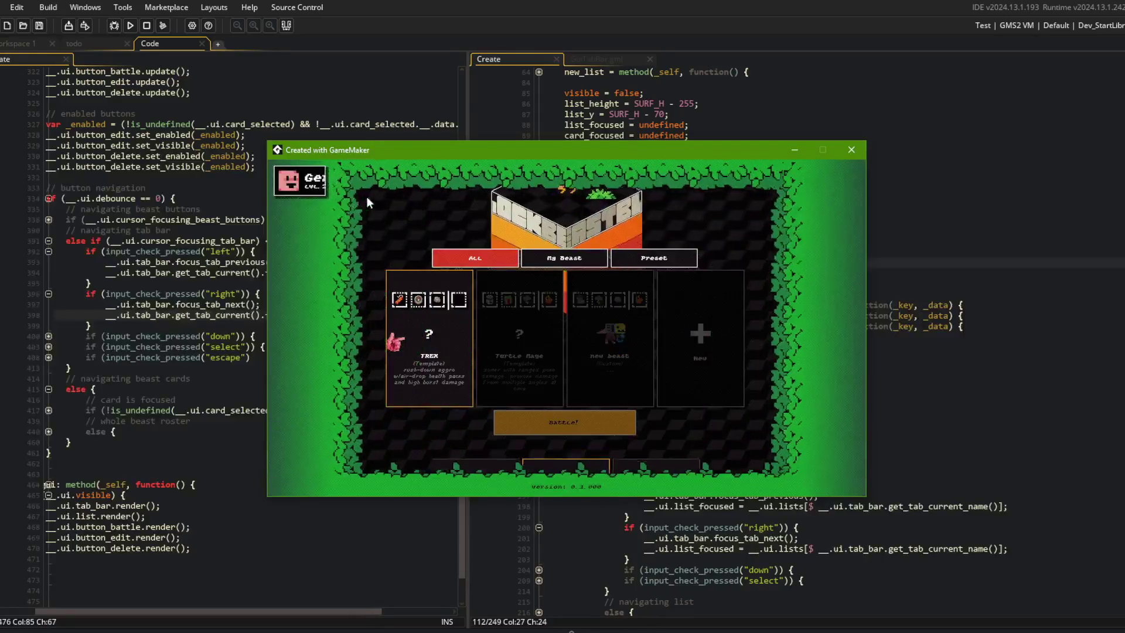
key("Right")
key("Left")
key("Up")
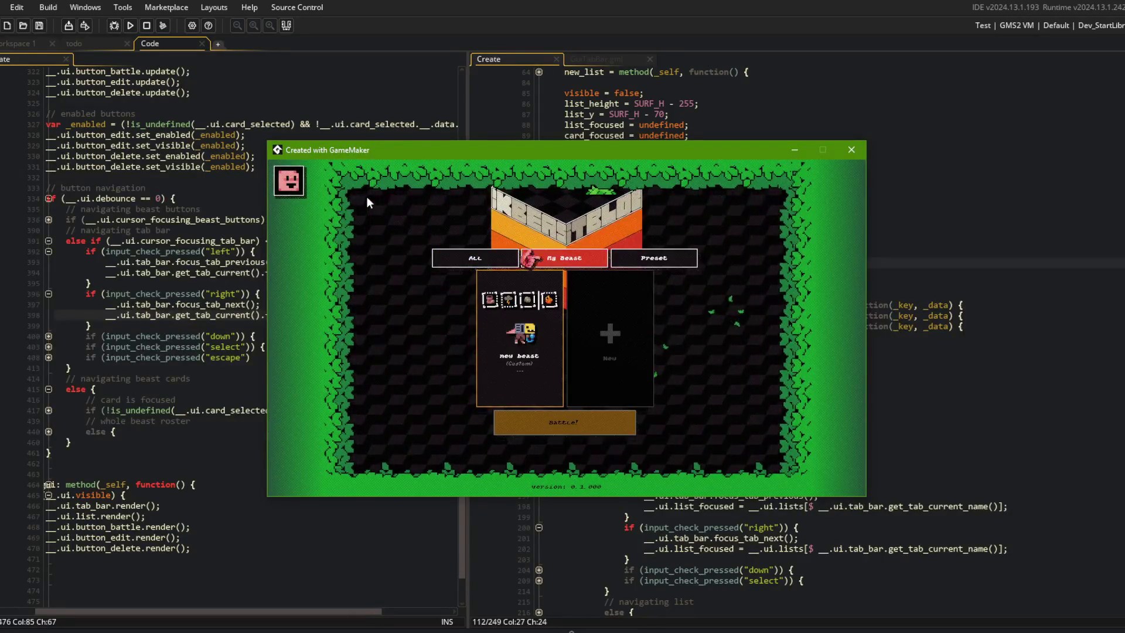
key("Right")
key("Left")
key("Left")
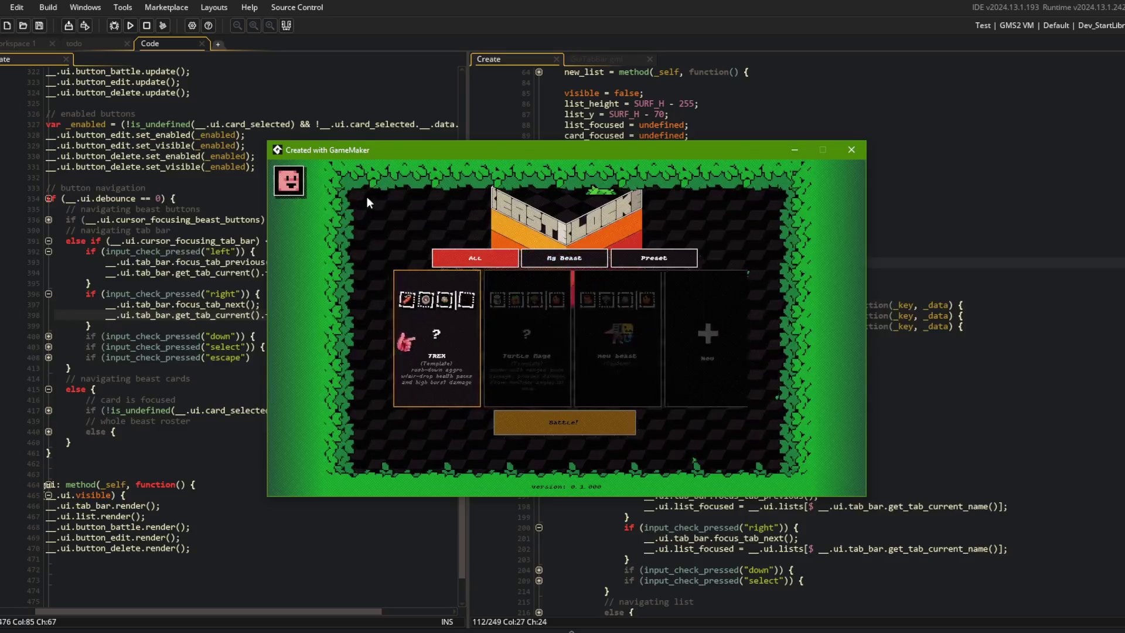
left_click(171, 211)
Expand the PRIVATE ui block and the All, Preset and My Beast tab handlers to inspect them.
scroll(171, 247, "up", 20)
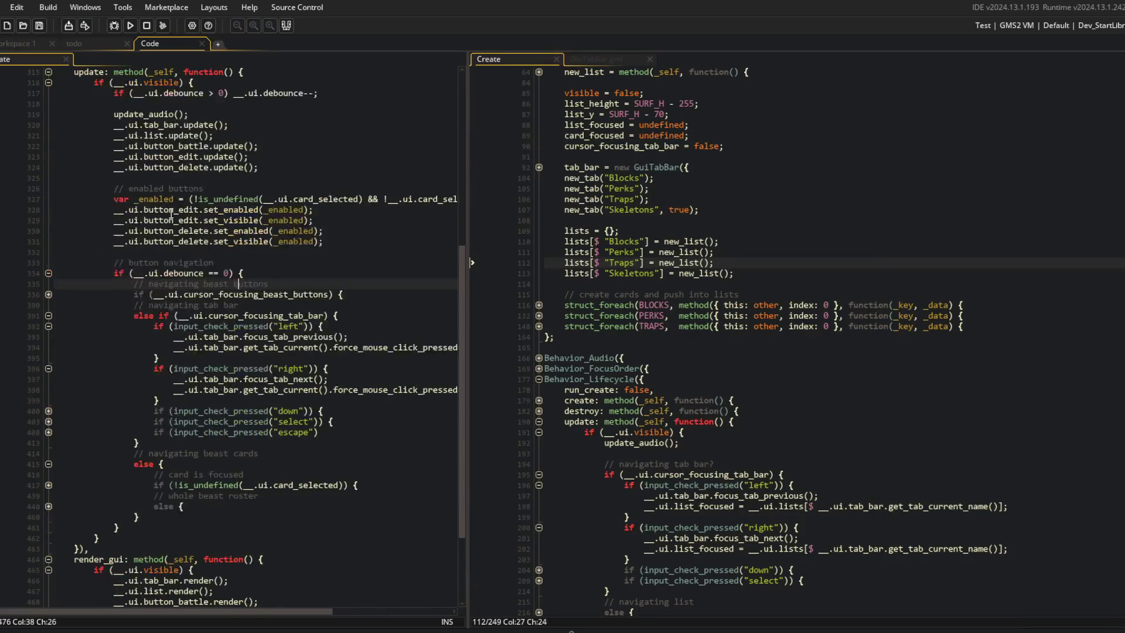
left_click(160, 265)
scroll(108, 297, "down", 3)
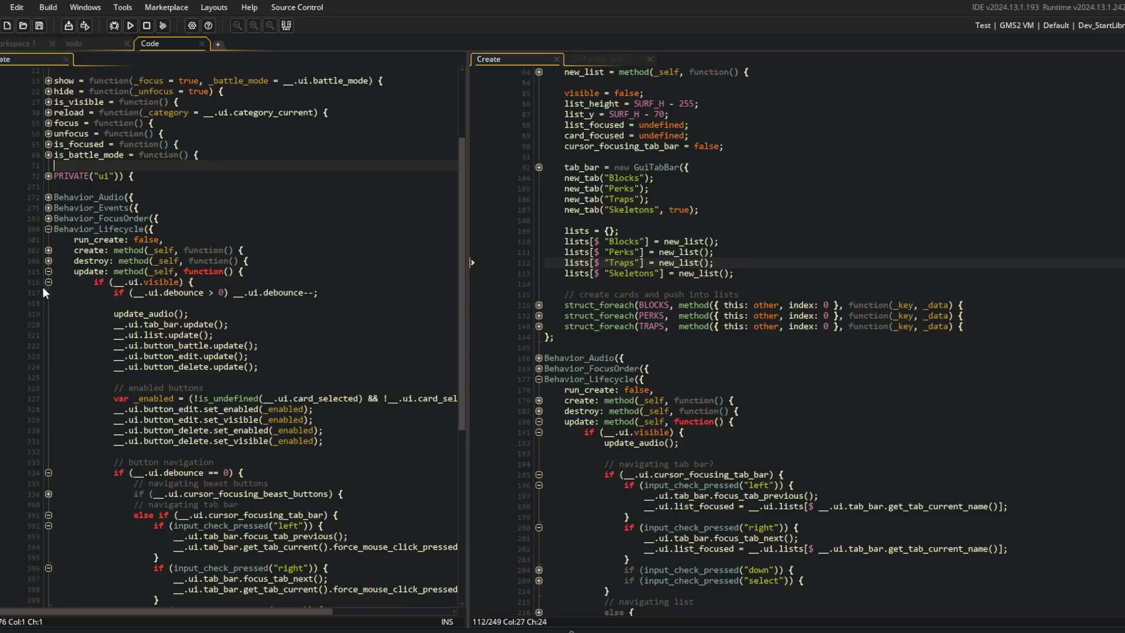
left_click(49, 273)
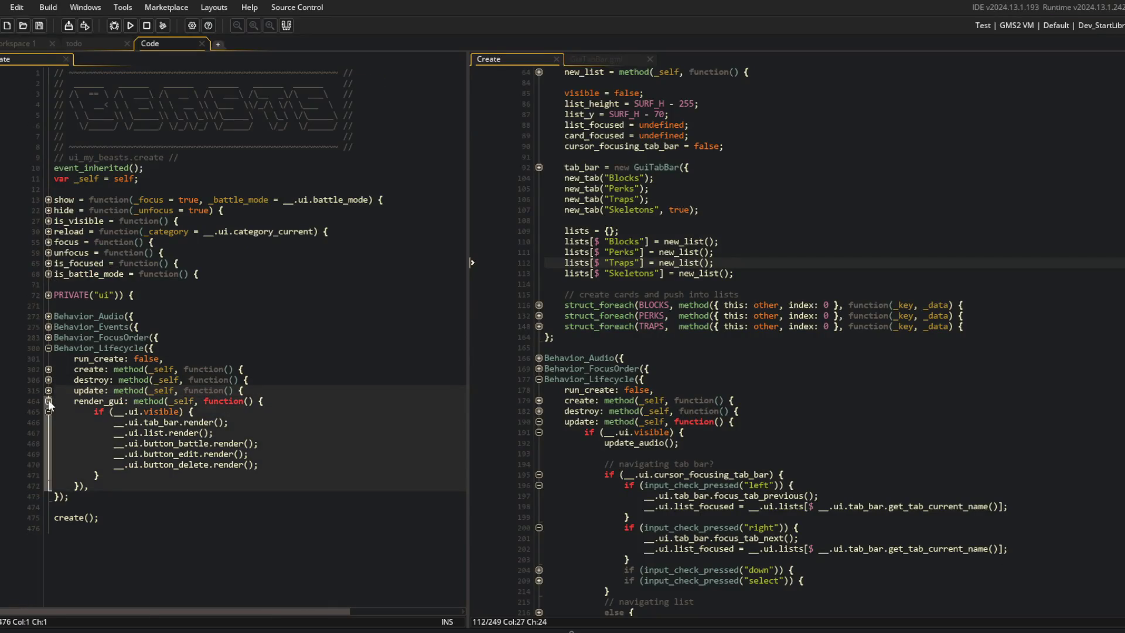
left_click(48, 338)
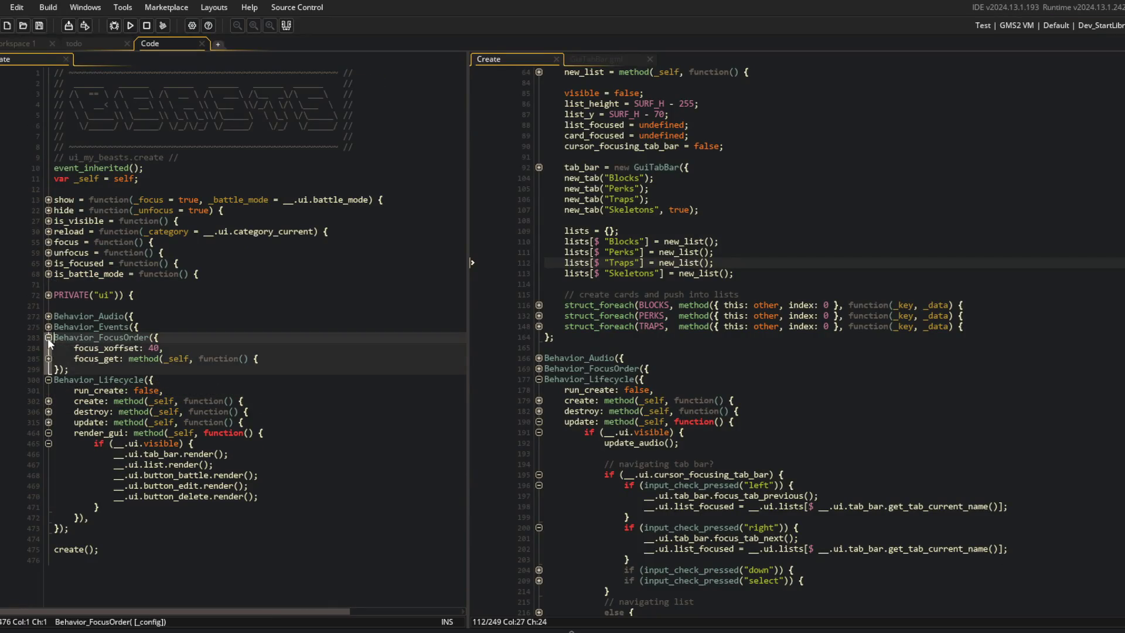
left_click(49, 338)
left_click(48, 295)
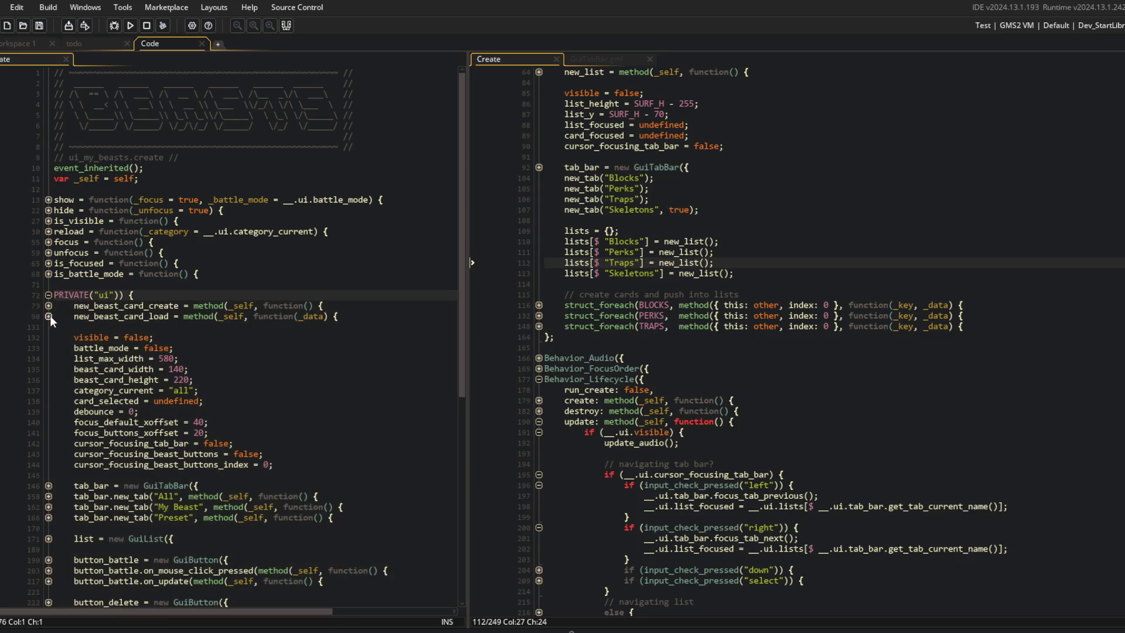
left_click(47, 484)
left_click(48, 484)
scroll(48, 483, "down", 2)
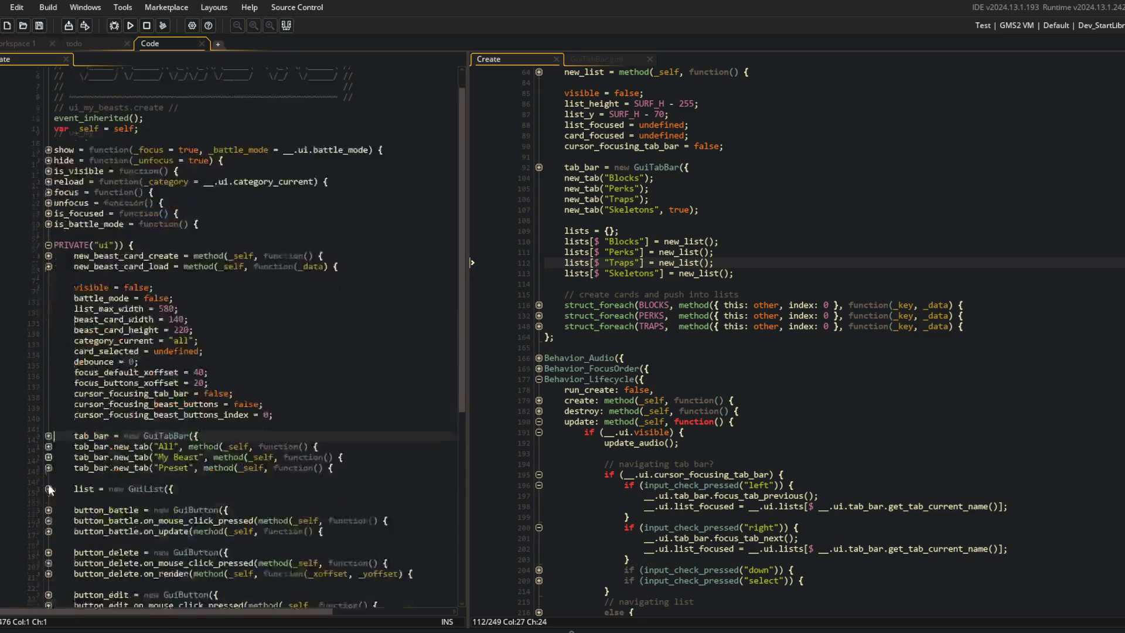
left_click(51, 423)
left_click(48, 474)
left_click(49, 463)
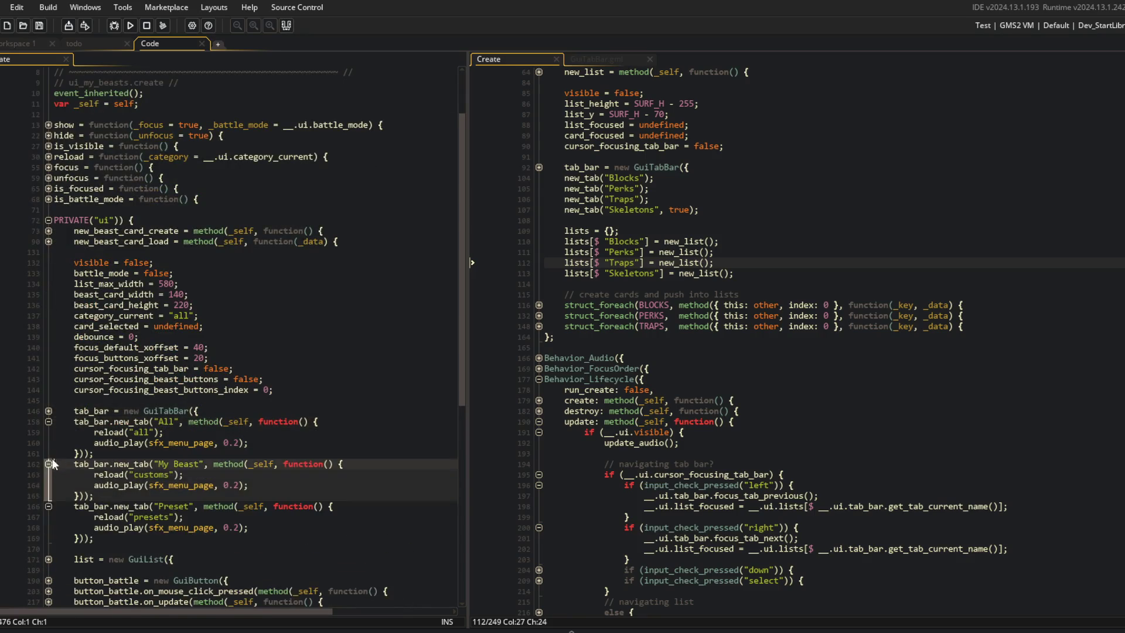
left_click(75, 413)
key("Down")
key("Down")
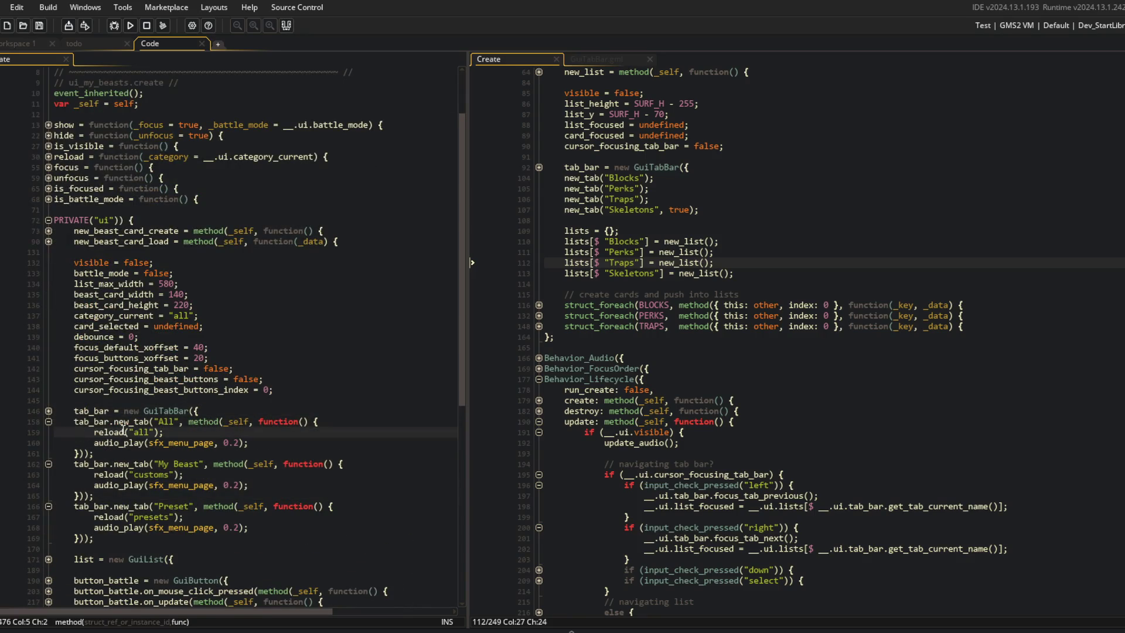
left_click(163, 433)
scroll(77, 230, "up", 2)
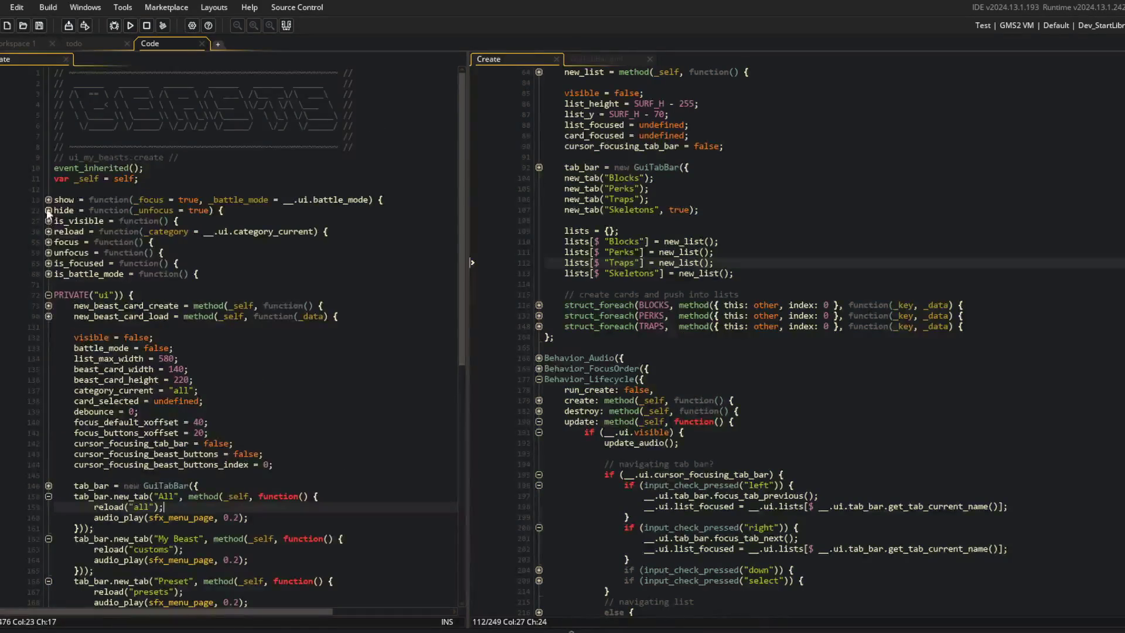
Take the cursor_focusing_tab_bar line from reload and paste it after the All tab's reload("all") as true.
left_click(49, 232)
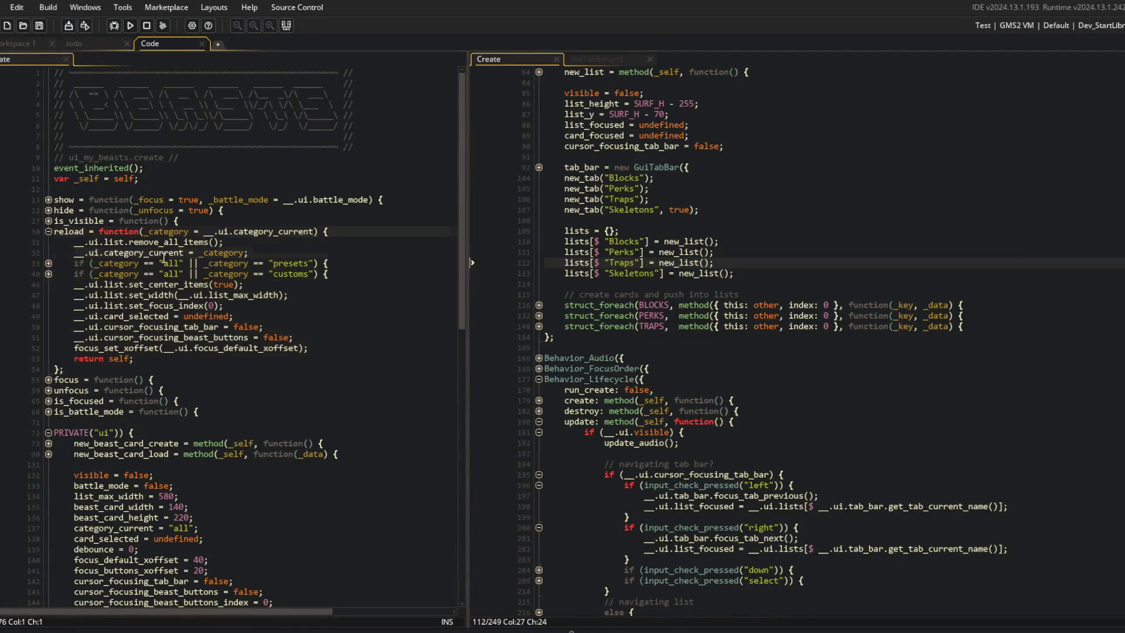
left_click(169, 316)
left_click(284, 325)
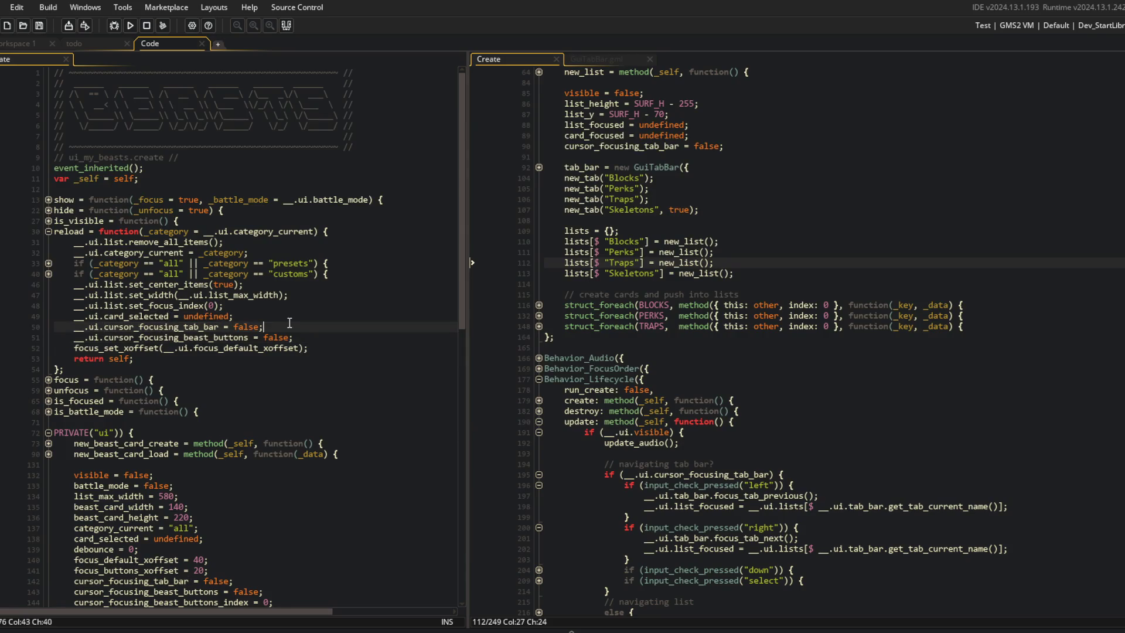
key("shift+Home")
key("ctrl+c")
scroll(371, 387, "down", 5)
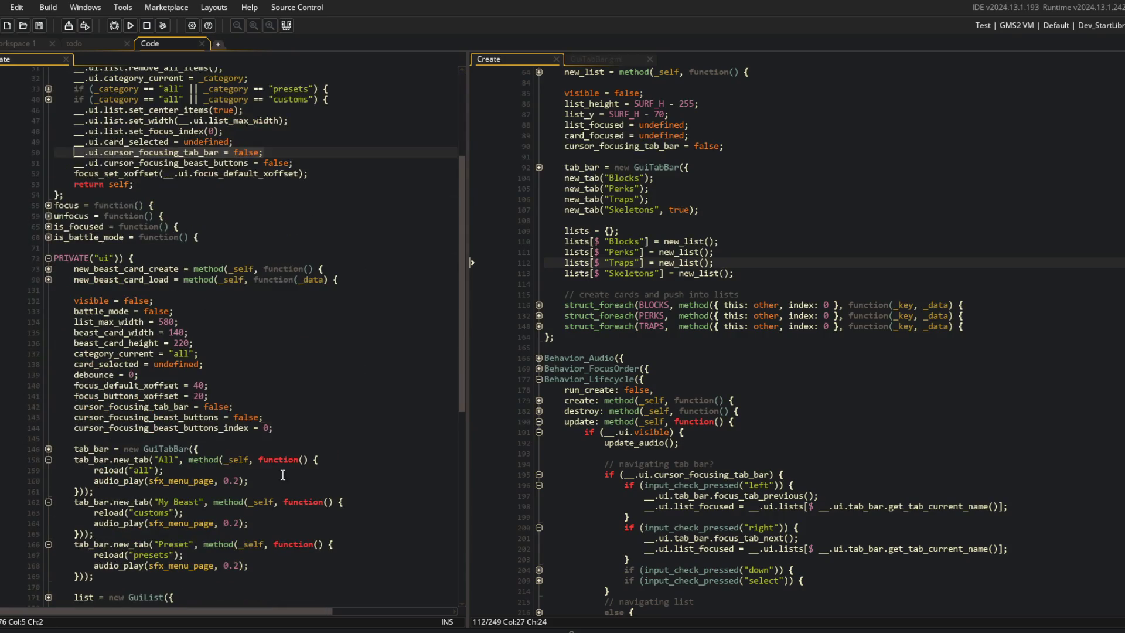
left_click(330, 481)
key("Up")
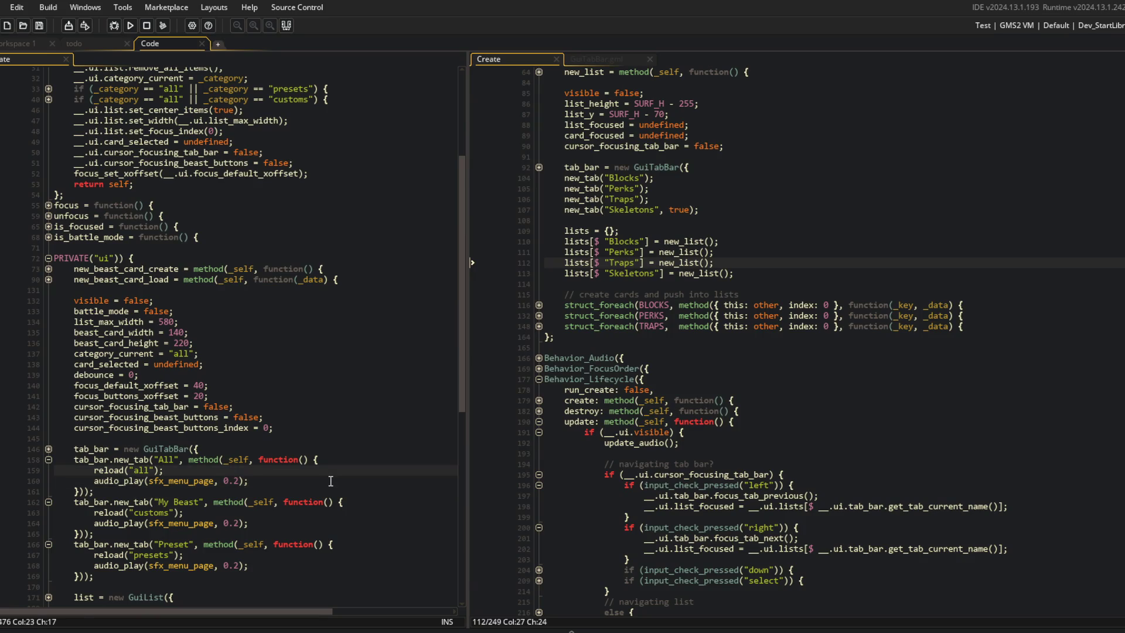
key("Return")
key("ctrl+v")
key("Return")
key("Down")
key("shift+Home")
key("BackSpace")
Revert the stray edits so the All tab handler, including its audio line, matches the original code.
key("Up")
key("Up")
key("Up")
key("End")
key("Return")
type("audio_play(sfx_menu_page, 0.2);")
key("Down")
key("Down")
key("Down")
key("ctrl+shift+k")
key("Up")
key("End")
key("Return")
key("Up")
key("Up")
key("Up")
key("shift+Up")
key("shift+End")
key("ctrl+x")
key("Down")
key("Down")
key("Down")
key("Up")
key("shift+Home")
key("ctrl+v")
key("Down")
key("ctrl+shift+k")
key("Up")
key("Up")
key("End")
scroll(331, 480, "down", 12)
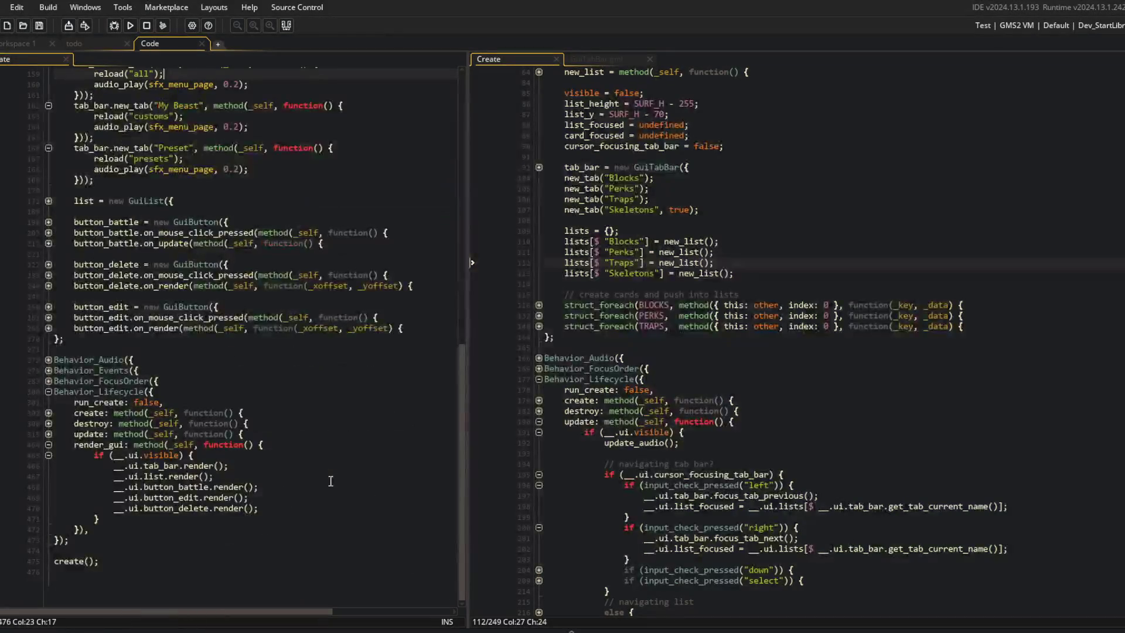
Add __.ui.cursor_focusing_tab_bar = true after both force_mouse_click_pressed() lines in update, then run with F5.
left_click(109, 453)
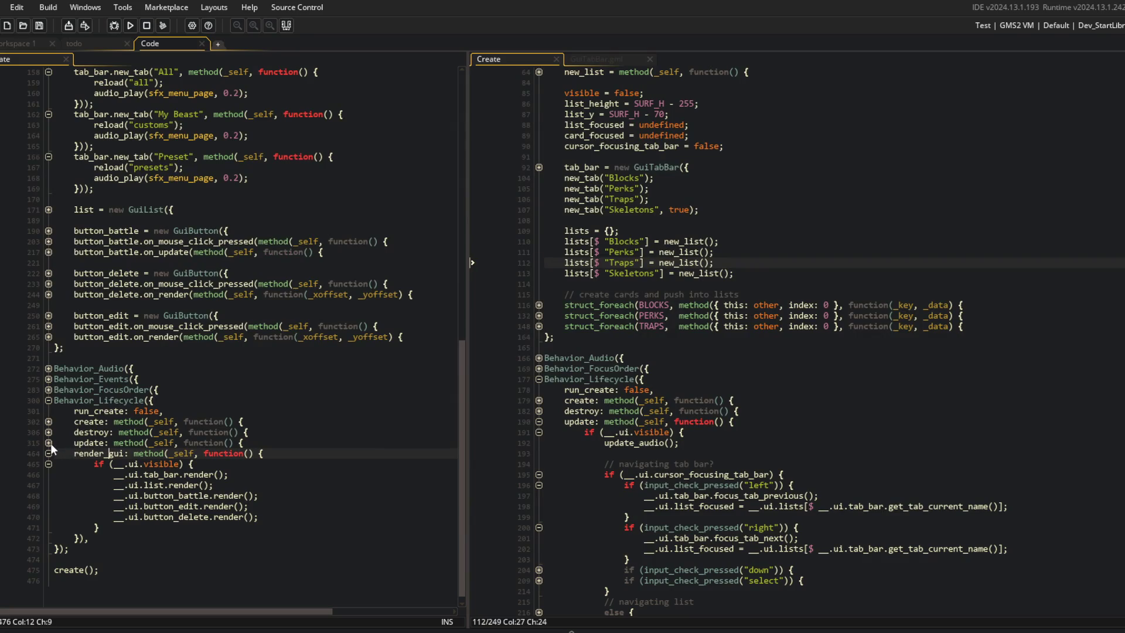
left_click(49, 443)
scroll(351, 457, "down", 8)
left_click(379, 467)
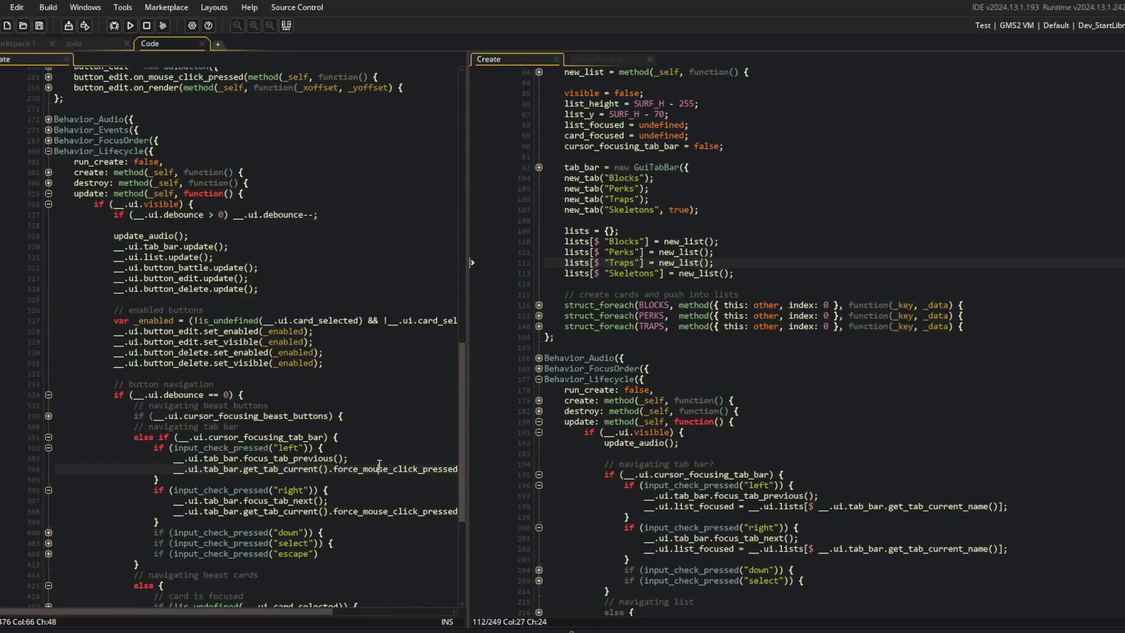
key("End")
key("Return")
key("ctrl+v")
key("Down")
key("Down")
key("Down")
key("Down")
key("End")
key("Return")
key("ctrl+v")
key("F5")
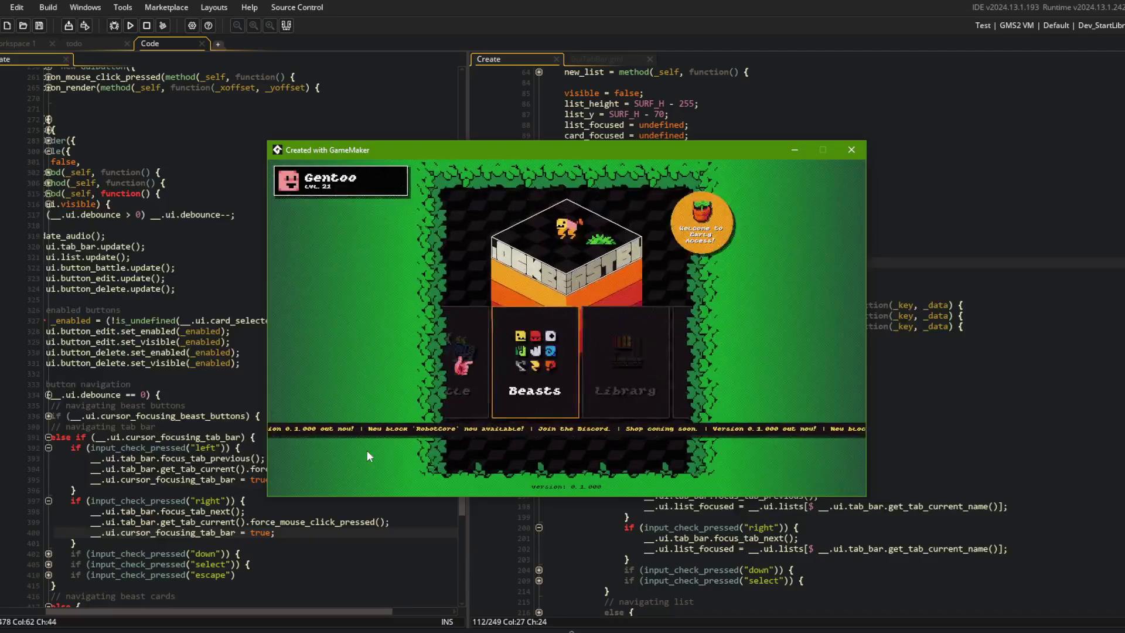
In the game, cycle the beast tabs All, My Beast and Preset, then focus the TREX card.
key("Return")
key("Right")
key("Right")
key("Left")
key("Left")
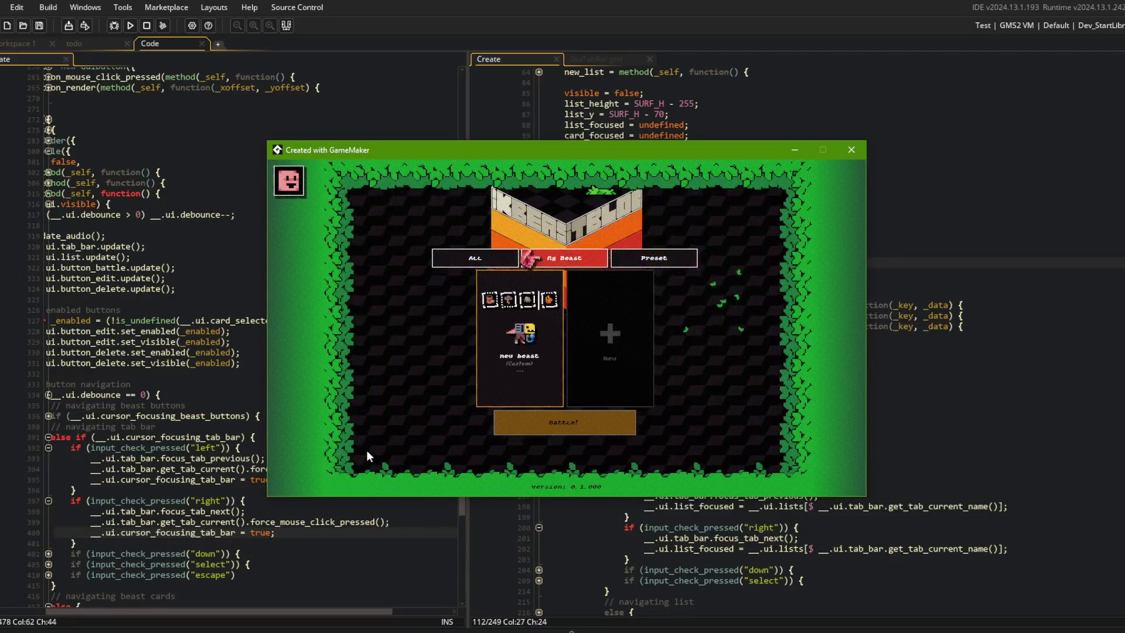
key("Right")
key("Right")
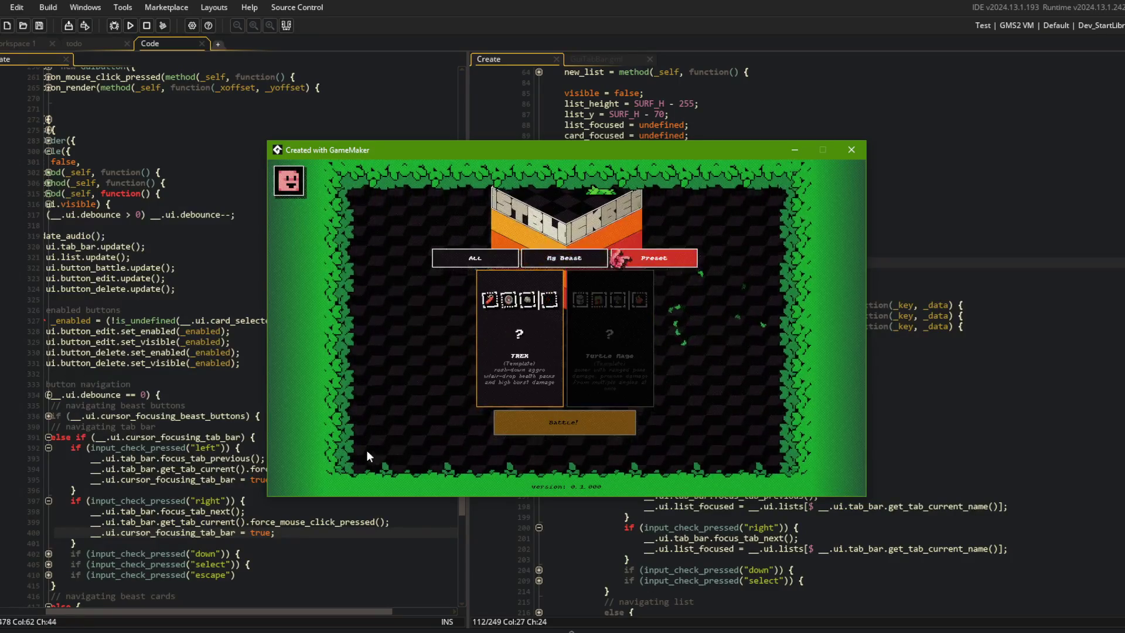
key("Left")
key("Left")
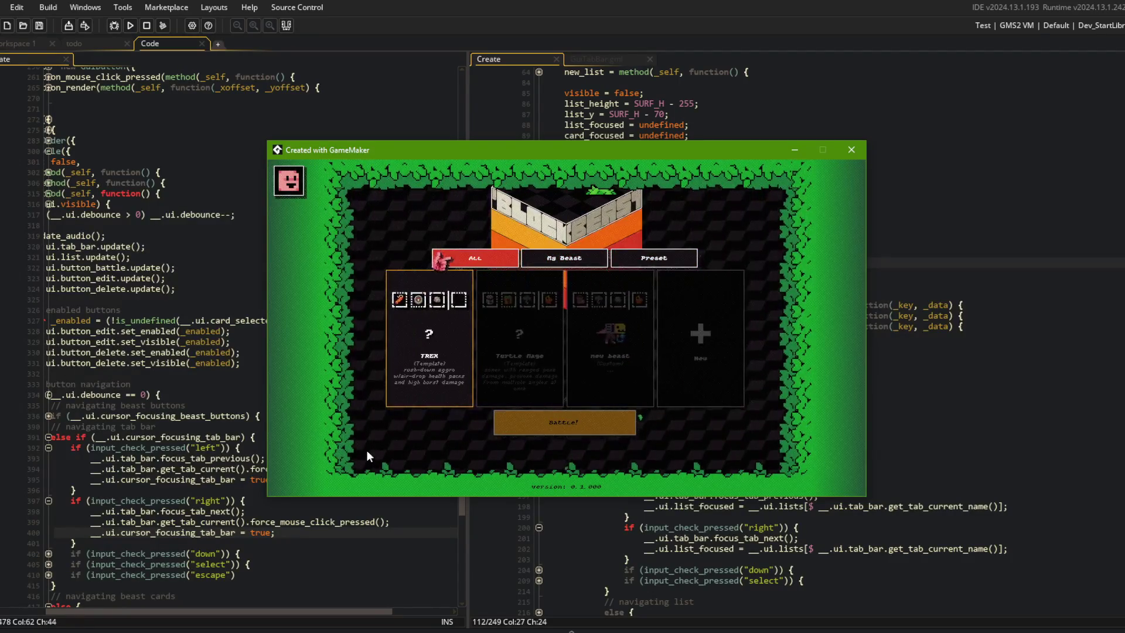
key("Escape")
key("Return")
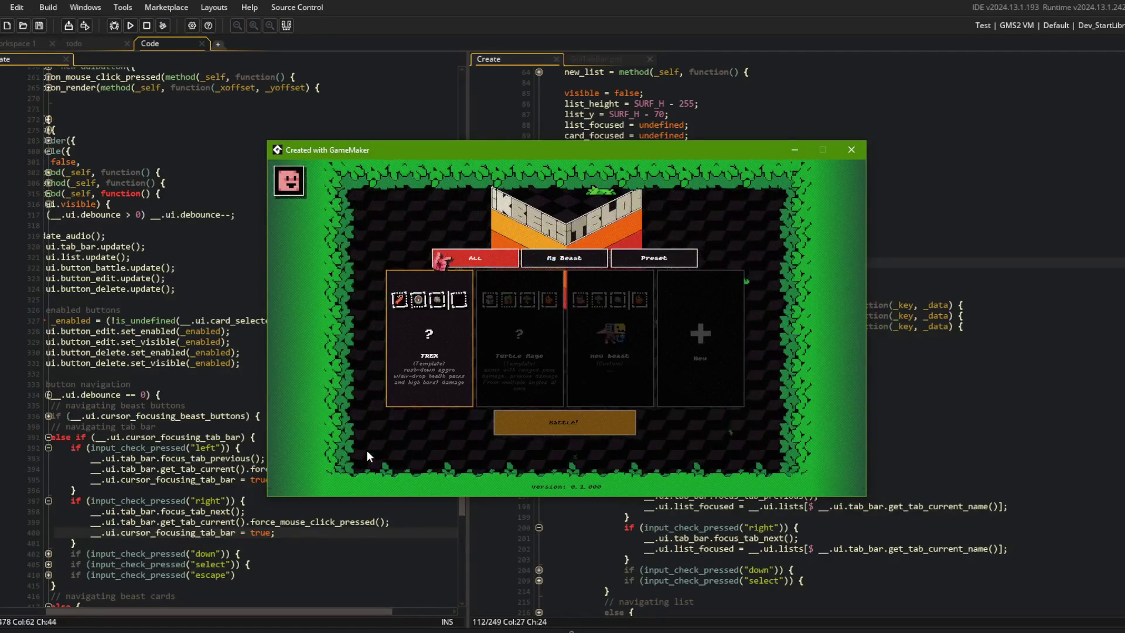
key("Escape")
key("Return")
key("Left")
key("Left")
key("Left")
key("Right")
key("Right")
key("Left")
key("Left")
key("Down")
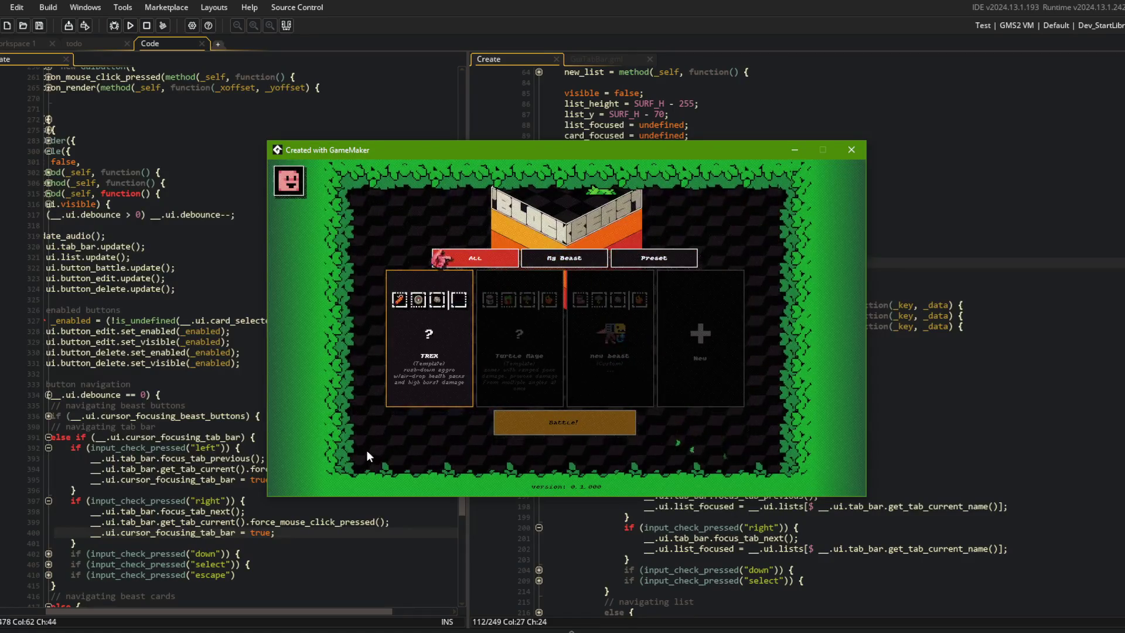
key("Escape")
Switch the Library between Blocks, Perks and Traps, re-enter the Blocks list, then close the game.
key("Left")
key("Return")
key("Right")
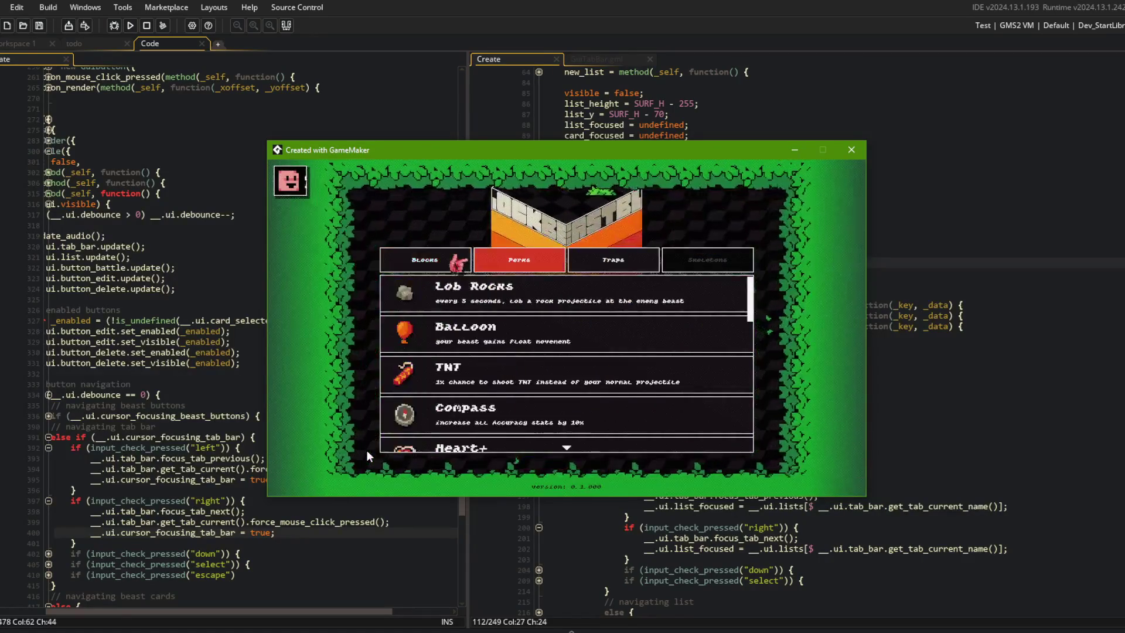
key("Right")
key("Left")
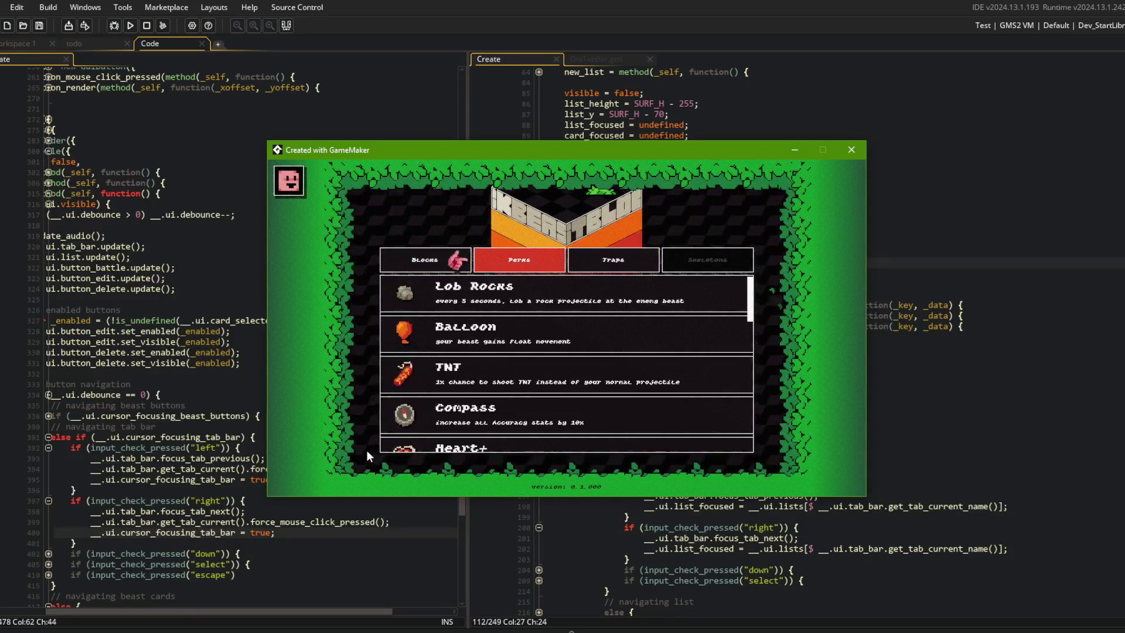
key("Right")
key("Left")
key("Left")
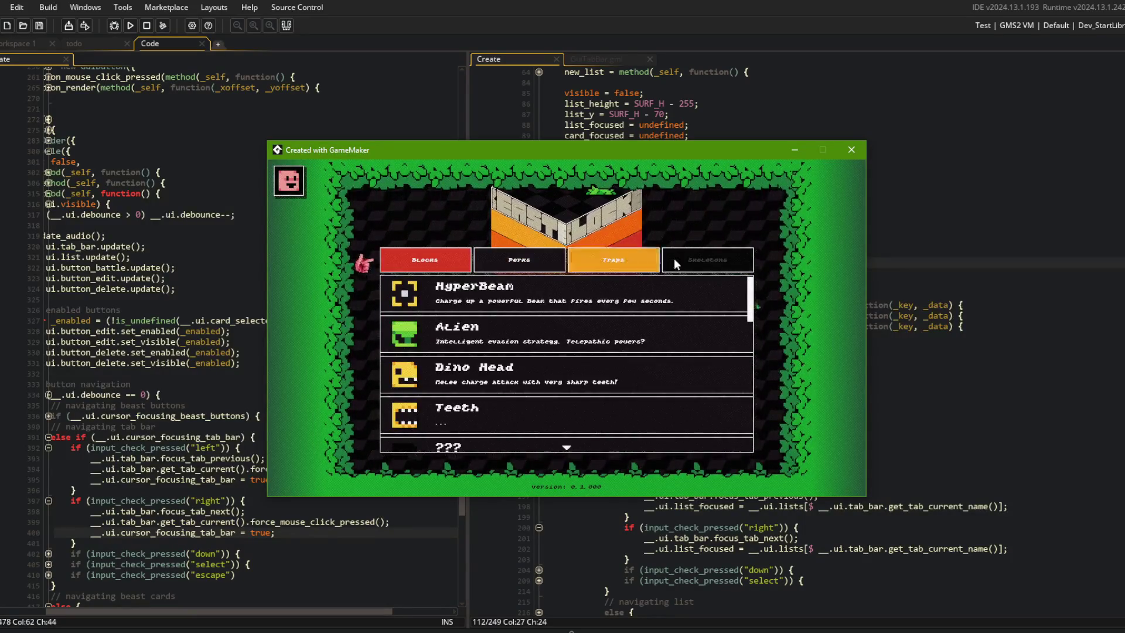
key("Escape")
key("Return")
key("Escape")
key("Return")
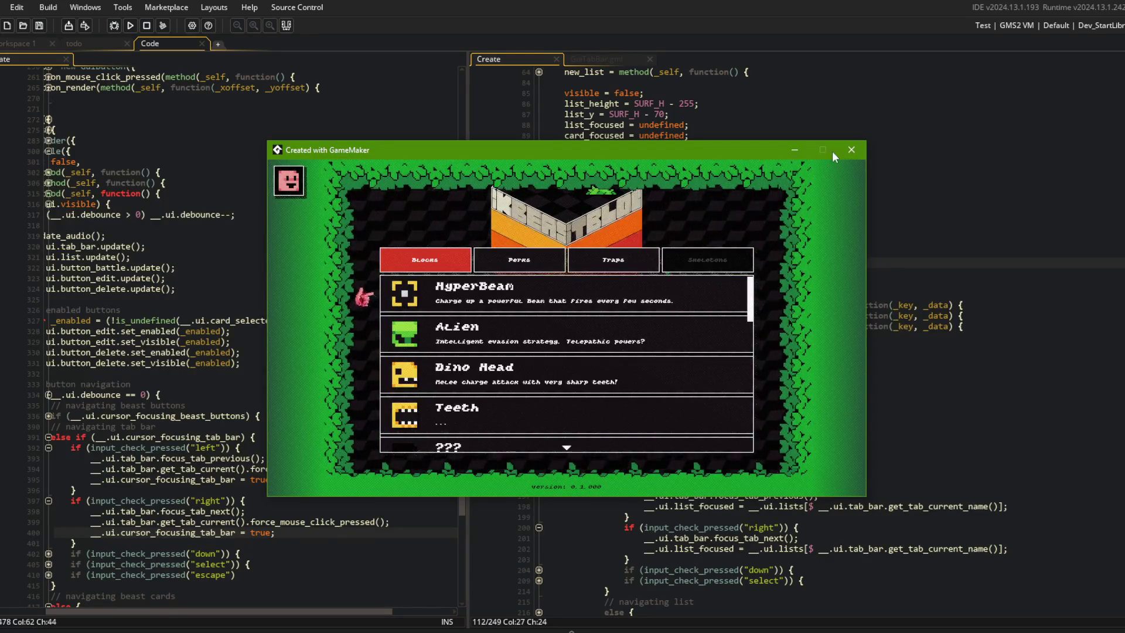
left_click(849, 148)
Stage all changes and commit them as "new gamepad navigation functionality for tab-bar on ui_my_beasts".
key("alt+Tab")
left_click(365, 287)
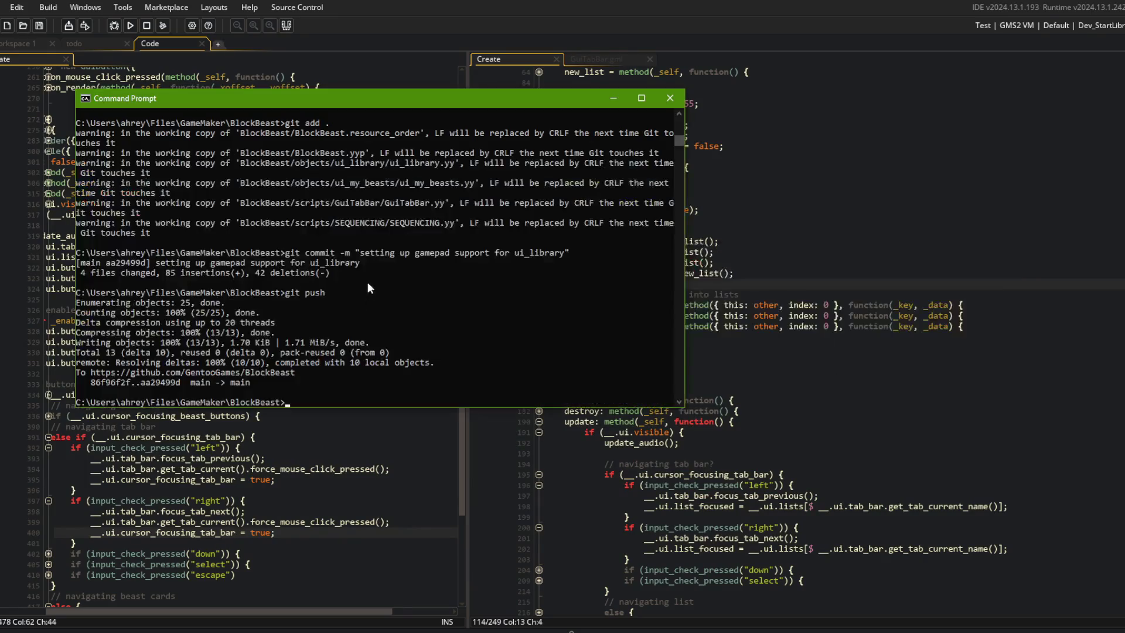
type("git add .")
key("Return")
type("git com")
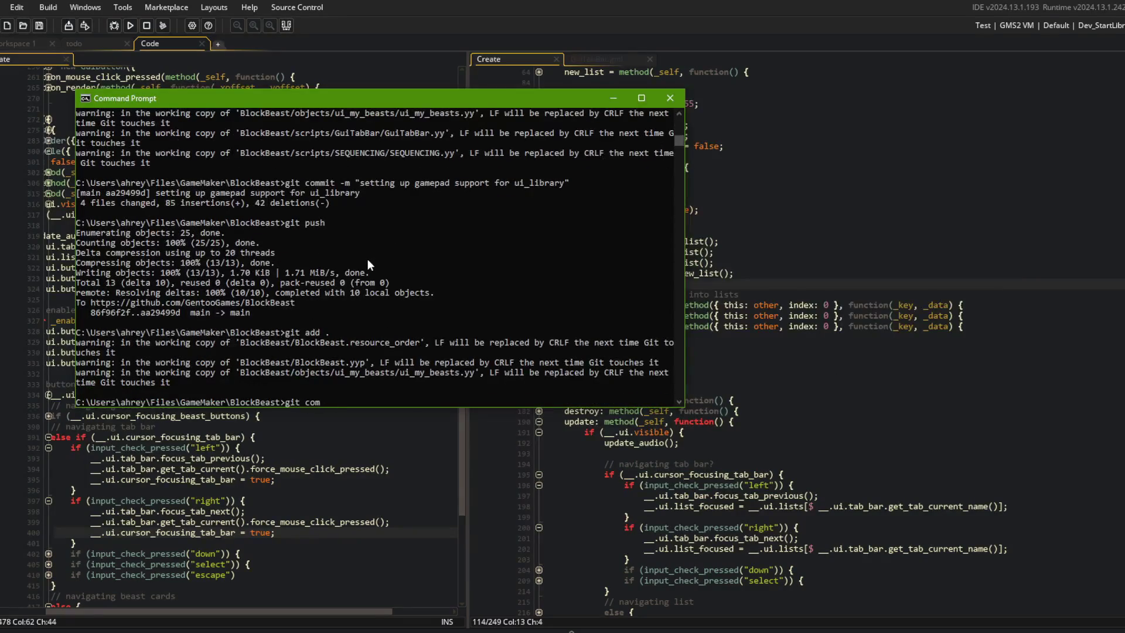
type("mit -m \"new gamepad n")
type("avigation func")
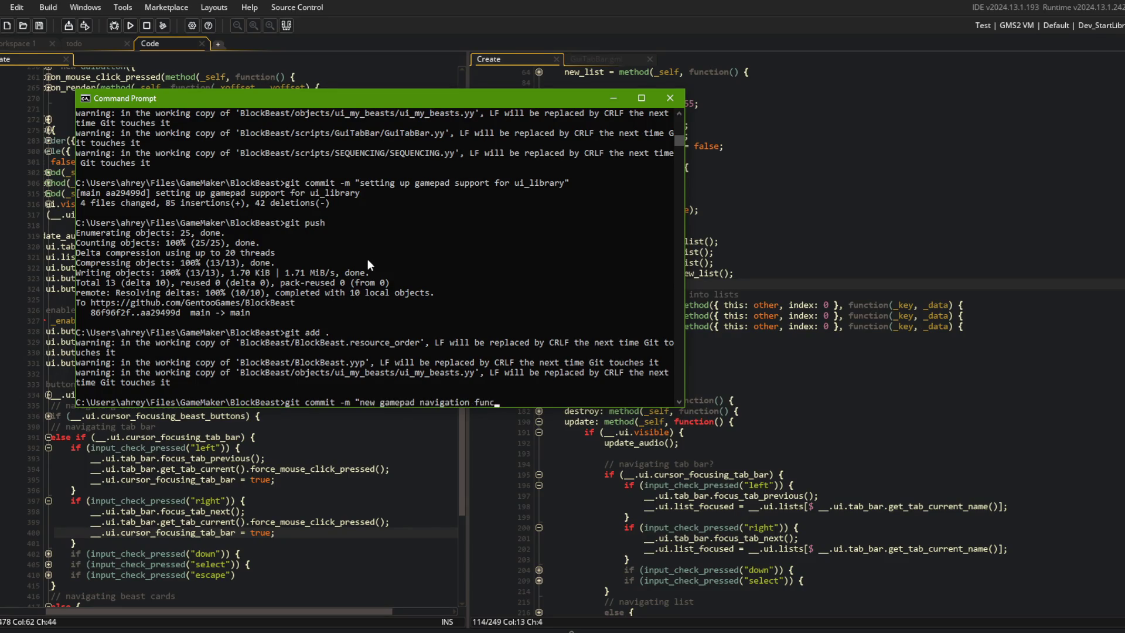
type("bar on ui_my_beasts\"")
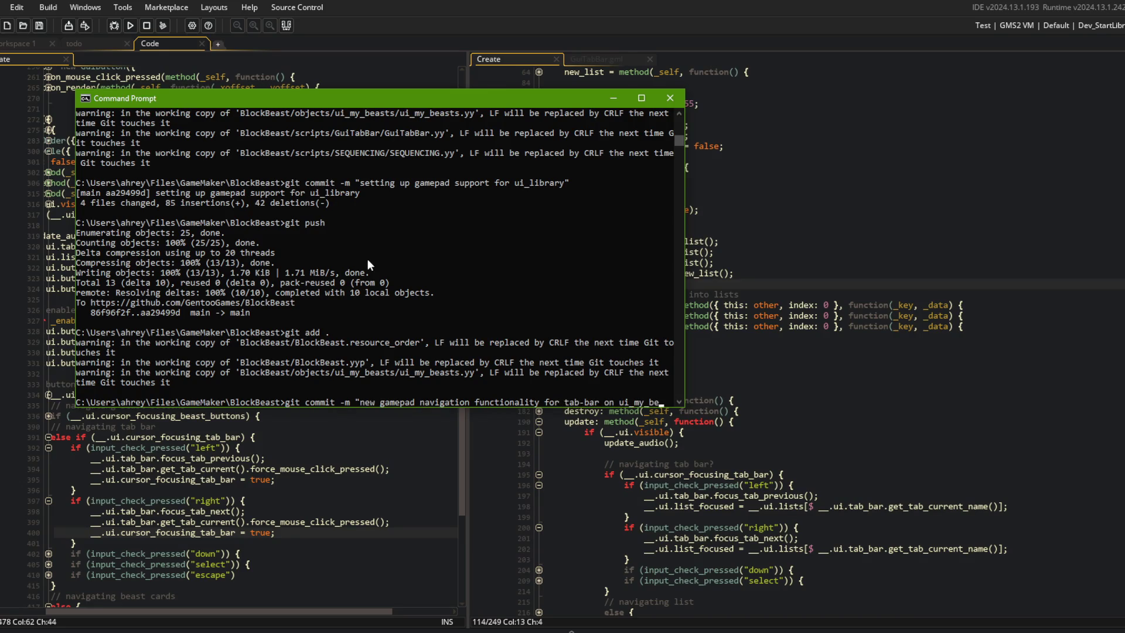
key("Return")
Push the new commit to the GitHub remote and return to GameMaker's code.
type("git push")
key("Return")
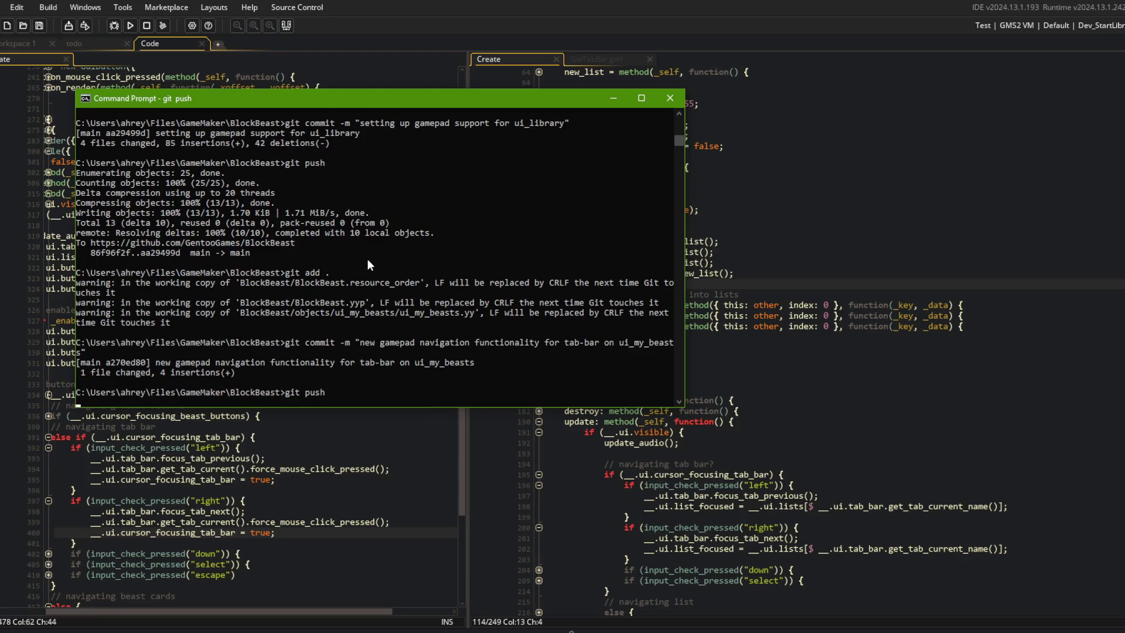
left_click(805, 310)
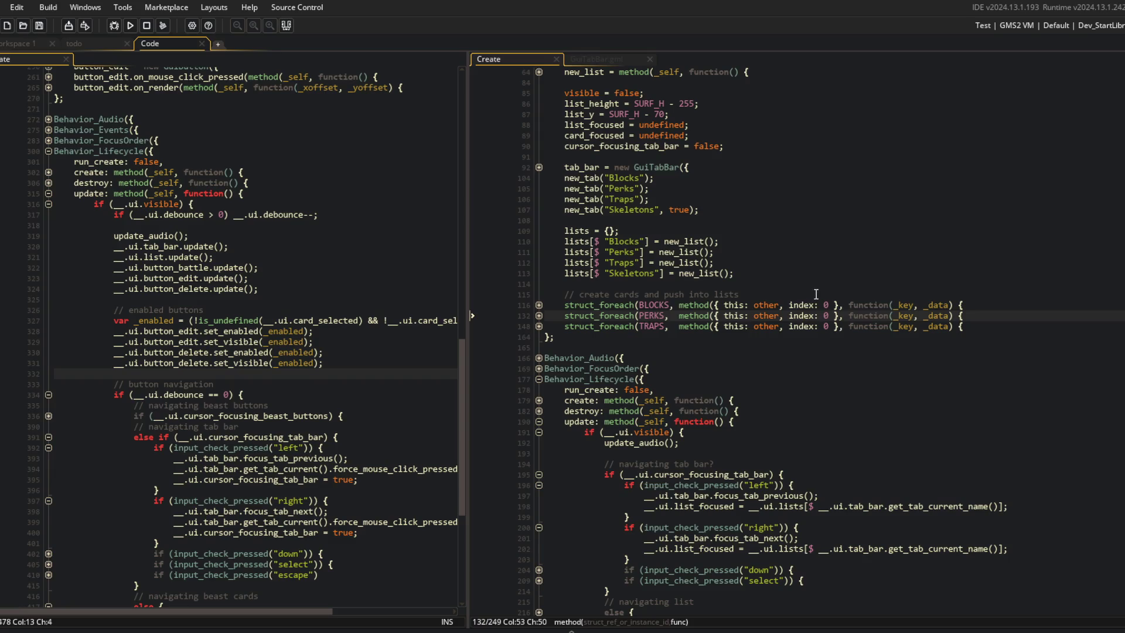
Fold all code regions and unfold Behavior_Lifecycle's update method and its if (__.ui.visible) block.
left_click(762, 346)
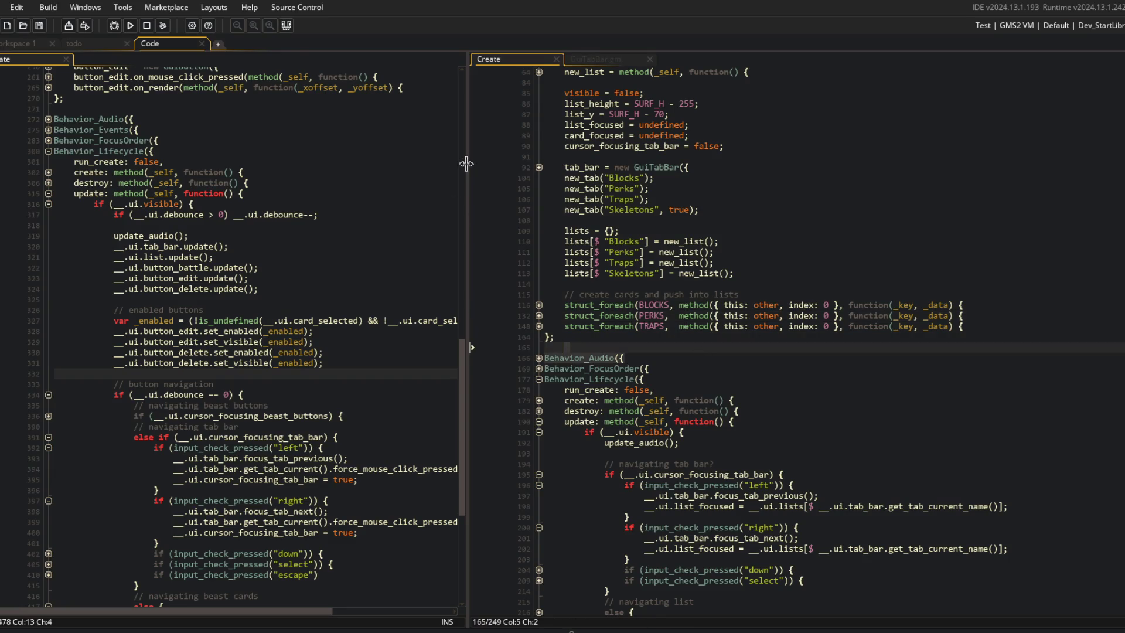
left_click_drag(467, 167, 379, 167)
scroll(619, 242, "down", 5)
left_click(654, 375)
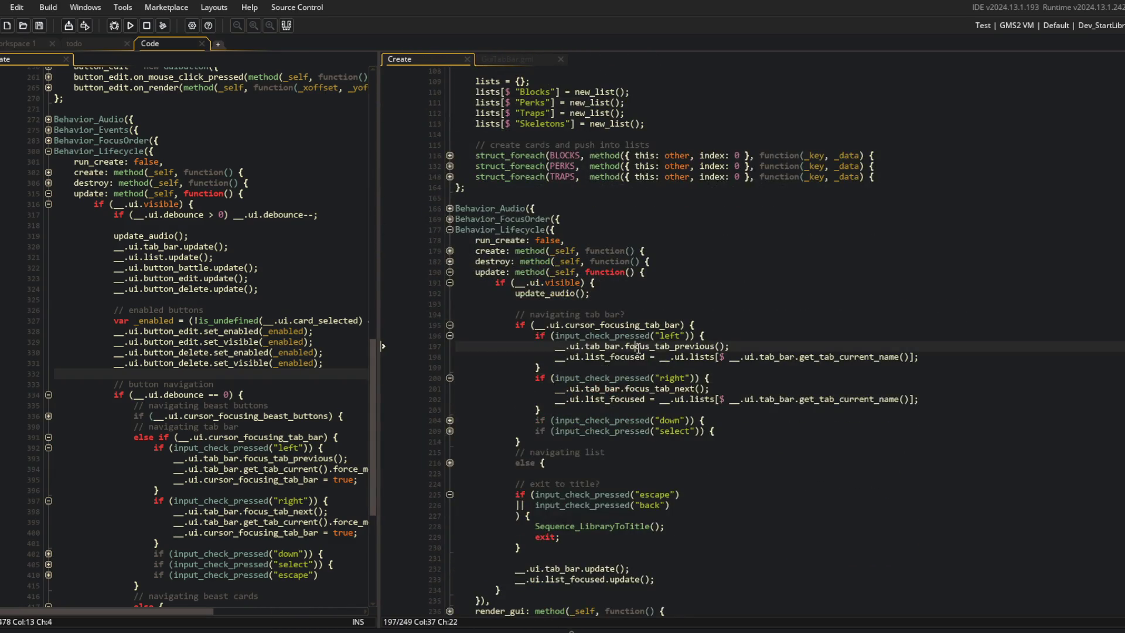
key("ctrl+shift+minus")
key("ctrl+plus")
key("Down")
key("Down")
key("Down")
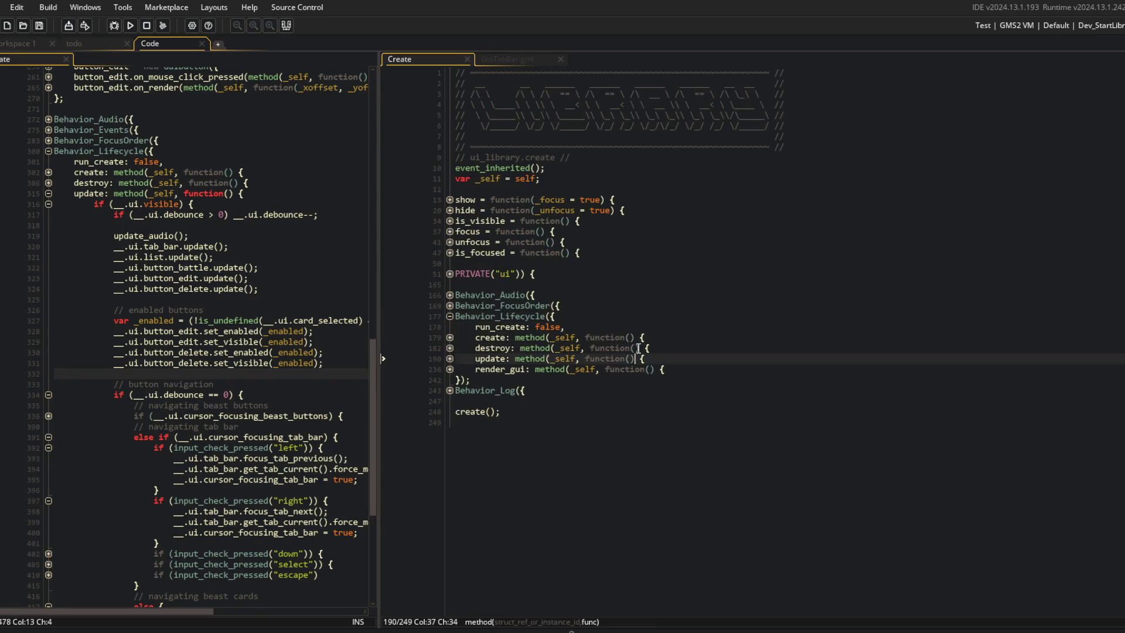
left_click(450, 369)
key("Down")
key("Down")
key("Down")
Insert an empty block checking __.ui.card_focused is defined, making the tab-bar check an else-if.
key("Return")
type("i")
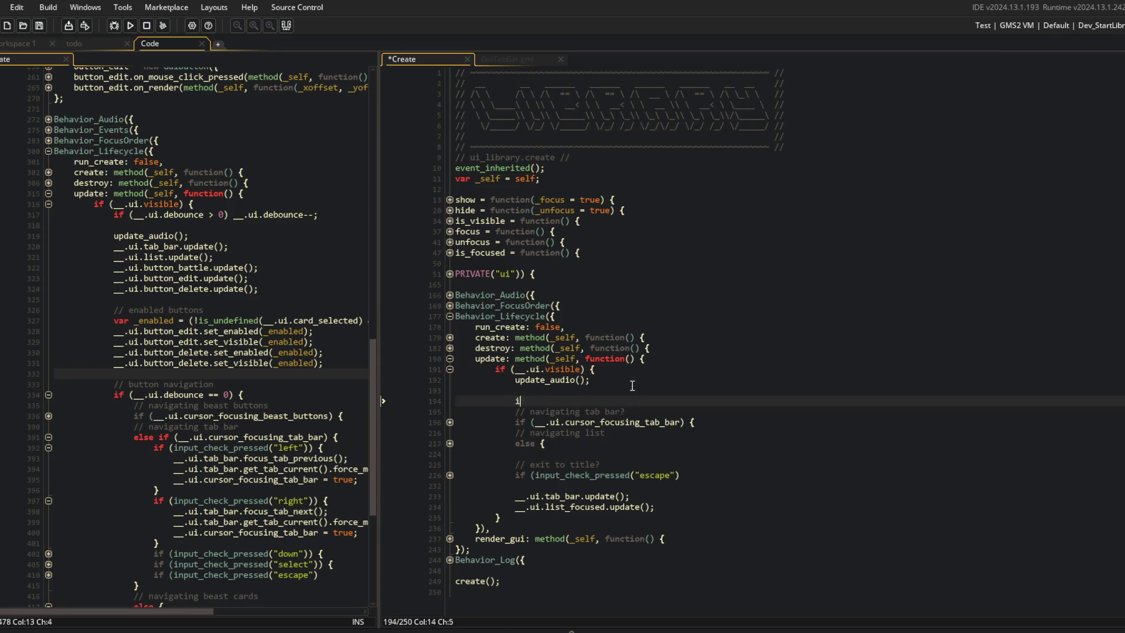
type("f (__.ui.car")
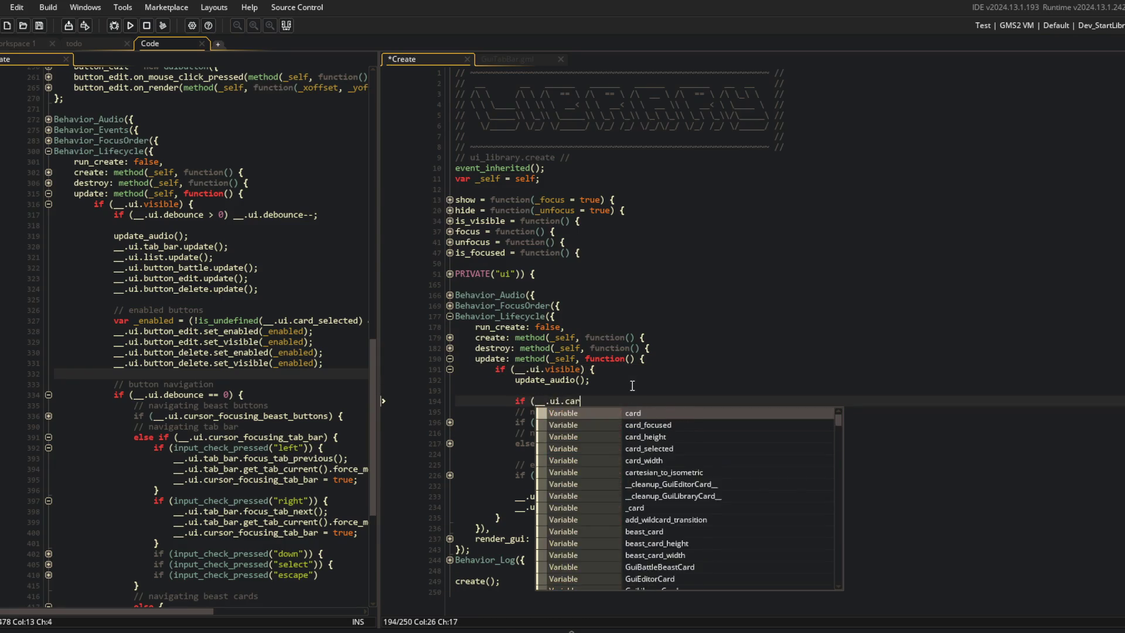
type("d_focused !is_undefined(")
type(")")
type("{")
key("Return")
key("Return")
key("Down")
key("Down")
type("else")
key("ctrl+s")
Add a "// focusing card?" comment above the new card-focused check and save.
key("Up")
key("Up")
key("Up")
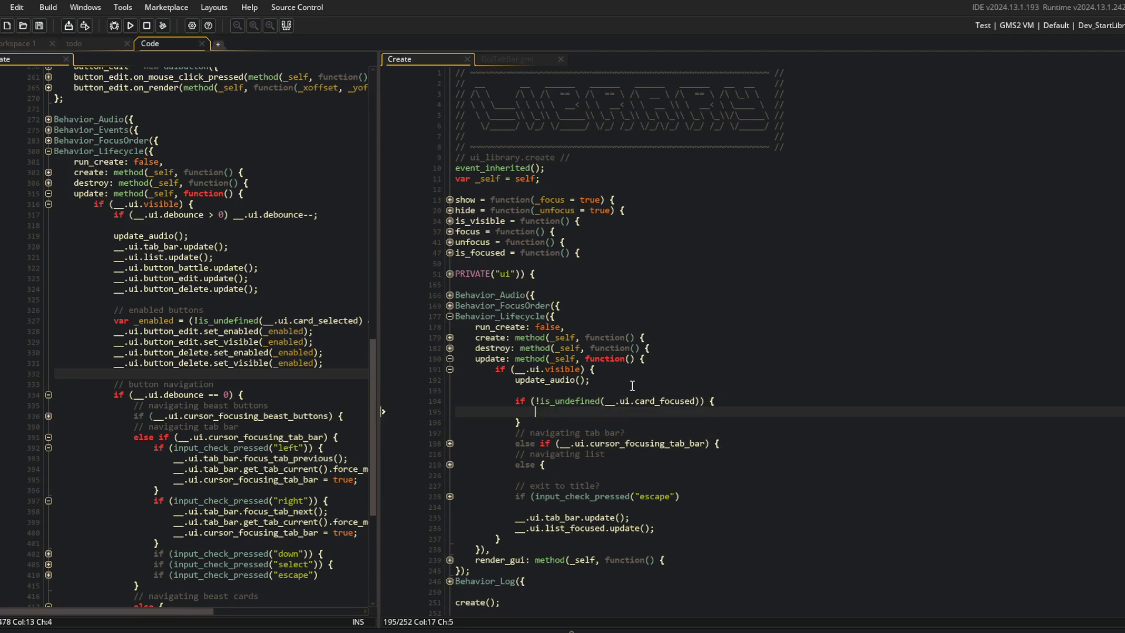
key("Up")
key("Up")
key("Return")
type("cusing")
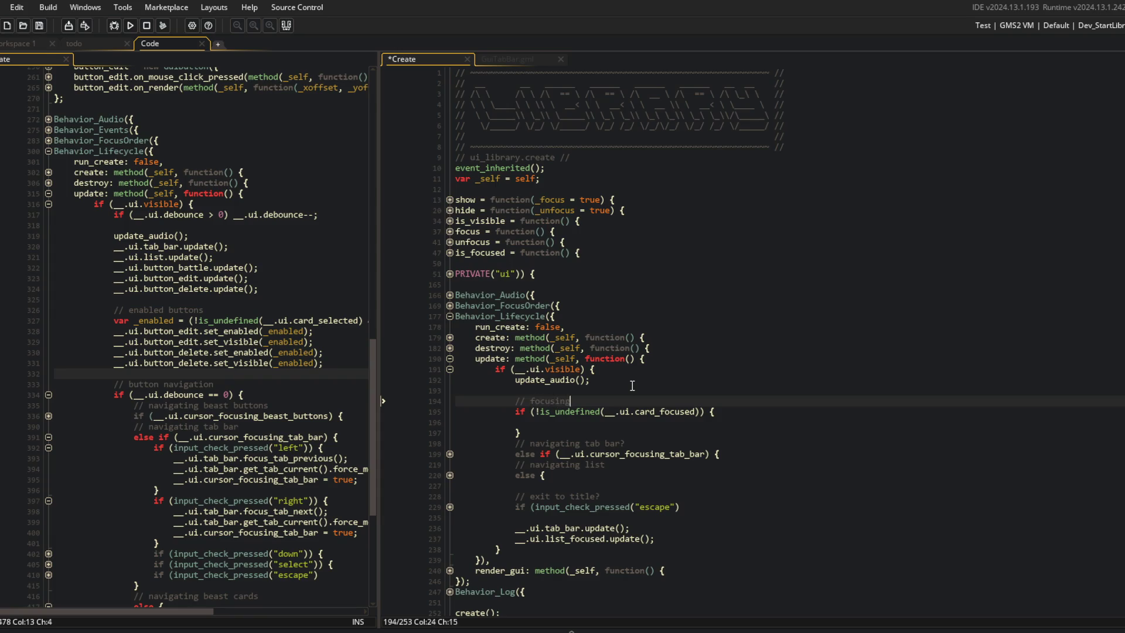
type(" card?")
key("Down")
key("Down")
key("ctrl+s")
Check the card_focused declaration in the PRIVATE("ui") block, then return inside the card-focused block.
scroll(478, 416, "down", 1)
left_click(449, 420)
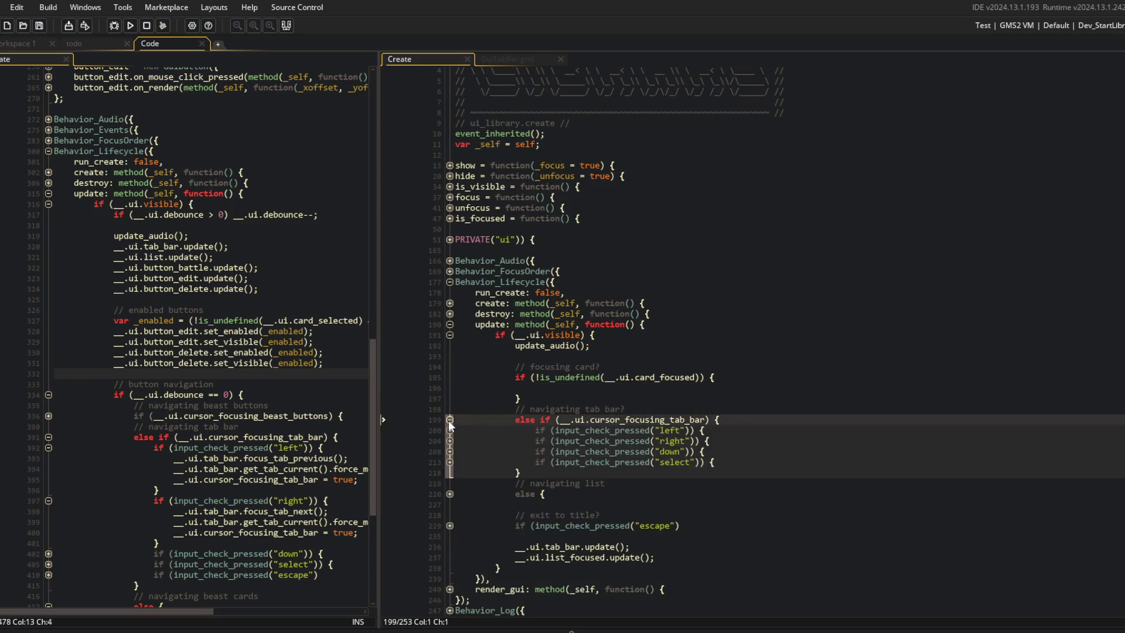
left_click(550, 389)
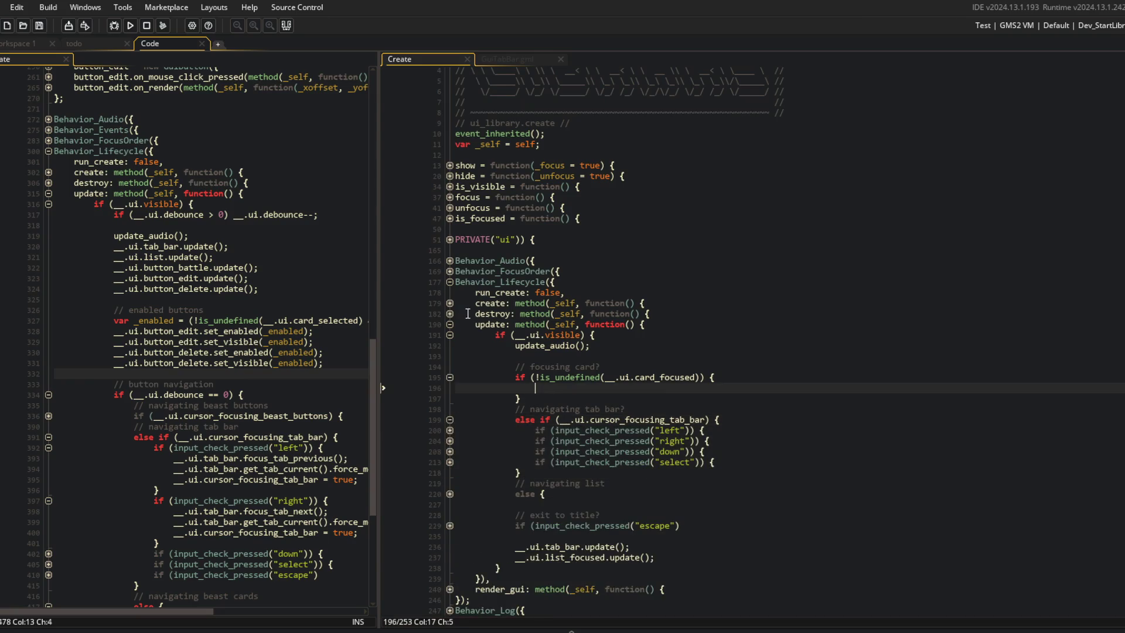
left_click(450, 239)
left_click(535, 324)
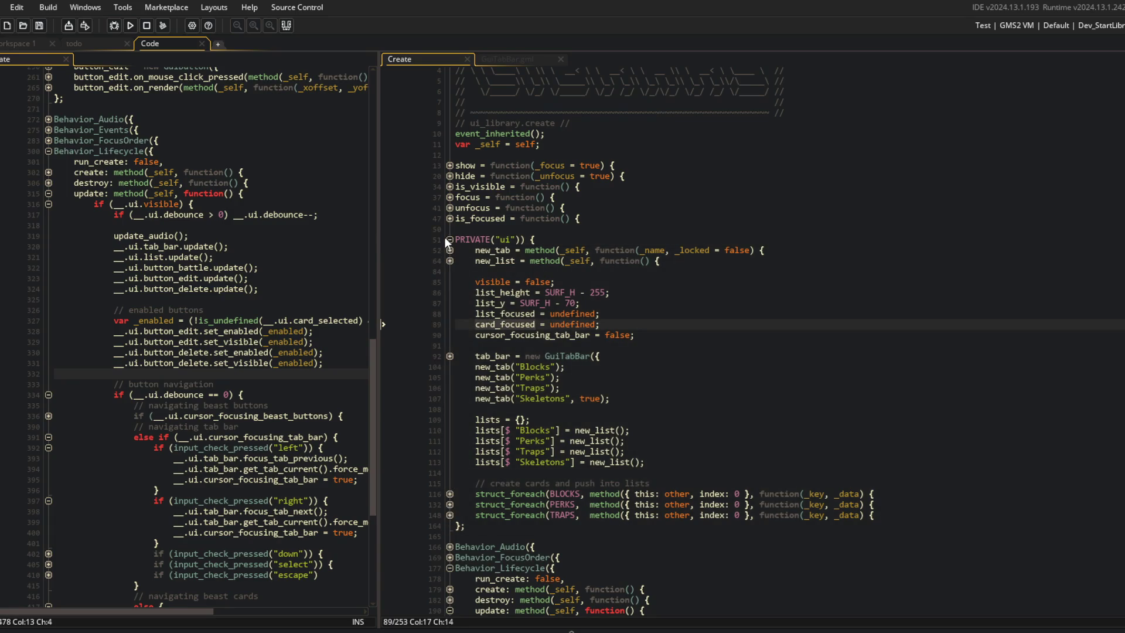
left_click(445, 238)
left_click(660, 377)
left_click(565, 386)
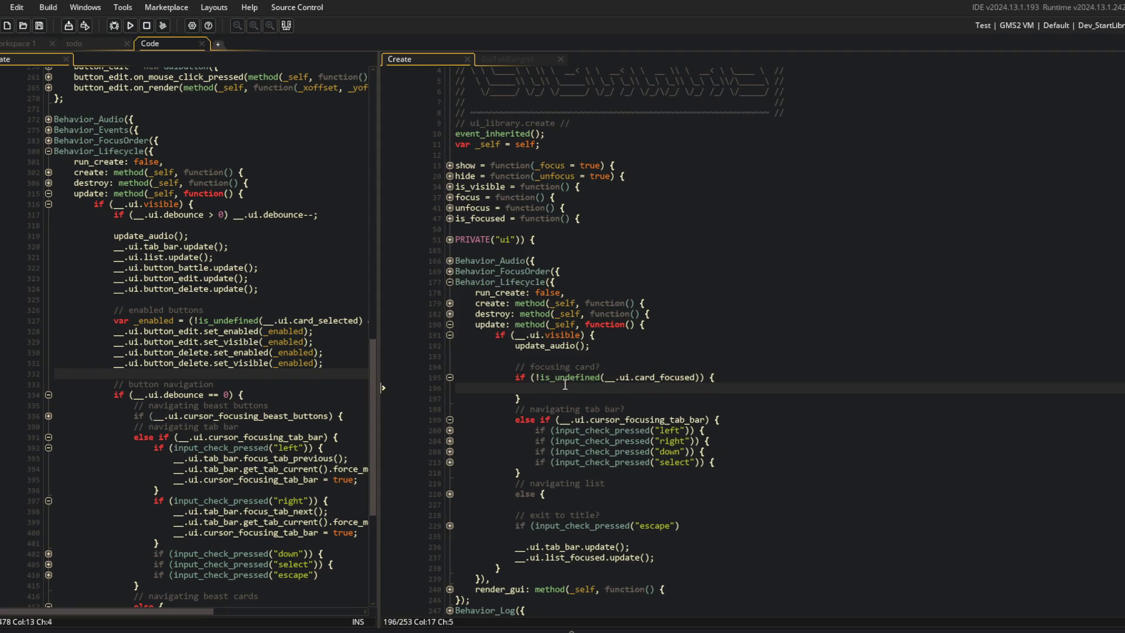
Add an escape-or-back check in the card branch that sets __.ui.card_focused to undefined.
type("if (input")
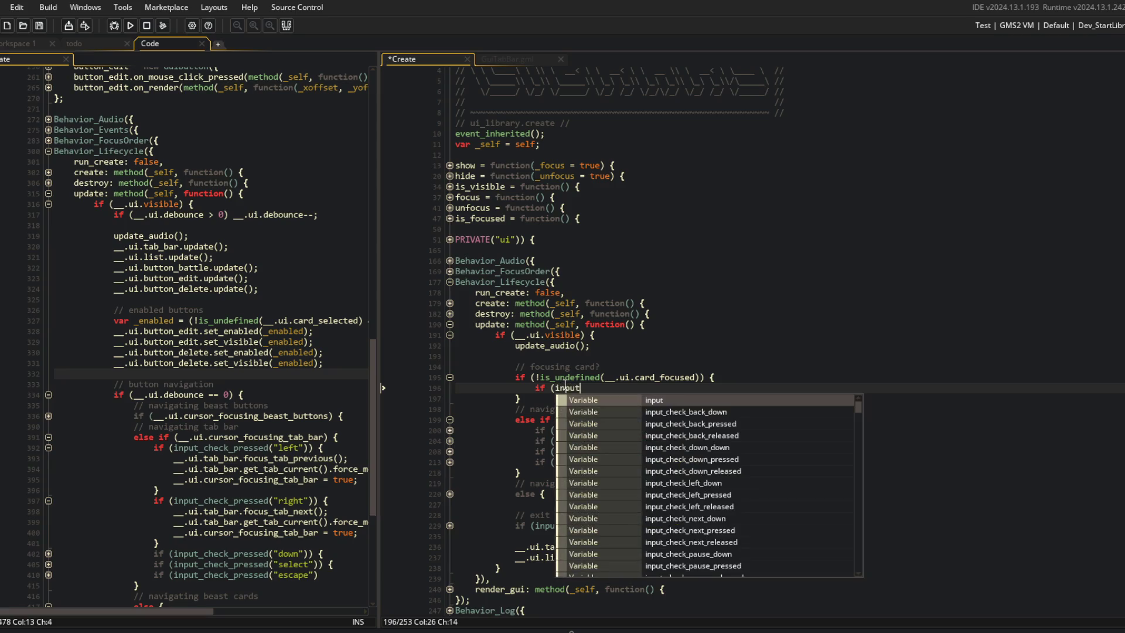
type("_check_pressed(\"escape\"")
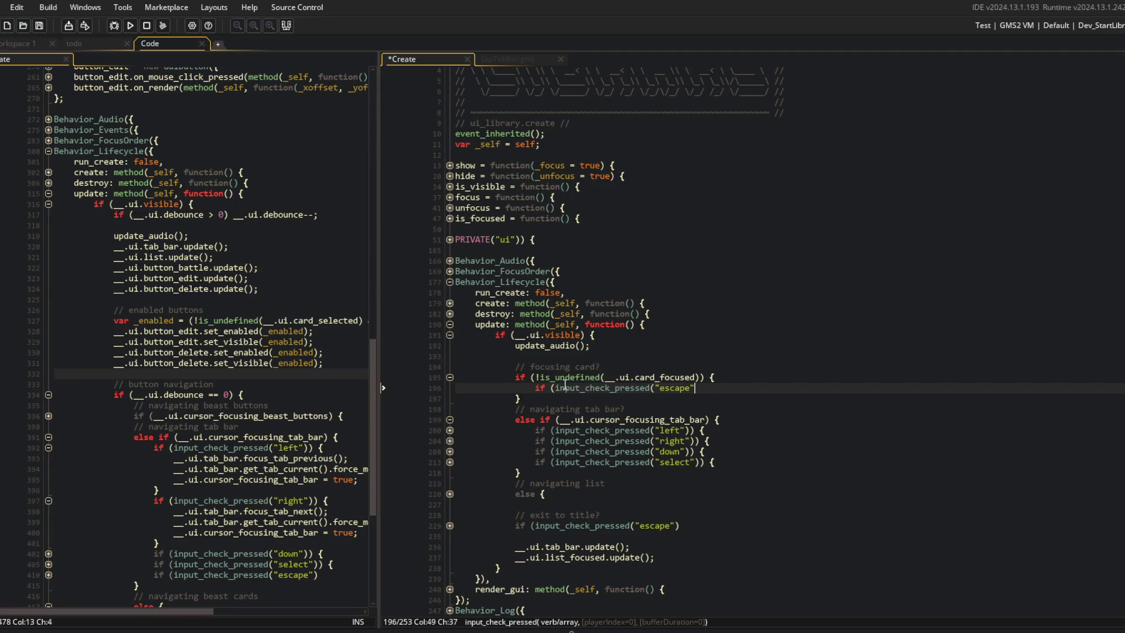
type(")")
key("Return")
type("input_che")
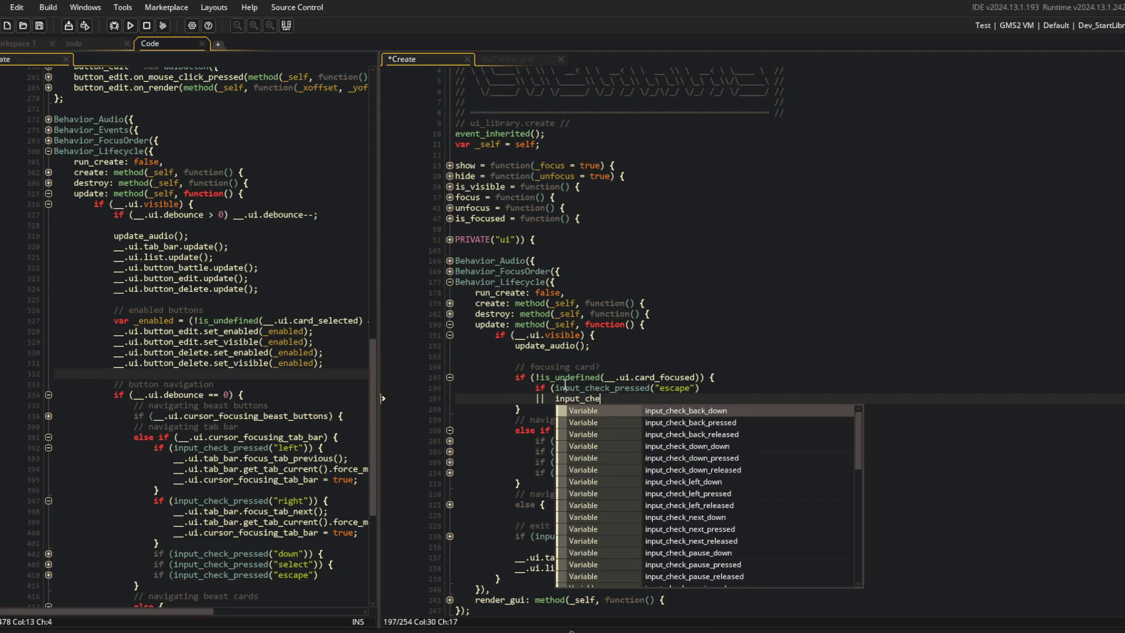
type("ck_pressed(\"back\")")
key("Return")
type(")")
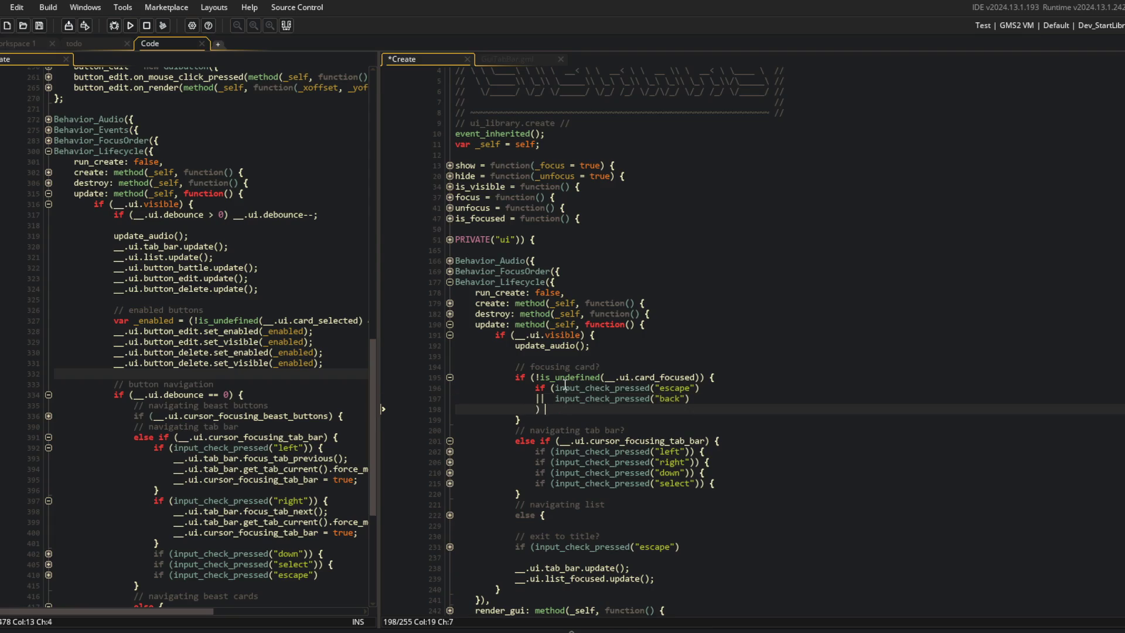
key("Return")
key("Return")
key("Up")
type("__.")
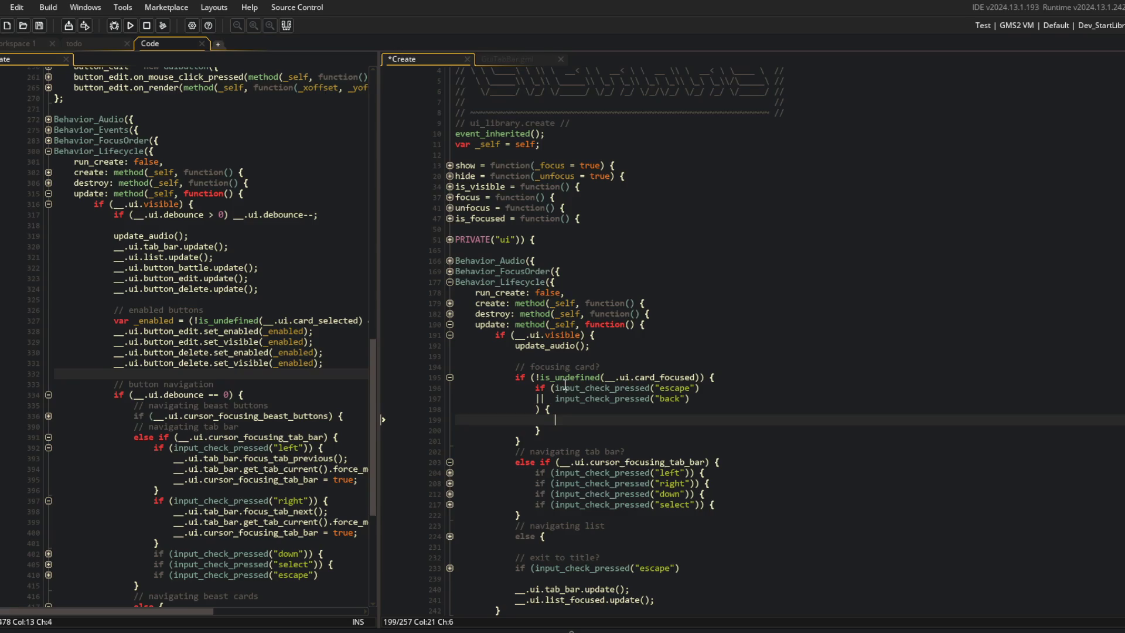
type("ui.card_focus")
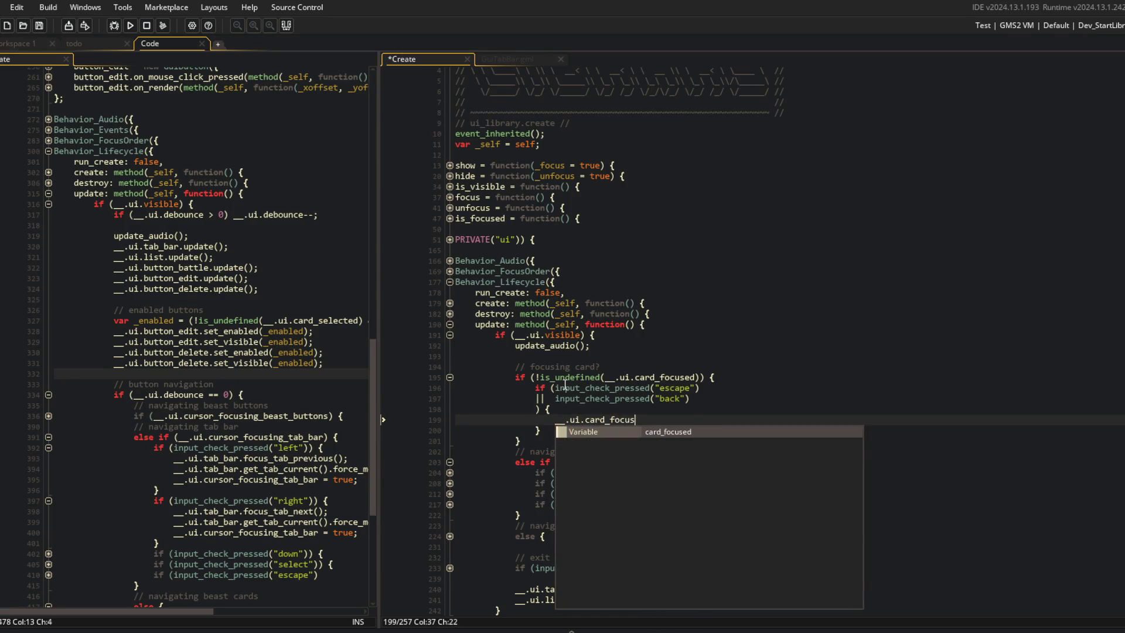
type("ed = undefined;")
key("ctrl+s")
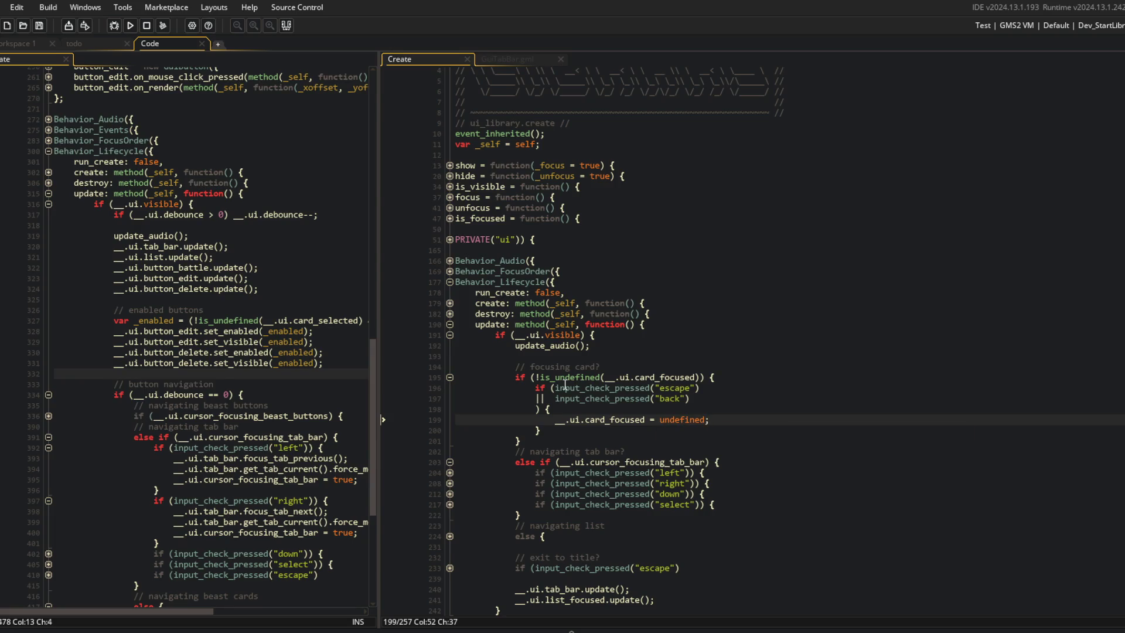
Copy the focused card's collapse call from the hide function into the escape branch.
key("shift+Home")
key("ctrl+x")
key("ctrl+v")
key("ctrl+f")
key("Return")
key("Return")
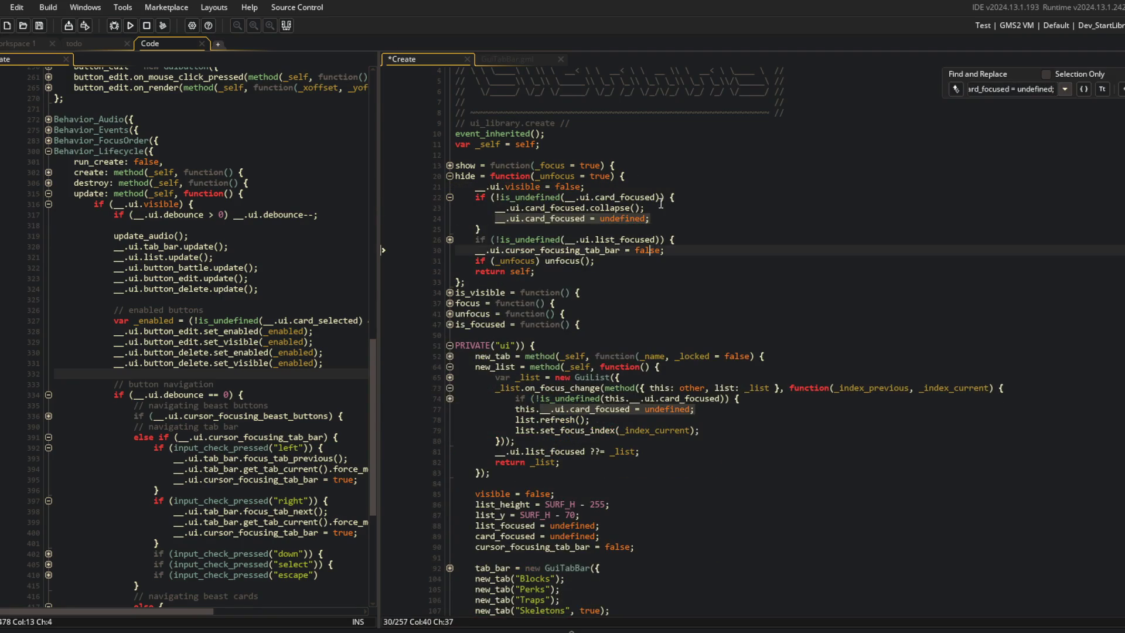
left_click(686, 206)
key("shift+Home")
scroll(682, 206, "down", 10)
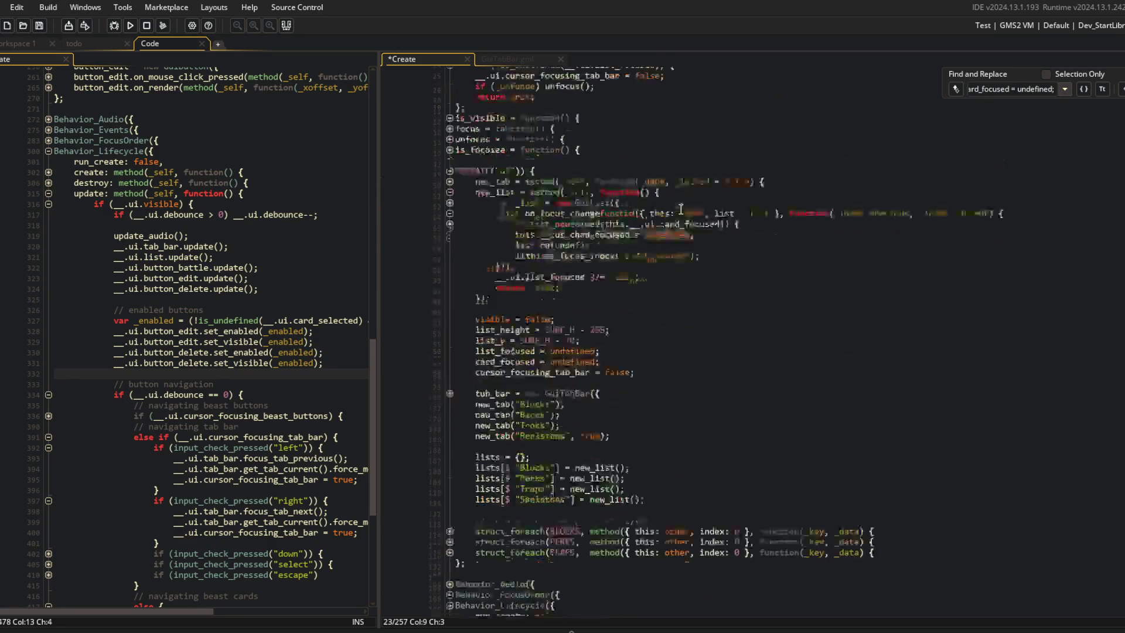
left_click(707, 480)
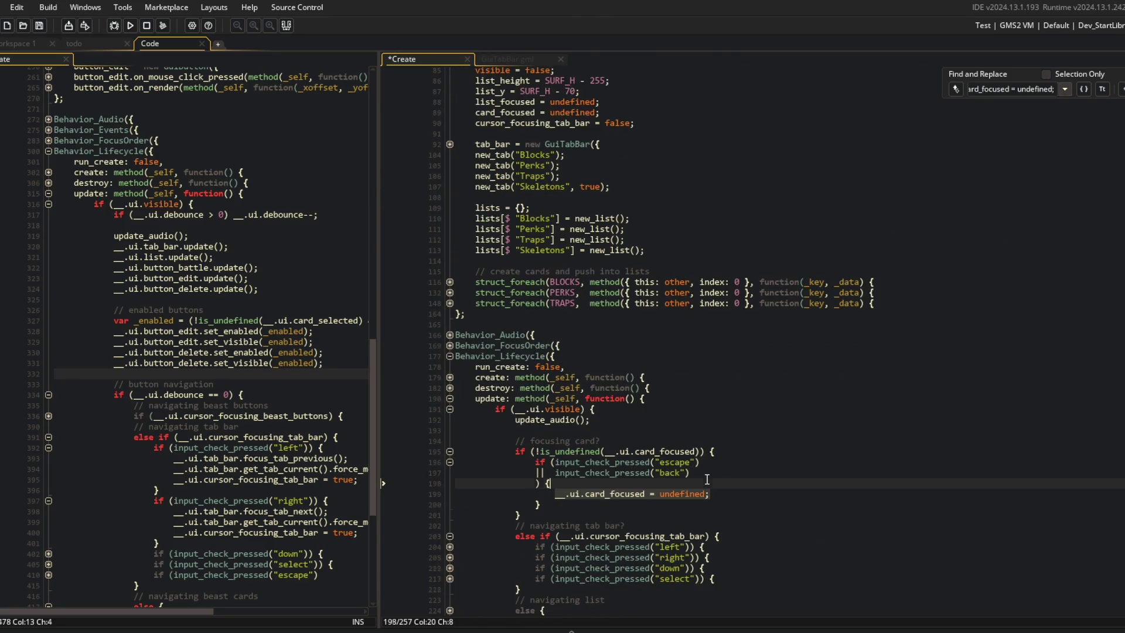
key("ctrl+v")
key("ctrl+s")
Add the __.ui.list refresh call after the card_focused reset in the escape branch.
left_click(707, 479)
scroll(701, 471, "up", 8)
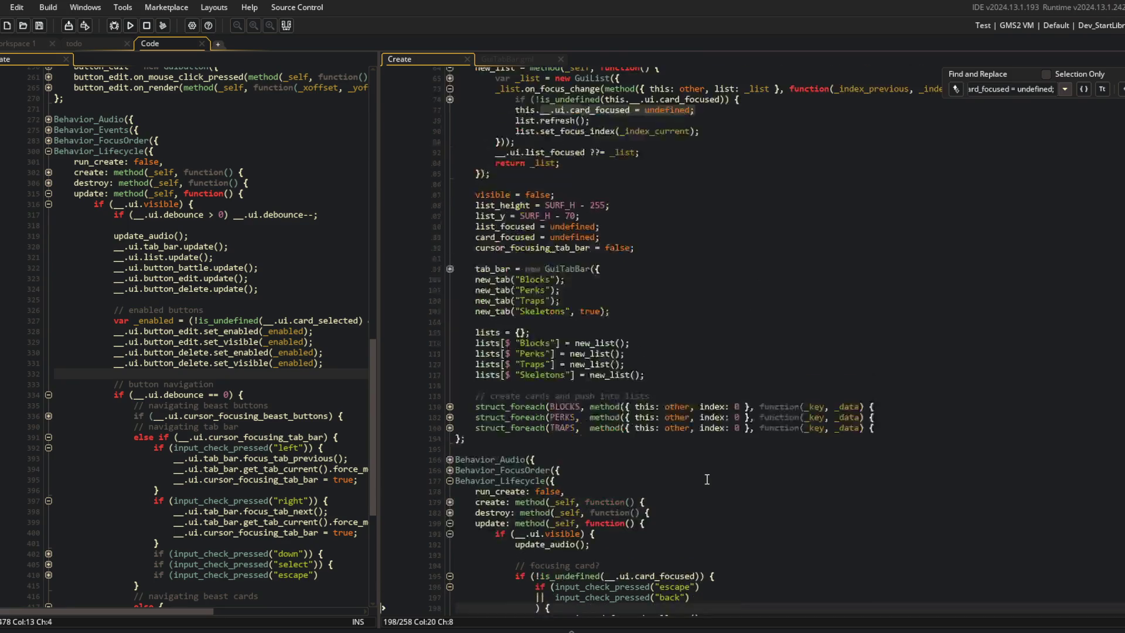
left_click(615, 275)
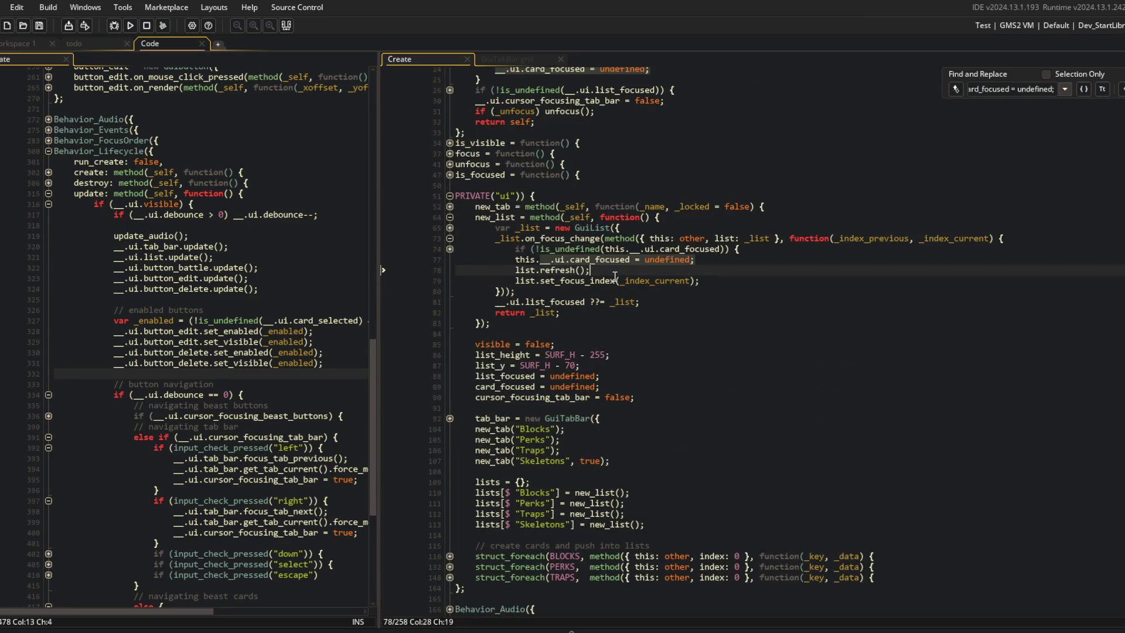
key("Home")
key("F3")
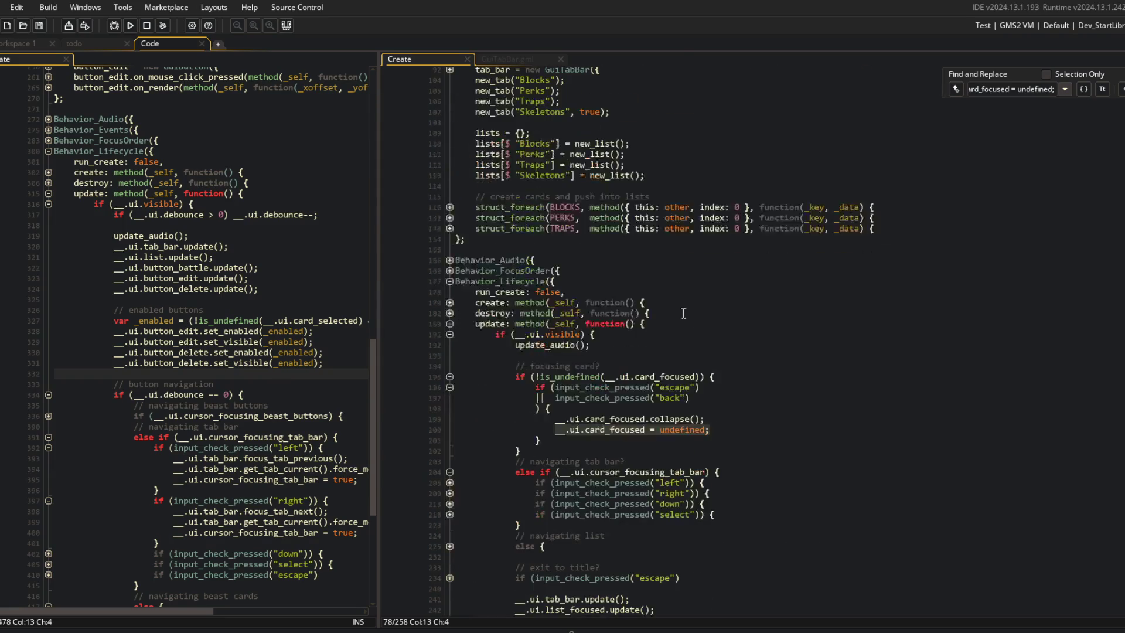
key("Return")
key("ctrl+v")
type("__.ui.")
key("ctrl+s")
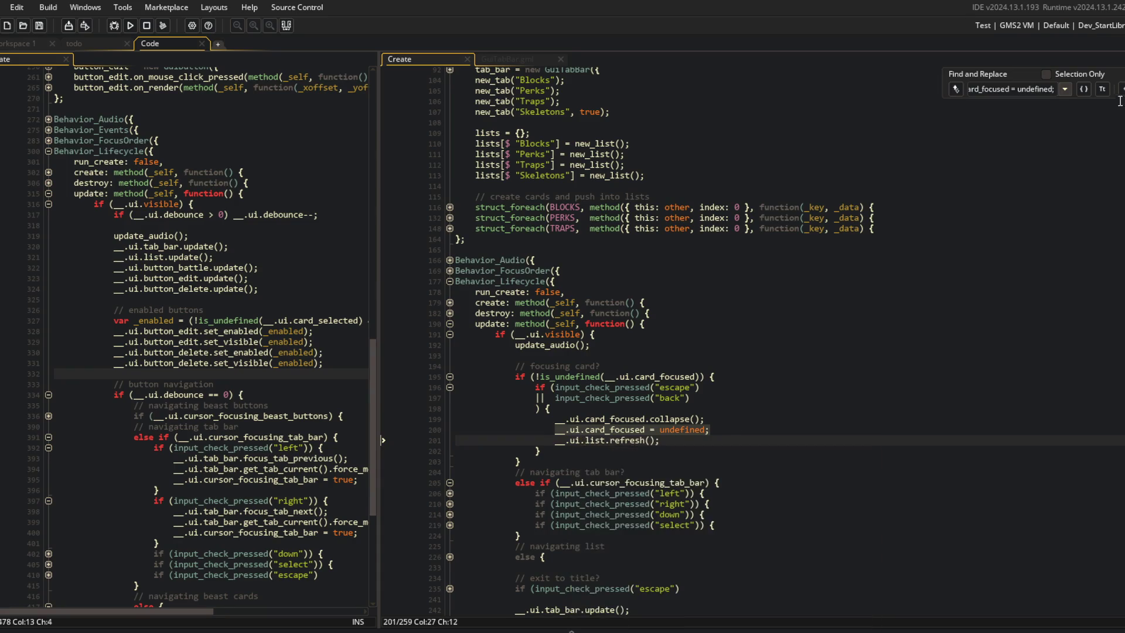
Store the list focus index before collapsing, restore it with set_focus_index(_index, true), and run.
left_click(735, 408)
key("Return")
type("var _index = __.ui.")
type("list.get-")
type("focs")
type("in")
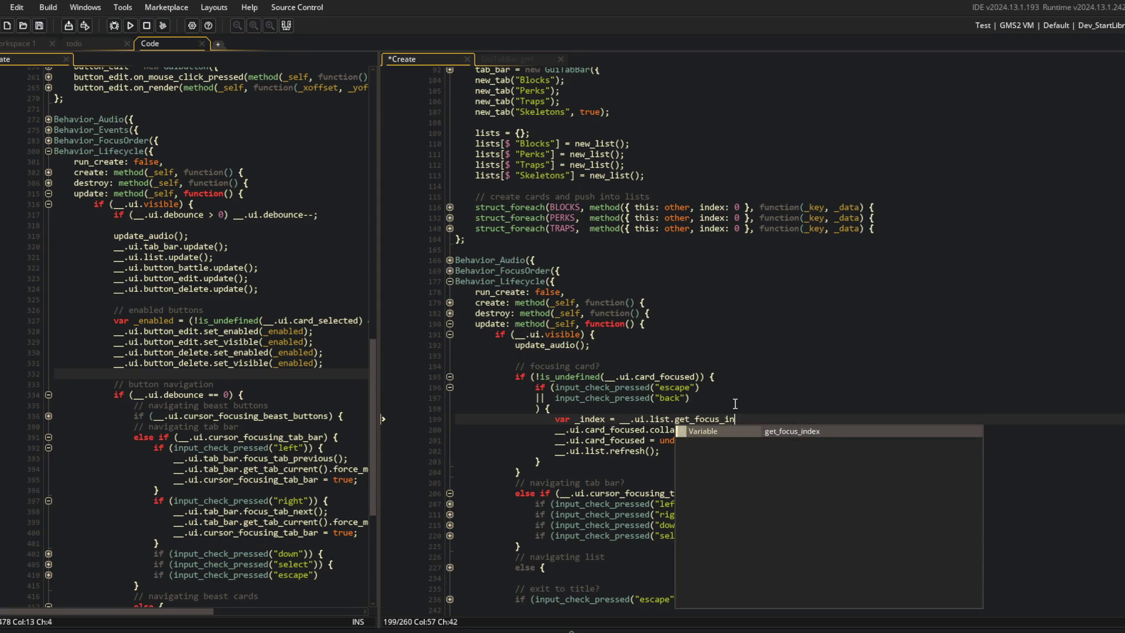
type("(")
type("dex();")
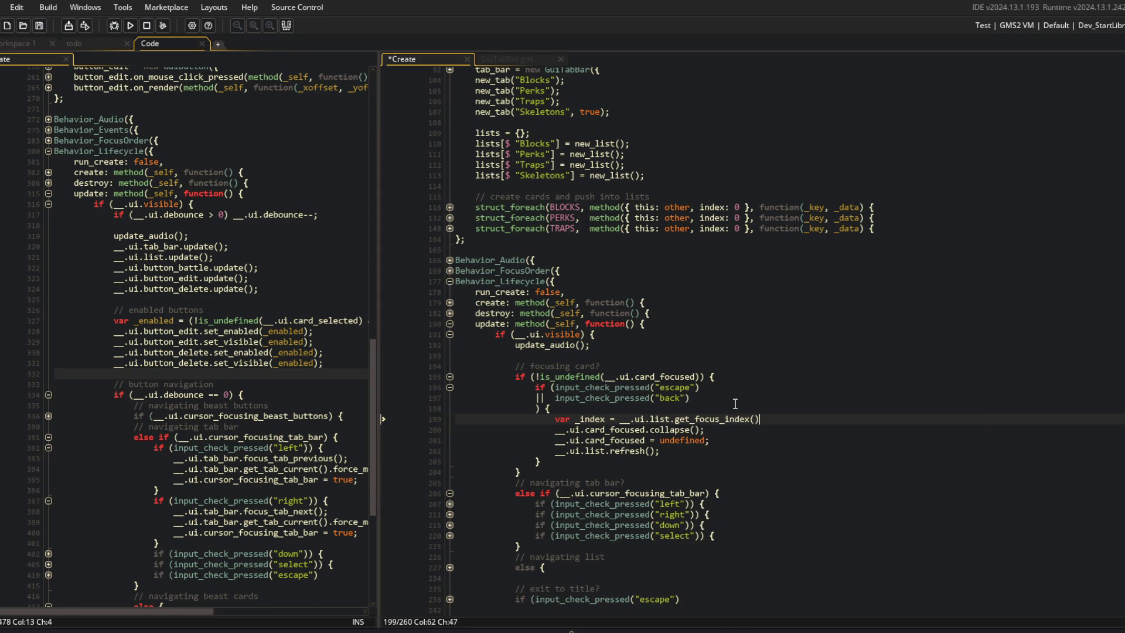
key("Down")
key("Down")
key("Down")
key("End")
key("Return")
type(".ui")
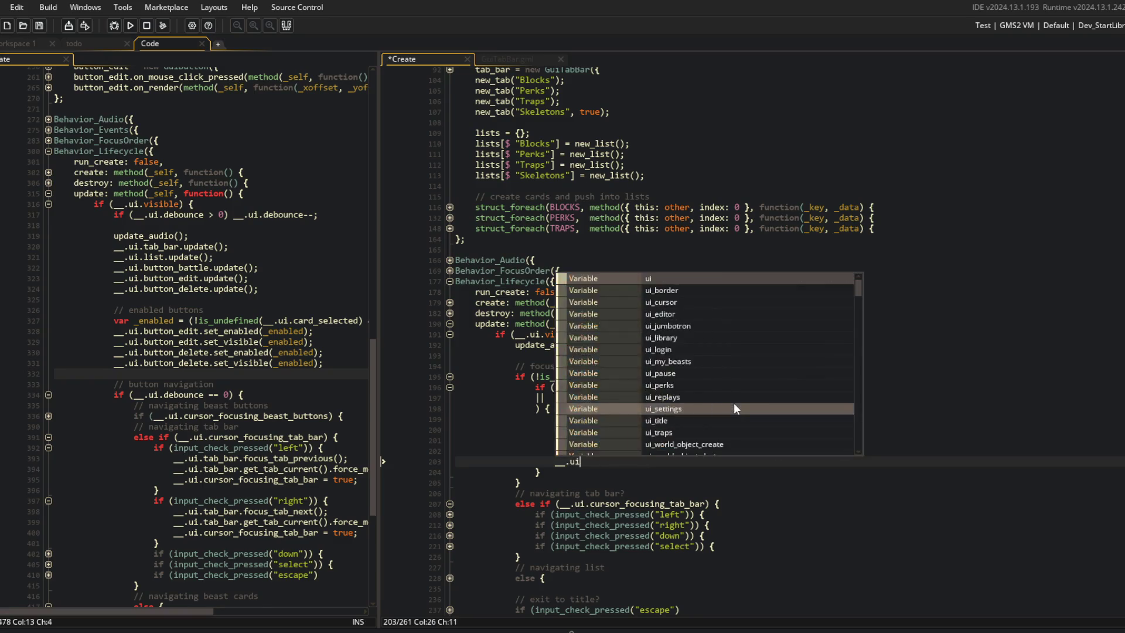
type(".list.set_focu")
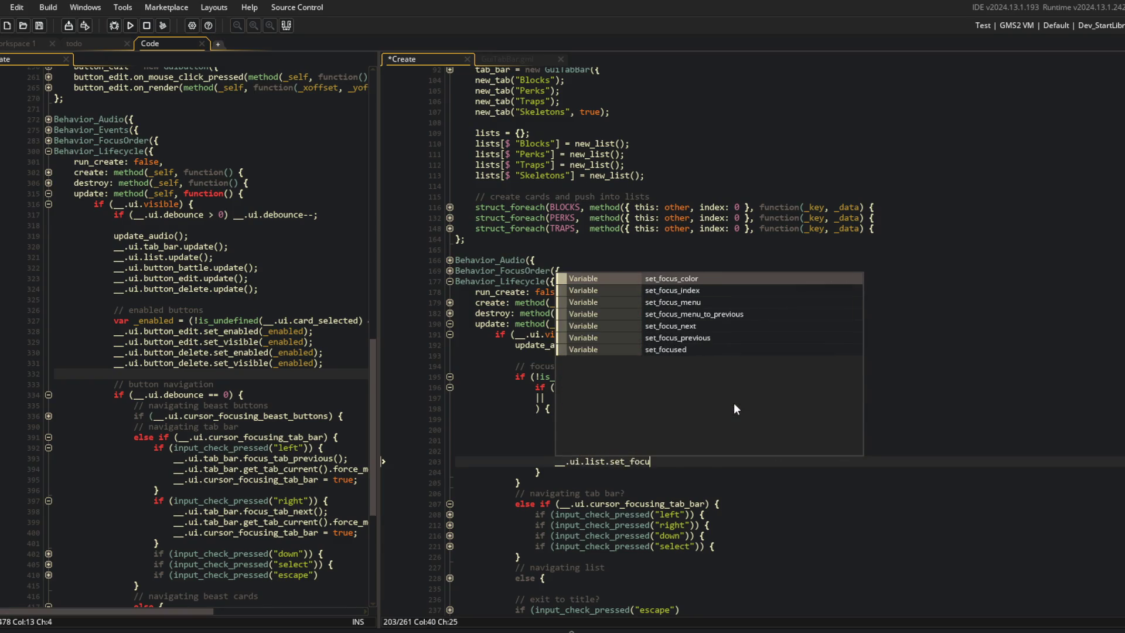
type("s_index(_index, true);")
key("F5")
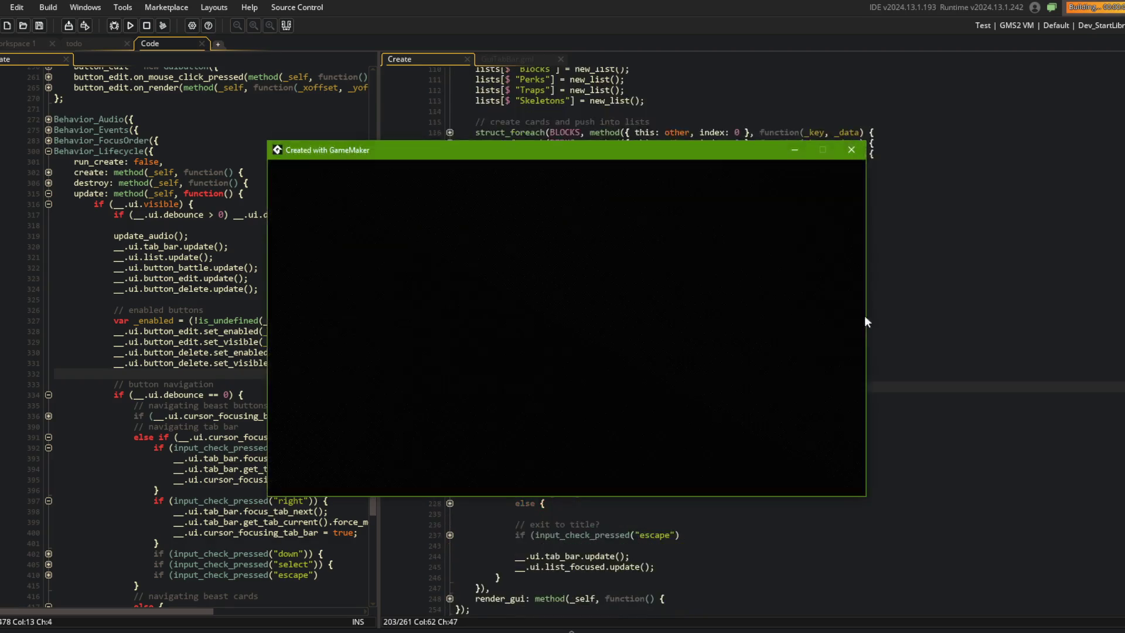
Open and back out of a Library card, read the code error pointing to line 199, and abort.
scroll(555, 324, "down", 1)
scroll(555, 324, "up", 1)
scroll(555, 323, "down", 2)
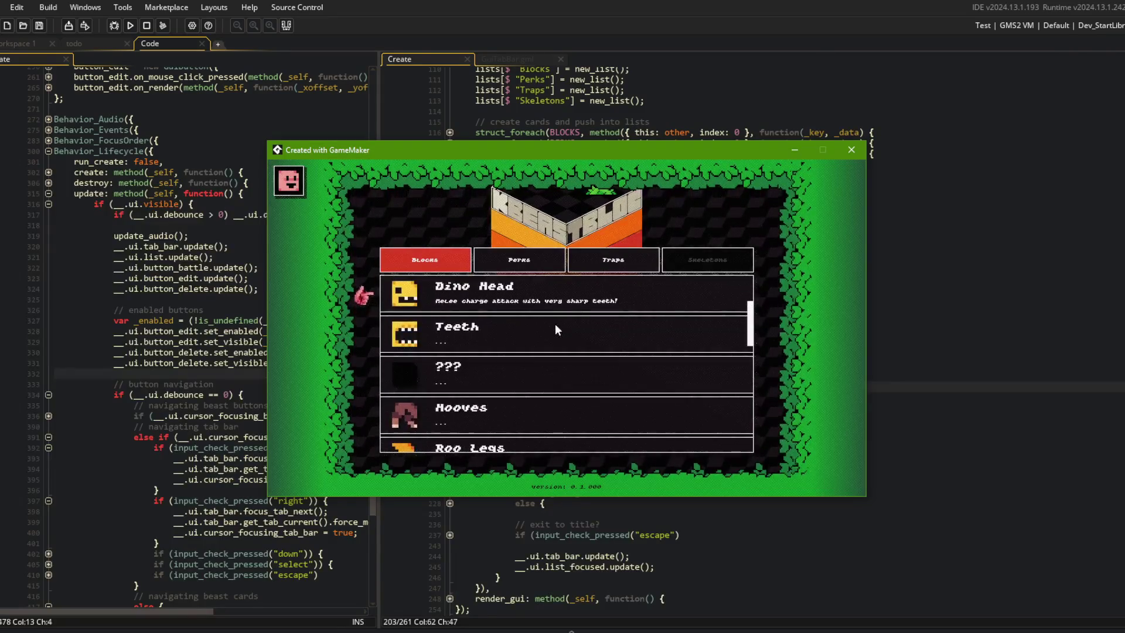
scroll(822, 195, "down", 1)
scroll(823, 195, "up", 1)
key("Escape")
key("Return")
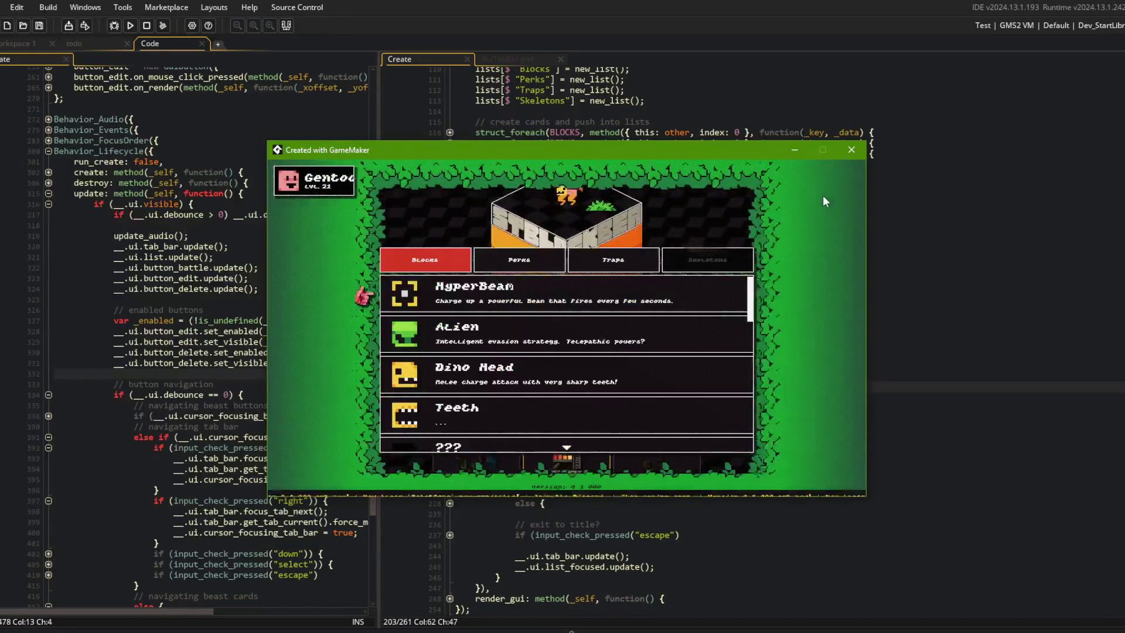
scroll(823, 201, "down", 1)
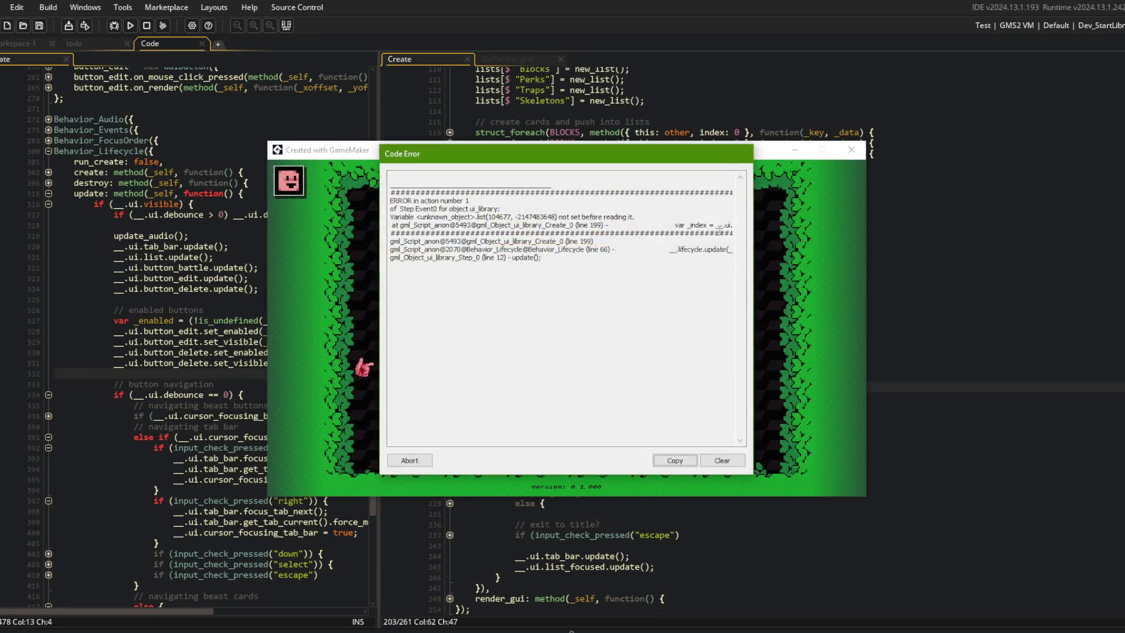
triple_click(698, 225)
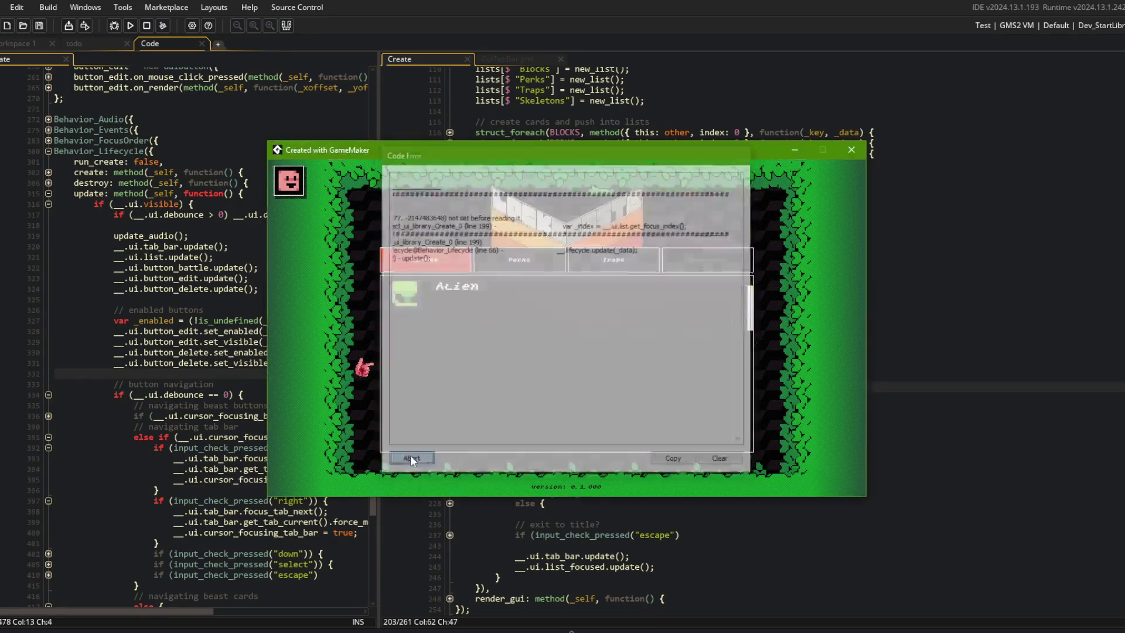
left_click(410, 461)
Change both the refresh and refocus calls to use __.ui.list_focused.
left_click(601, 376)
left_click_drag(607, 376, 606, 386)
type("_focused")
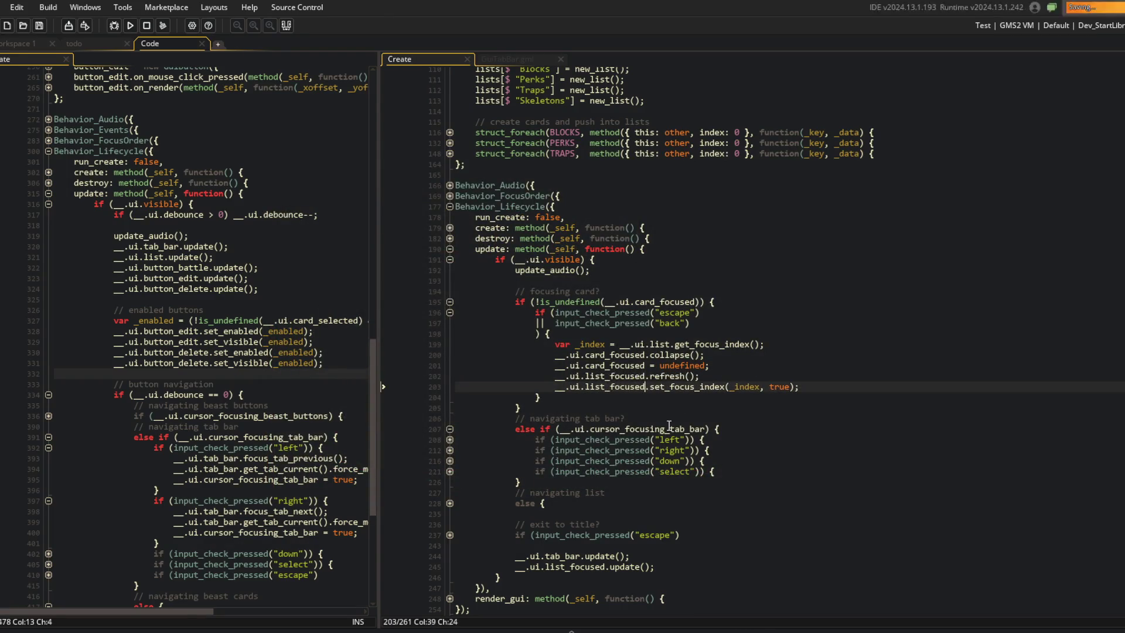
Add an if (input_check_pressed("select")) { } branch after the up check in list navigation.
left_click(516, 302)
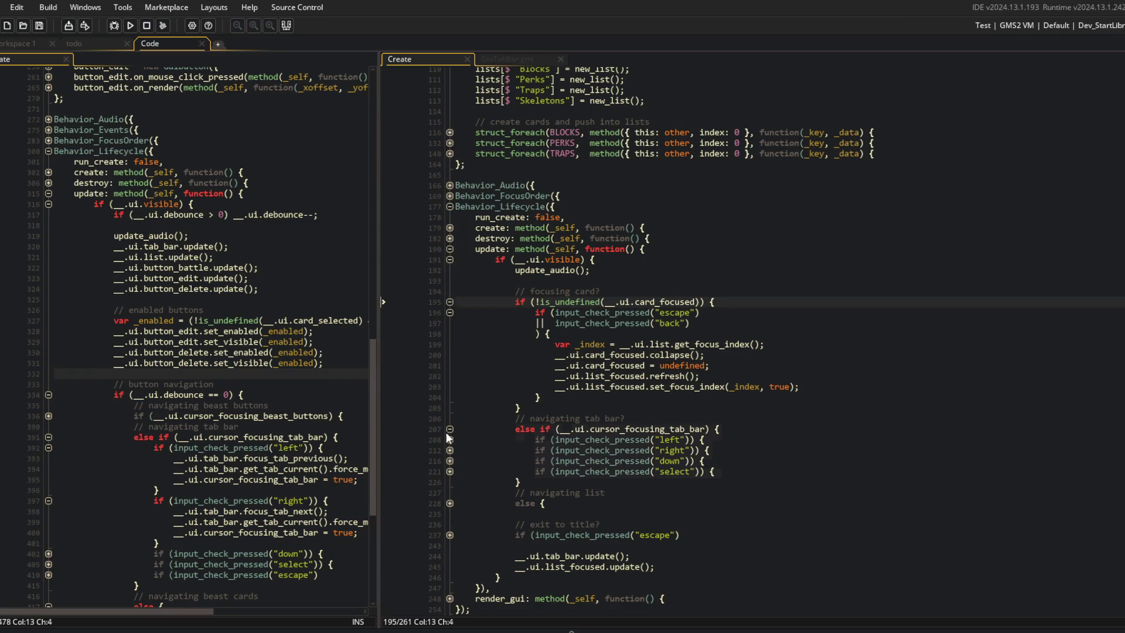
left_click(449, 503)
left_click(449, 514)
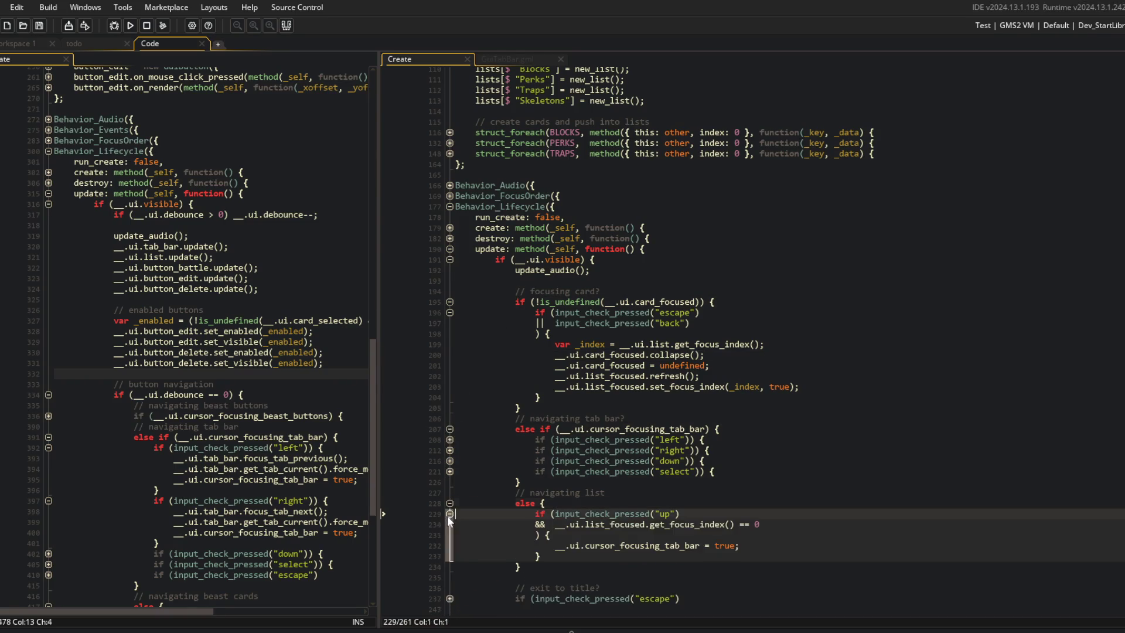
left_click(576, 553)
key("Return")
type("if (input_check_pres")
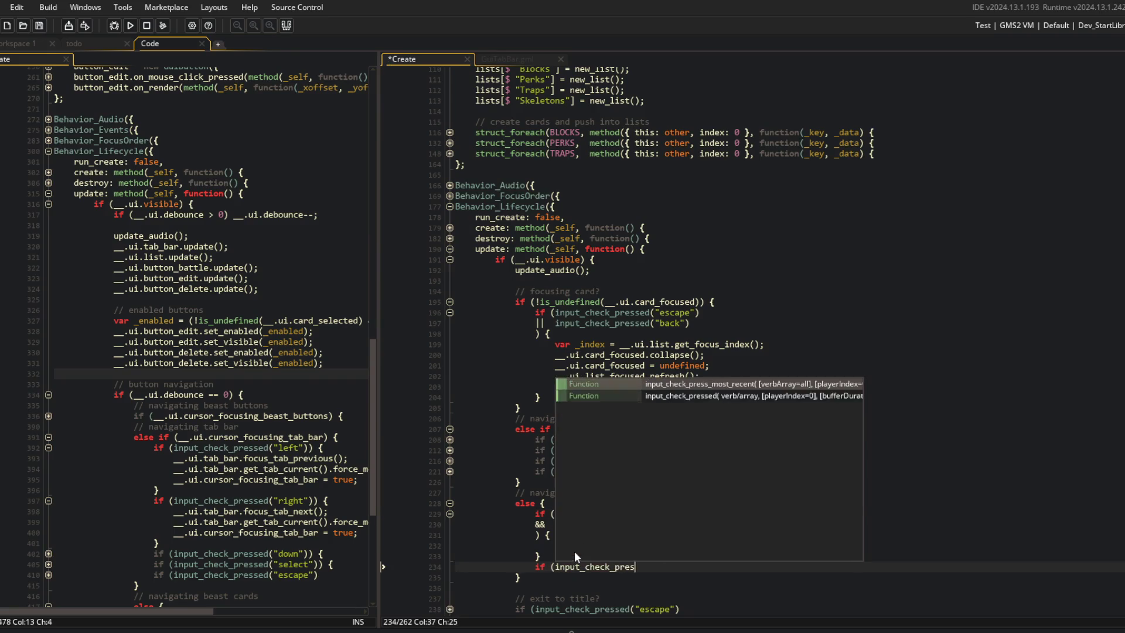
key("Return")
type("\"select:")
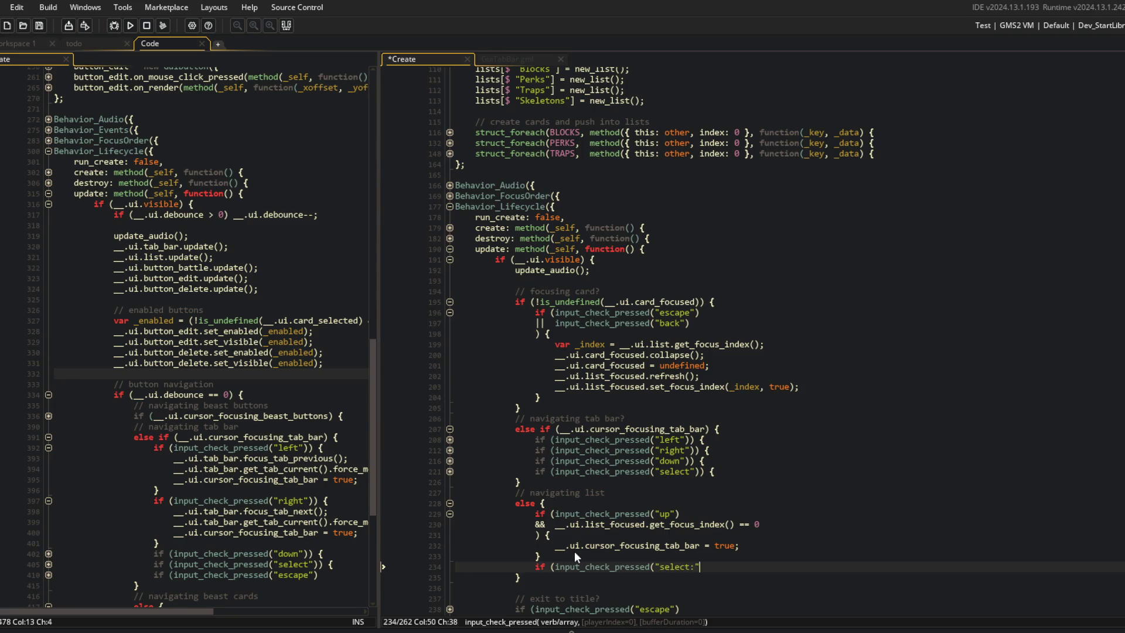
type("\")) {")
key("Return")
Comment the select branch "// focus card" and the up check "// move into tab bar".
key("Up")
key("Up")
key("Return")
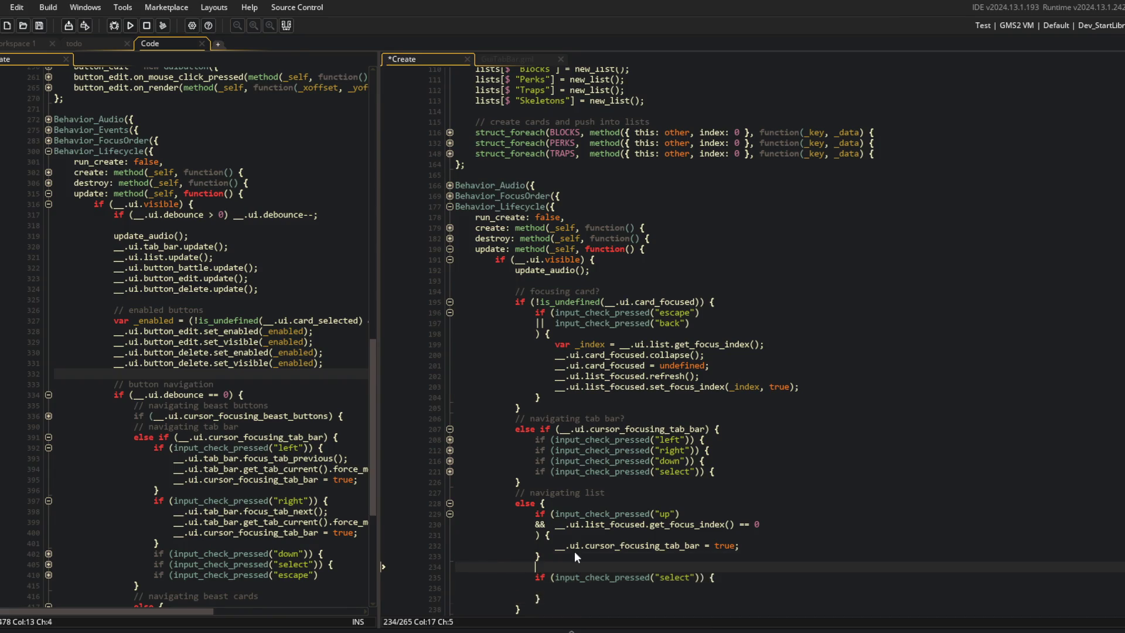
type("ard")
key("Up")
key("Up")
key("Up")
key("End")
key("Return")
type("// move")
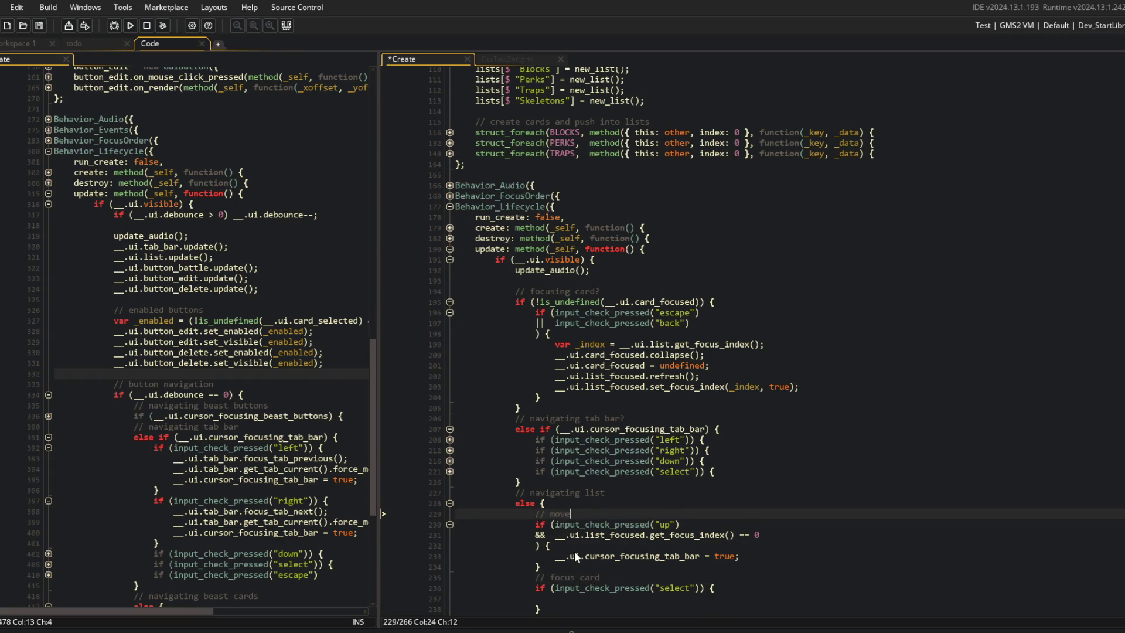
type(" into tab bar")
key("ctrl+s")
Try a "// select" comment on the tab bar's select check, then remove it.
left_click(745, 459)
key("Up")
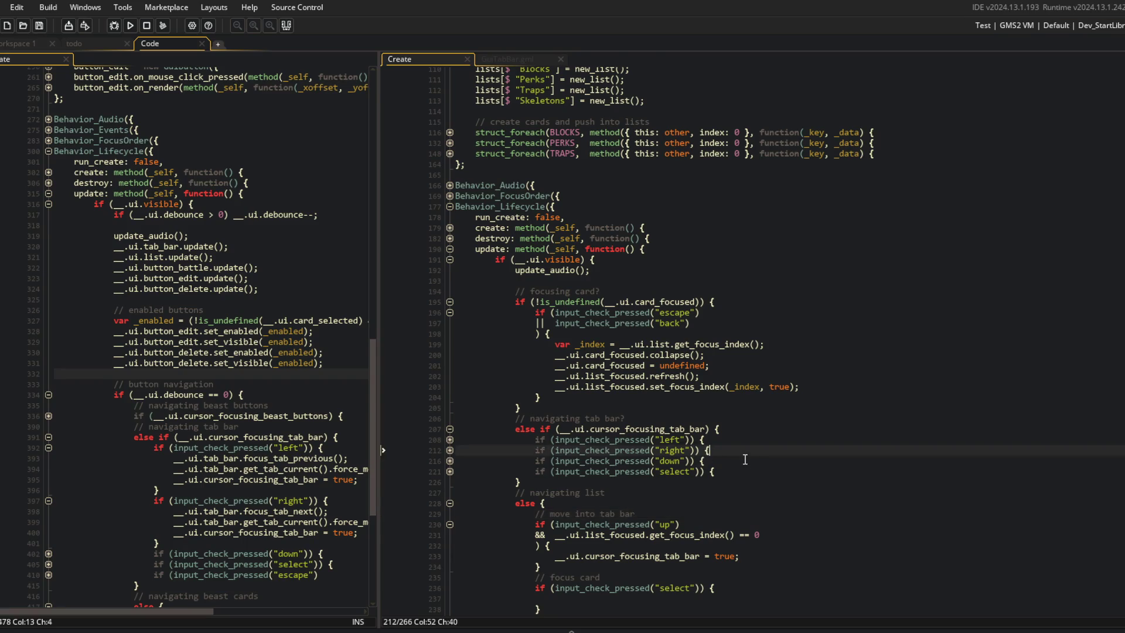
key("Down")
key("Down")
key("End")
type("// selec")
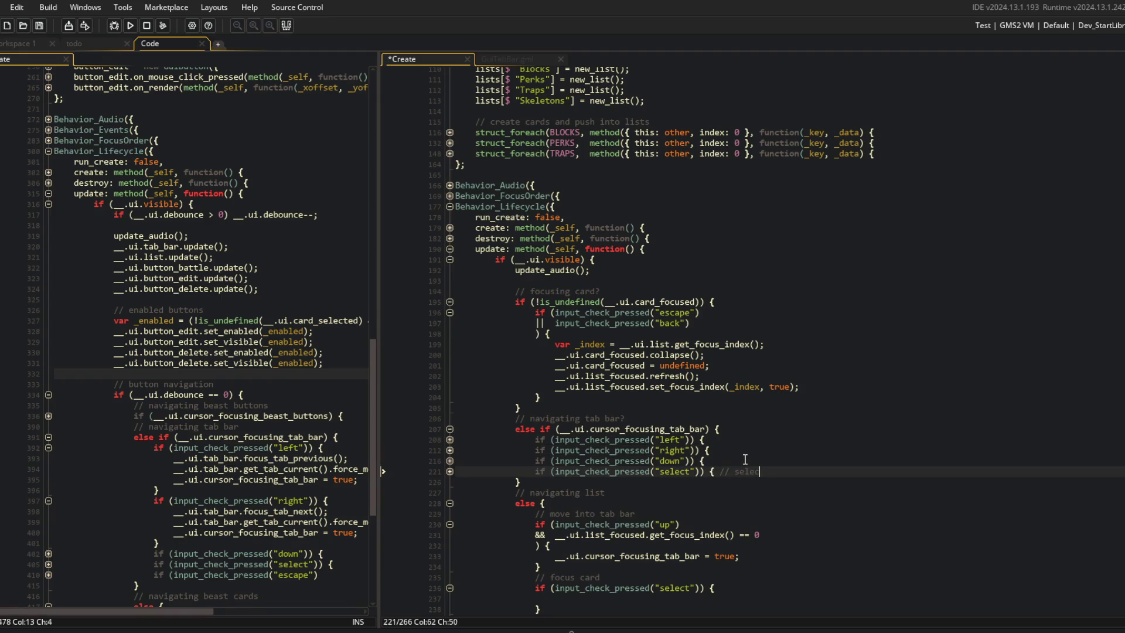
key("ctrl+s")
key("Down")
key("Down")
key("Down")
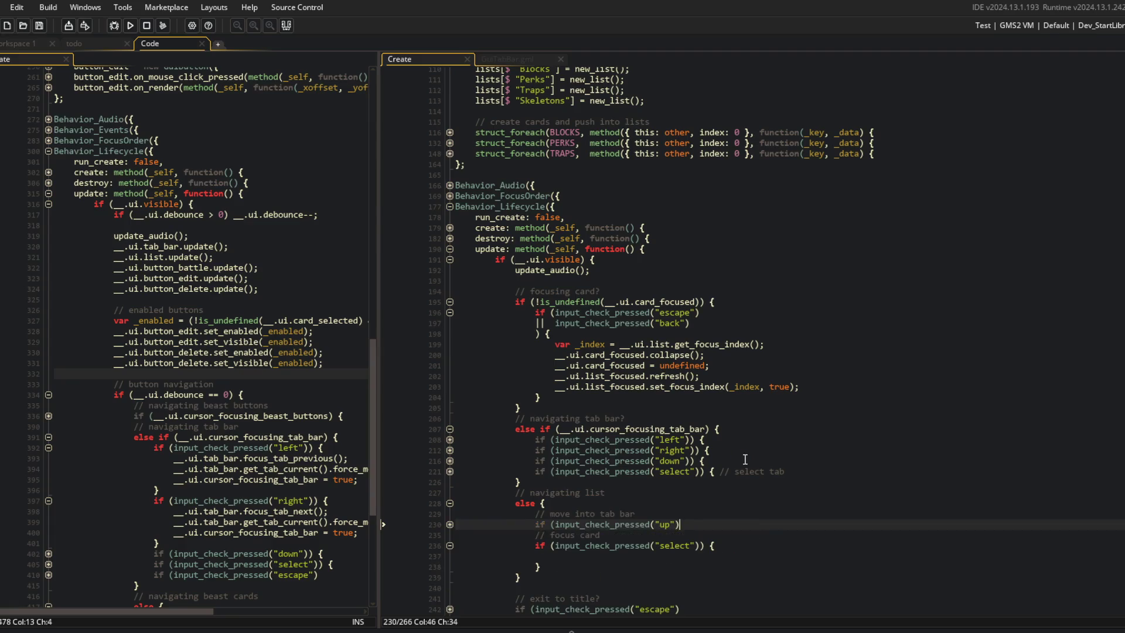
key("Up")
key("Up")
key("Up")
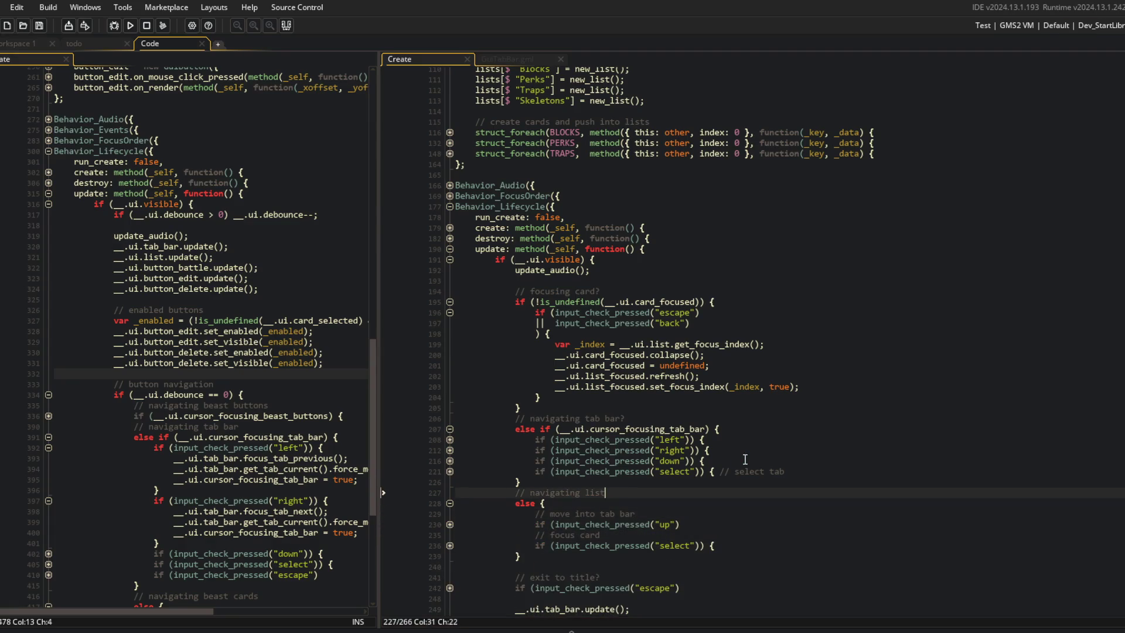
key("ctrl+BackSpace")
key("ctrl+BackSpace")
key("ctrl+s")
Collapse the escape-or-back branch and the left and right tab bar handlers.
left_click(530, 365)
left_click(450, 312)
left_click(49, 448)
left_click(48, 459)
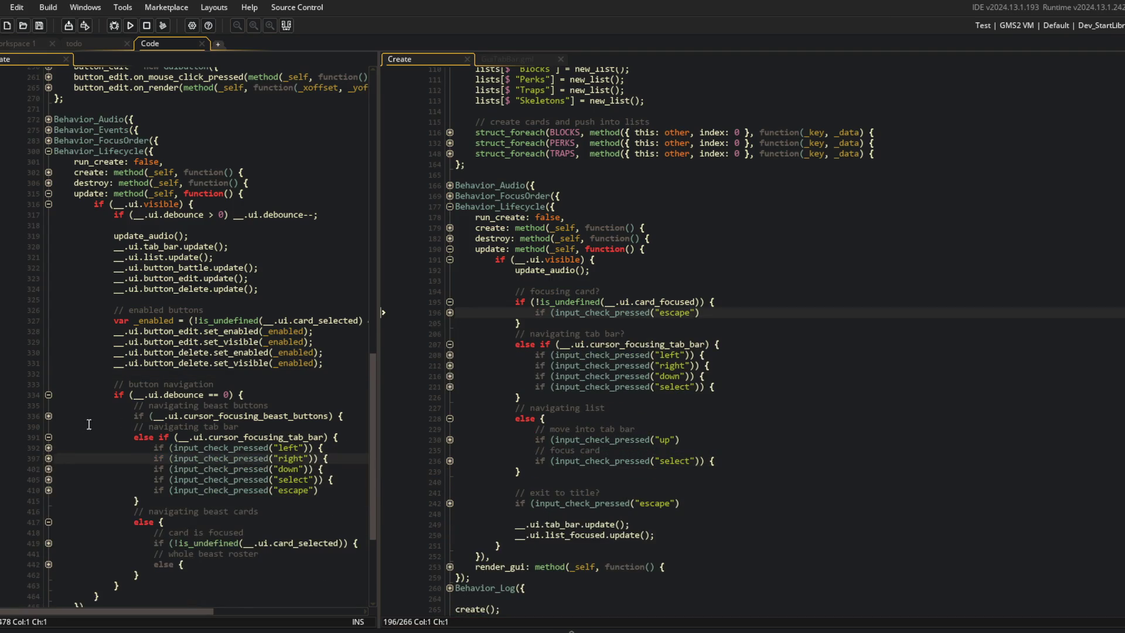
Add a "// navigate small sub-buttons" comment at the top of the beast-buttons branch.
left_click(46, 416)
scroll(45, 411, "down", 1)
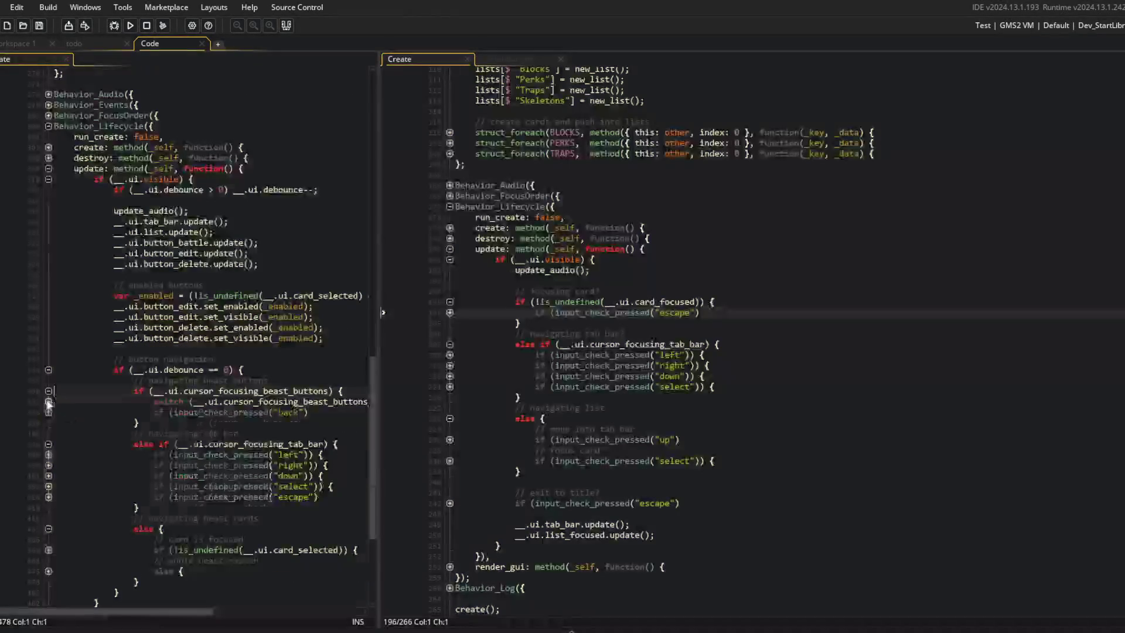
left_click(47, 402)
left_click(49, 402)
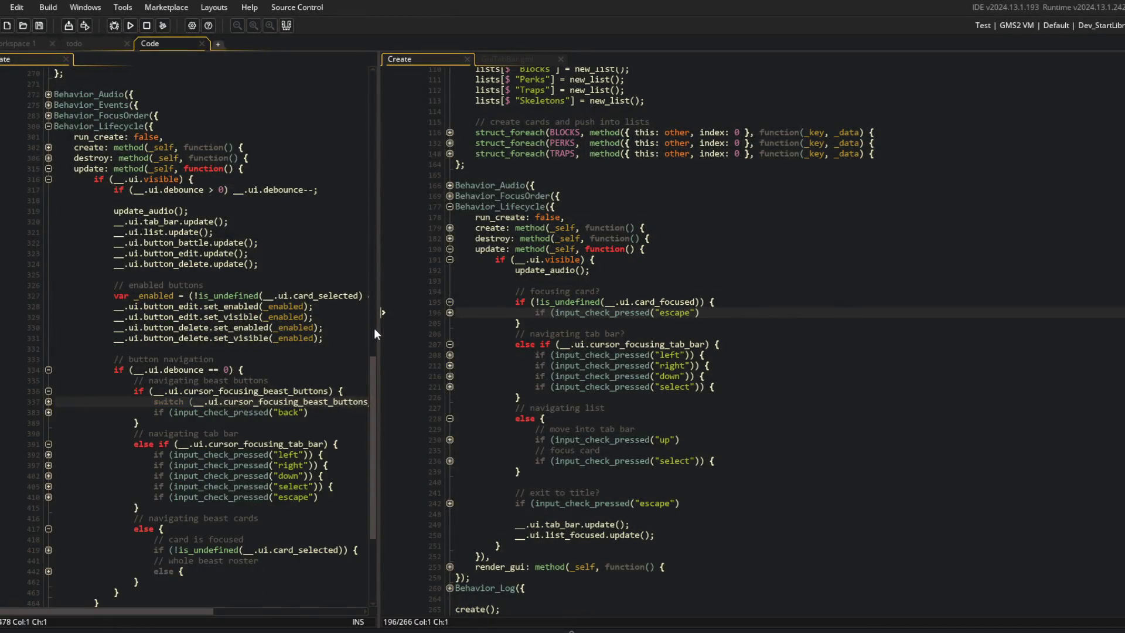
left_click_drag(375, 332, 460, 332)
left_click(368, 391)
key("Return")
type("// navigate small sub-buttons")
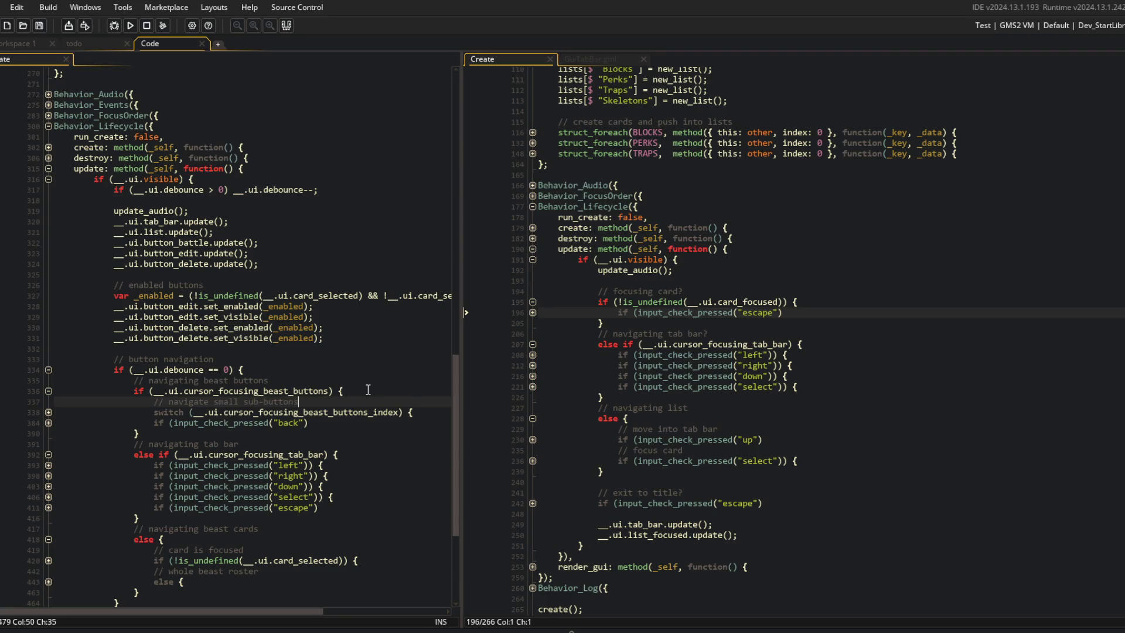
Insert a "// back to focusing beast cards" comment above the back input check.
key("Down")
key("Down")
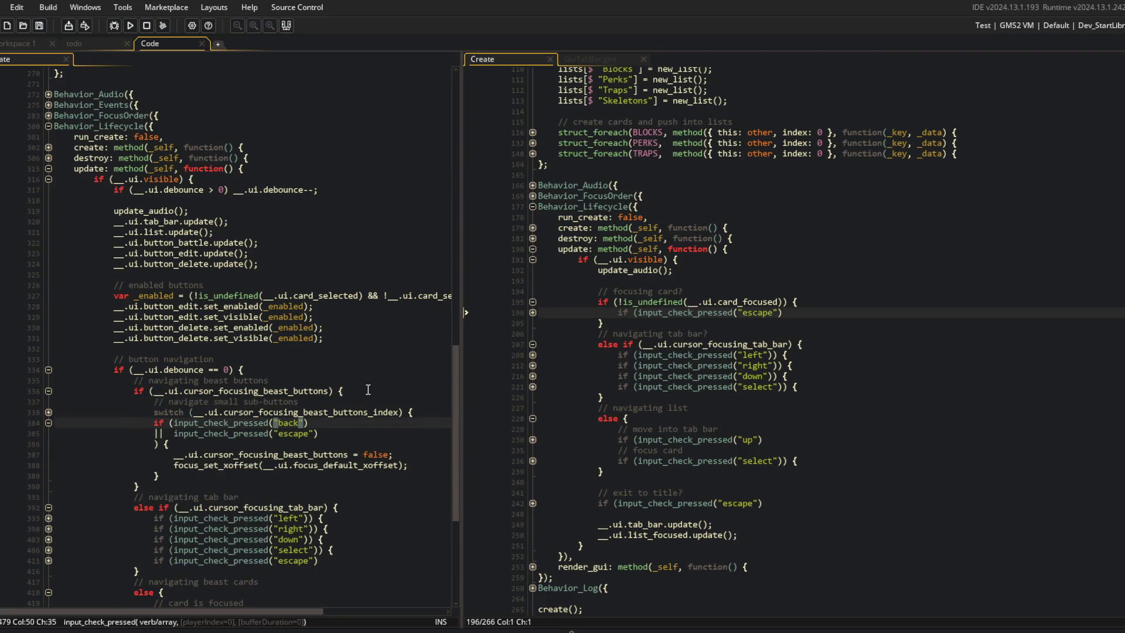
key("Up")
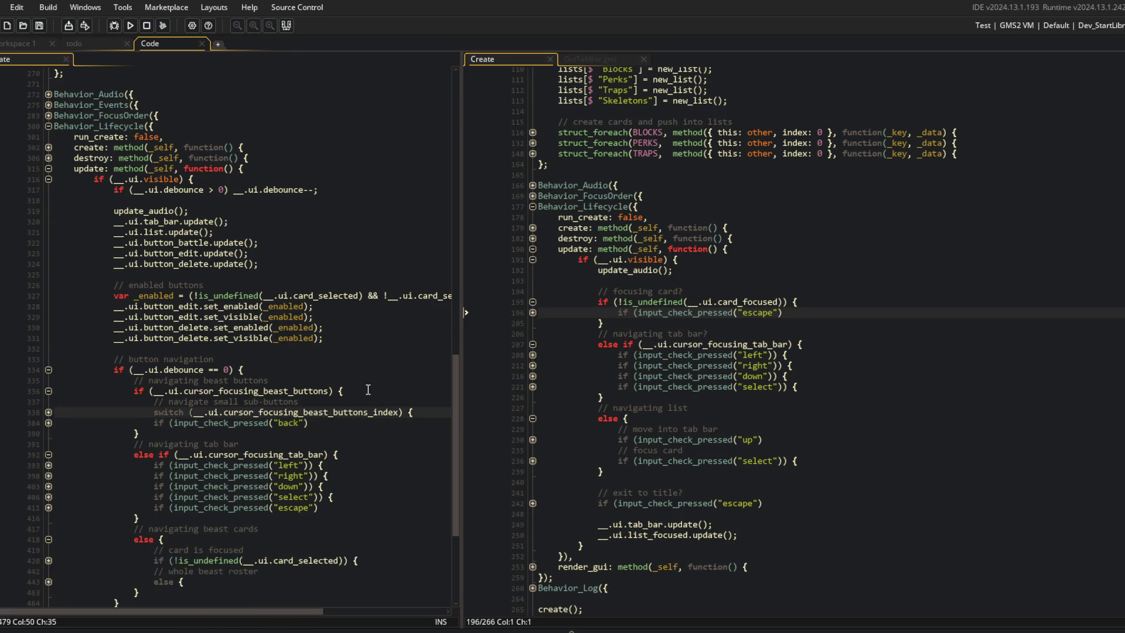
key("Down")
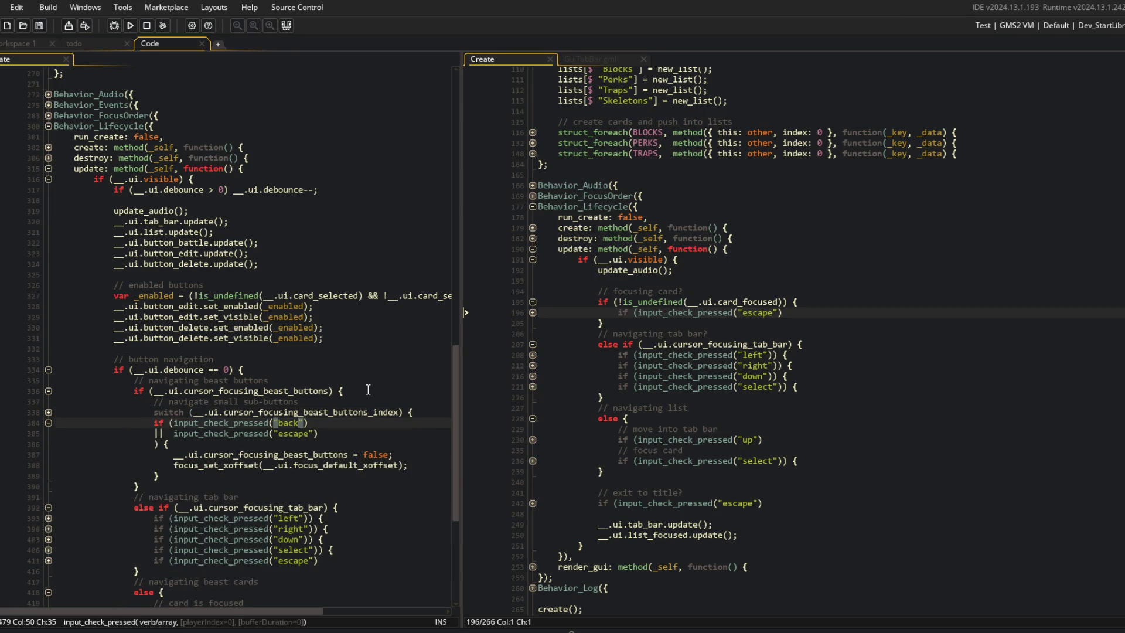
key("Up")
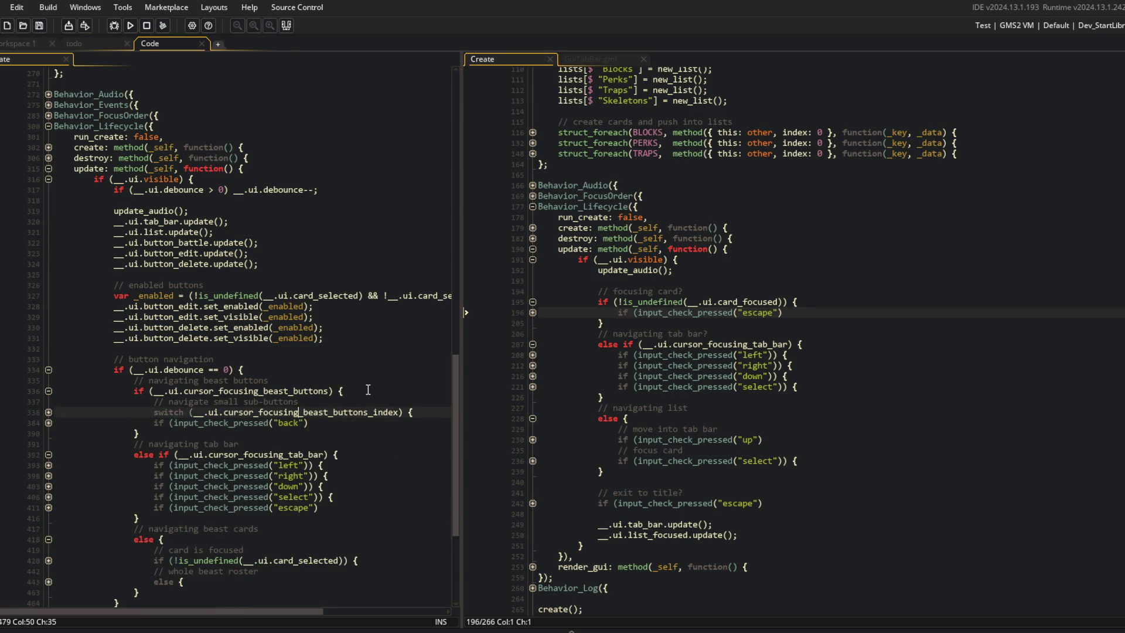
key("End")
key("Return")
key("Return")
key("BackSpace")
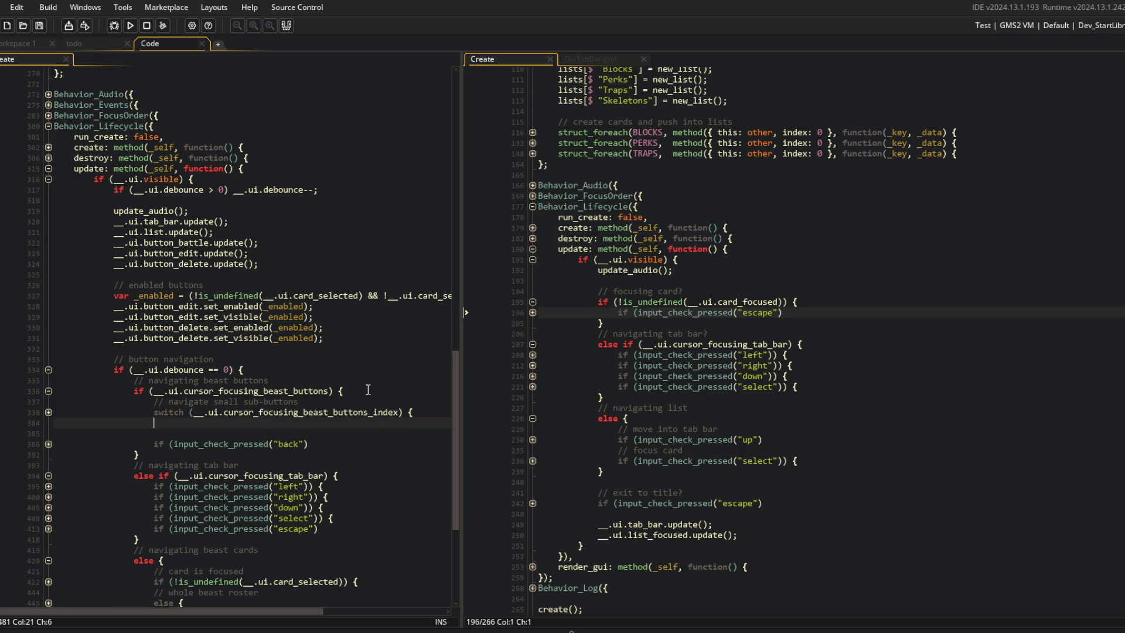
type("// back to focusing beast ca")
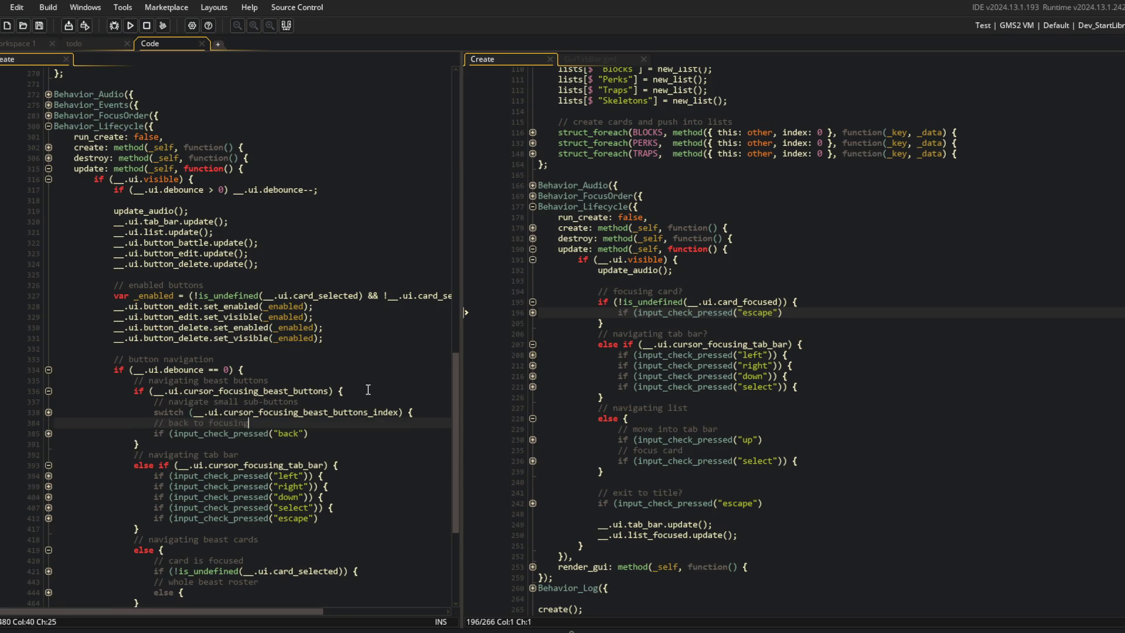
type("rds")
In the tab-bar branch, comment the left and right checks as '// previous tab' and 'next tab'.
scroll(368, 390, "down", 3)
left_click(377, 391)
key("Return")
type("// previous ta")
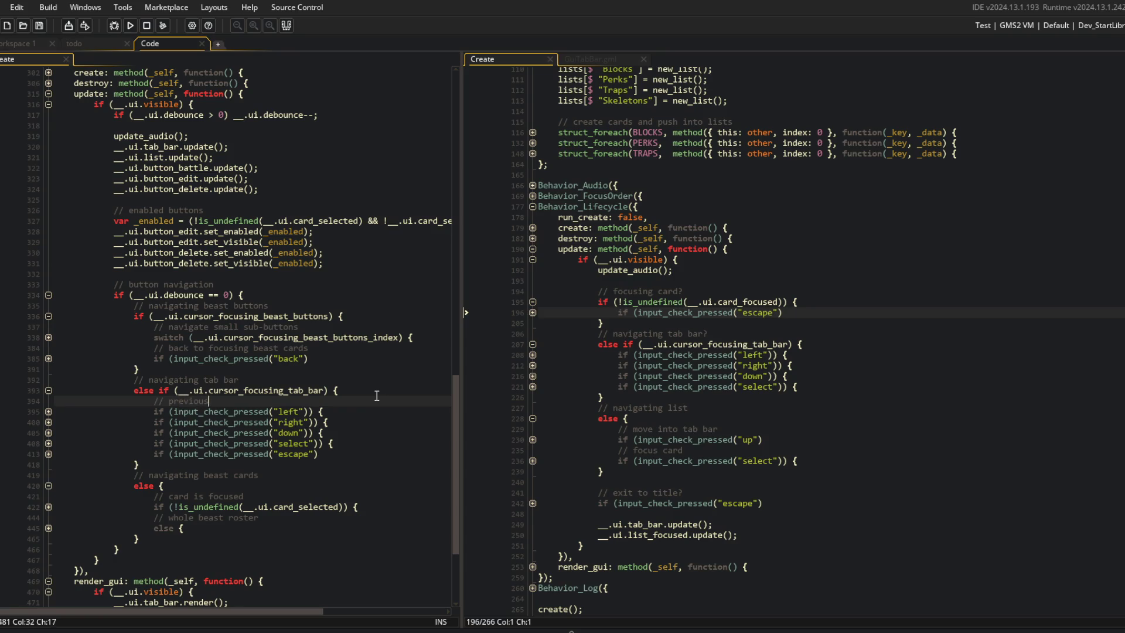
type("b")
key("Down")
key("End")
key("Return")
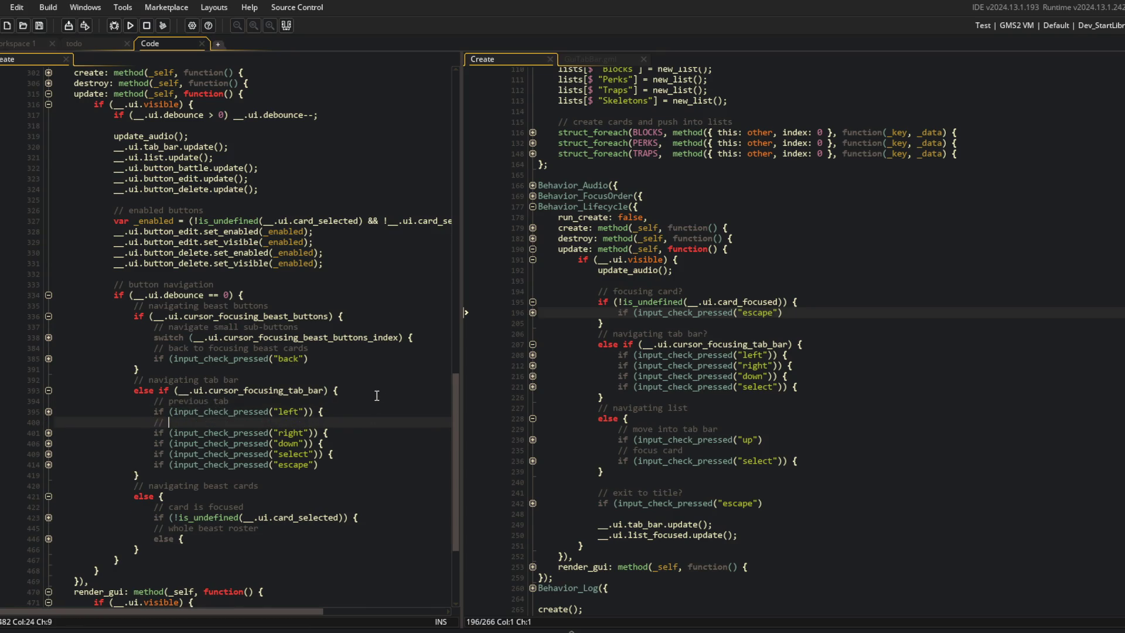
type("next tab")
left_click(369, 396)
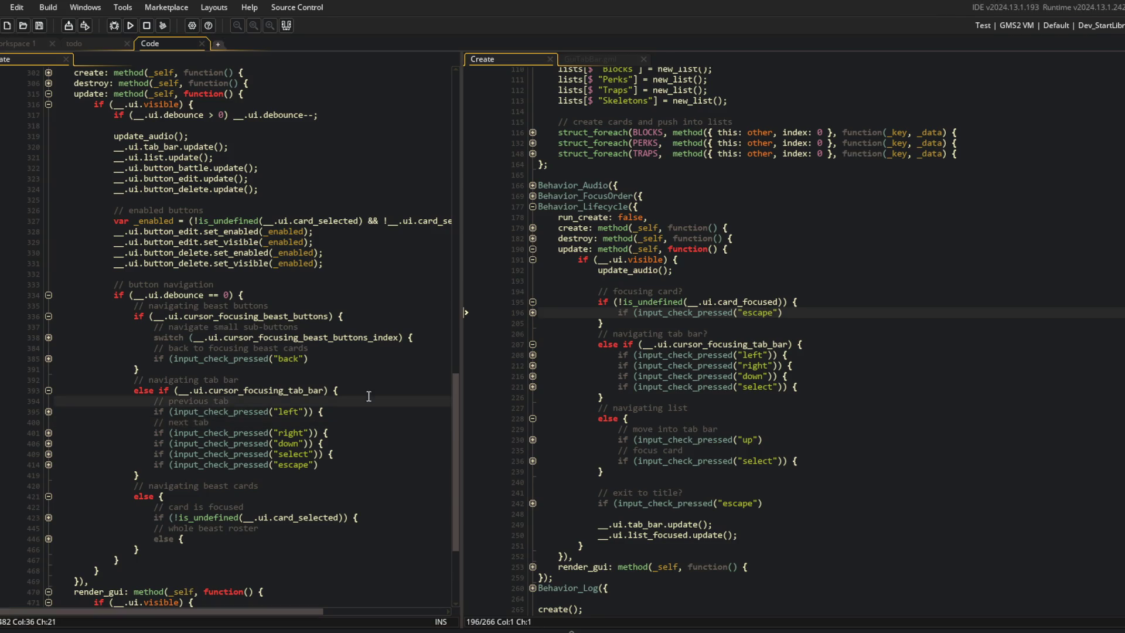
Add an '// exit tab bar' comment below the right check in the tab-bar branch.
left_click(300, 381)
scroll(270, 399, "up", 1)
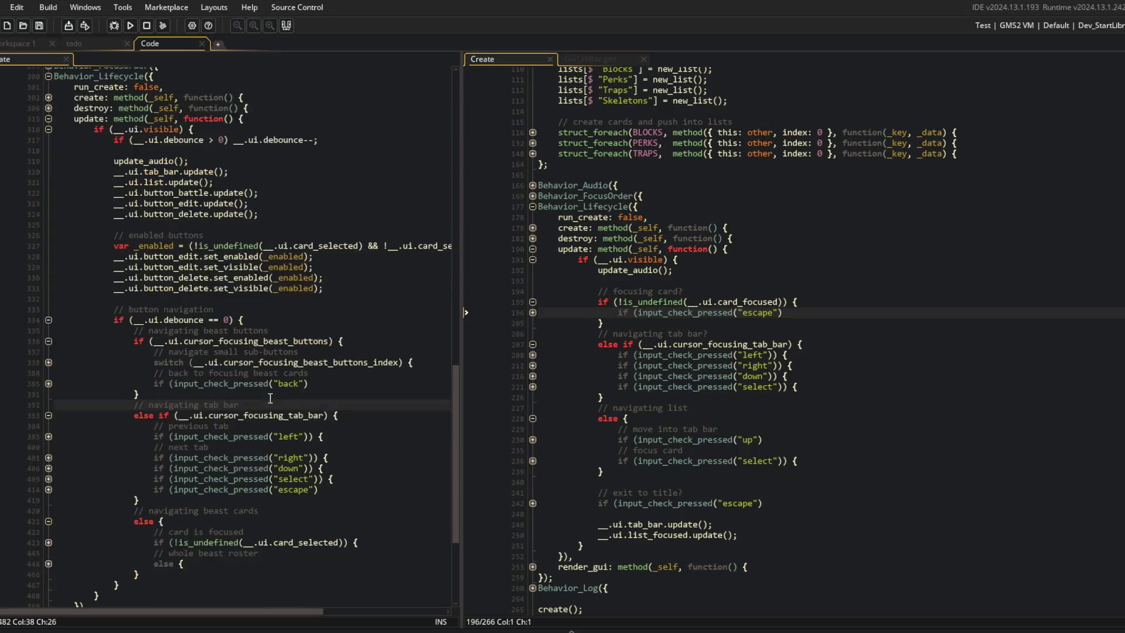
left_click(377, 449)
key("Down")
key("Down")
key("End")
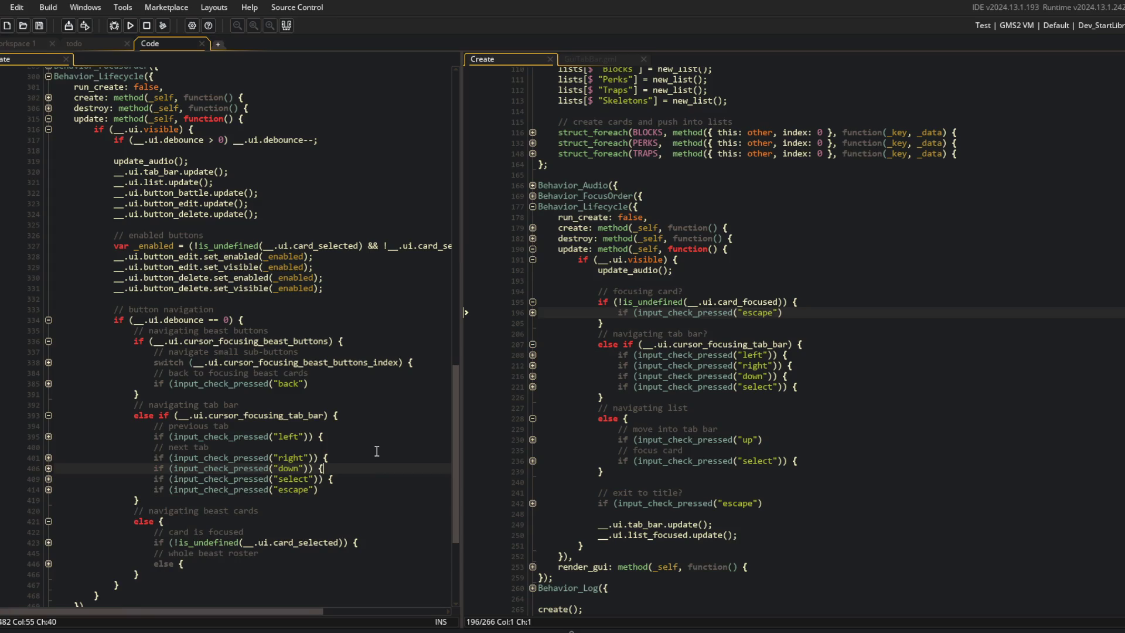
key("Up")
key("End")
key("Return")
type("/ exit tab bar")
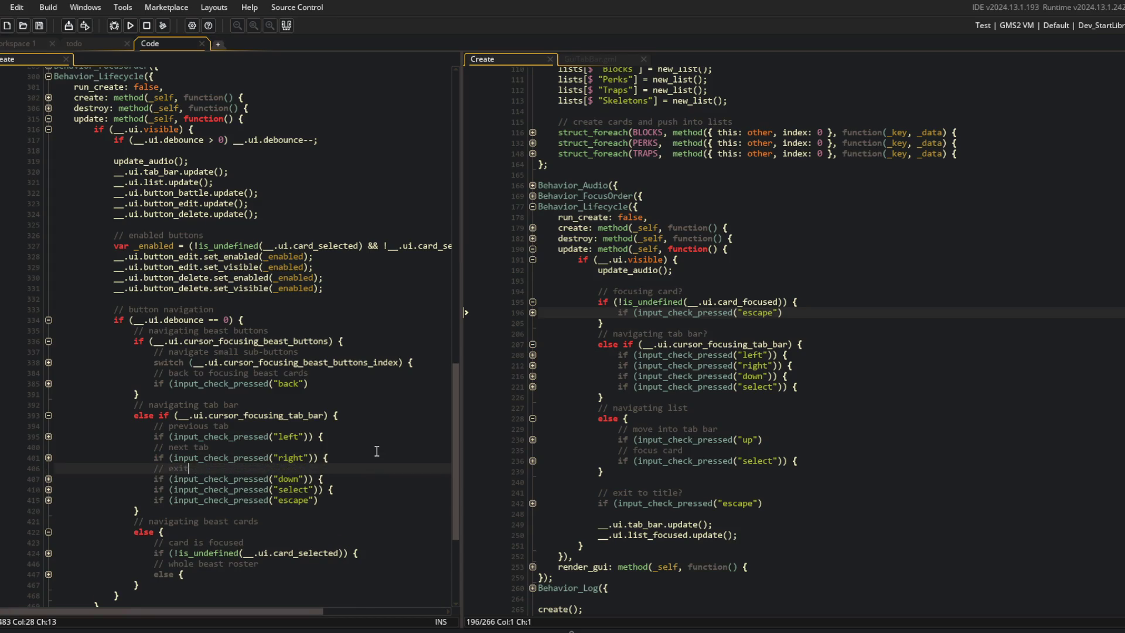
Label the select and escape checks '// select tab' and 'escape back to title'.
key("Down")
key("Down")
key("End")
key("Home")
key("Return")
key("Up")
type("// select tab")
key("Down")
key("End")
key("Return")
type("escape back to me")
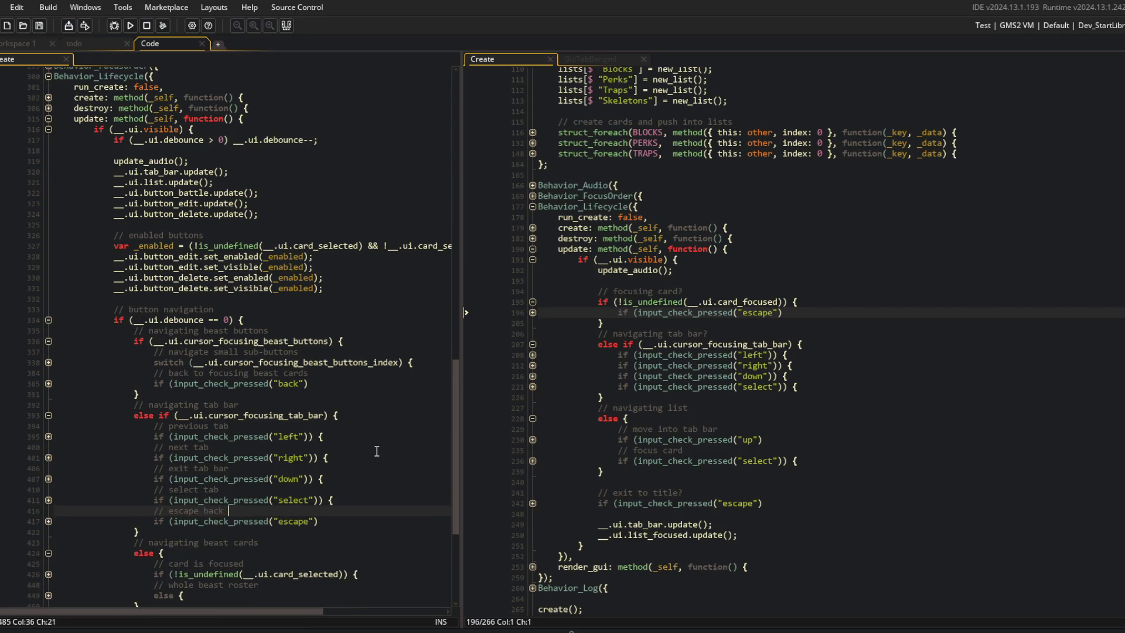
key("BackSpace")
key("BackSpace")
key("BackSpace")
type("title")
Unfold the card-selected block and comment its right check as 'focus sub-buttons'.
scroll(280, 503, "down", 3)
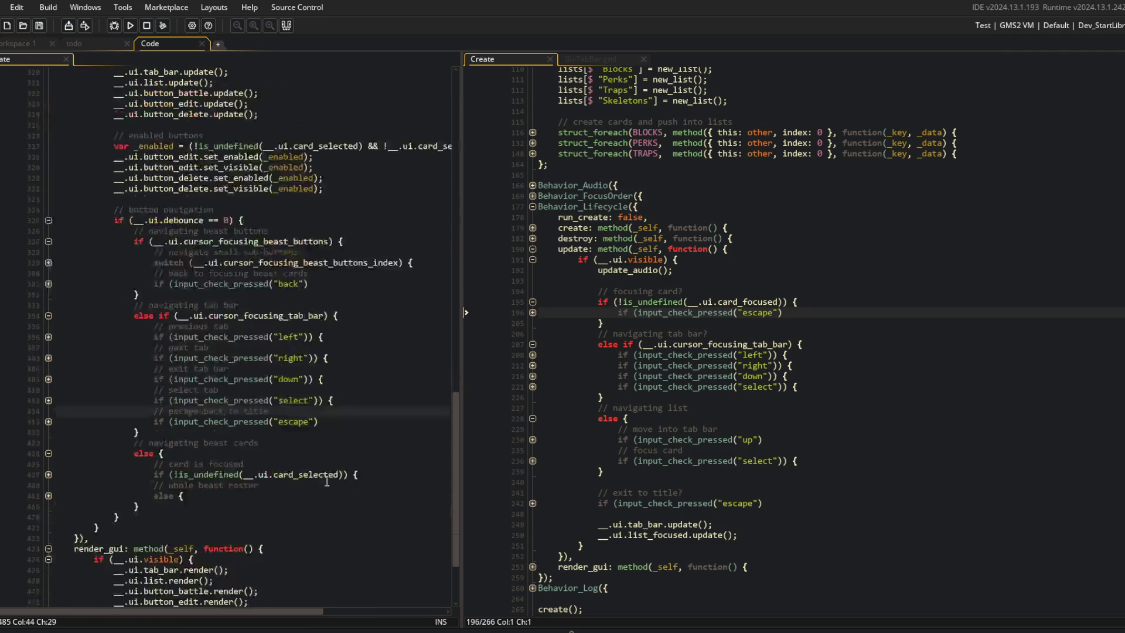
left_click(50, 475)
left_click(391, 474)
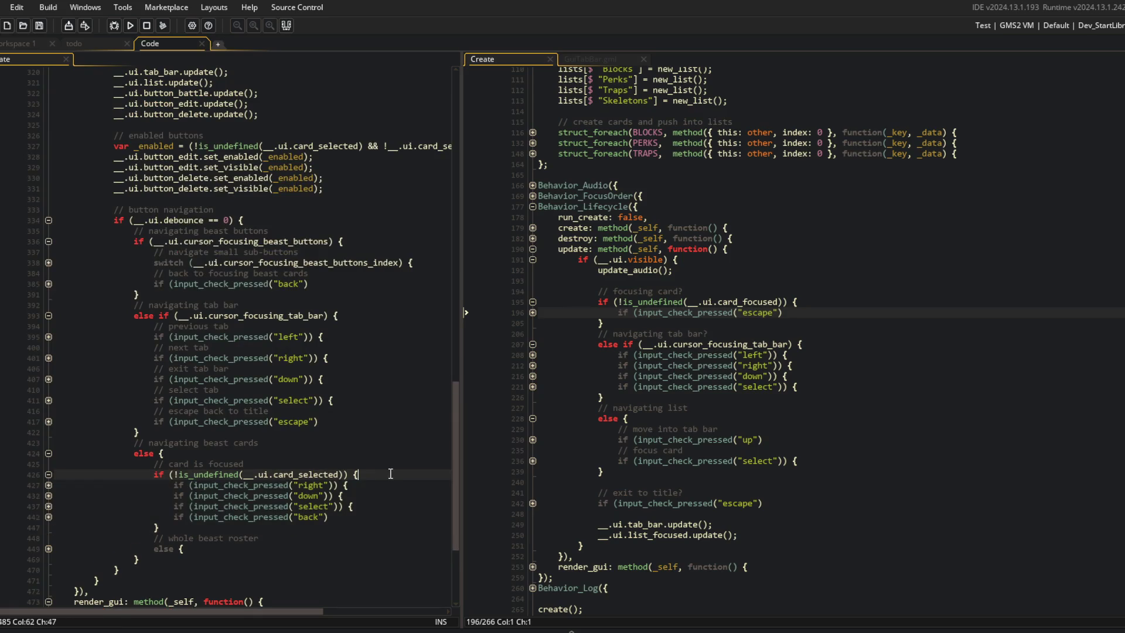
key("Down")
key("Home")
key("Return")
key("Up")
type("beast")
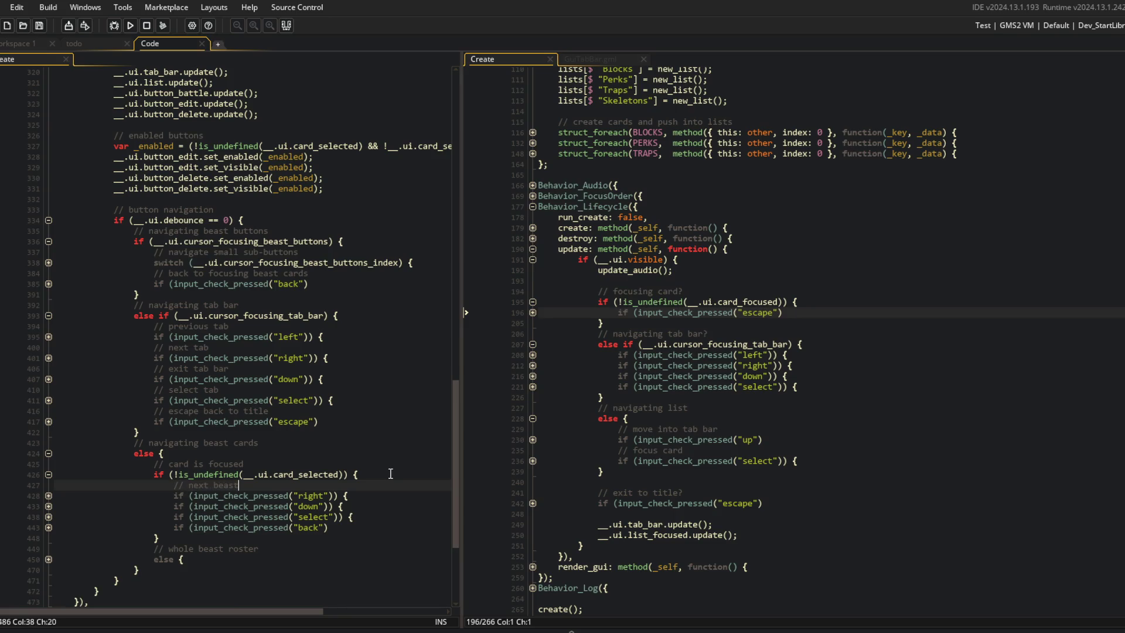
type(" card")
key("Down")
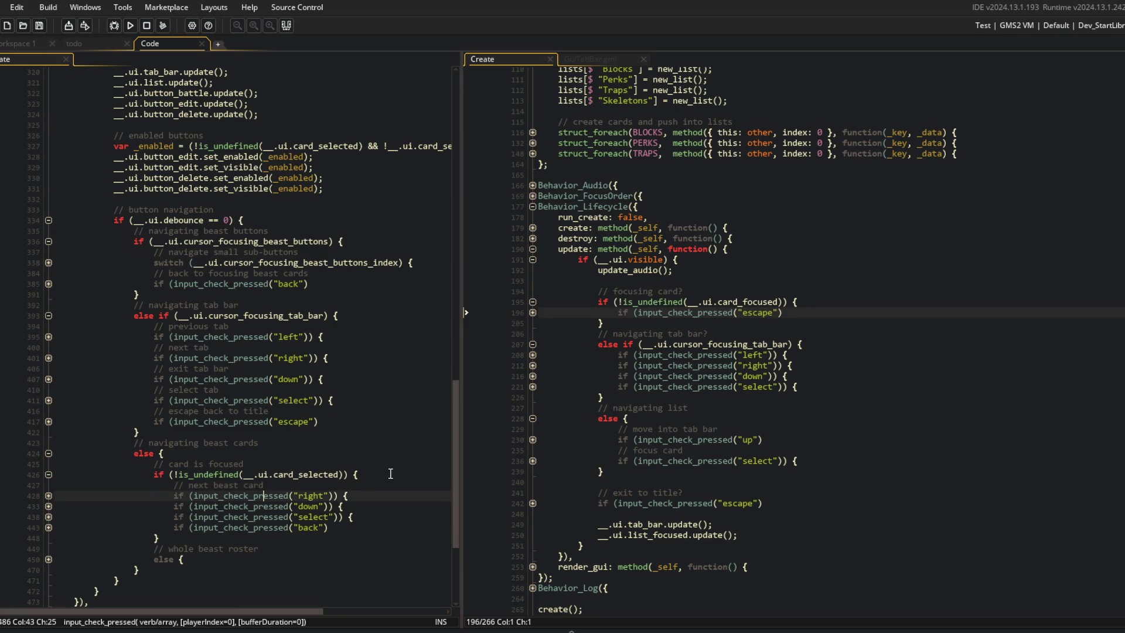
key("End")
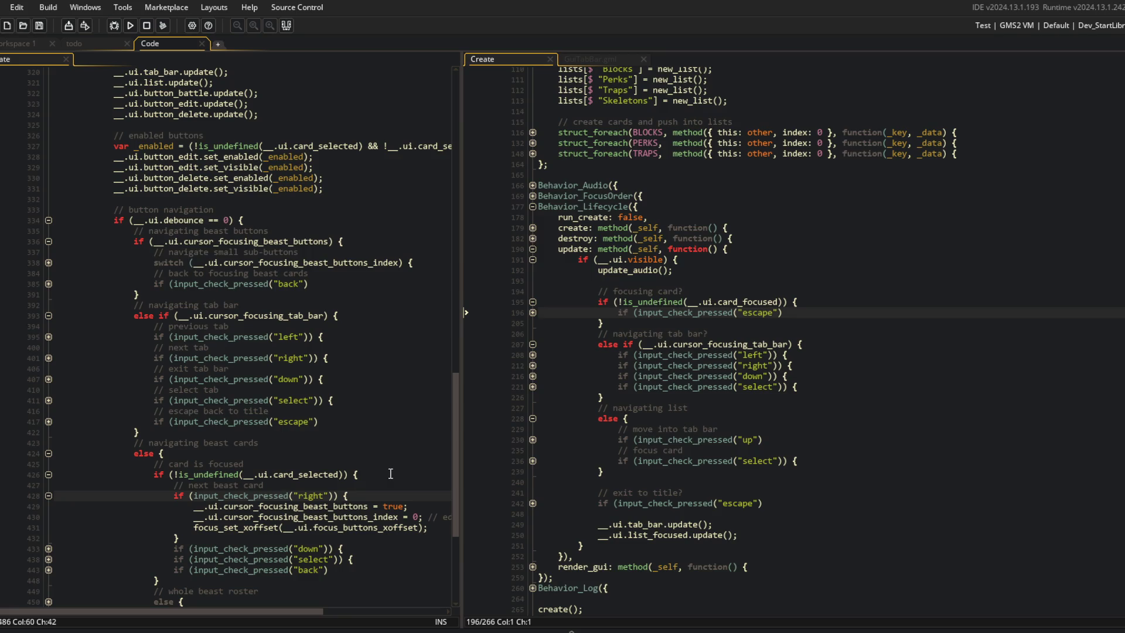
key("Up")
key("ctrl+BackSpace")
key("ctrl+BackSpace")
key("ctrl+BackSpace")
type("focus")
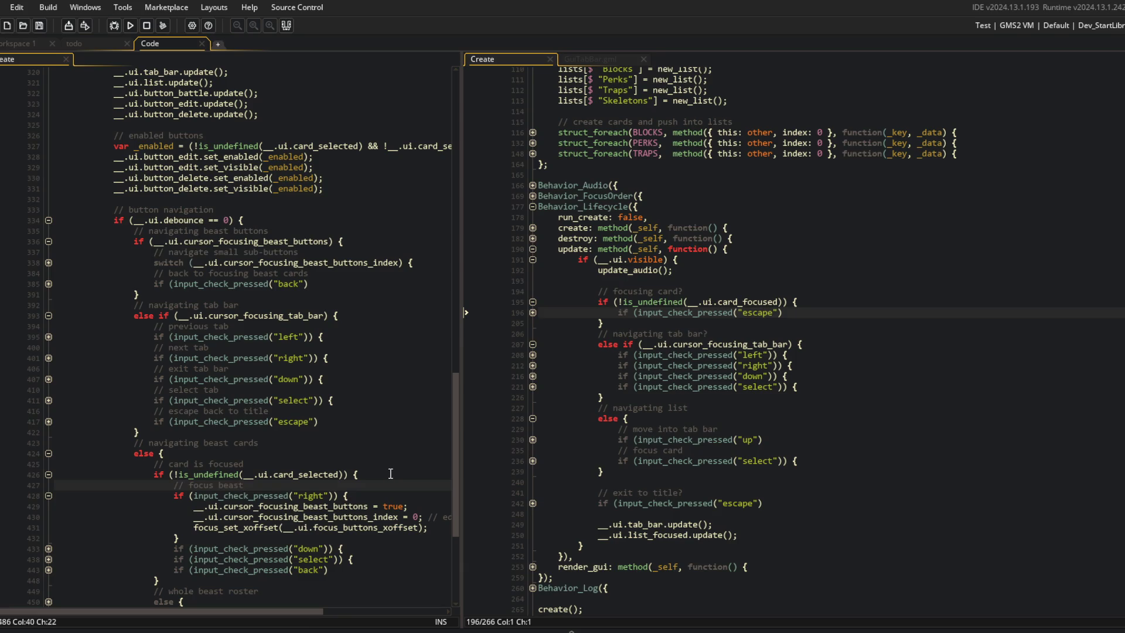
type("tons")
key("Down")
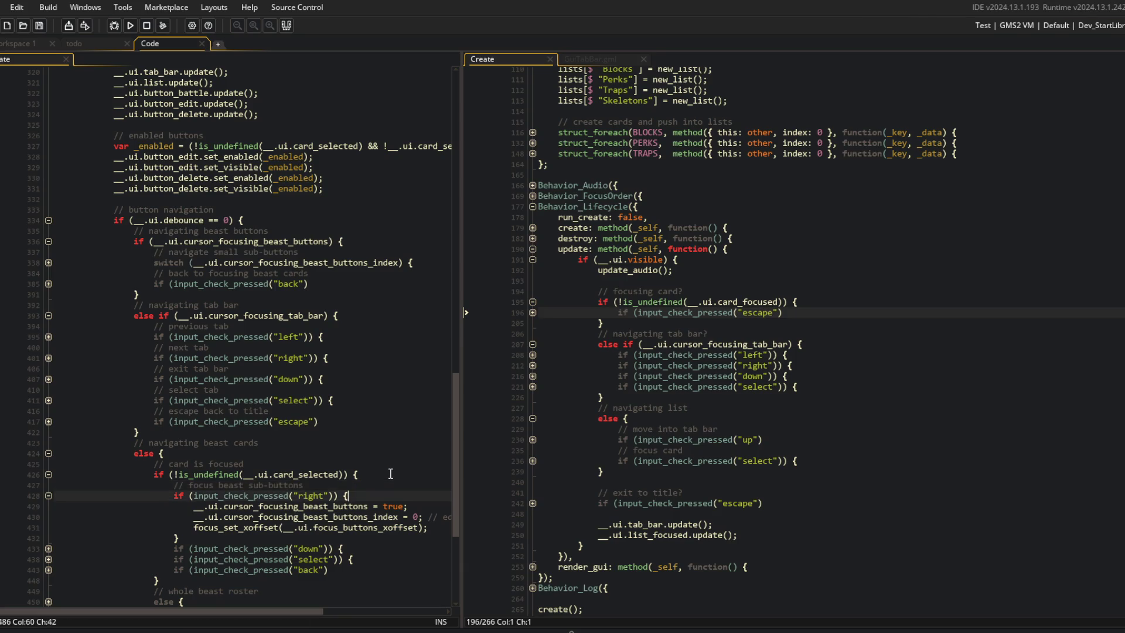
key("ctrl+shift+bracketleft")
Review the down check and sub-button switch, then reword the comment to 'navigating small sub-buttons'.
key("Down")
key("End")
key("ctrl+shift+bracketright")
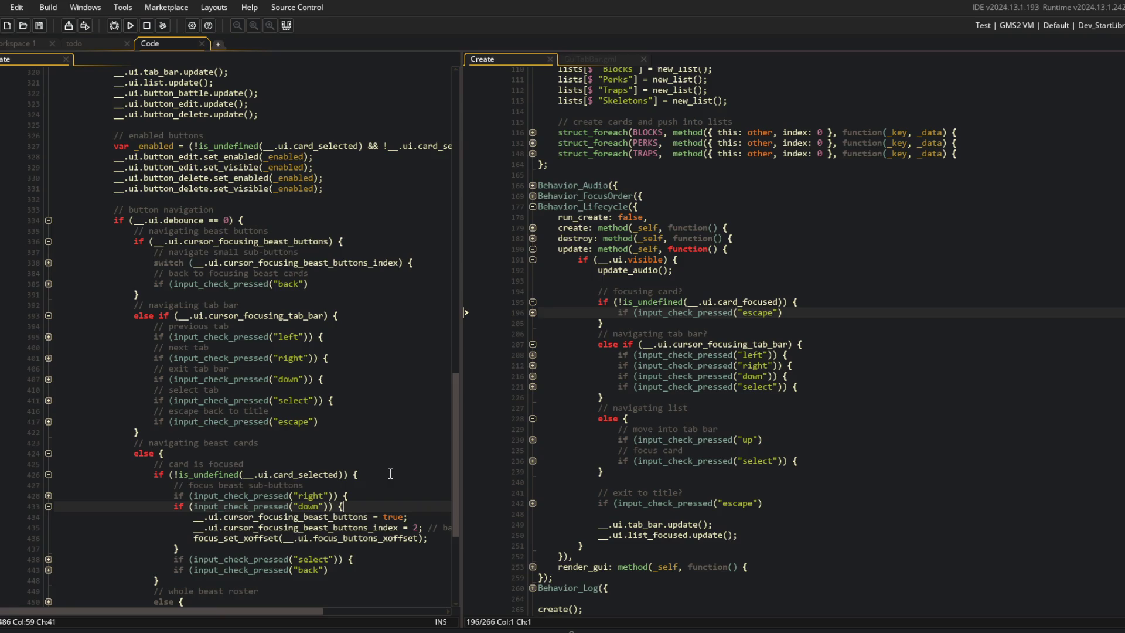
key("ctrl+shift+bracketleft")
scroll(390, 473, "down", 2)
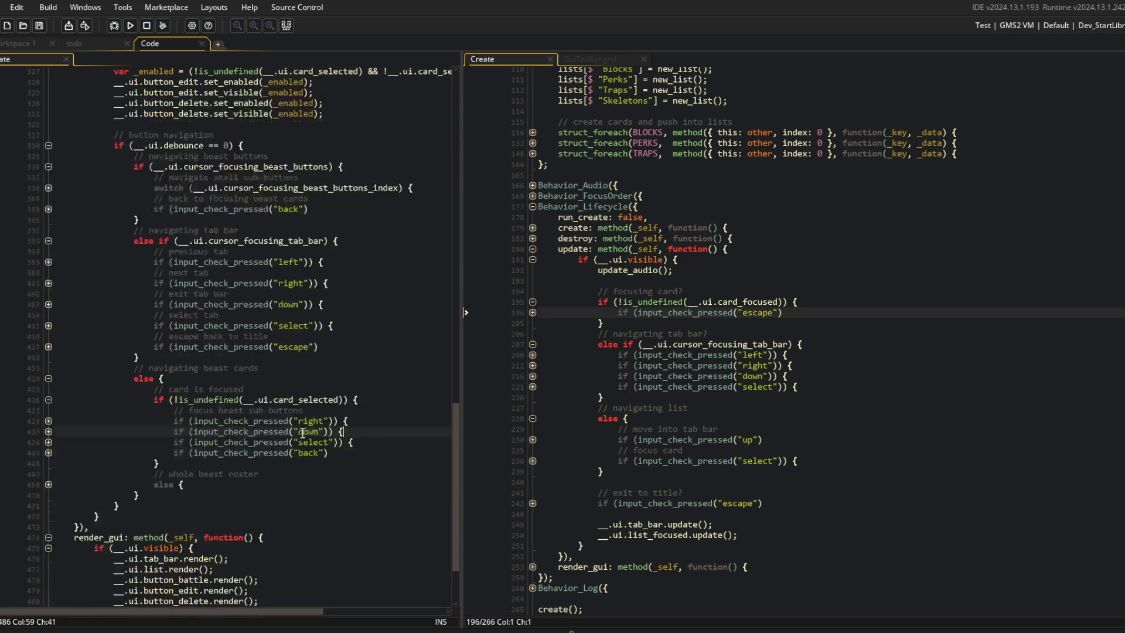
key("ctrl+shift+bracketright")
key("ctrl+shift+bracketleft")
left_click(225, 199)
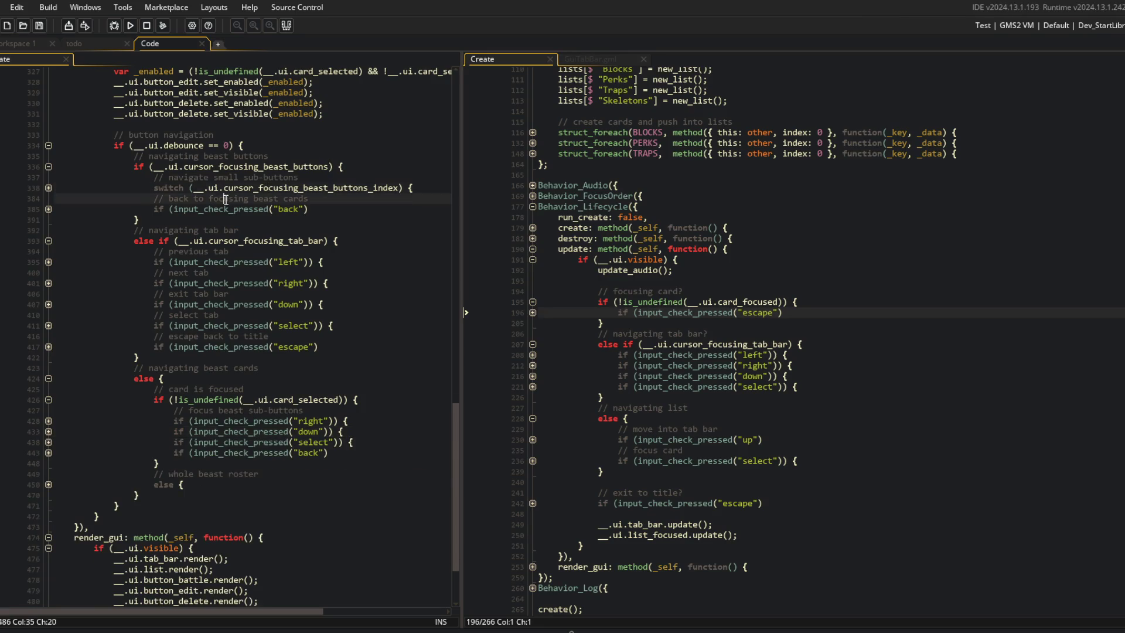
left_click(48, 209)
left_click(49, 209)
left_click(50, 188)
left_click(49, 209)
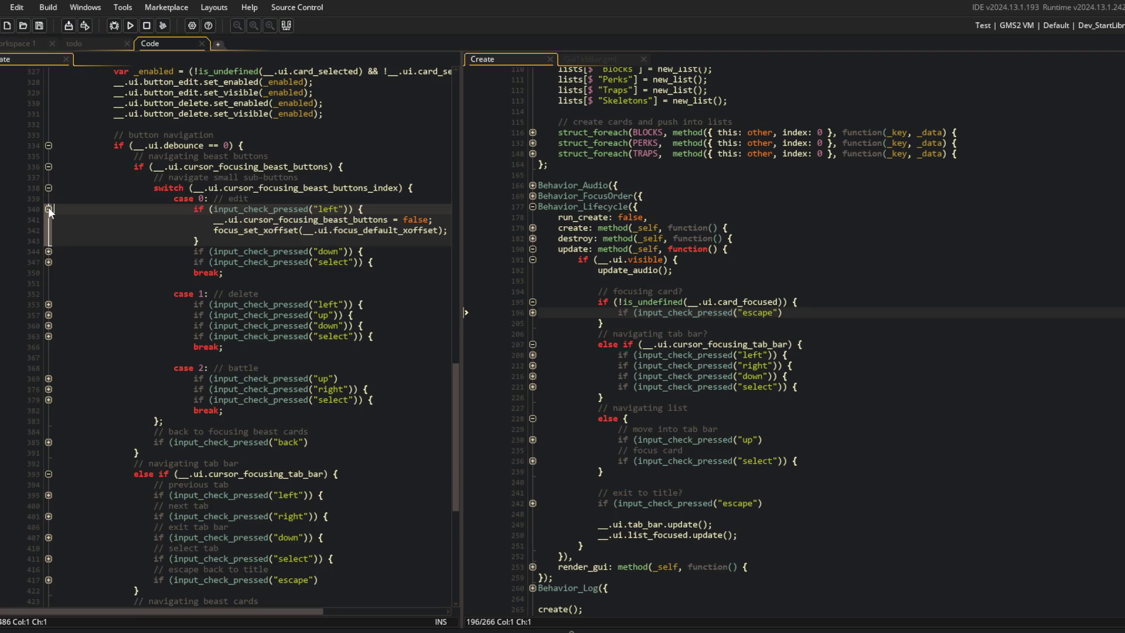
left_click(48, 209)
left_click(49, 190)
left_click(209, 177)
key("BackSpace")
type("ing")
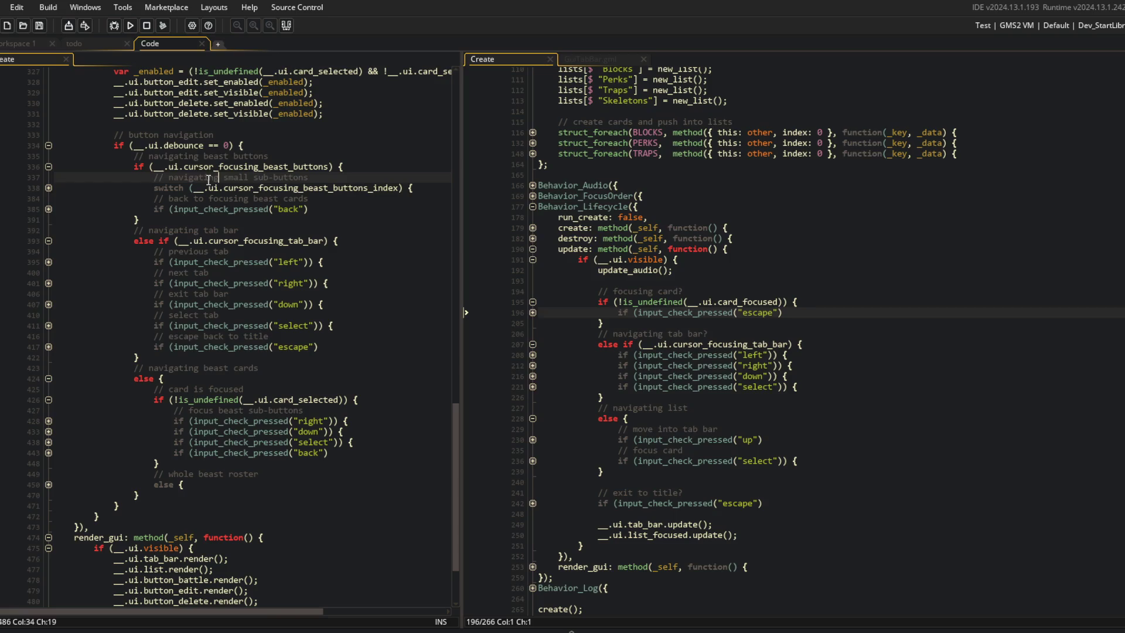
Add focus-button comments above the down check and '// focus battle button' above the select check.
left_click(370, 421)
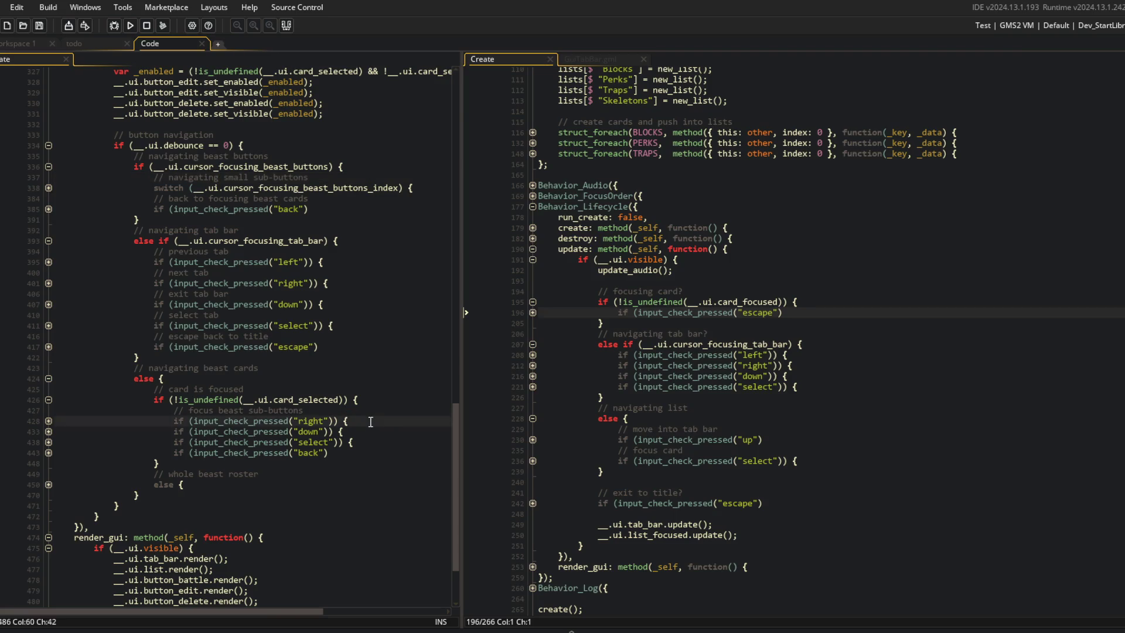
key("ctrl+Return")
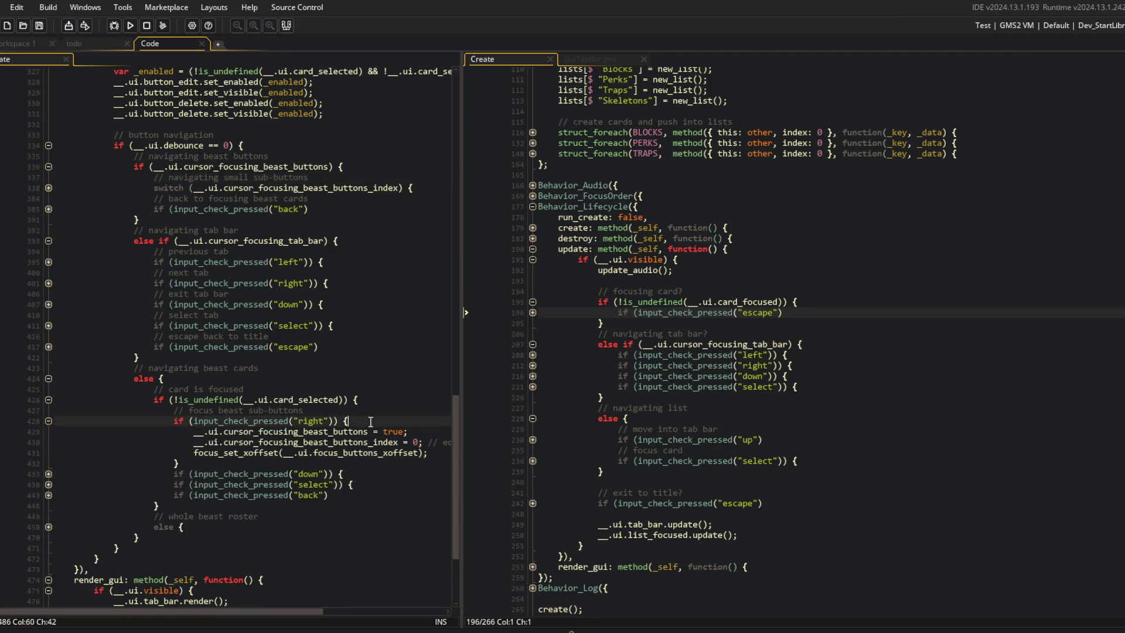
key("ctrl+Return")
key("ctrl+Return")
key("ctrl+Return")
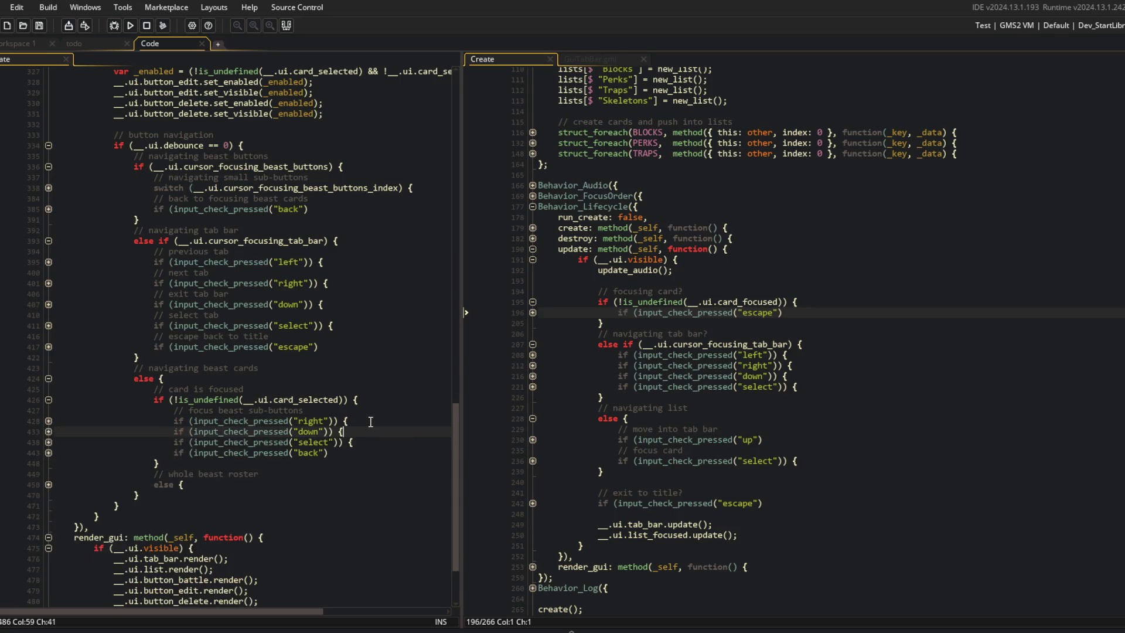
key("Return")
type("// focsu")
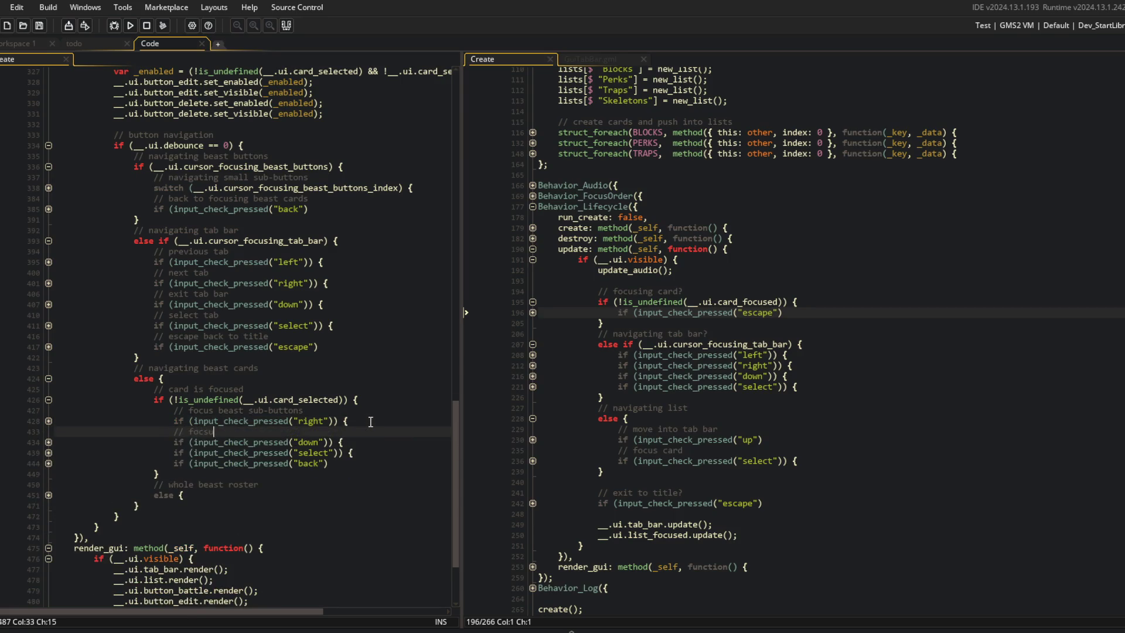
key("BackSpace")
key("BackSpace")
type("us battle button")
key("Down")
key("Down")
key("ctrl+Return")
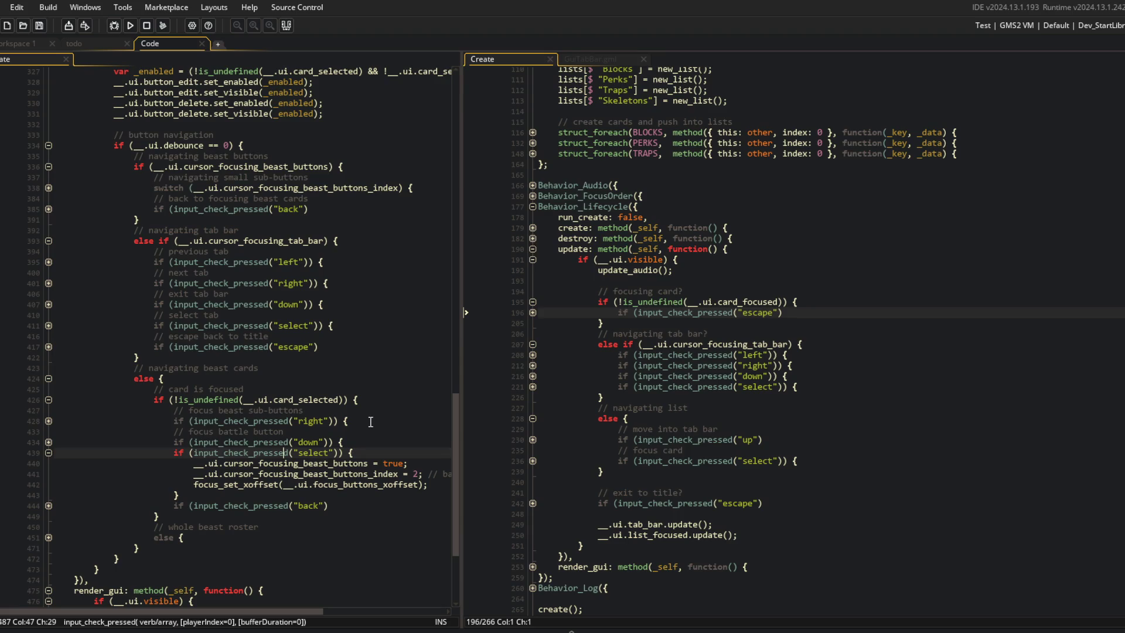
key("ctrl+Return")
key("Home")
key("Return")
key("Up")
type("// focus battle button")
Comment the back check '// back to navigating all beast cards' and expand the following else block.
key("Down")
key("Down")
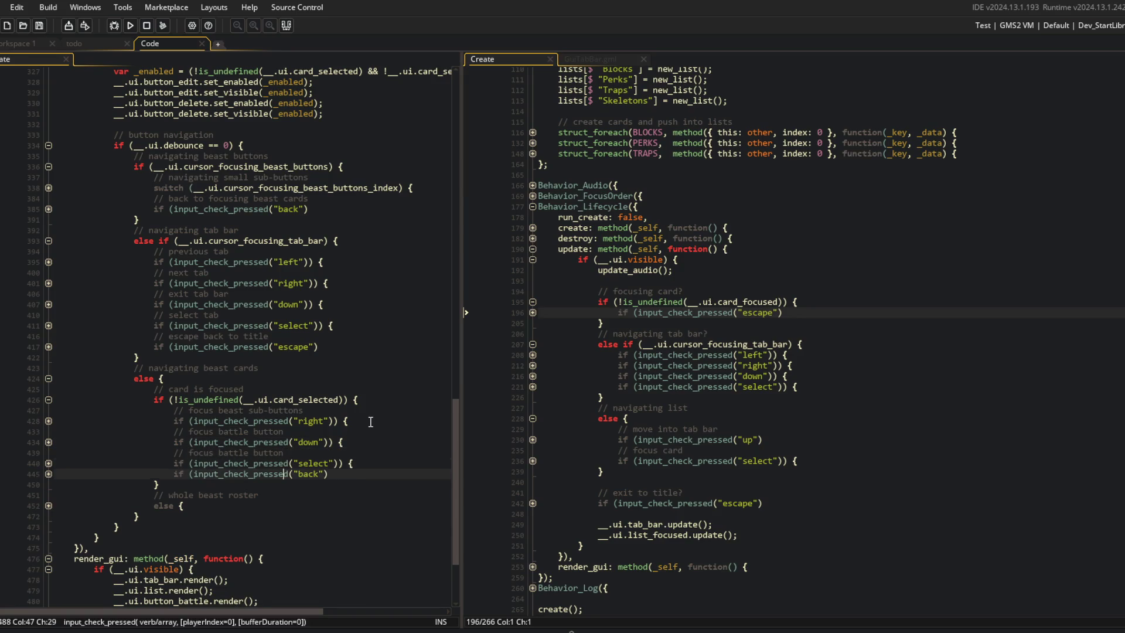
key("ctrl+Return")
key("ctrl+Return")
key("Home")
key("Return")
key("Up")
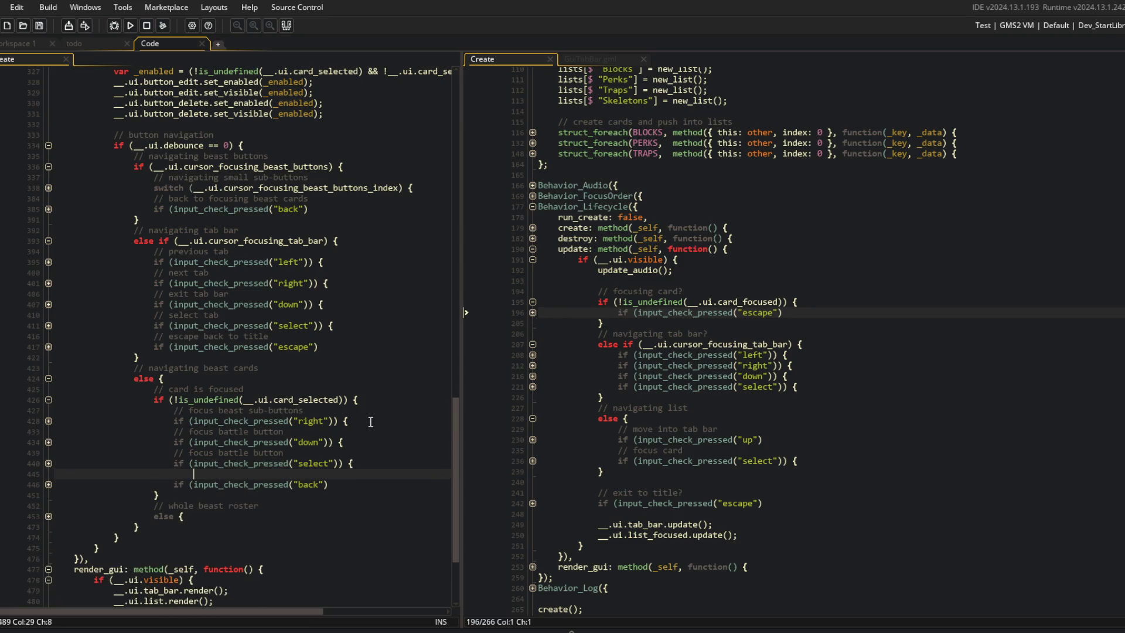
type("/ bn")
type("to navigating all be")
type("ast cards")
key("Down")
key("Down")
key("Down")
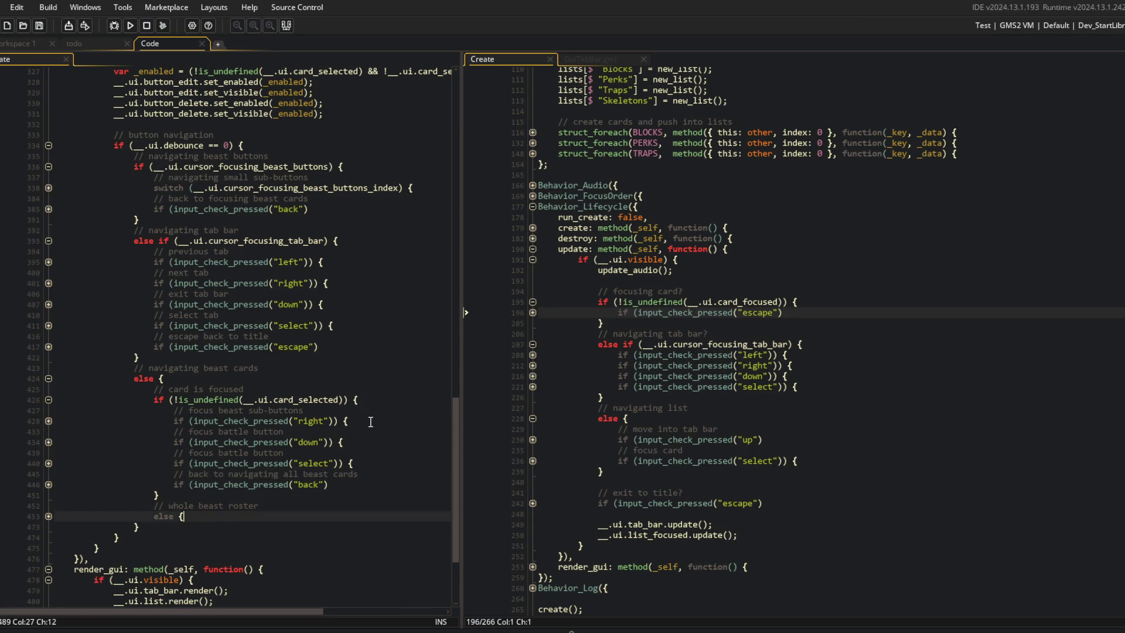
key("Down")
left_click(371, 422)
scroll(370, 422, "up", 2)
Fold the beast-buttons, tab-bar and card-selected branches to expose the whole-roster else block.
left_click(293, 312)
scroll(293, 311, "up", 3)
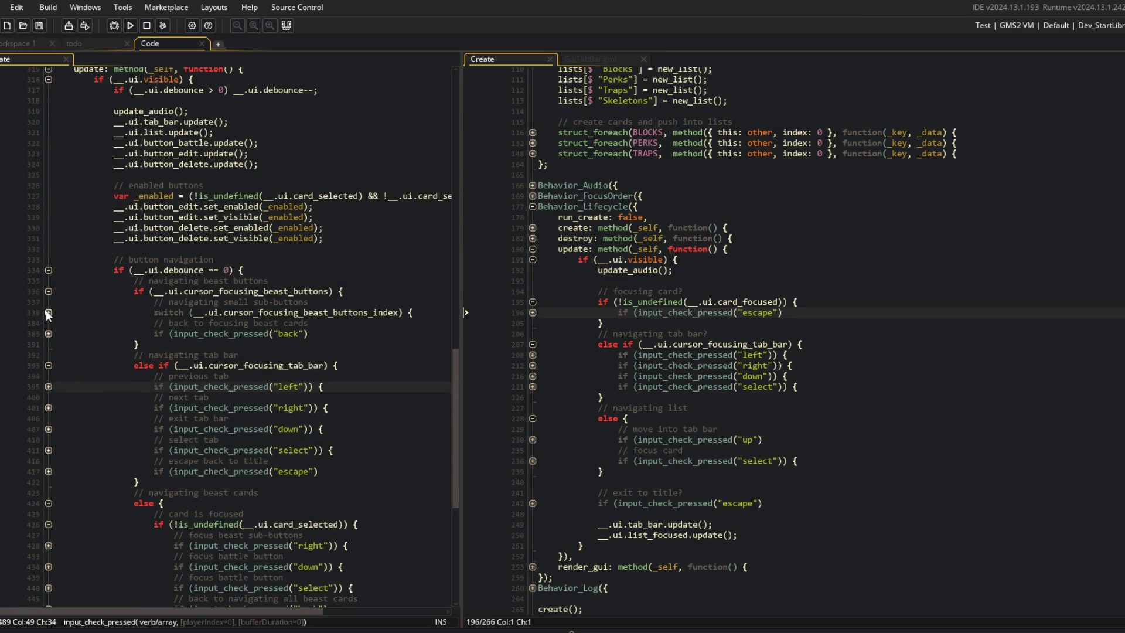
left_click(49, 292)
left_click(49, 312)
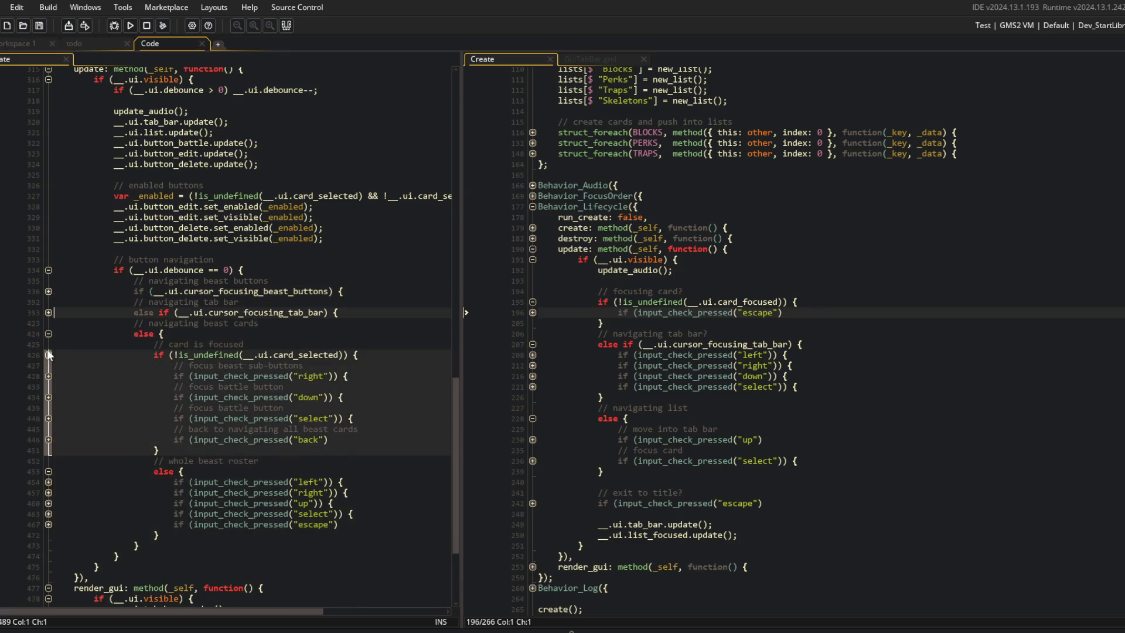
left_click(48, 354)
left_click(49, 386)
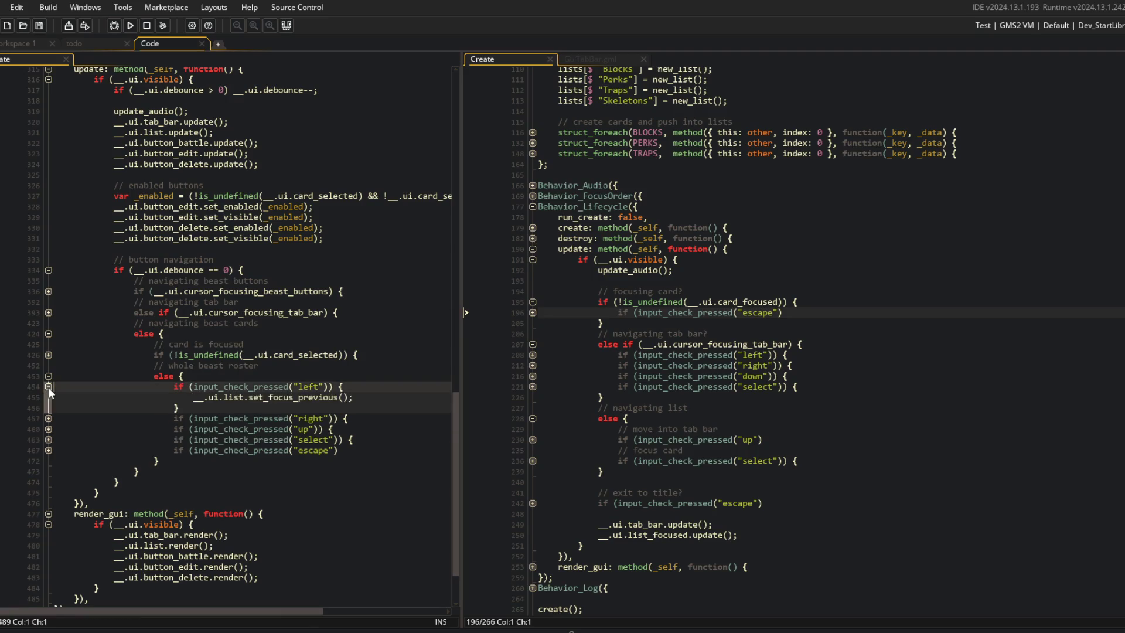
left_click(49, 388)
left_click(49, 396)
left_click(49, 397)
Comment the roster's left and right checks as '// previous beast card' and 'next beast card'.
left_click(227, 375)
key("Return")
type("//")
key("Up")
key("Up")
key("Up")
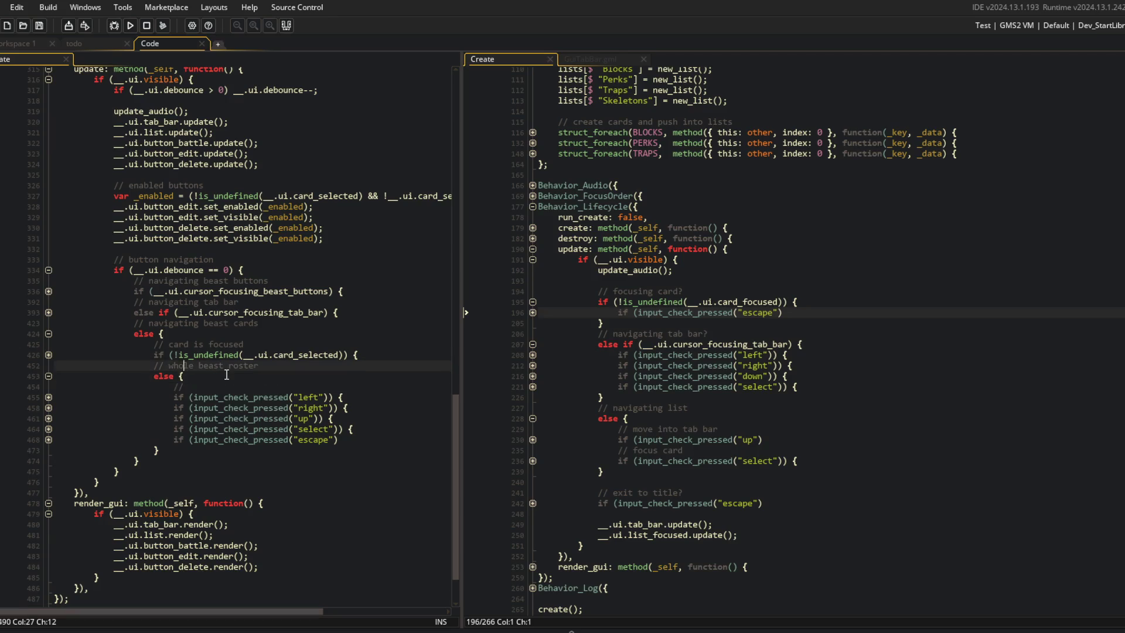
key("End")
key("Down")
key("Down")
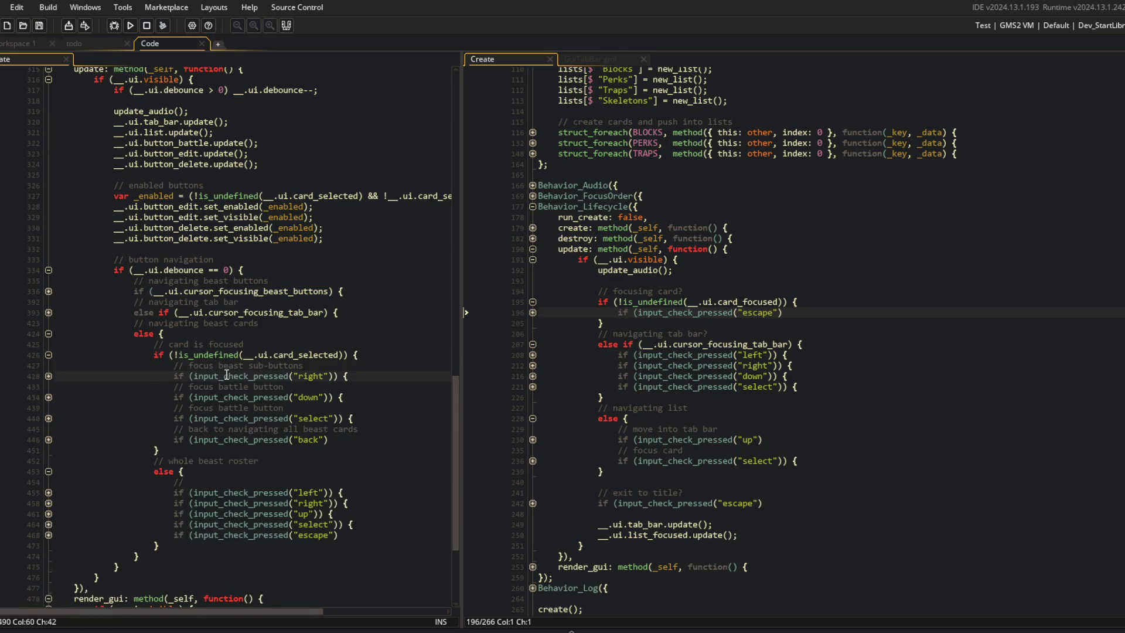
key("Up")
key("Up")
key("Up")
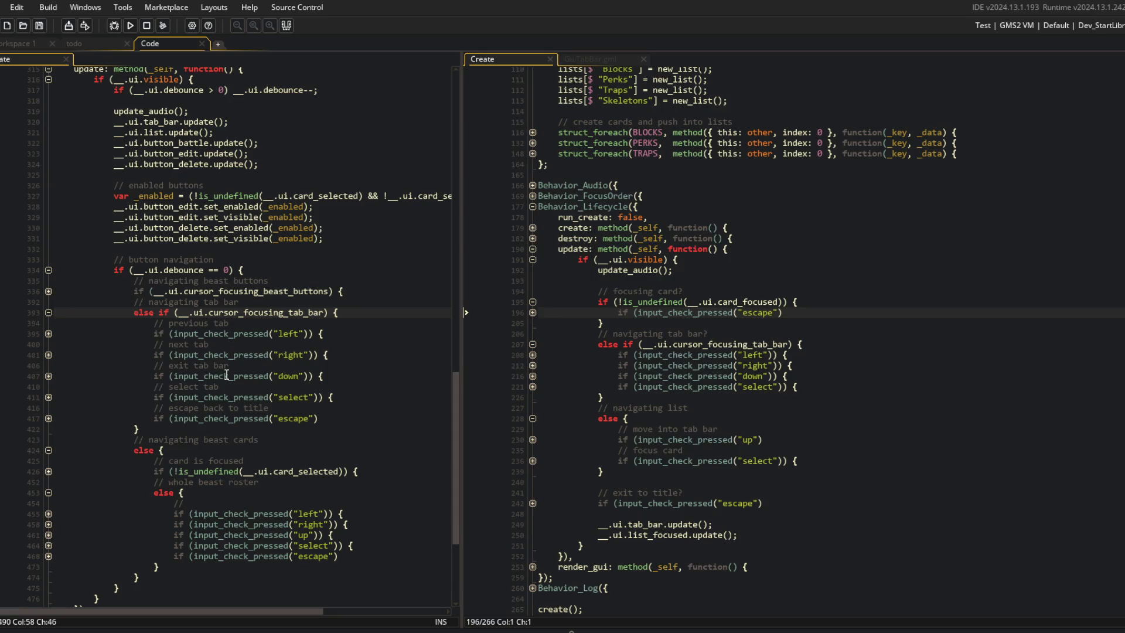
key("Up")
key("Up")
key("Down")
key("Down")
key("Down")
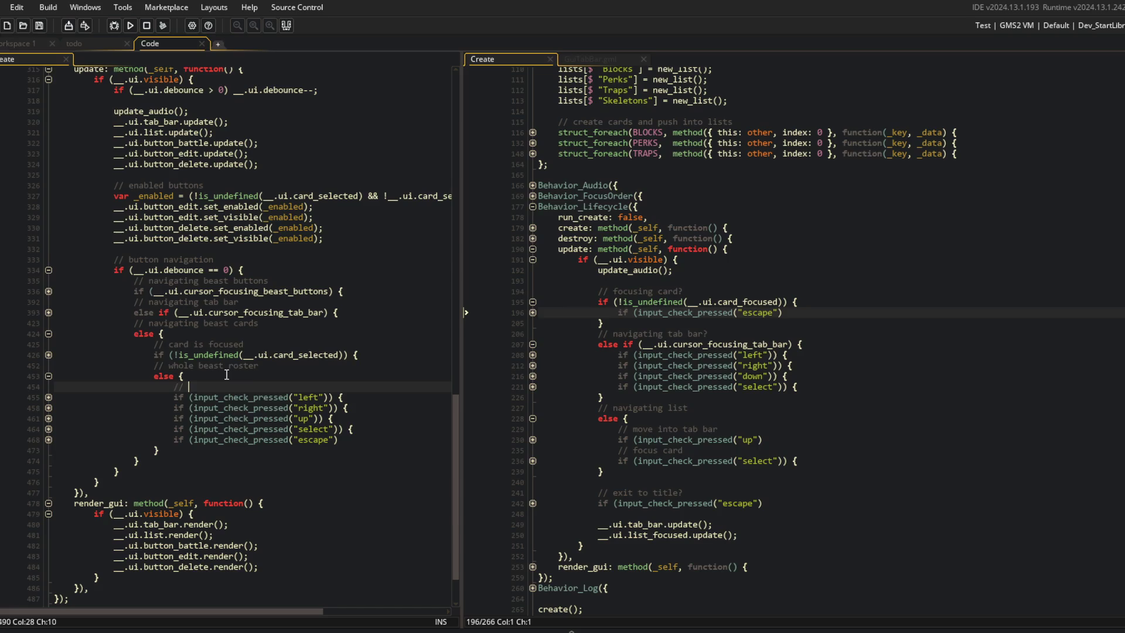
type("revious beast car")
type("d")
key("Down")
key("End")
key("Return")
type("xt beast card")
Add 'focus tab bar', 'select beast card' and 'exit back to title' comments above the remaining roster checks.
key("Down")
key("End")
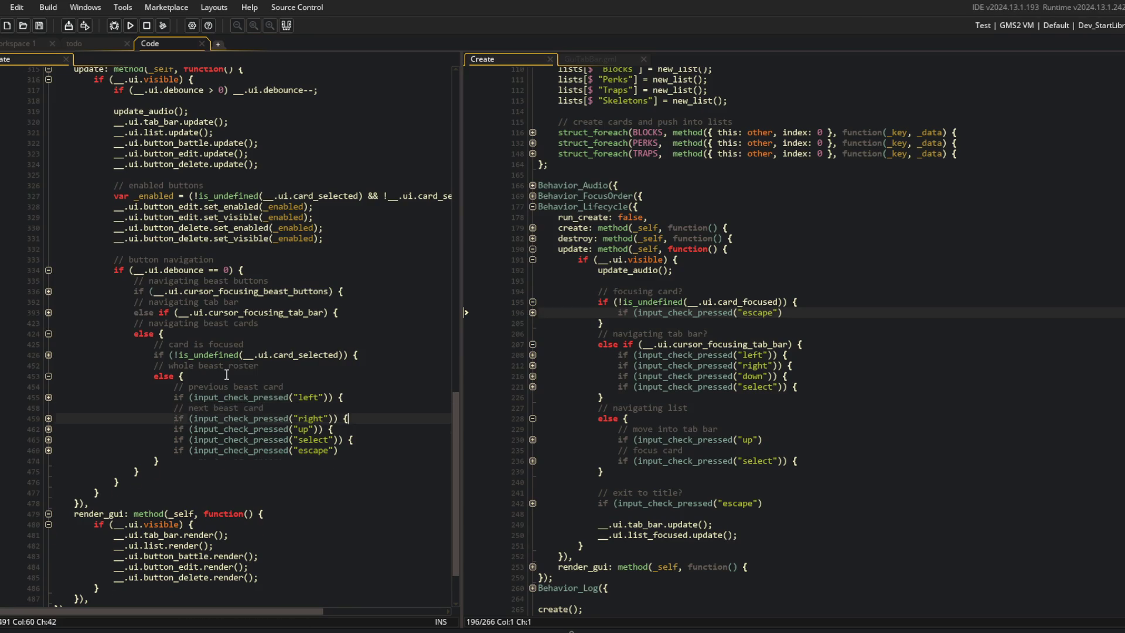
key("Return")
type("/ focus tab bar")
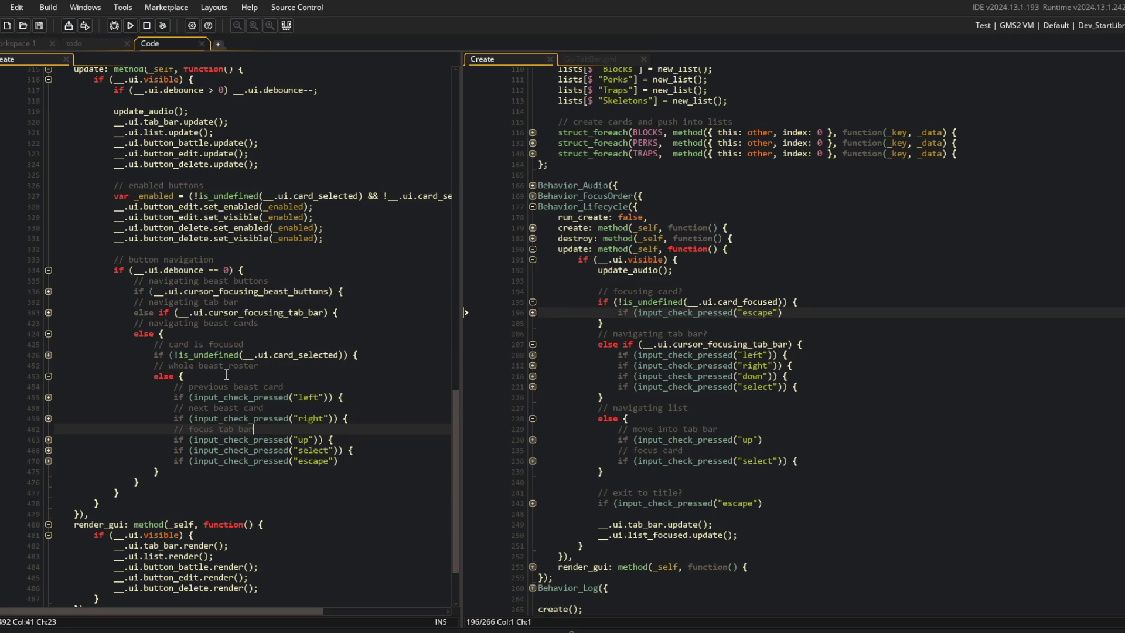
key("Down")
key("End")
key("Return")
type("select beast card")
key("Down")
key("End")
key("Return")
type("xit back to")
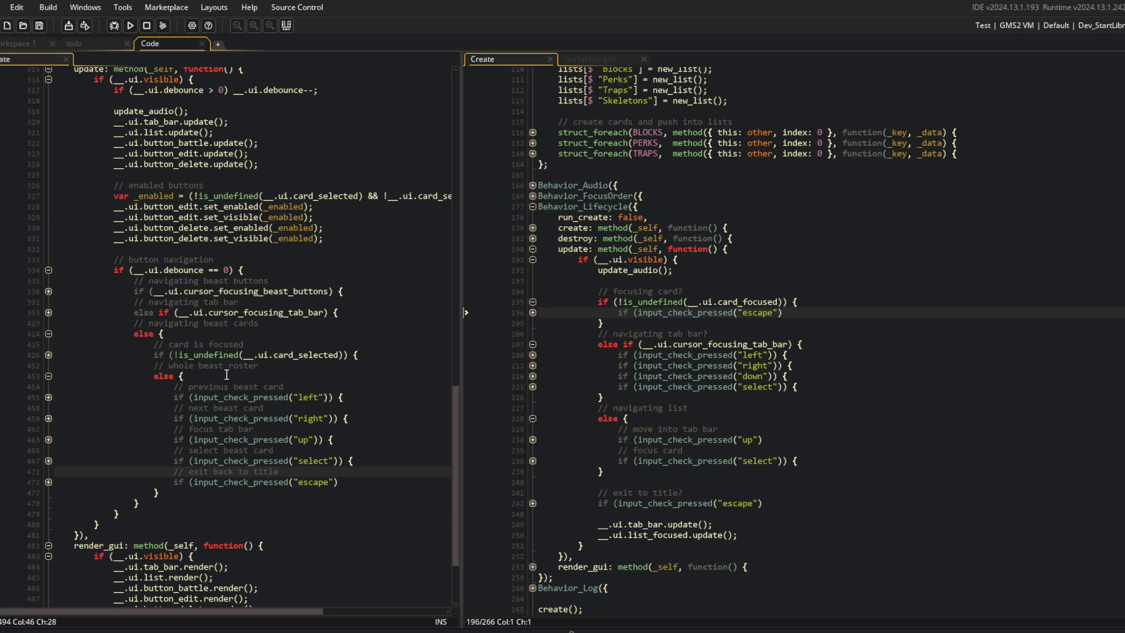
Fold the button navigation block and collapse the whole update function.
scroll(227, 374, "down", 2)
key("Up")
key("Up")
key("Up")
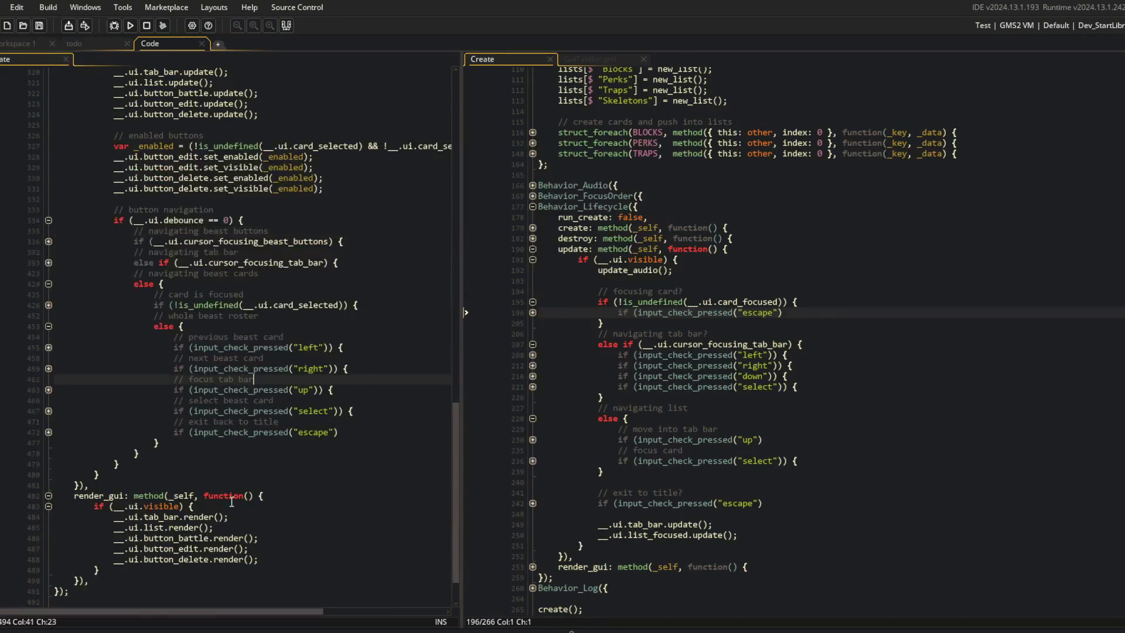
scroll(223, 504, "up", 3)
left_click(310, 316)
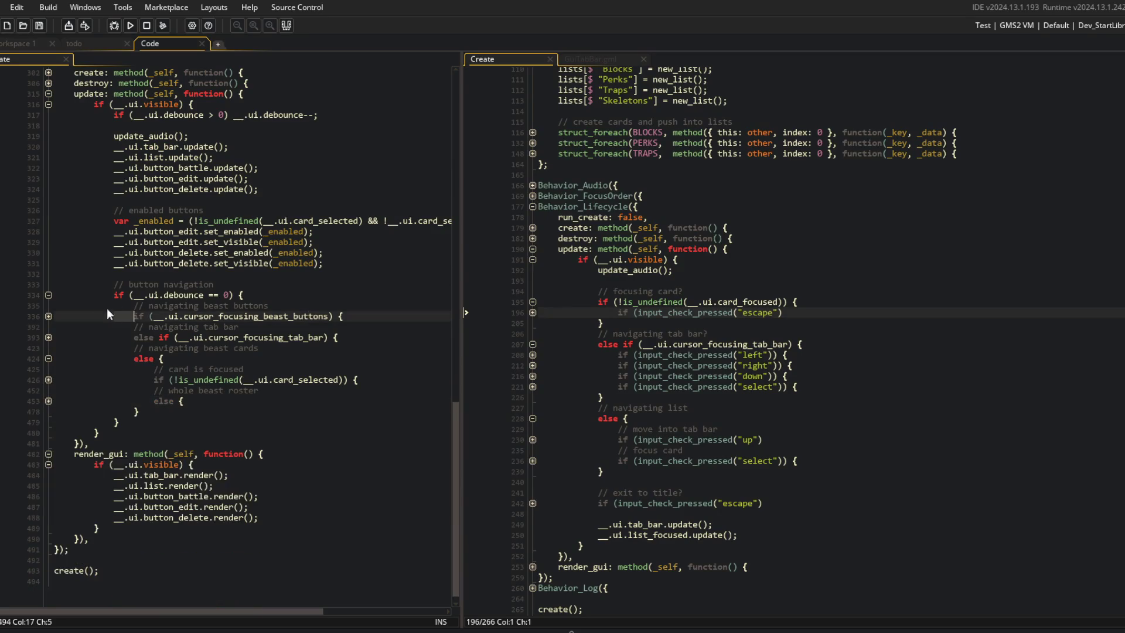
left_click(49, 294)
scroll(117, 305, "up", 7)
left_click(49, 294)
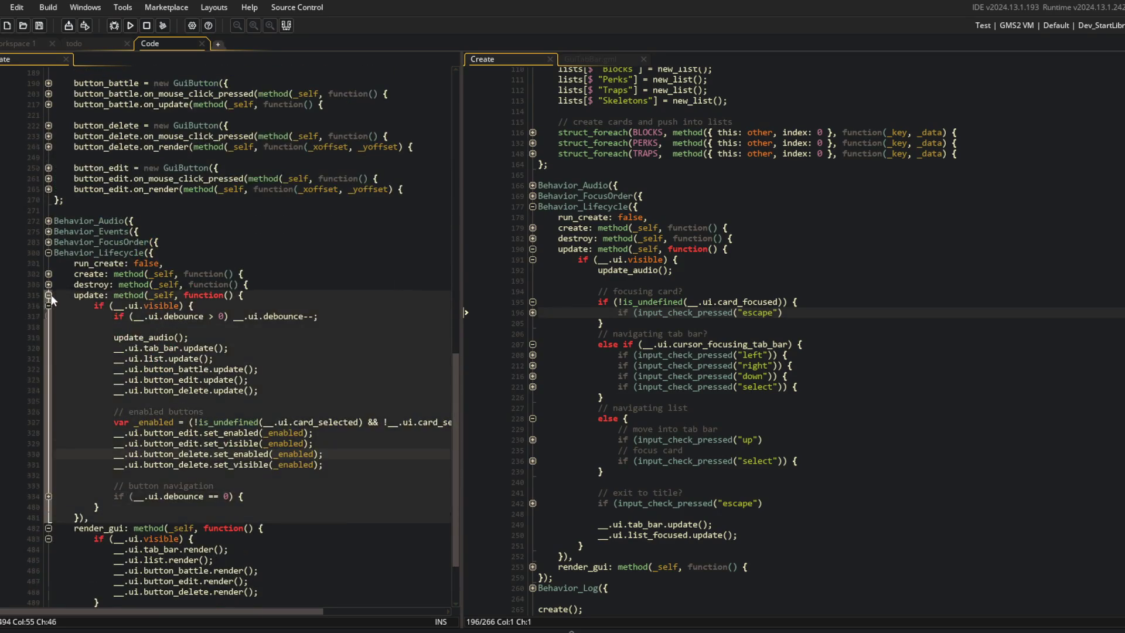
scroll(234, 293, "up", 9)
left_click(193, 275)
scroll(268, 176, "up", 20)
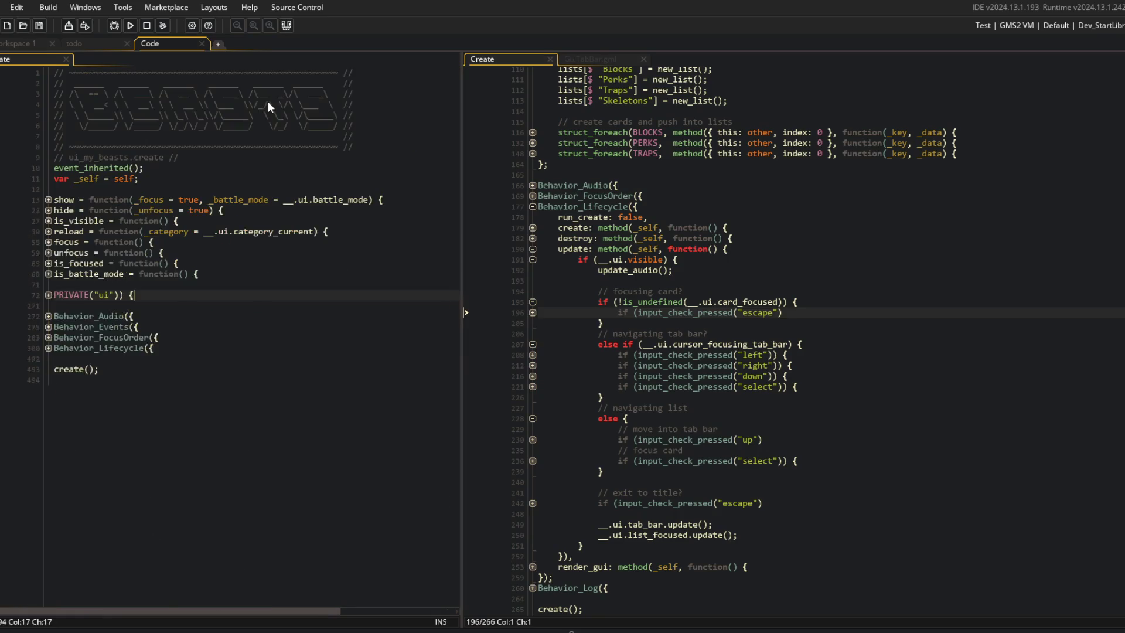
Add a '// collapse card focused' comment above the escape check and save.
scroll(535, 351, "up", 2)
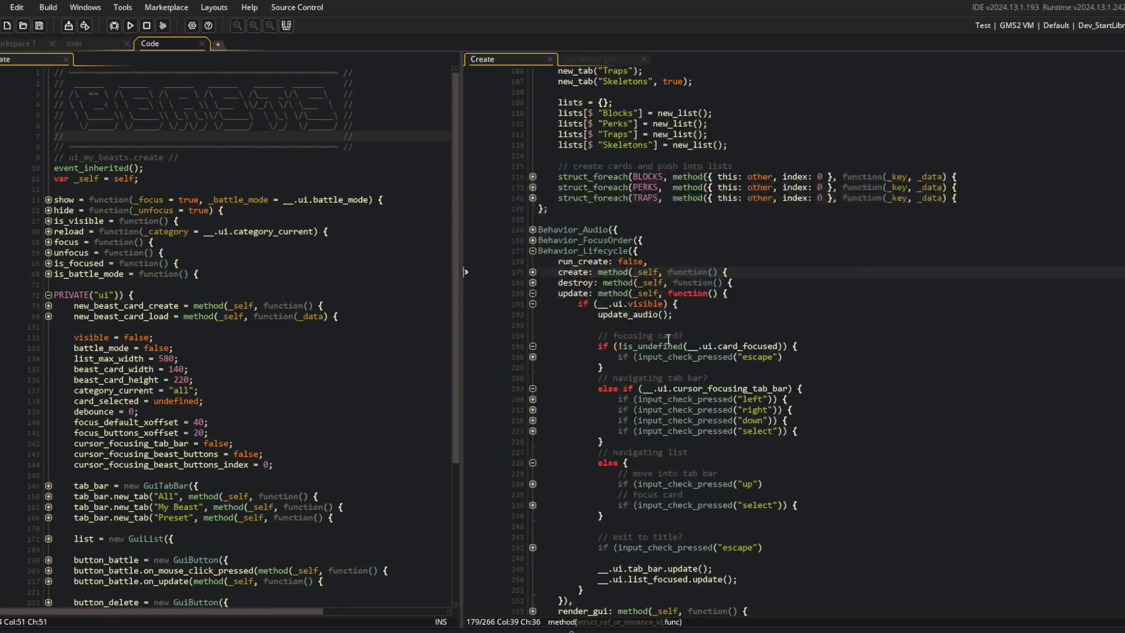
left_click(534, 356)
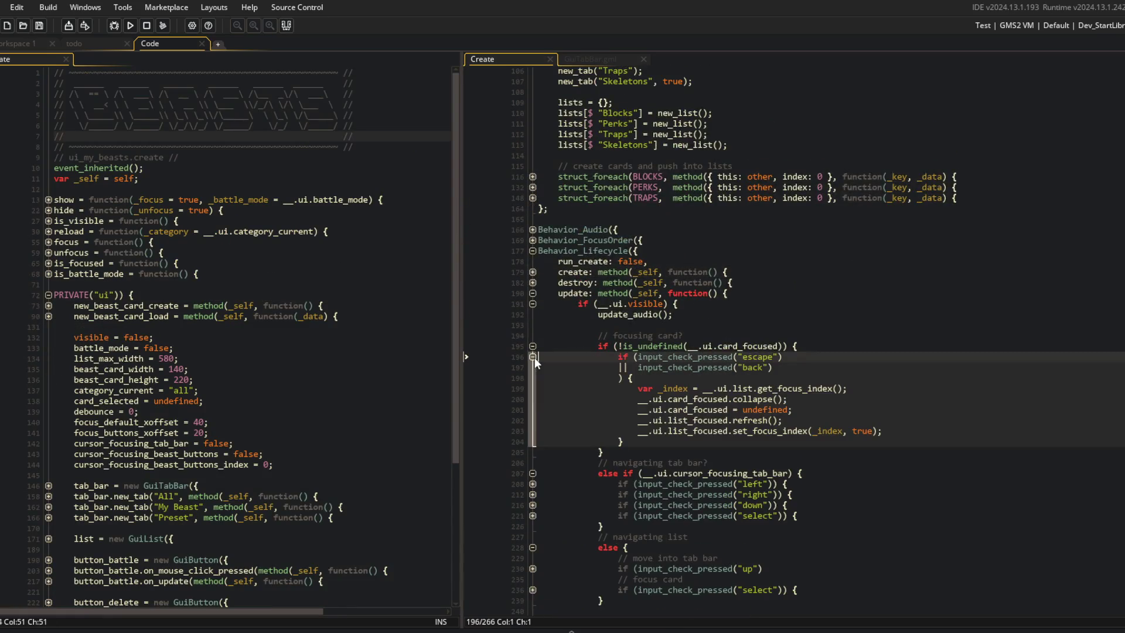
left_click(826, 346)
key("Return")
type("// c")
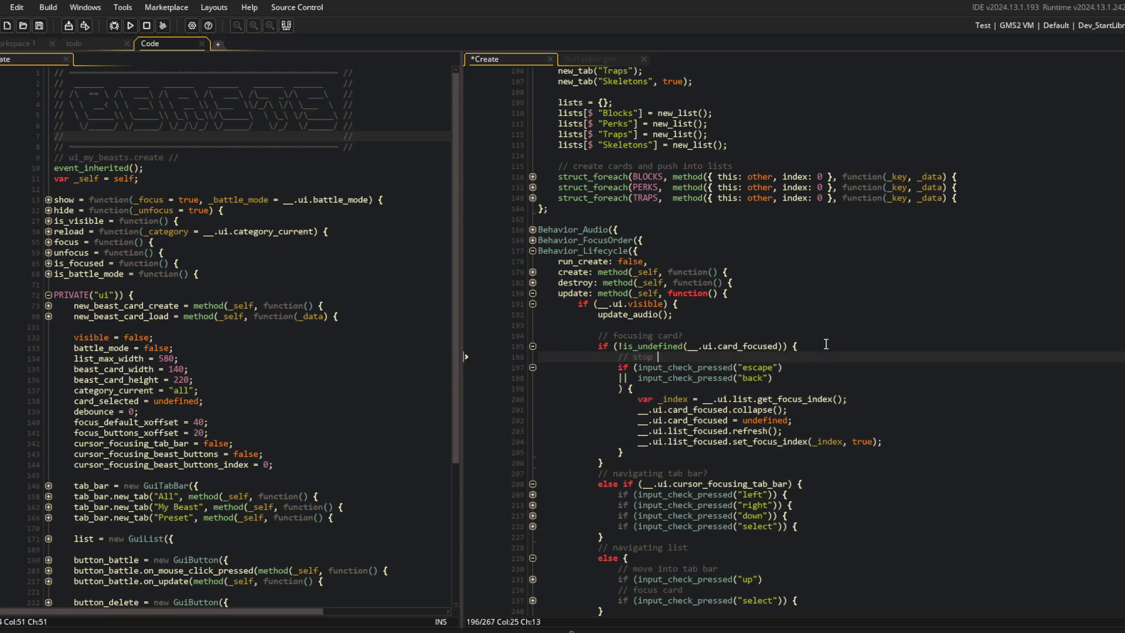
type("ollapse car")
type("d focused")
key("ctrl+s")
Add '// previous tab' and '// next tab' comments above the left and right tab-bar checks.
left_click(879, 420)
scroll(896, 478, "down", 3)
left_click(874, 384)
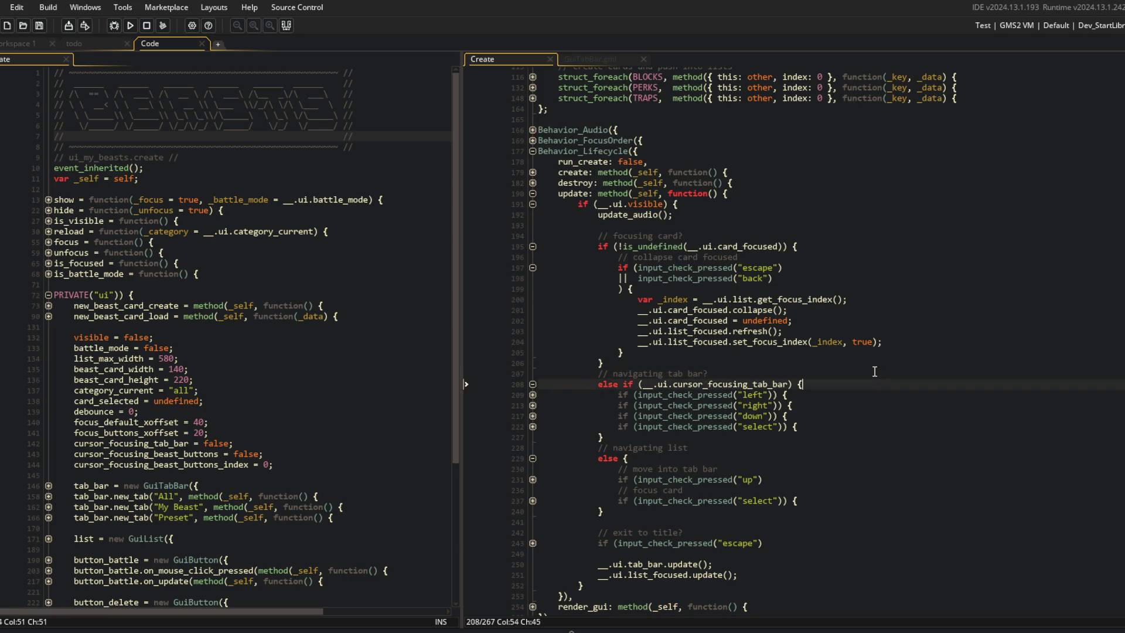
key("Return")
type("// previou")
key("ctrl+s")
key("Down")
key("Down")
key("Down")
key("Return")
type("// ne")
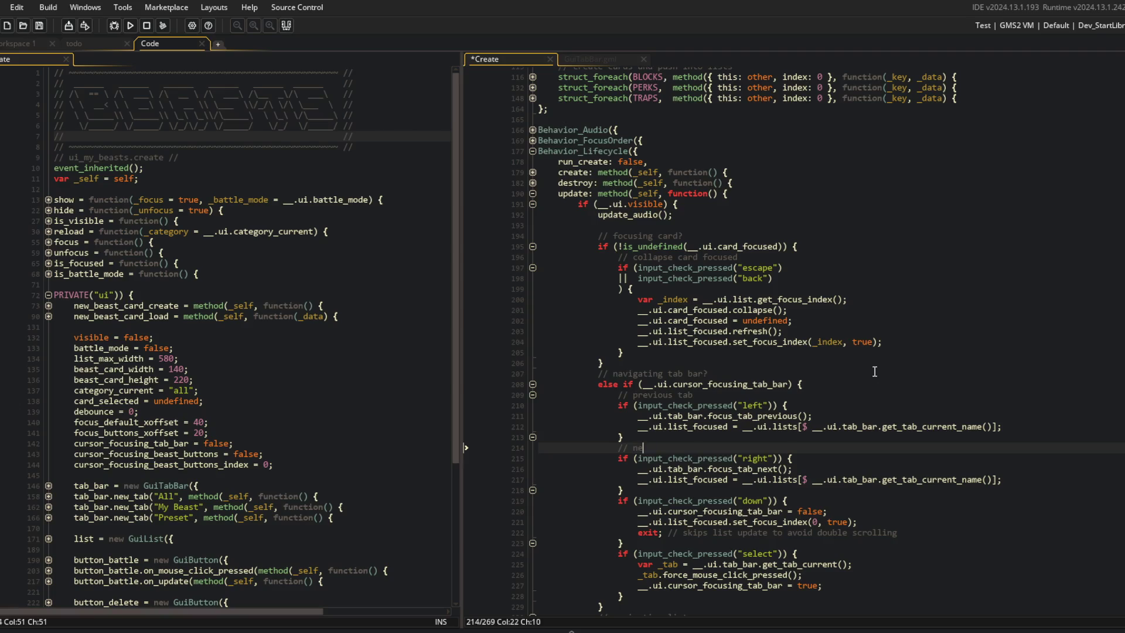
Add '// stop navigating tabs' and '// select tab' comments above the down and select checks, then save.
key("Down")
key("Down")
key("Down")
key("Return")
type("//")
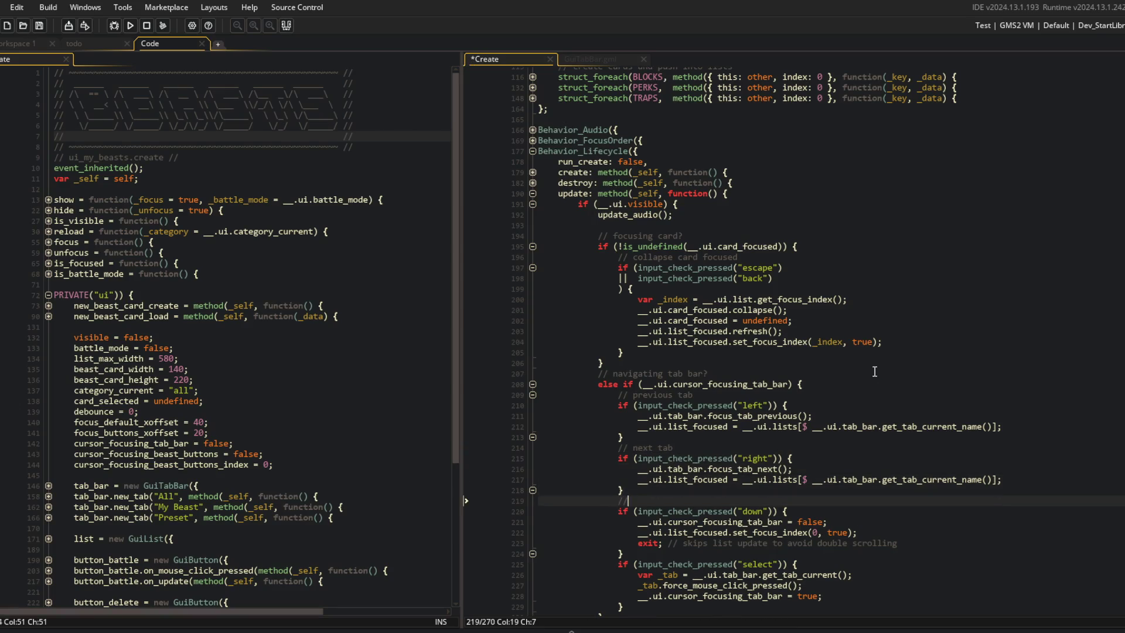
type(" stop navigating tabs")
key("ctrl+s")
key("Down")
key("Down")
key("Down")
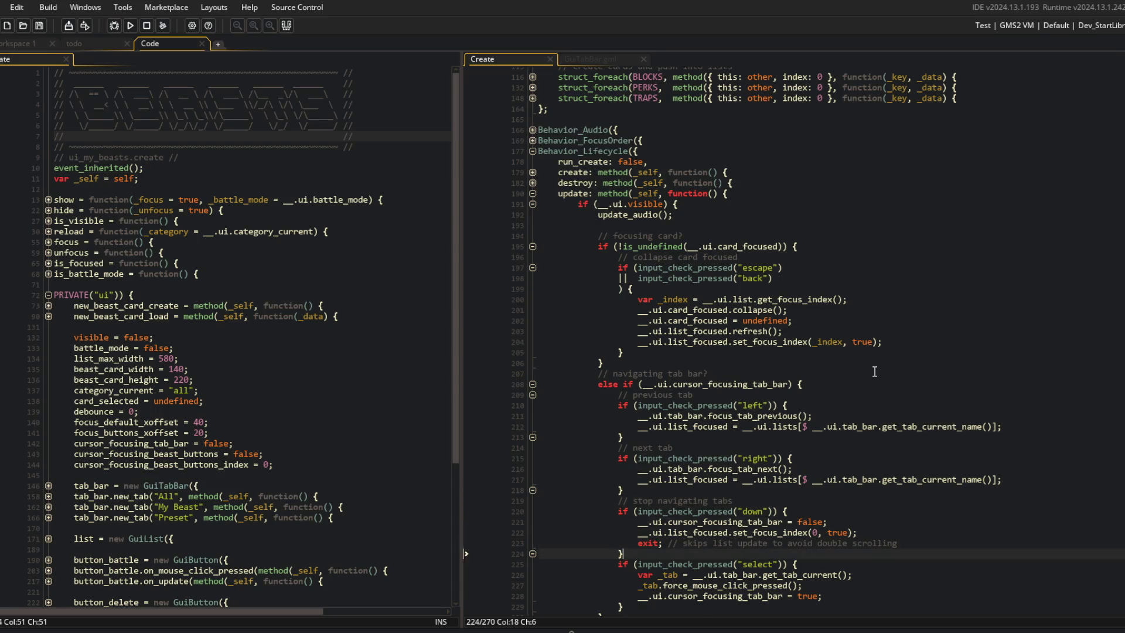
key("Return")
type("// select")
key("ctrl+s")
Fold the previous tab, next tab, stop navigating tabs and select tab check blocks.
key("Down")
key("Down")
key("Down")
scroll(723, 516, "down", 3)
scroll(723, 515, "up", 4)
left_click(786, 281)
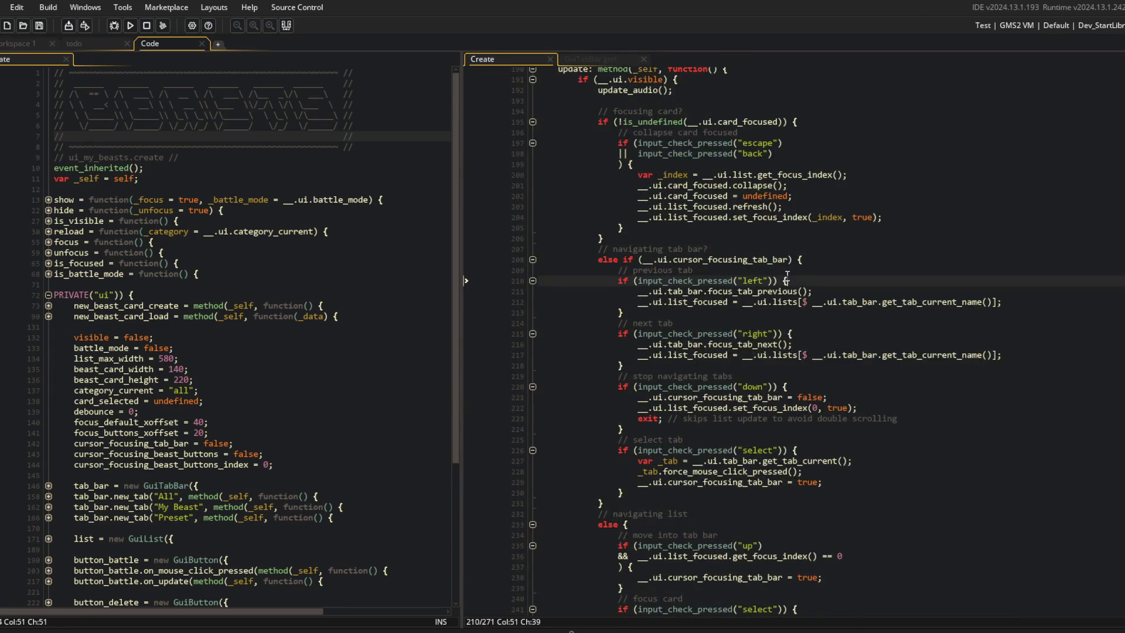
key("ctrl+m")
key("Down")
key("Down")
key("ctrl+m")
key("Down")
key("Down")
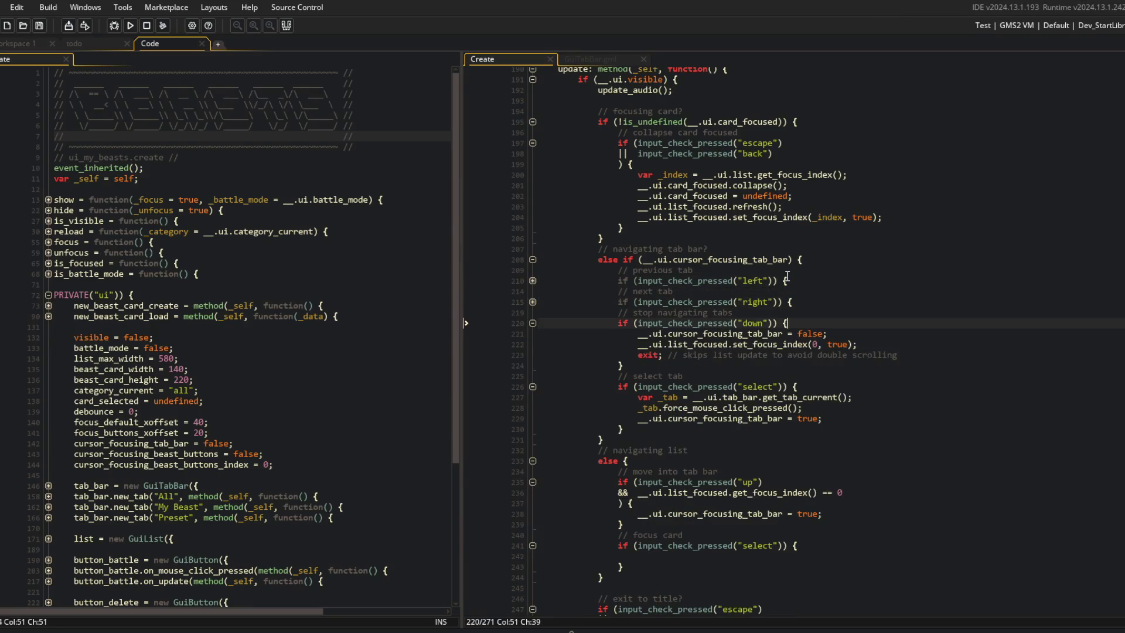
key("ctrl+m")
key("Down")
key("Down")
key("ctrl+m")
key("Down")
key("Down")
key("Down")
key("ctrl+m")
key("Down")
key("Down")
key("Down")
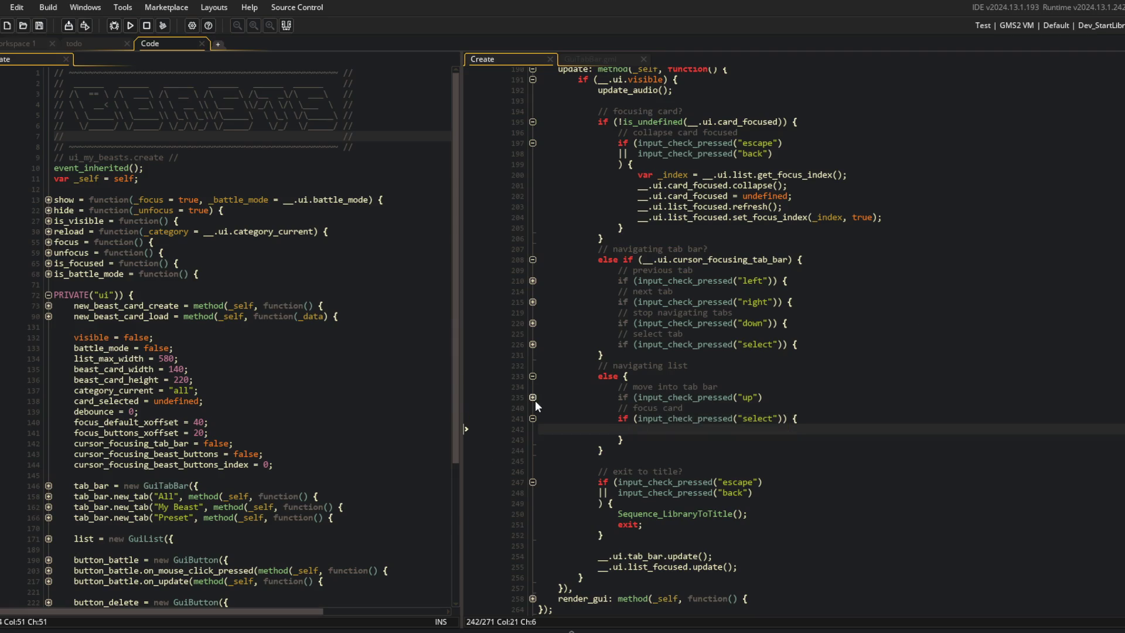
Start the select branch with 'var _card = __.ui.list_focused.get_item();' and save.
left_click(536, 400)
left_click(536, 400)
left_click(681, 430)
type("var _card = __.ui.list_focu")
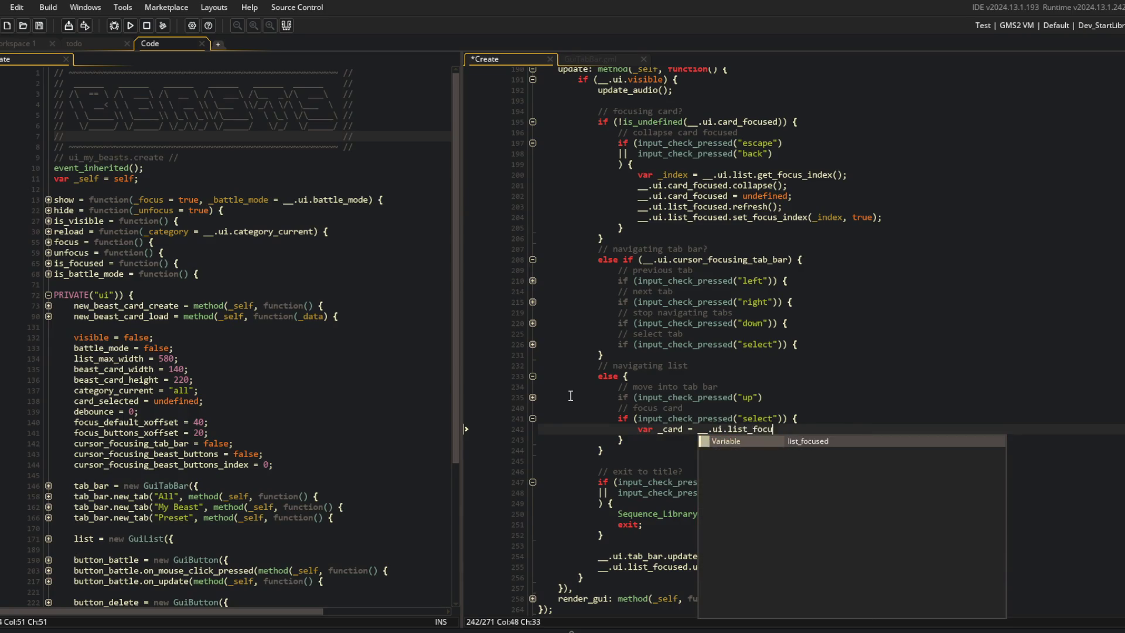
type("sed.get_")
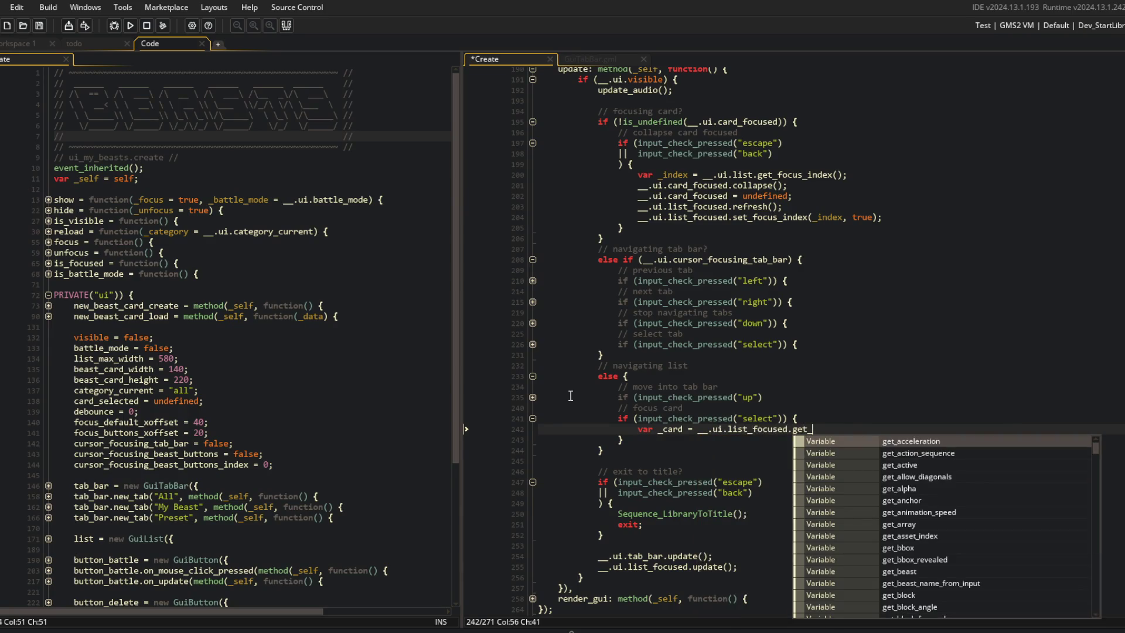
type("item")
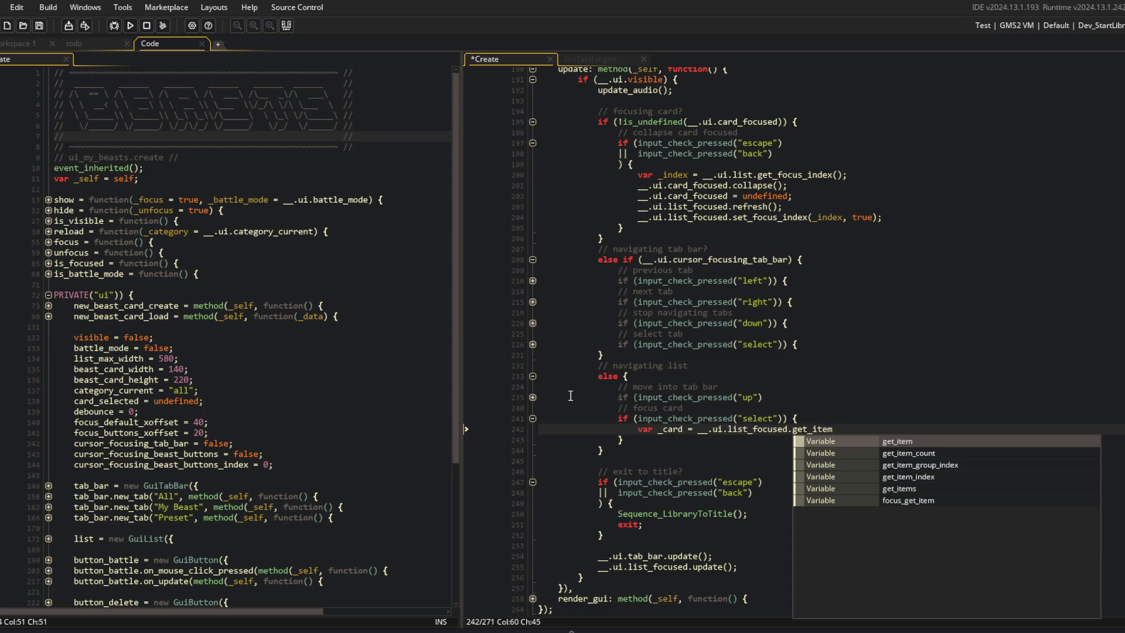
type("();")
key("ctrl+s")
Look up GuiList's functions and switch the card lookup to get_focused().
left_click(552, 248)
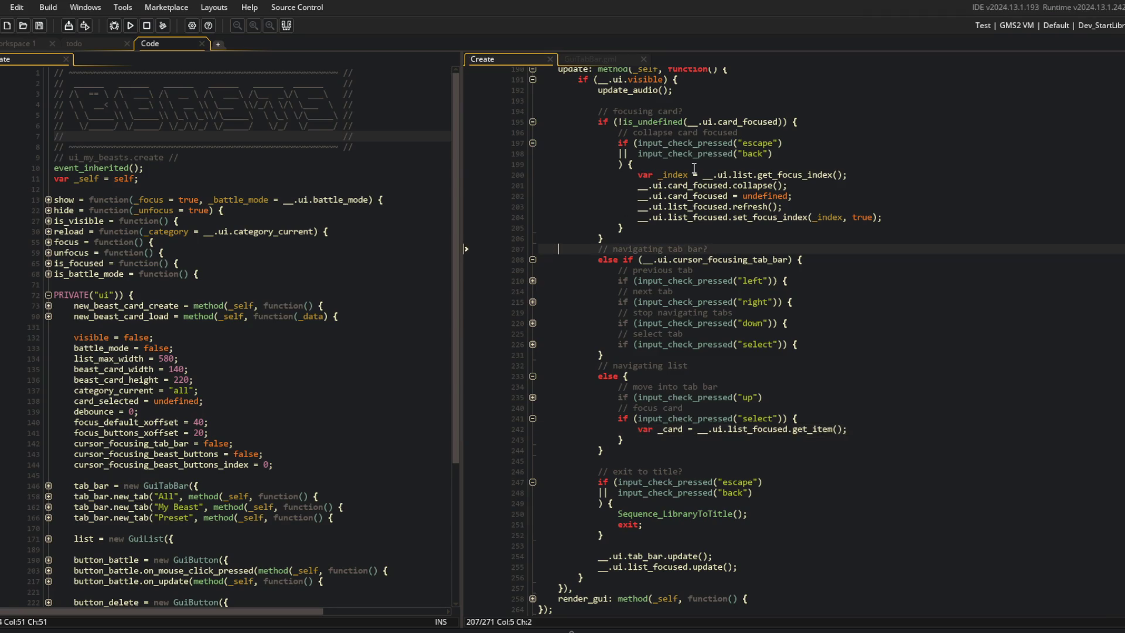
left_click(631, 164)
key("ctrl+t")
type("GuiList")
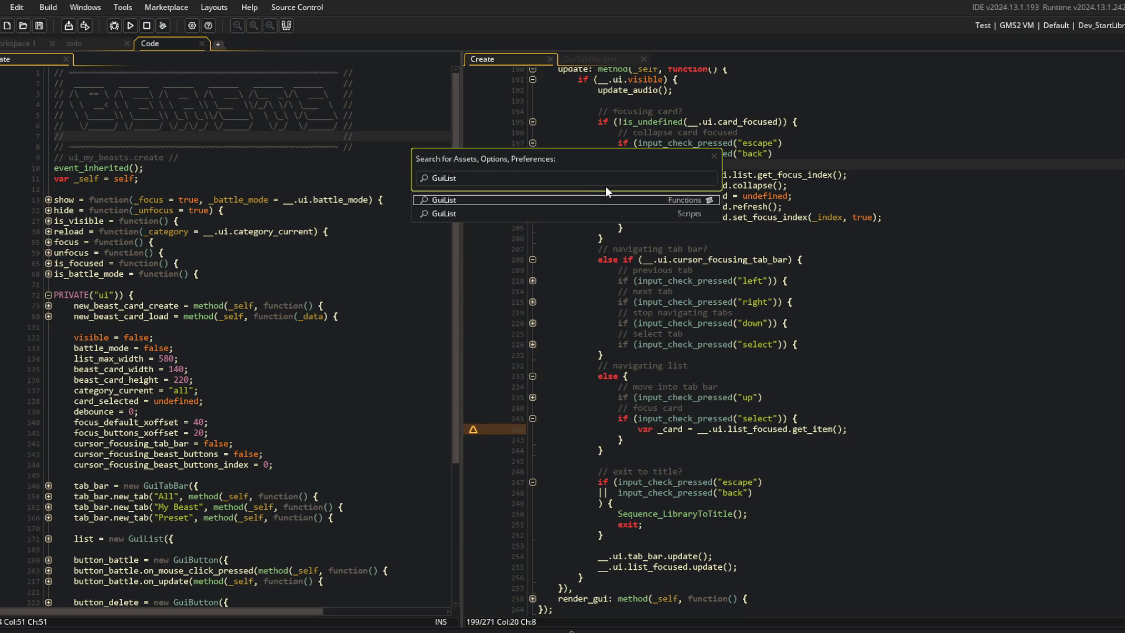
key("Return")
left_click(630, 368)
double_click(621, 358)
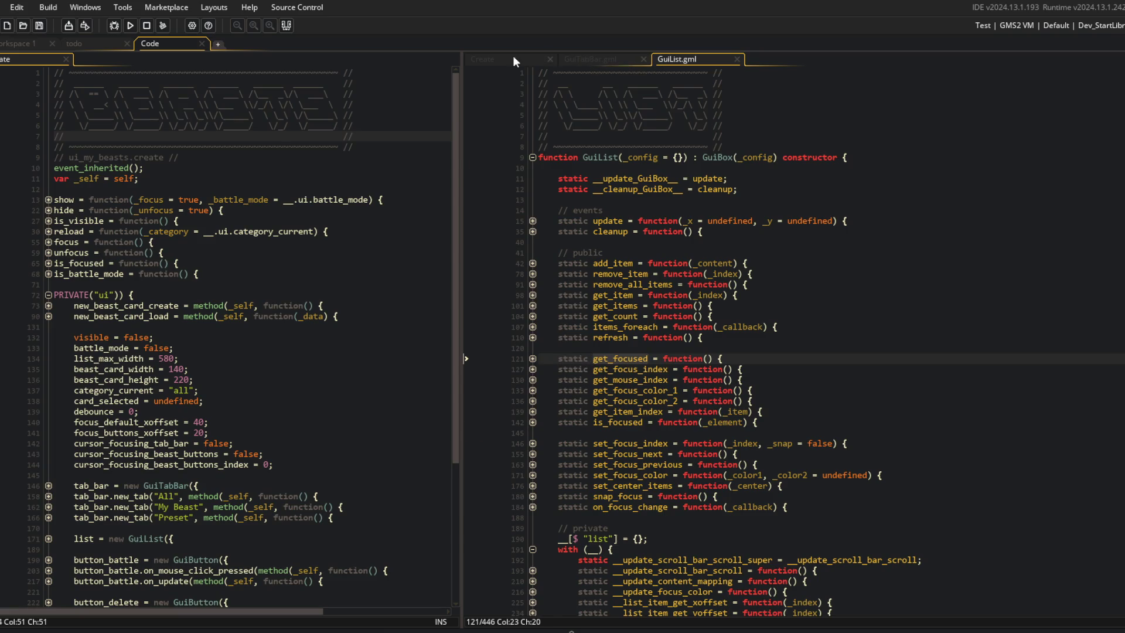
left_click(515, 59)
left_click(895, 429)
type("get_focused();")
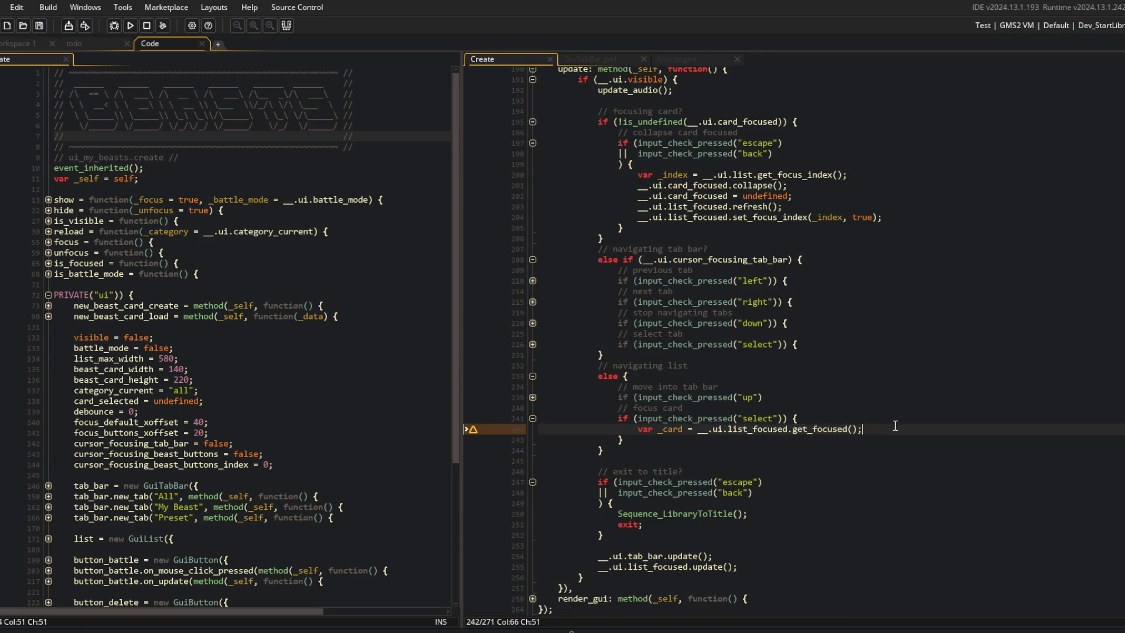
Add '_card.expand();' below the focused card lookup and save.
key("Return")
type("_card.ex")
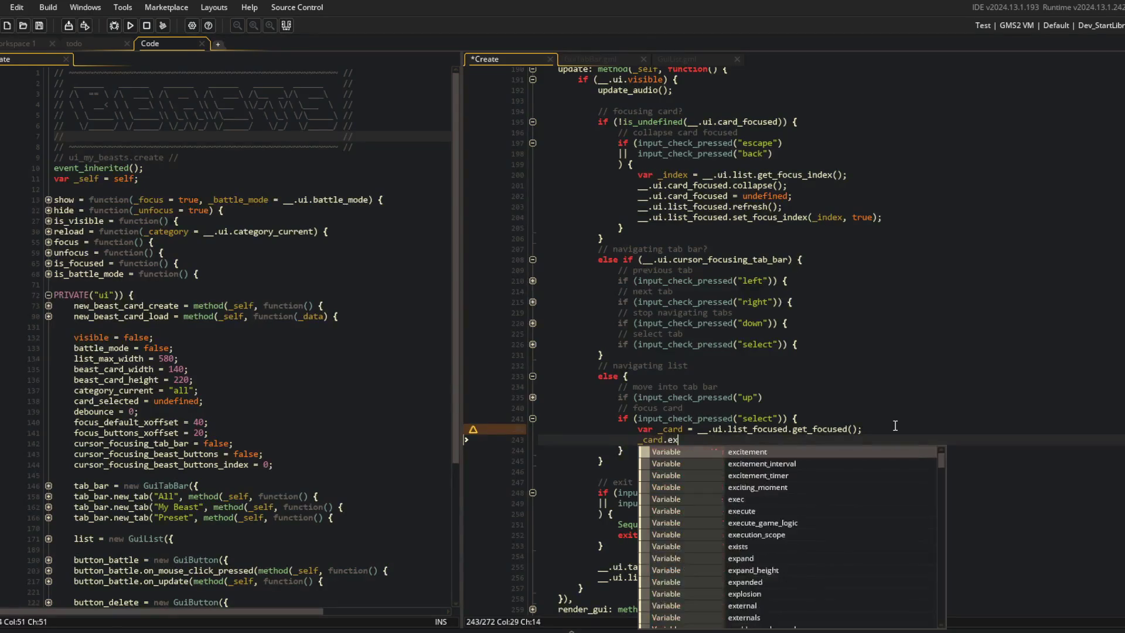
type("pand();")
key("Return")
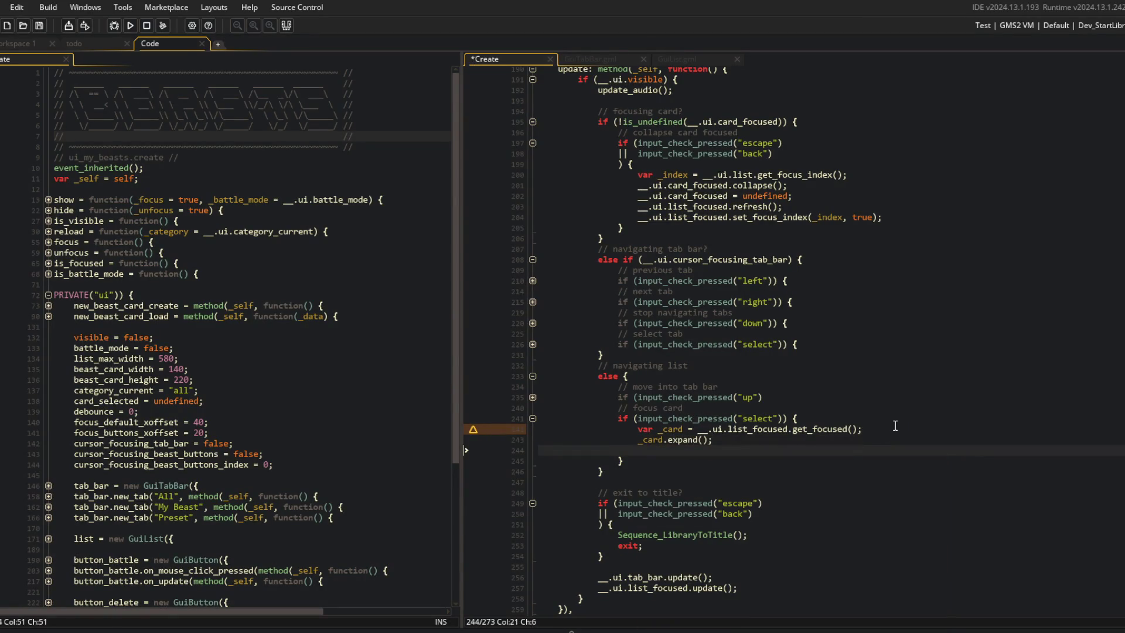
type("_")
key("BackSpace")
key("BackSpace")
key("BackSpace")
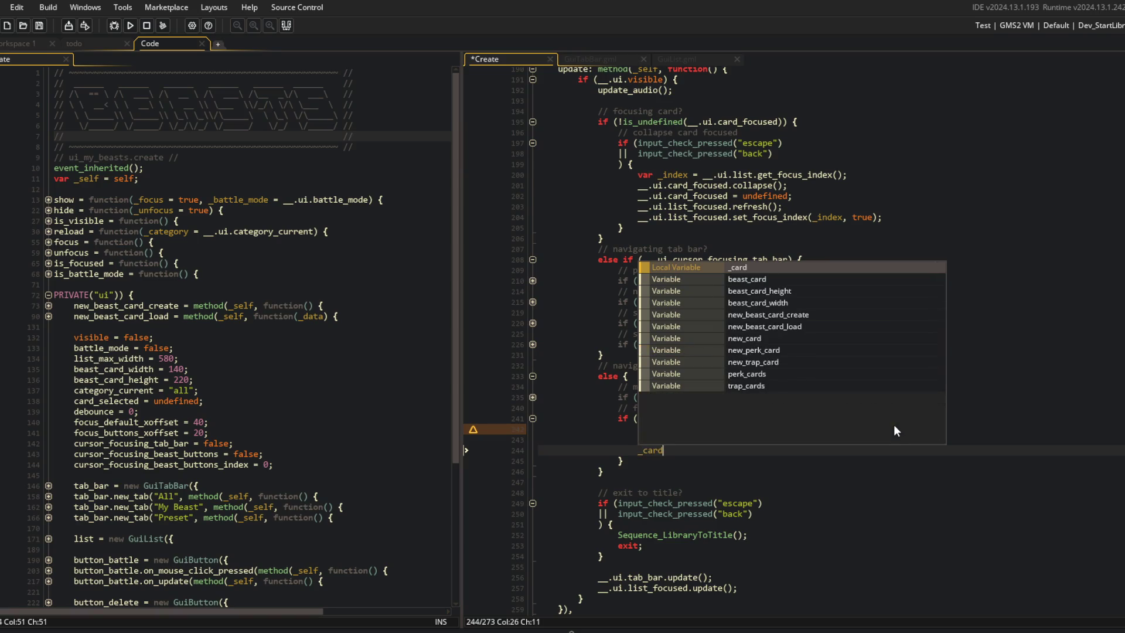
type("__.")
scroll(894, 424, "down", 3)
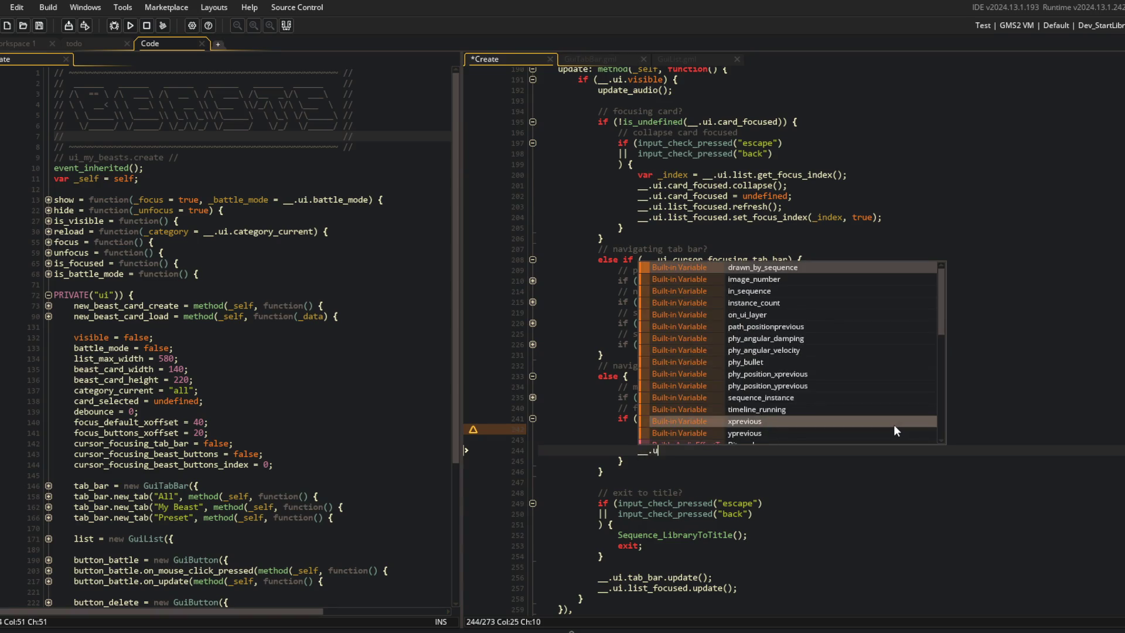
type("u")
key("ctrl+s")
Add '__.ui.card_focused = _card;' below the expand call and save.
key("Up")
key("Return")
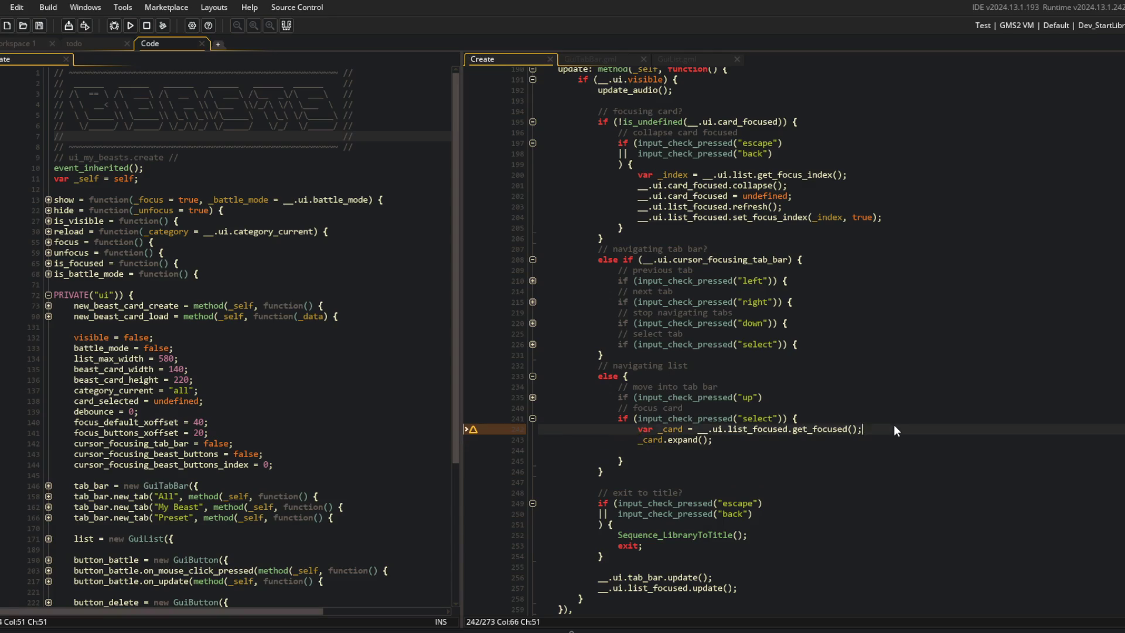
key("Up")
type("__.ui.card")
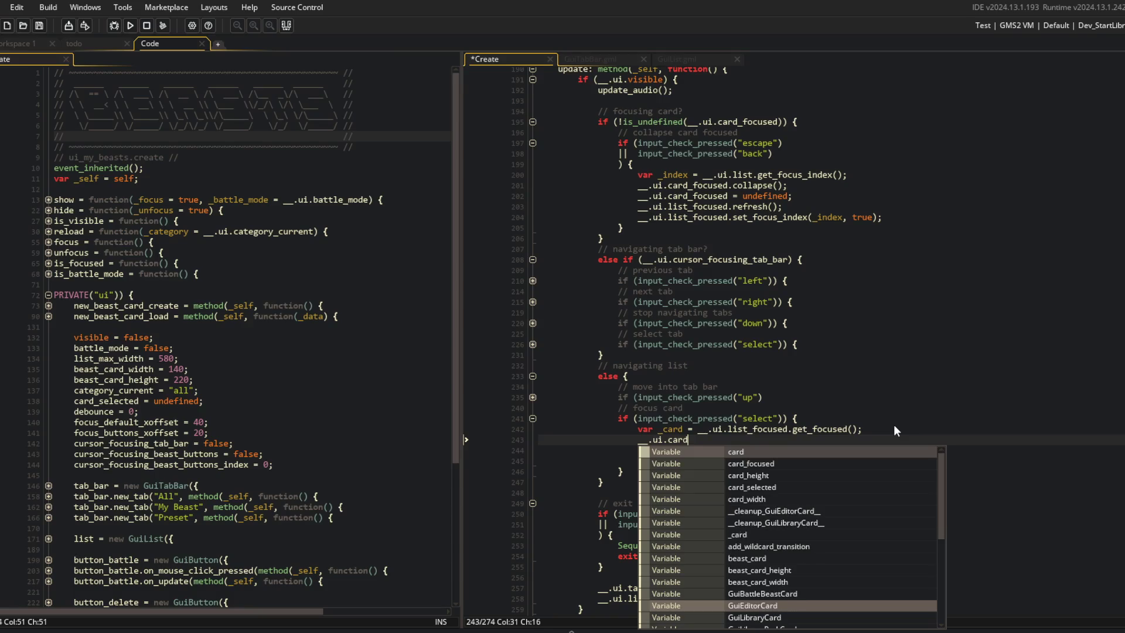
type("_focused = _card;")
key("shift+Home")
key("ctrl+x")
key("Down")
key("Down")
key("ctrl+v")
key("Up")
key("Up")
key("Delete")
key("End")
key("ctrl+s")
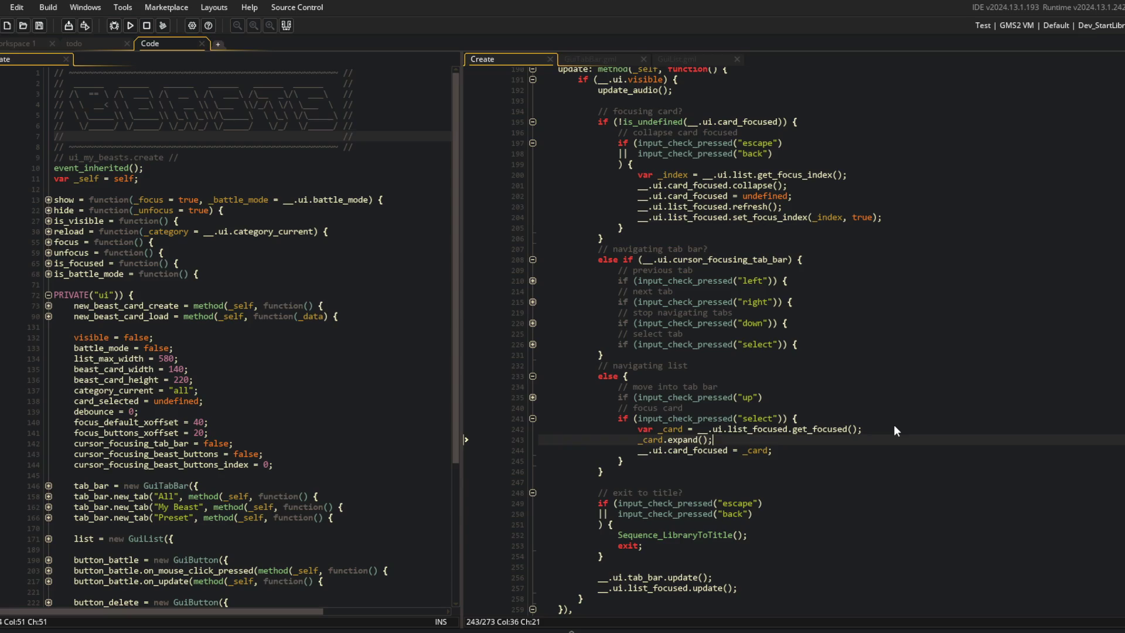
Add '__.ui.list_focused.refresh();' after the card_focused assignment and save.
scroll(823, 373, "down", 2)
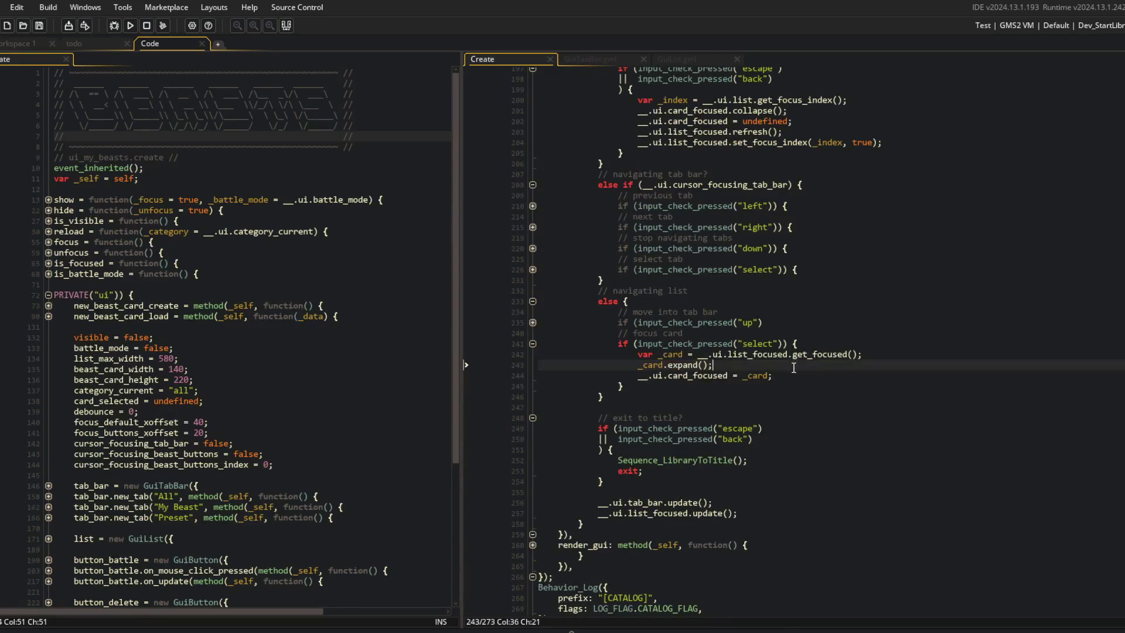
scroll(807, 420, "up", 3)
left_click(773, 475)
key("Return")
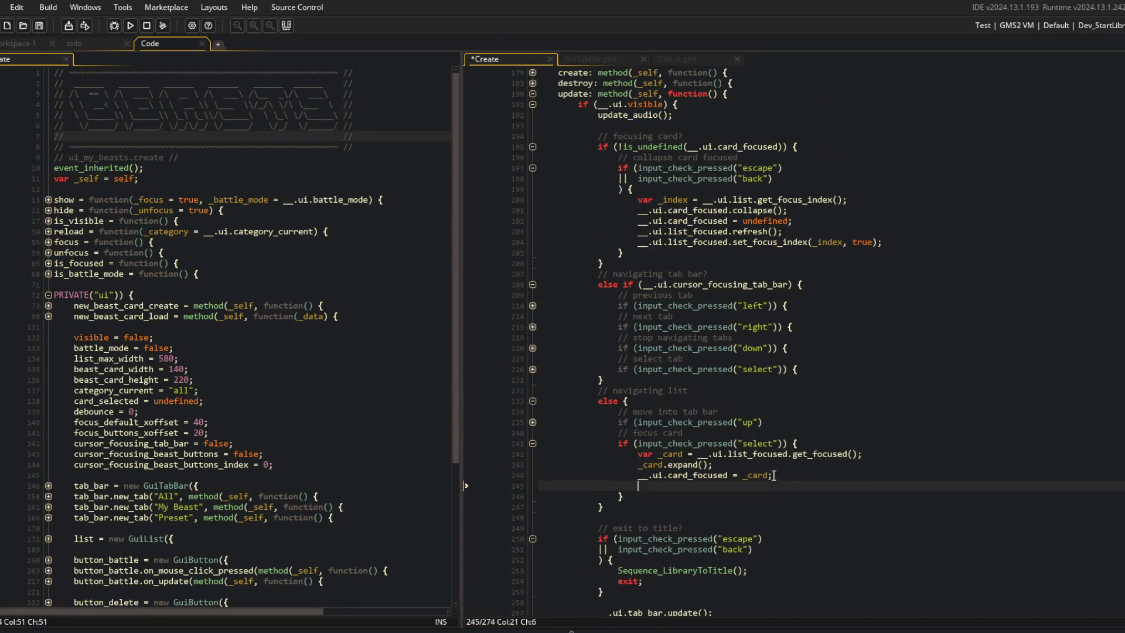
type("__.ui.list.")
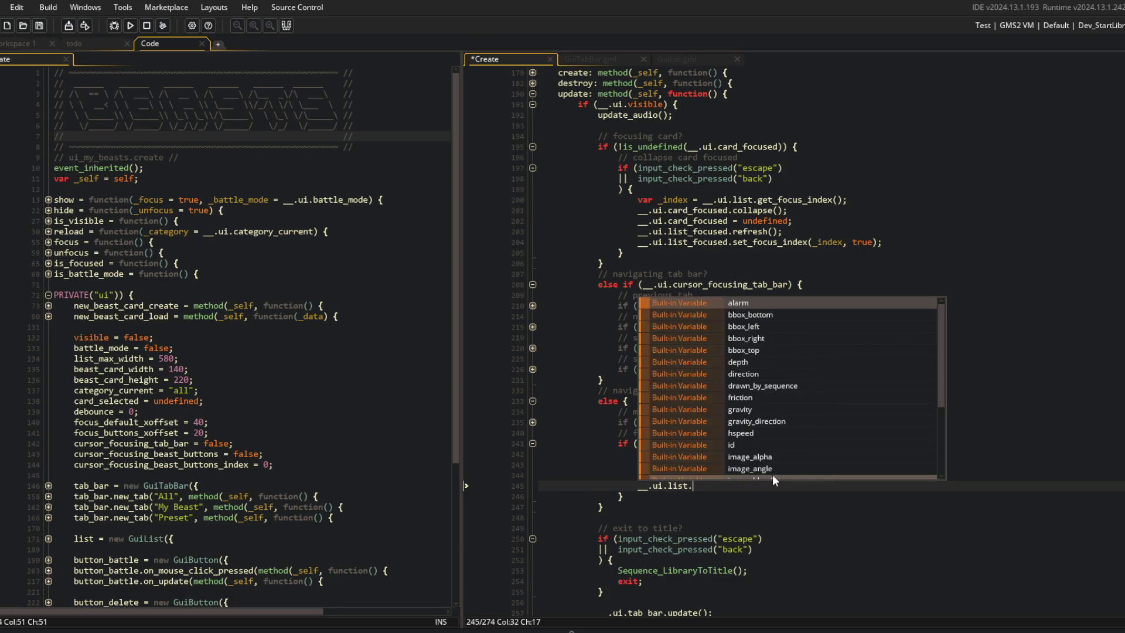
key("BackSpace")
type("_focused.re")
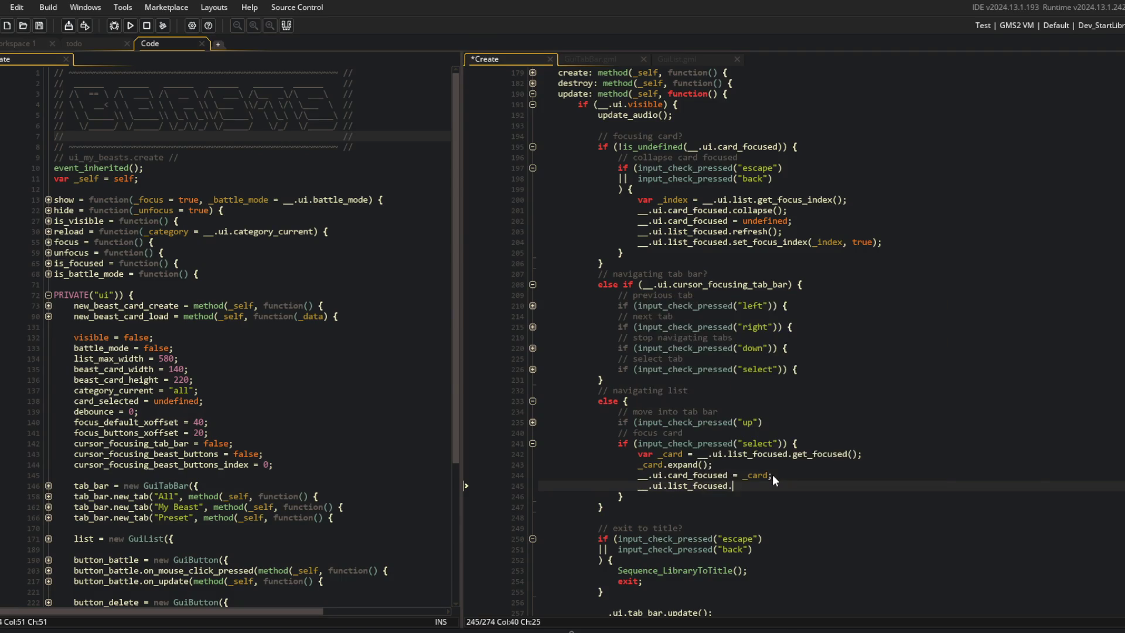
type("fresn")
key("BackSpace")
key("BackSpace")
key("BackSpace")
type("();")
key("ctrl+s")
left_click(844, 327)
left_click(889, 251)
left_click(779, 390)
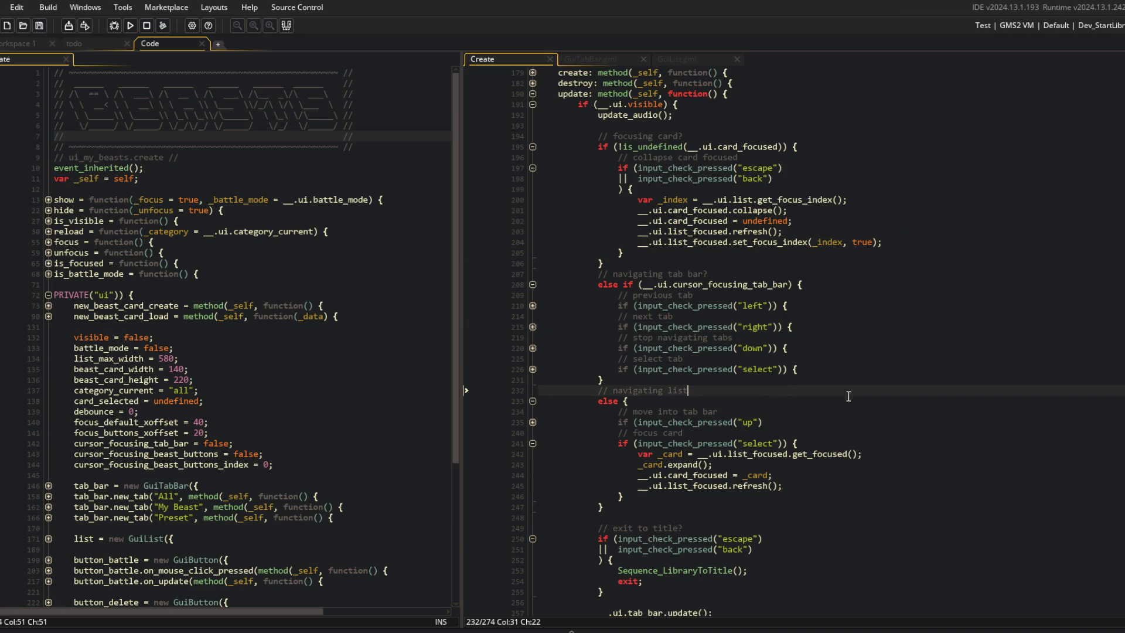
scroll(778, 390, "up", 7)
scroll(653, 295, "up", 10)
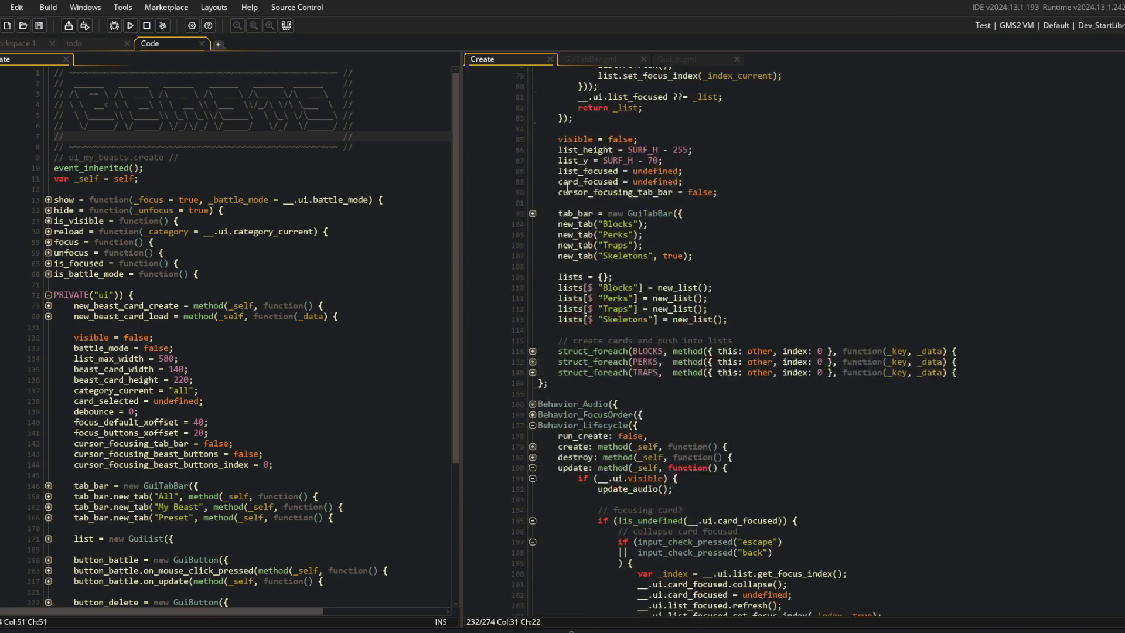
left_click(533, 187)
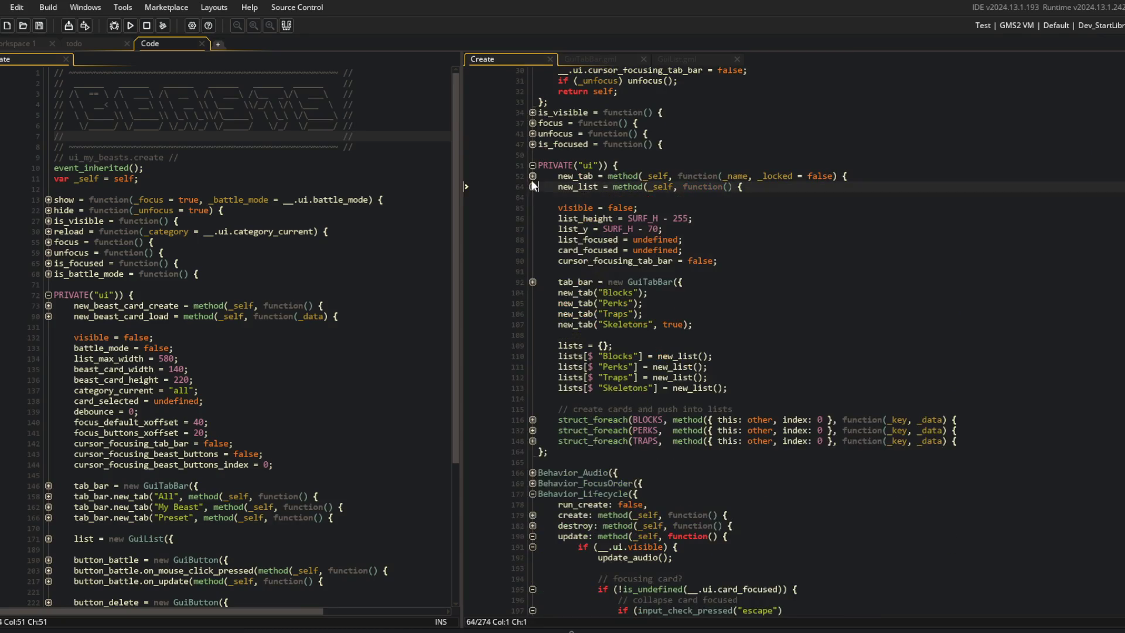
left_click(532, 419)
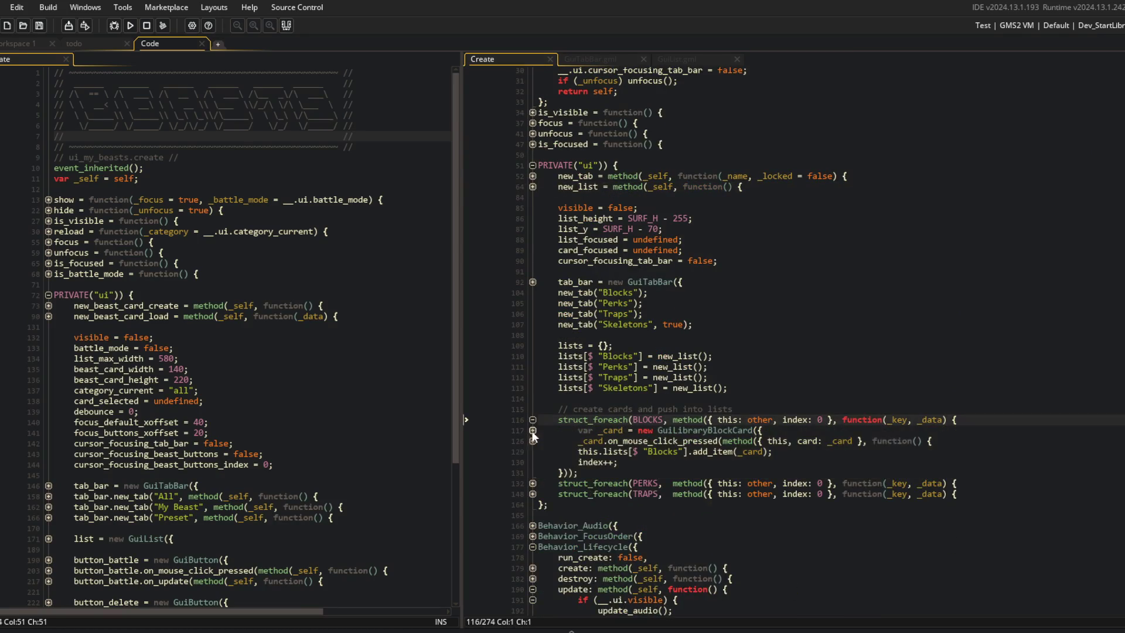
left_click(532, 441)
left_click(680, 452)
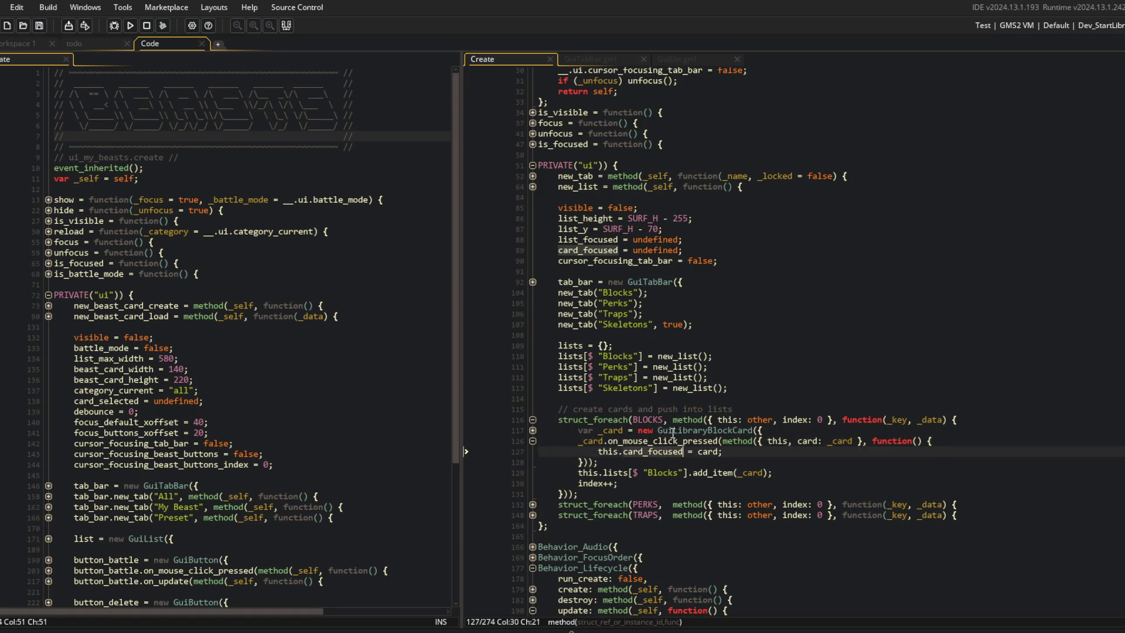
left_click(533, 431)
middle_click(686, 431)
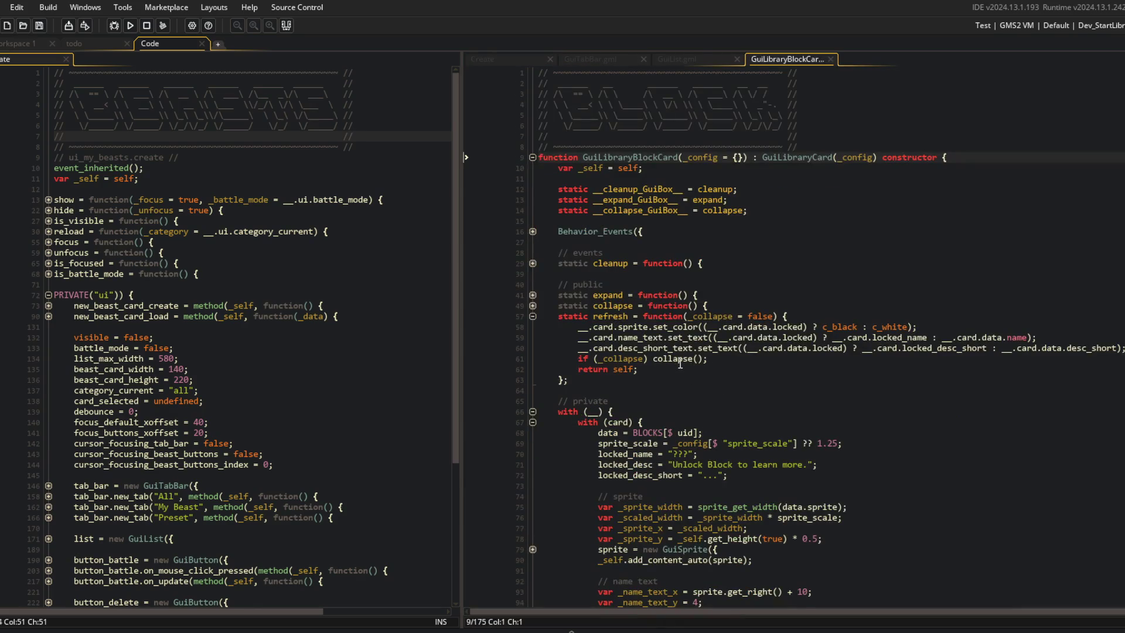
scroll(687, 299, "down", 10)
left_click(532, 550)
scroll(586, 527, "down", 2)
left_click(630, 517)
double_click(630, 516)
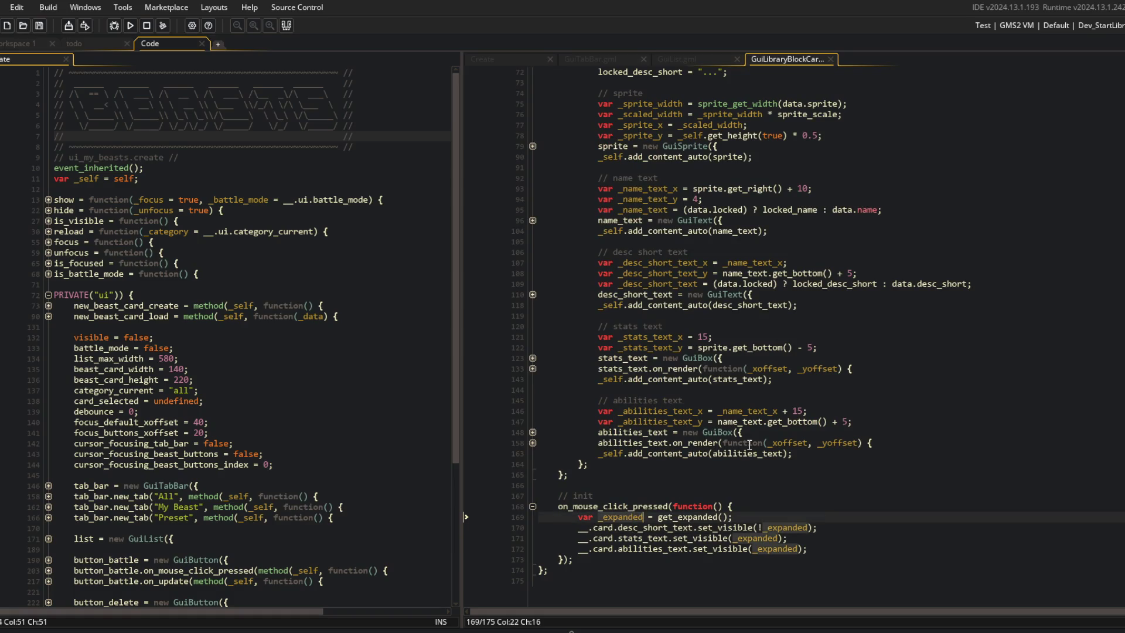
key("ctrl+w")
middle_click(703, 431)
middle_click(811, 159)
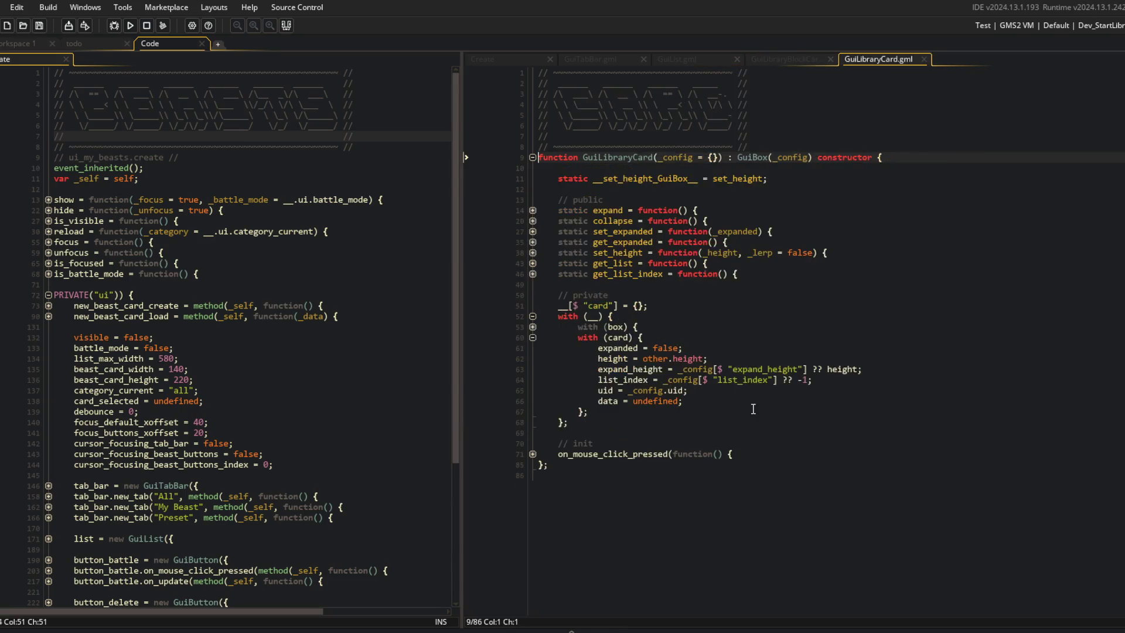
left_click(533, 453)
left_click(532, 507)
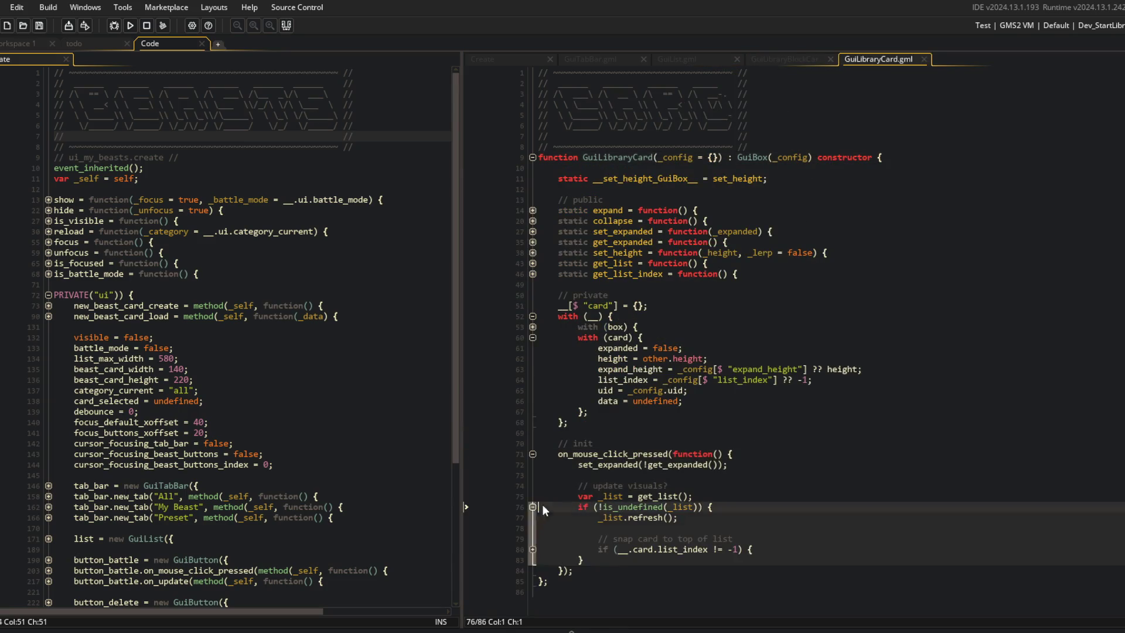
left_click(532, 549)
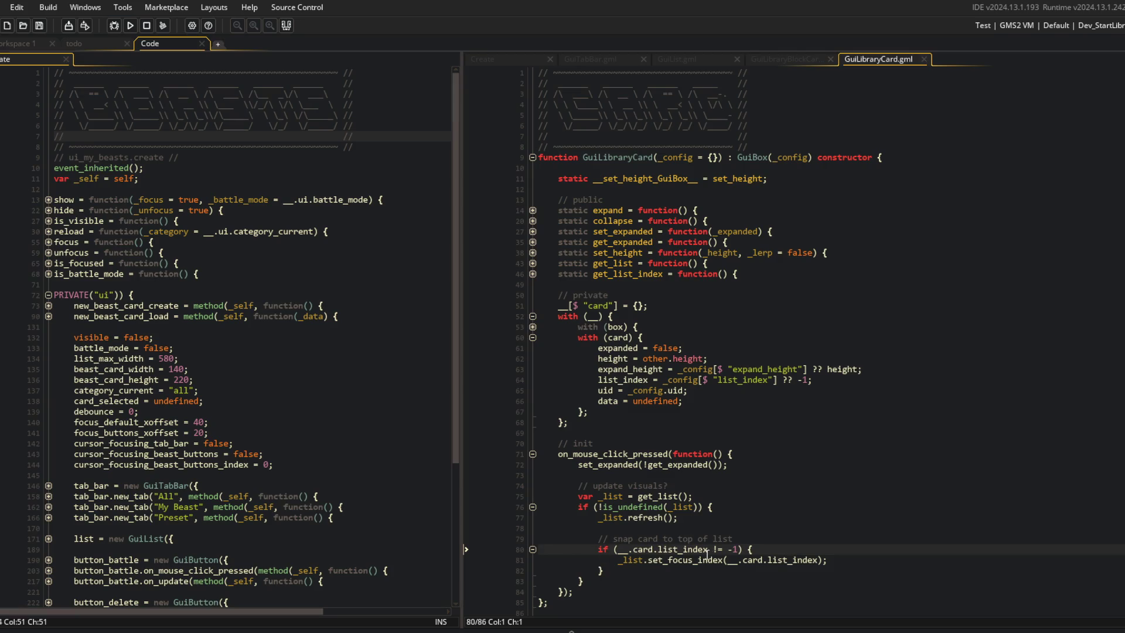
middle_click(905, 59)
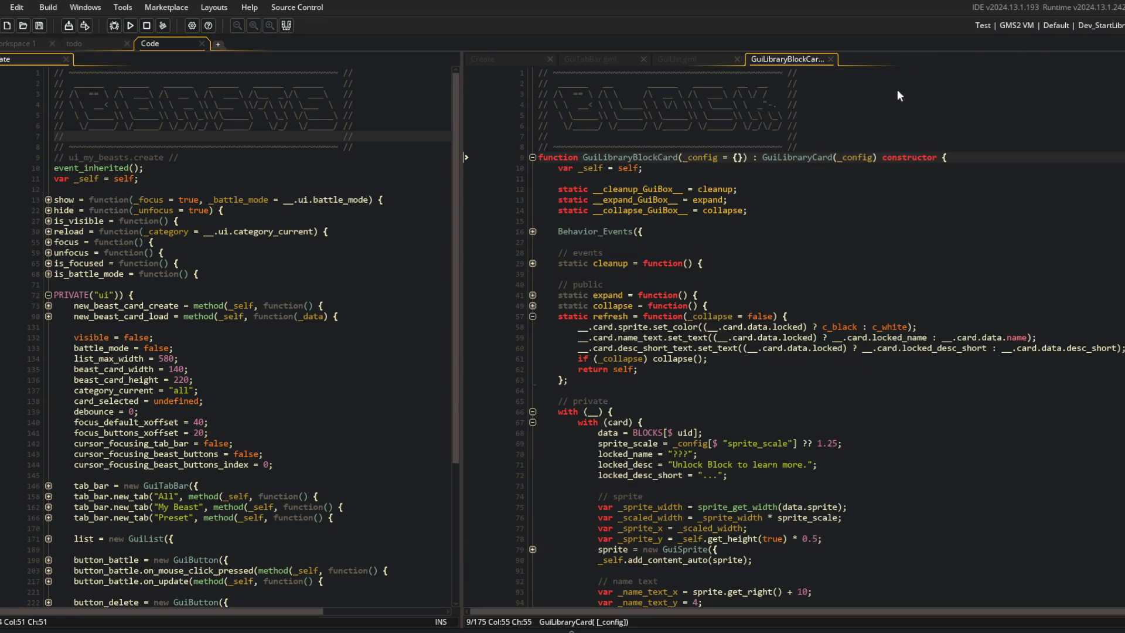
middle_click(799, 59)
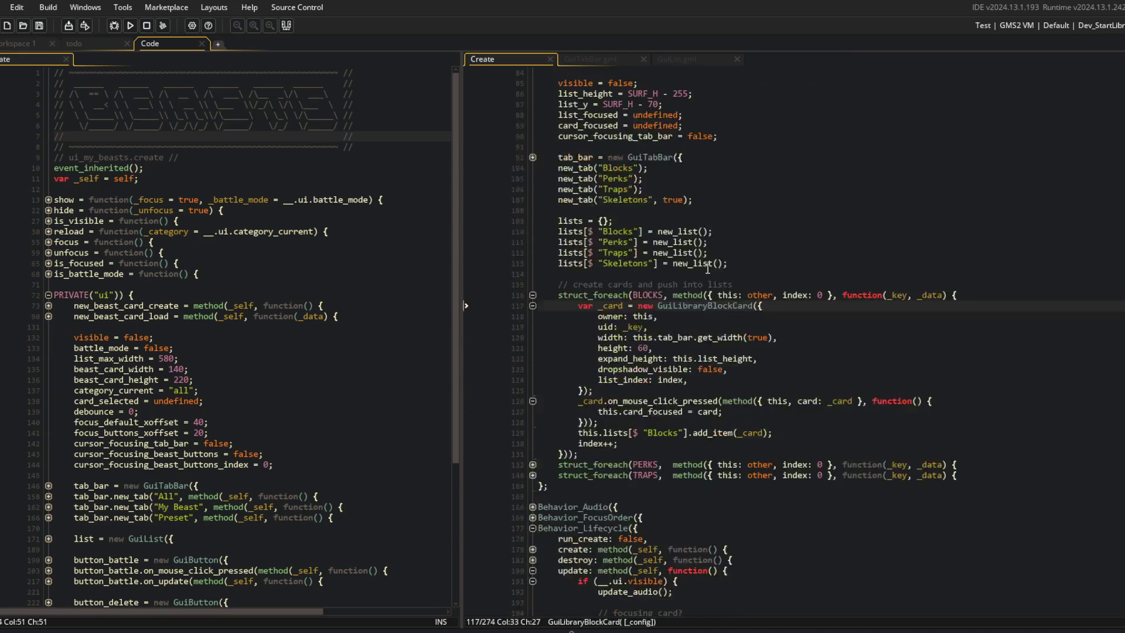
Fold the Blocks card creation loop and go to the end of the select branch's refresh line.
scroll(705, 267, "down", 4)
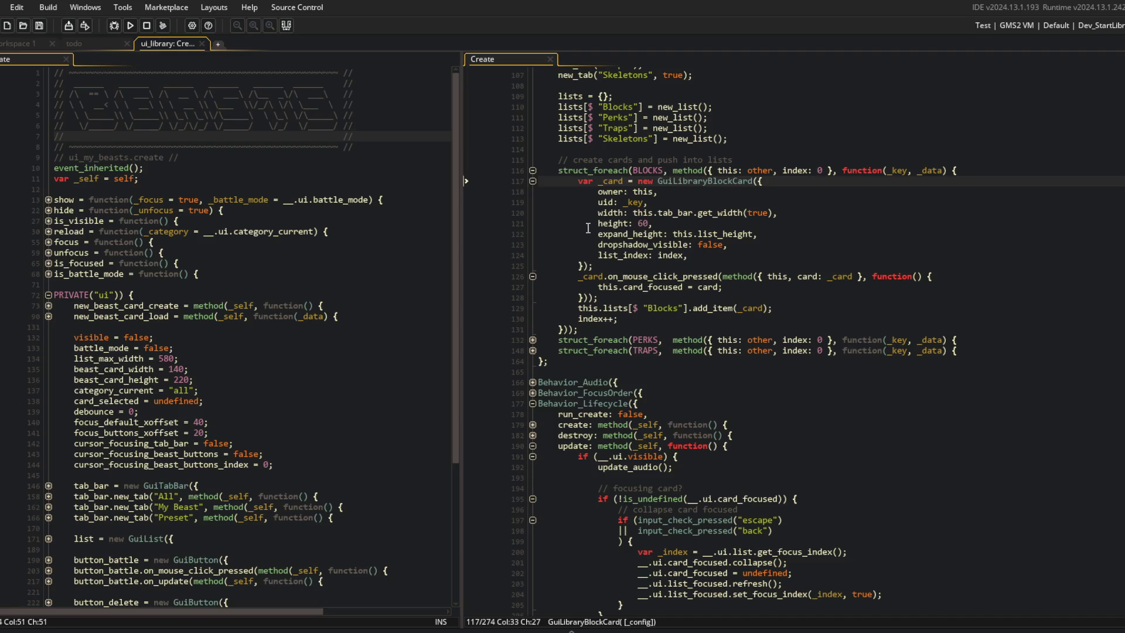
left_click(532, 170)
scroll(747, 276, "down", 20)
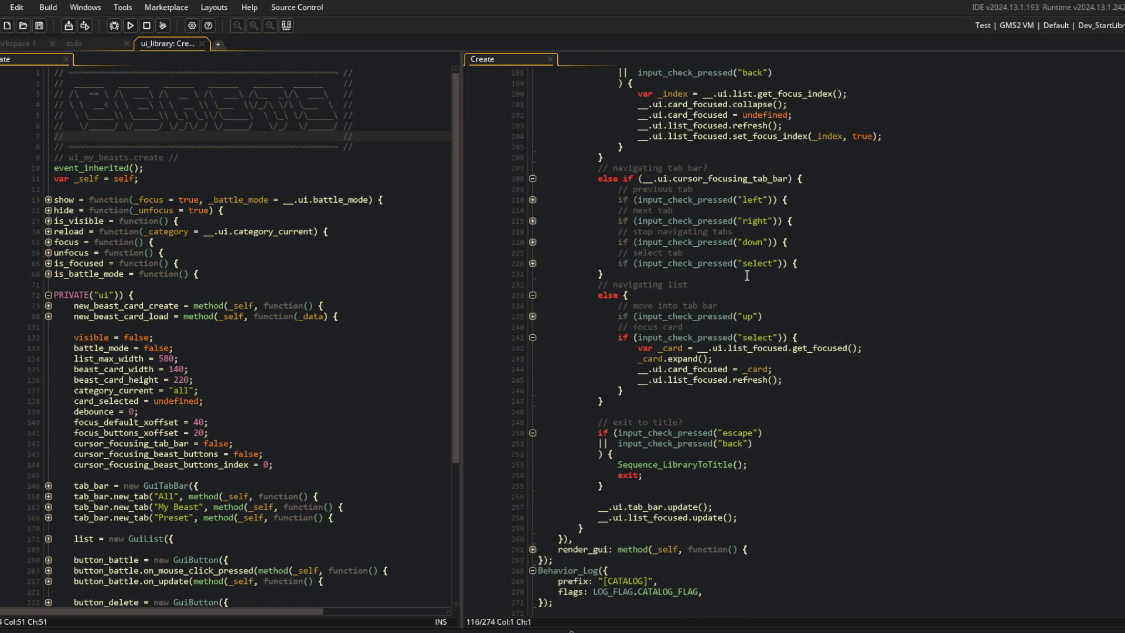
scroll(747, 276, "down", 2)
left_click(775, 475)
scroll(775, 469, "up", 5)
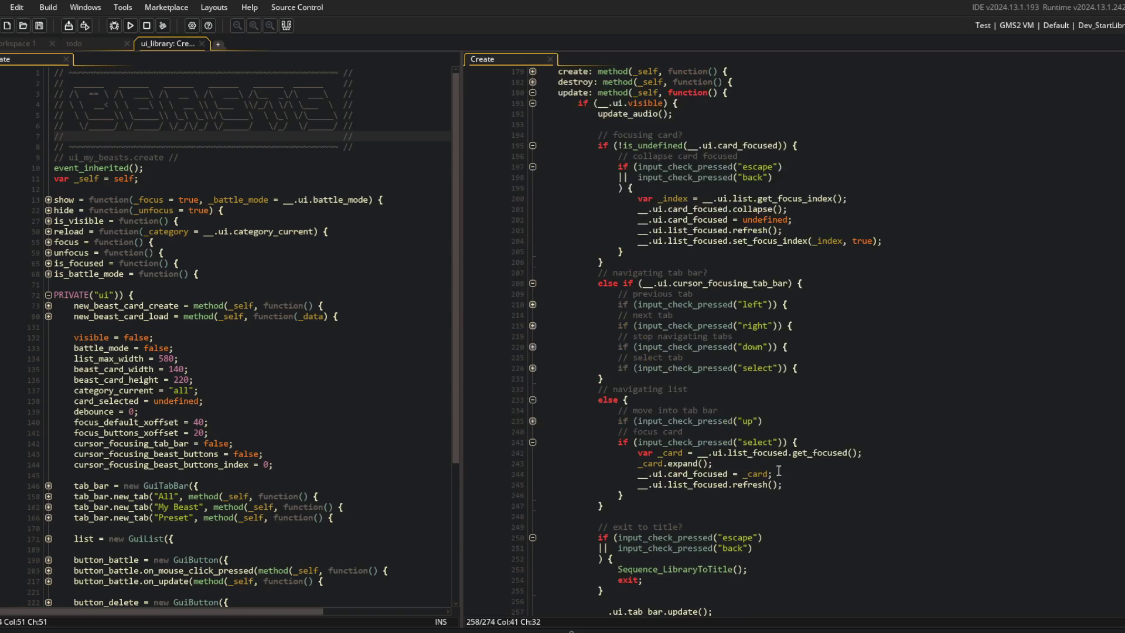
left_click(800, 472)
scroll(725, 337, "up", 3)
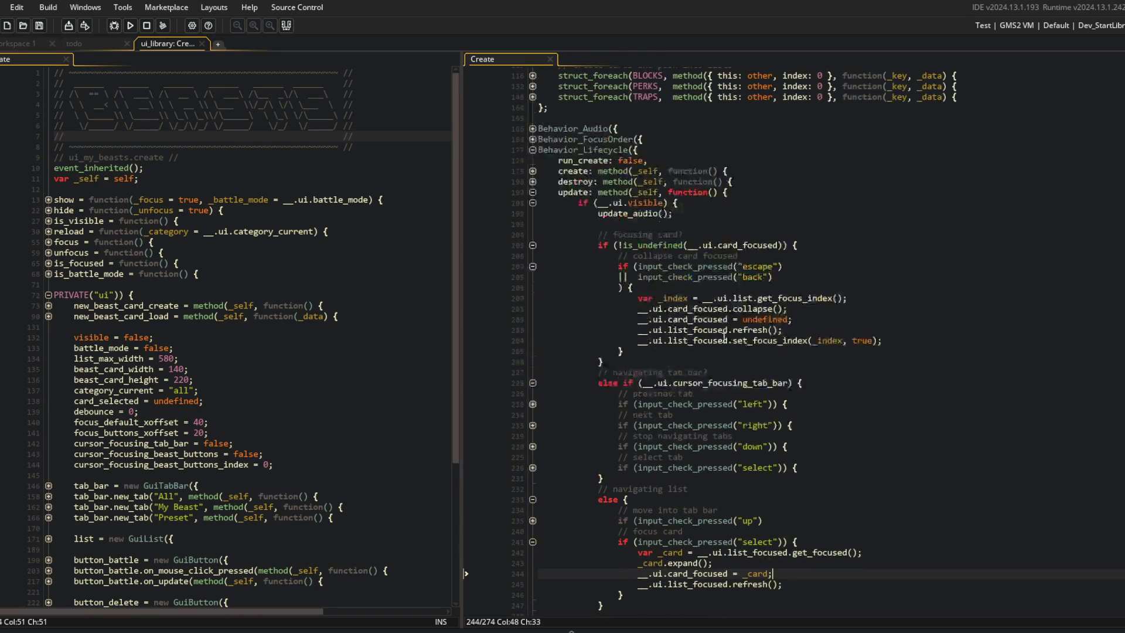
scroll(880, 465, "down", 3)
left_click(808, 482)
Replace the expand, store and refresh lines with '_card.force_mouse_click_pressed();' and run the game.
key("shift+Up")
key("shift+Up")
key("BackSpace")
key("ctrl+BackSpace")
key("ctrl+BackSpace")
type("force_m")
key("Return")
type("();")
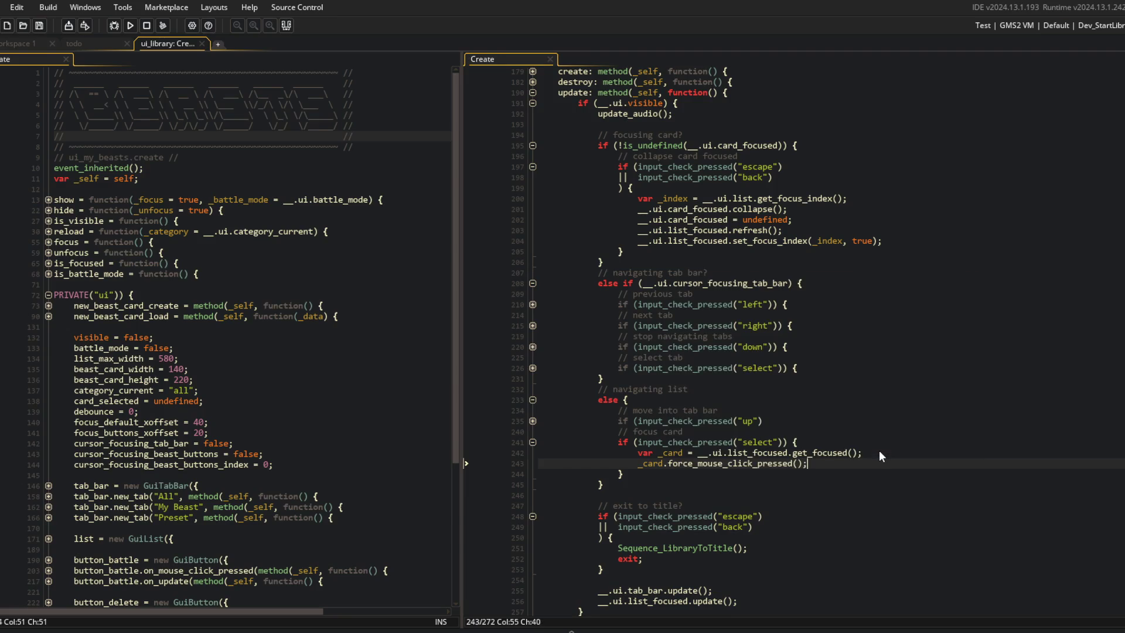
left_click(130, 26)
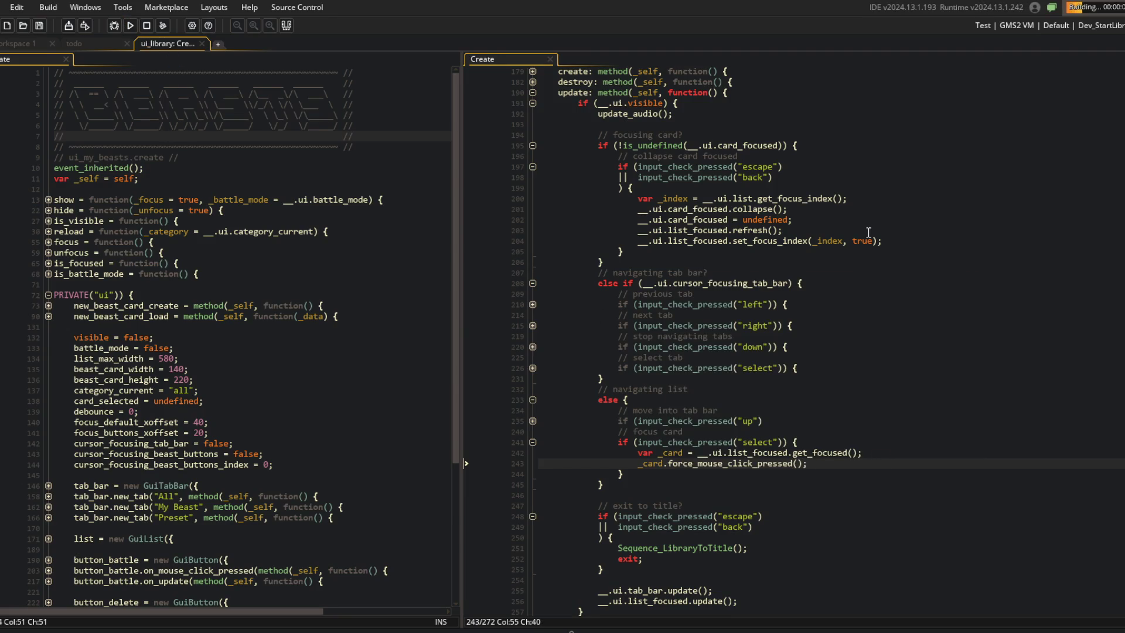
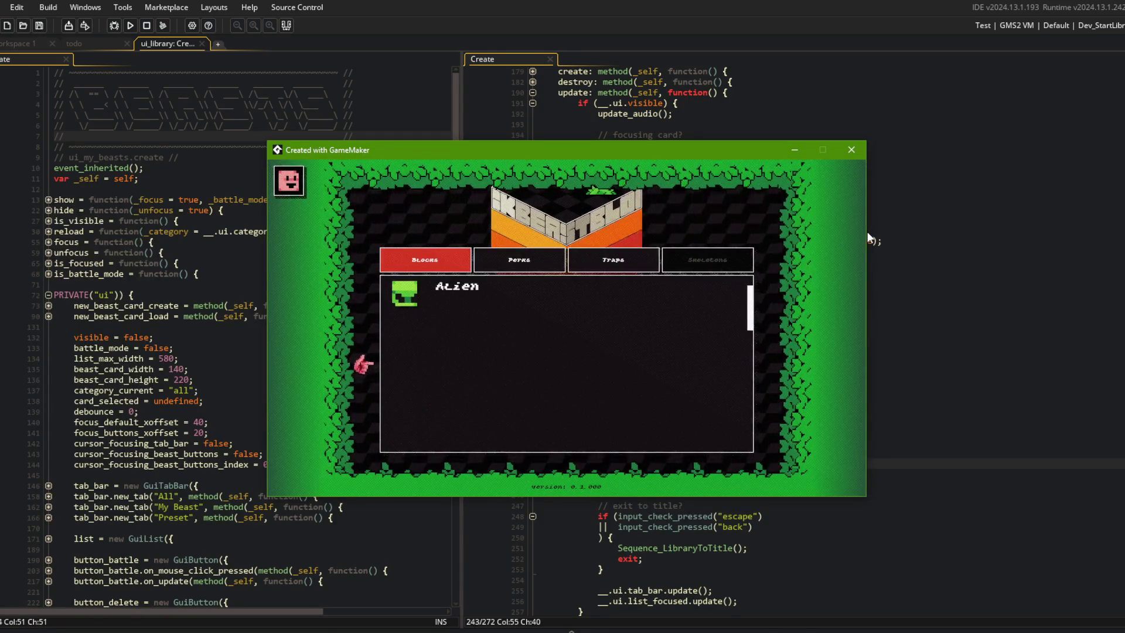
Add || input_check_pressed("select") to the card-collapse condition and save.
left_click(937, 385)
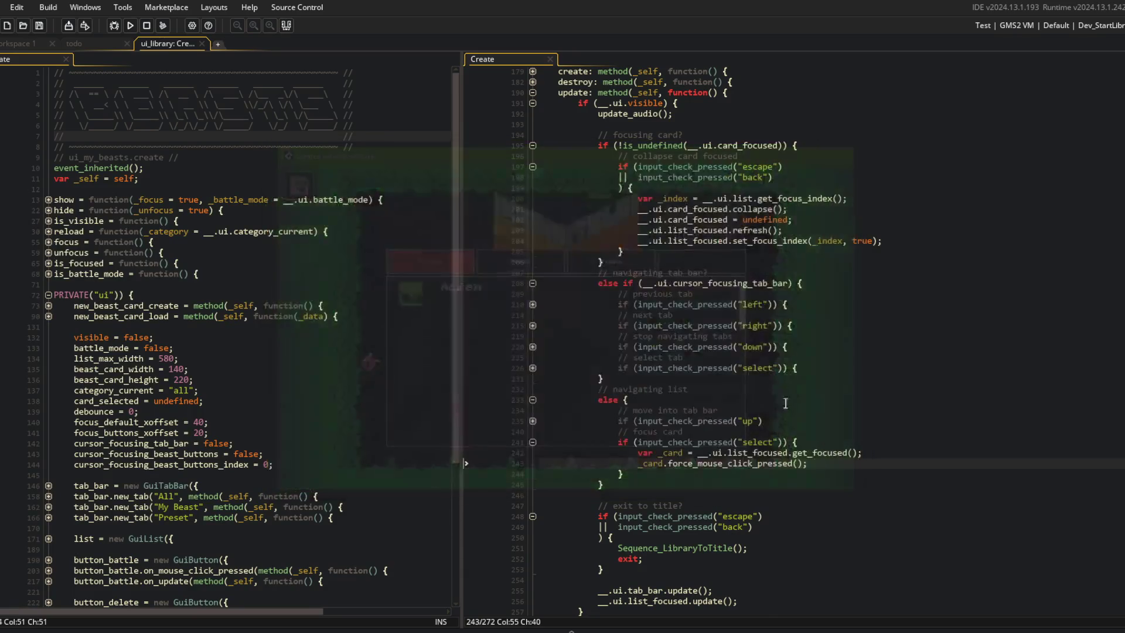
left_click(533, 442)
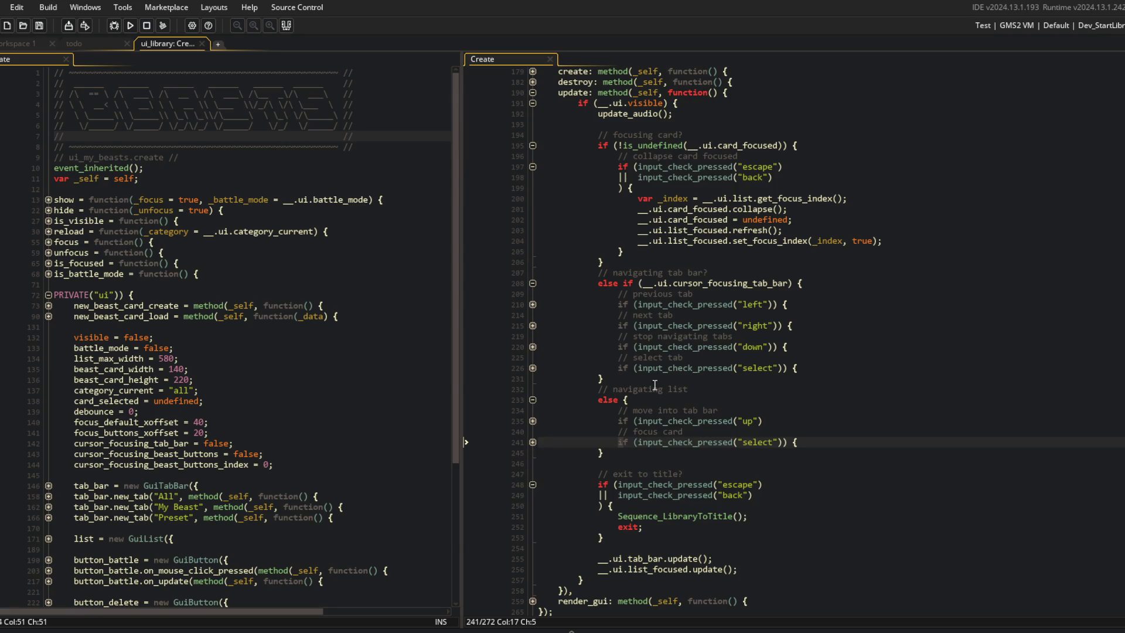
left_click(797, 175)
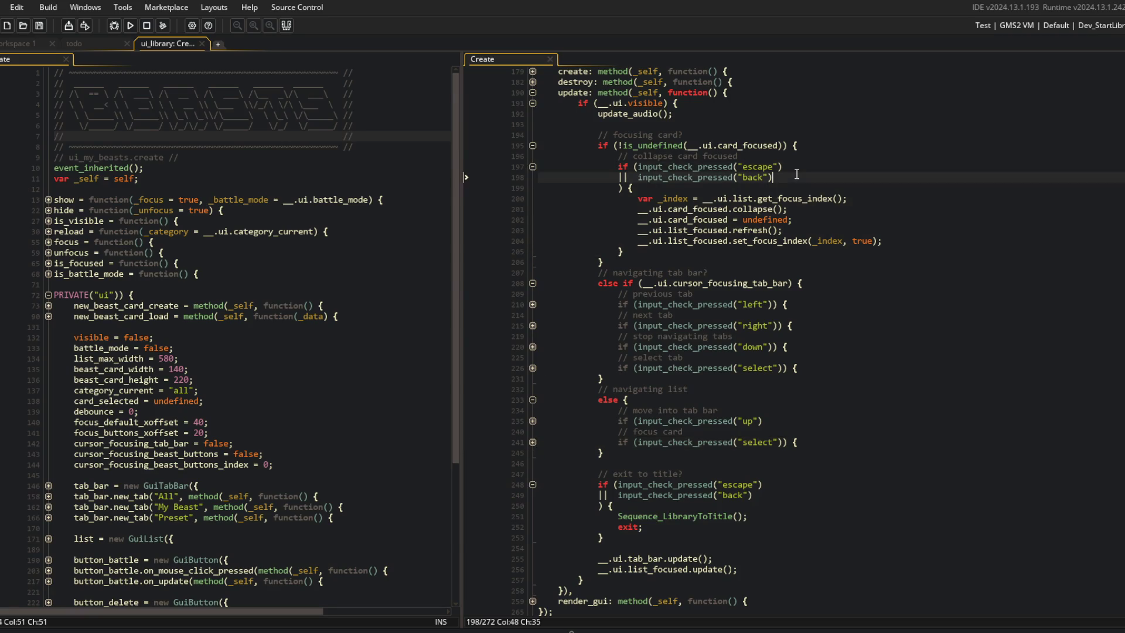
key("Return")
type("|| in")
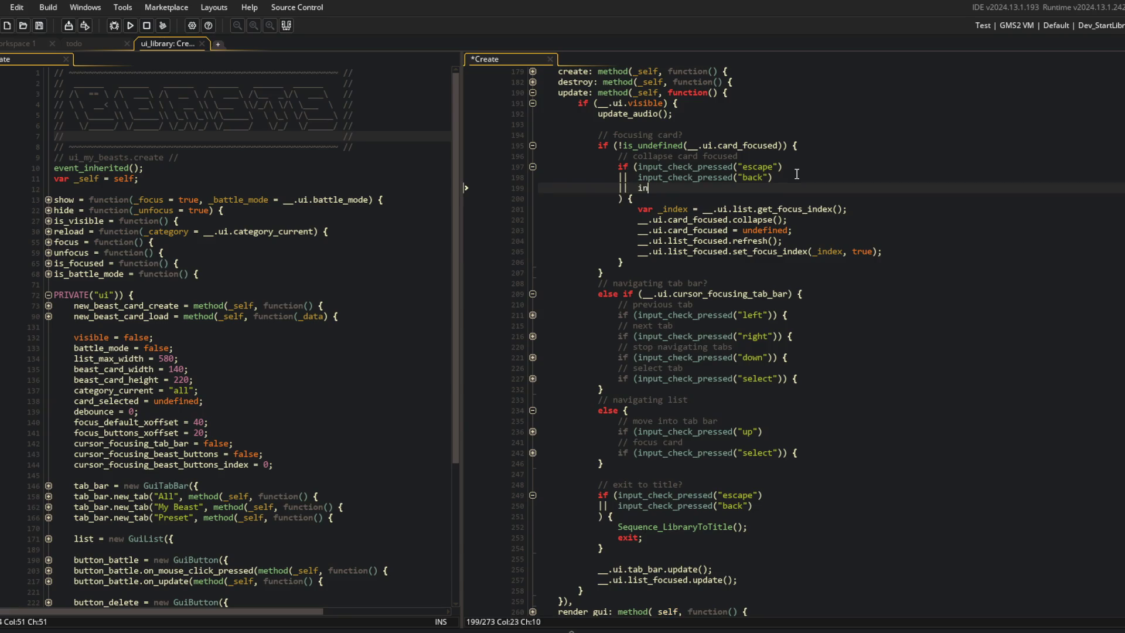
type("pout_check_press")
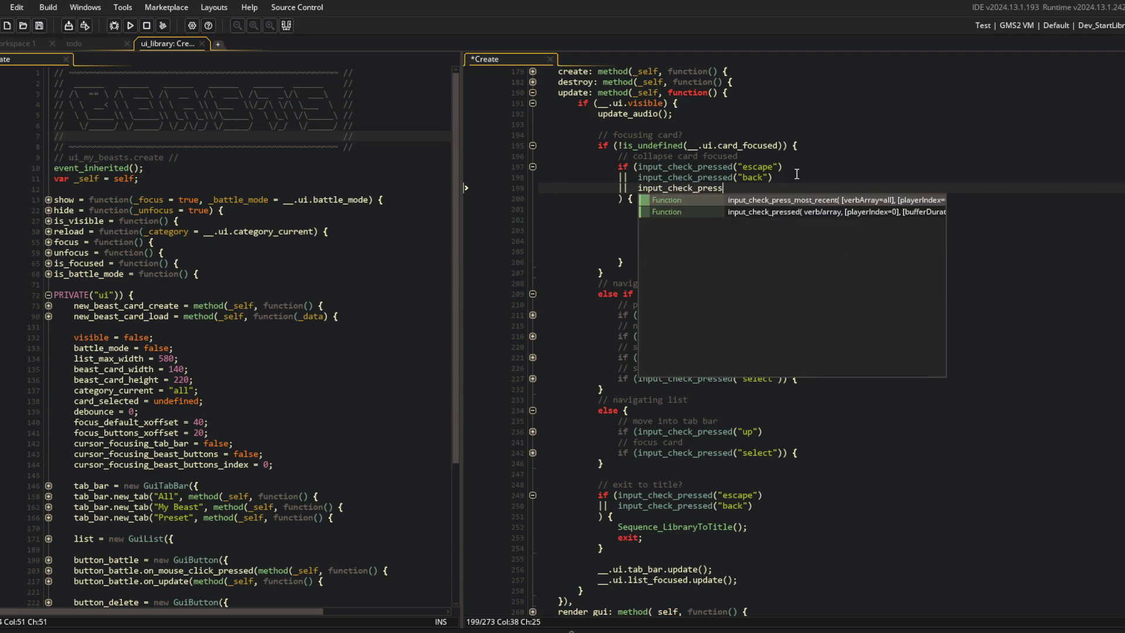
key("Return")
type(":\"")
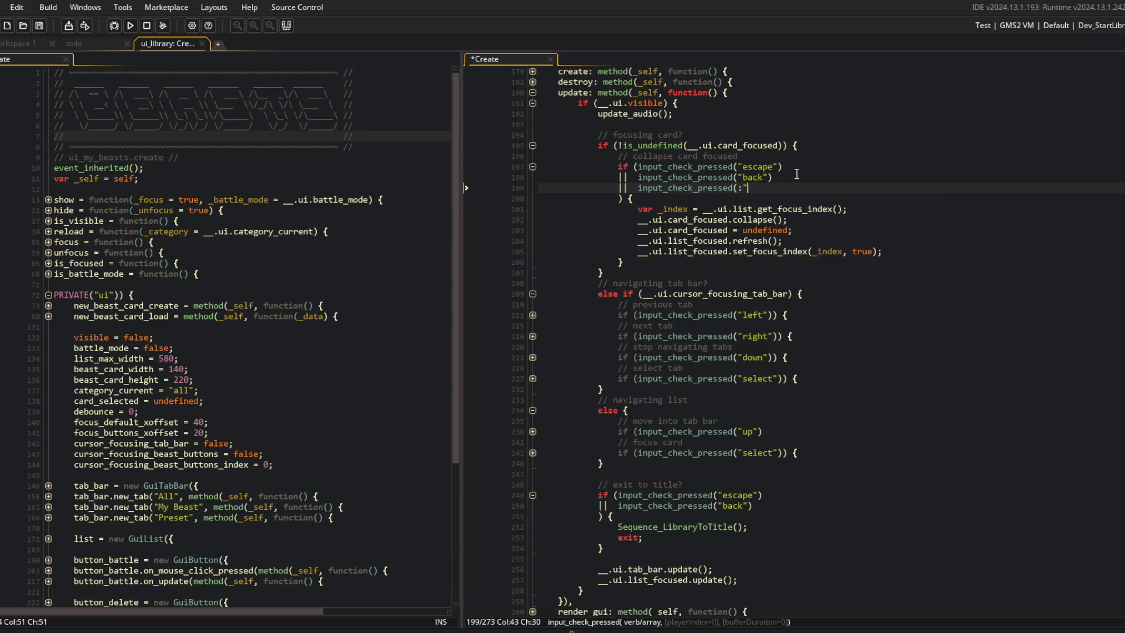
key("BackSpace")
key("BackSpace")
type("\"select\")")
key("ctrl+s")
key("Up")
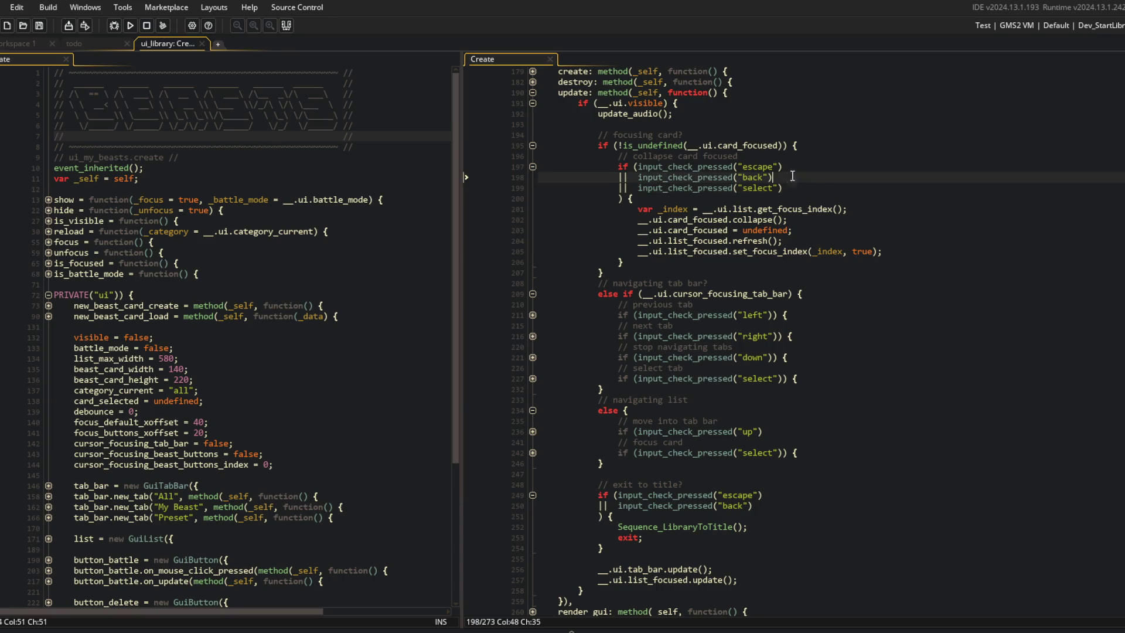
left_click(533, 166)
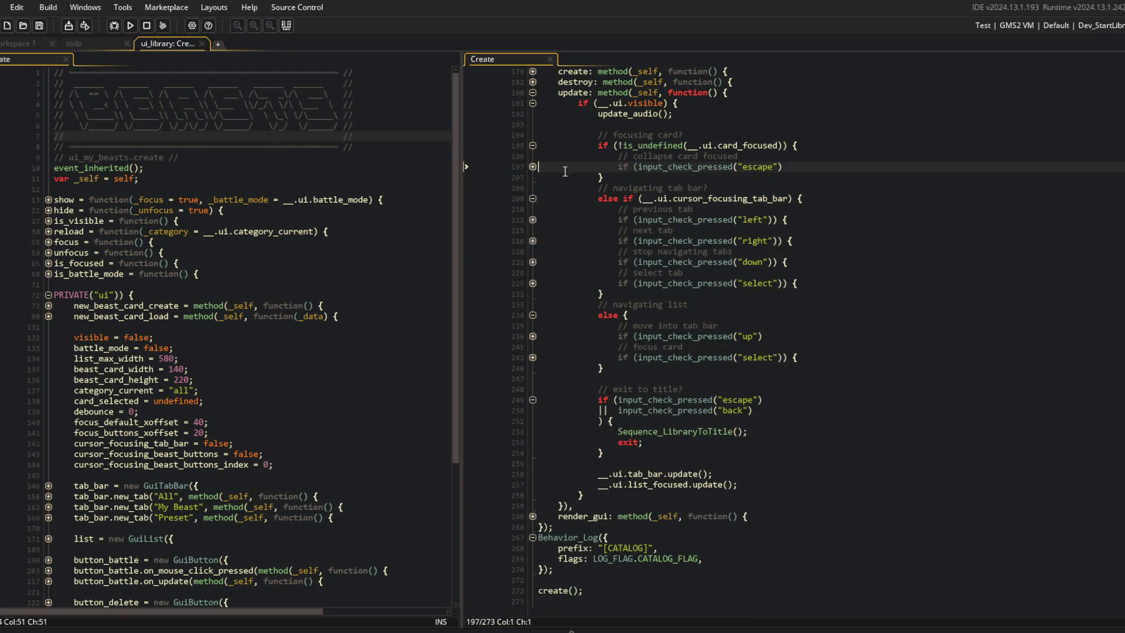
left_click(532, 167)
Add a commented "up" check calling __.ui.list_focused.focus_previous(), renaming list to list_focused.
left_click(642, 259)
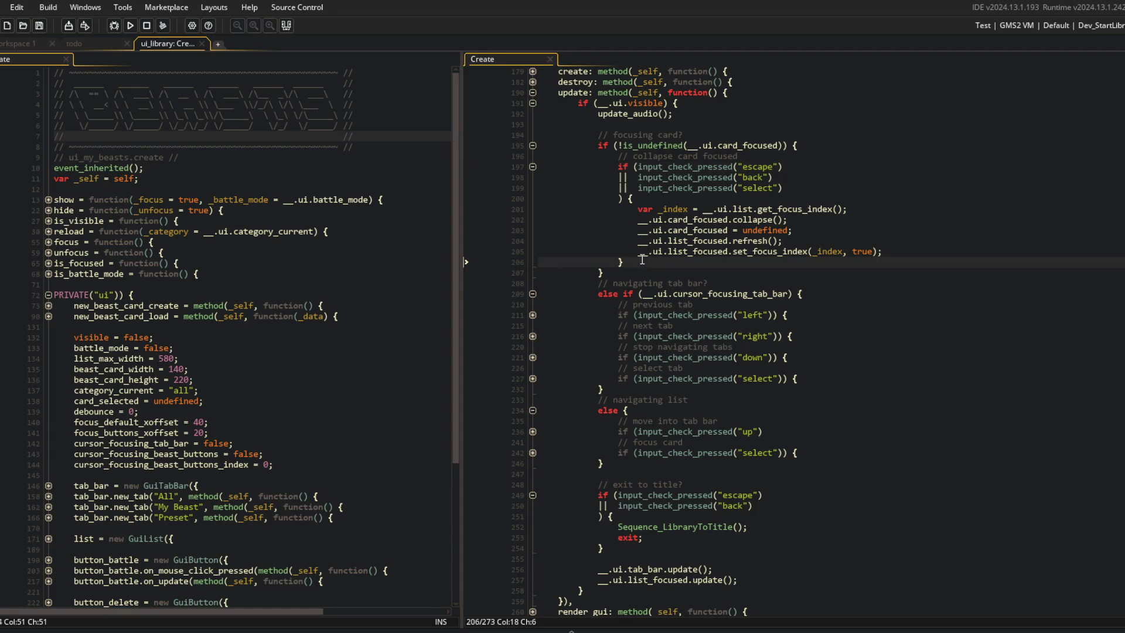
key("Return")
type("// scroll t")
type("o previuous card")
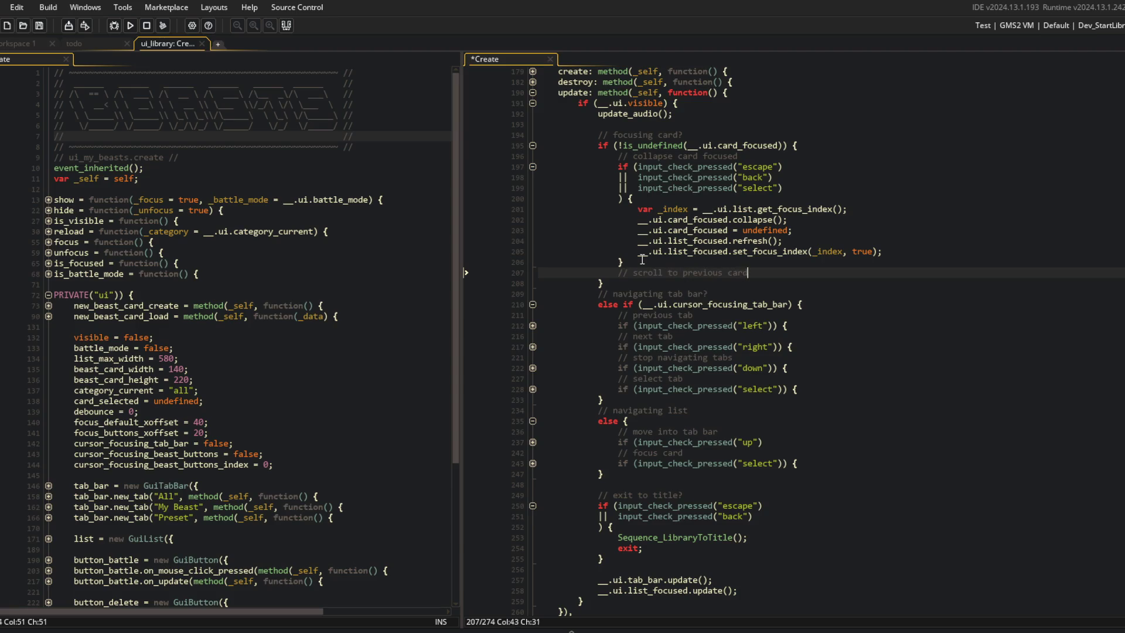
type("card")
key("Return")
type("if (inp")
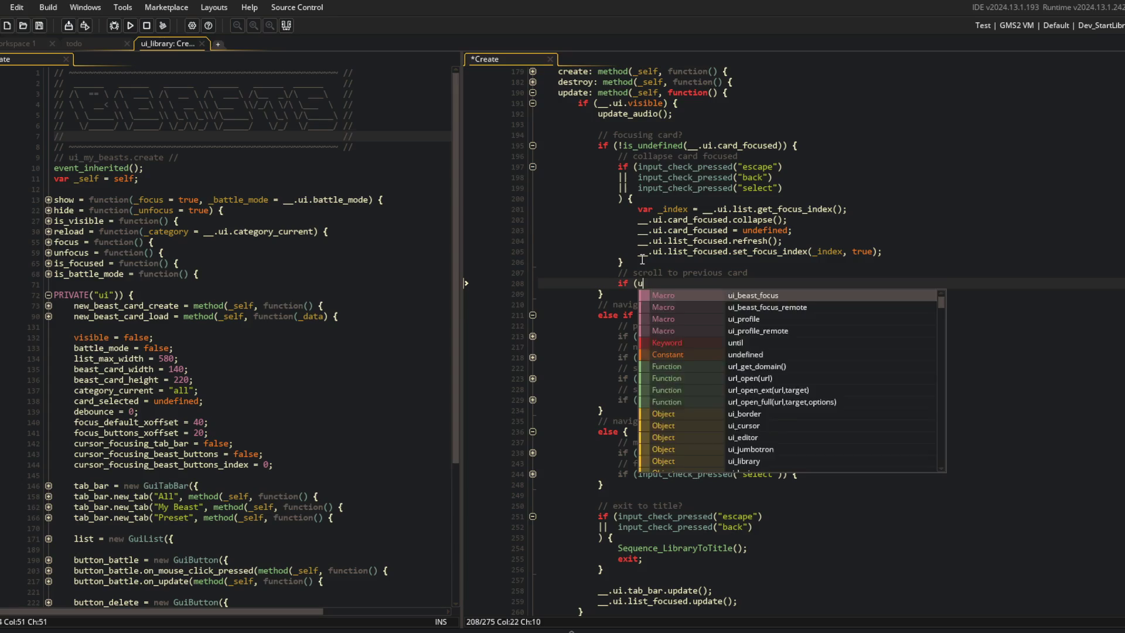
type("ut_check_pressed(\"up")
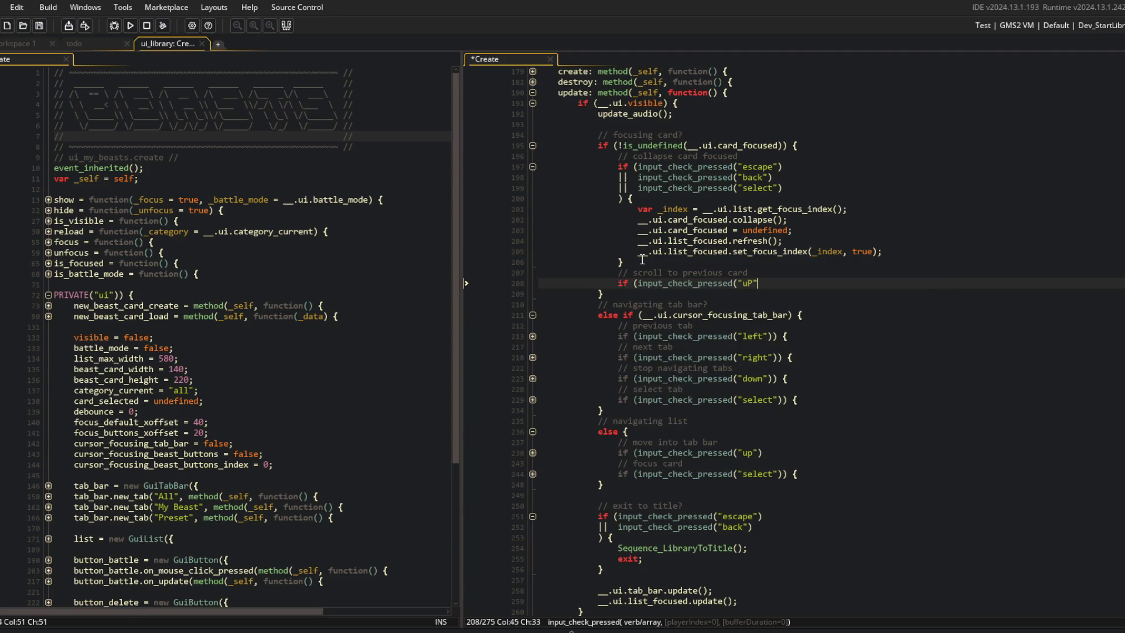
type("\")) {")
key("Return")
type("__.ui.list_focus")
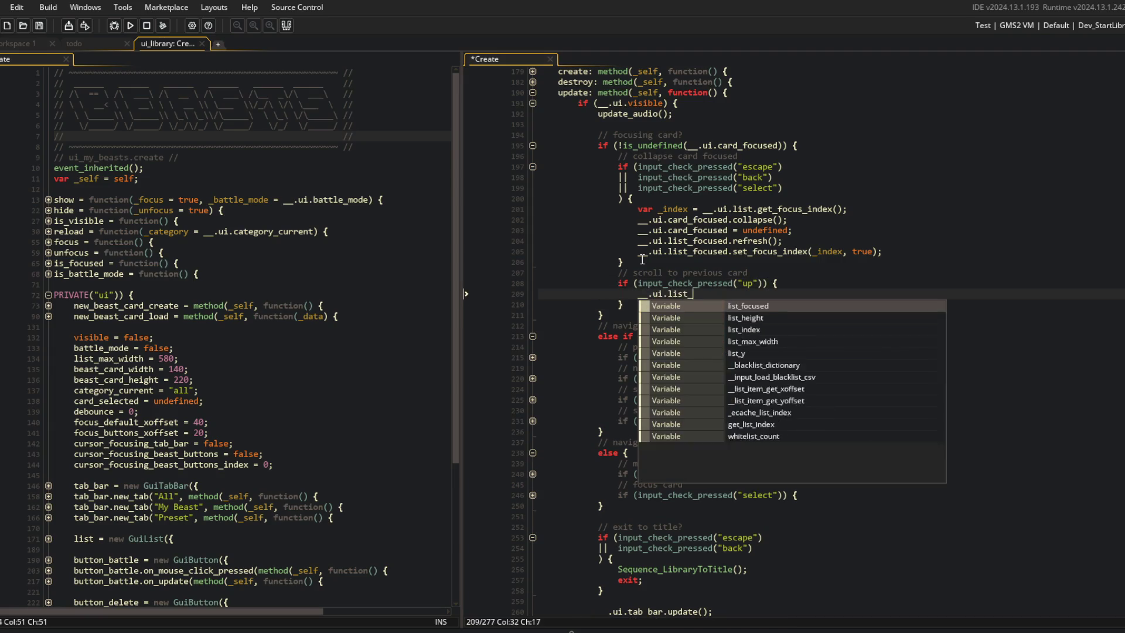
type("ed")
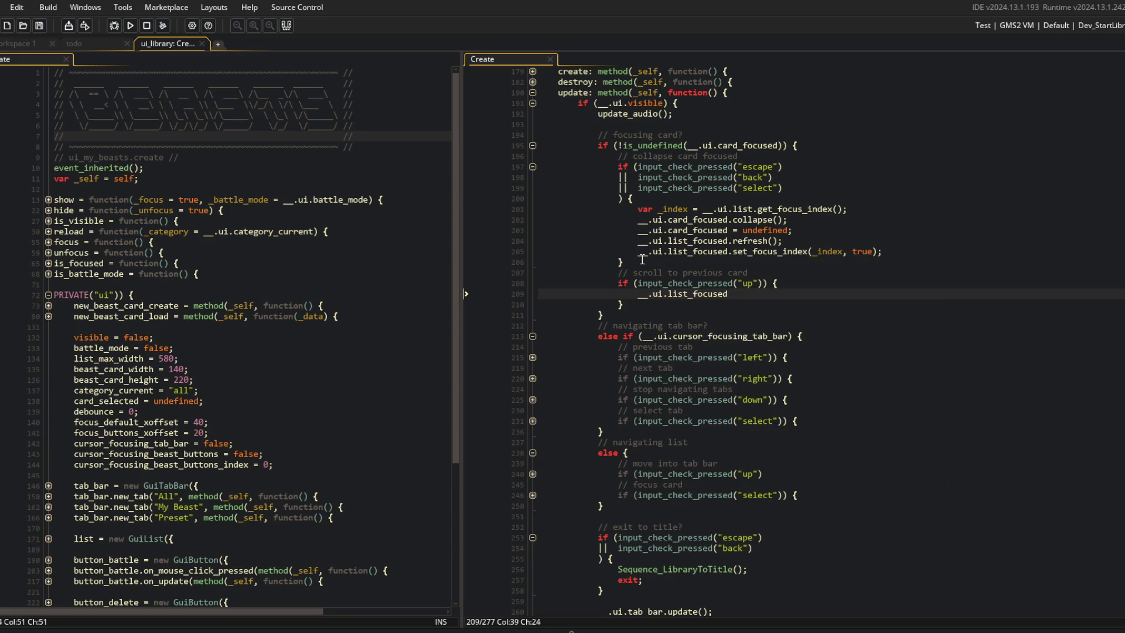
type(".")
type("focus")
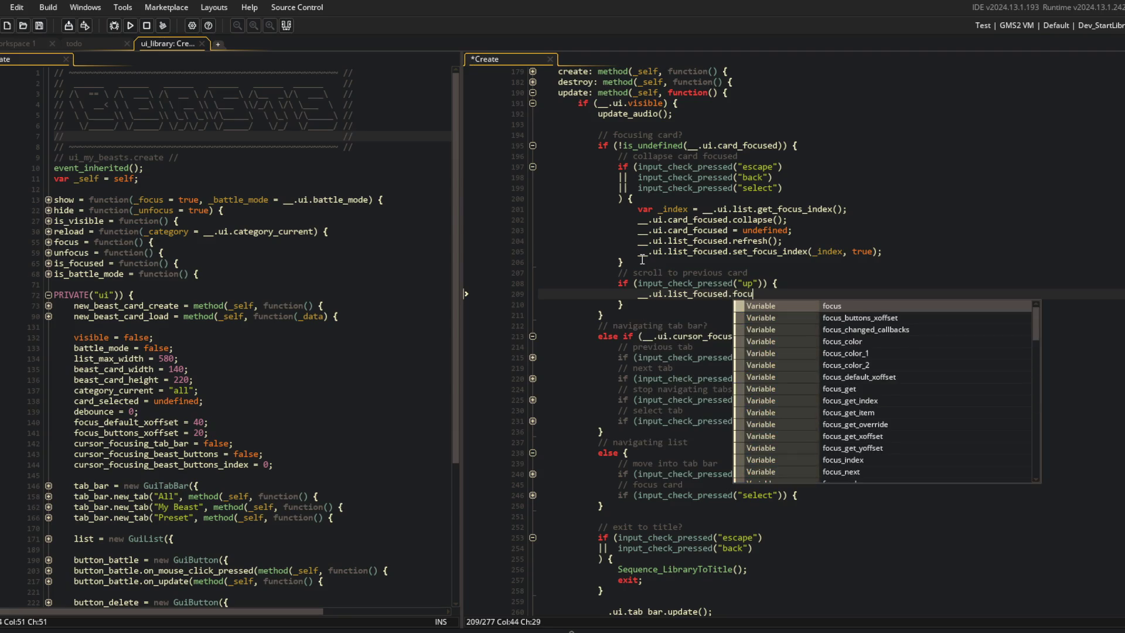
type("_previous();")
key("ctrl+s")
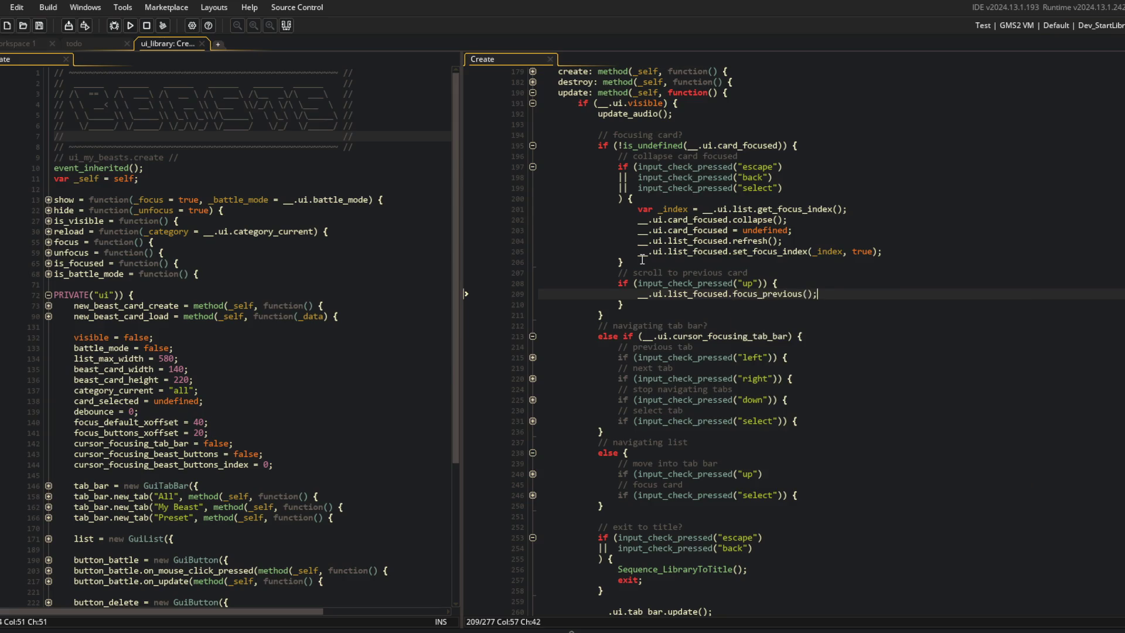
left_click(746, 210)
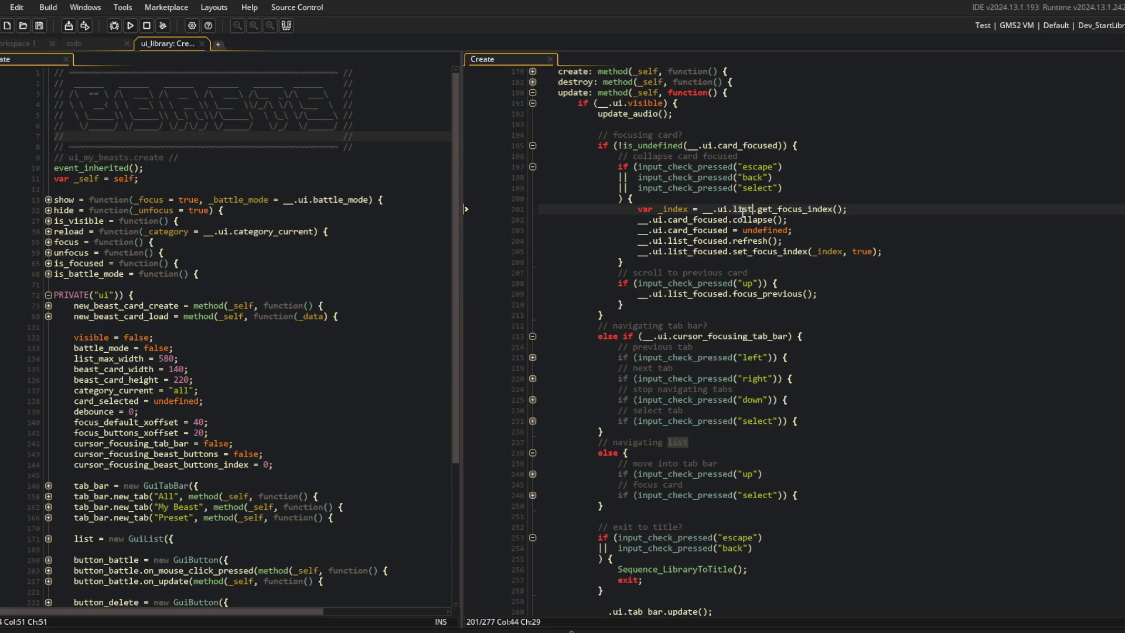
type("_focused")
left_click(690, 167)
key("Up")
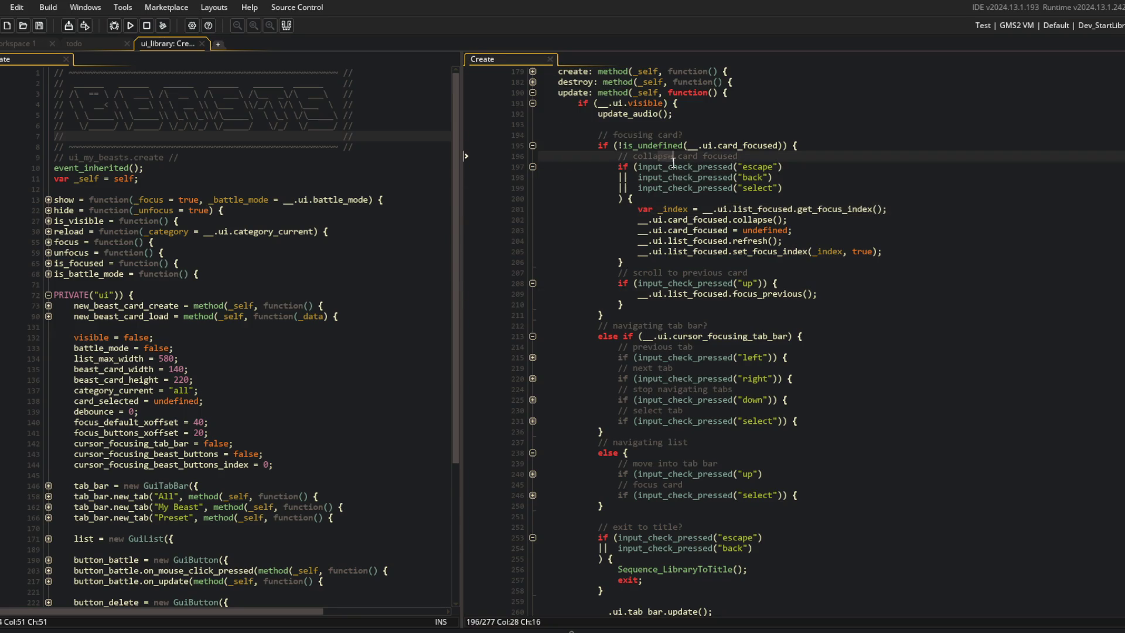
Open the GuiList script with Ctrl+T.
key("ctrl+t")
type("GuiList")
key("Return")
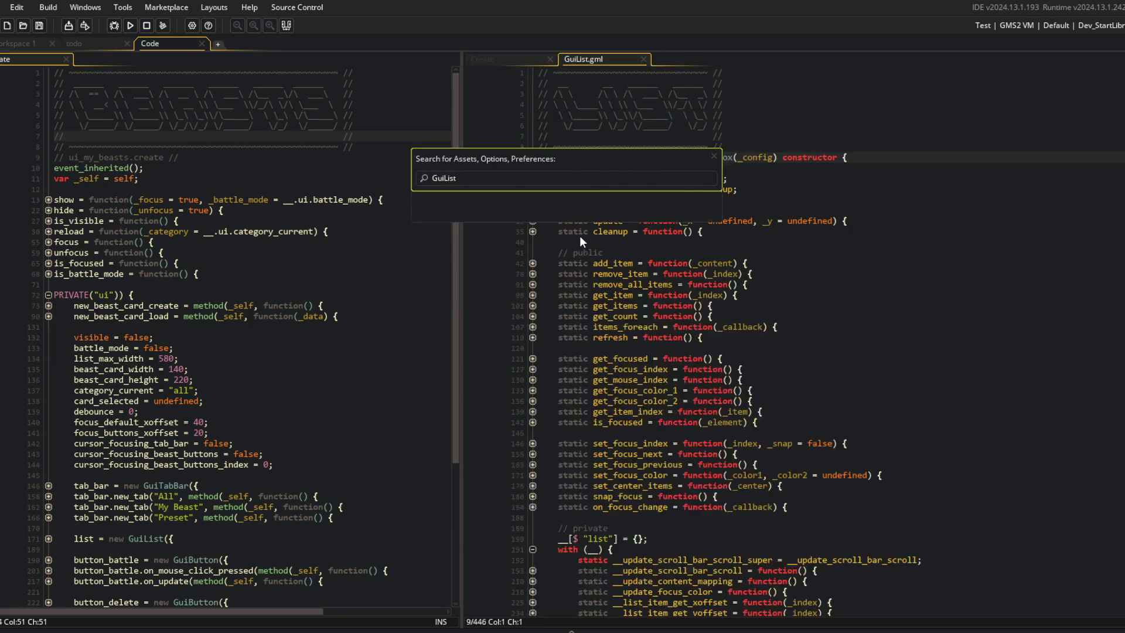
Search the project for every use of GuiList's set_focus_previous function.
left_click(702, 453)
left_click(730, 391)
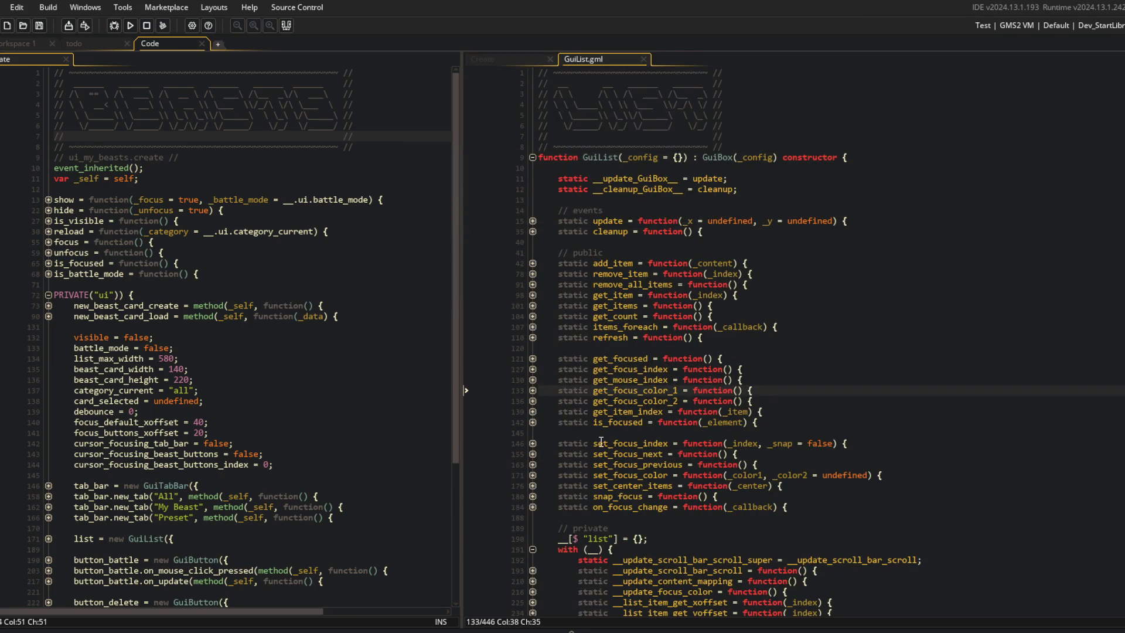
double_click(644, 454)
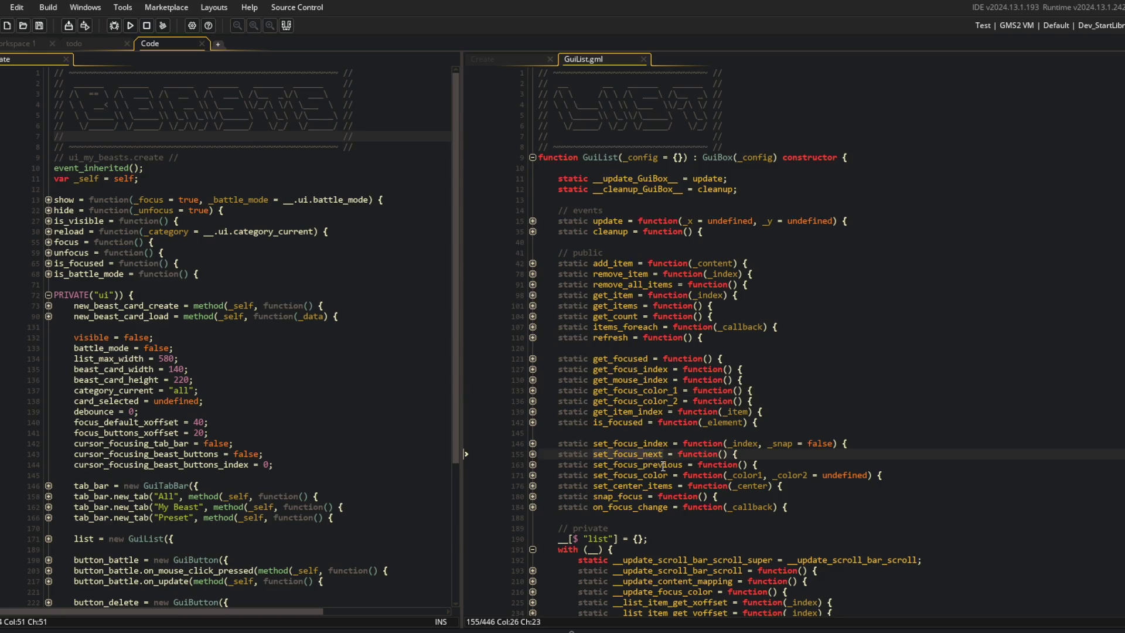
double_click(662, 465)
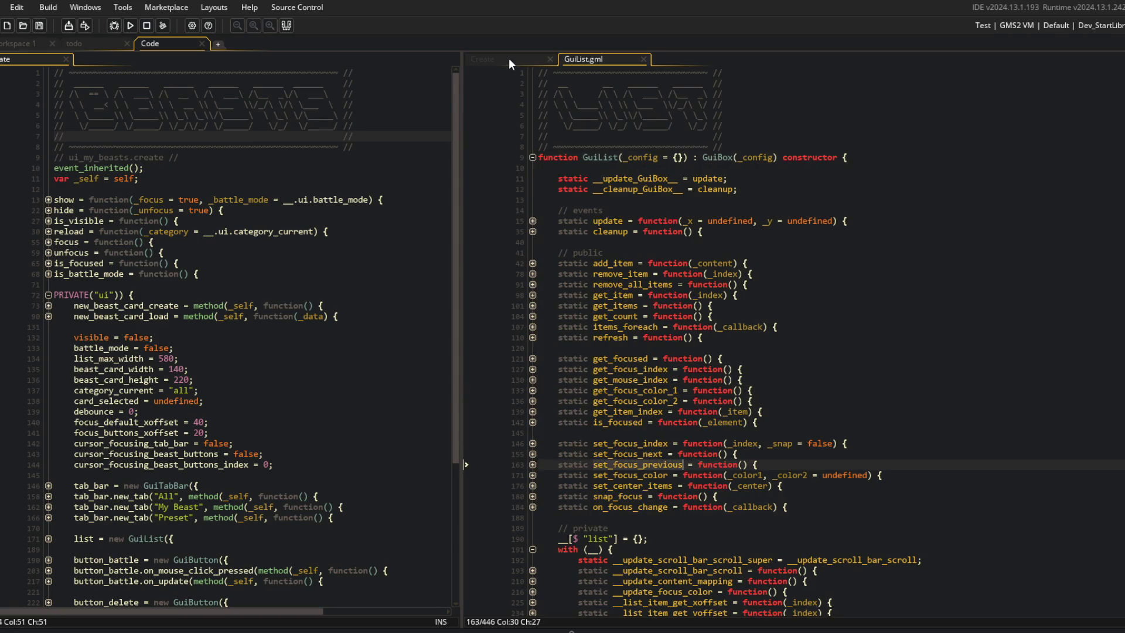
key("ctrl+shift+f")
left_click(293, 154)
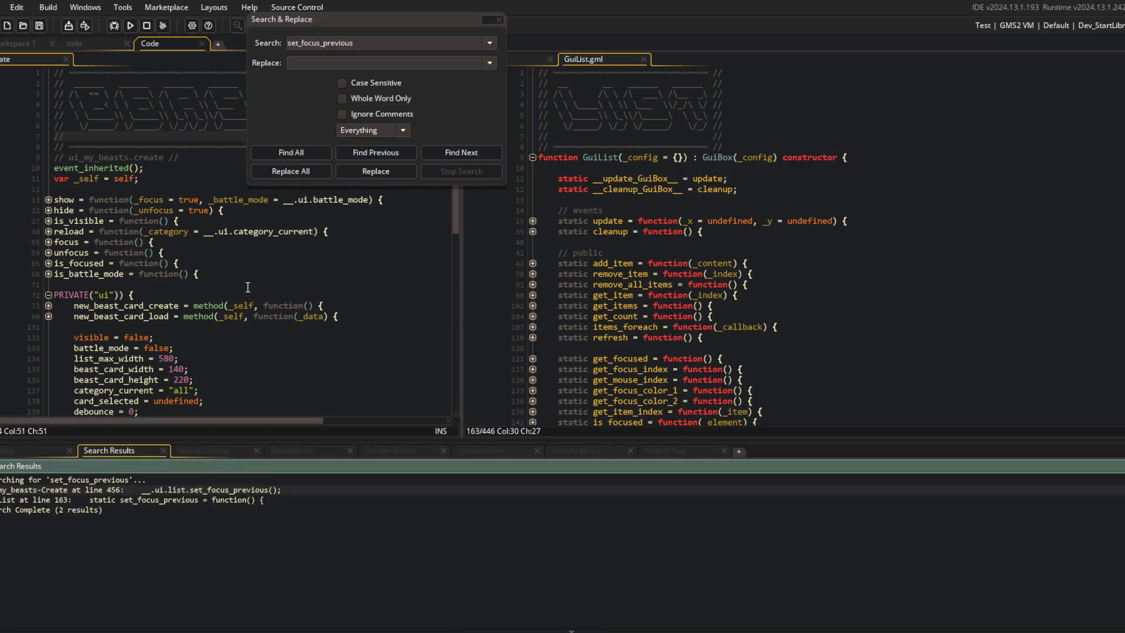
Rename set_focus_previous to focus_previous at its call and its definition.
double_click(196, 489)
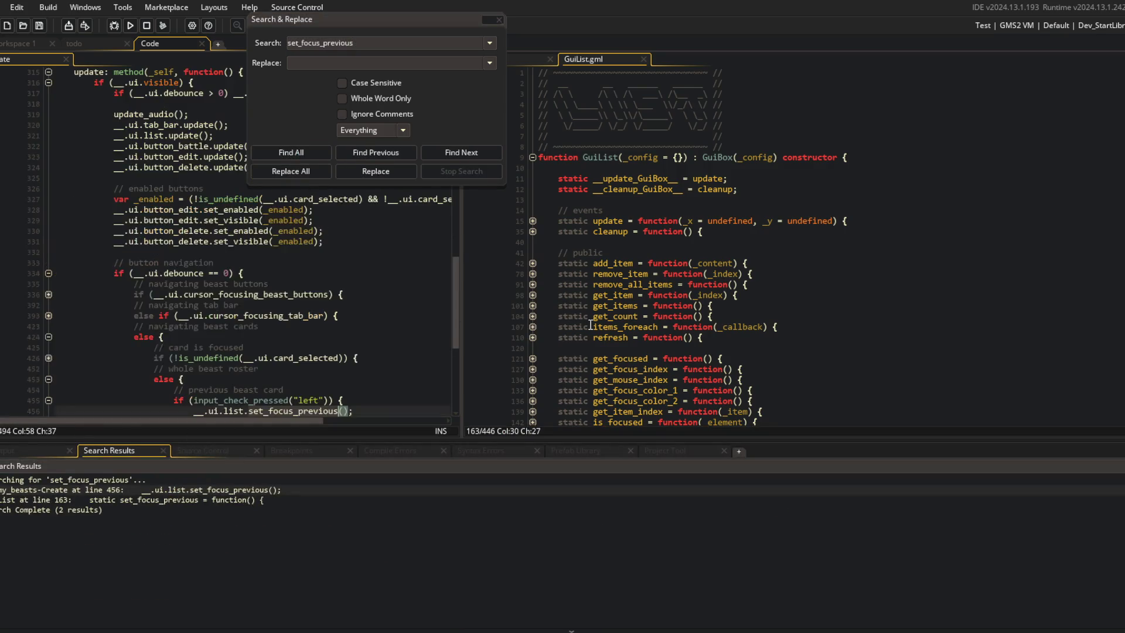
scroll(238, 335, "down", 2)
left_click(293, 370)
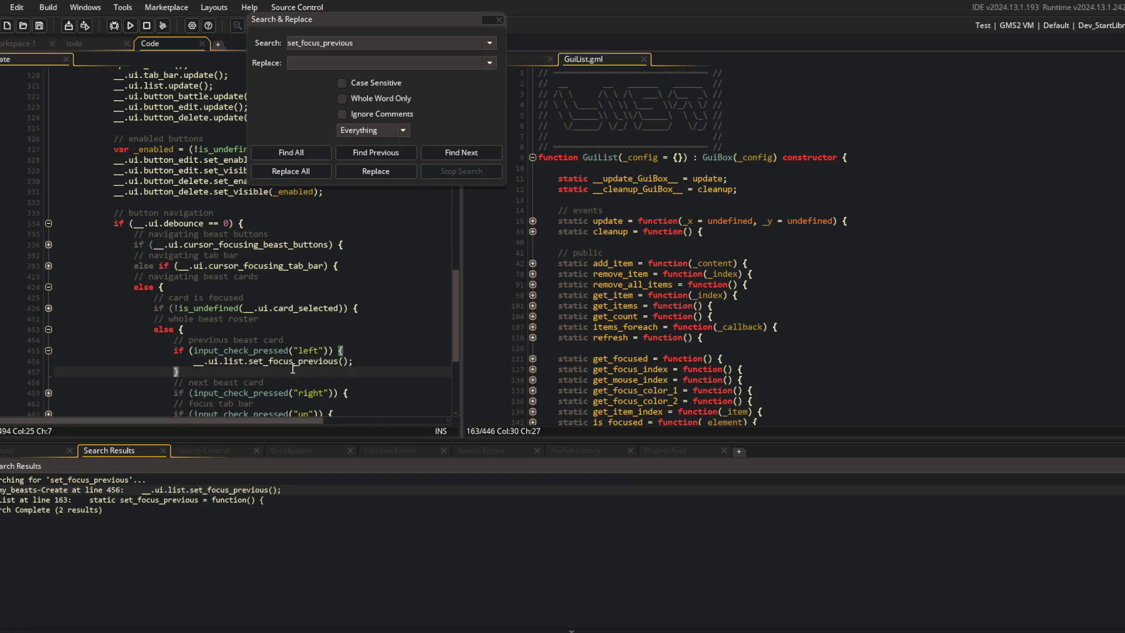
double_click(285, 361)
type("focus_pre")
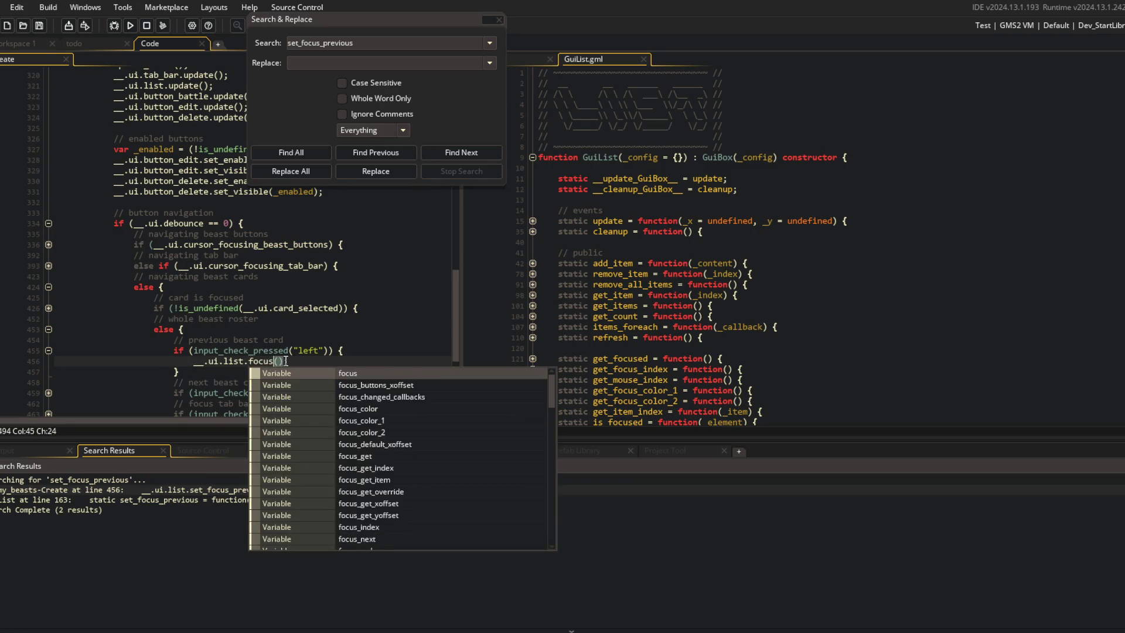
type("vious")
key("Escape")
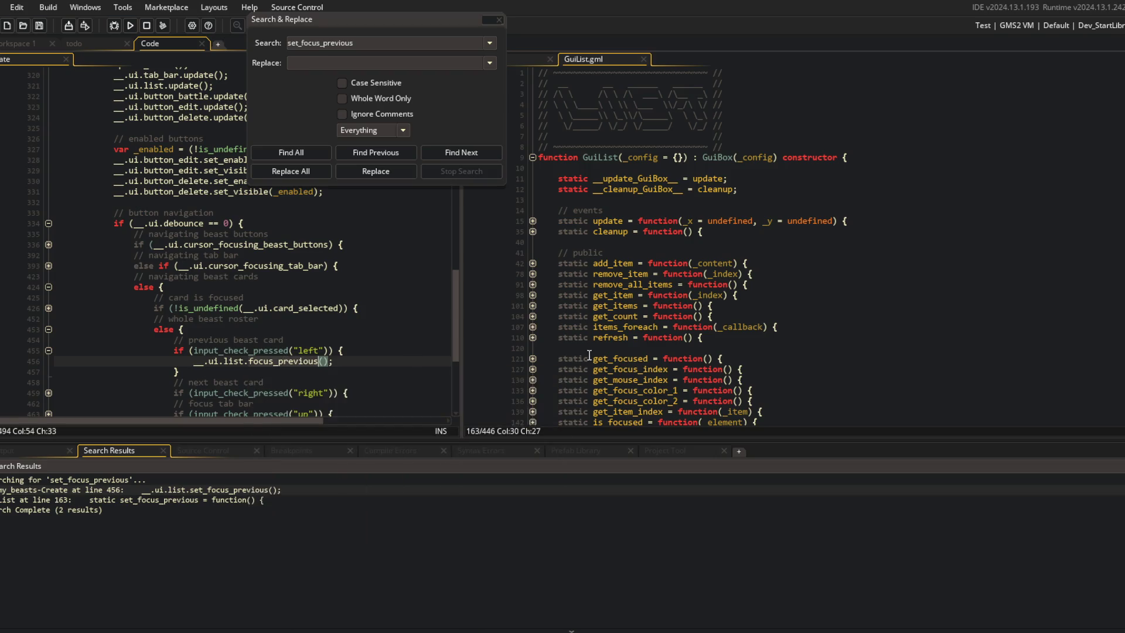
left_click(779, 327)
scroll(621, 391, "down", 3)
double_click(627, 365)
type("focus_previous")
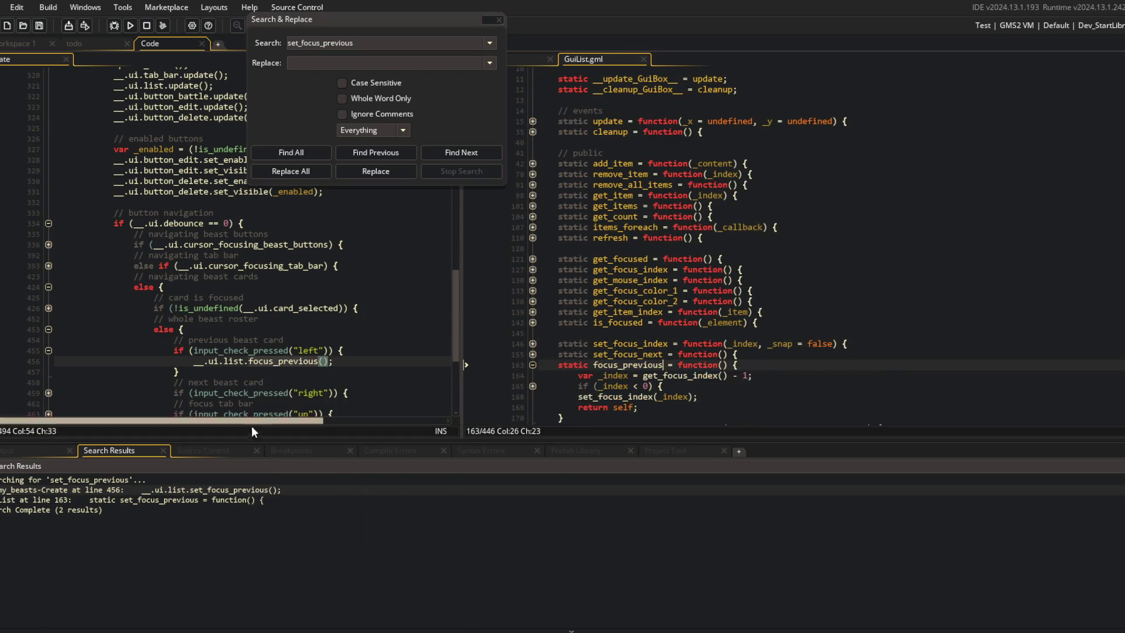
Rename set_focus_next to focus_next at its call and definition, then close the search panels.
left_click(374, 42)
type("next")
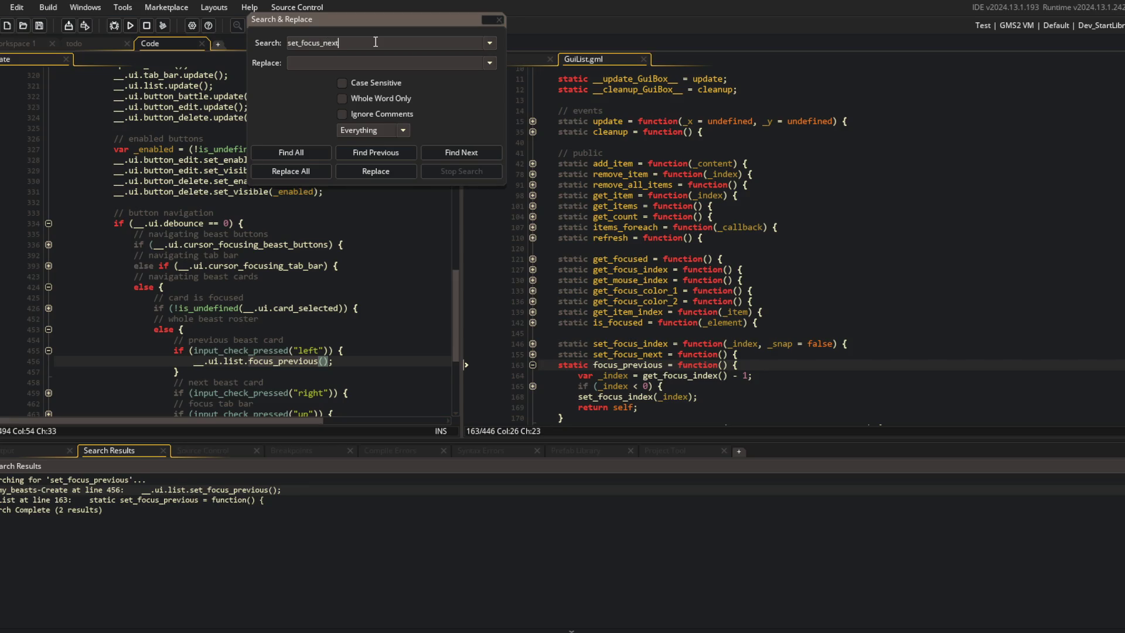
left_click(308, 150)
double_click(167, 491)
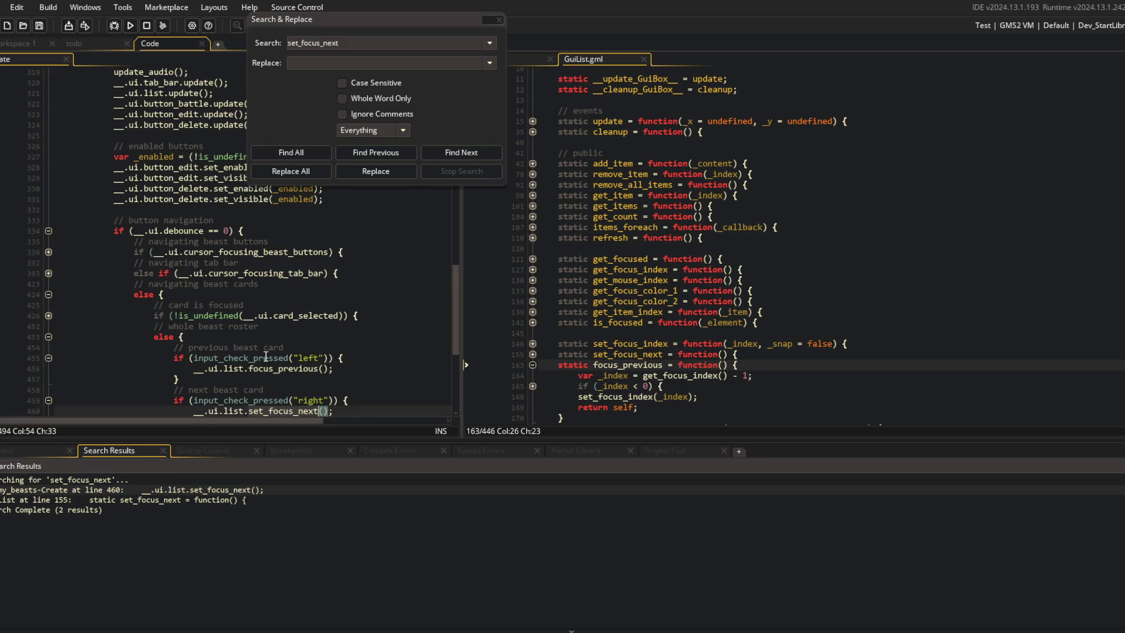
scroll(281, 351, "down", 1)
double_click(287, 361)
type("focus_next")
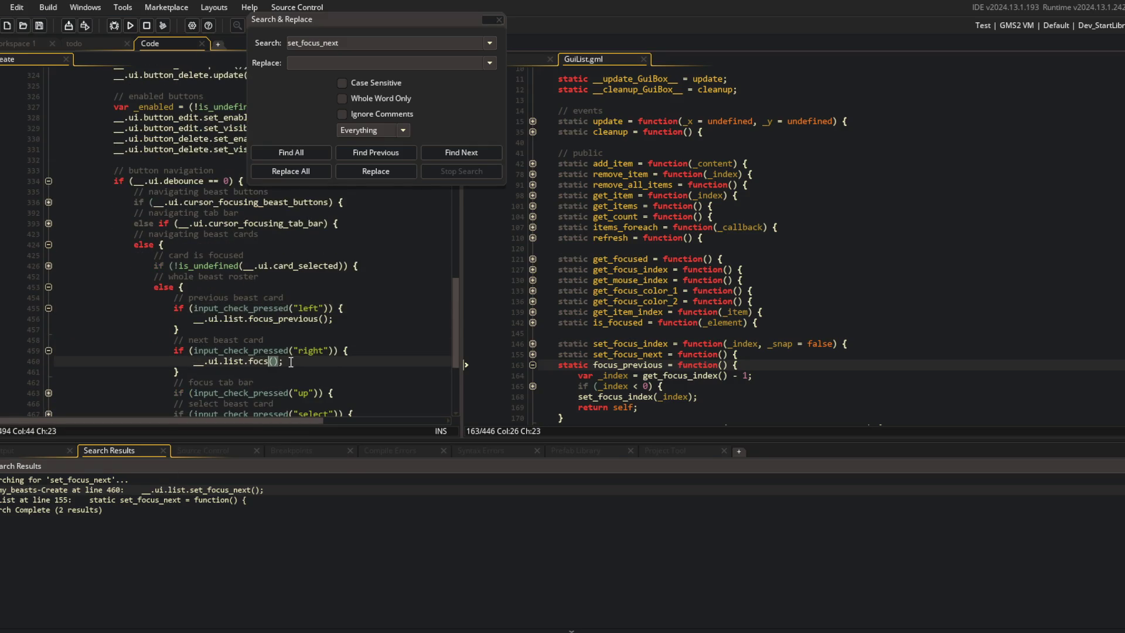
double_click(621, 354)
type("focus_next")
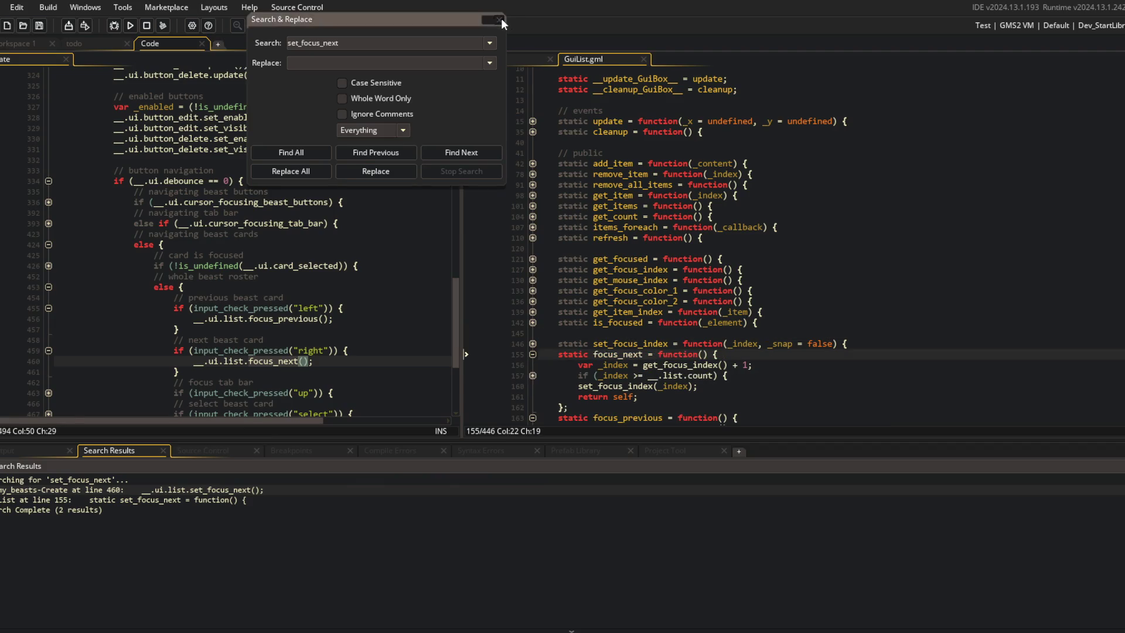
left_click(499, 19)
left_click(287, 23)
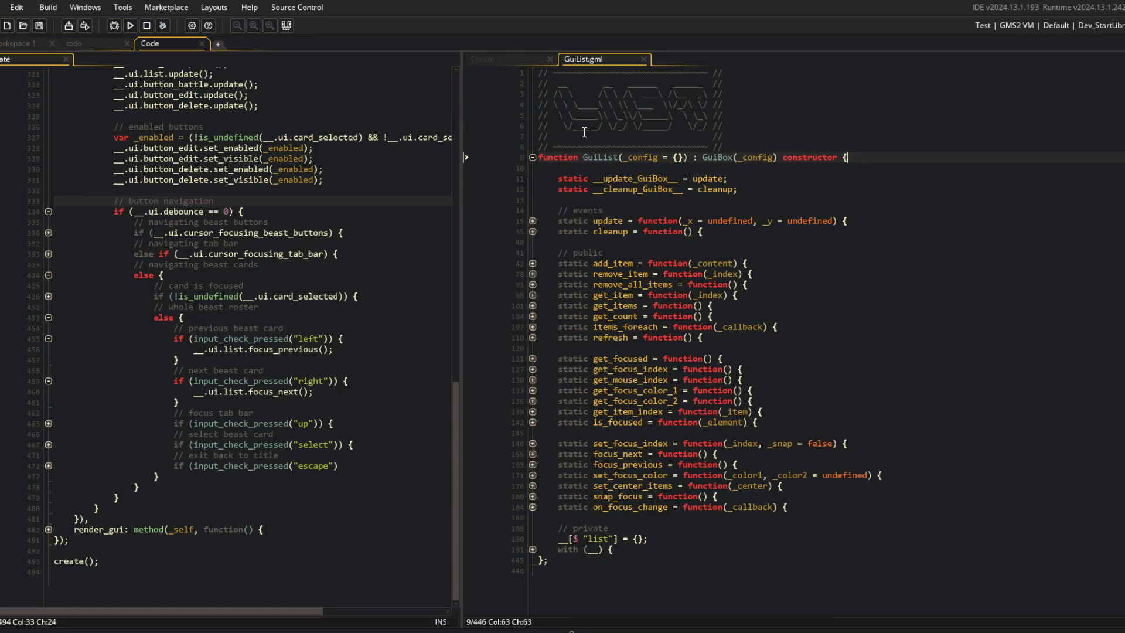
Duplicate the "up" scroll block and change the copy's check to "down".
left_click(529, 56)
left_click(836, 264)
left_click(810, 251)
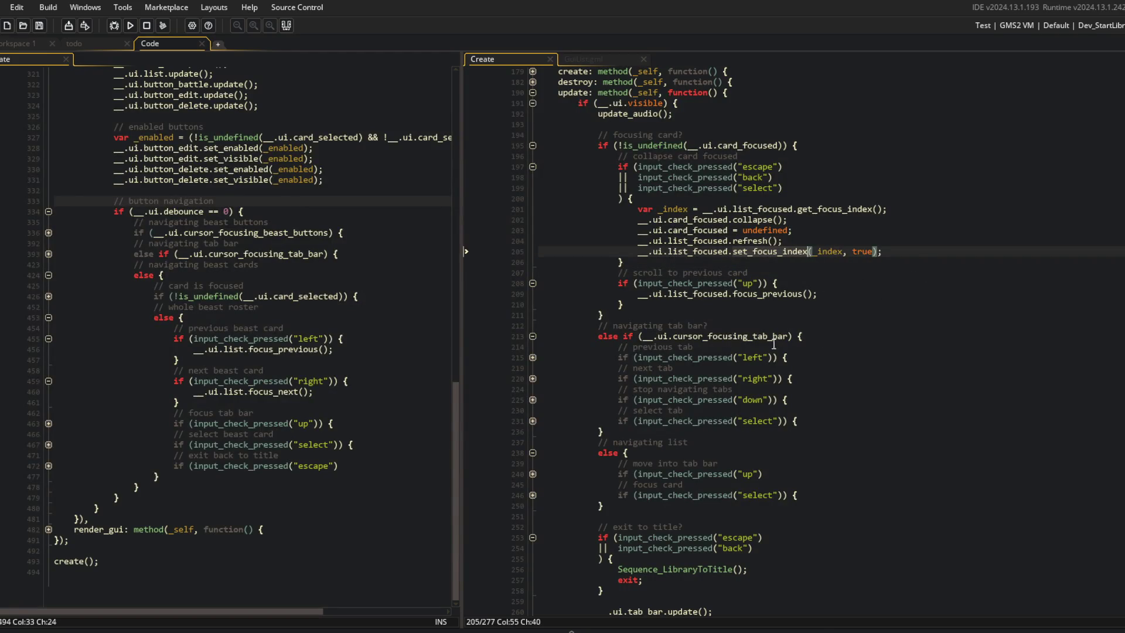
left_click(835, 293)
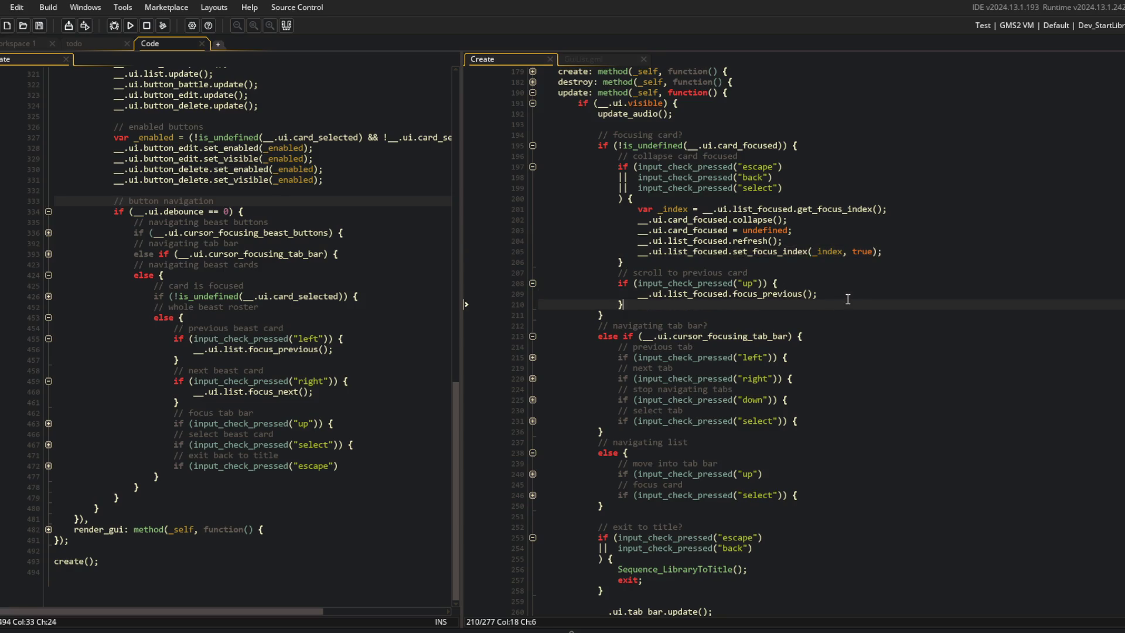
key("ctrl+d")
key("Up")
key("Up")
key("End")
key("Left")
key("Left")
key("Left")
key("BackSpace")
key("BackSpace")
type("down")
key("Home")
Comment the copy '// scroll to next card', make it call focus_next(), and run.
key("Return")
key("Up")
type("//")
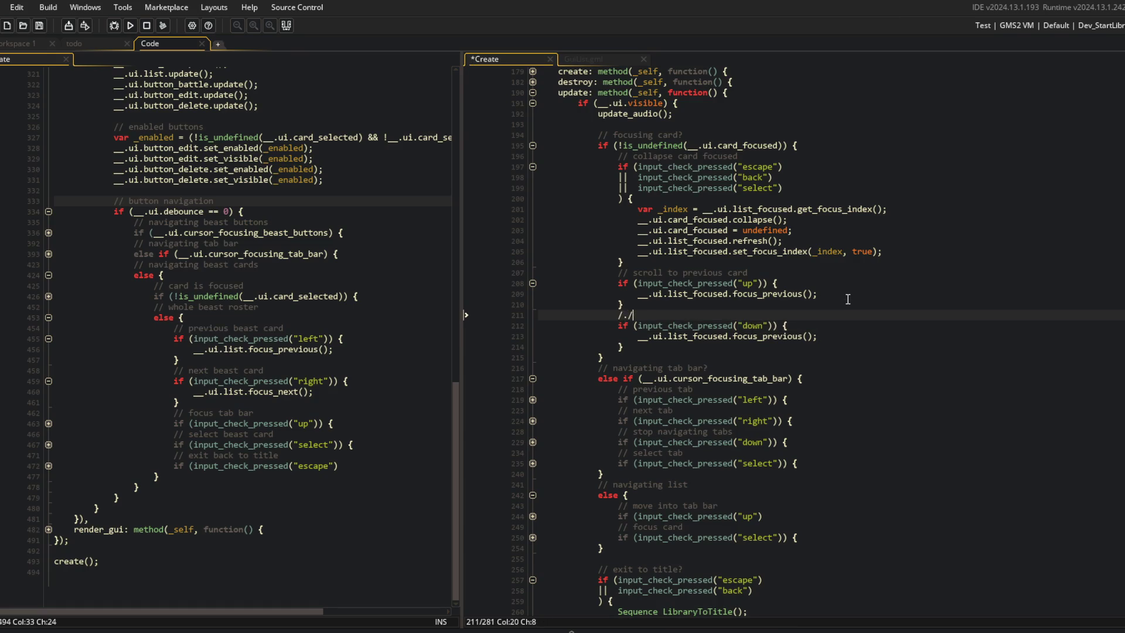
type(" scroll to ")
type("next card")
key("Down")
key("Down")
key("End")
key("Left")
key("Left")
key("Left")
key("ctrl+BackSpace")
type("focus_next")
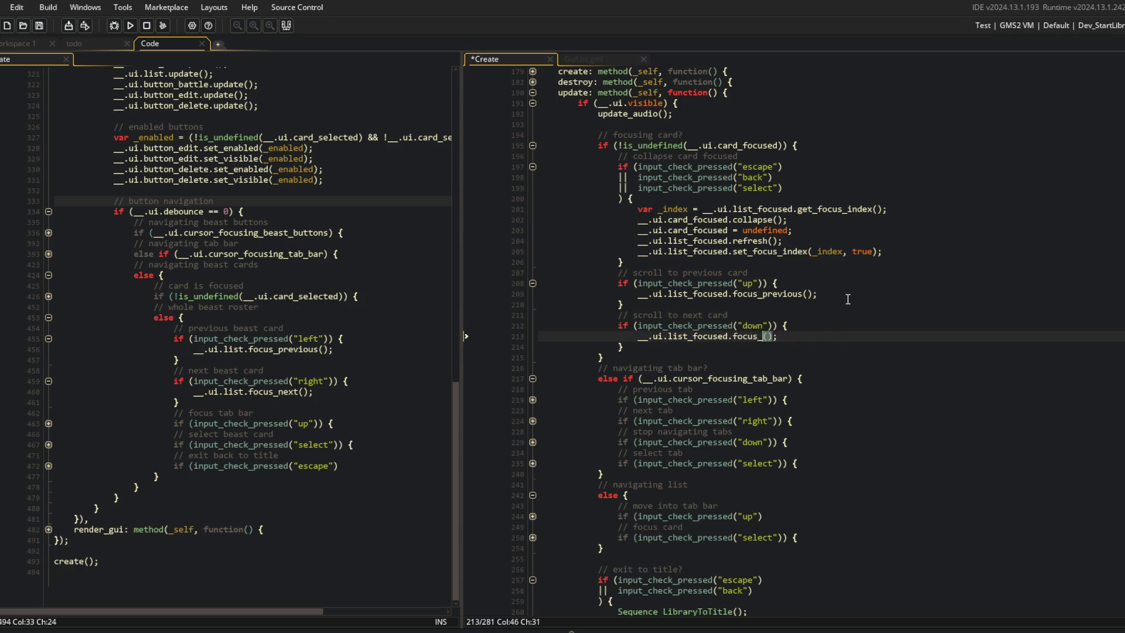
key("F5")
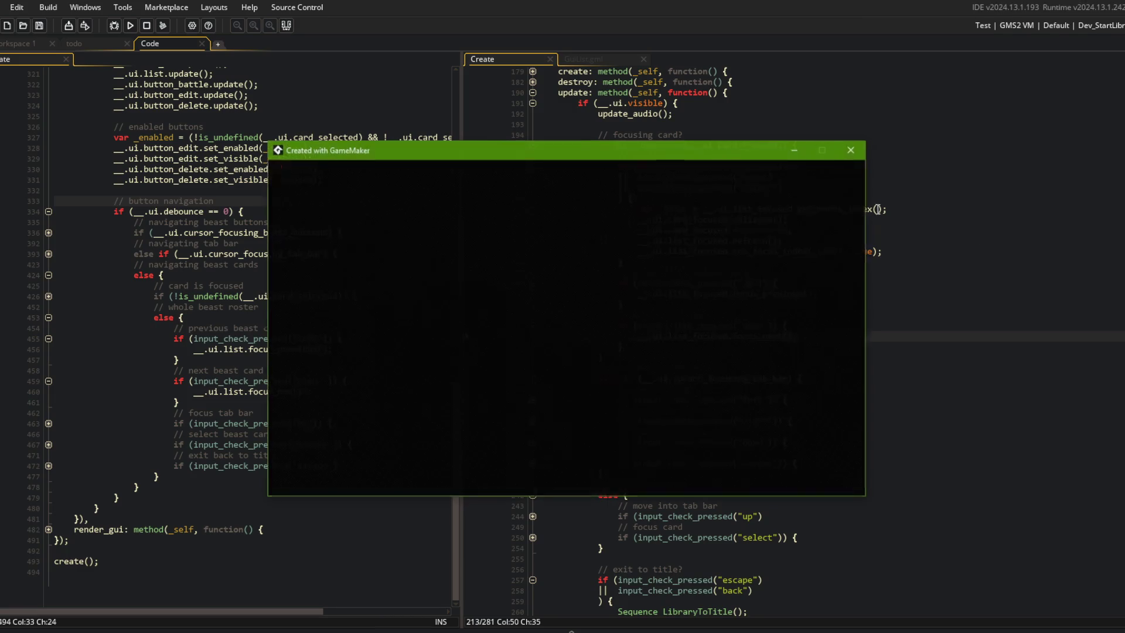
Test up/down scrolling through the Blocks list in the game, then close it.
key("Down")
key("Down")
key("Down")
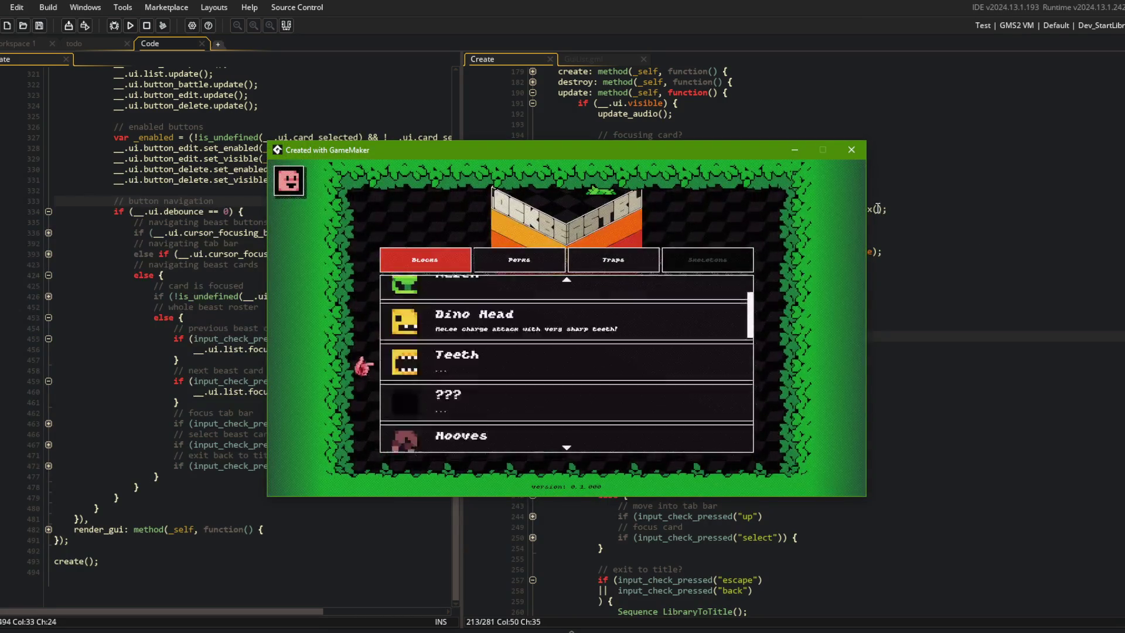
key("Up")
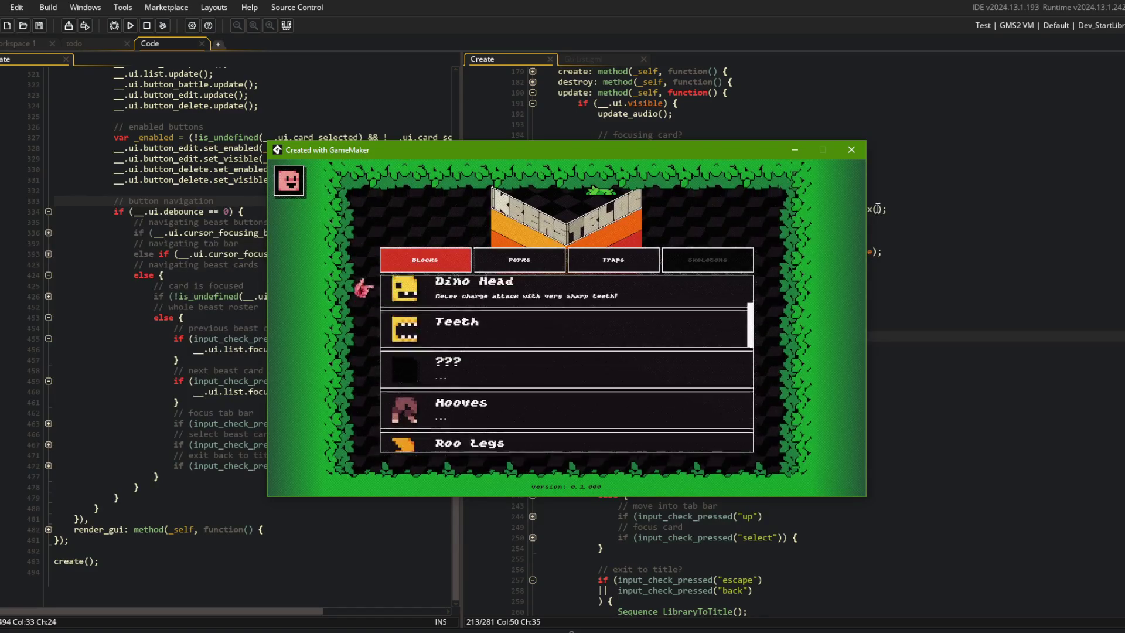
key("Down")
key("Up")
key("Up")
key("Up")
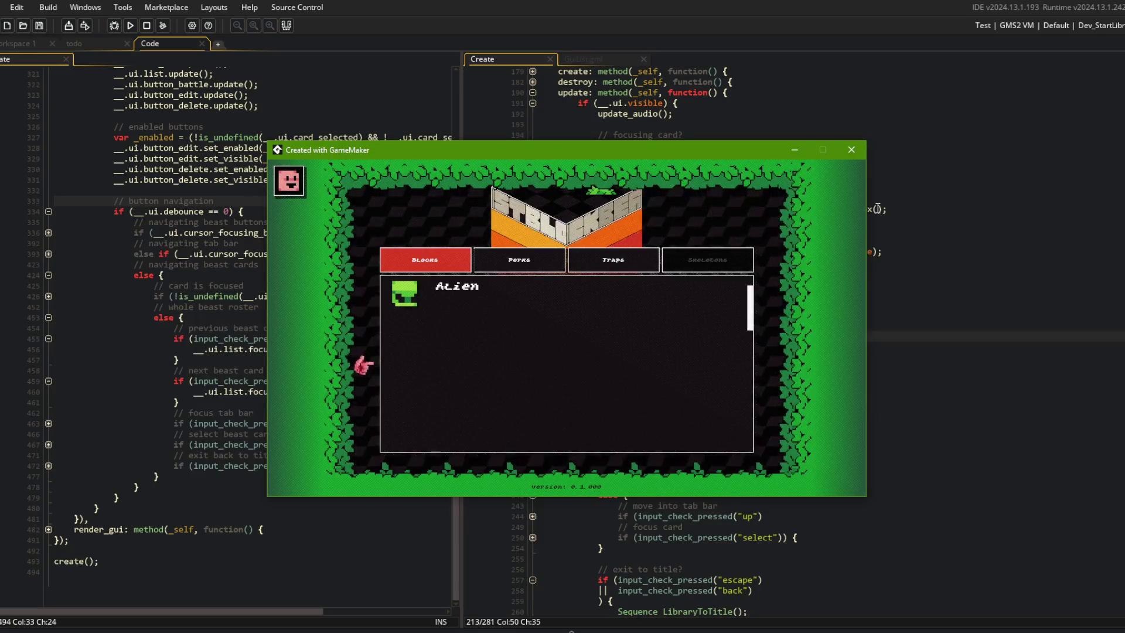
key("Return")
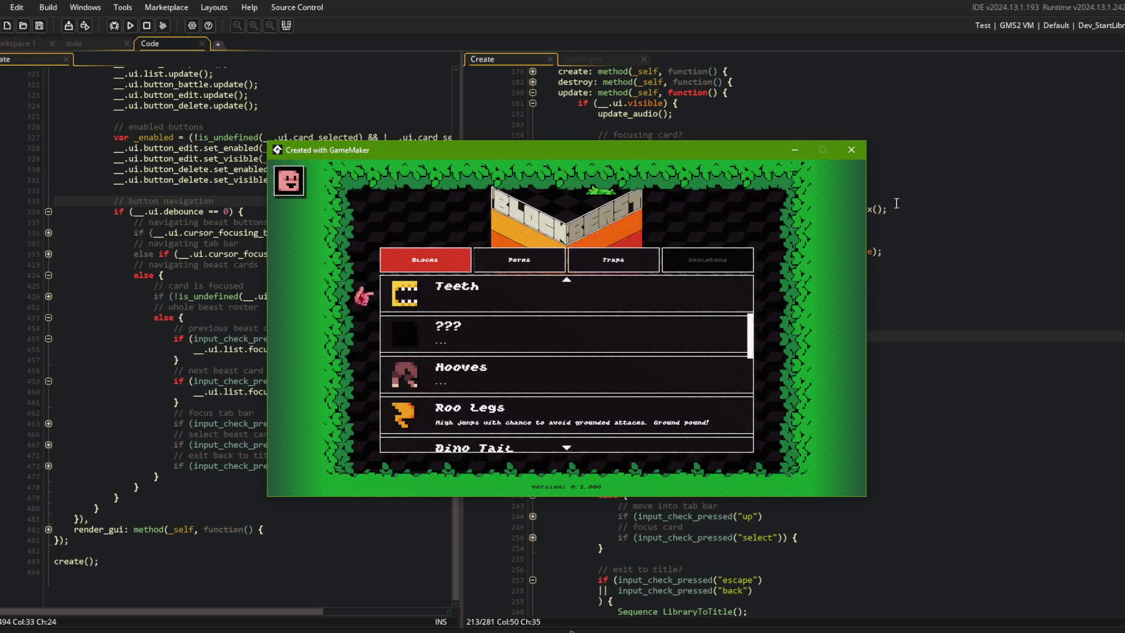
left_click(862, 151)
Comment out the focus_previous and focus_next lines and rerun the game.
left_click(901, 286)
left_click(843, 294)
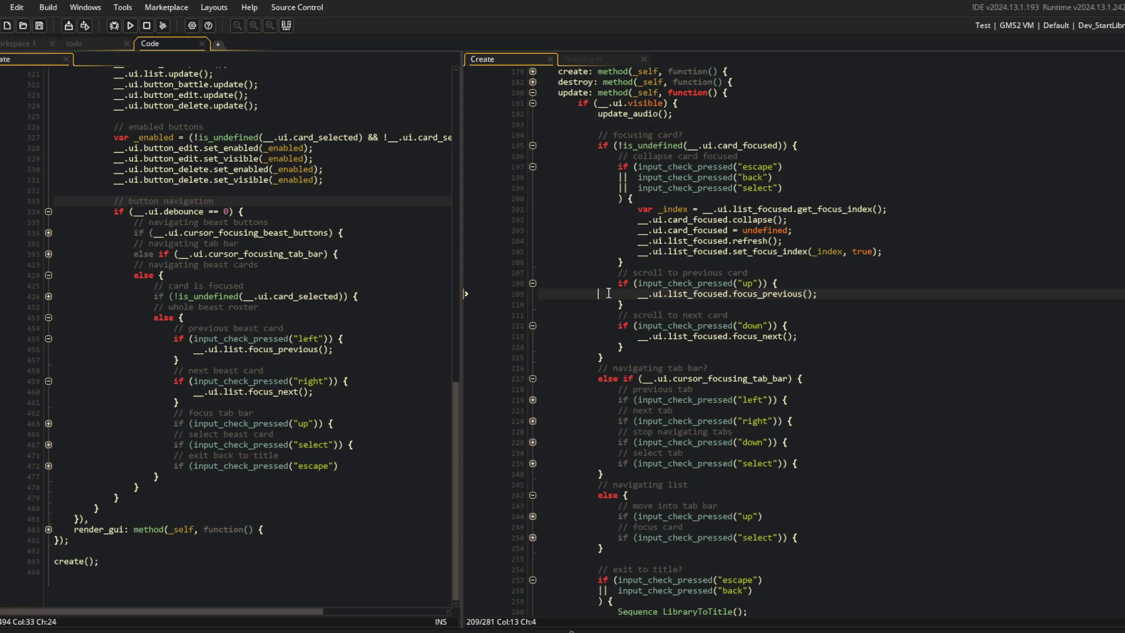
type("//")
left_click(605, 335)
type("//")
left_click(130, 25)
left_click(781, 259)
left_click(804, 292)
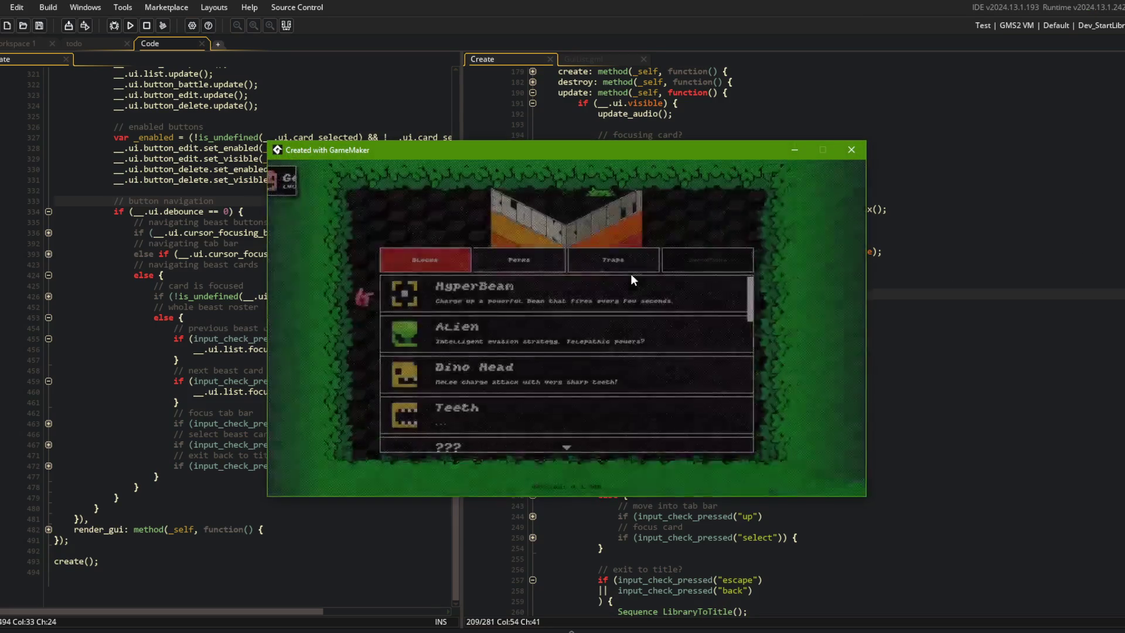
Retest the list, then uncomment line 209 and start replacing focus_previous with a comment.
key("Down")
key("Down")
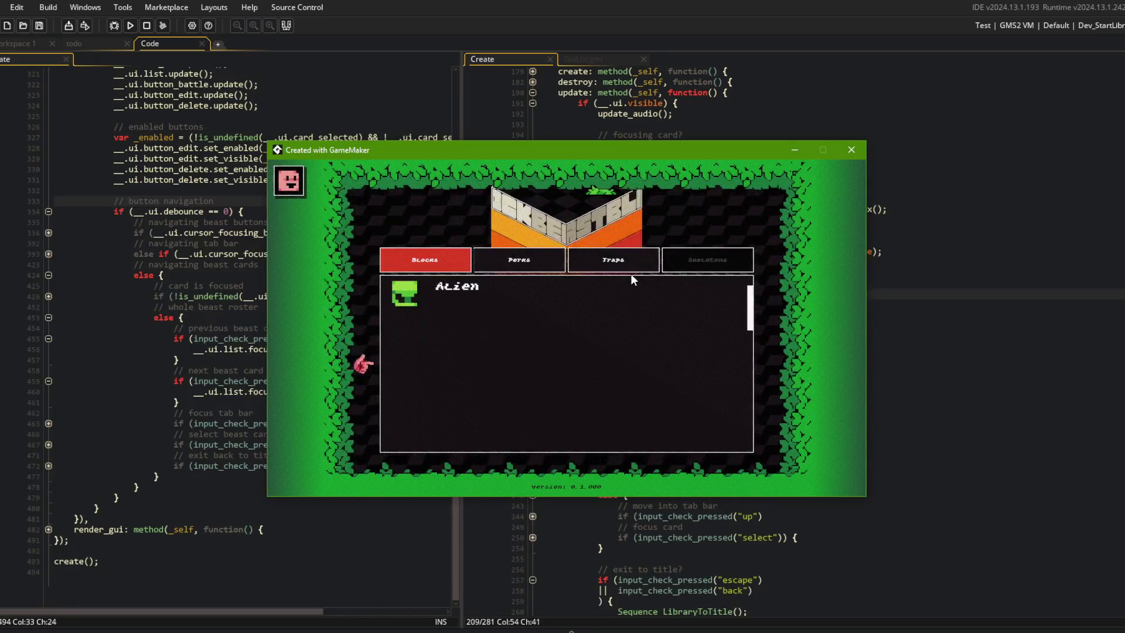
key("Up")
key("Up")
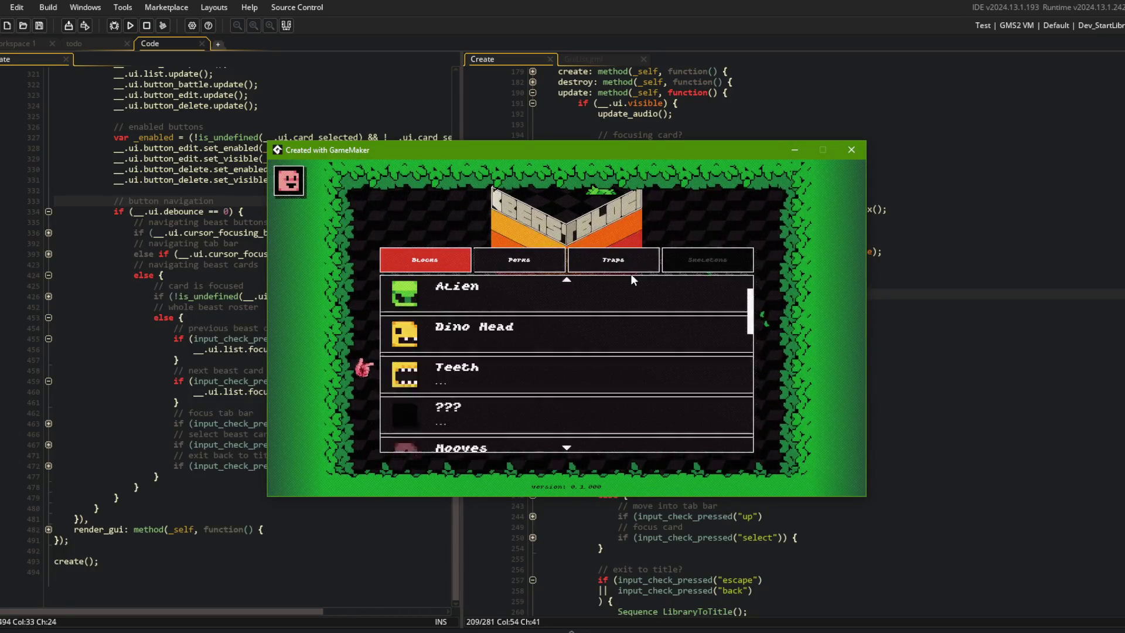
left_click(852, 149)
left_click(943, 252)
left_click(871, 299)
key("ctrl+shift+k")
key("shift+End")
type("/")
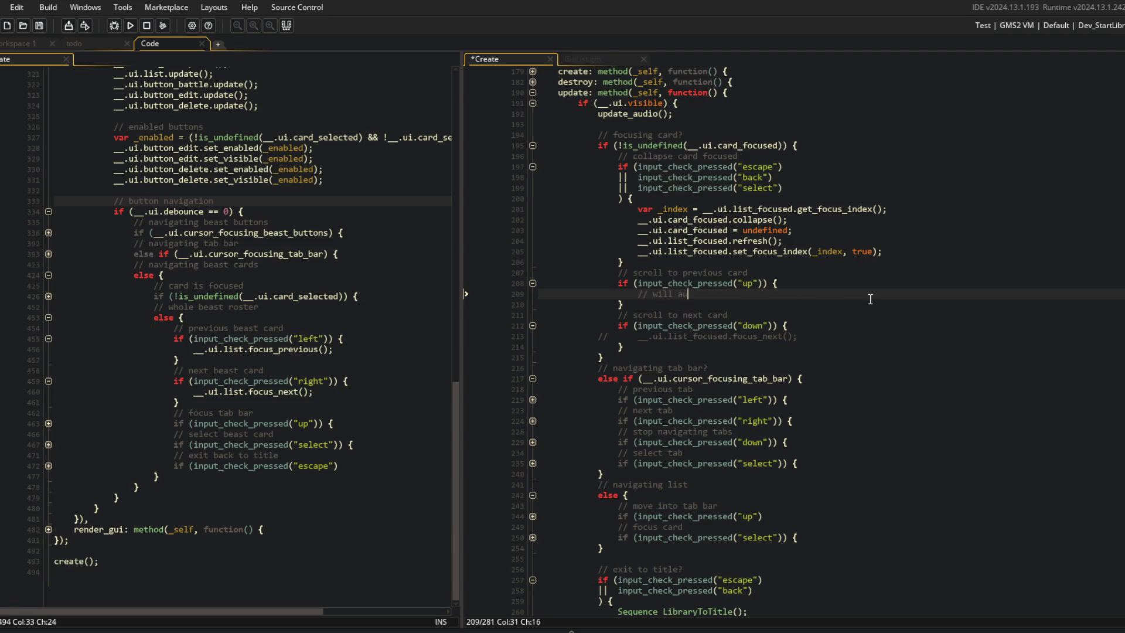
In the up branch, get the focused card via list_focused.get_focused() and call _card.force_mouse_click_pressed().
key("ctrl+BackSpace")
key("ctrl+BackSpace")
type("li")
key("Return")
type("card = __.ui.lis")
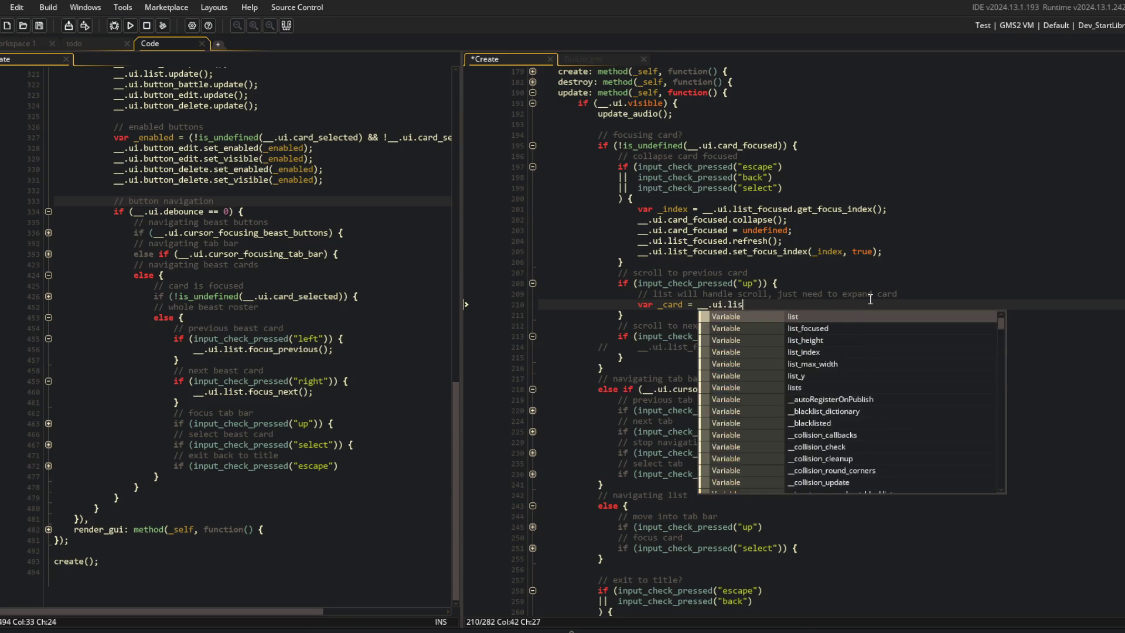
type("t_focu")
key("Return")
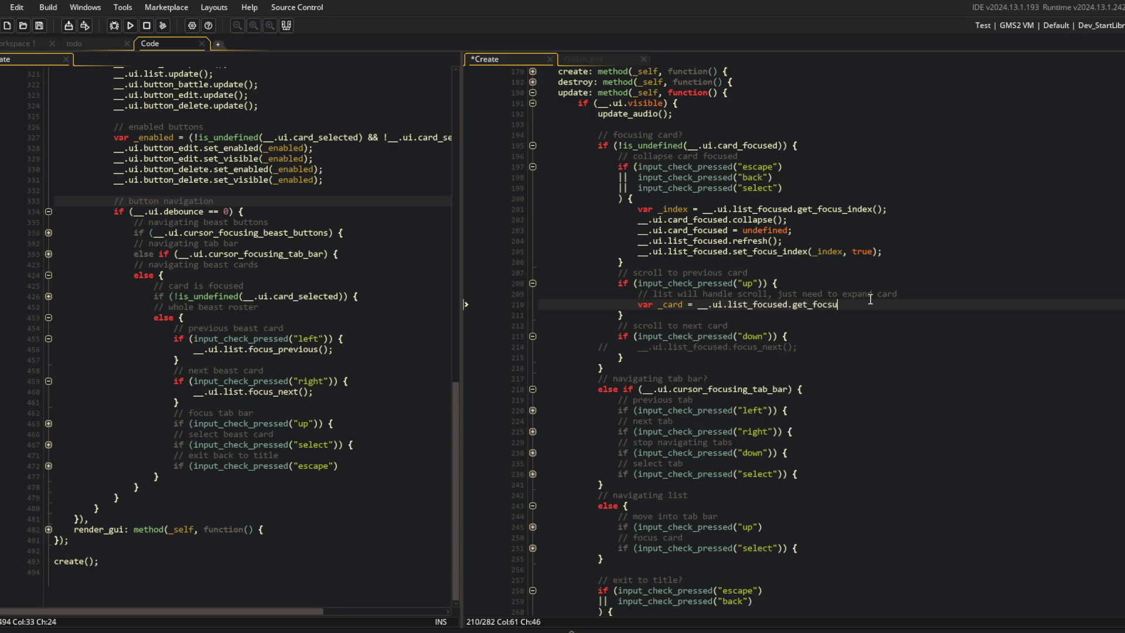
type("();")
key("Return")
type("_c")
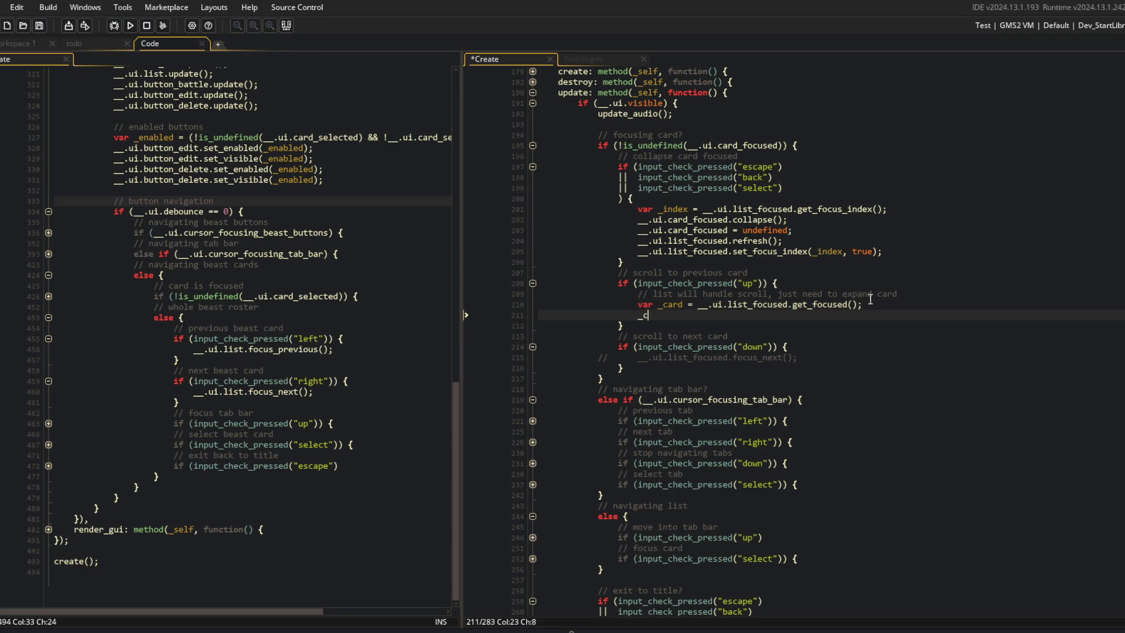
type("ard.force_mo")
key("Return")
type("()")
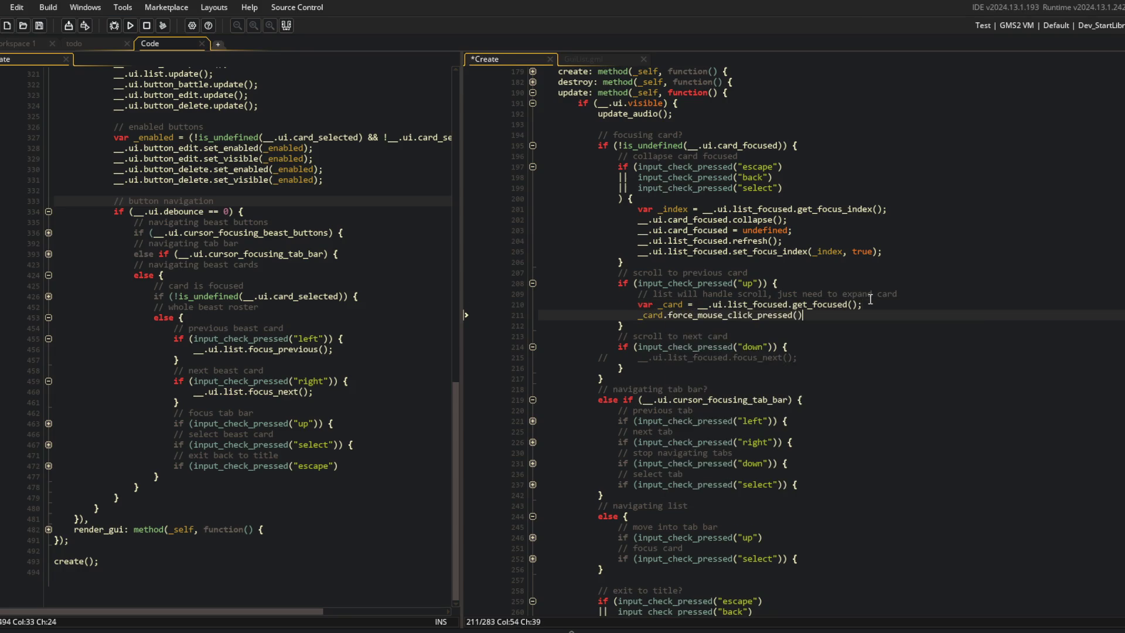
Replace the commented focus_next line with the same card-click lines, then run.
key("Down")
key("Down")
key("Down")
key("shift+Home")
key("BackSpace")
type("// list will handle scroll, just need to expand card \t\t\t\t\tvar _card = __.ui.list_focused.get_focused(); \t\t\t\t\t_card.force_mouse_click_pressed();")
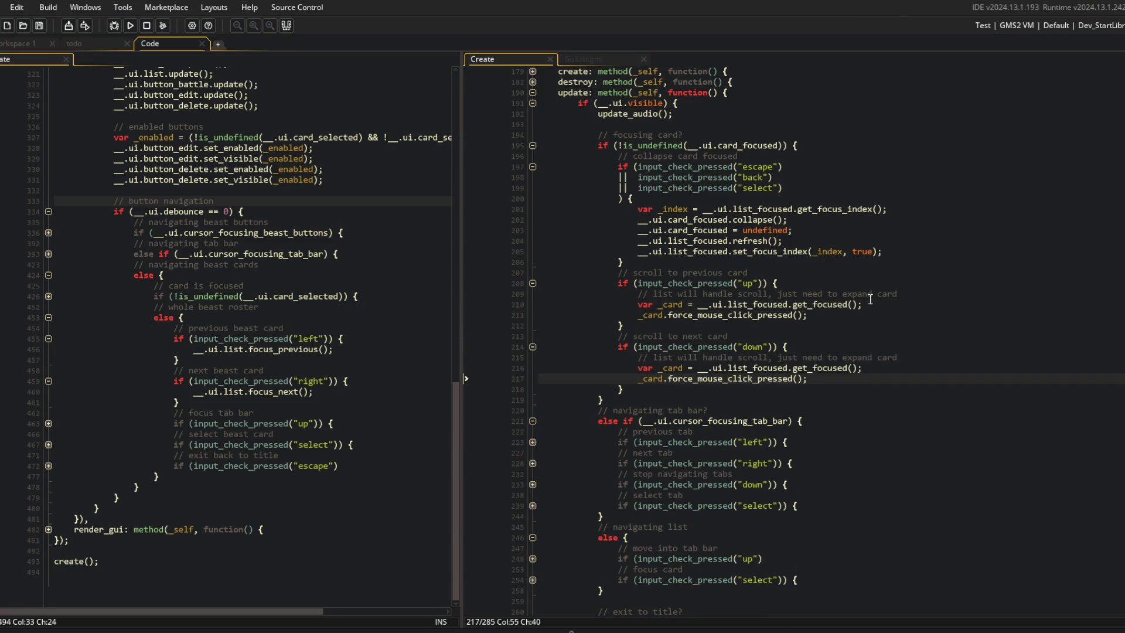
key("F5")
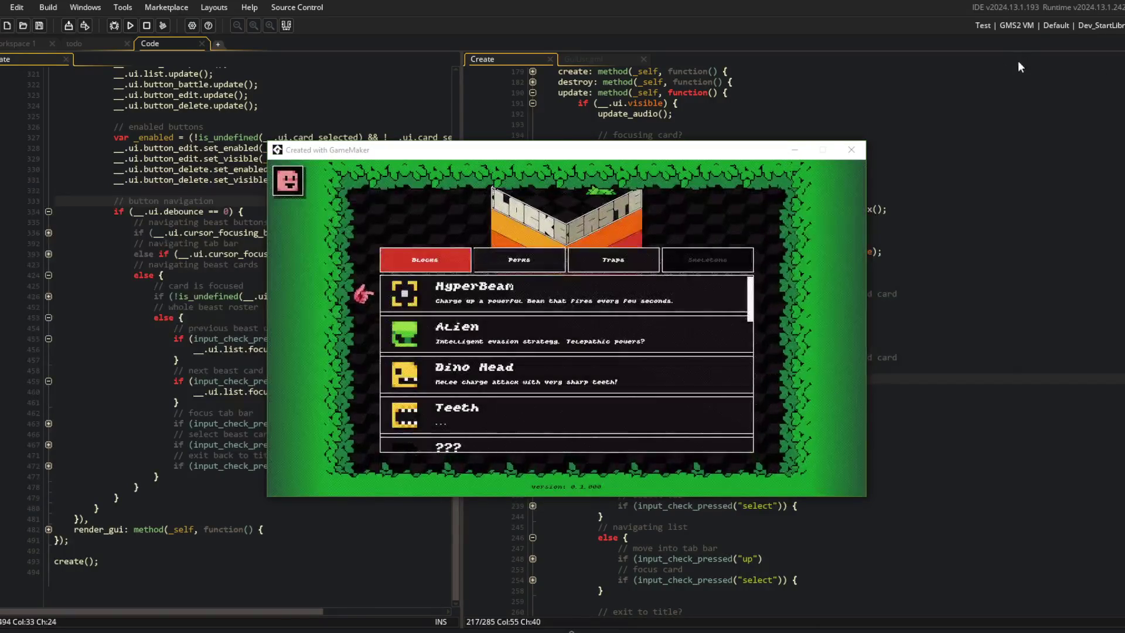
Press down twice in the game's Blocks list, then return to line 209 of the Create code.
left_click(843, 150)
key("Down")
key("Down")
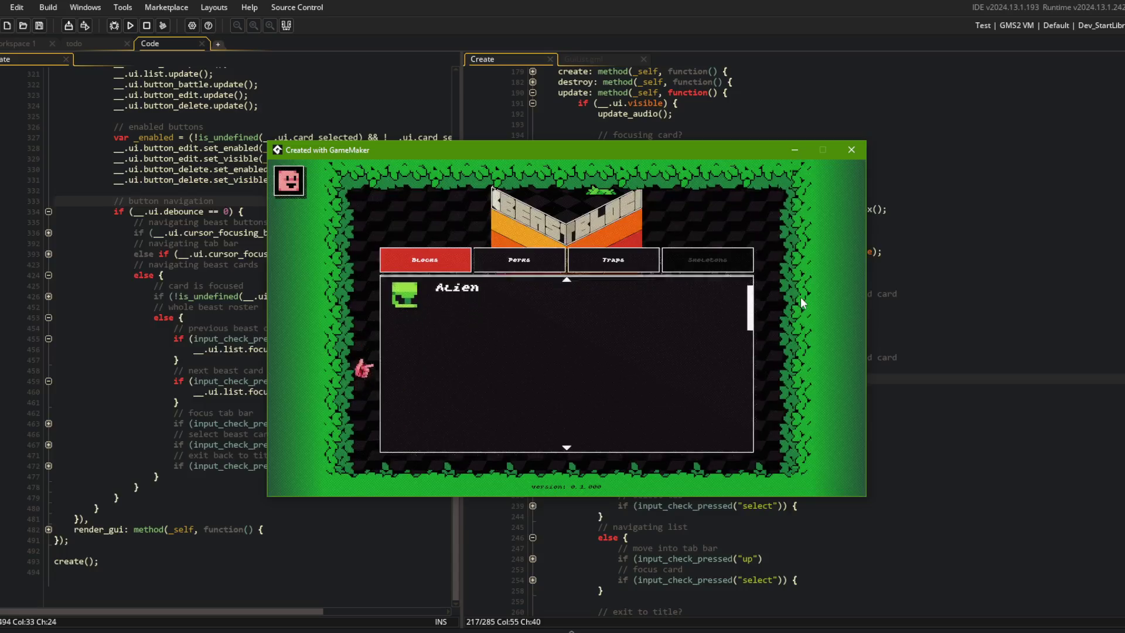
key("Down")
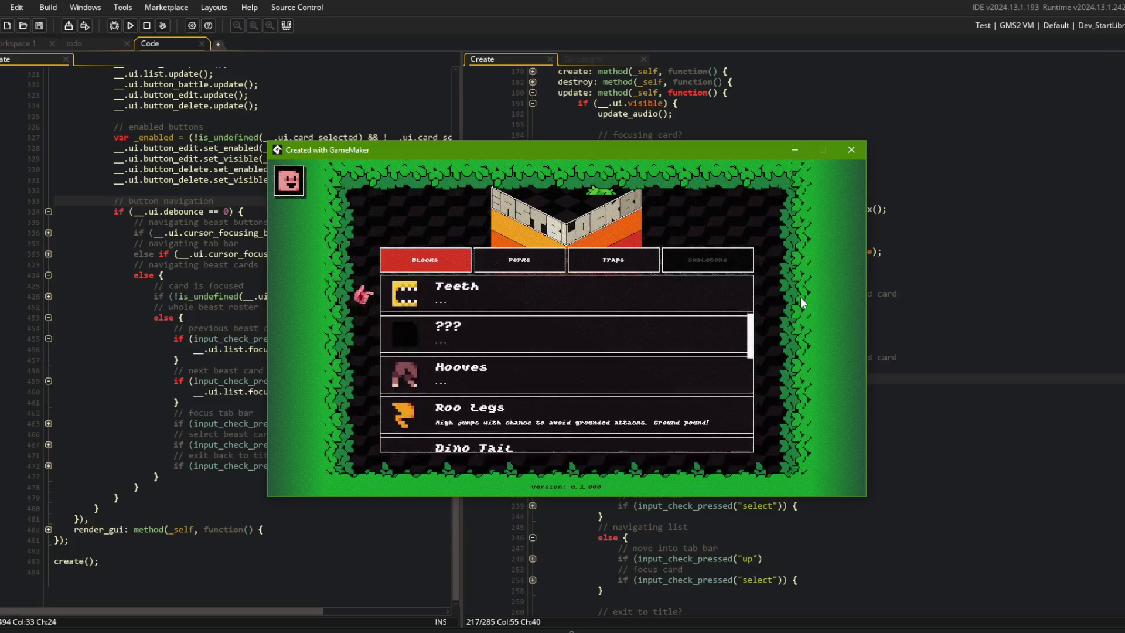
left_click(887, 358)
left_click(810, 295)
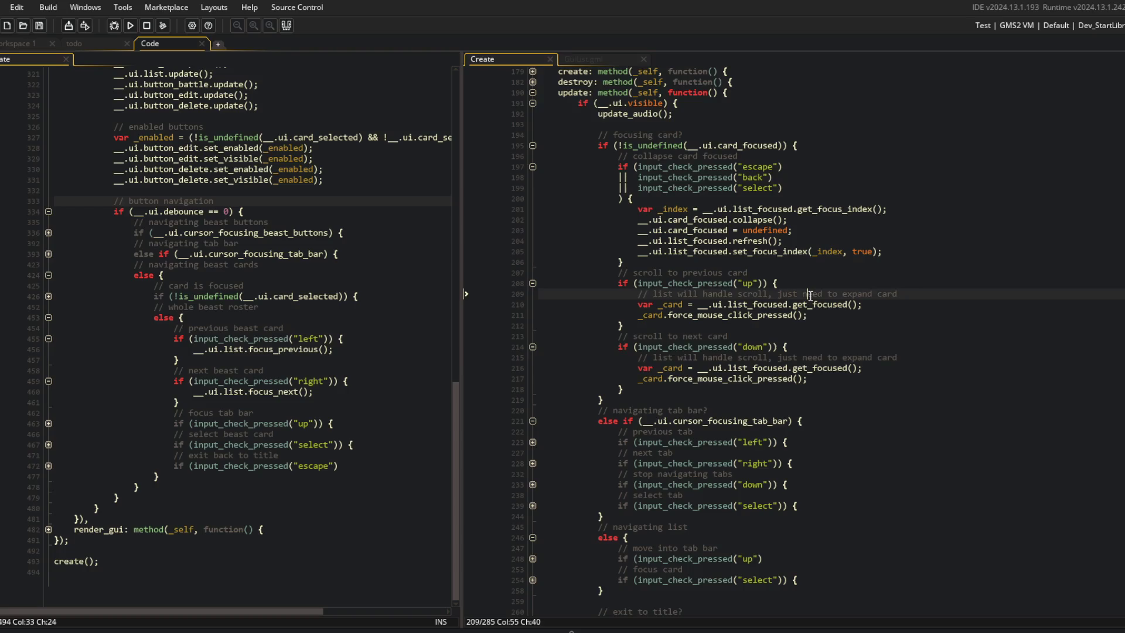
In GuiList.gml, add an empty get_focused_next function below get_focused and save.
left_click(865, 314)
left_click(792, 304)
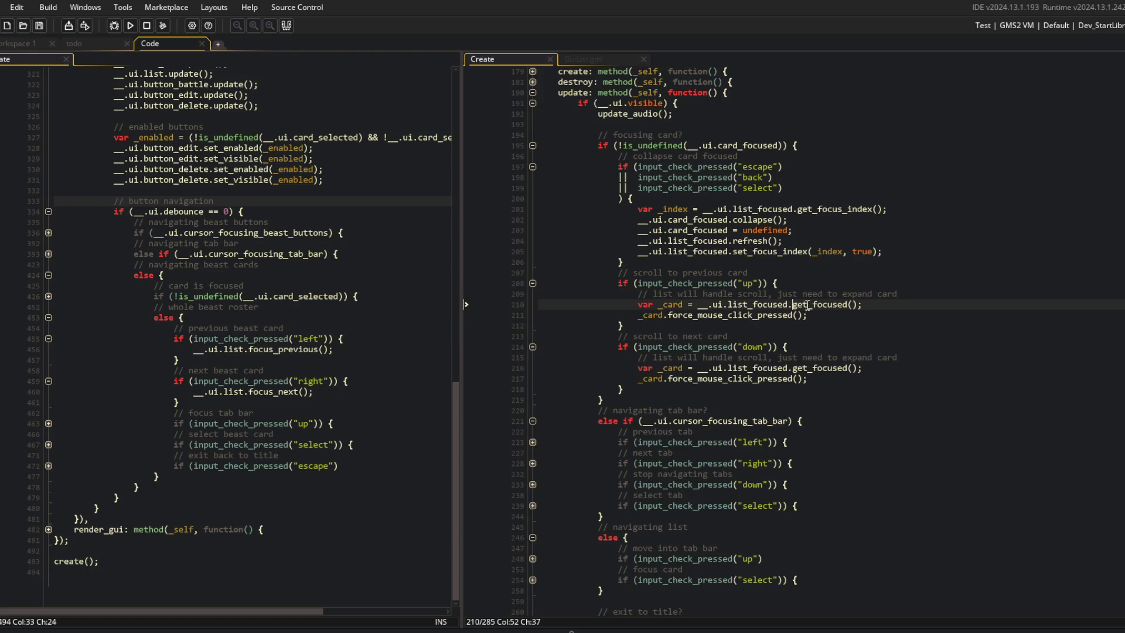
left_click(615, 58)
left_click(695, 305)
left_click(794, 360)
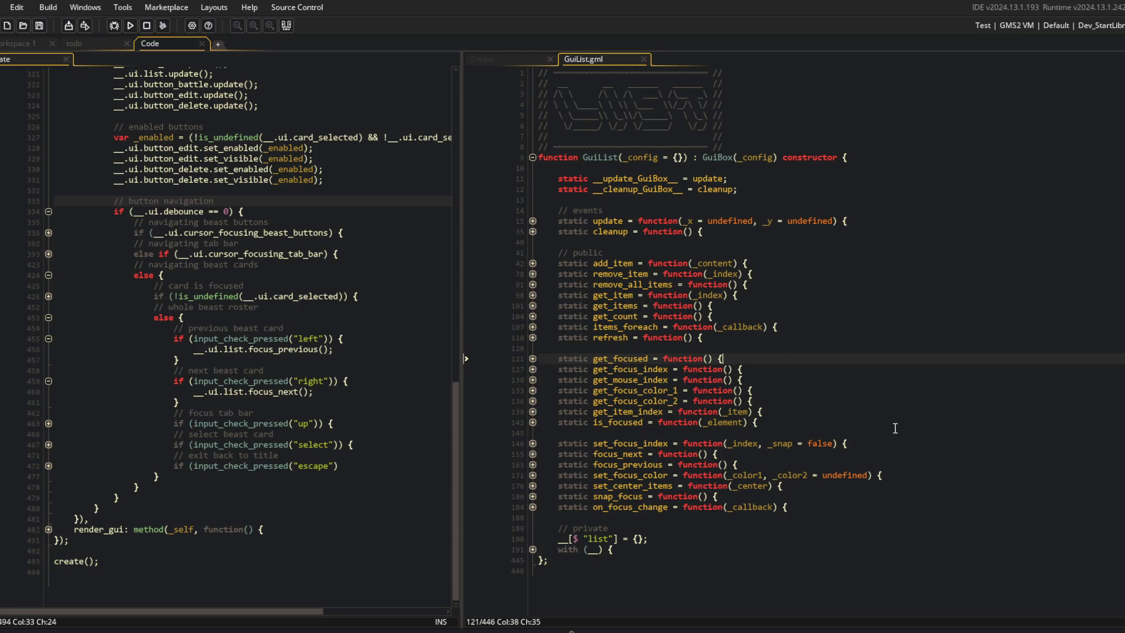
key("Down")
key("Down")
key("Down")
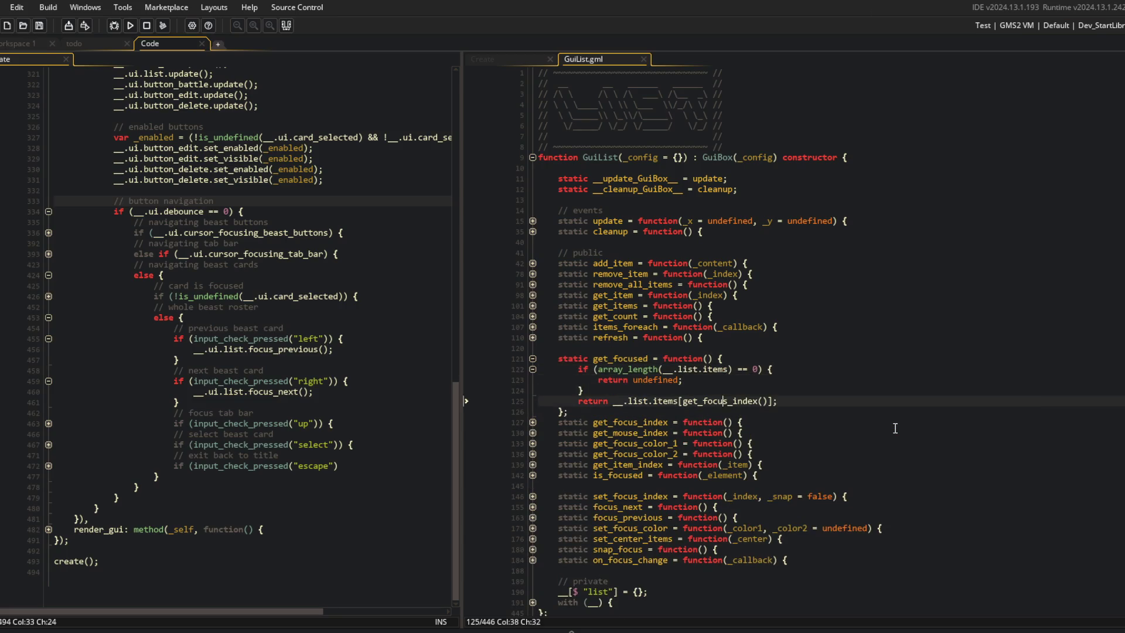
key("Down")
key("Return")
type("static get_focus")
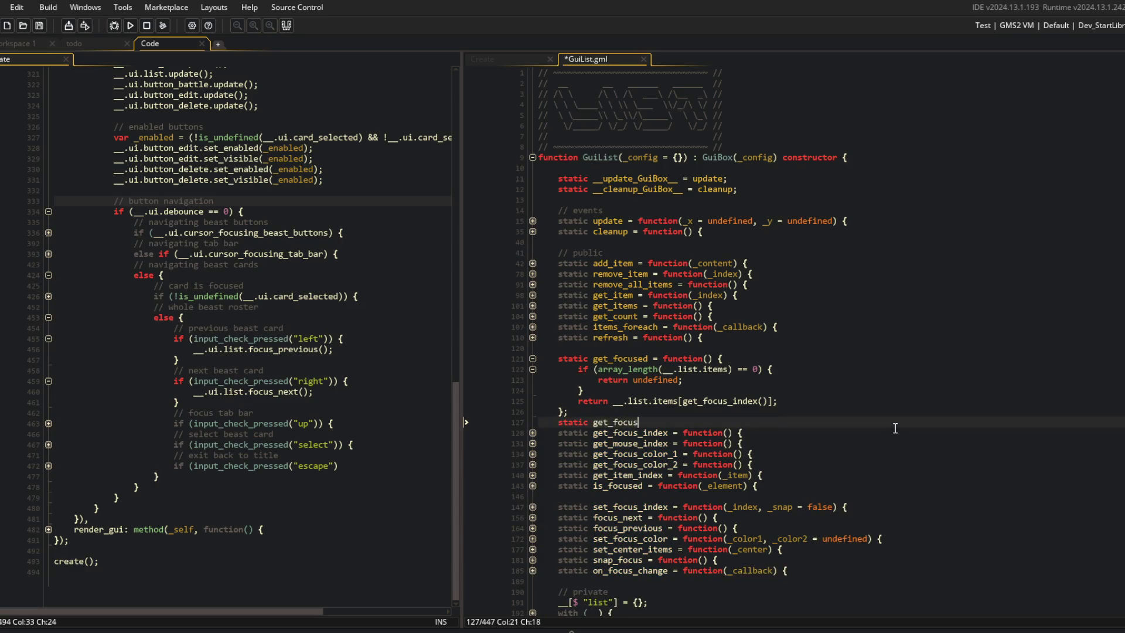
type("ed_next = function() {")
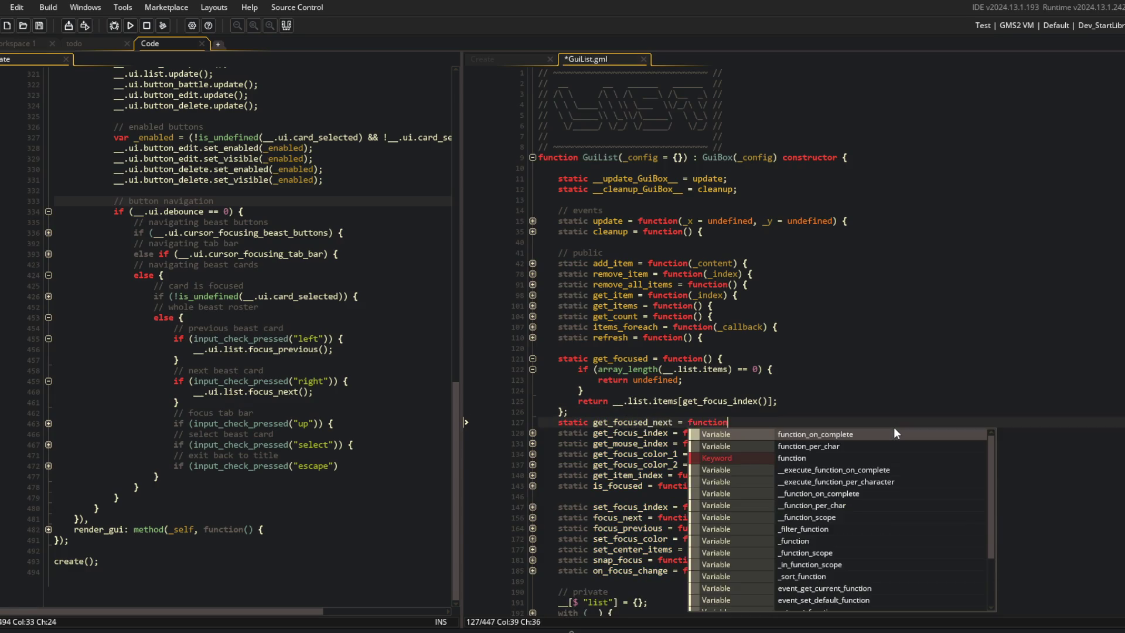
key("Return")
key("Return")
type("};")
key("ctrl+s")
Copy get_focused's body into get_focused_next, leaving a blank line above the return.
key("Up")
key("Up")
key("Up")
key("End")
key("Down")
key("Up")
key("Up")
key("Up")
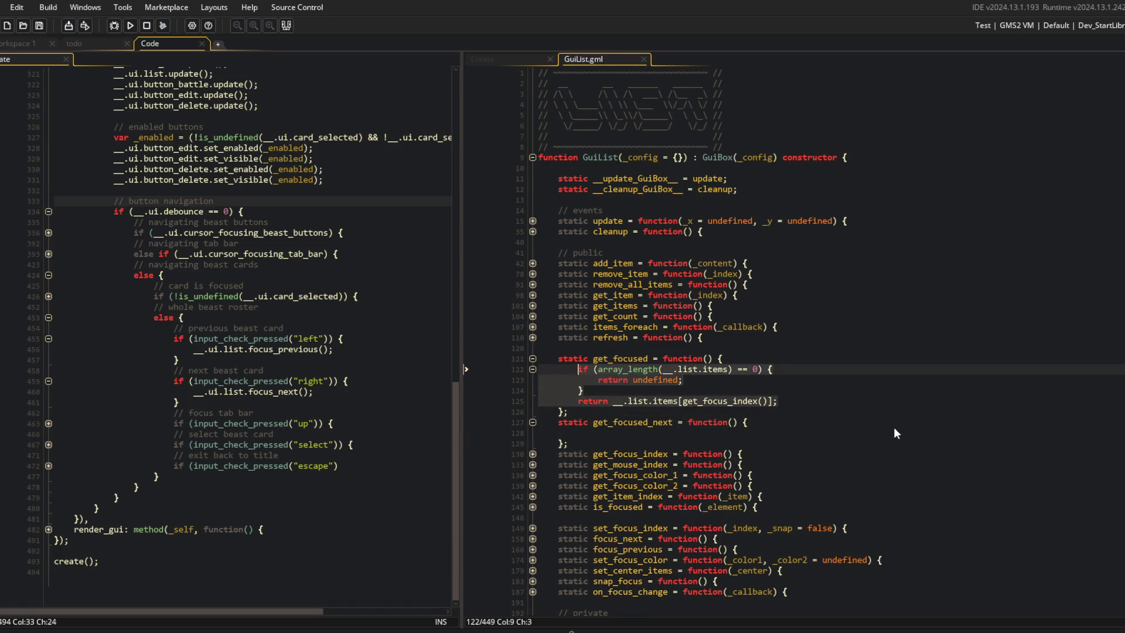
key("Down")
key("Down")
key("Down")
key("Down")
key("Down")
key("Down")
type("if (array_length(__.list.items) == 0) { \t\t\treturn undefined; \t\t} \t\treturn __.list.items[get_focus_index()];")
key("Up")
key("Up")
key("Up")
key("Down")
key("Down")
key("Down")
key("Home")
key("Return")
key("Up")
Set _index to get_focus_index() + 1, resetting it to 0 when it reaches array_length(__.list.items).
type("index ")
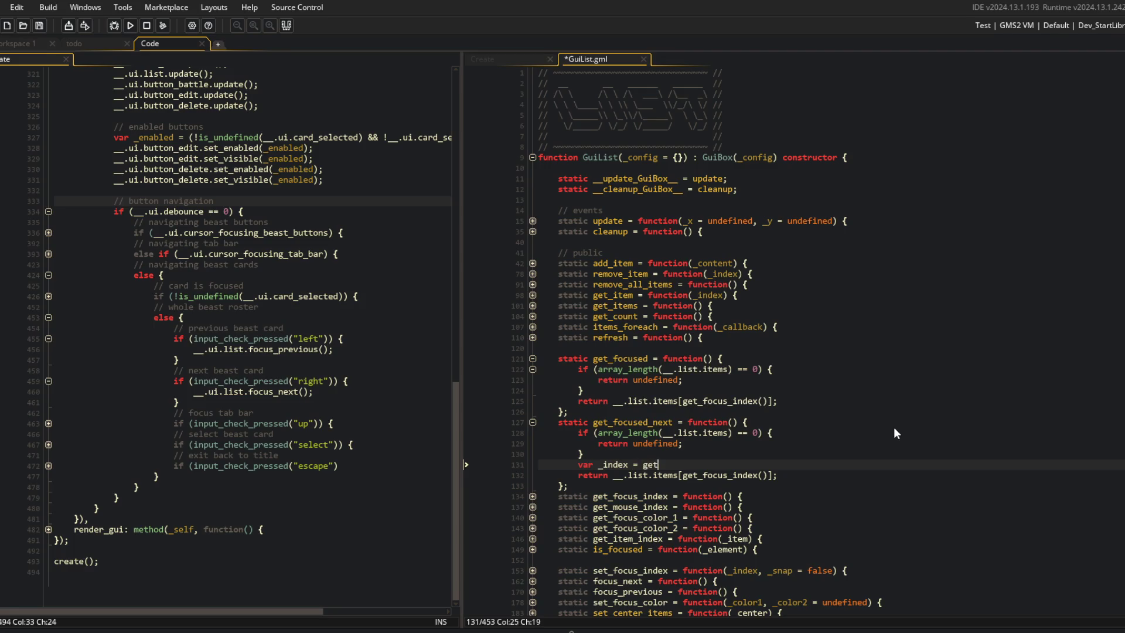
type("us_in")
key("Return")
type("() + 1;")
key("Return")
type("if (_index >")
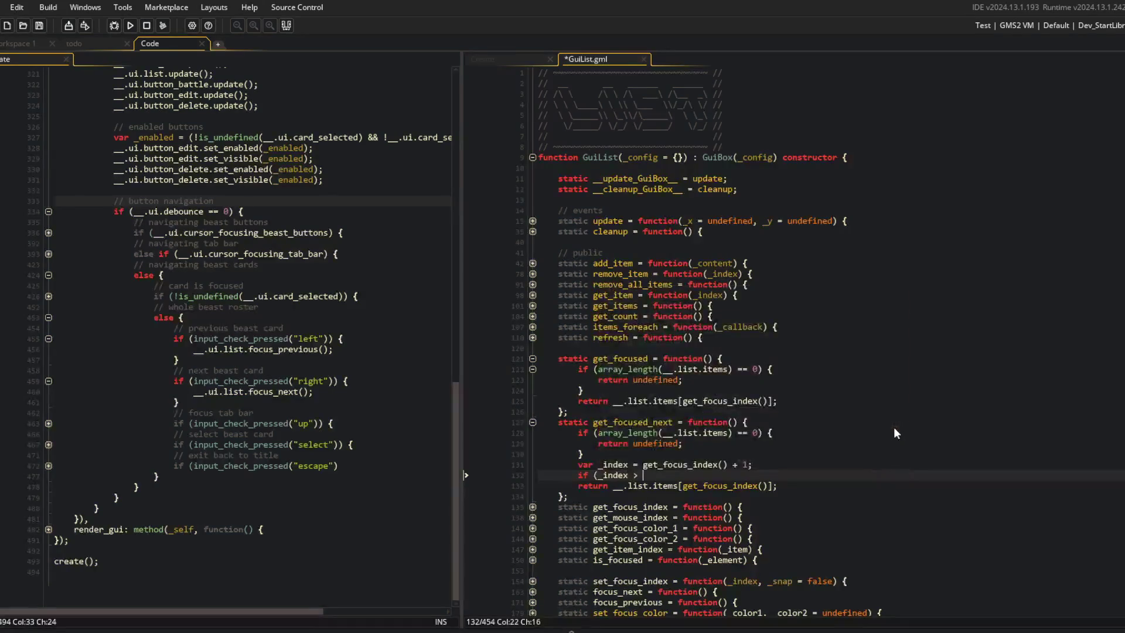
type("= array_length(__.list.items)) {")
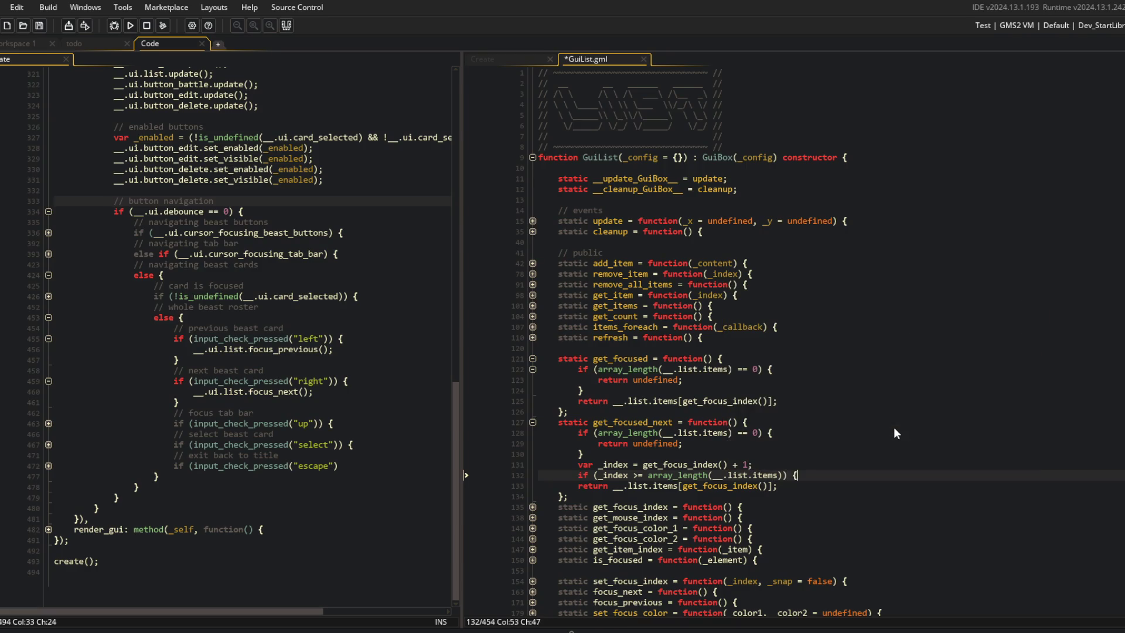
key("Return")
type("_index= 0;")
key("ctrl+s")
Make get_focused_next return items[_index] instead of get_focus_index() and save.
key("Down")
key("Down")
key("ctrl+shift+Right")
key("Delete")
type("_index")
key("ctrl+s")
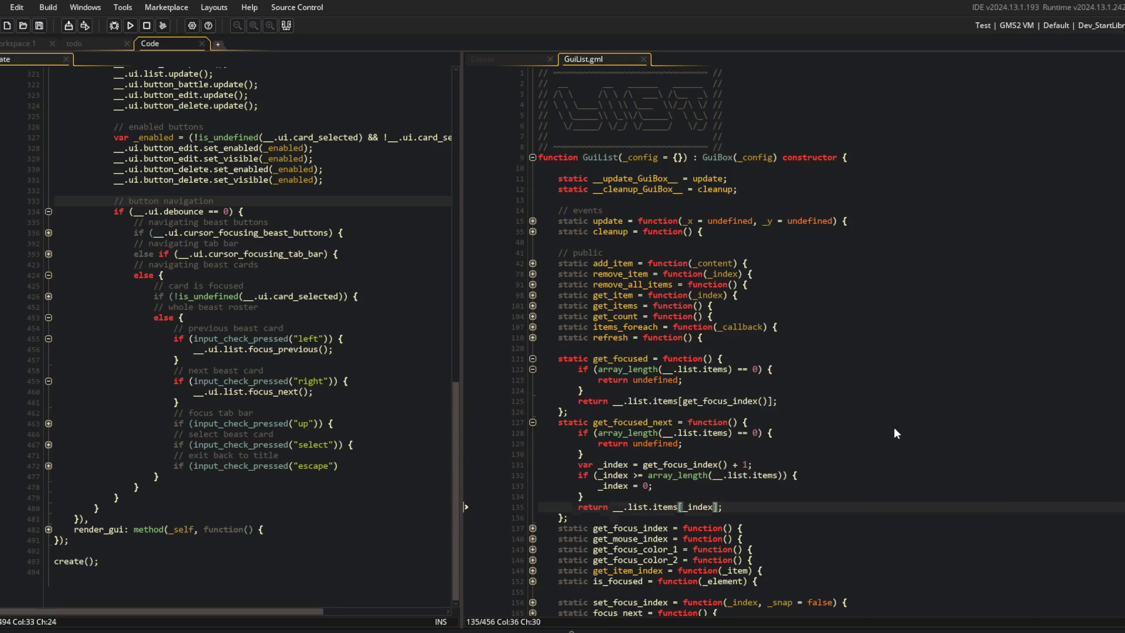
Duplicate get_focused_next below itself, rename the copy get_focused_previous, and save.
key("Down")
key("End")
key("shift+Up")
key("shift+Up")
key("shift+Up")
key("shift+Up")
key("shift+Up")
key("shift+Up")
key("ctrl+c")
key("Right")
key("Return")
key("ctrl+v")
left_click(672, 528)
key("BackSpace")
key("BackSpace")
key("BackSpace")
type("previous")
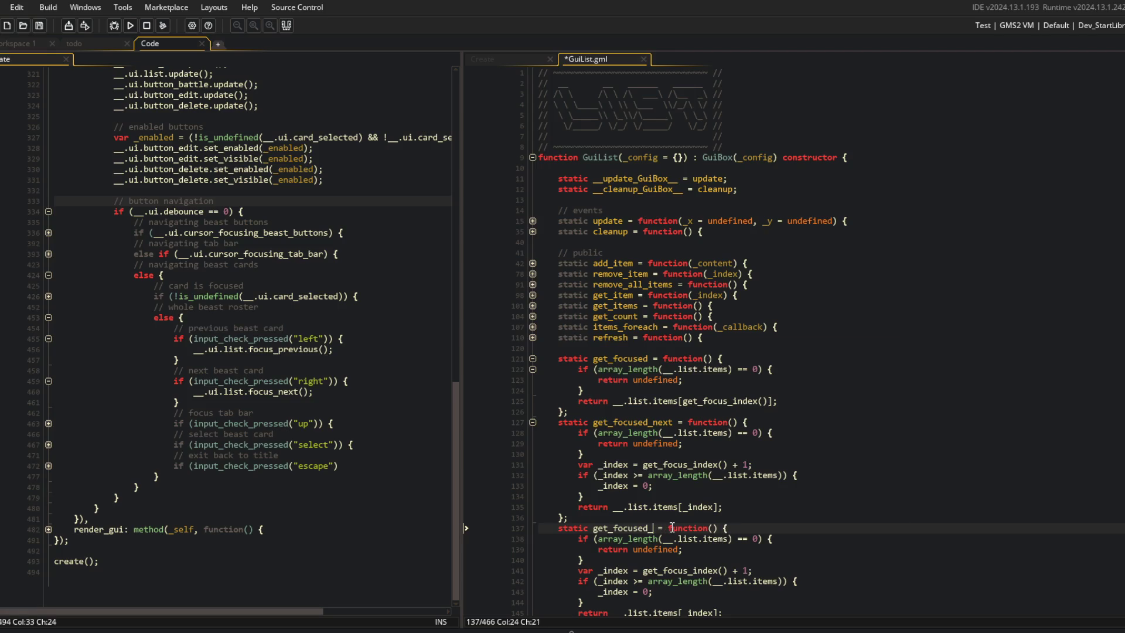
key("ctrl+s")
Make get_focused_previous subtract 1 and wrap below 0 to the items' array length.
scroll(703, 527, "down", 2)
left_click(744, 521)
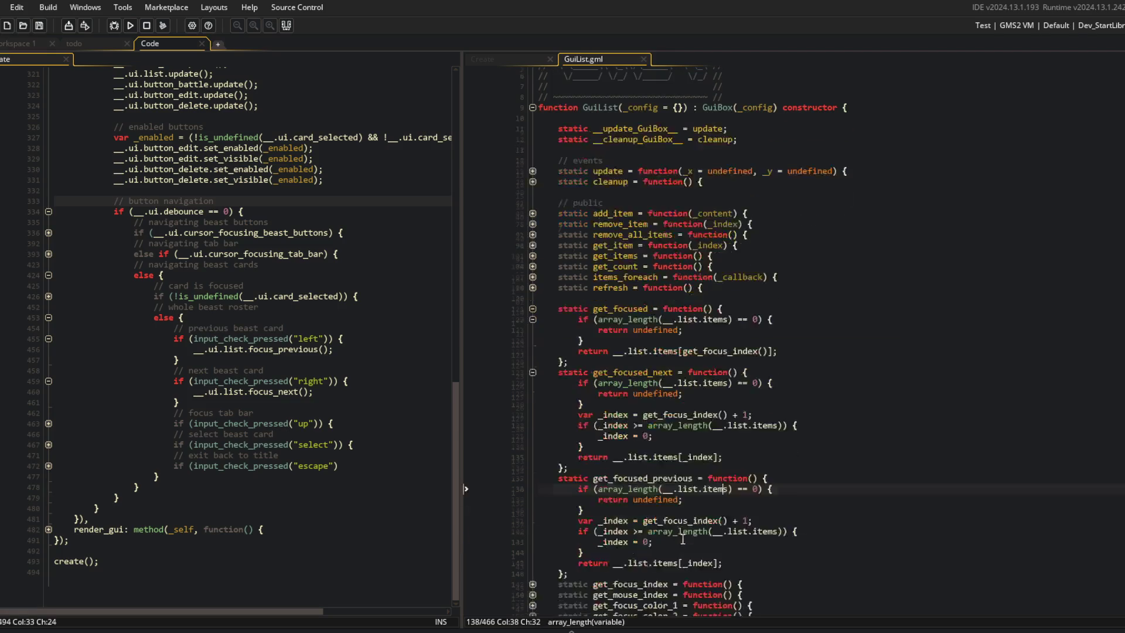
key("BackSpace")
type("-")
key("Down")
key("Home")
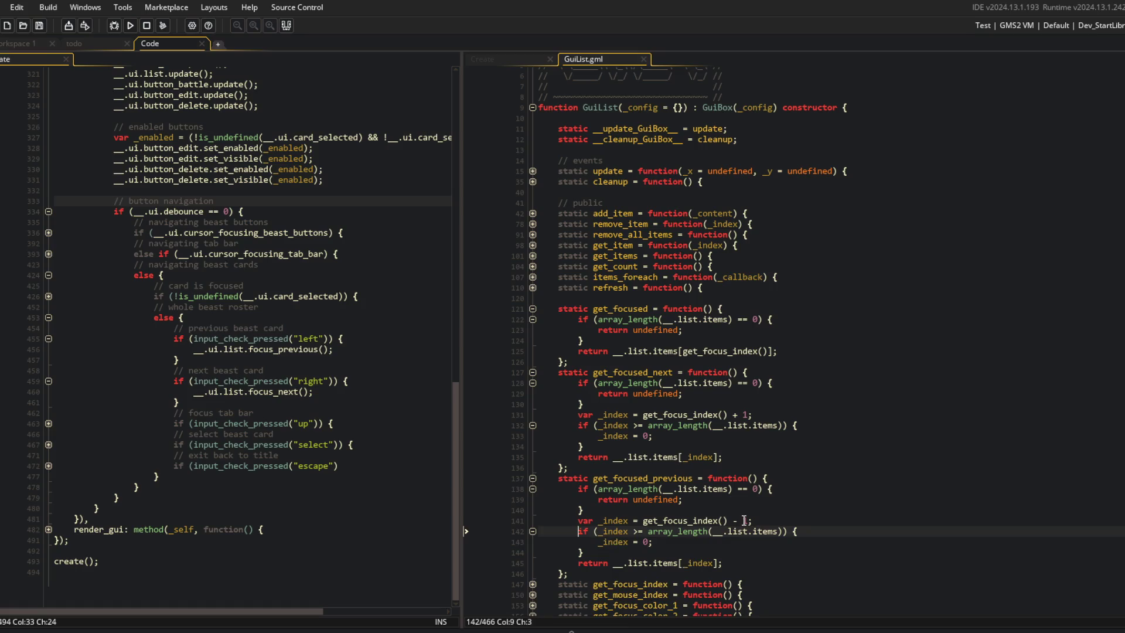
key("BackSpace")
key("BackSpace")
type("< 0")
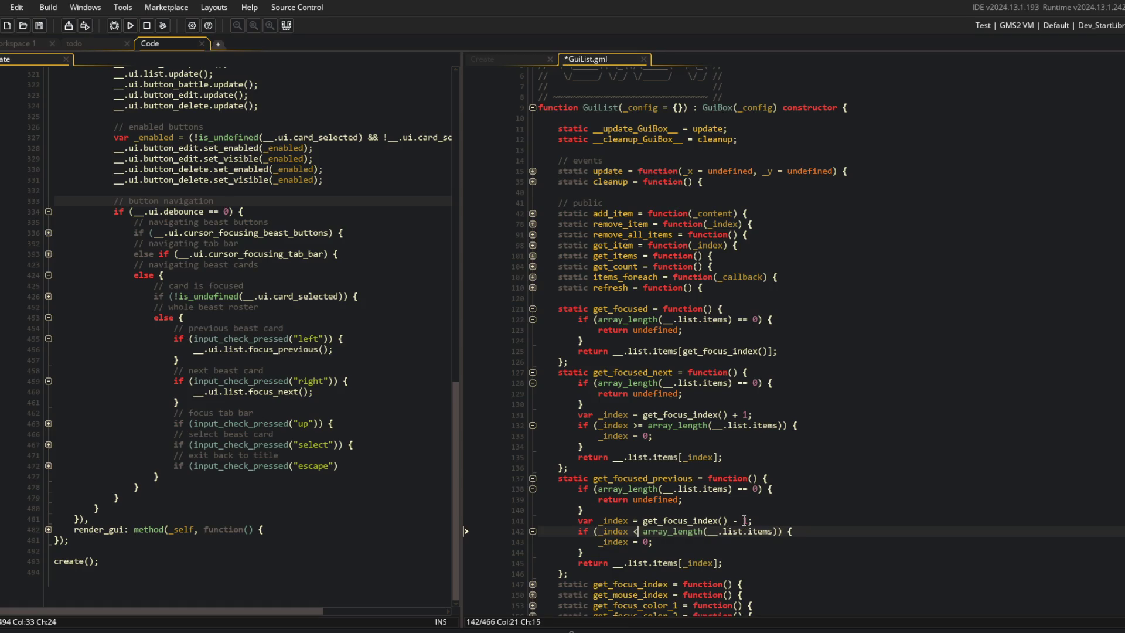
key("End")
key("Left")
key("Left")
key("Left")
key("ctrl+shift+Left")
key("ctrl+shift+Left")
key("ctrl+shift+Left")
key("ctrl+x")
key("Down")
key("BackSpace")
key("ctrl+v")
key("ctrl+s")
Remove the stray space before array_length and fold both new functions.
key("Up")
key("Up")
key("Up")
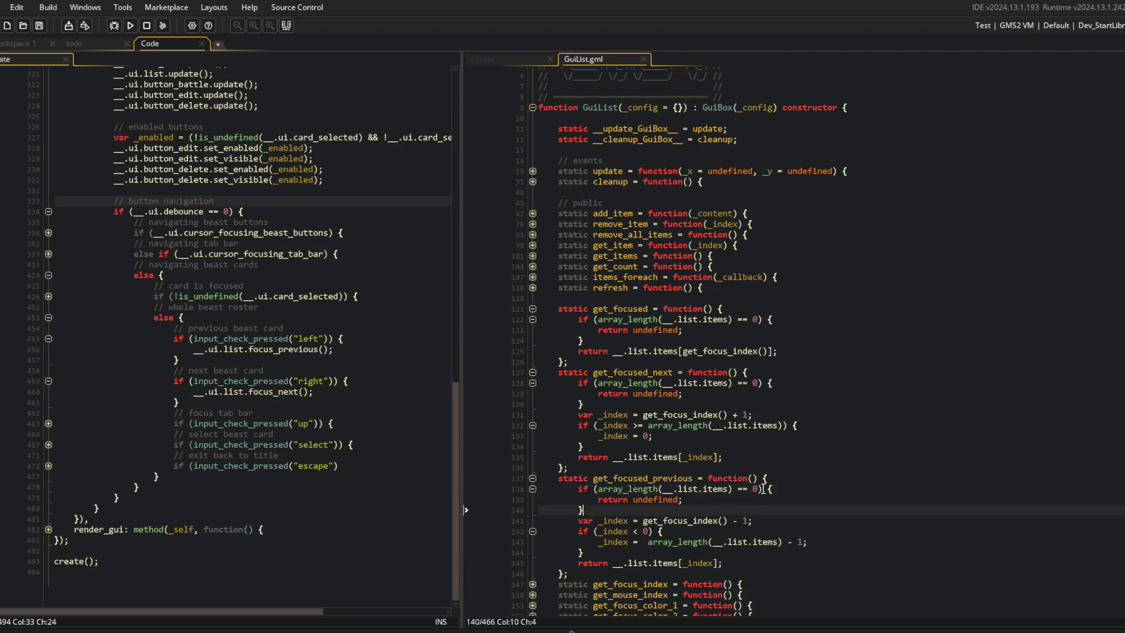
left_click(642, 541)
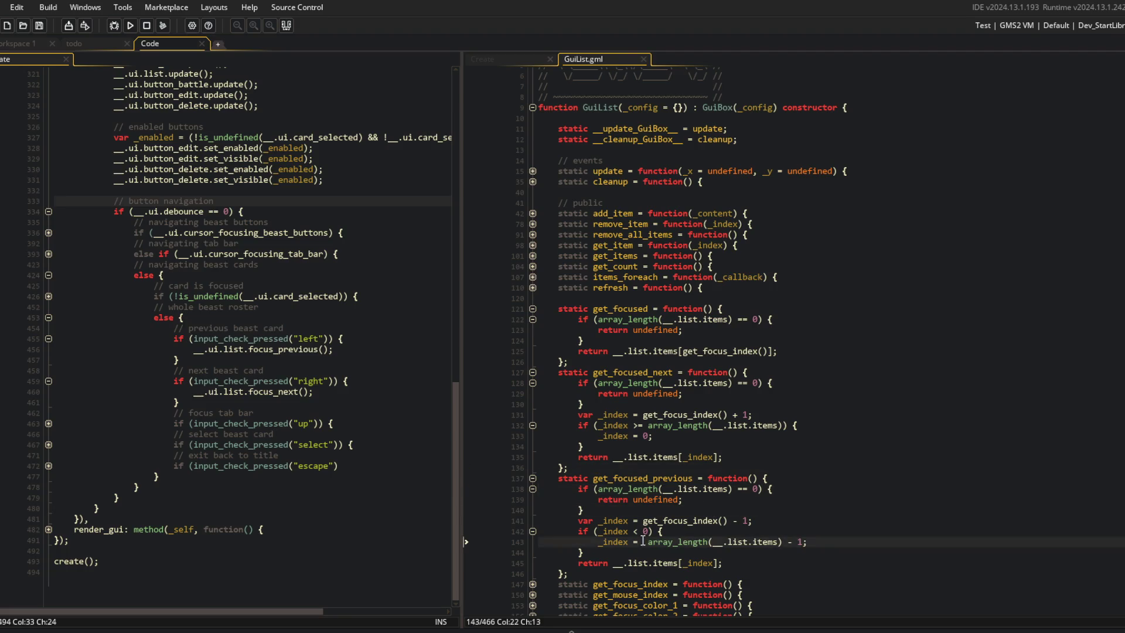
key("BackSpace")
key("Up")
key("Up")
key("Up")
left_click(777, 463)
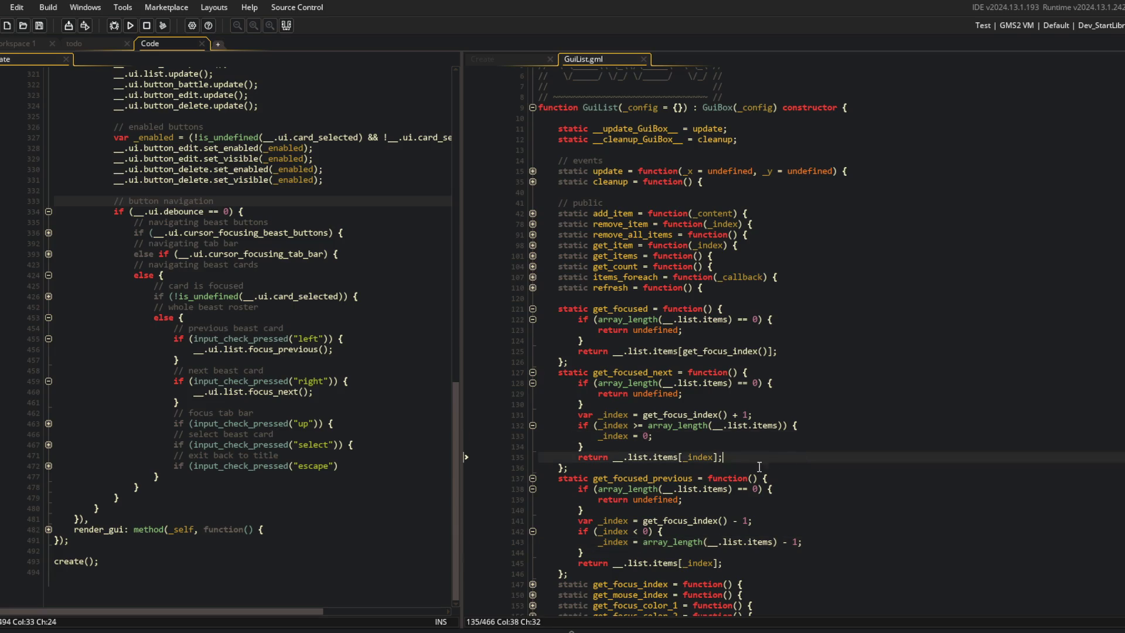
left_click(532, 373)
left_click(532, 383)
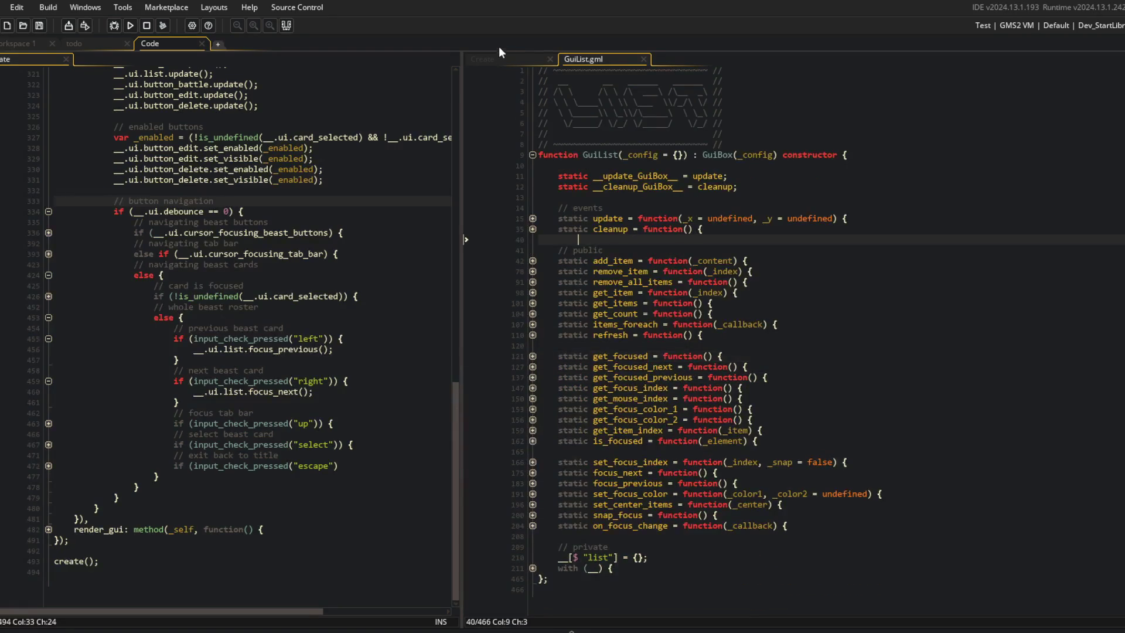
In the Create event, call get_focused_previous() for up and get_focused_next() for down, then build with F5.
left_click(498, 59)
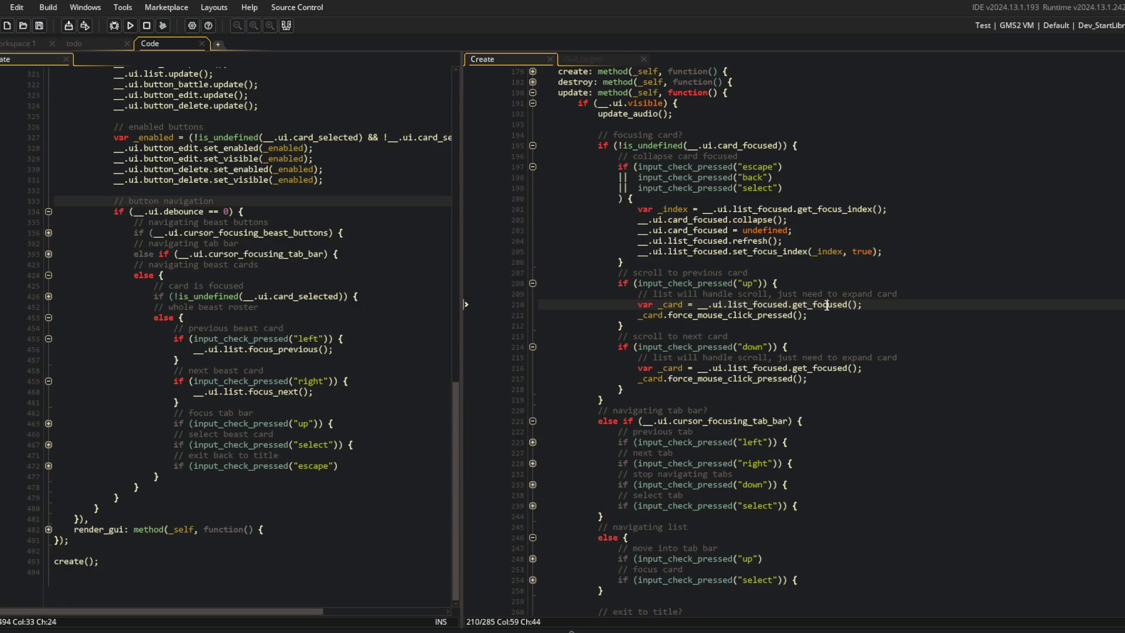
type("_previous")
key("Down")
key("Down")
key("Down")
key("Left")
key("Left")
key("Left")
type("_nex")
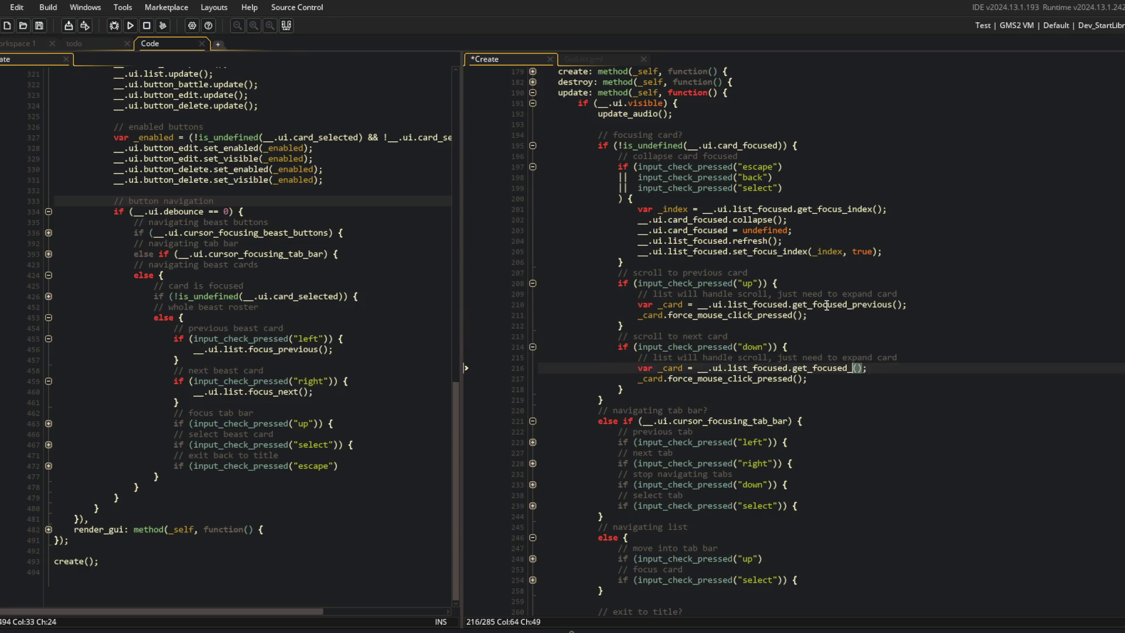
type("t")
key("F5")
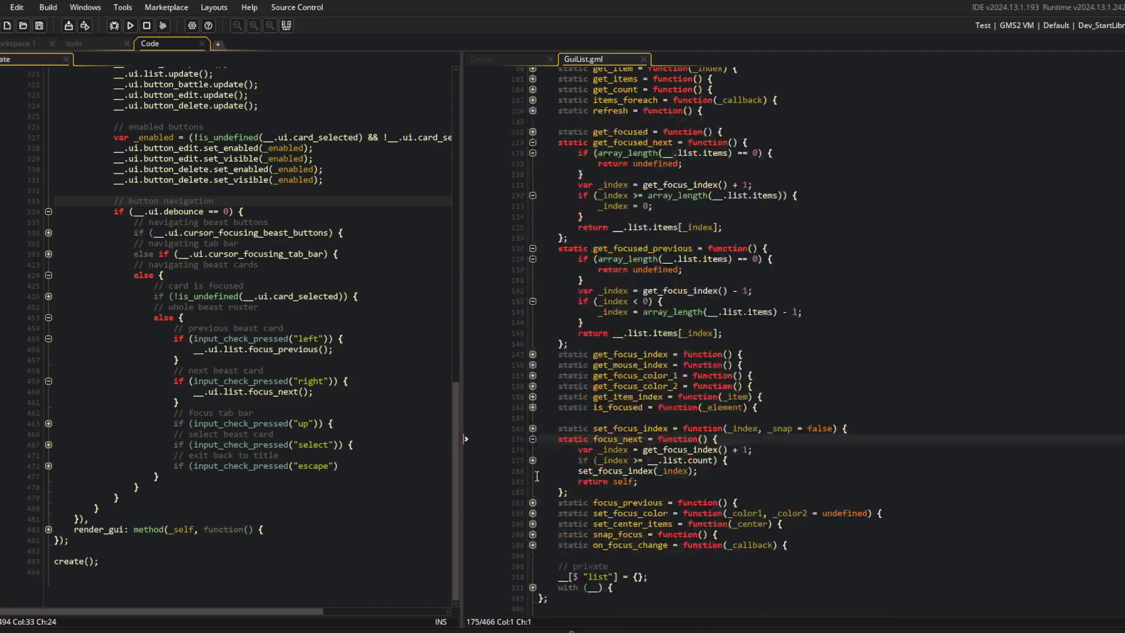
Add a _wrap = true parameter to focus_next and a _wrap test in its bounds check, then save.
left_click(532, 460)
left_click(533, 524)
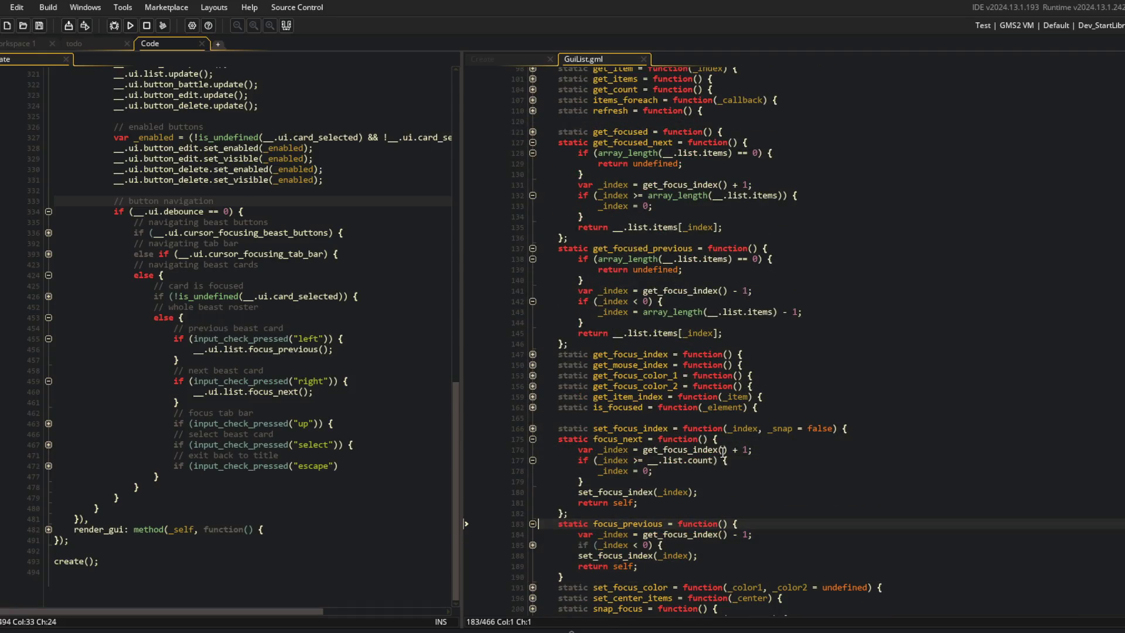
left_click(703, 440)
type("_wra")
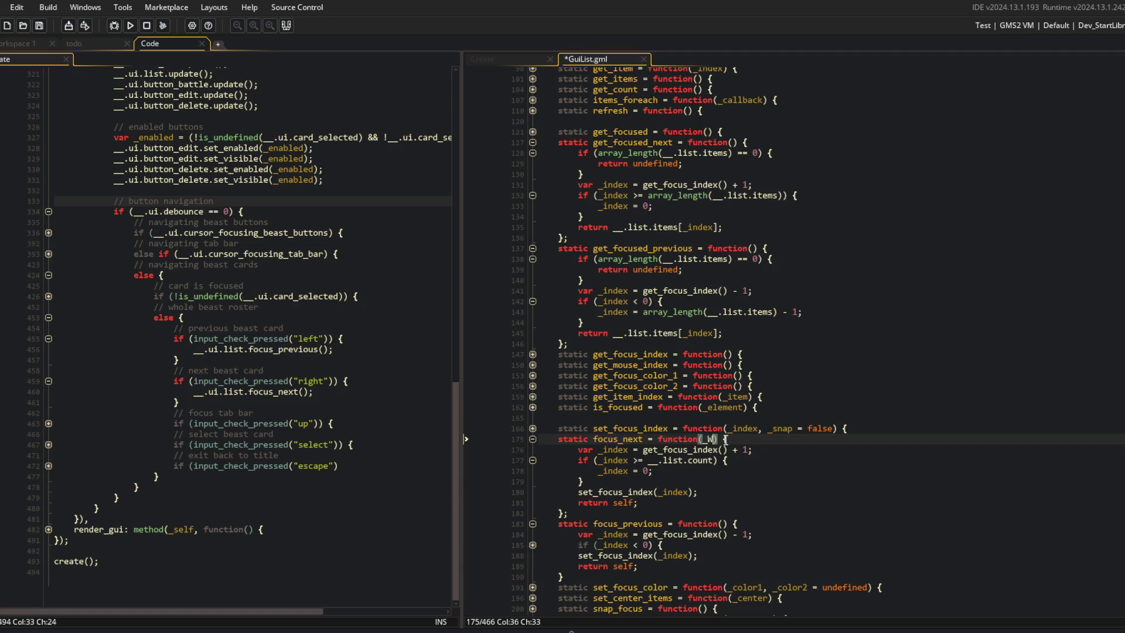
type("p = true")
key("ctrl+s")
key("Down")
key("Down")
key("End")
key("Left")
key("Left")
key("Left")
type("_wrap")
key("ctrl+s")
Remove the added _wrap test from focus_next's bounds condition again.
key("Down")
key("Down")
key("Up")
key("Up")
key("End")
key("Left")
key("Left")
key("Left")
key("BackSpace")
key("BackSpace")
key("BackSpace")
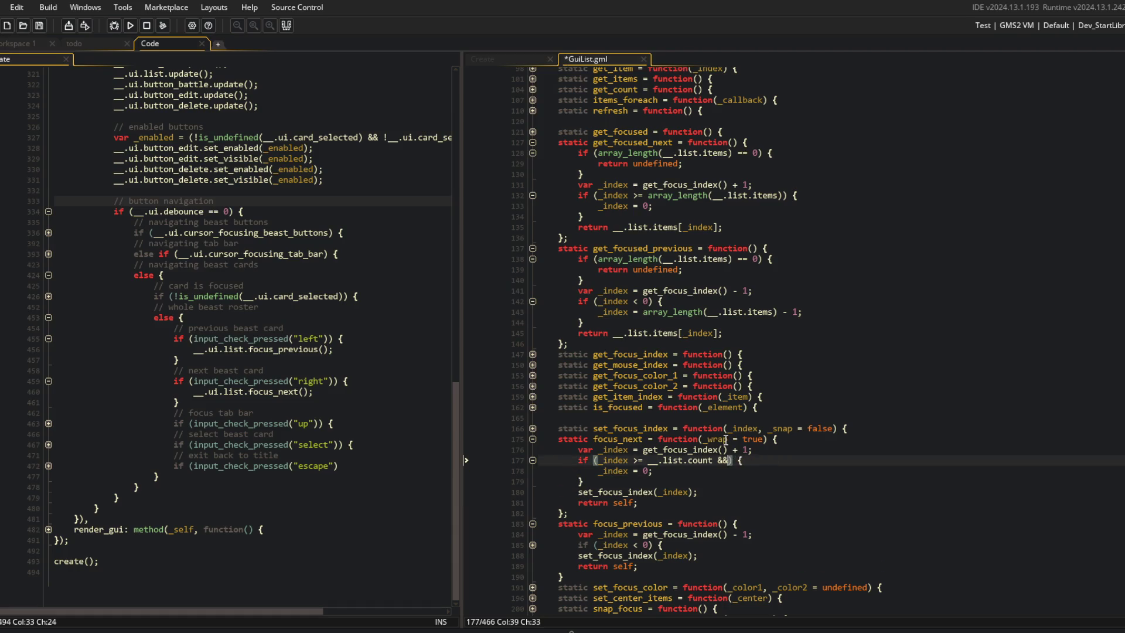
Make focus_next reset only if _wrap, otherwise set _index = __.list.count - 1; save.
key("End")
key("Return")
type("if")
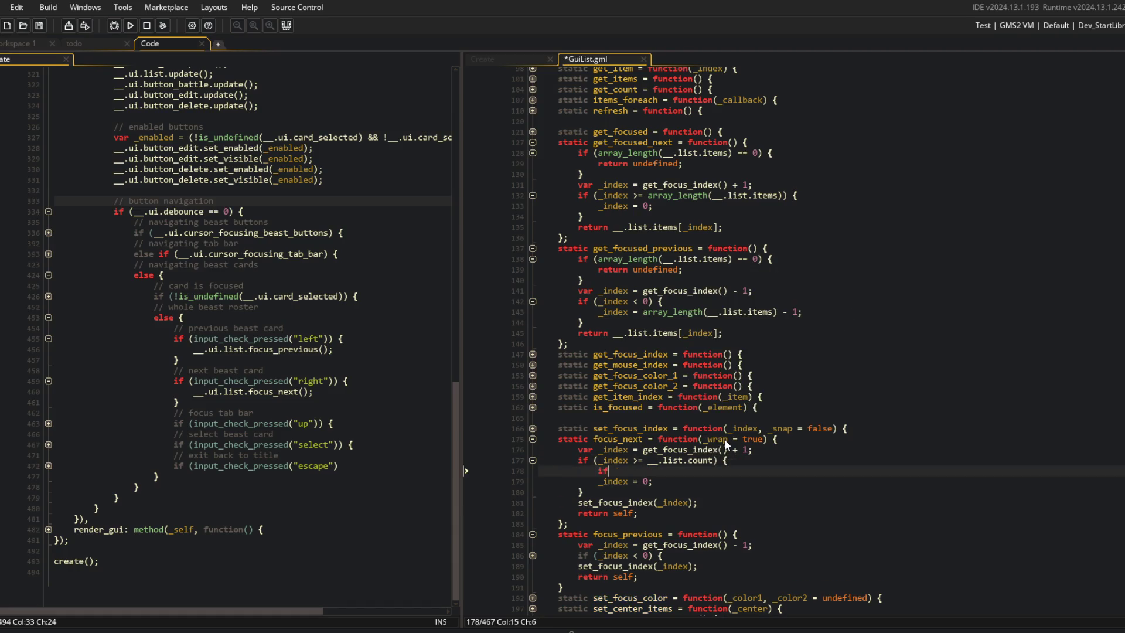
type(" (_wrap) {")
key("Down")
key("Home")
key("Tab")
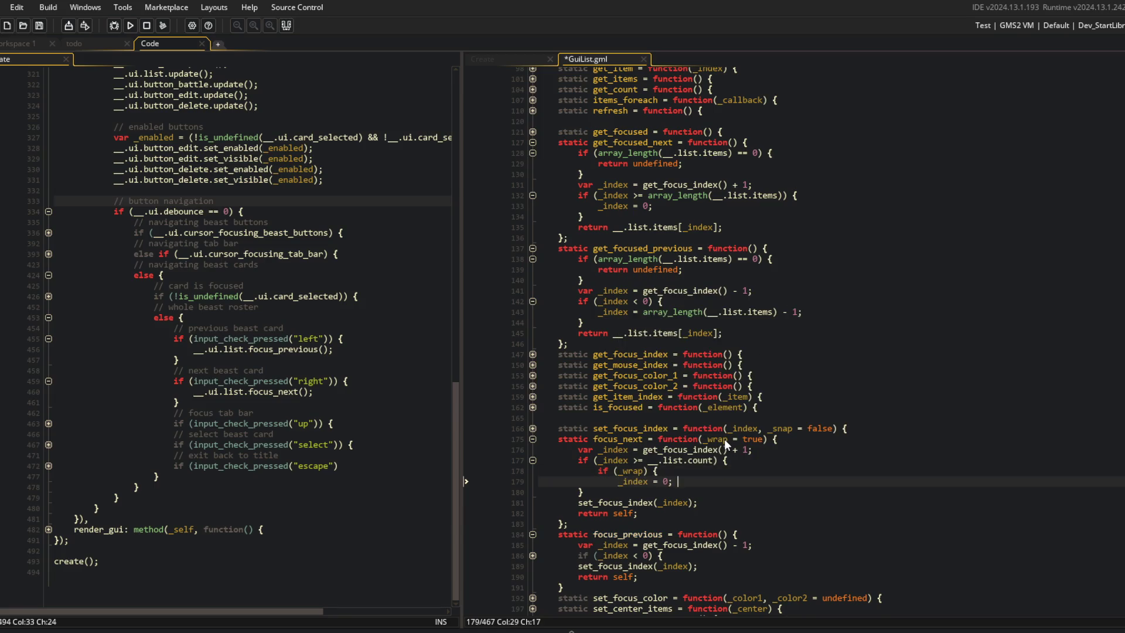
key("End")
key("Return")
type("} else {")
key("Return")
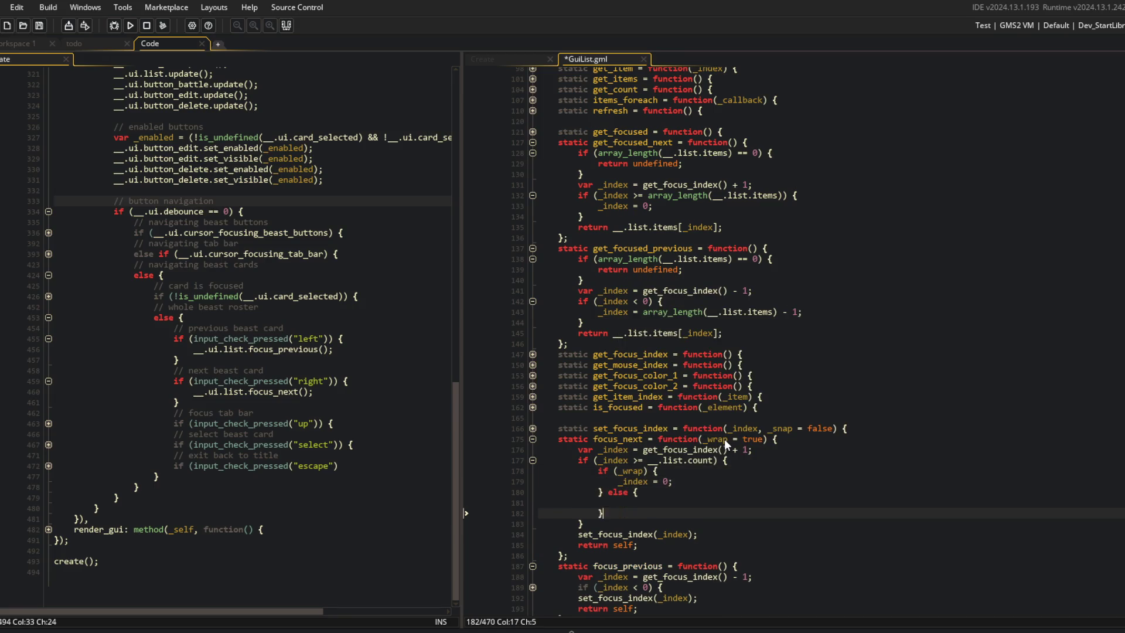
type("_index = __.list.count")
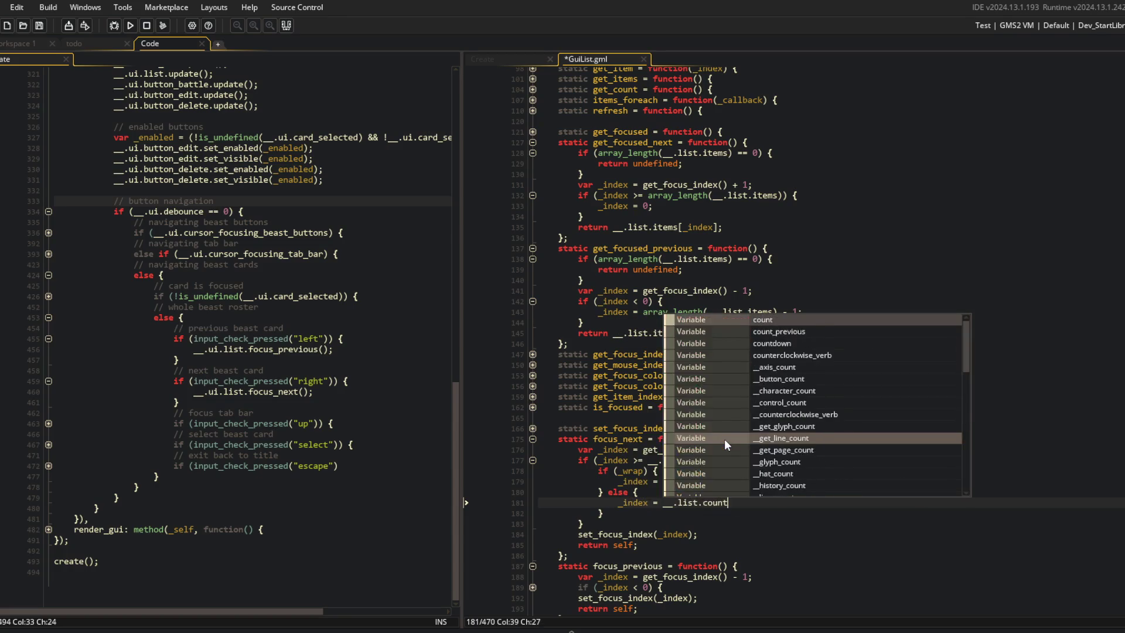
type(" - 1;")
key("ctrl+s")
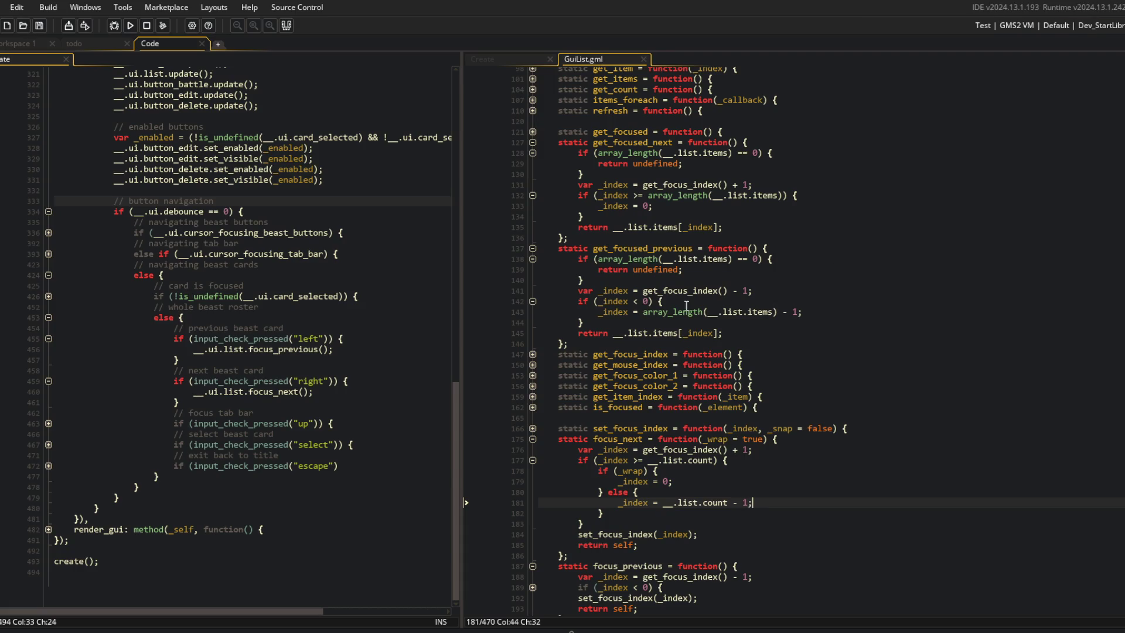
Replace array_length with the list count in get_focused_next's empty and bounds checks.
key("Left")
key("Left")
key("Left")
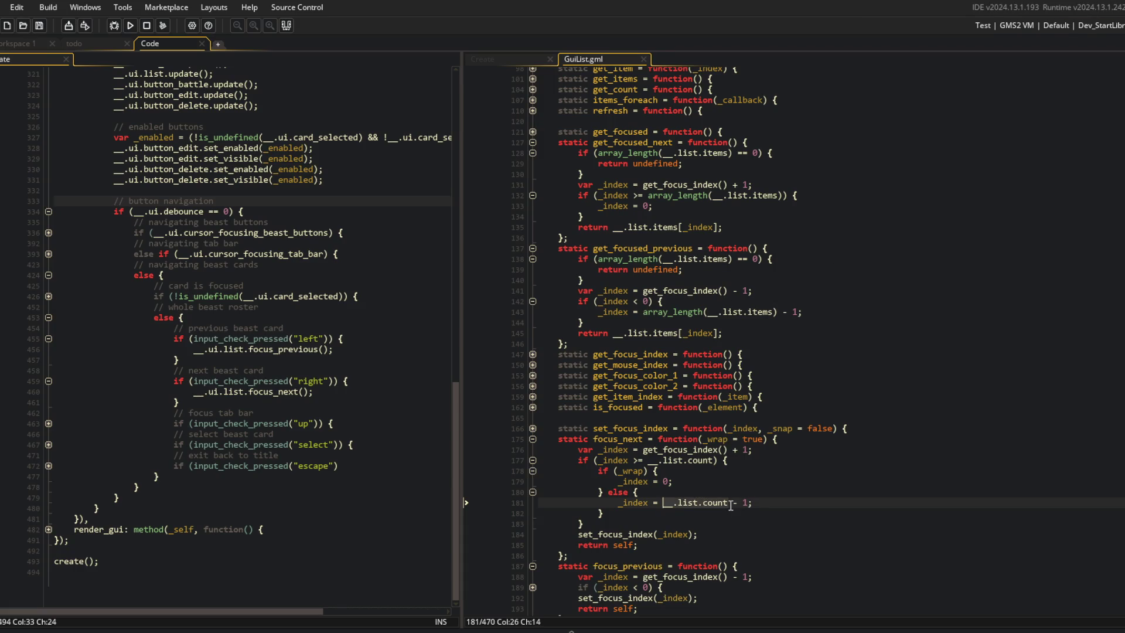
scroll(773, 358, "up", 1)
left_click(668, 231)
left_click(601, 178)
key("Right")
key("Right")
key("Right")
key("shift+Right")
left_click(600, 178, "shift")
type("__.list.count")
left_click(648, 221)
key("shift+End")
key("shift+Left")
key("shift+Left")
type("__.list.count")
Replace array_length with the list count in get_focused_previous's empty check and wrap-to-last line, and save.
key("Down")
key("Down")
key("Down")
key("Down")
key("Down")
key("Down")
key("Left")
key("Left")
key("Left")
key("ctrl+shift+Left")
key("ctrl+shift+Left")
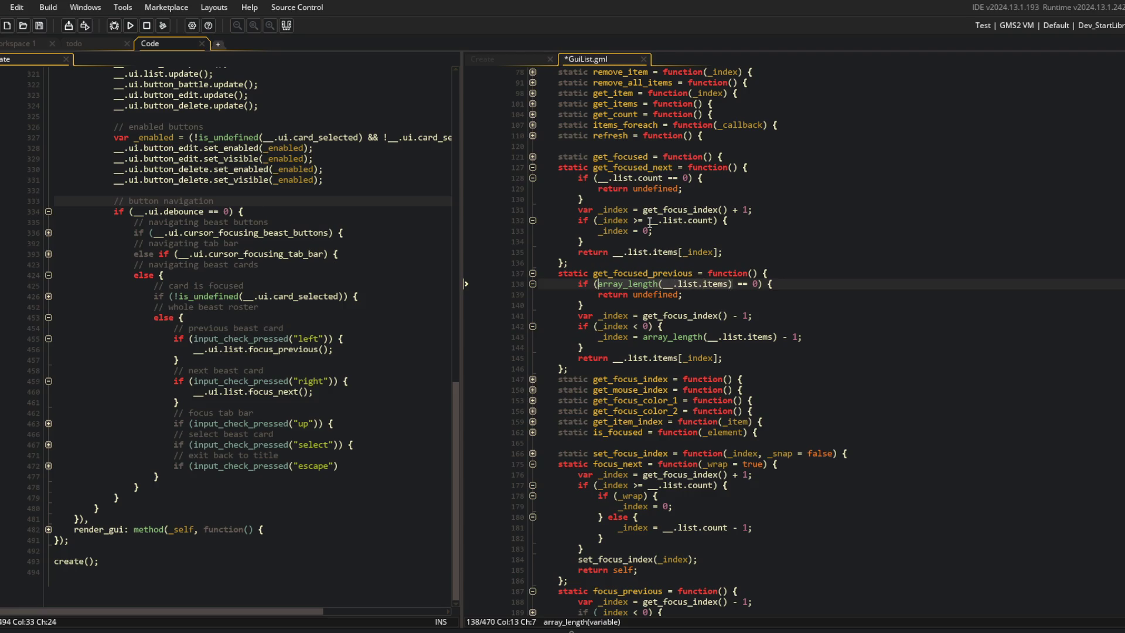
type("__.list.count")
key("ctrl+s")
left_click(685, 336)
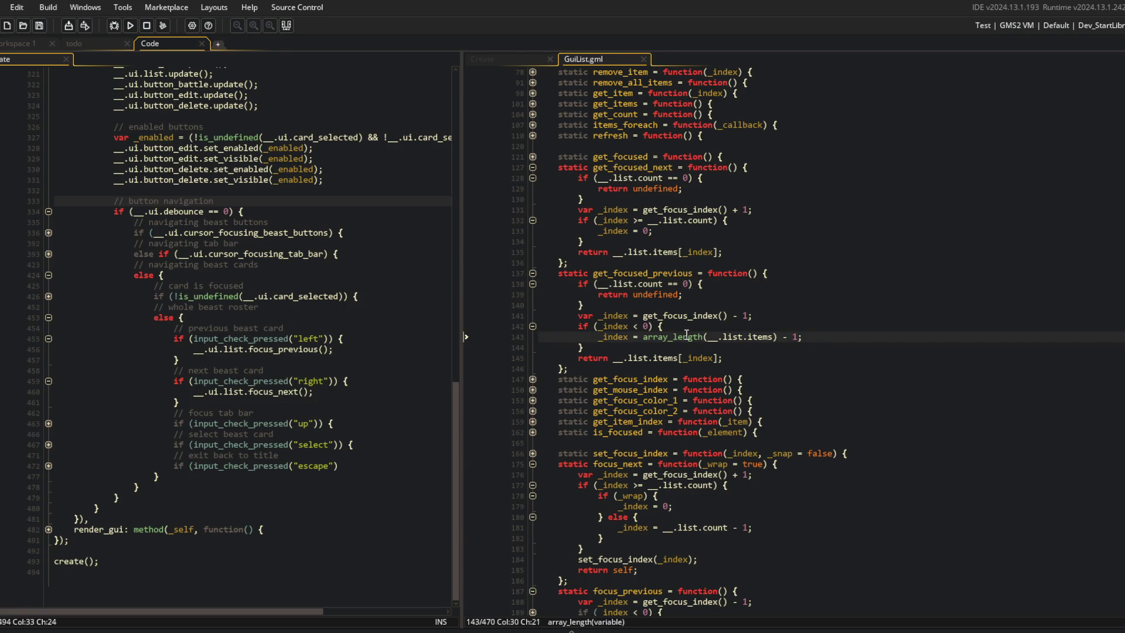
key("ctrl+shift+Right")
key("ctrl+shift+Right")
key("ctrl+shift+Right")
key("ctrl+v")
Inspect array_length usage in get_focused, fold it back, and return to focus_next's bounds check.
left_click(533, 156)
left_click(597, 167)
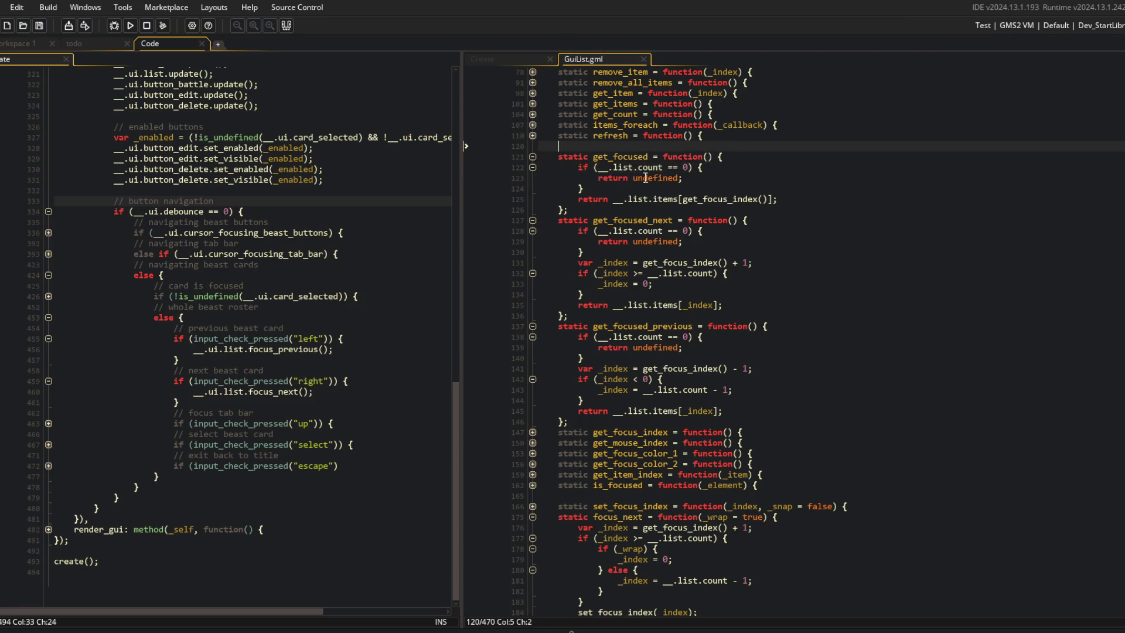
left_click(532, 157)
scroll(829, 364, "down", 4)
left_click(830, 364)
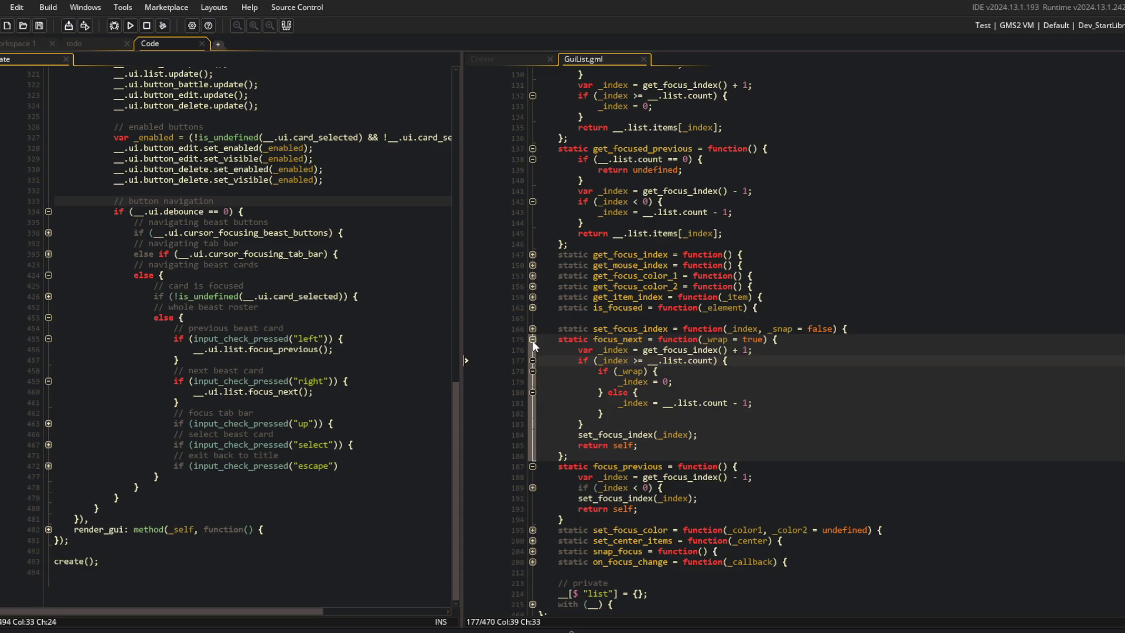
left_click(798, 594)
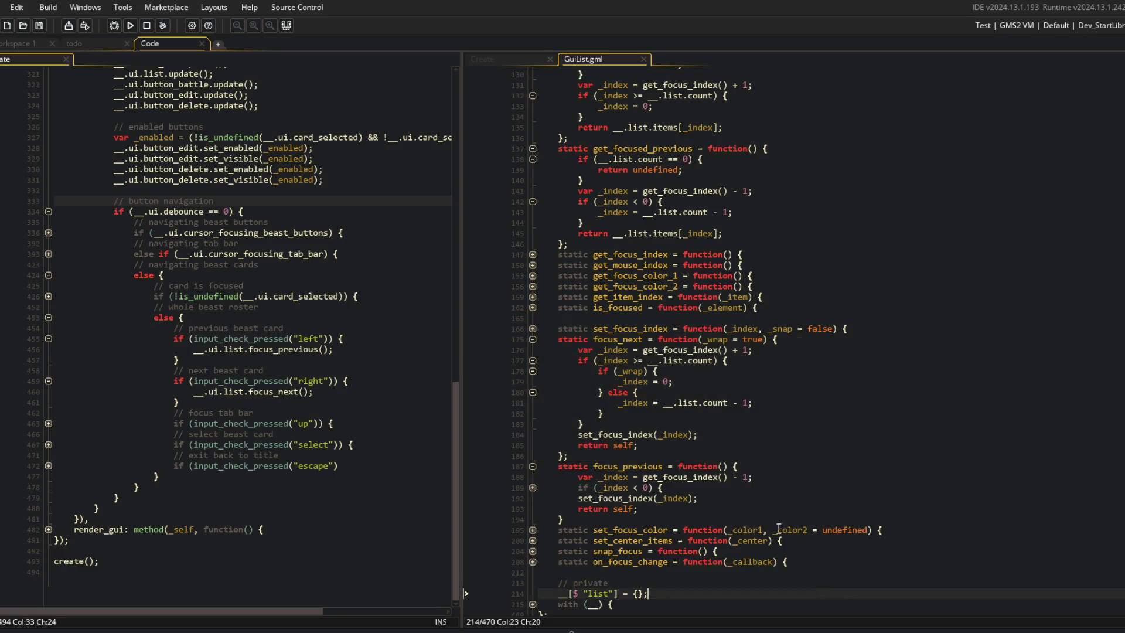
Add a _wrap = true parameter to focus_previous.
left_click(533, 488)
left_click(725, 466)
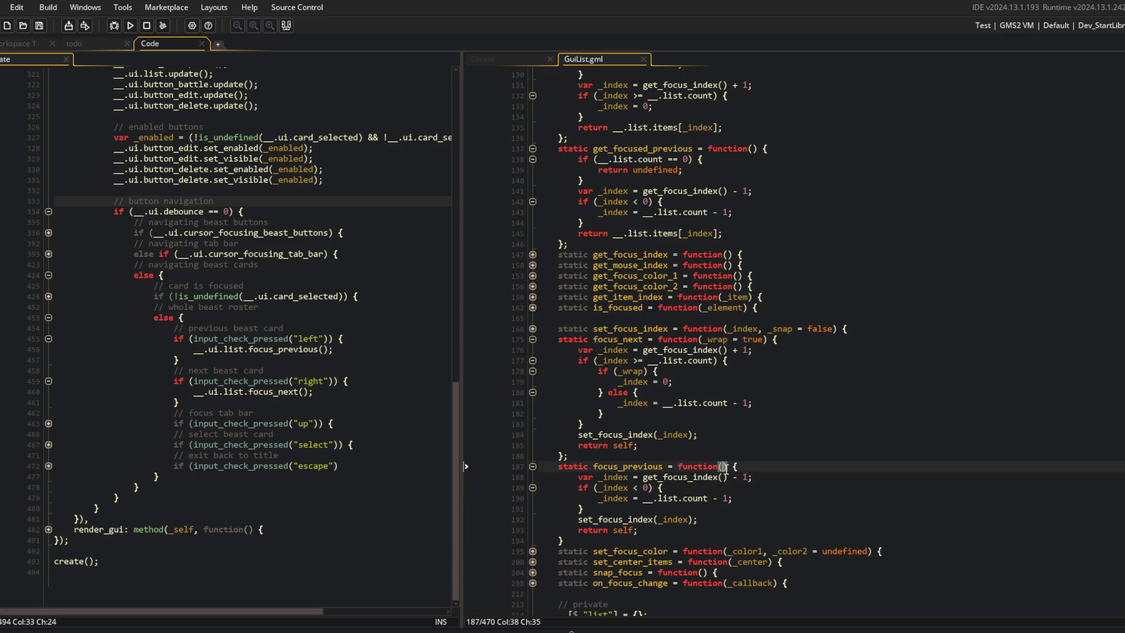
type("_wrap = tru")
type("e")
key("Down")
key("Down")
key("End")
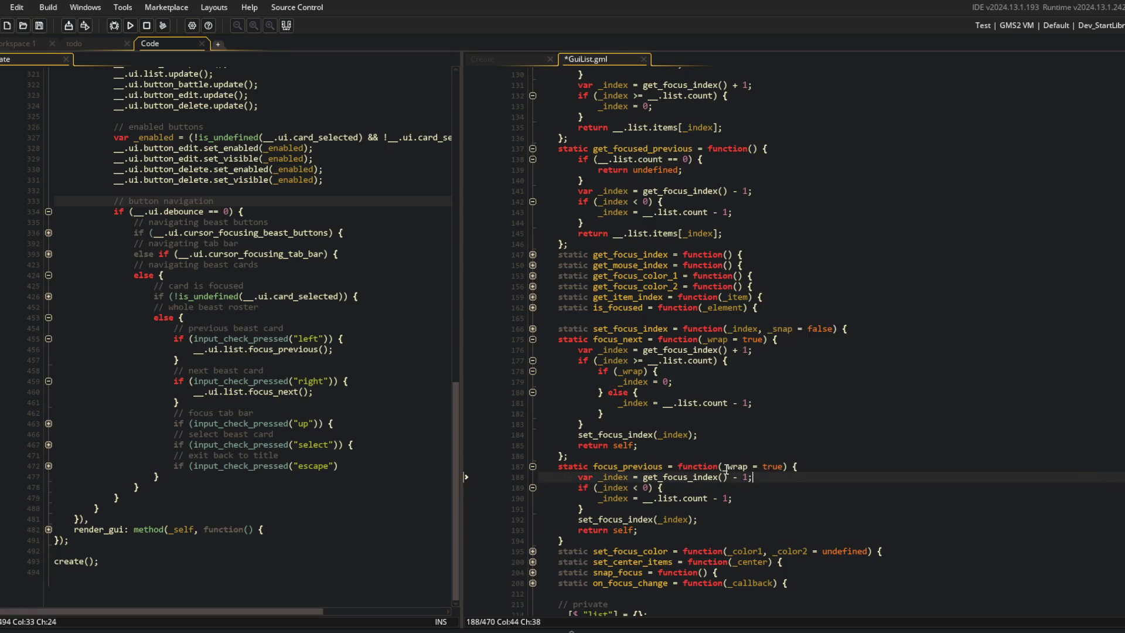
Put focus_previous's wrap-to-last line under if (_wrap), with else _index = 0;, and save.
key("Return")
type("if (_wrap) {")
key("Down")
key("Home")
key("Tab")
key("End")
key("Return")
type("} else {")
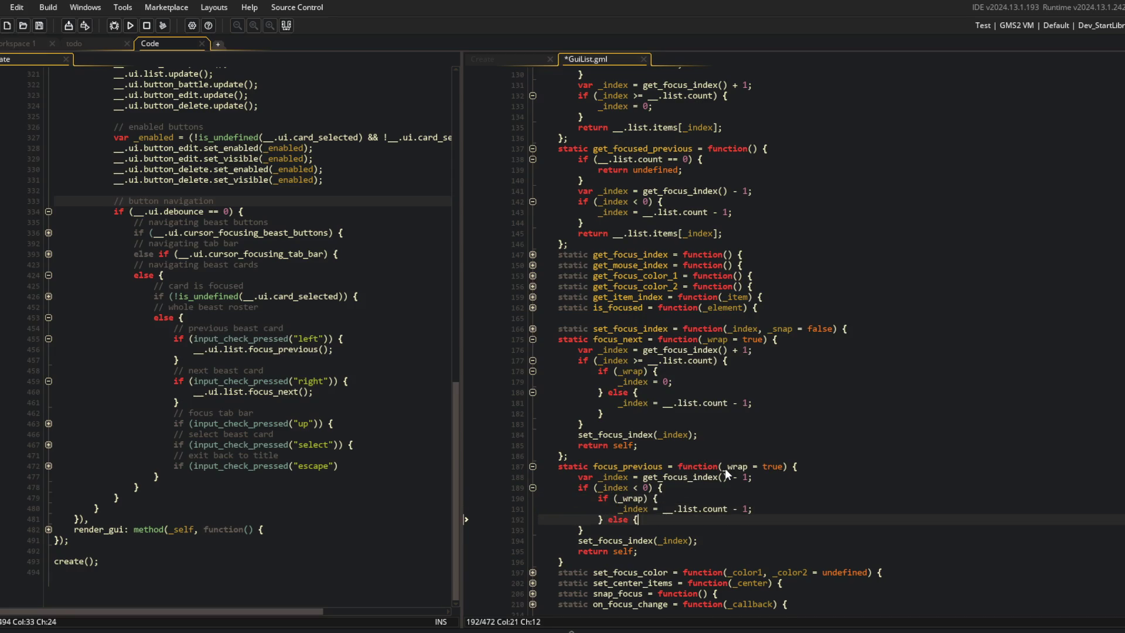
key("Return")
type("_index = 0;")
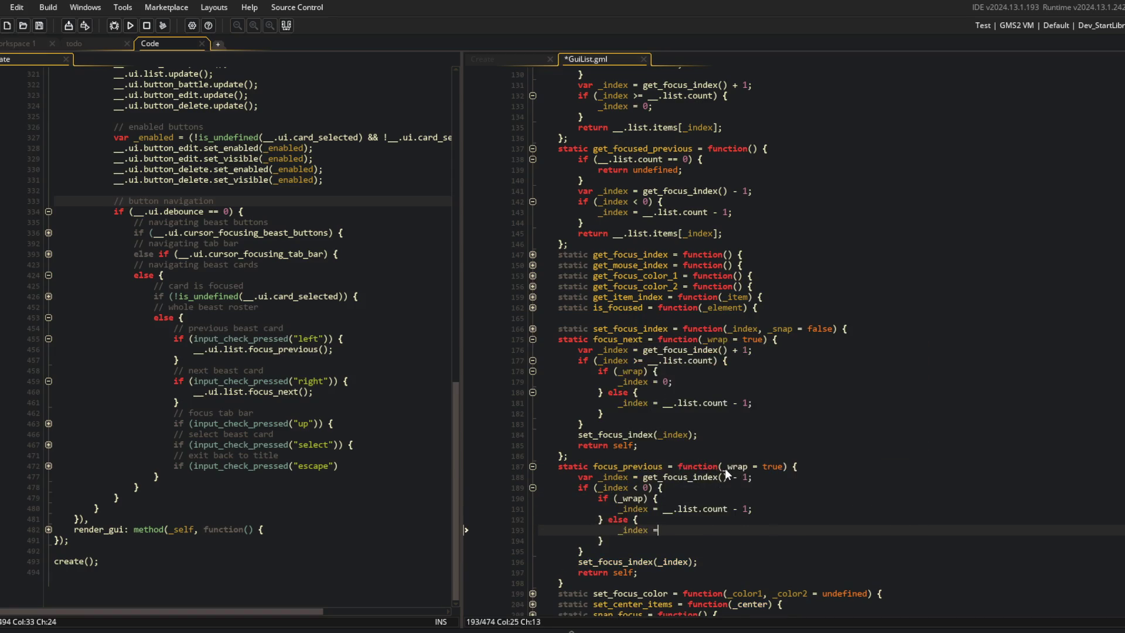
key("ctrl+s")
Collapse the focus_previous function body.
left_click(846, 392)
left_click(695, 467)
left_click(533, 466)
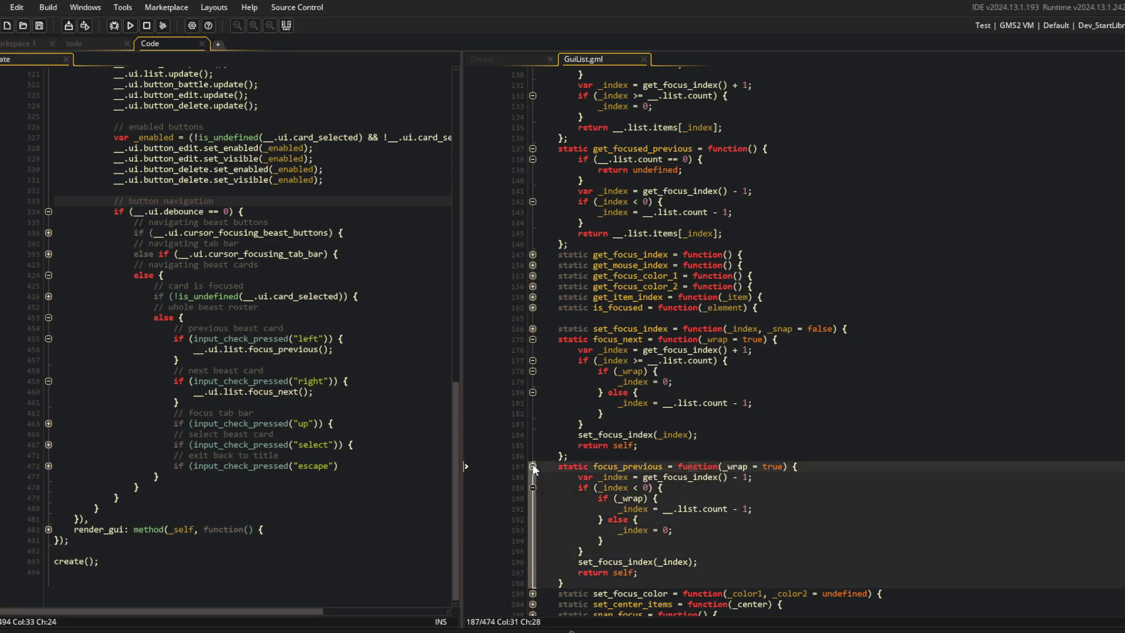
left_click(578, 399)
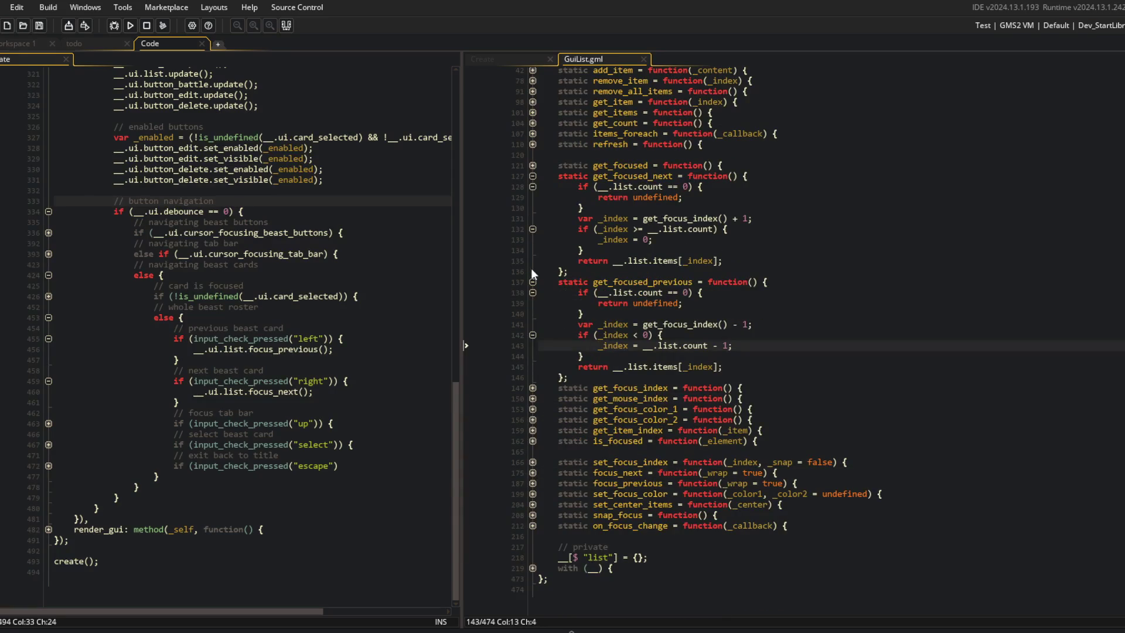
Add _wrap = true to get_focused_next and put its index reset under if (_wrap).
left_click(733, 176)
type("_wrap = true")
key("Down")
key("Down")
key("Down")
key("End")
key("Return")
type("if (_wrap) {")
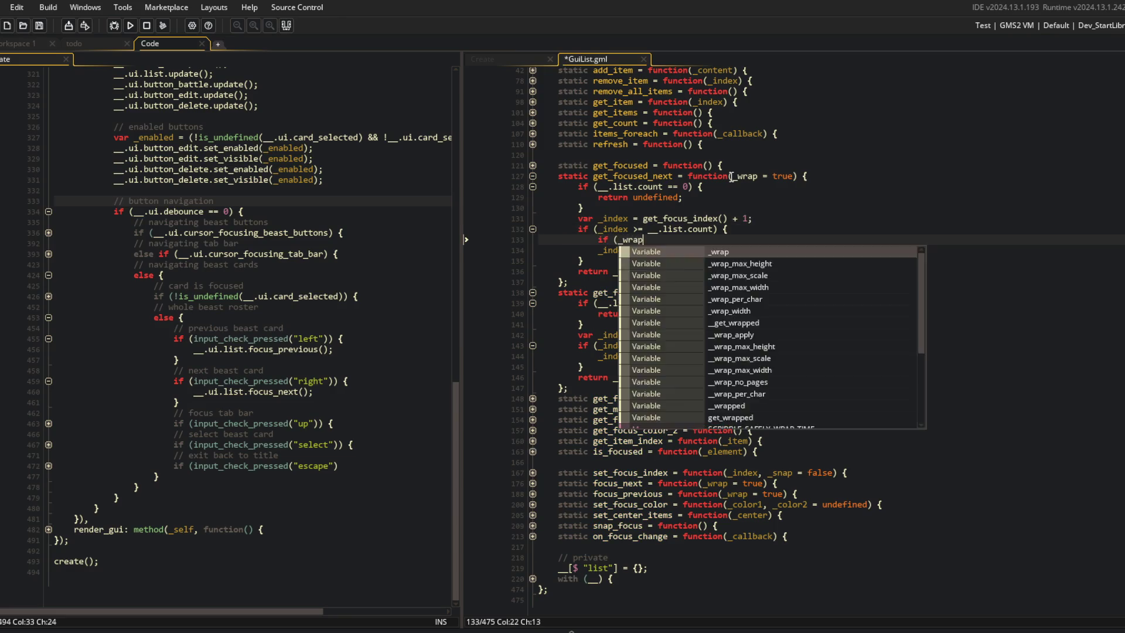
key("Down")
Add an else branch clamping get_focused_next's _index to the list count, save, and collapse it.
key("End")
key("Return")
type("} else {")
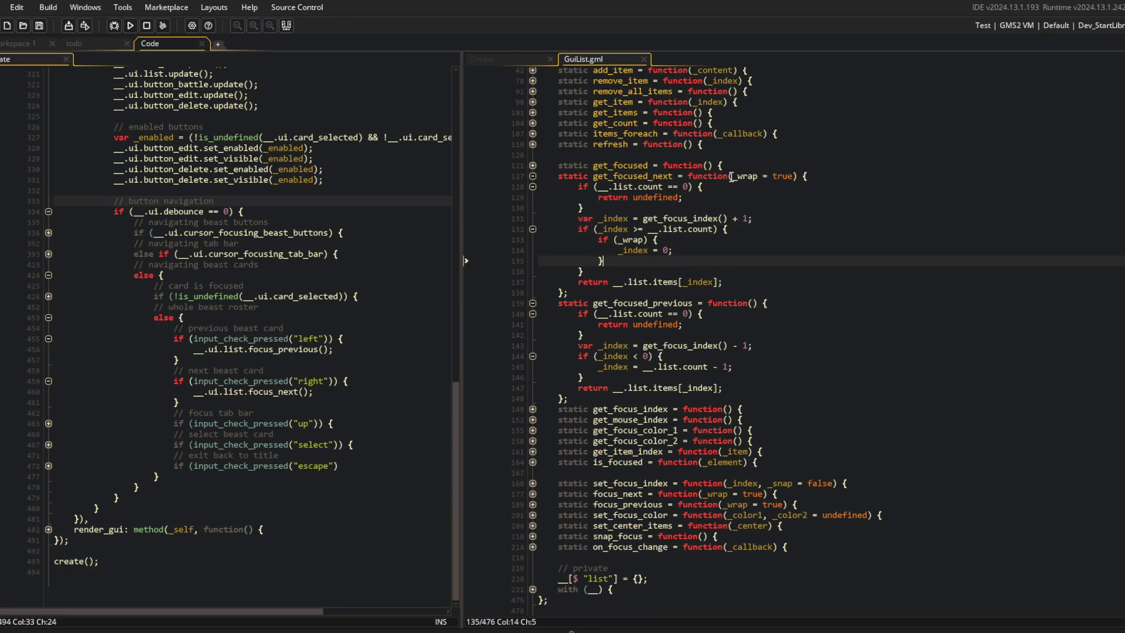
key("Return")
type(")")
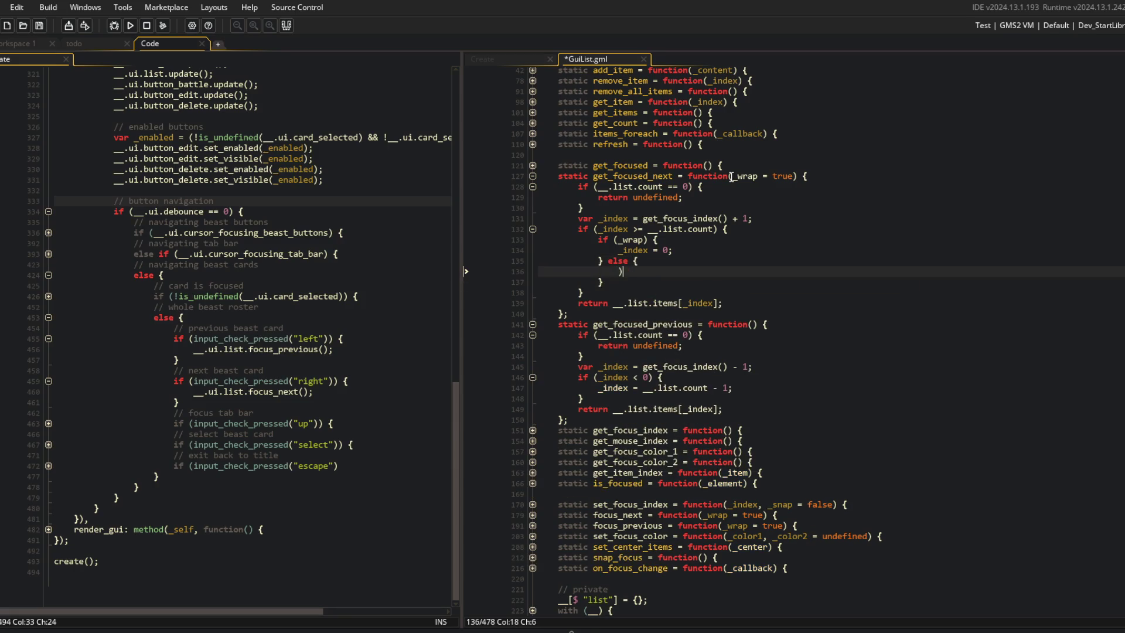
type("index = .list.coutnn")
key("Return")
type("-")
key("ctrl+s")
key("alt+Tab")
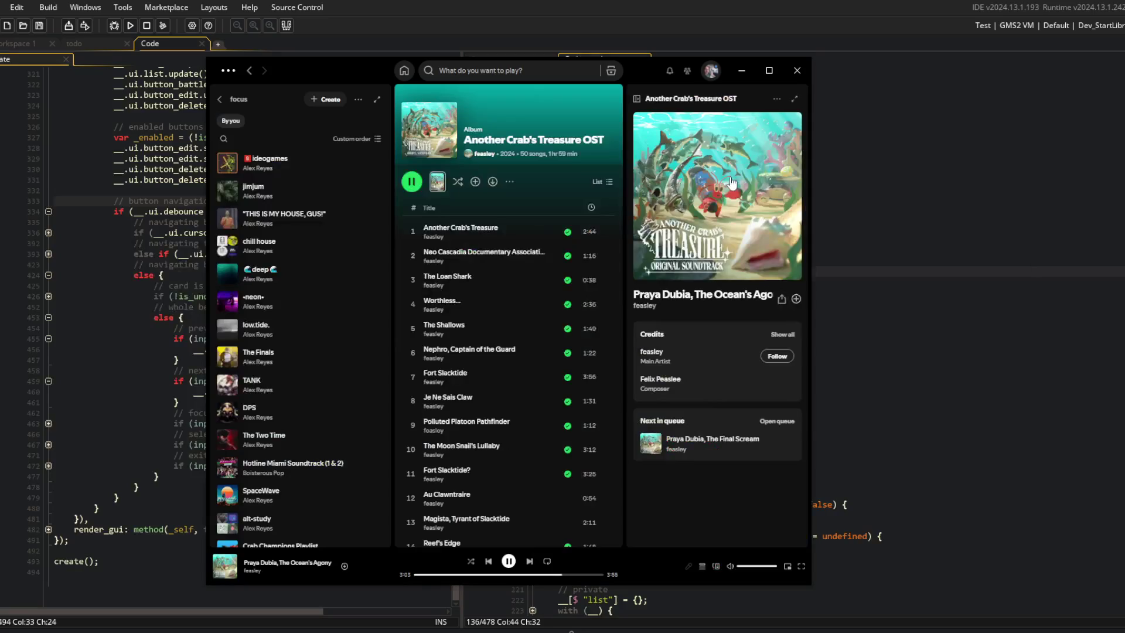
key("alt+Tab")
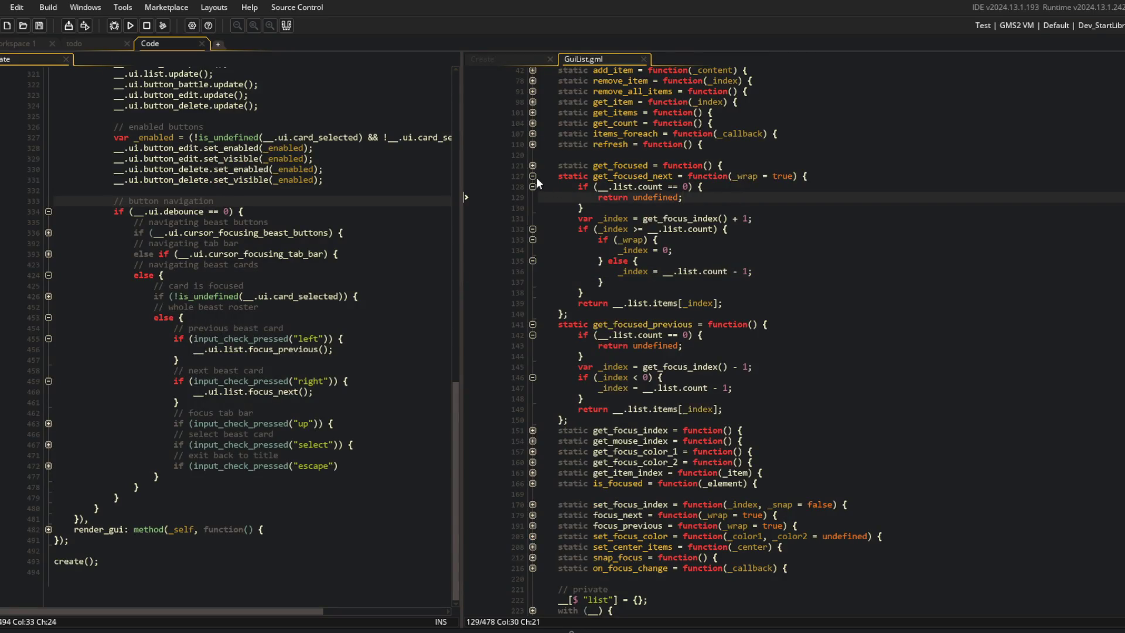
left_click(533, 177)
Add _wrap = true to get_focused_previous and put its count - 1 assignment under if (_wrap).
left_click(753, 283)
type("_wrap = true")
key("Down")
key("Down")
key("Down")
key("Down")
key("Down")
key("Return")
type("if (_wrap) {")
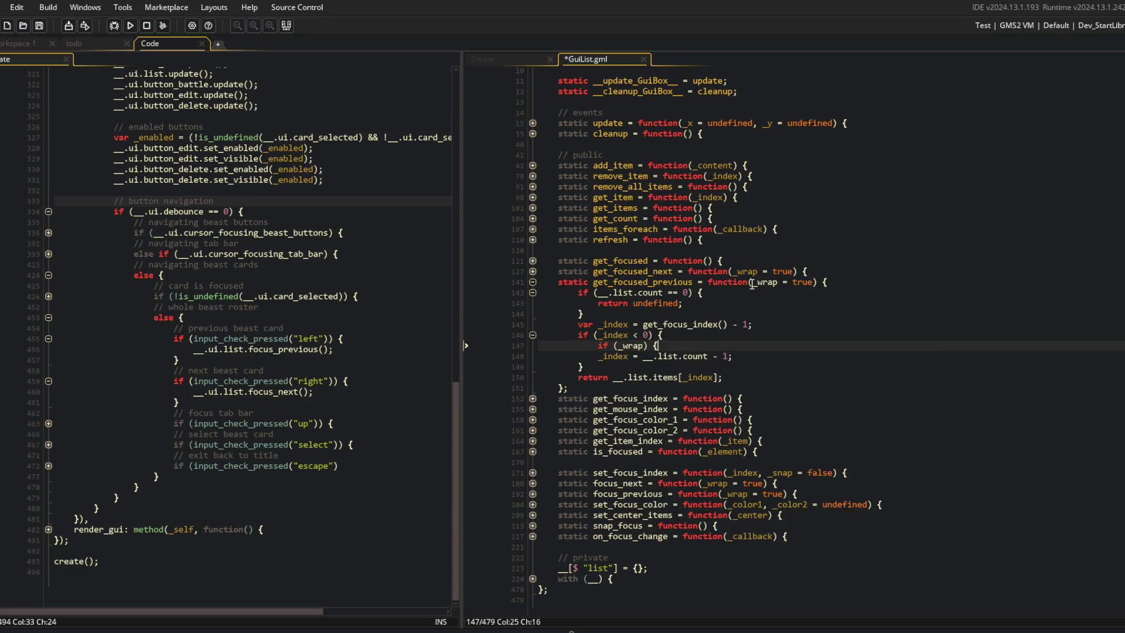
key("Down")
key("Tab")
key("End")
key("Return")
Add an else branch clamping get_focused_previous's _index, save, and close the GuiList.gml tab.
type("} ")
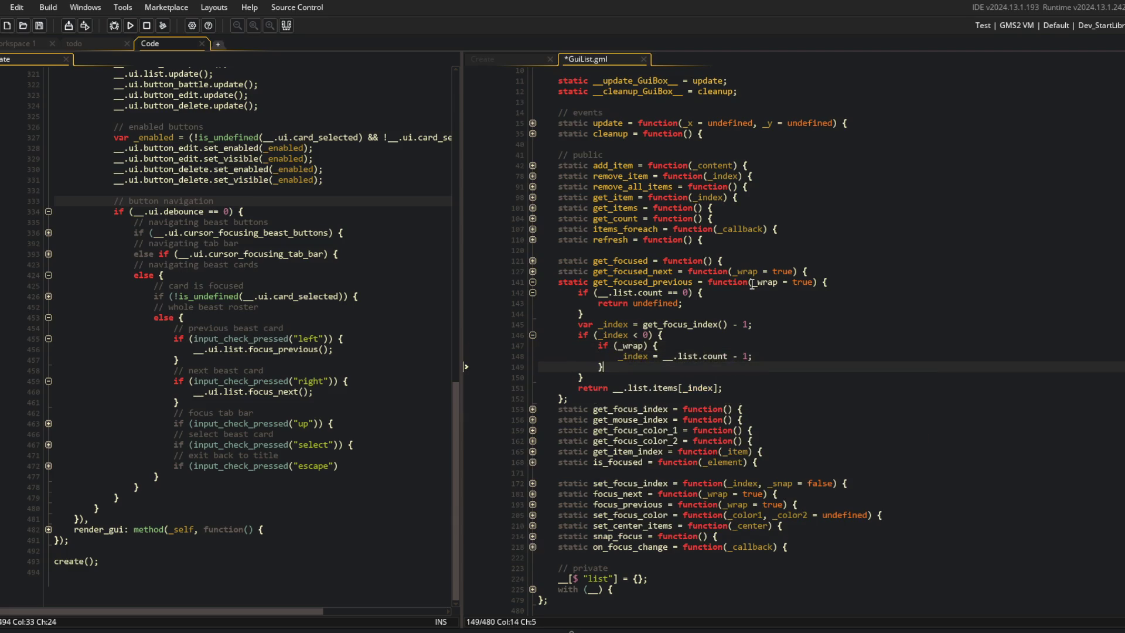
type("else {")
key("Return")
type("_index = 0;")
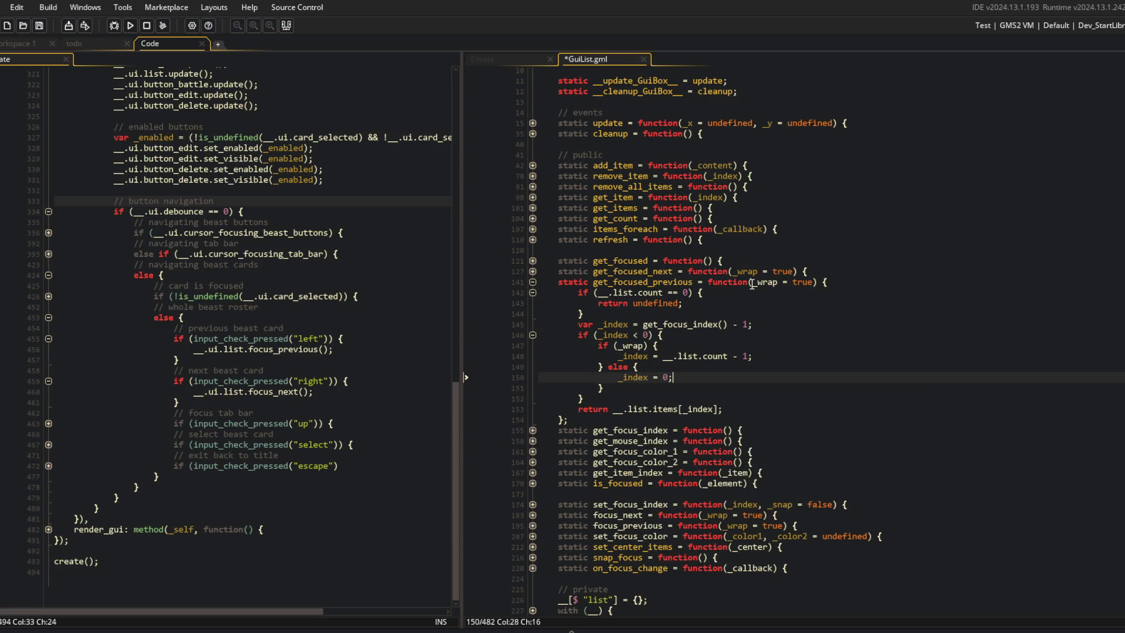
key("ctrl+s")
left_click(752, 285)
left_click(709, 271)
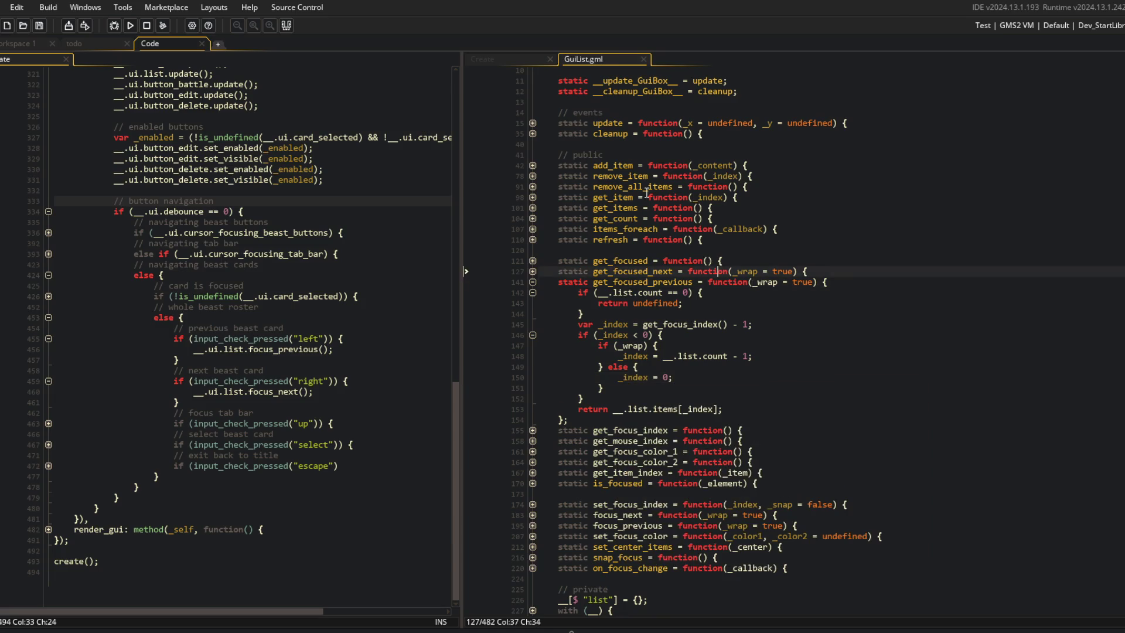
middle_click(598, 61)
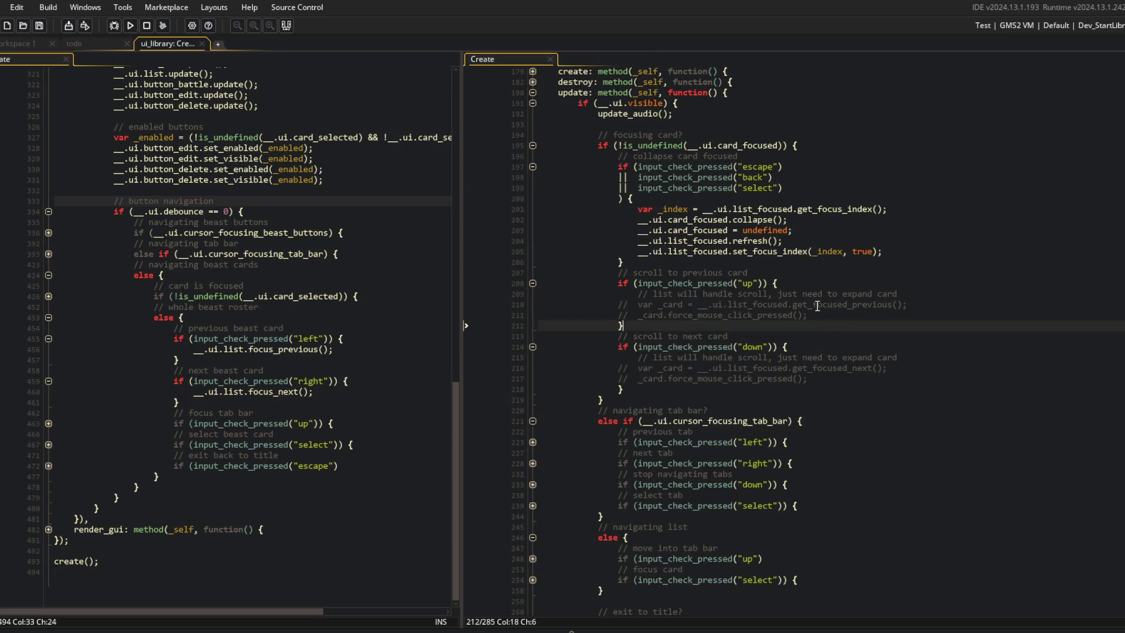
Run the game and move focus up and down the Library's Blocks card list and tab bar.
left_click(130, 25)
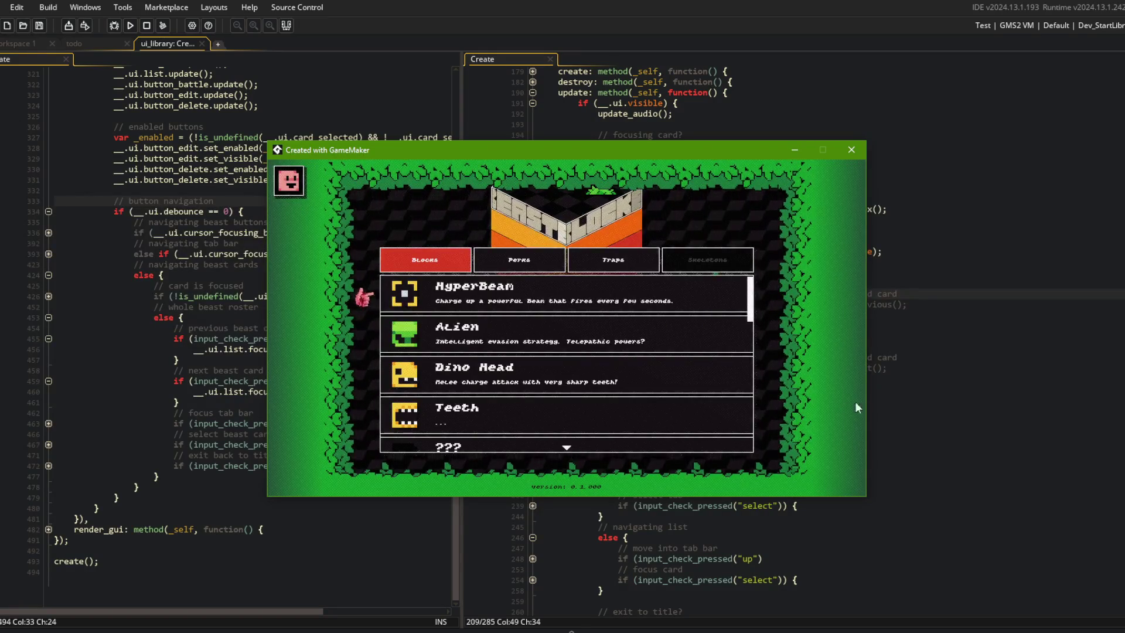
key("Down")
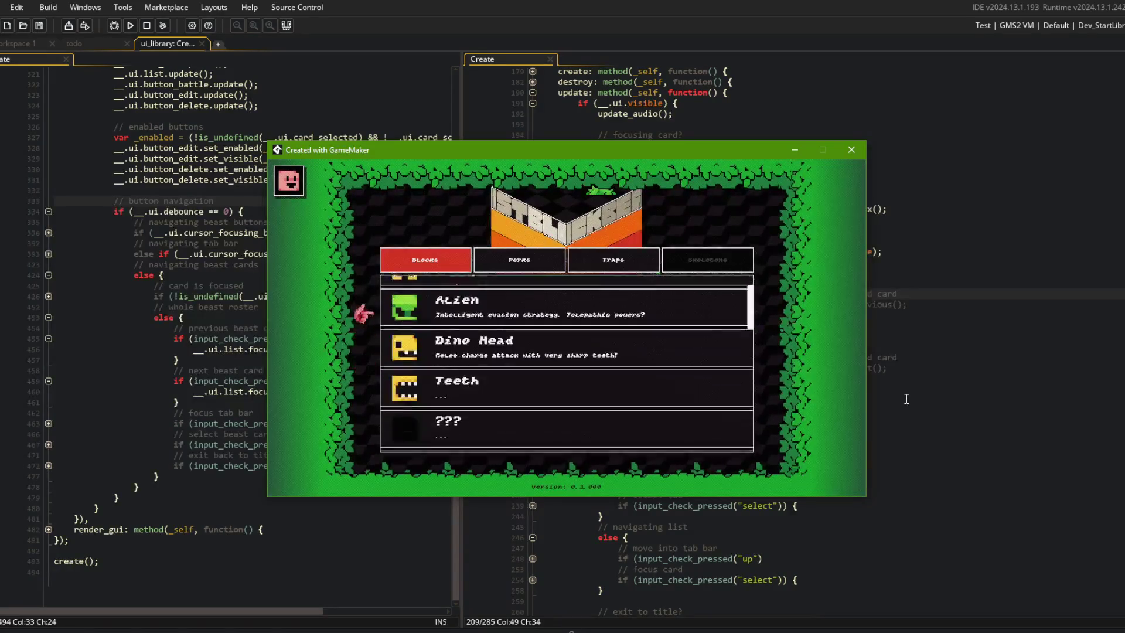
key("Down")
key("Down")
key("Down")
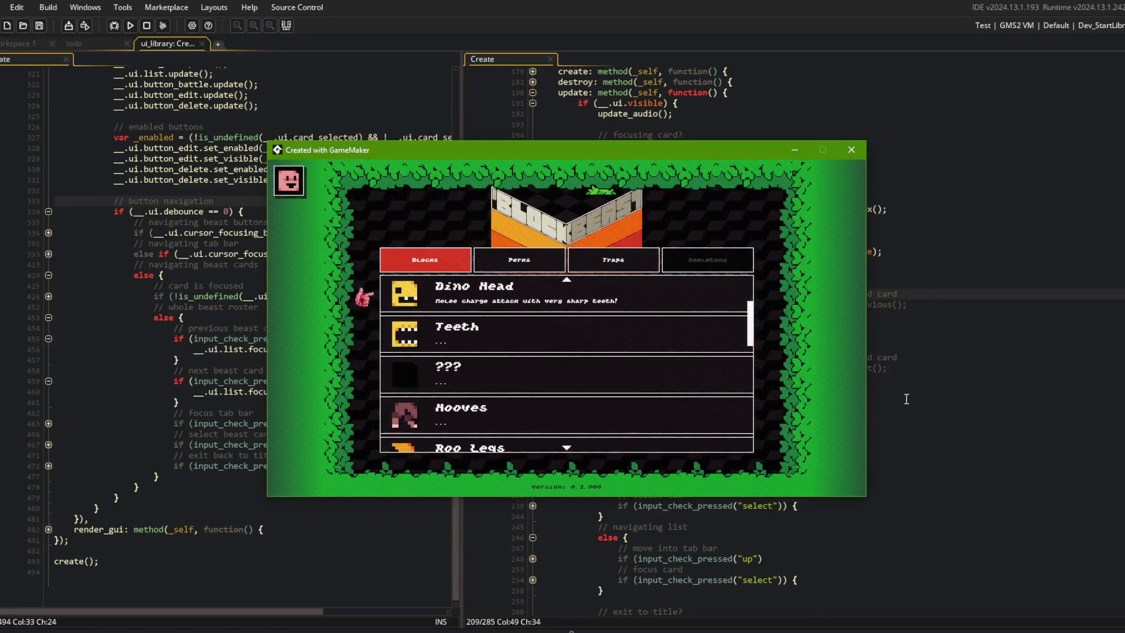
key("Down")
key("Down")
key("Down")
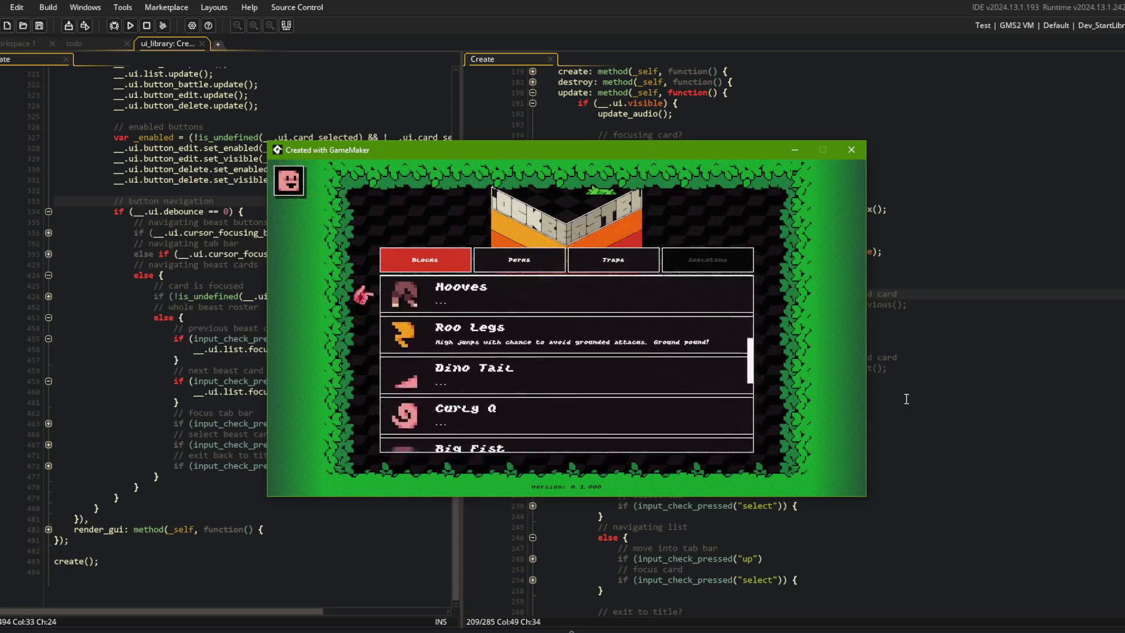
key("Up")
key("Up")
key("Up")
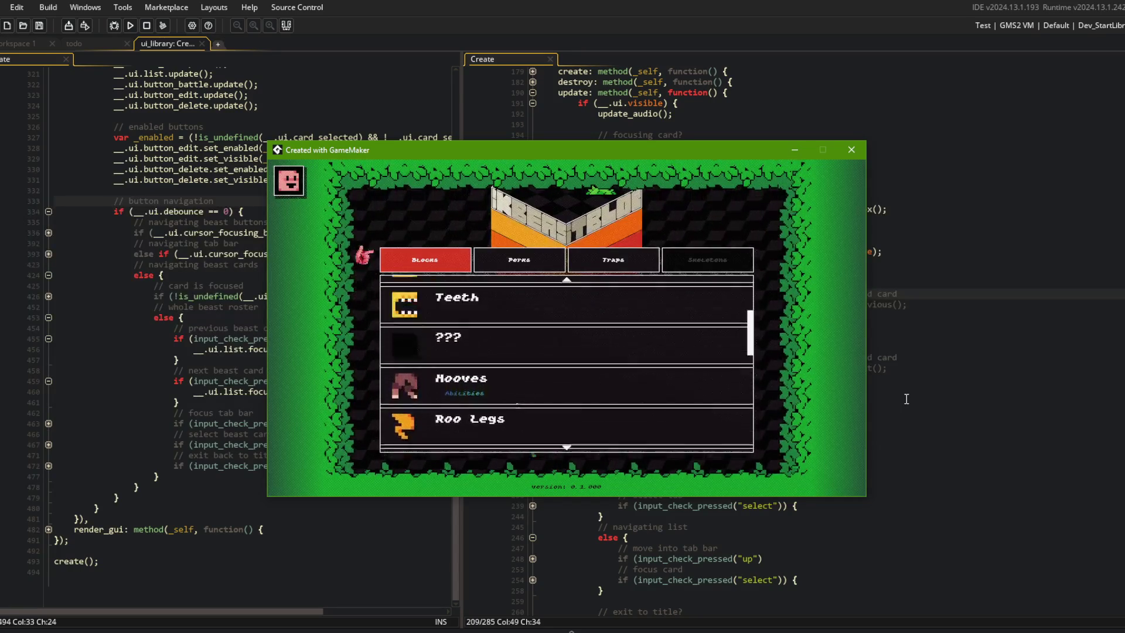
key("Down")
key("Down")
key("Down")
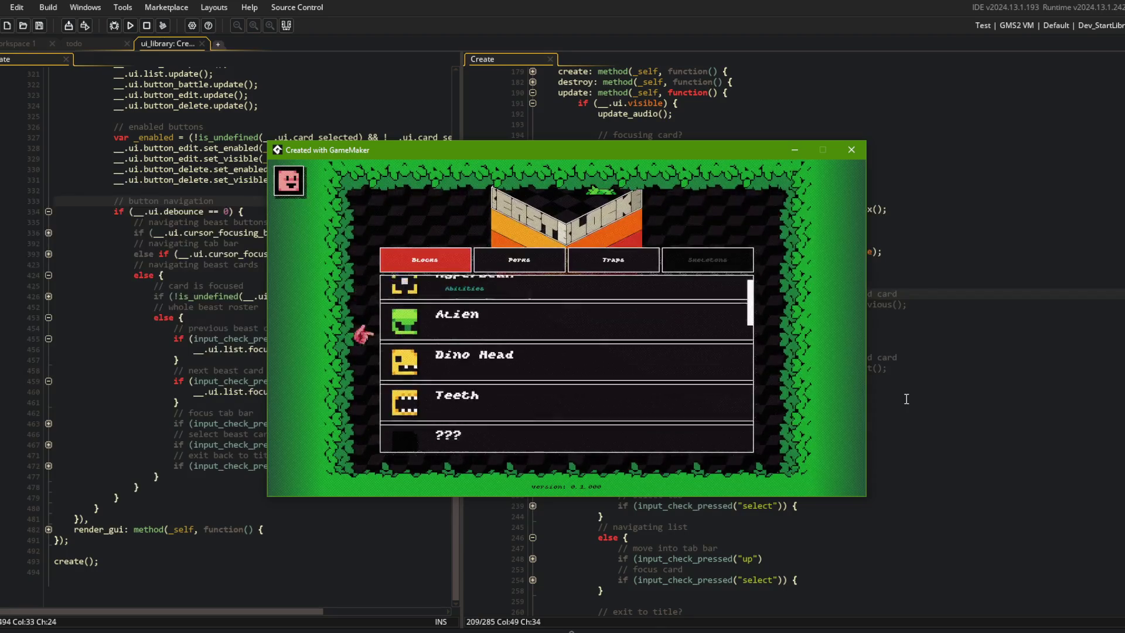
key("Down")
key("Down")
key("Down")
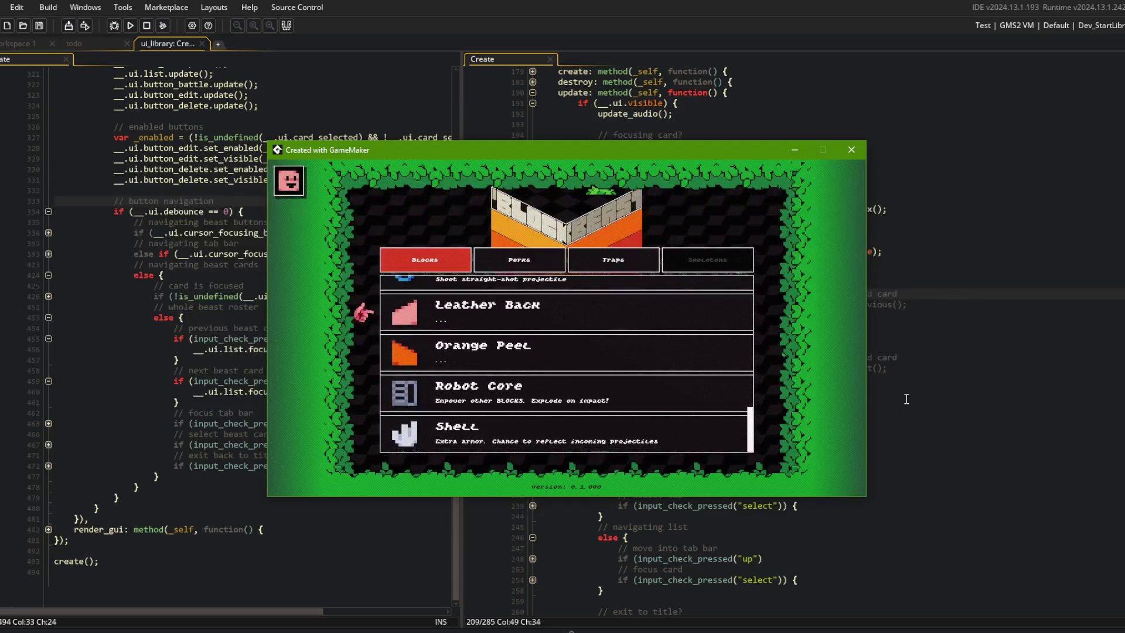
key("Up")
key("Up")
key("Down")
key("Down")
Check the locked Skeletons tab and keep stepping focus between the tab bar and cards.
left_click(730, 249)
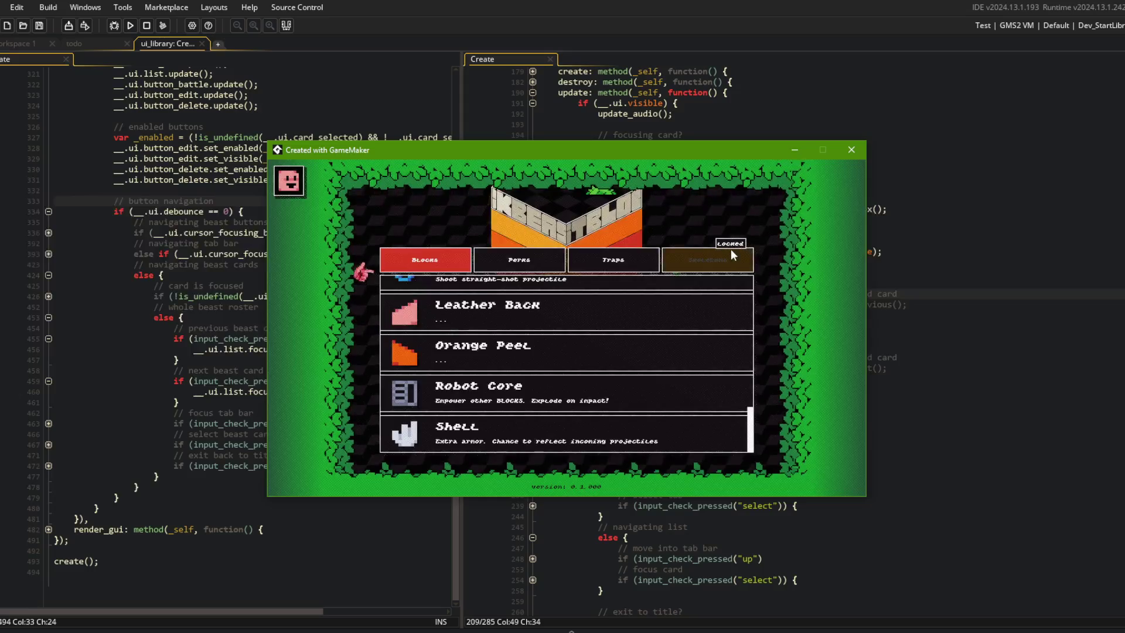
key("Down")
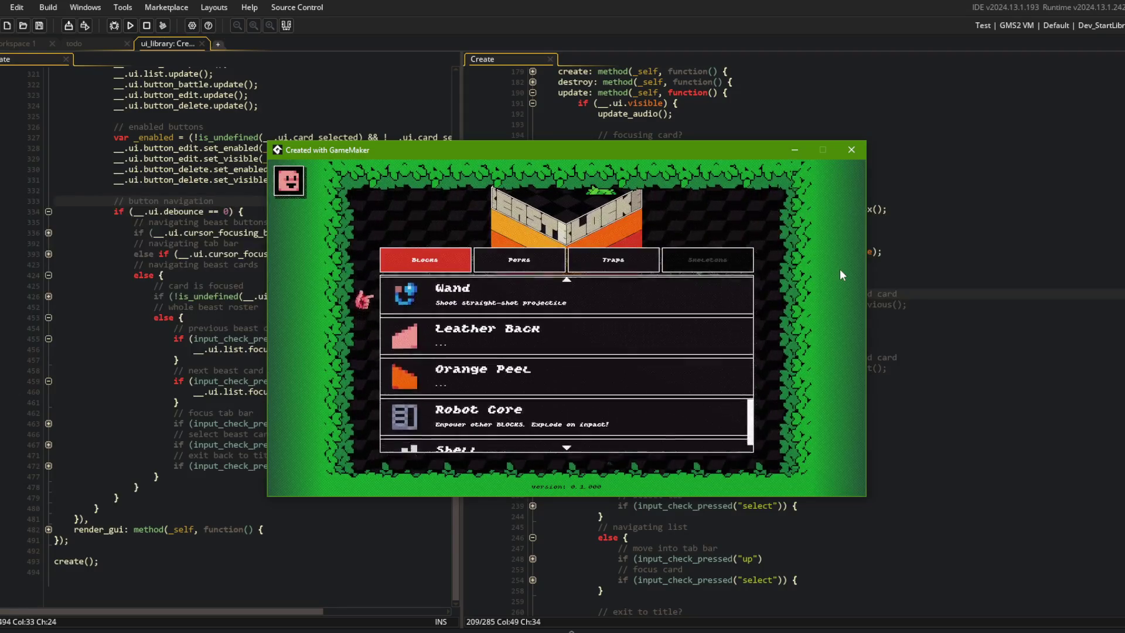
key("Up")
key("Down")
key("Up")
key("Up")
key("Up")
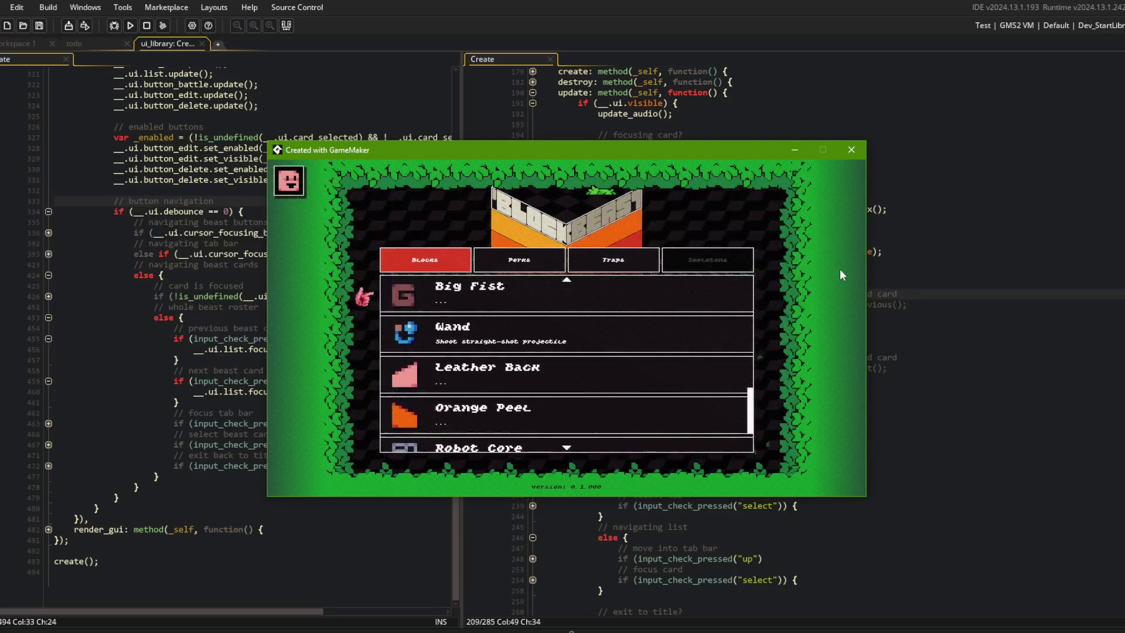
key("Down")
key("Down")
key("Down")
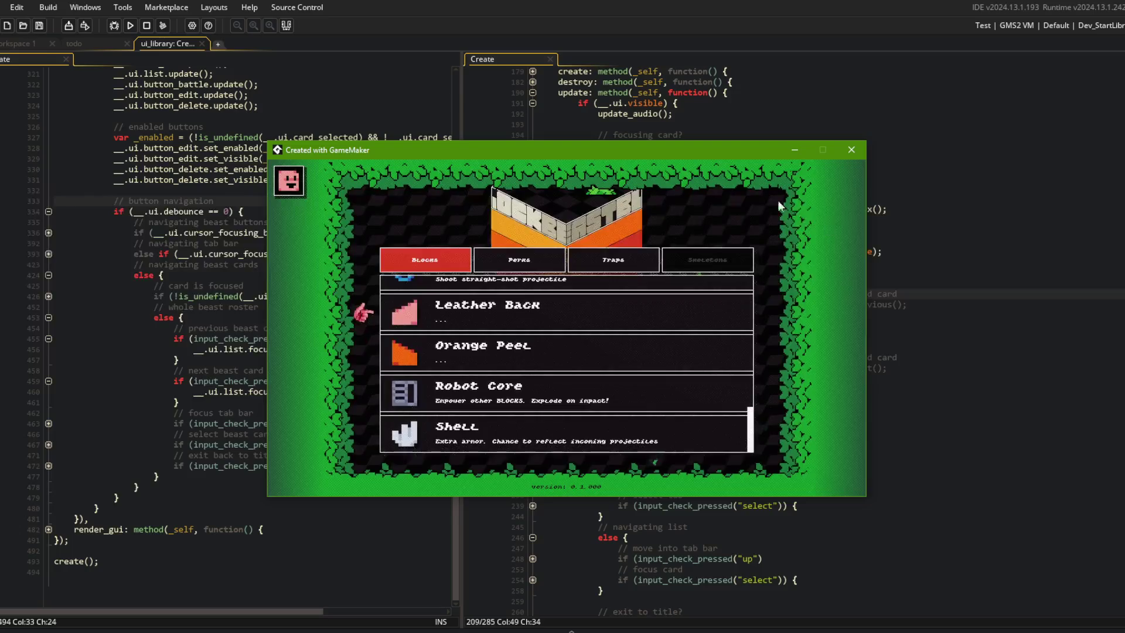
key("Up")
key("Up")
Reopen the Library from the title menu, test Blocks/Perks tab switching and the Perks list, then close the game.
key("Escape")
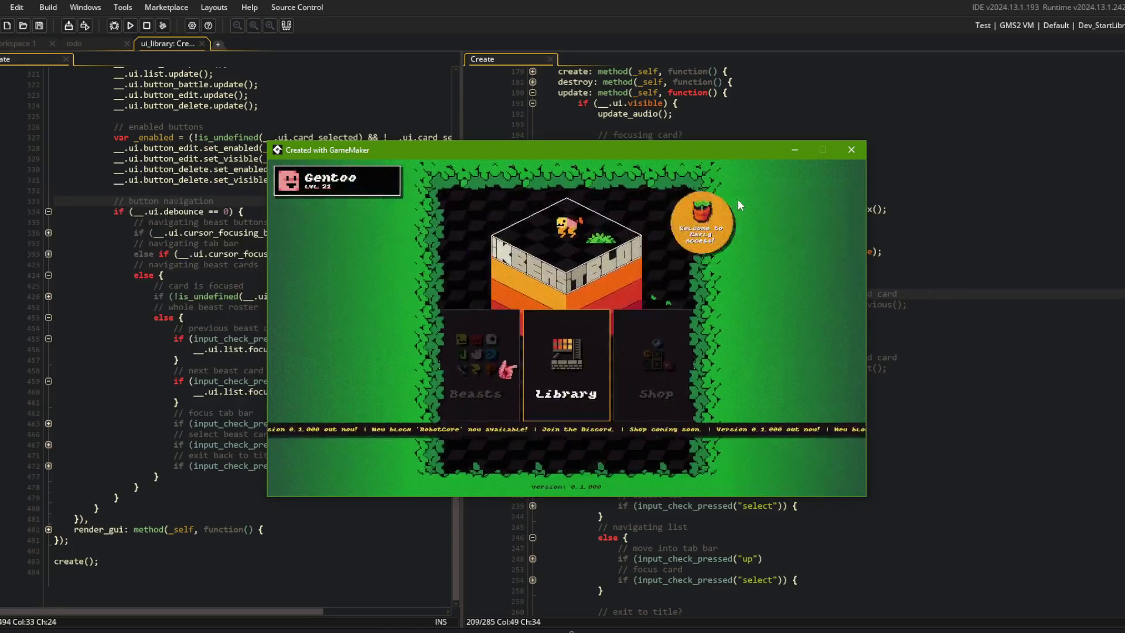
key("Right")
key("Return")
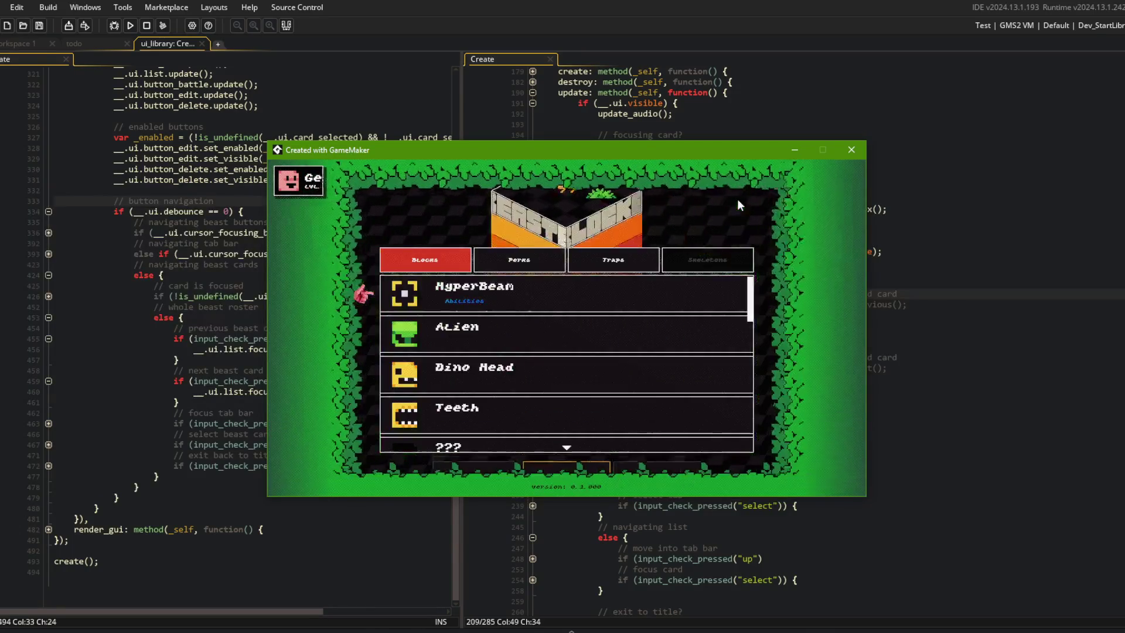
key("Up")
key("Right")
key("Left")
key("Right")
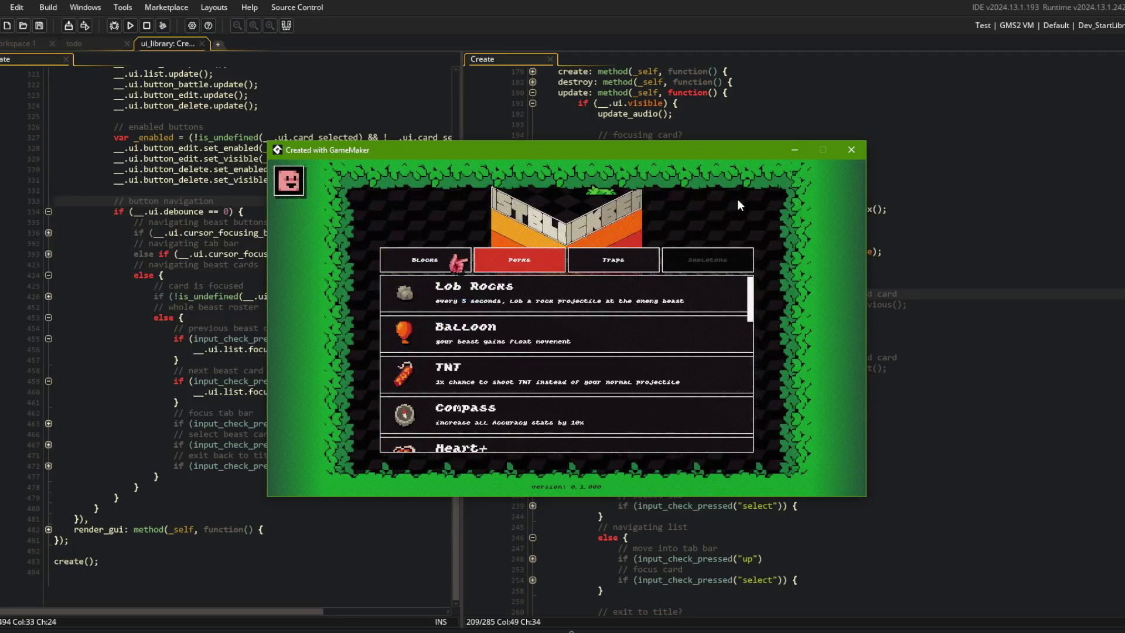
key("Down")
key("Down")
key("Down")
key("Down")
key("Down")
key("Down")
key("Up")
key("Up")
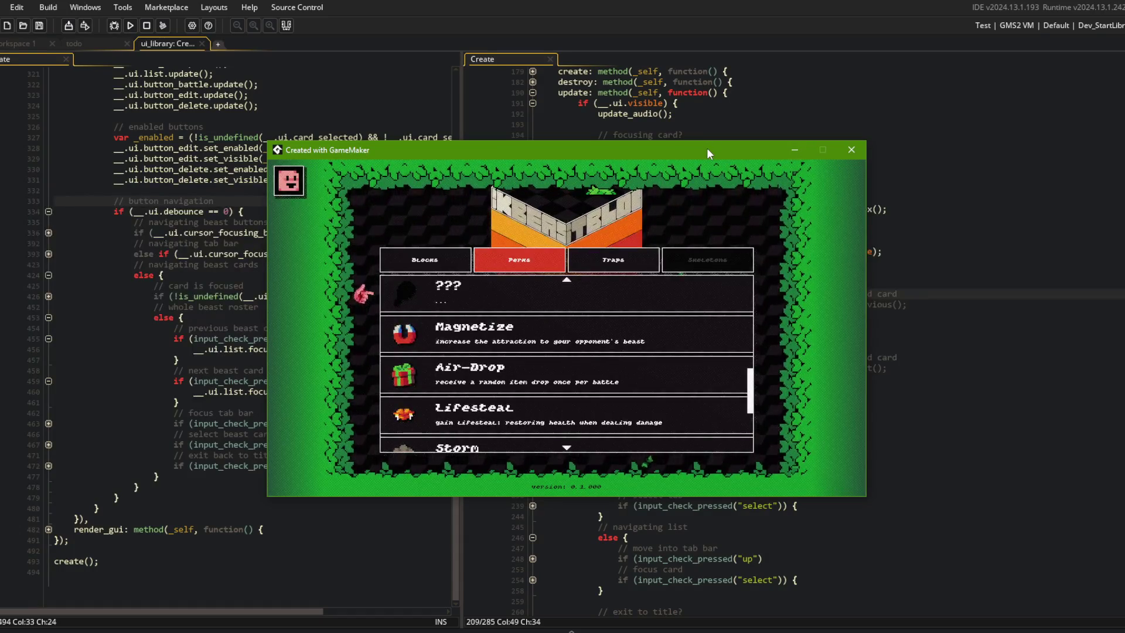
left_click(852, 151)
Add an indented BUGS entry saying gamepad list navigation won't reach the list's bottom.
left_click(24, 43)
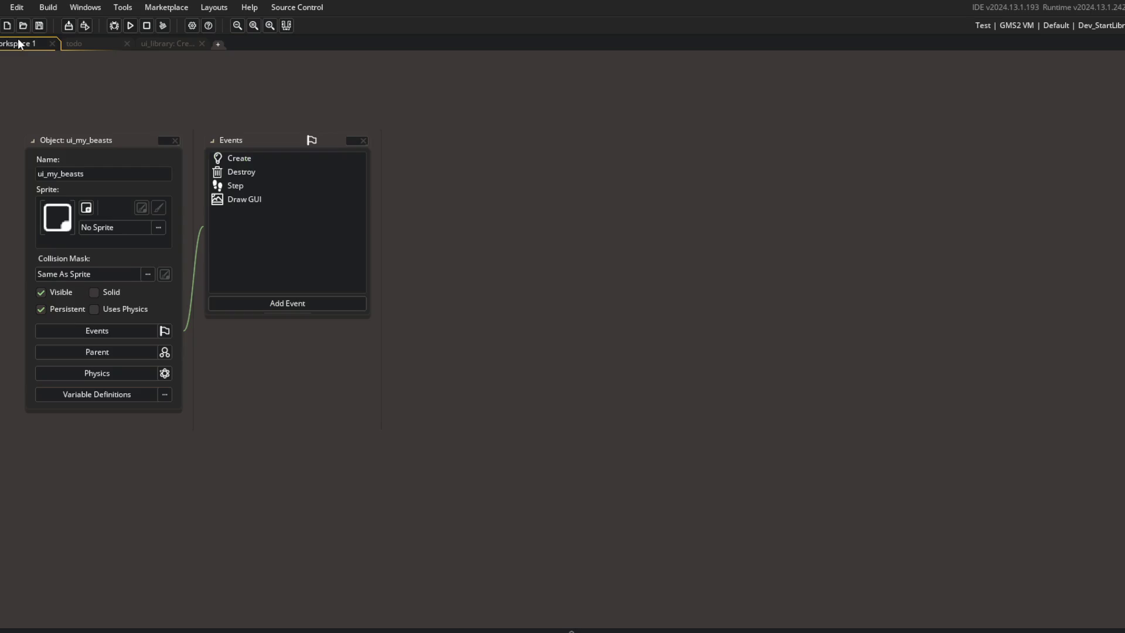
key("ctrl+t")
key("Return")
scroll(106, 234, "down", 4)
left_click(137, 413)
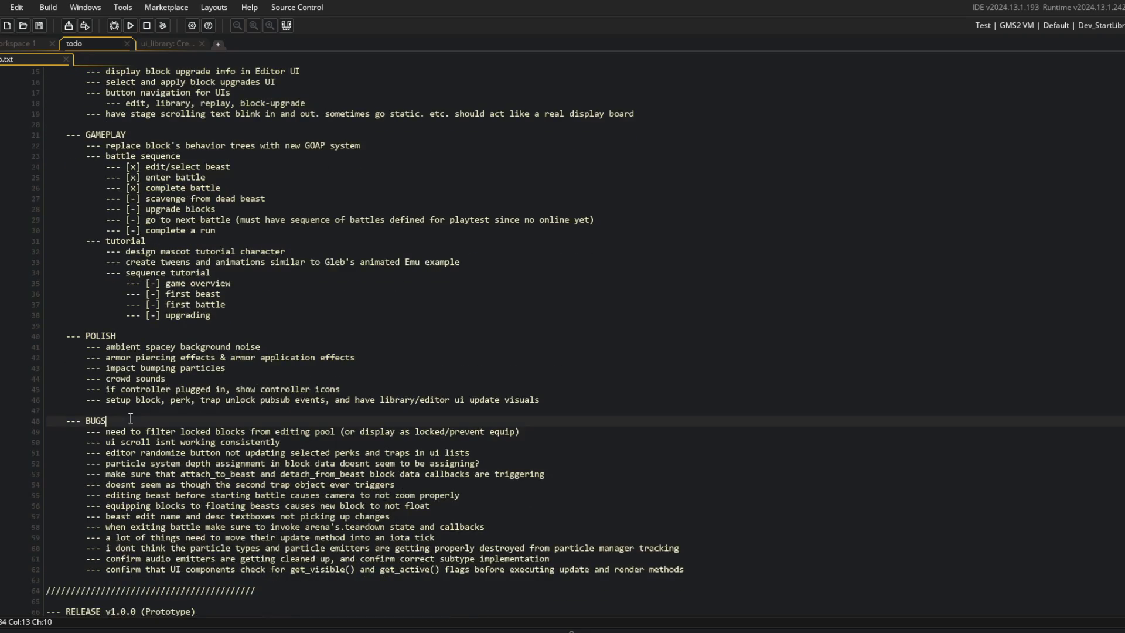
key("Return")
key("Tab")
type("-")
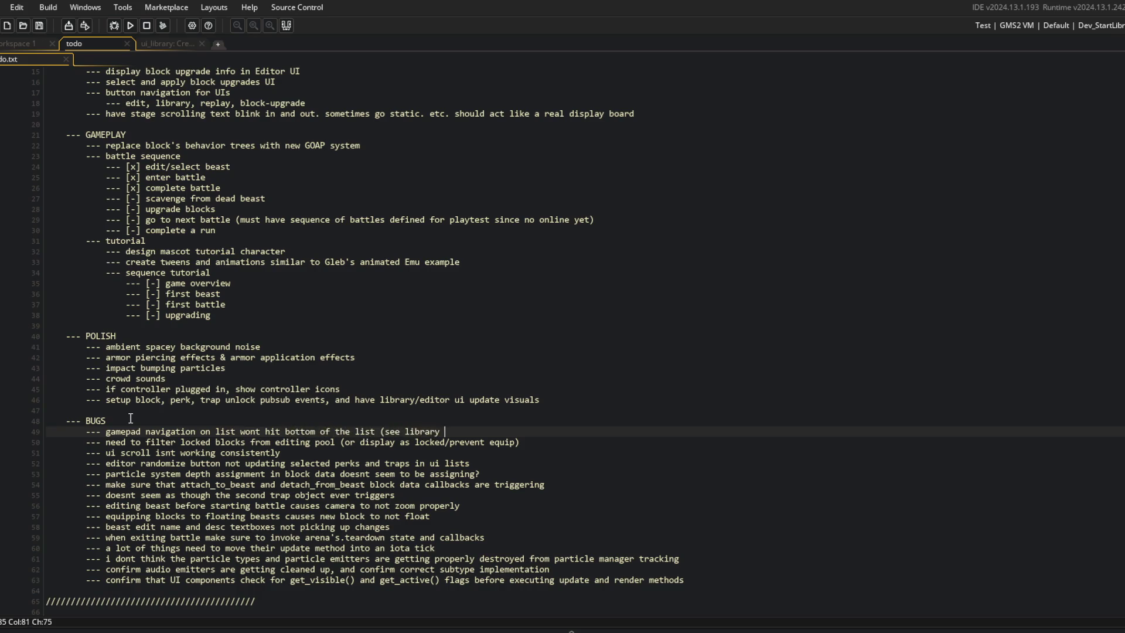
type("lists)")
left_click(337, 357)
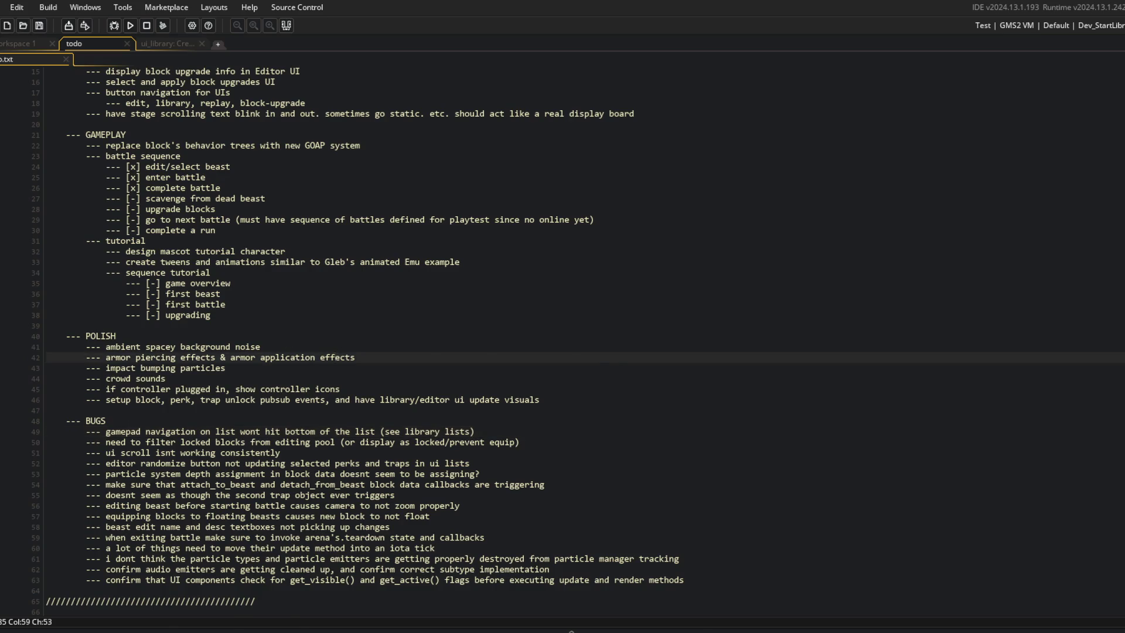
Collapse the asset browser tree to top-level folders, then bring up asset search from the object workspace.
key("F12")
right_click(124, 195)
left_click(148, 349)
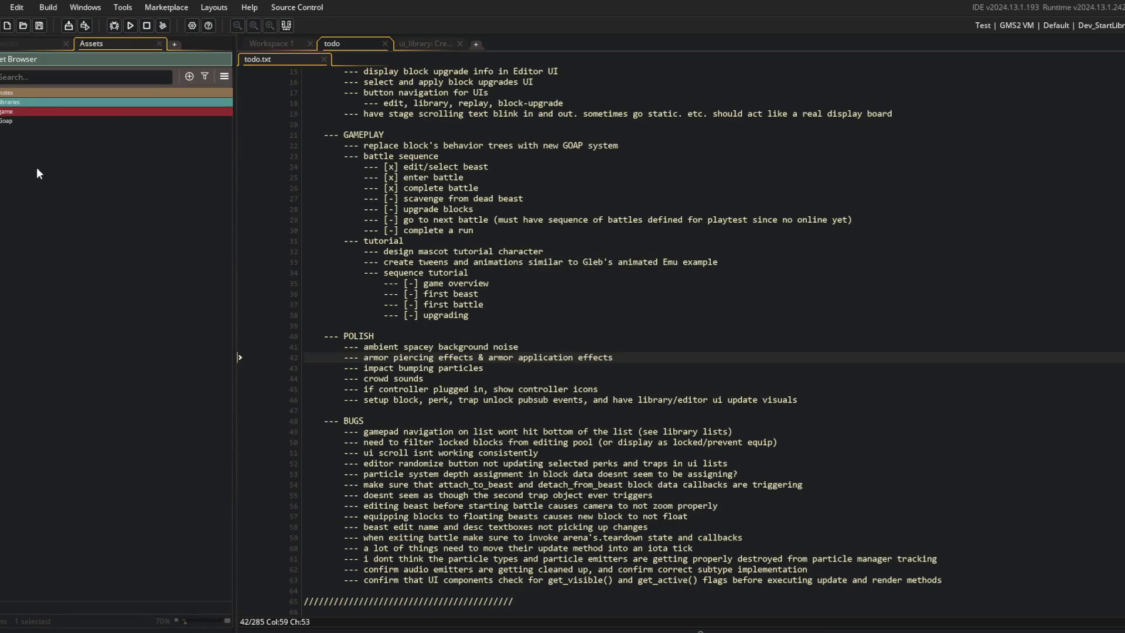
left_click(431, 156)
key("F12")
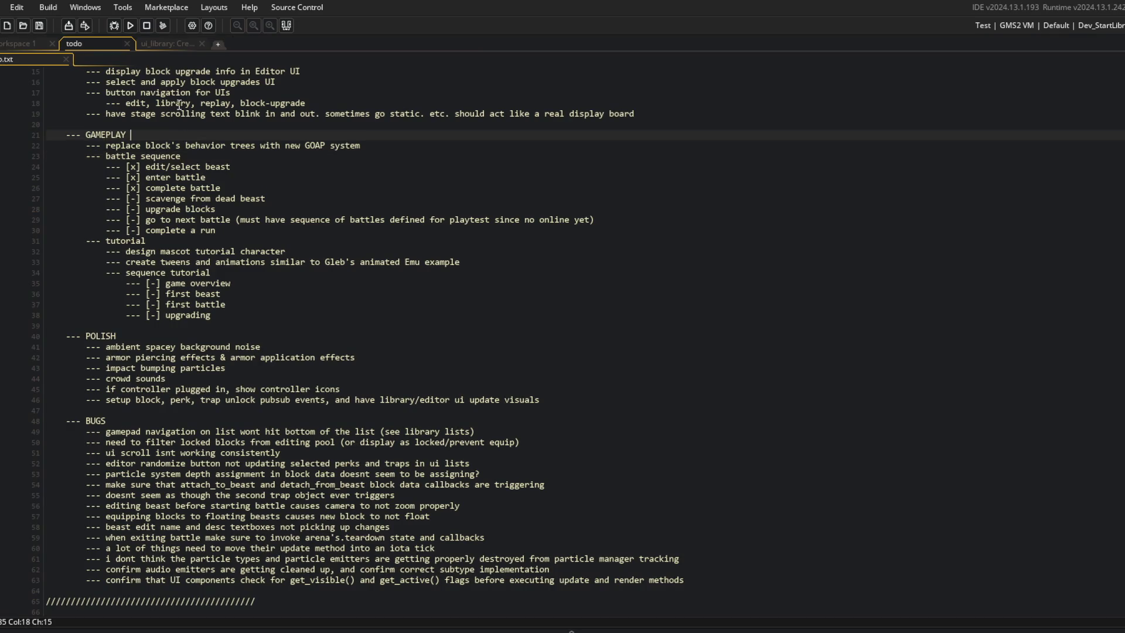
left_click(188, 43)
left_click(1, 44)
key("ctrl+t")
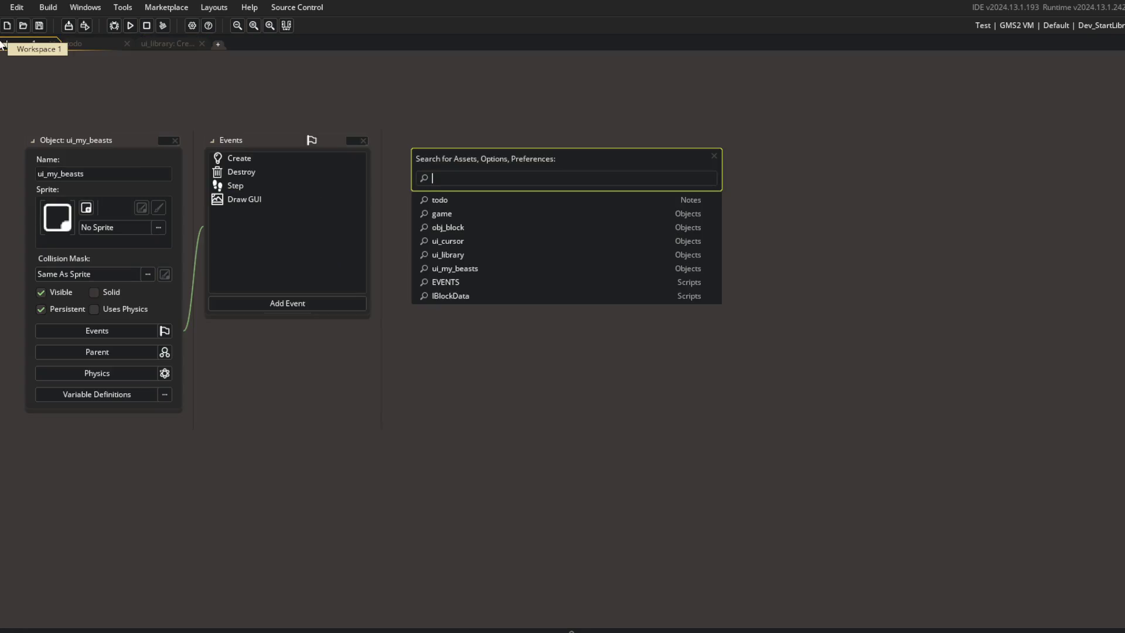
type("mar")
Open MACROS.gml before ui_library and inspect the INPUT_VERBS next binding, gp_shoulderrb.
key("BackSpace")
key("Return")
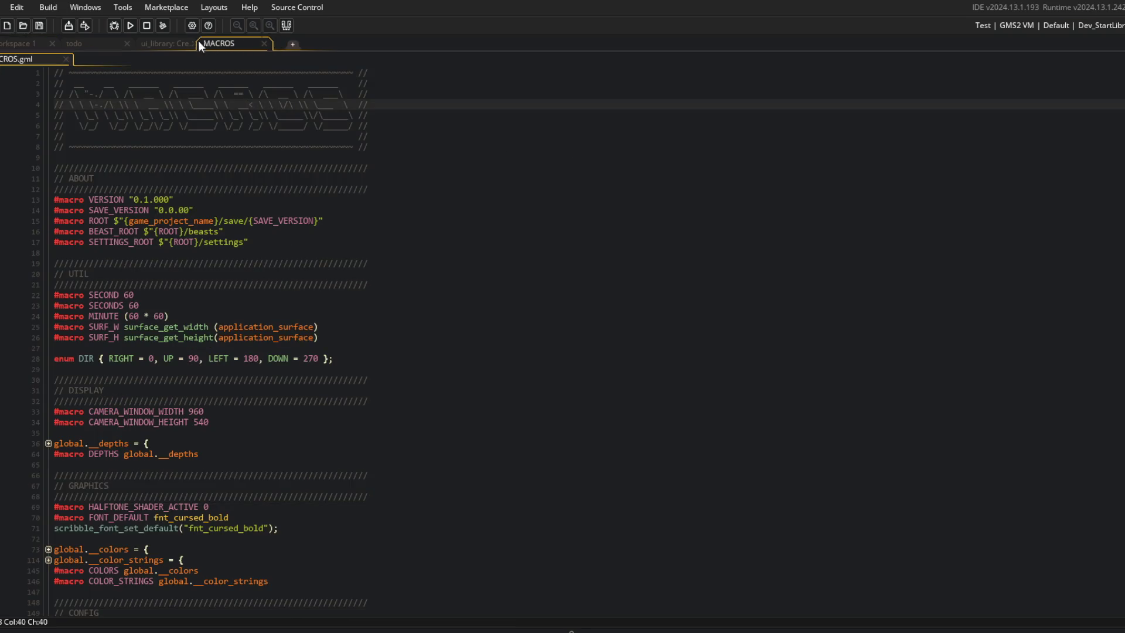
left_click_drag(198, 40, 146, 41)
scroll(369, 328, "down", 20)
left_click(369, 328)
key("Up")
key("Up")
key("Up")
scroll(576, 395, "down", 2)
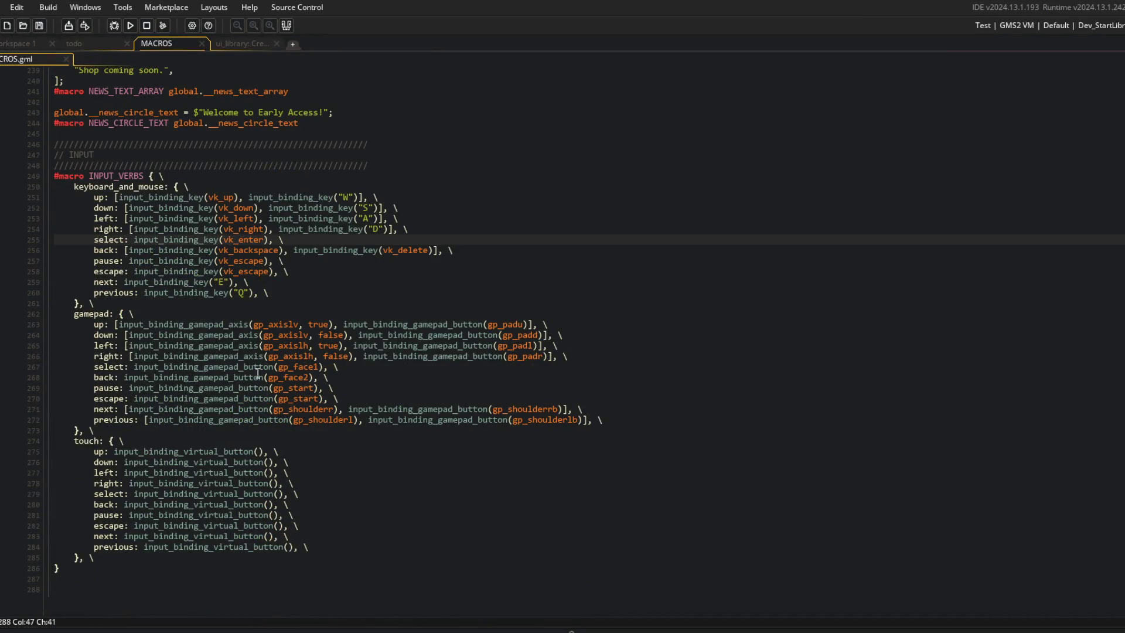
double_click(318, 409)
double_click(524, 409)
left_click(381, 208)
Return to the ui_library code, run the game, and back out to the title menu.
left_click(247, 42)
scroll(761, 340, "up", 4)
scroll(327, 262, "up", 4)
scroll(326, 262, "down", 4)
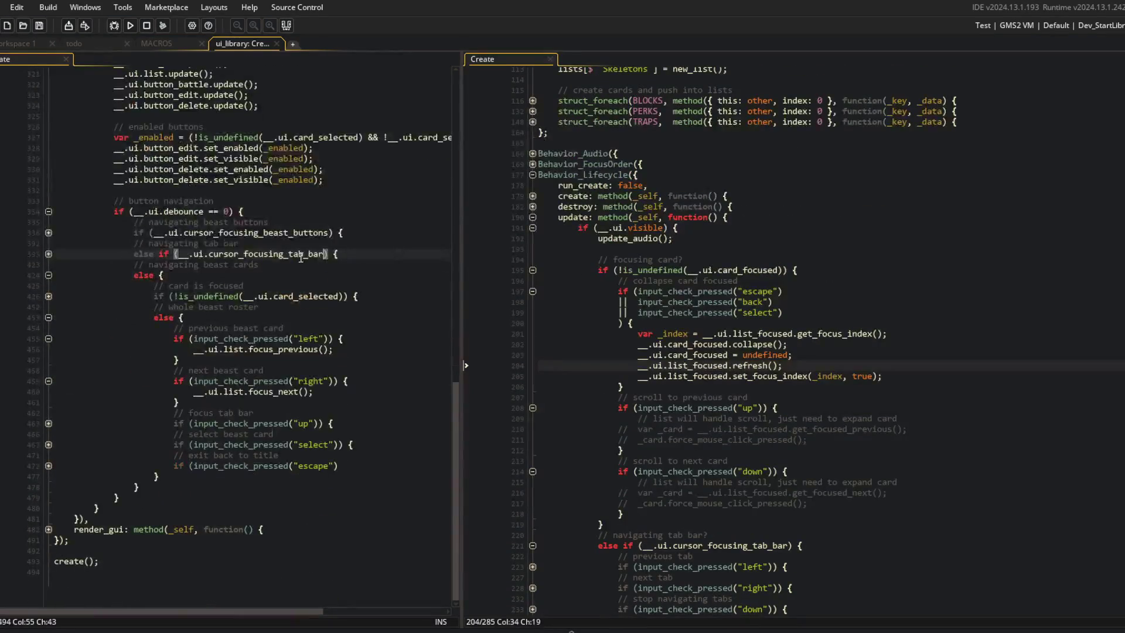
left_click(156, 44)
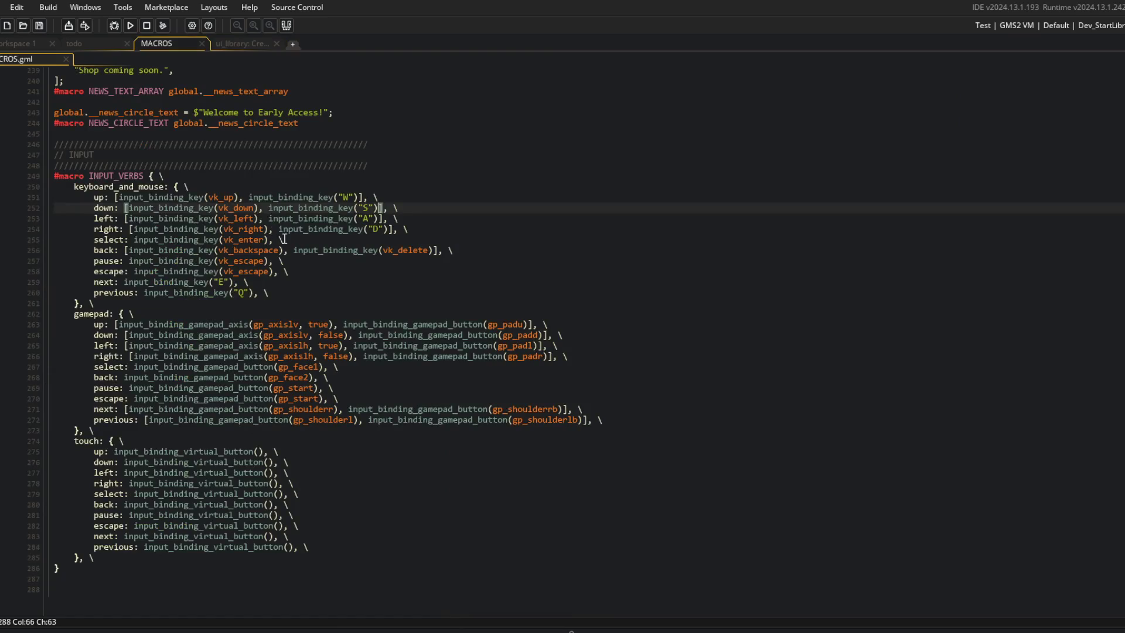
left_click(245, 43)
left_click(131, 25)
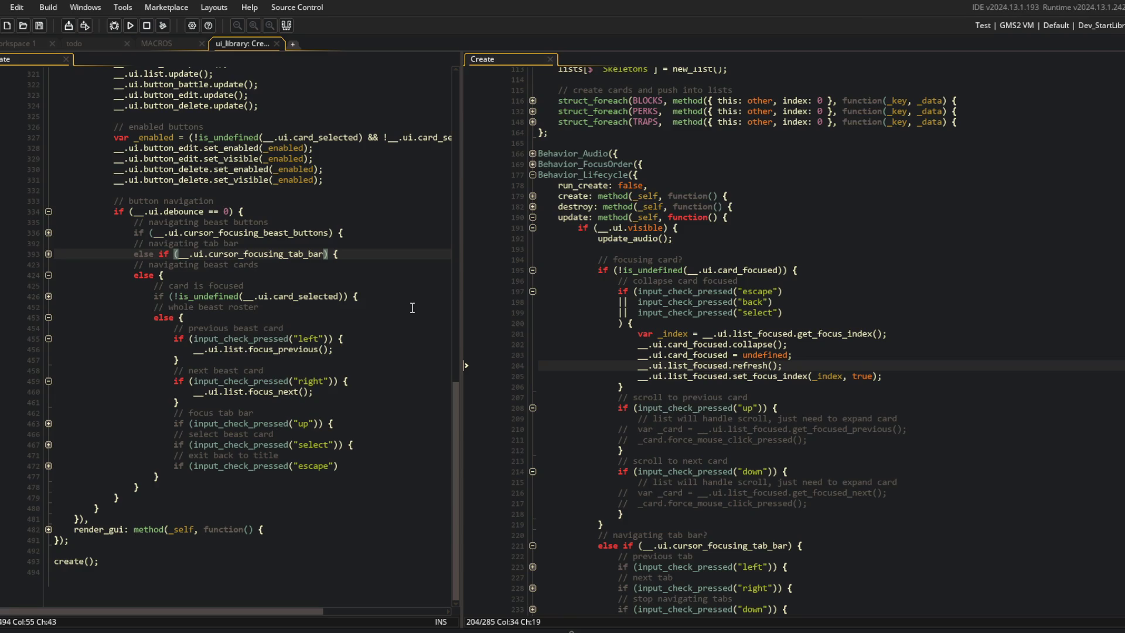
key("Escape")
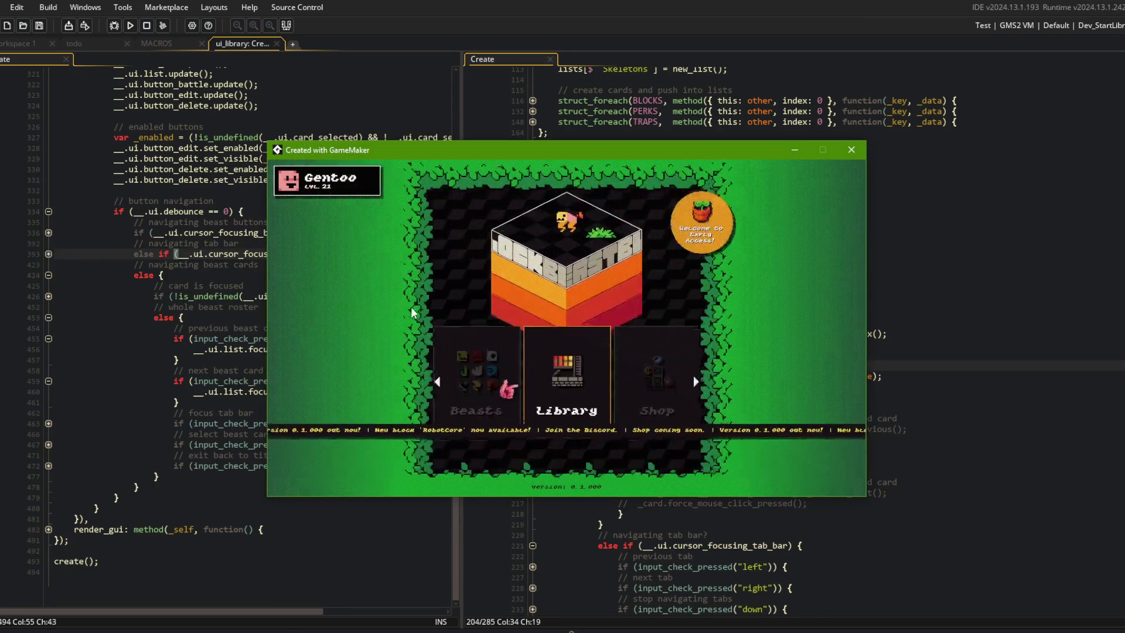
Open the Beasts screen and then the Battle submenu from the title menu with arrow keys.
key("Left")
key("Return")
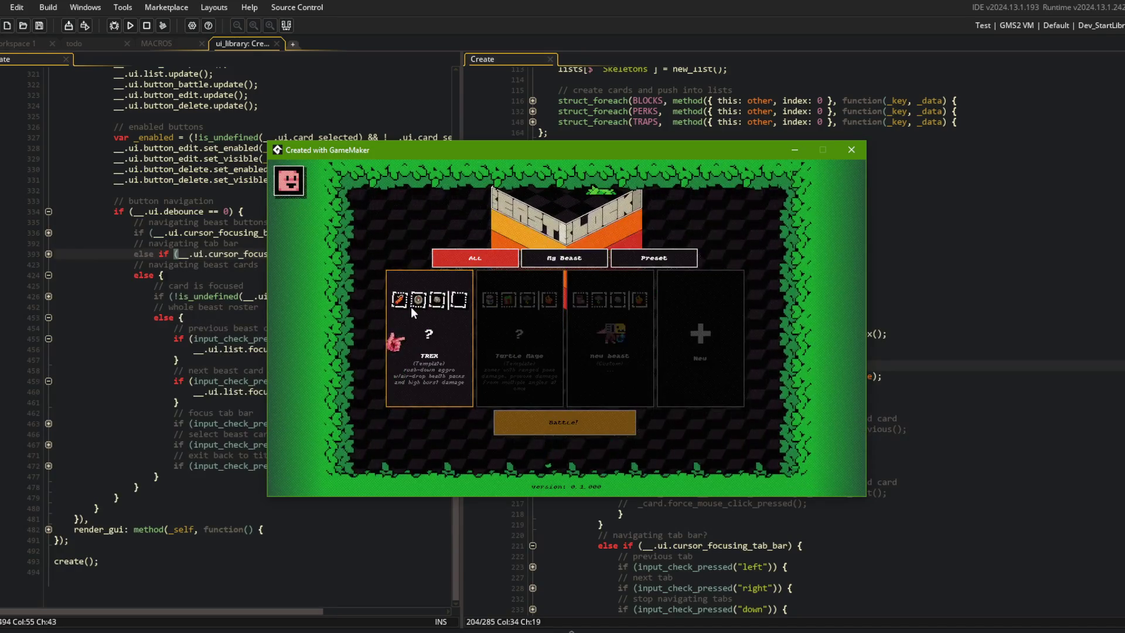
key("Escape")
key("Left")
key("Left")
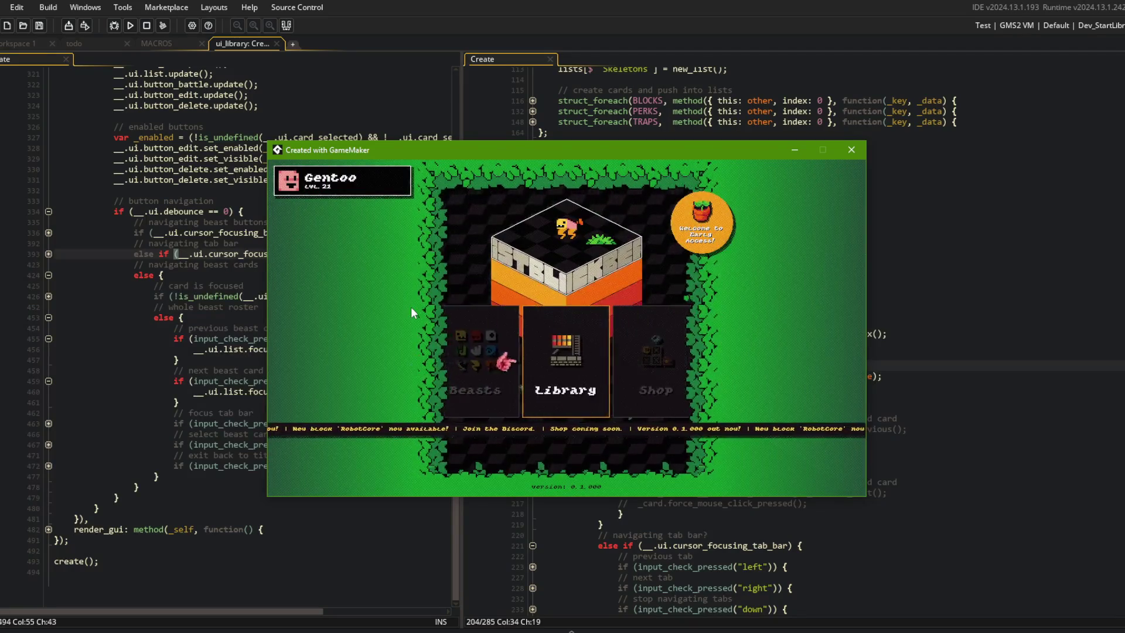
key("Return")
key("Right")
key("Escape")
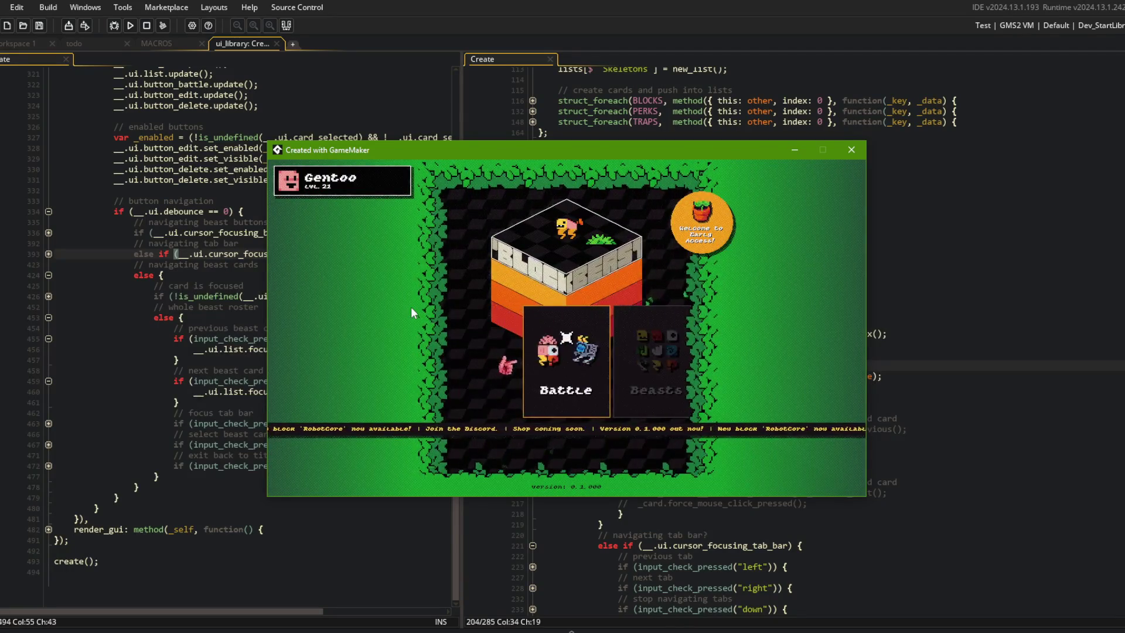
Open and leave the Library screen, then close the game and return to the ui_library code.
key("Right")
key("Return")
key("Escape")
key("Right")
key("Return")
key("Escape")
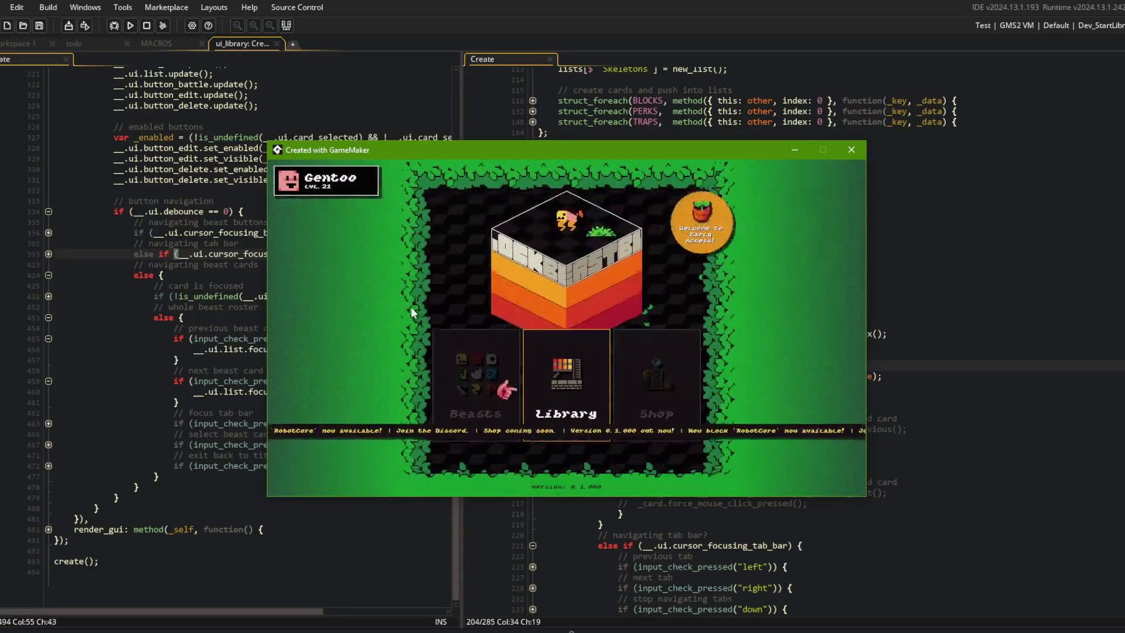
left_click(851, 149)
left_click(274, 192)
left_click(294, 305)
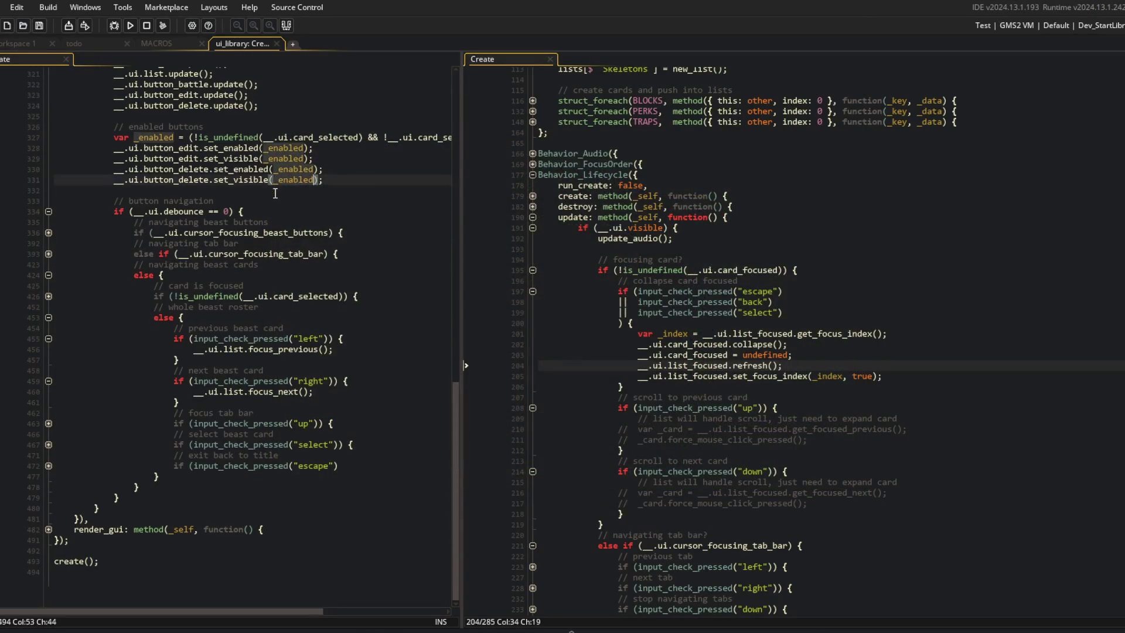
Collapse the beast card branches and expand the tab bar and beast button navigation code.
left_click(49, 347)
left_click(50, 390)
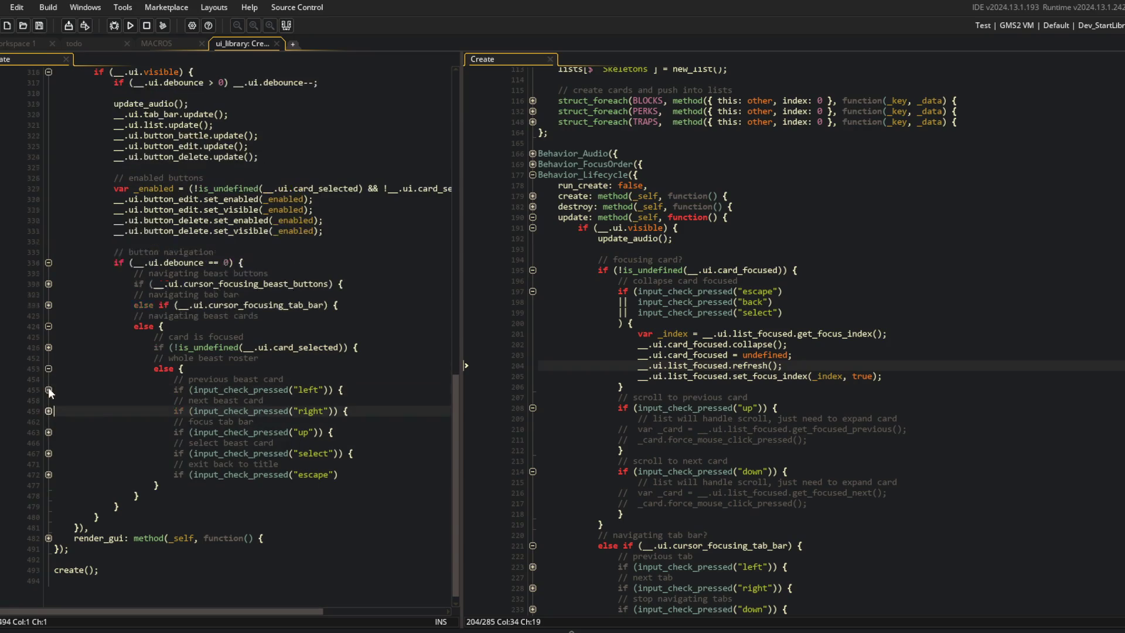
left_click(214, 349)
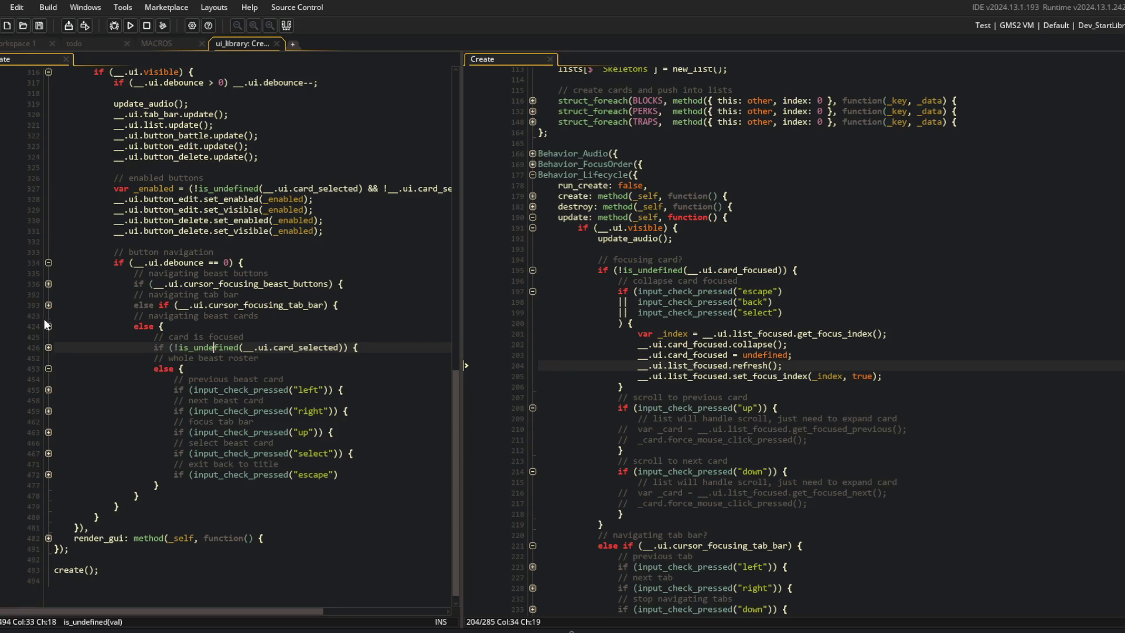
scroll(273, 378, "down", 1)
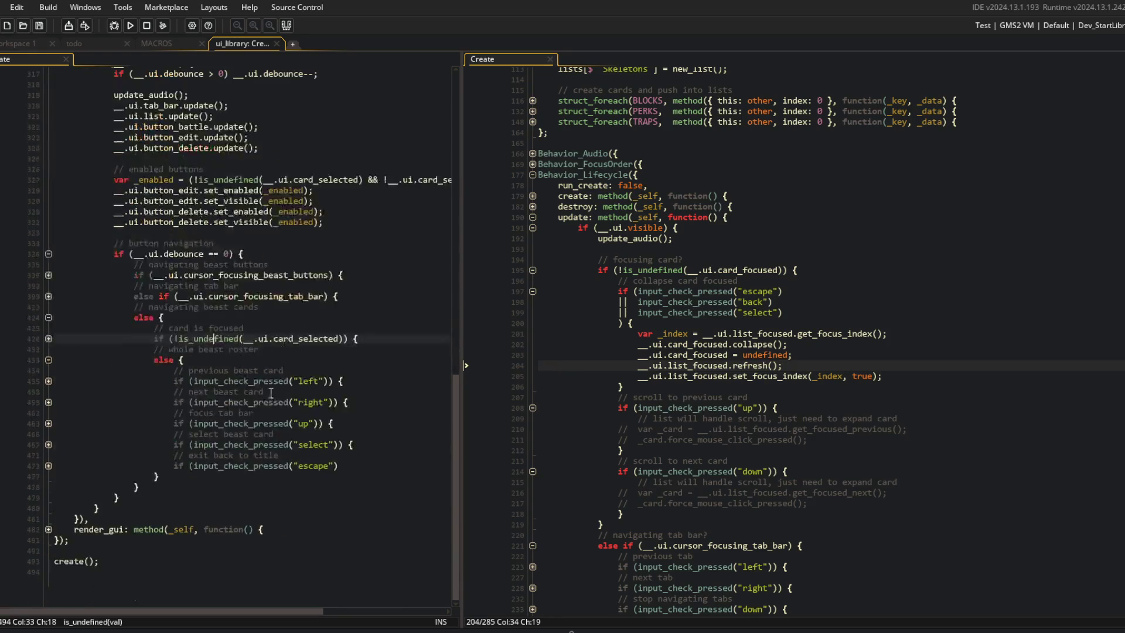
scroll(324, 421, "up", 4)
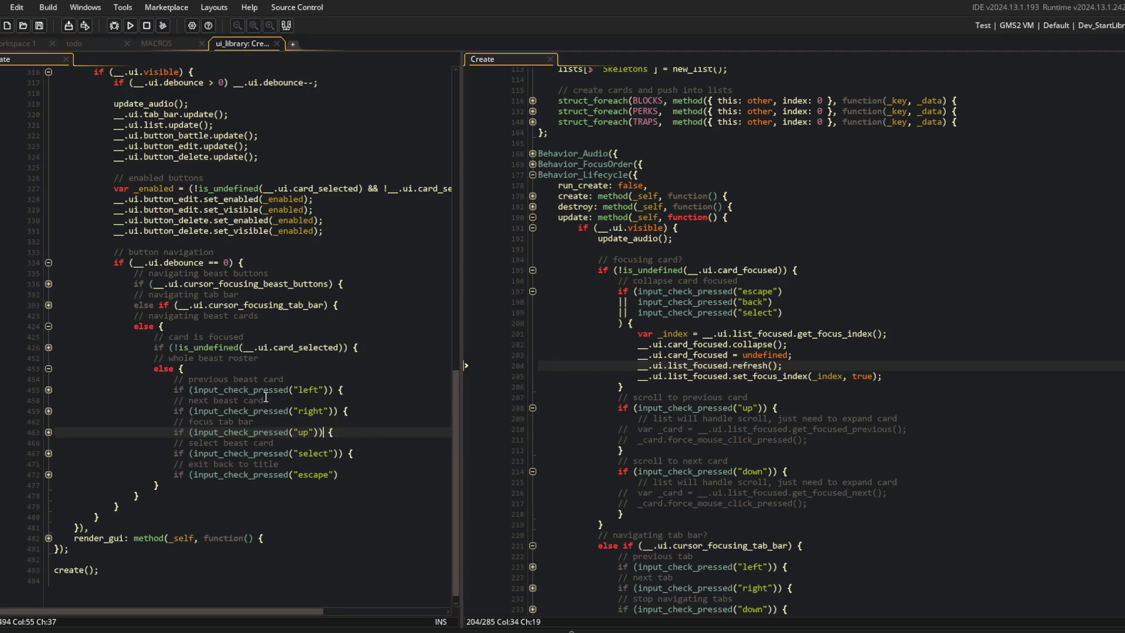
left_click(263, 476)
scroll(265, 446, "up", 3)
scroll(265, 397, "down", 3)
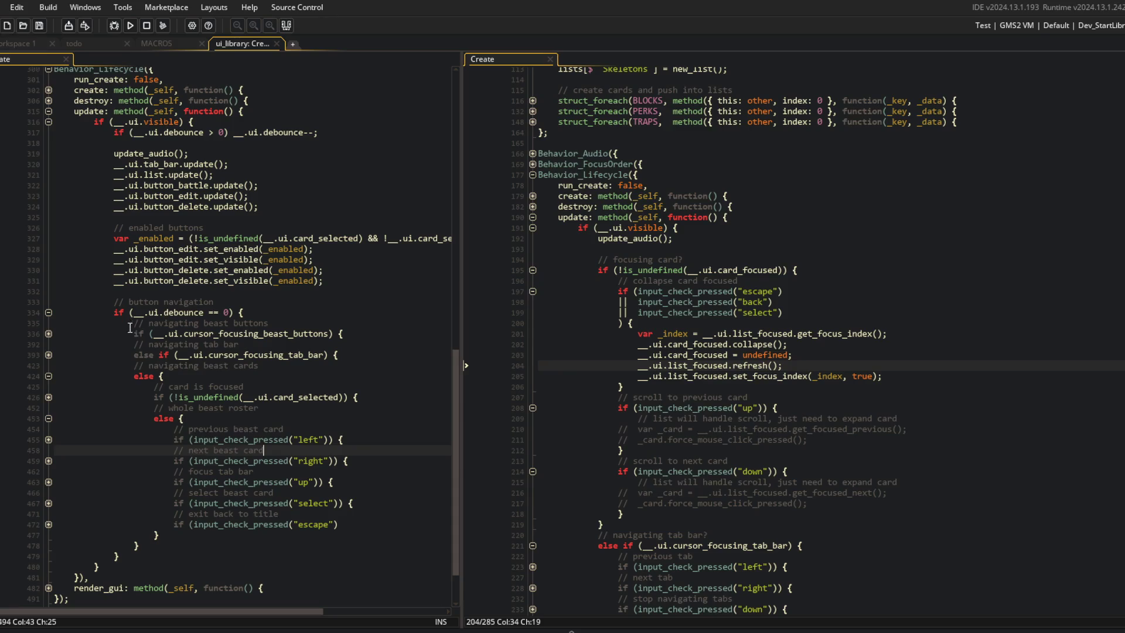
left_click(49, 355)
left_click(49, 334)
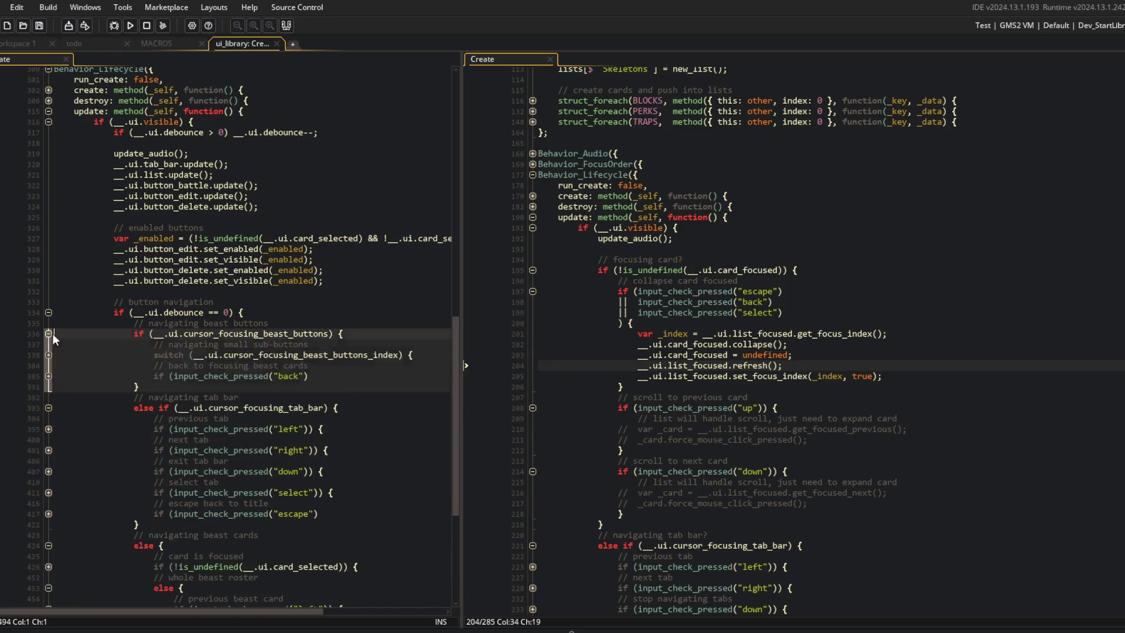
left_click(49, 449)
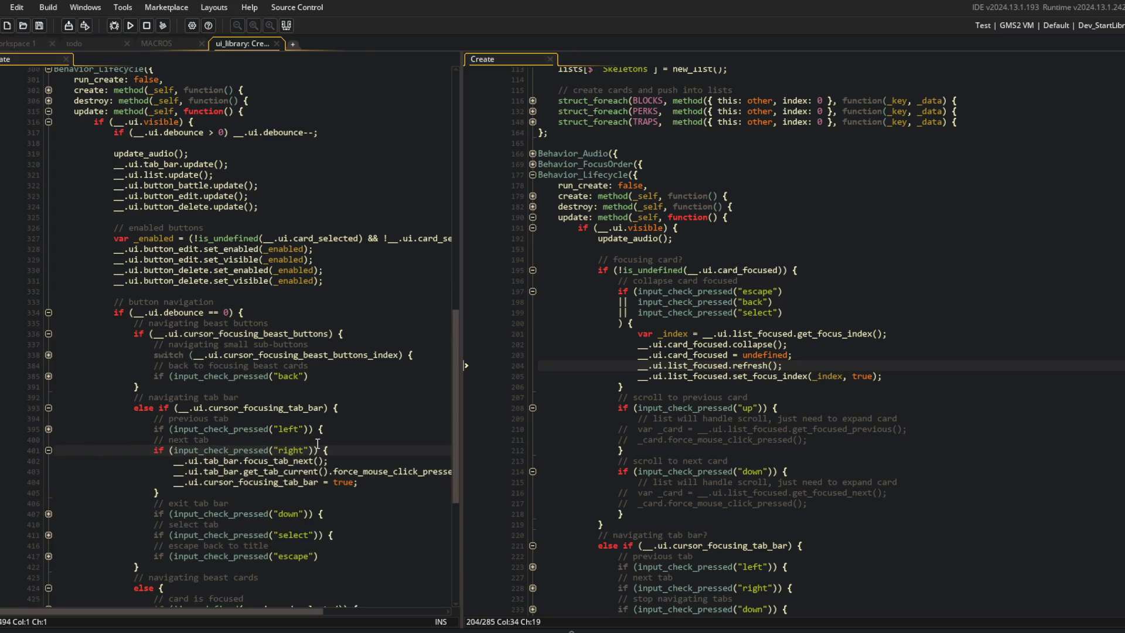
Add '|| input_check_pressed("next")' to the tab bar's right check.
left_click(312, 450)
key("Return")
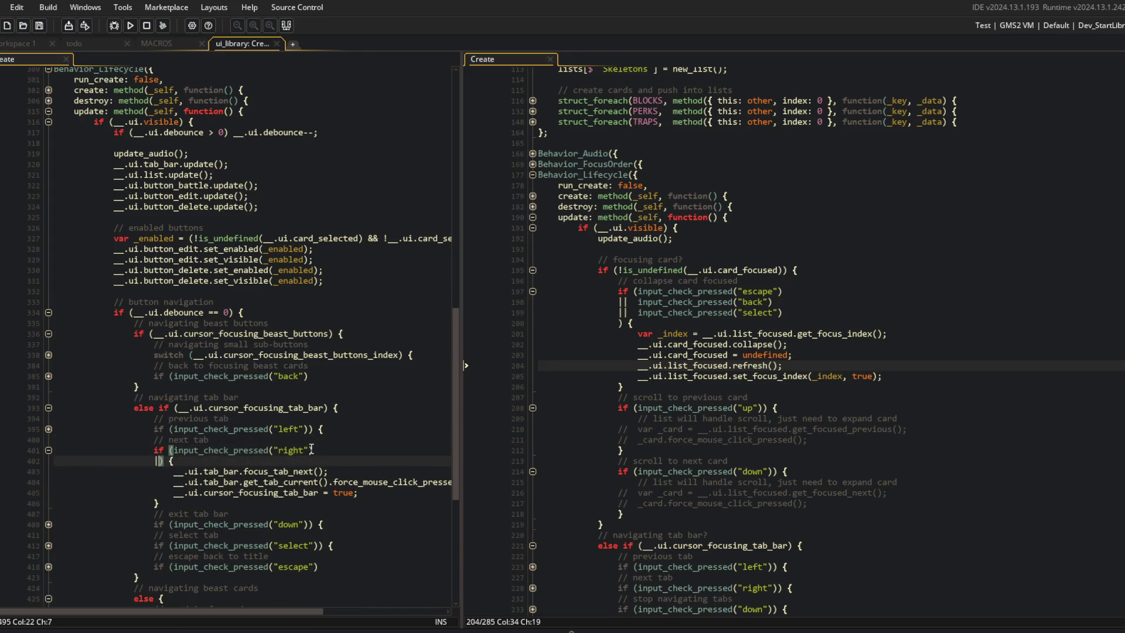
type("||  input_check_pr")
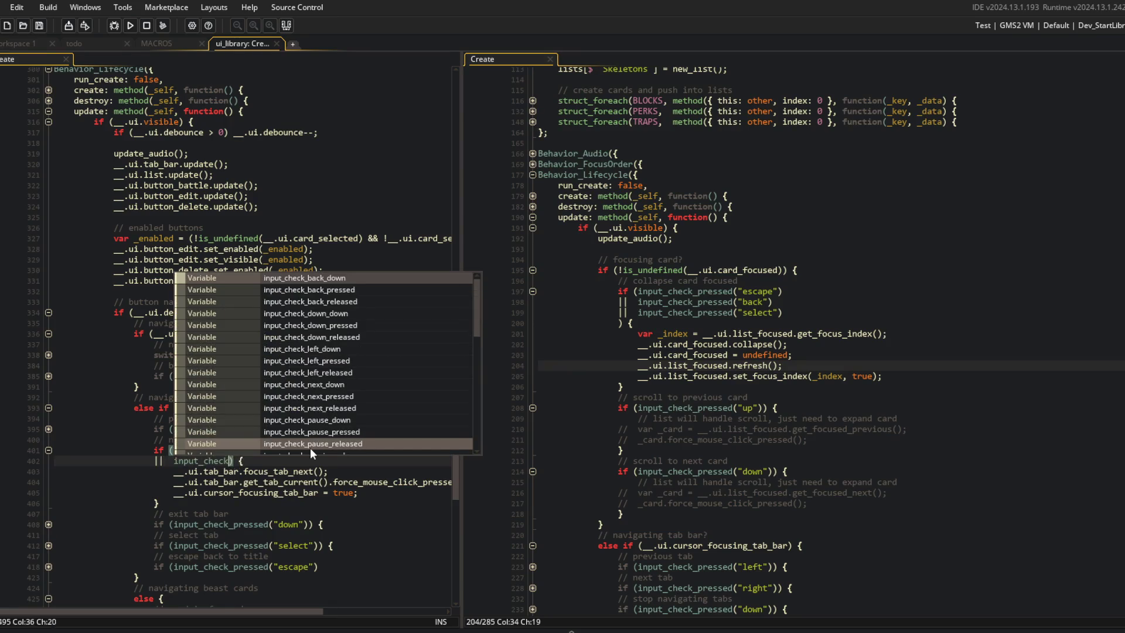
key("Return")
type("\"next\")")
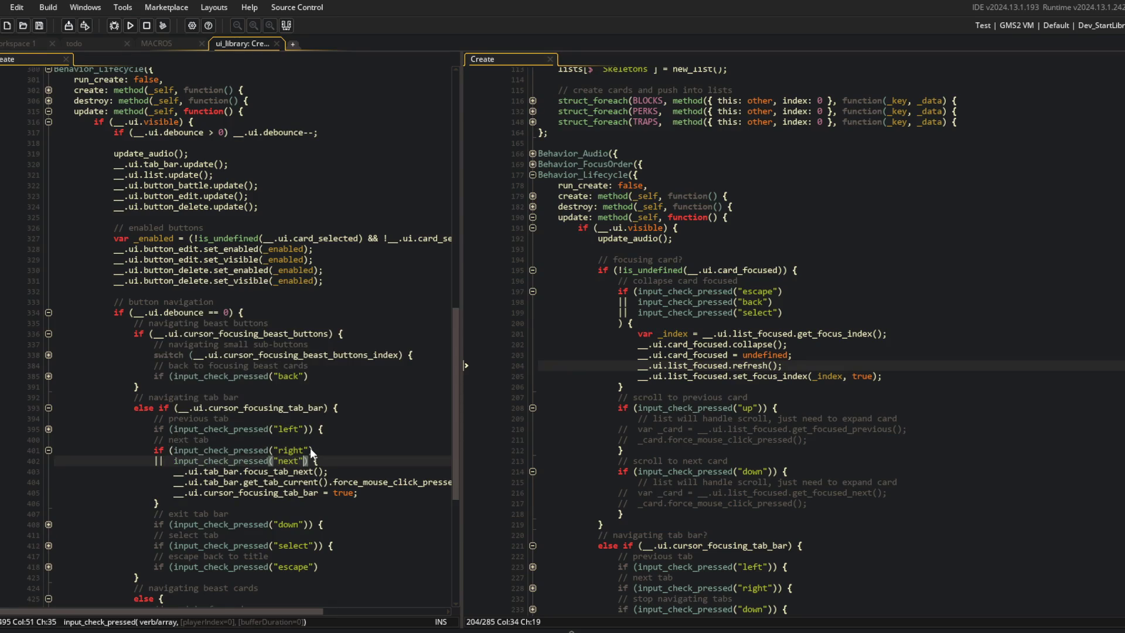
key("Return")
Add '|| input_check_pressed("previous")' to the tab bar's left check.
left_click(338, 409)
key("Down")
key("Down")
key("Return")
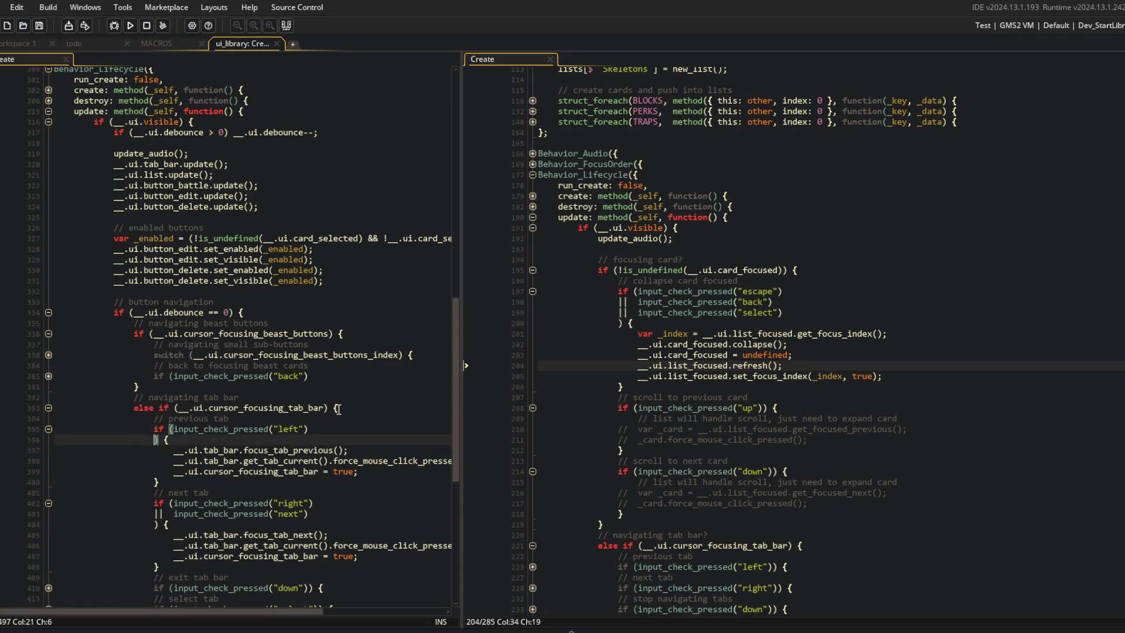
type("||  input_check_pre")
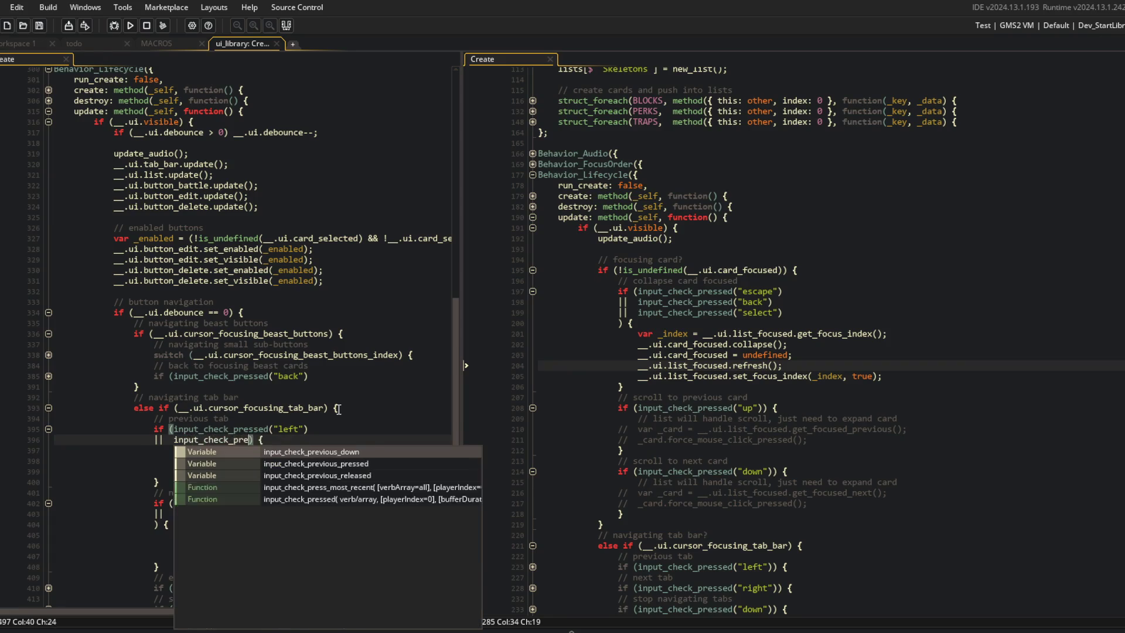
key("Return")
type("(\"previous\")")
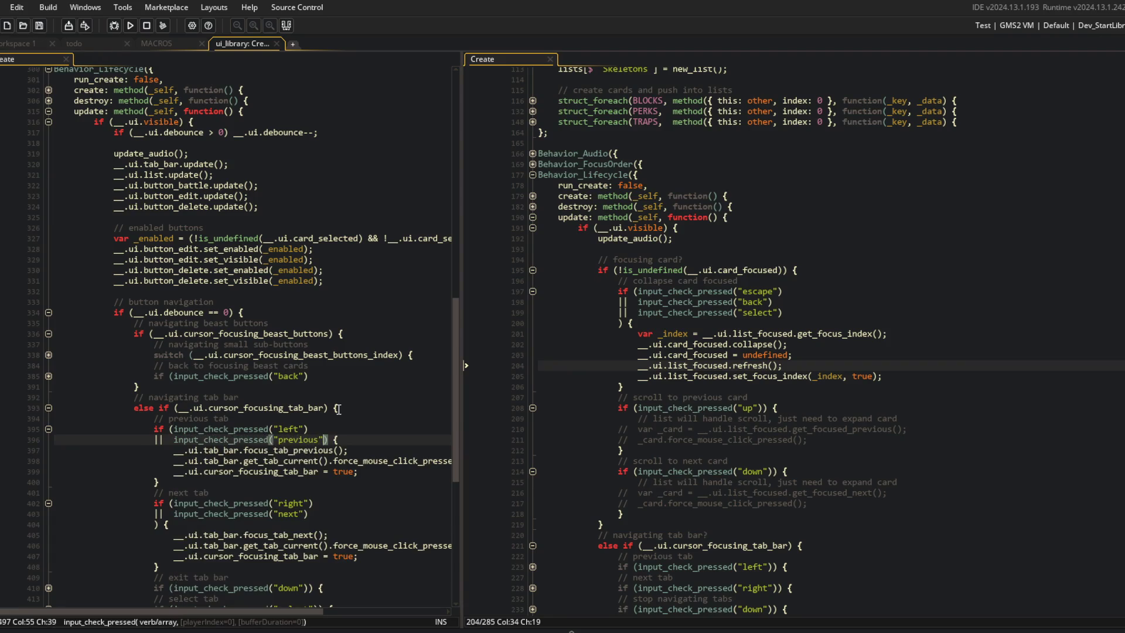
key("Return")
Review the focus_tab_previous line and debounce check, then start a test build.
left_click(338, 409)
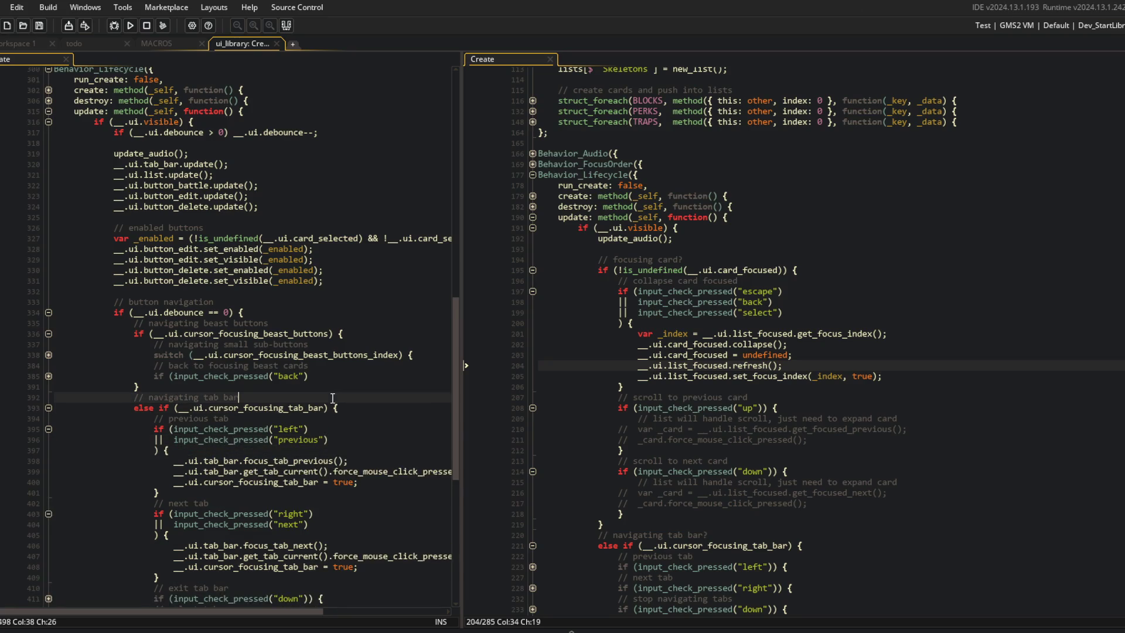
scroll(351, 409, "down", 2)
left_click(365, 408)
scroll(364, 409, "down", 2)
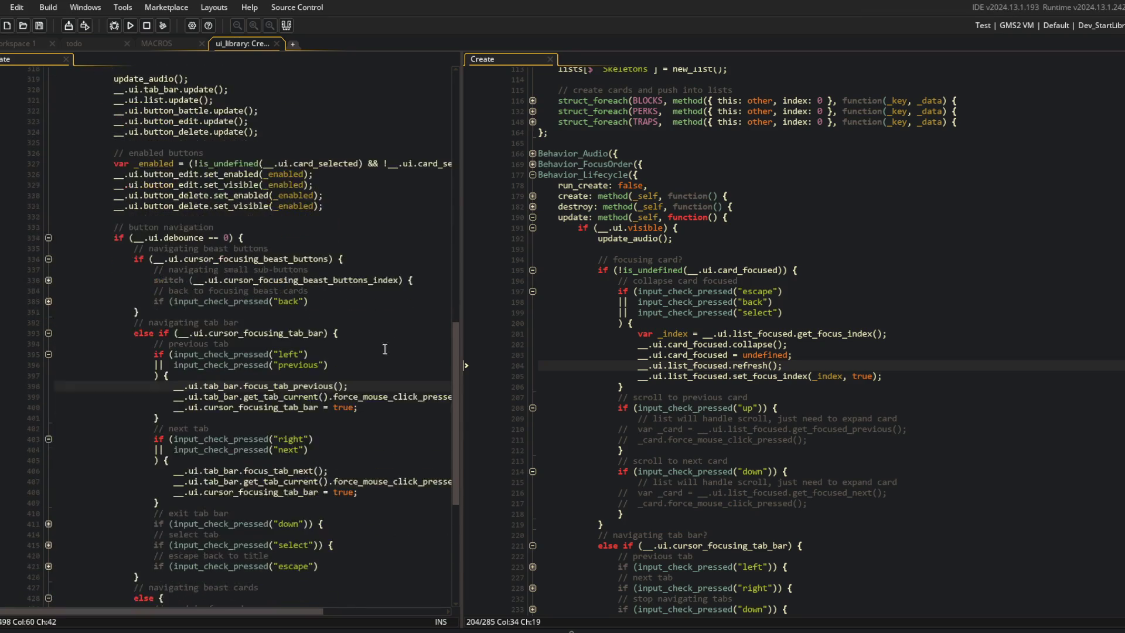
left_click(426, 212)
left_click(130, 25)
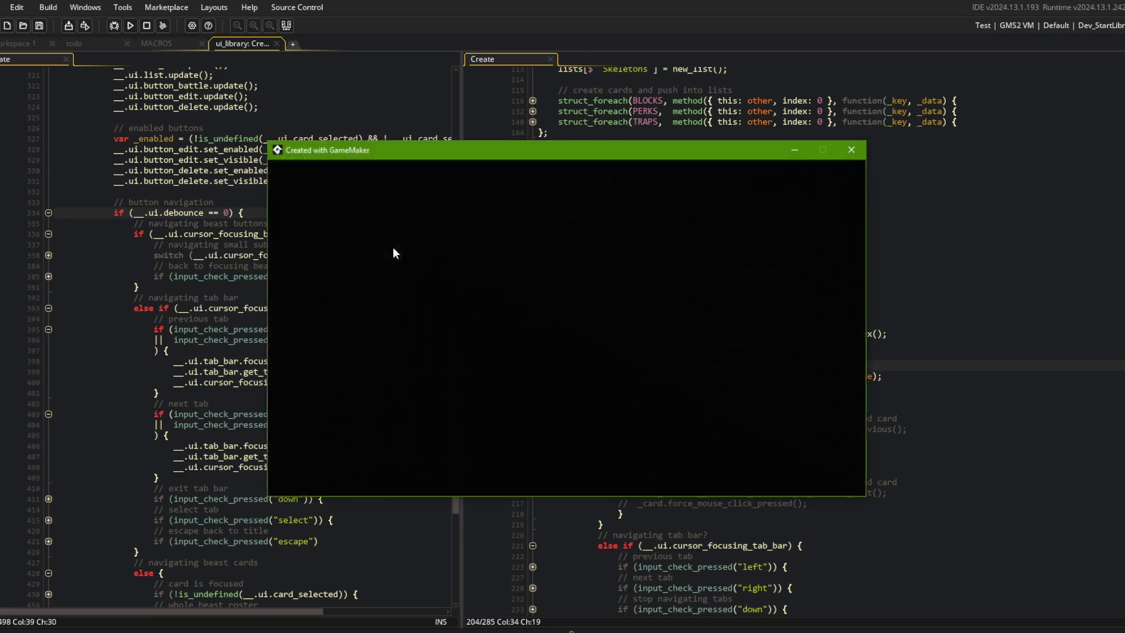
Open the Beasts screen, cycle the All/My Beast/Preset tabs, and open the TREX card and its editor.
key("Escape")
key("Left")
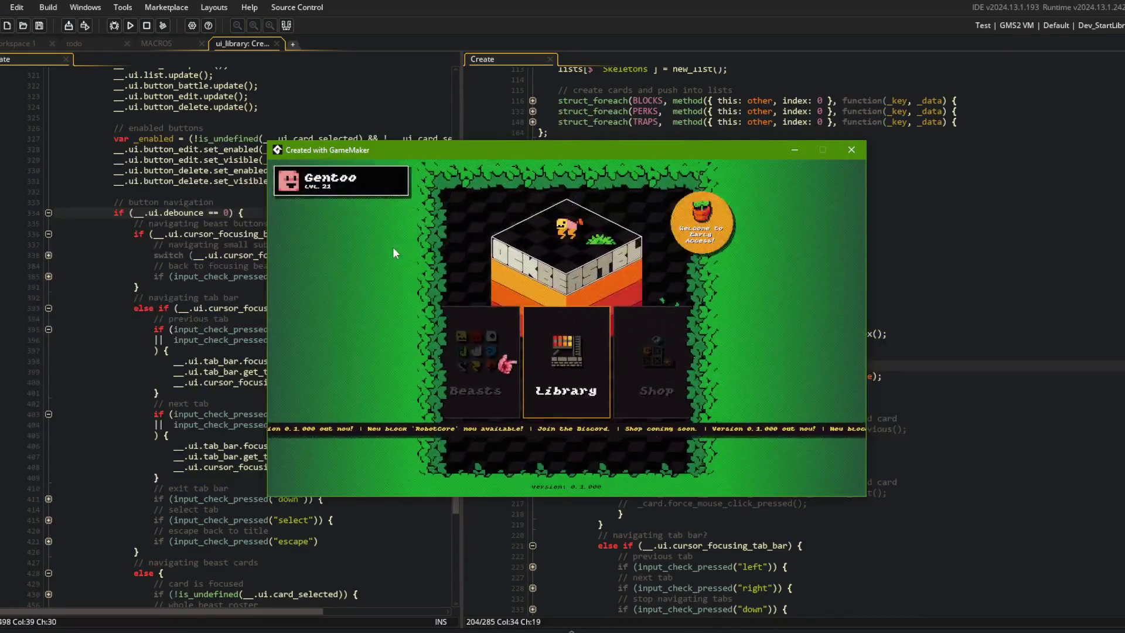
key("Return")
key("Right")
key("Right")
key("Right")
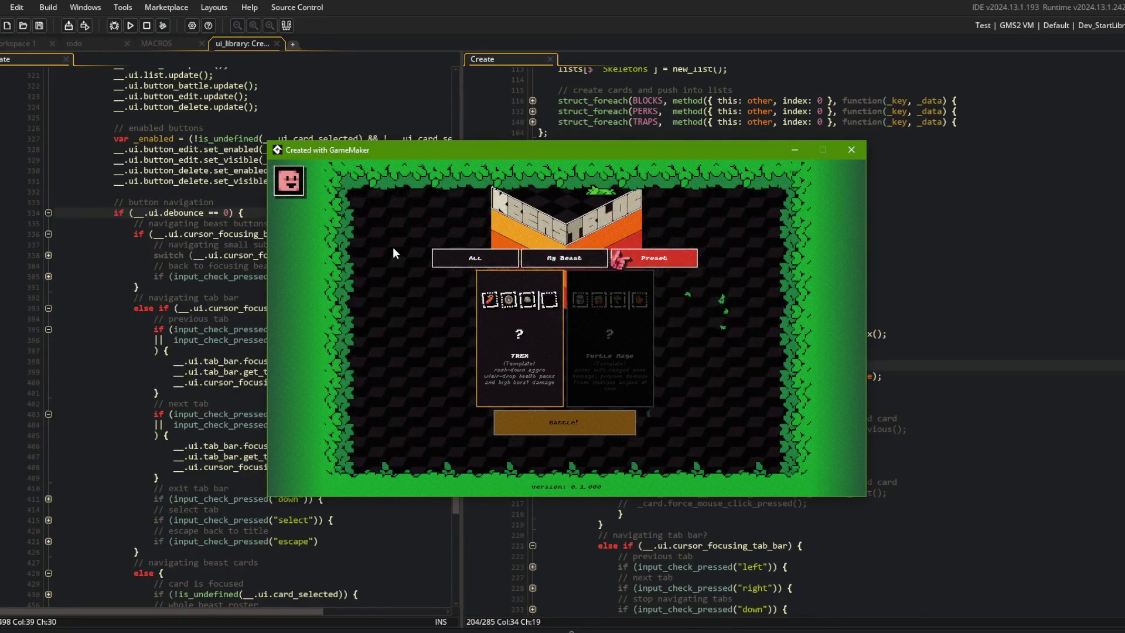
key("Return")
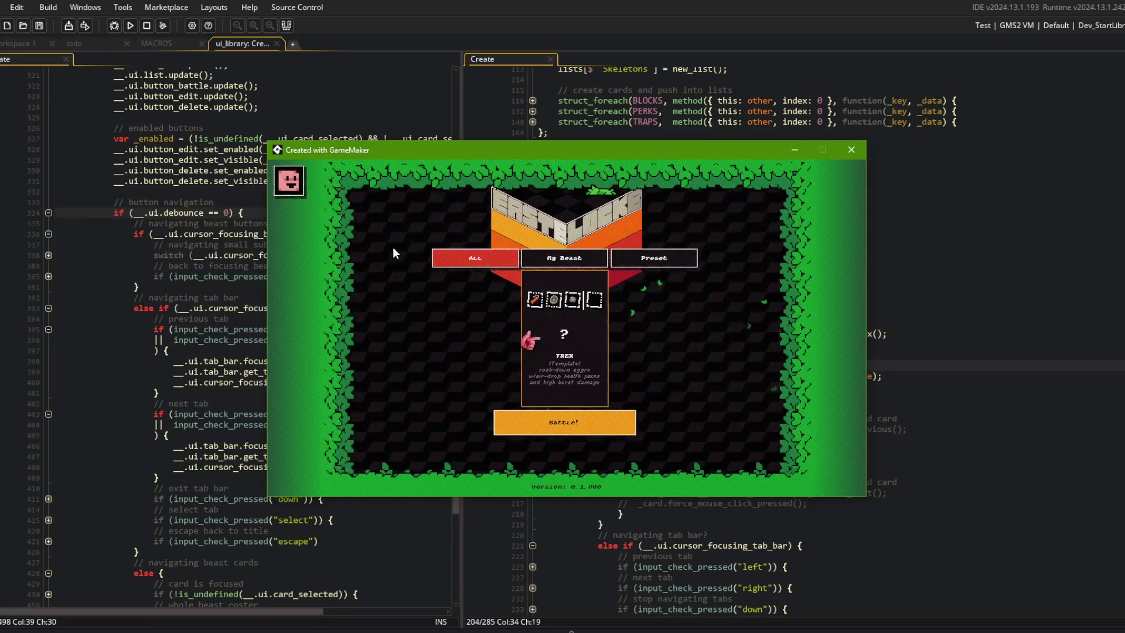
key("Escape")
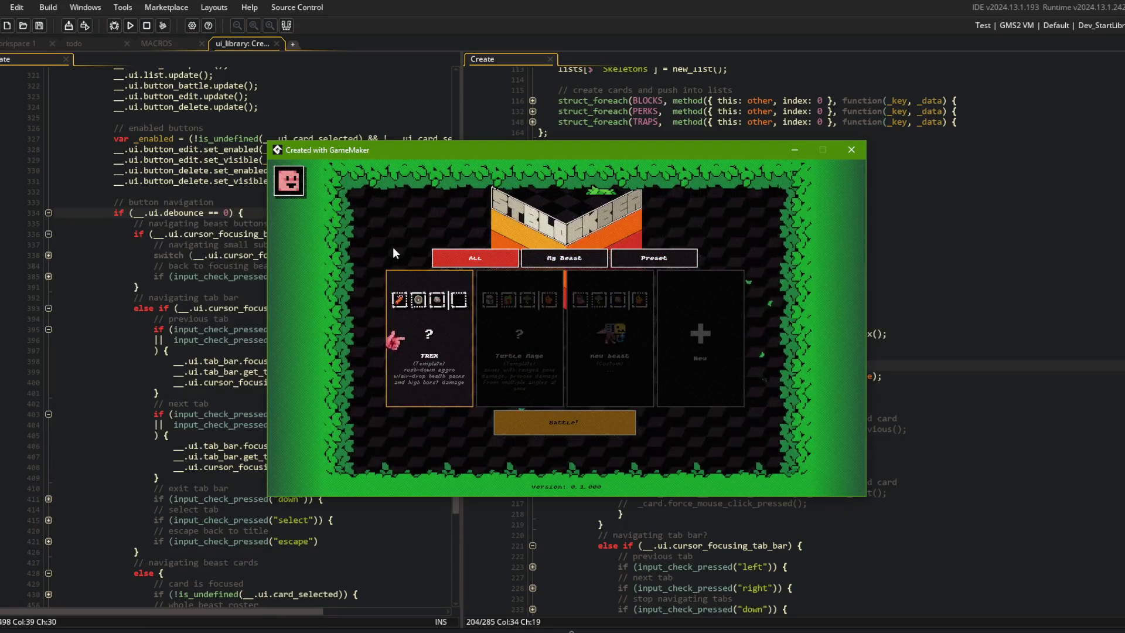
key("Up")
key("Right")
key("Down")
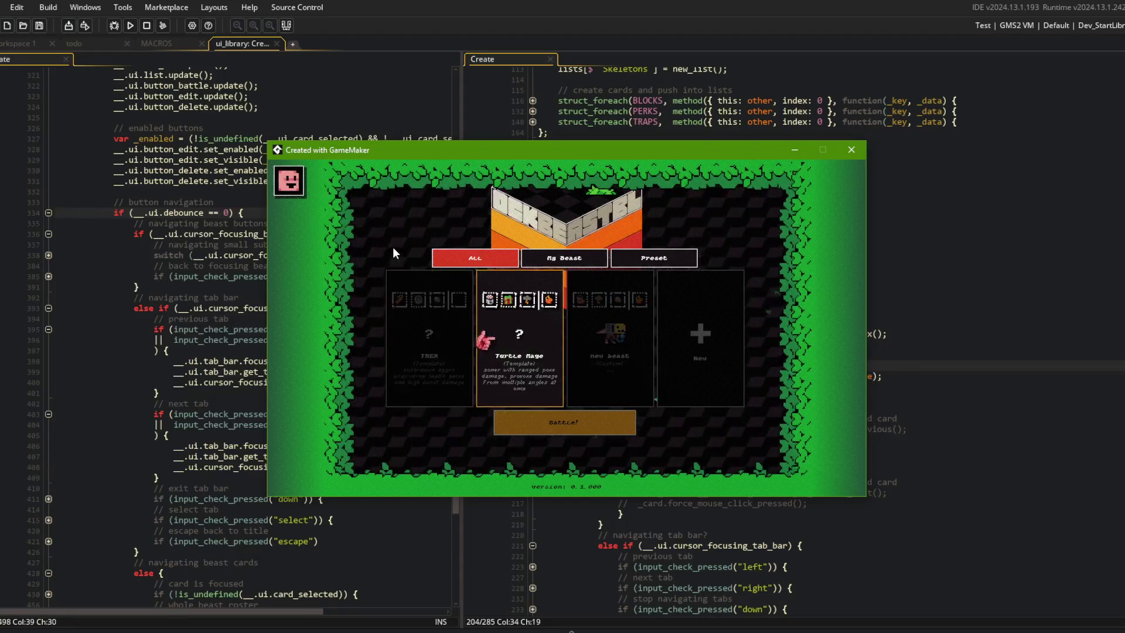
key("Return")
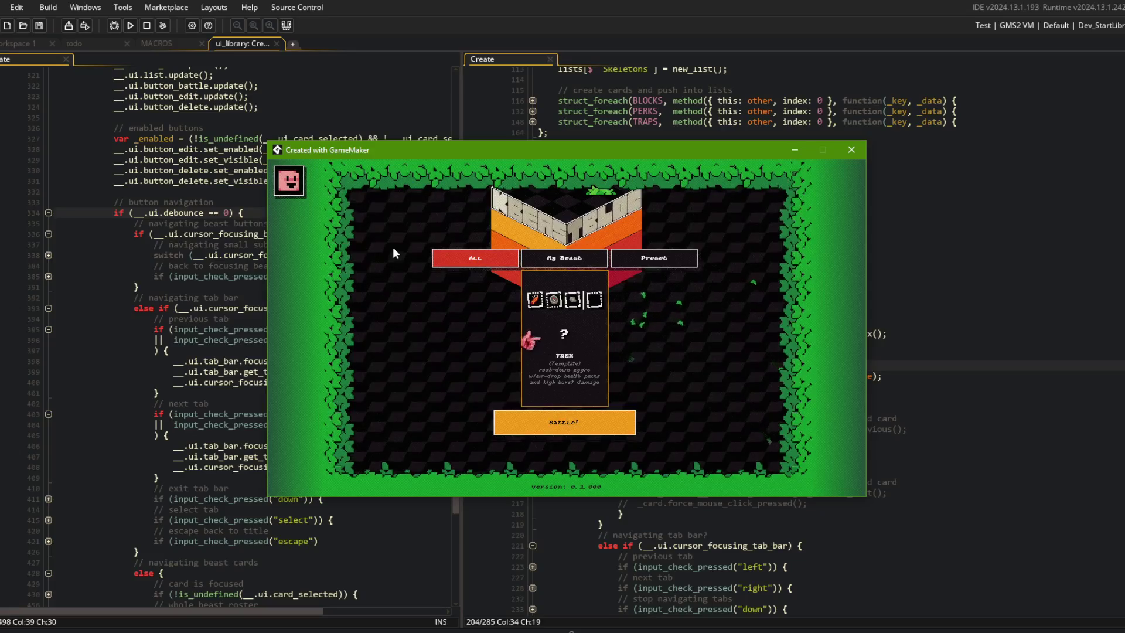
key("Return")
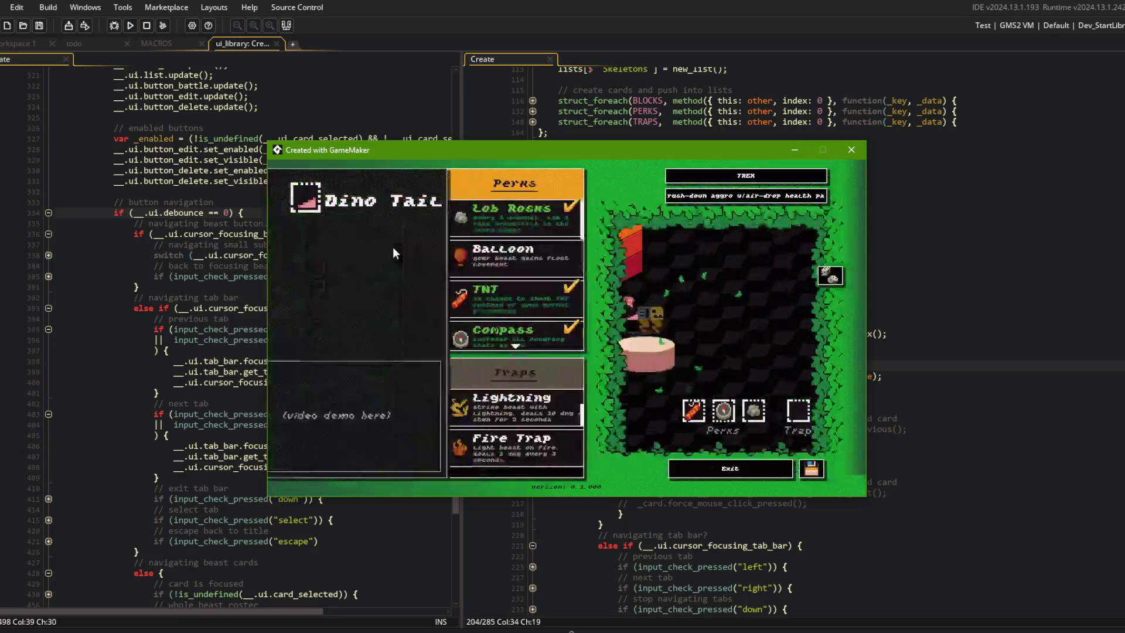
key("Escape")
Open and close the Turtle Mage card, then step across the cards to open the new beast card.
key("Right")
key("Return")
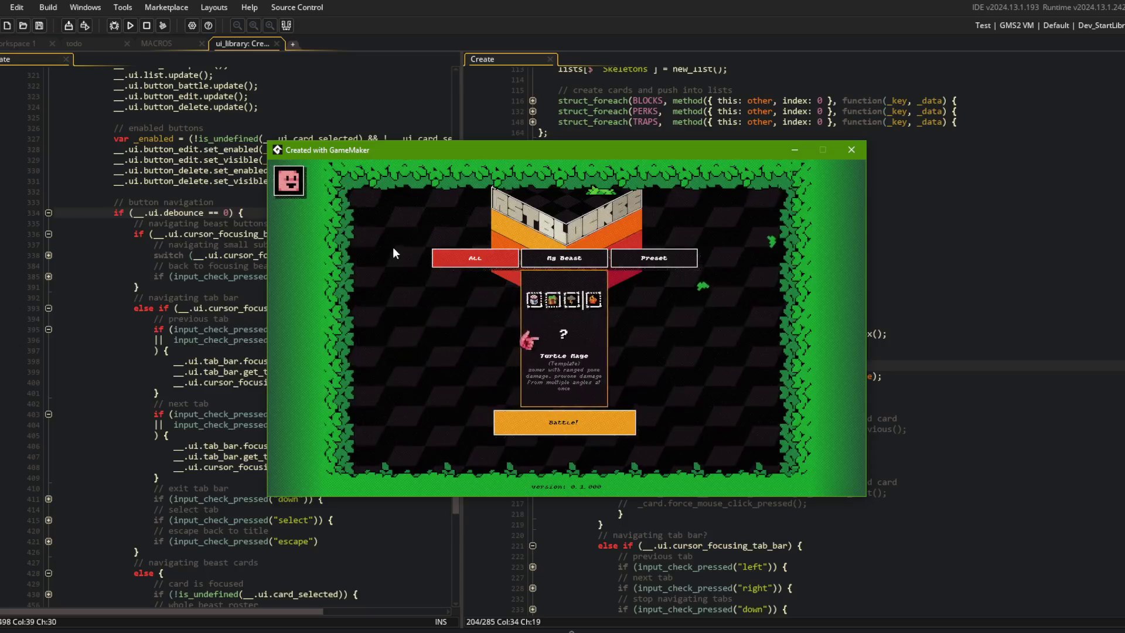
key("Down")
key("Up")
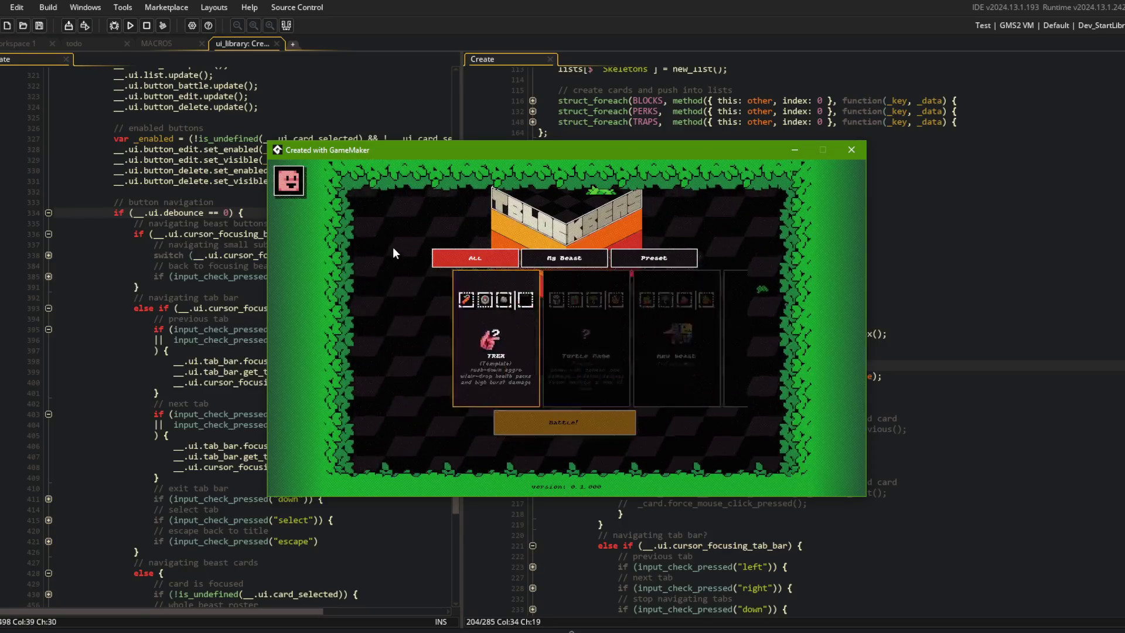
key("Escape")
key("Left")
key("Right")
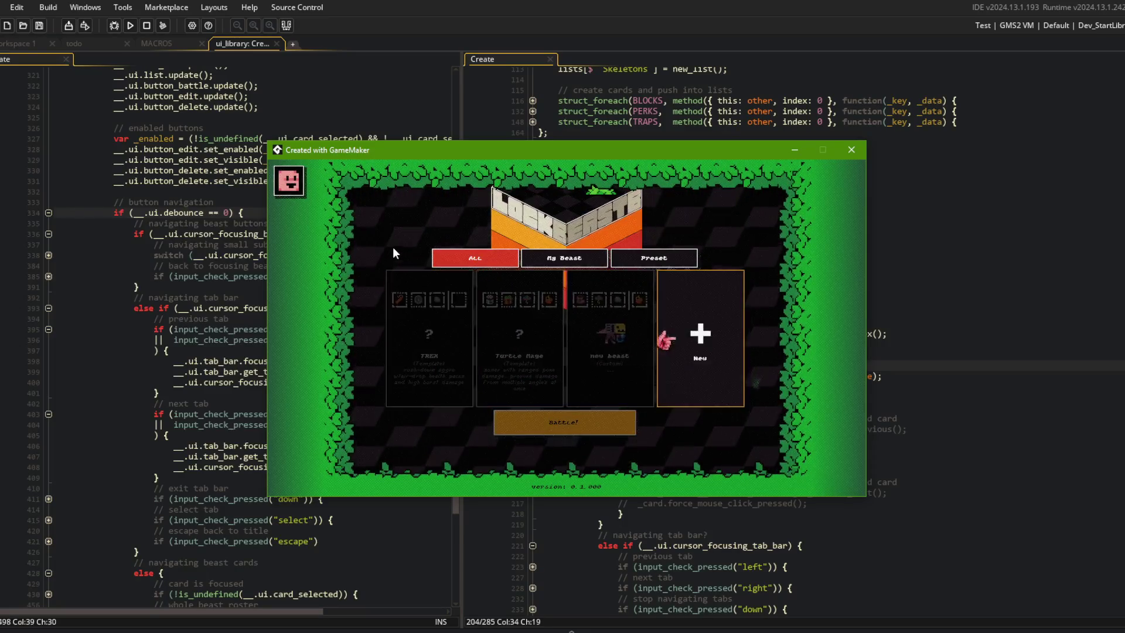
key("Return")
key("Escape")
key("Return")
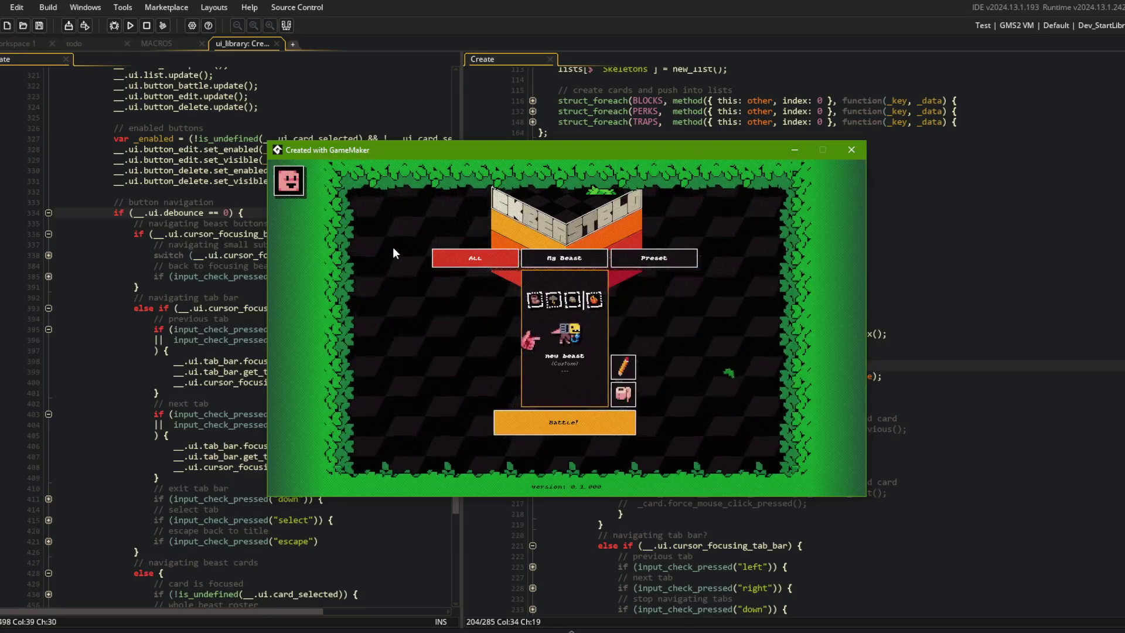
key("Escape")
key("Right")
key("Right")
key("Left")
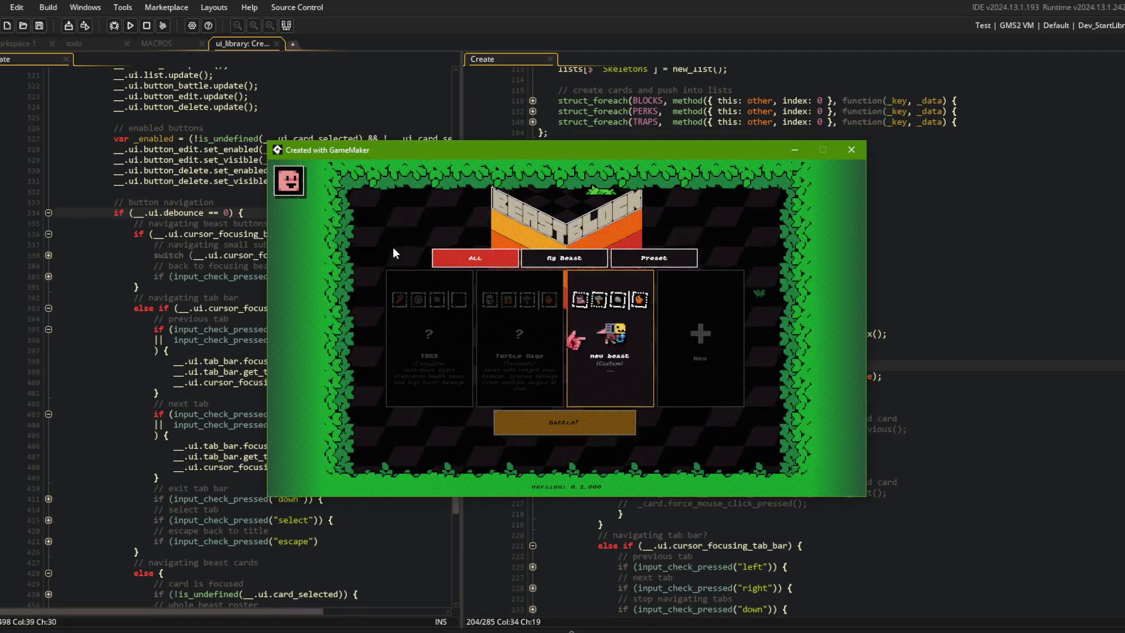
key("Left")
key("Left")
key("Right")
key("Right")
key("Return")
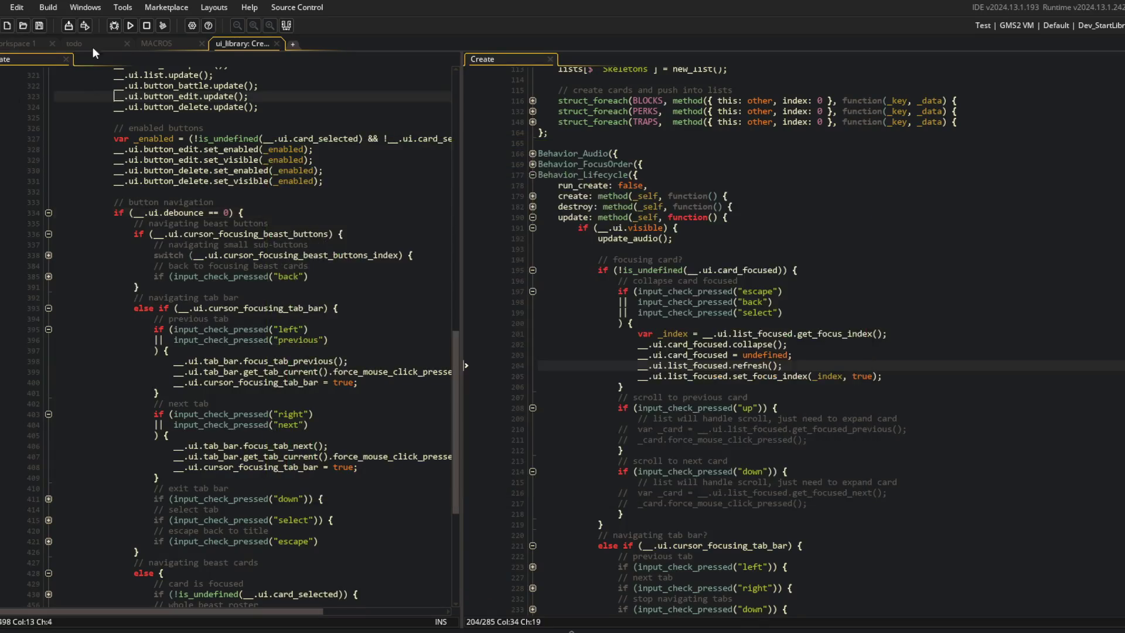
Add a BUGS line about ui_my_beasts missing edit and delete buttons for preset beasts, then return to ui_library.
left_click(77, 44)
left_click(189, 326)
left_click(197, 422)
key("Return")
type("--")
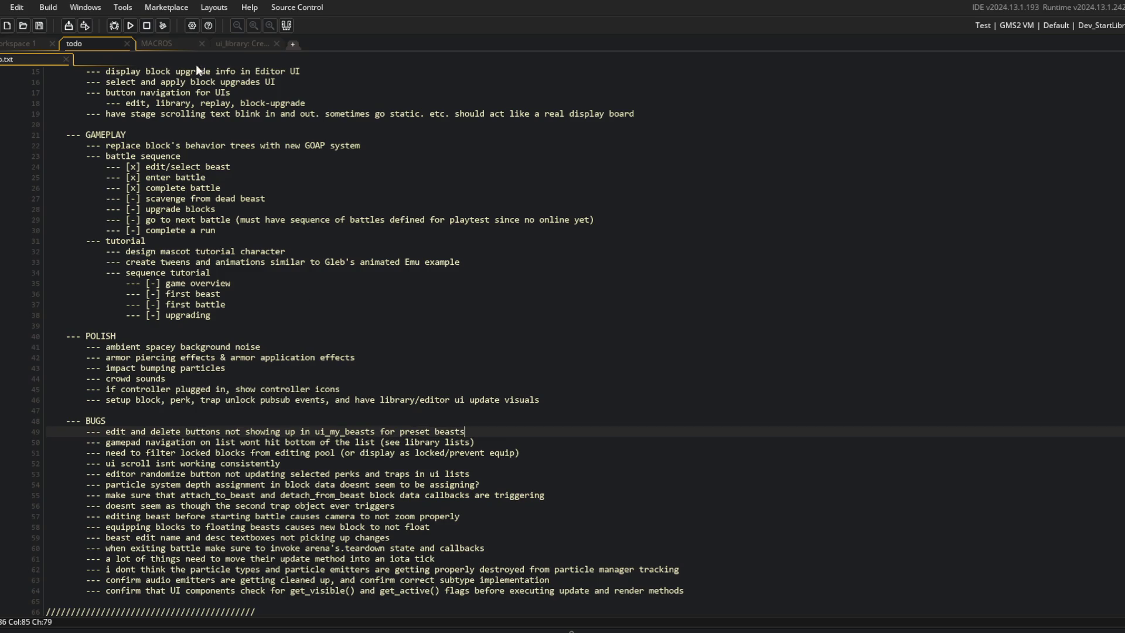
left_click(243, 43)
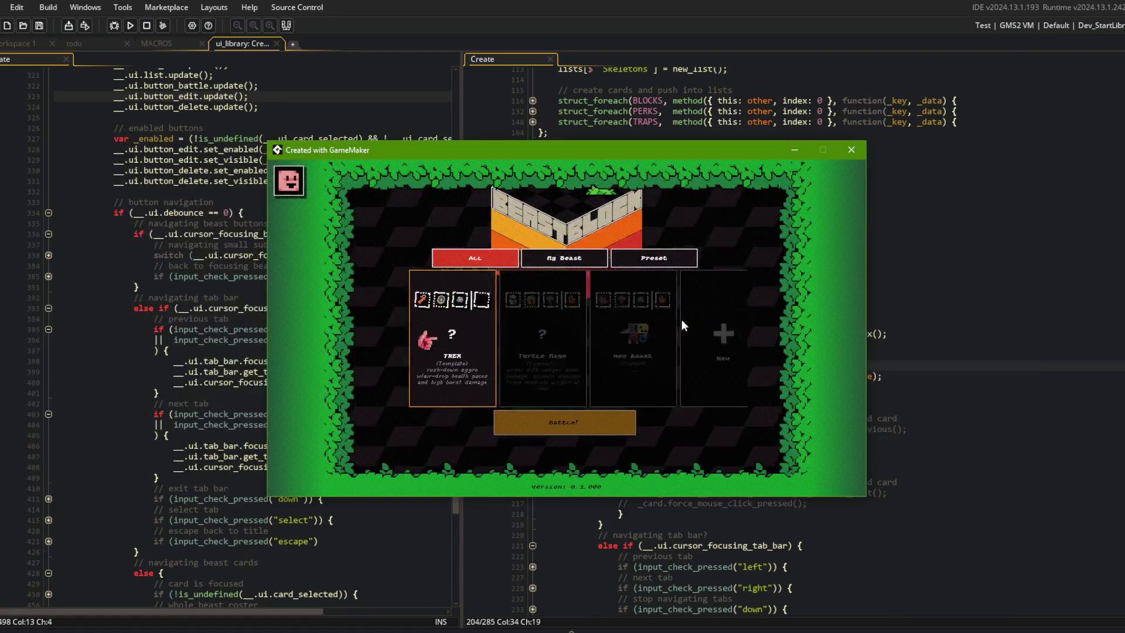
key("Right")
key("Right")
key("Return")
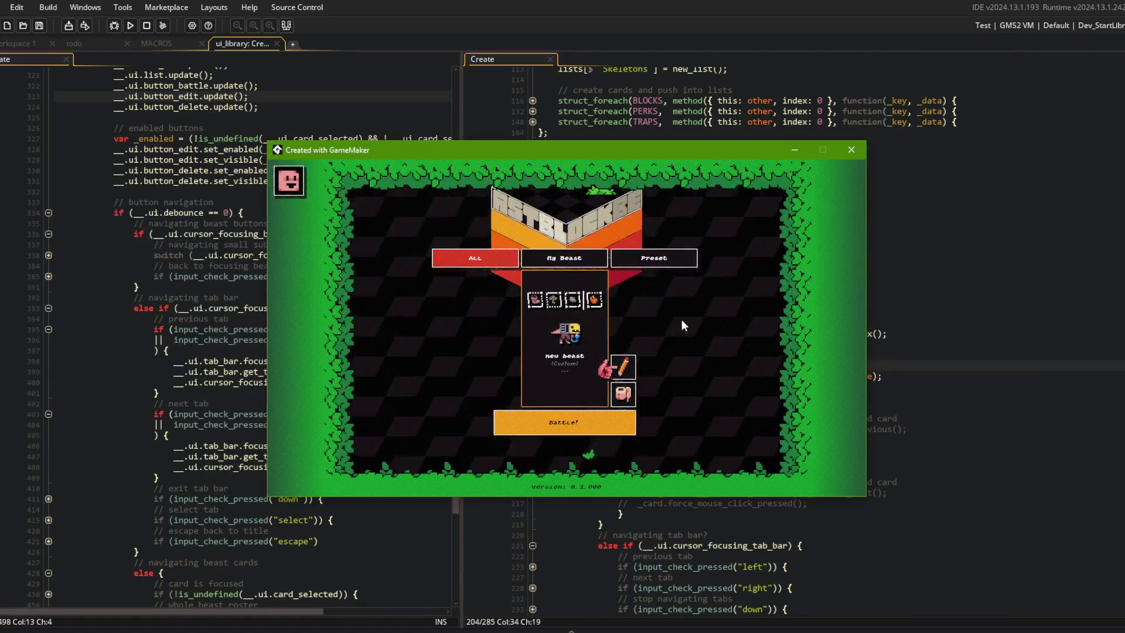
key("Left")
key("Right")
key("Left")
key("Down")
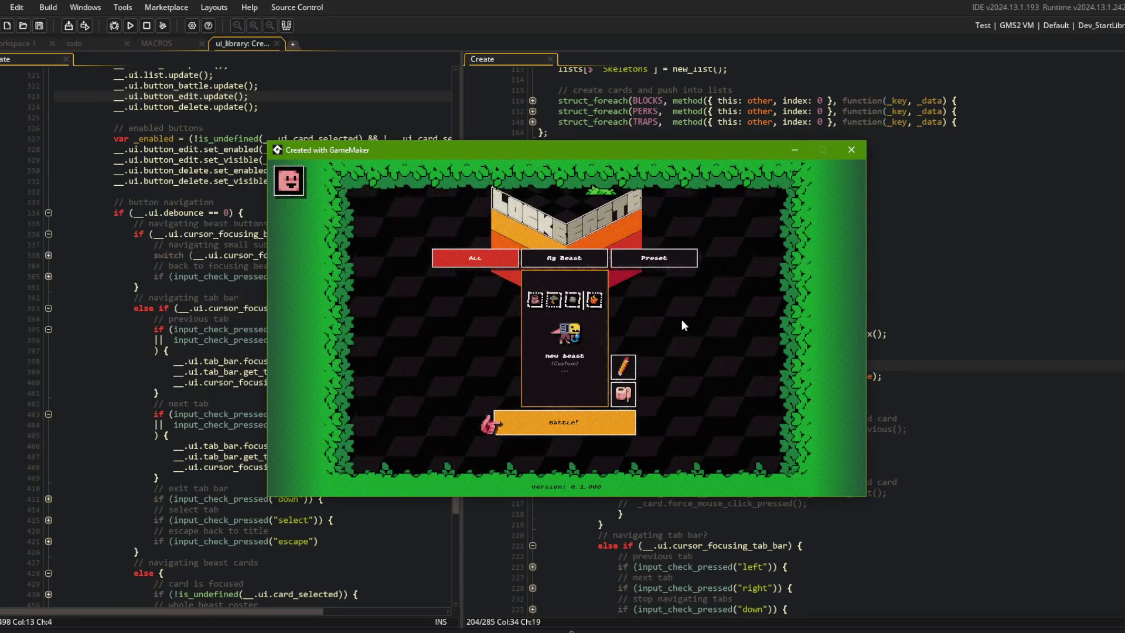
key("Escape")
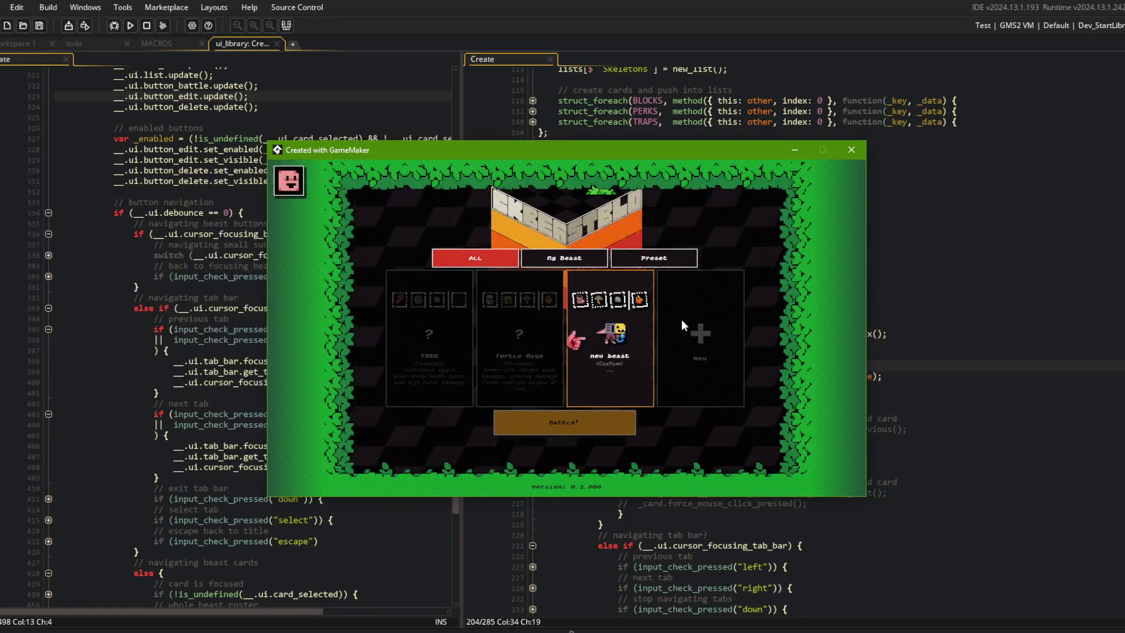
key("Up")
key("Right")
key("Right")
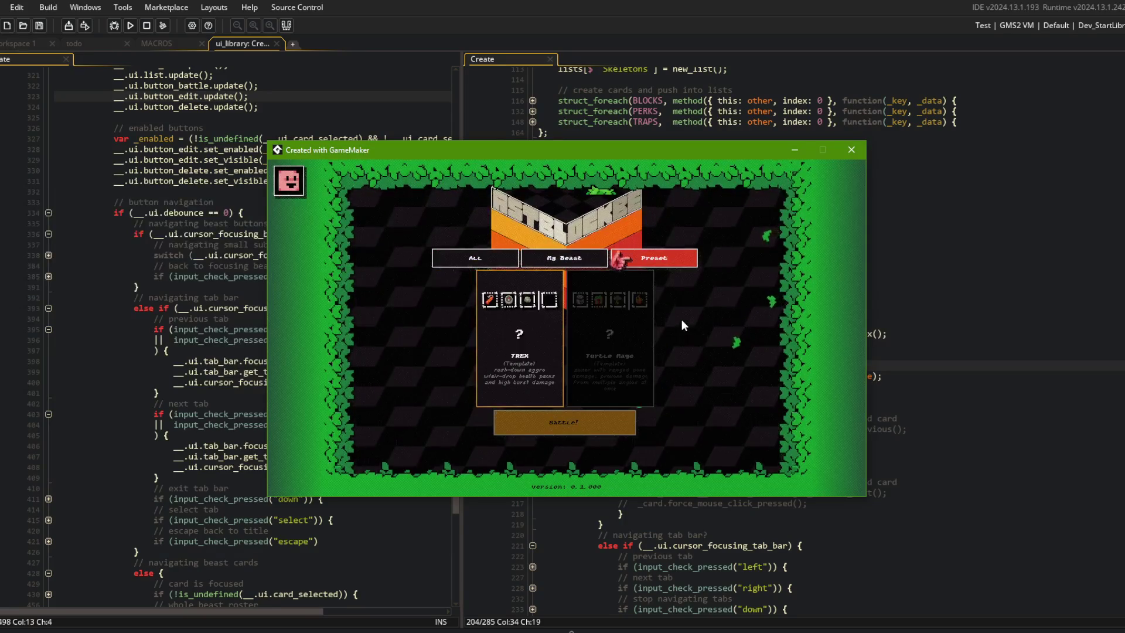
key("Left")
key("Left")
key("Right")
key("Down")
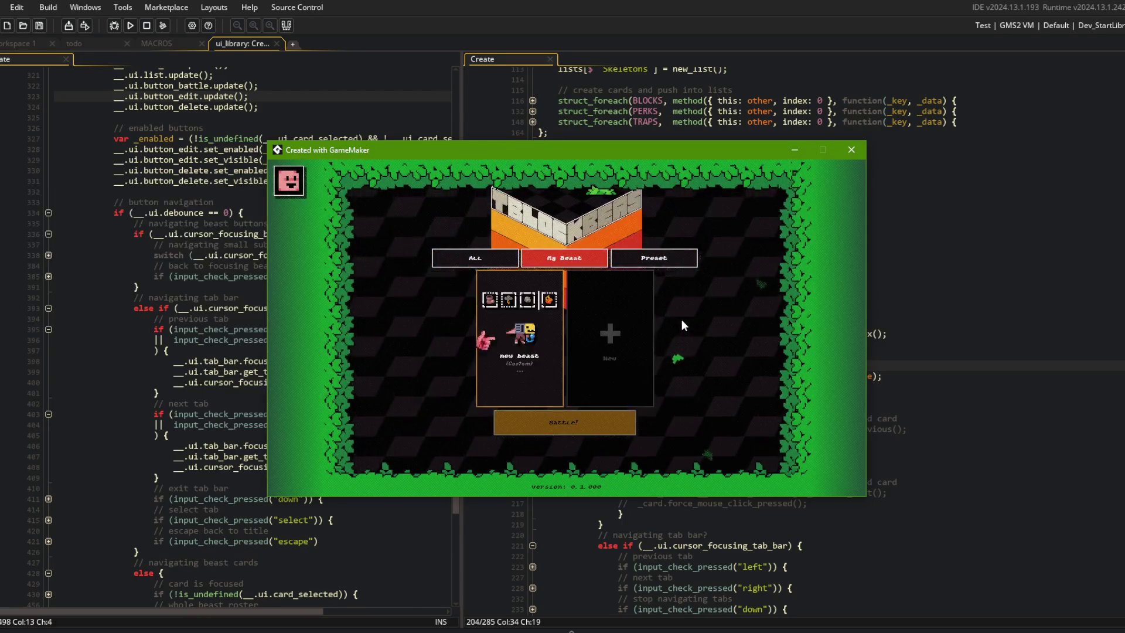
key("Up")
key("Left")
key("Down")
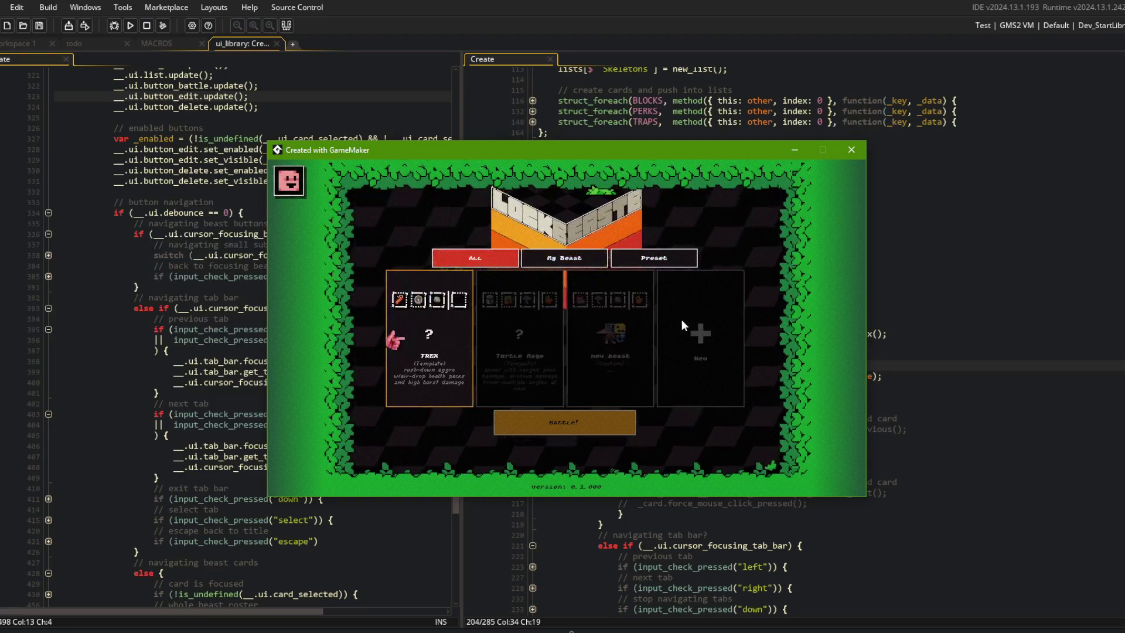
key("Right")
key("Right")
Close the game and copy the tab bar's previous and next tab handlers.
left_click(854, 155)
key("Down")
key("Down")
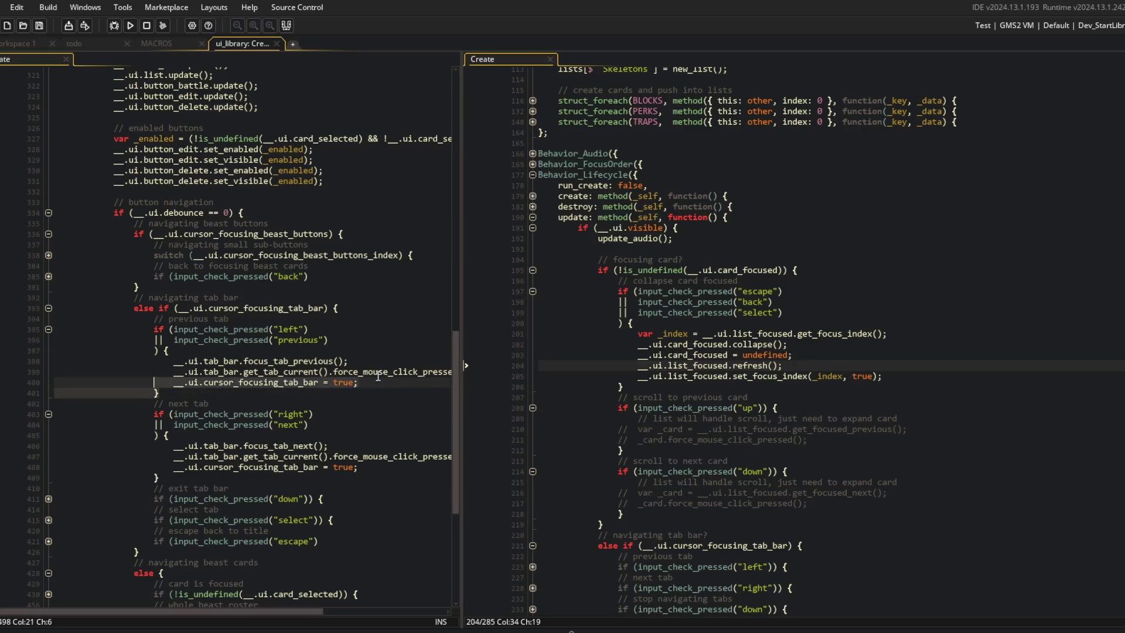
key("Up")
key("Up")
key("Up")
key("ctrl+Right")
key("ctrl+Right")
key("ctrl+Right")
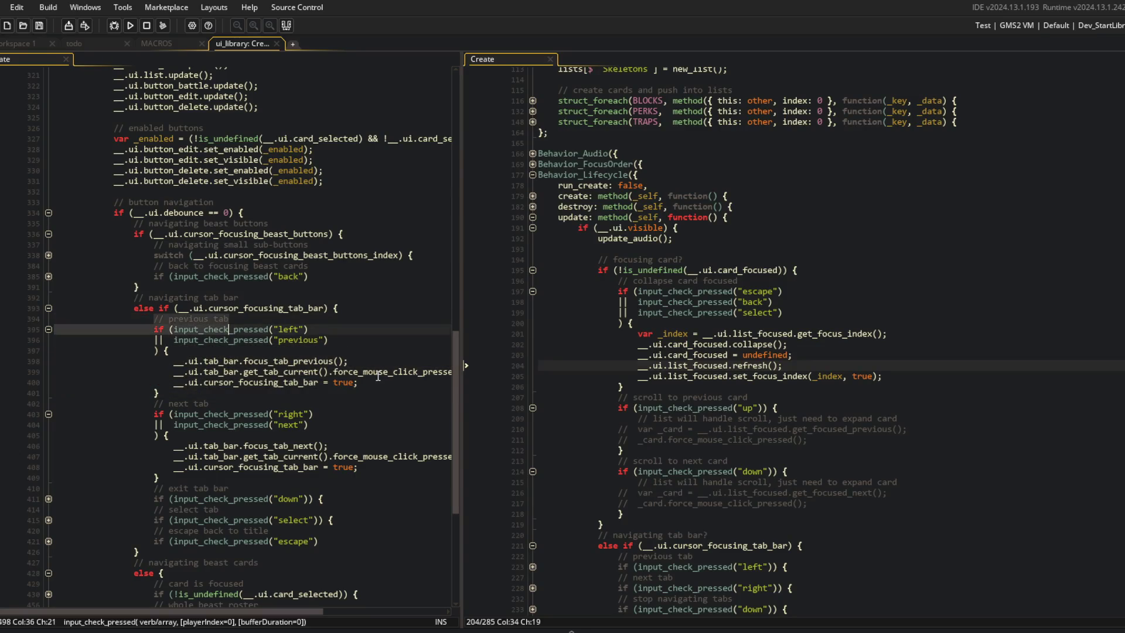
key("Home")
key("shift+Down")
key("shift+Down")
key("shift+Down")
key("ctrl+c")
key("shift+End")
Paste the previous/next tab handlers after the back check in the beast buttons block.
left_click(48, 309)
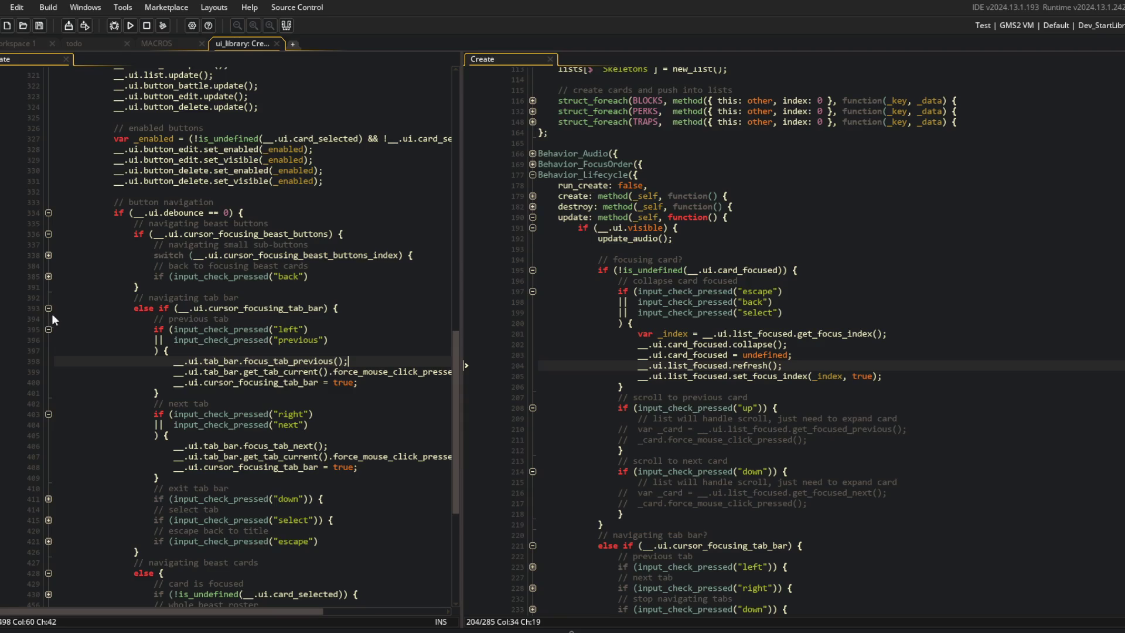
left_click(47, 330)
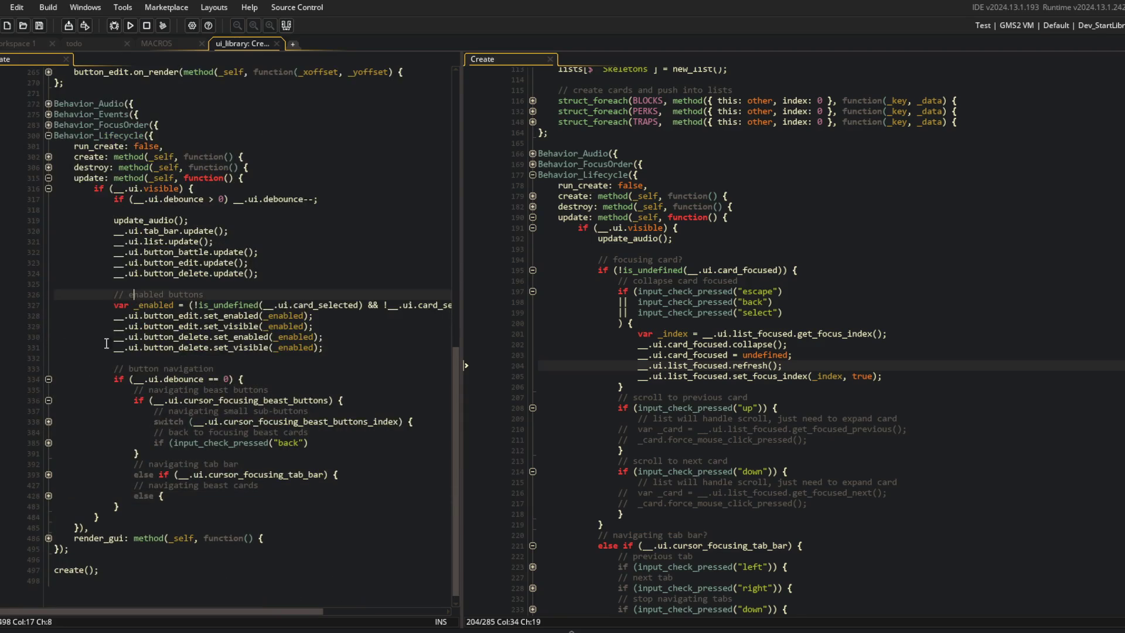
left_click(48, 400)
left_click(49, 453)
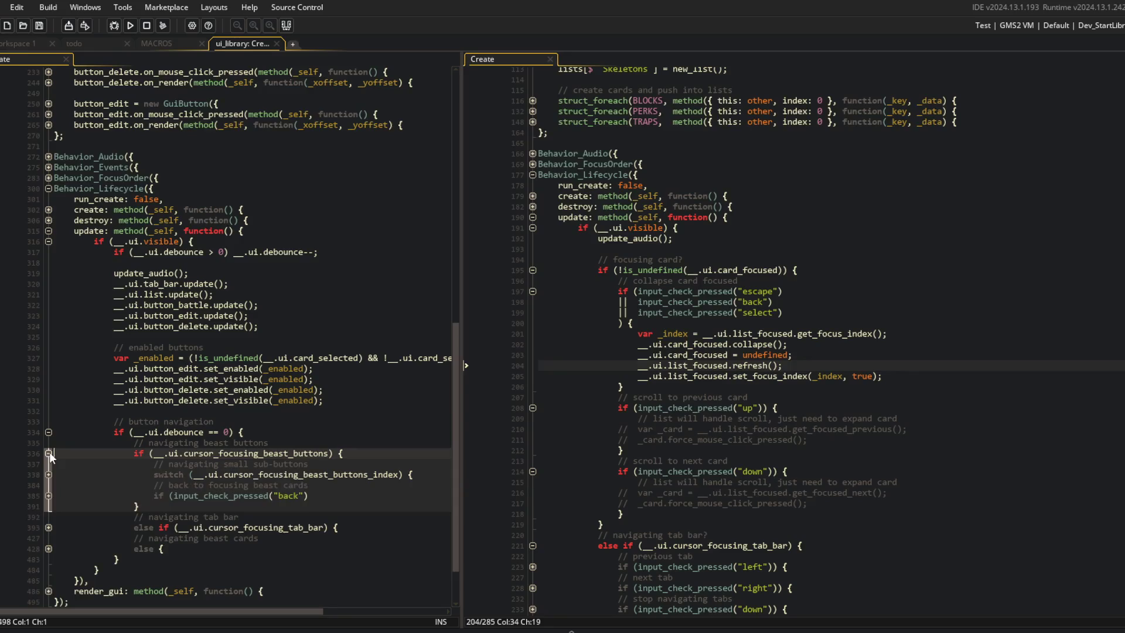
left_click(329, 434)
key("Return")
key("ctrl+v")
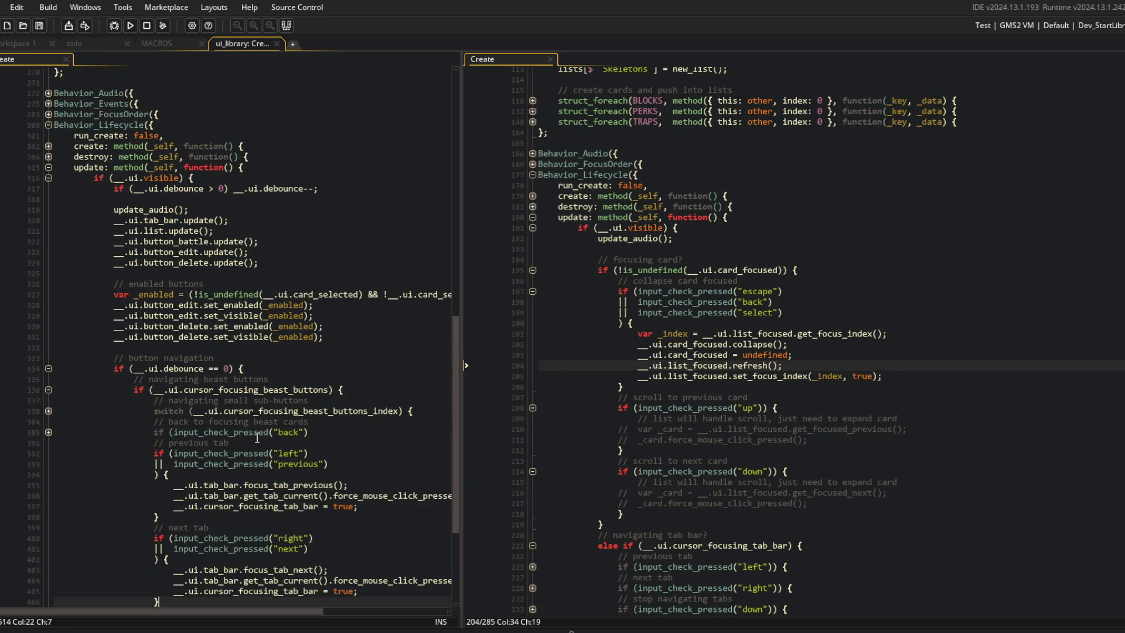
Remove the left check and the cursor_focusing_tab_bar line from the pasted previous handler.
left_click(333, 453)
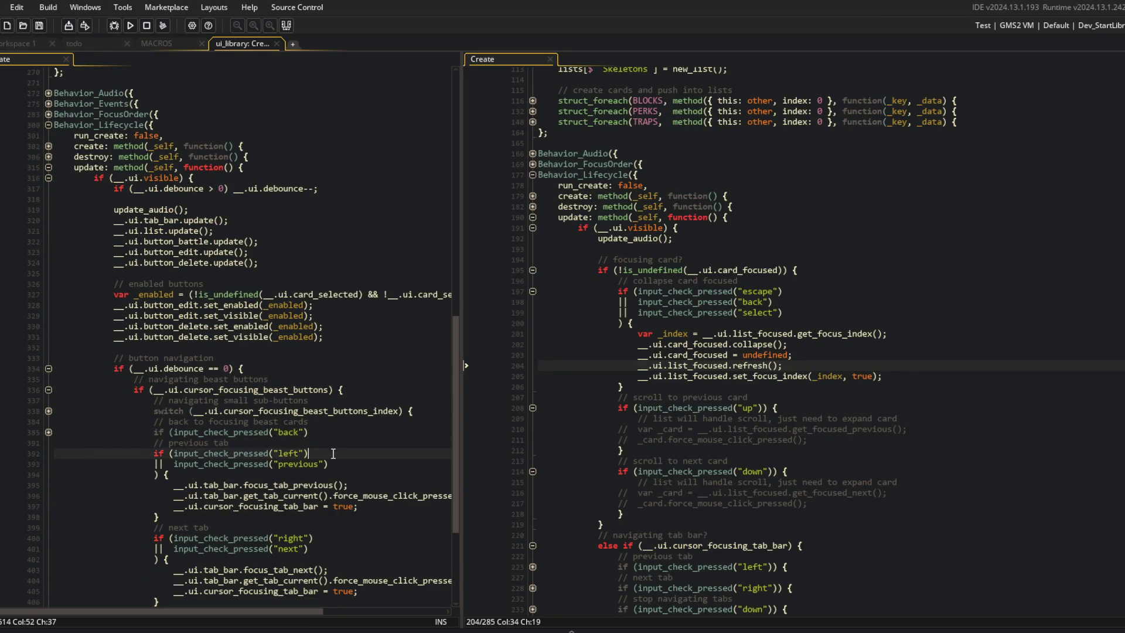
key("BackSpace")
key("BackSpace")
key("BackSpace")
type("(")
key("Delete")
key("Delete")
key("Delete")
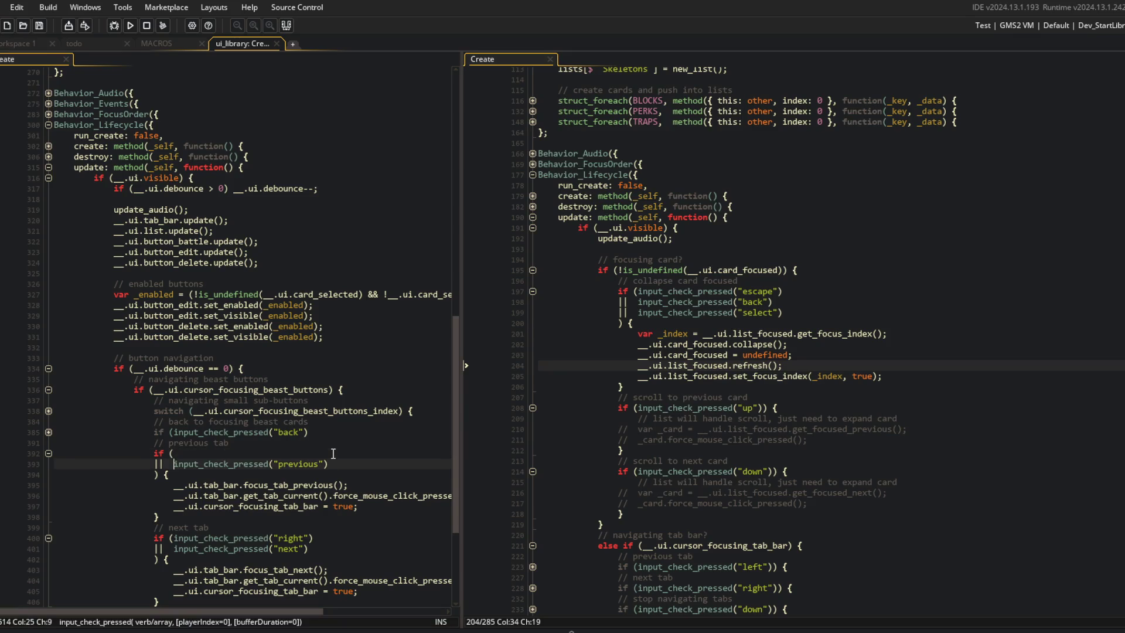
key("End")
key("Delete")
key("Delete")
key("Delete")
key("Down")
key("Down")
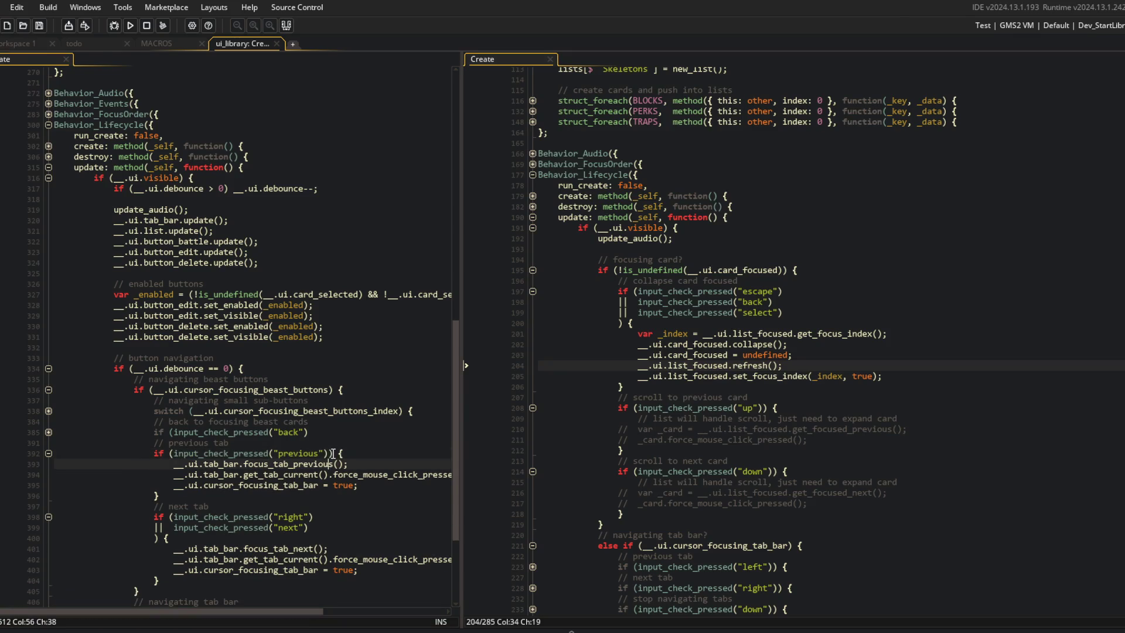
left_click(381, 482)
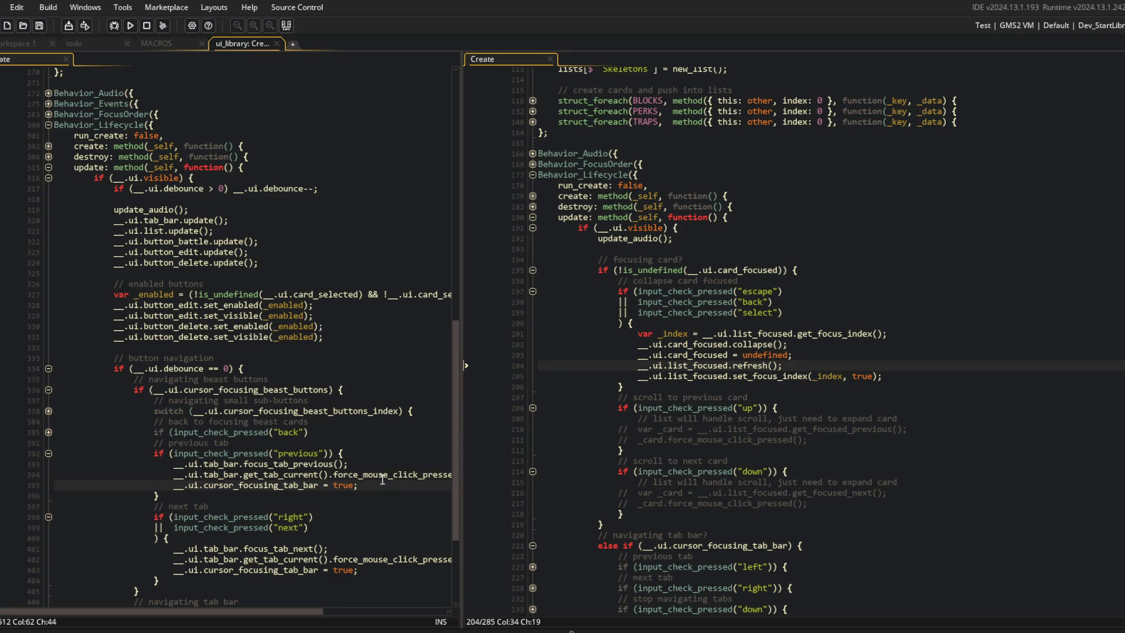
key("ctrl+d")
Remove the right check and the tab bar focus line from the pasted next handler.
left_click(342, 517)
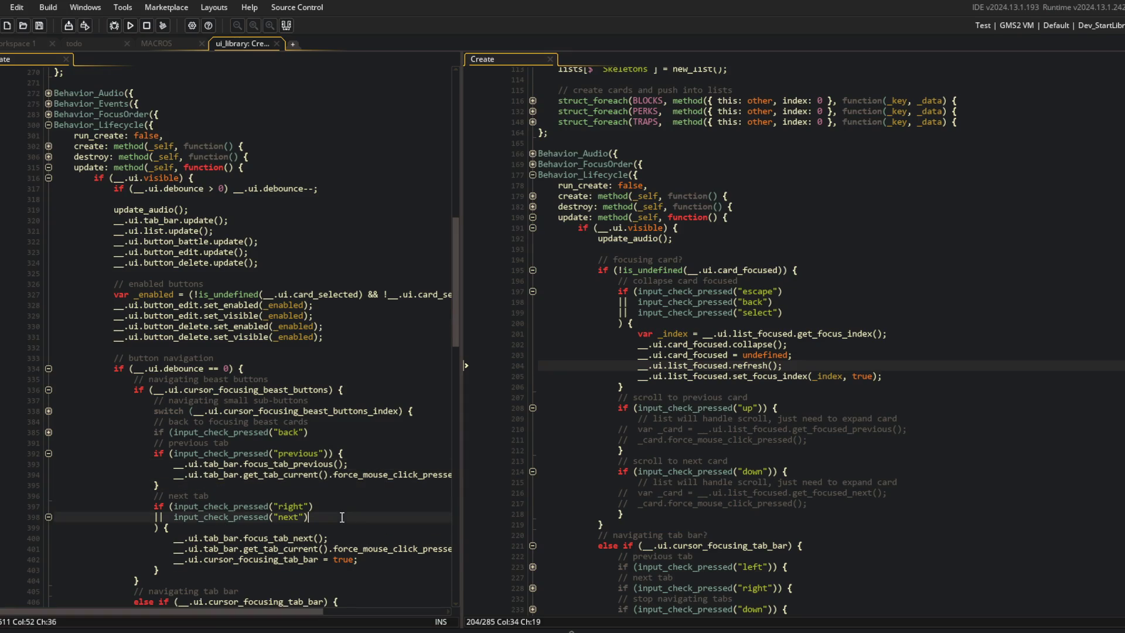
key("ctrl+Left")
key("ctrl+Left")
key("shift+Up")
key("Delete")
key("Delete")
key("Down")
key("Down")
key("ctrl+d")
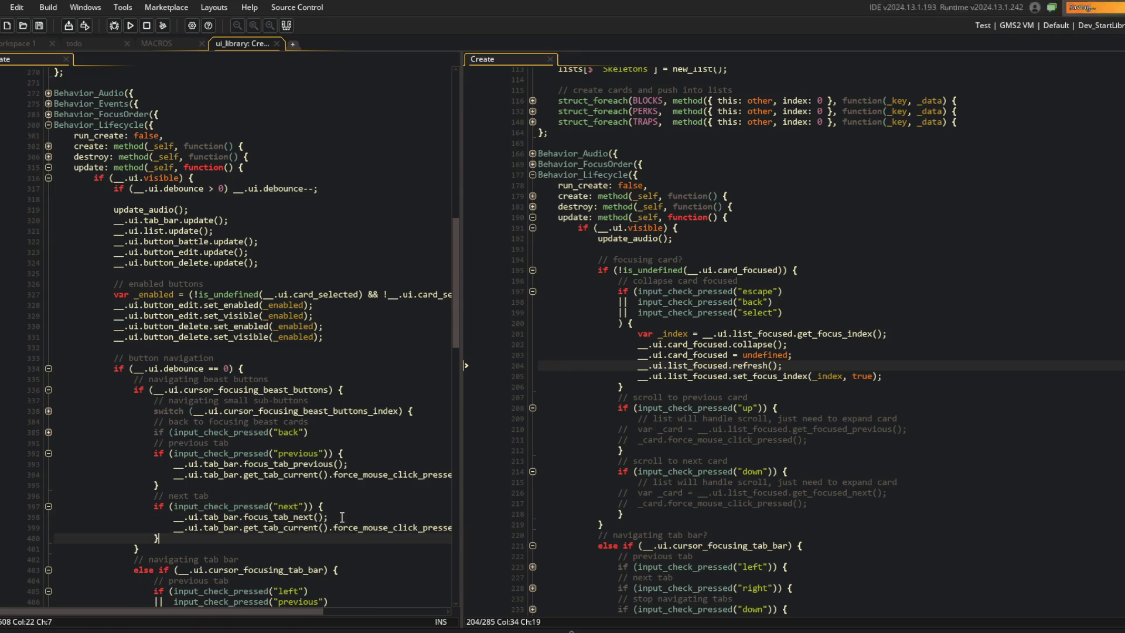
left_click(234, 347)
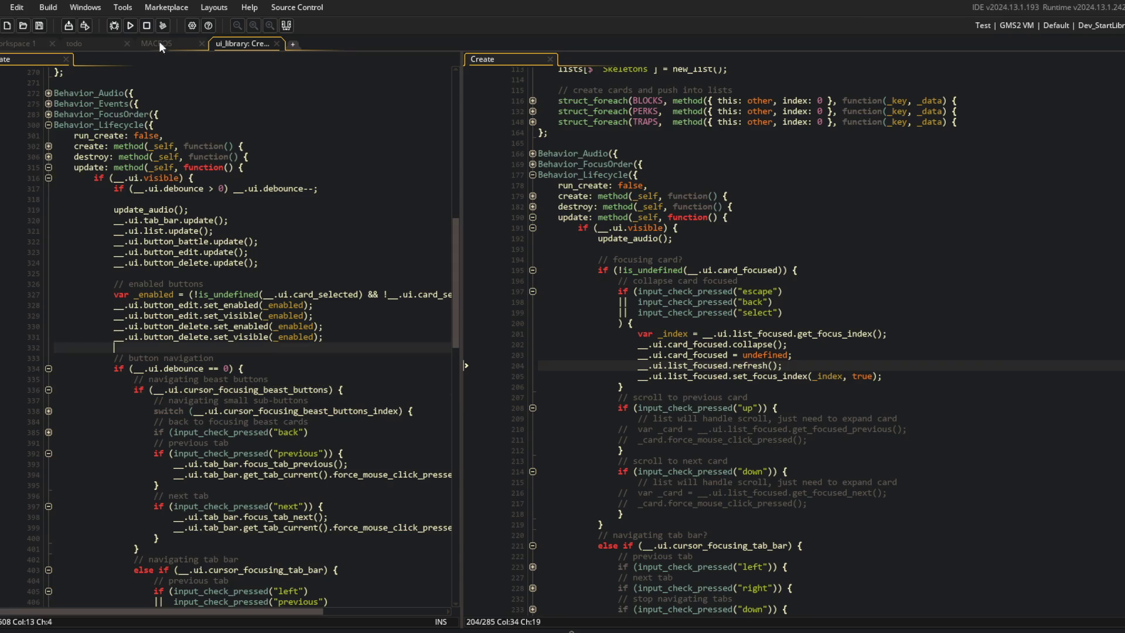
Run the game and go from the Blocks list to the Beasts screen.
left_click(133, 27)
scroll(240, 360, "down", 2)
left_click(205, 329)
type("small")
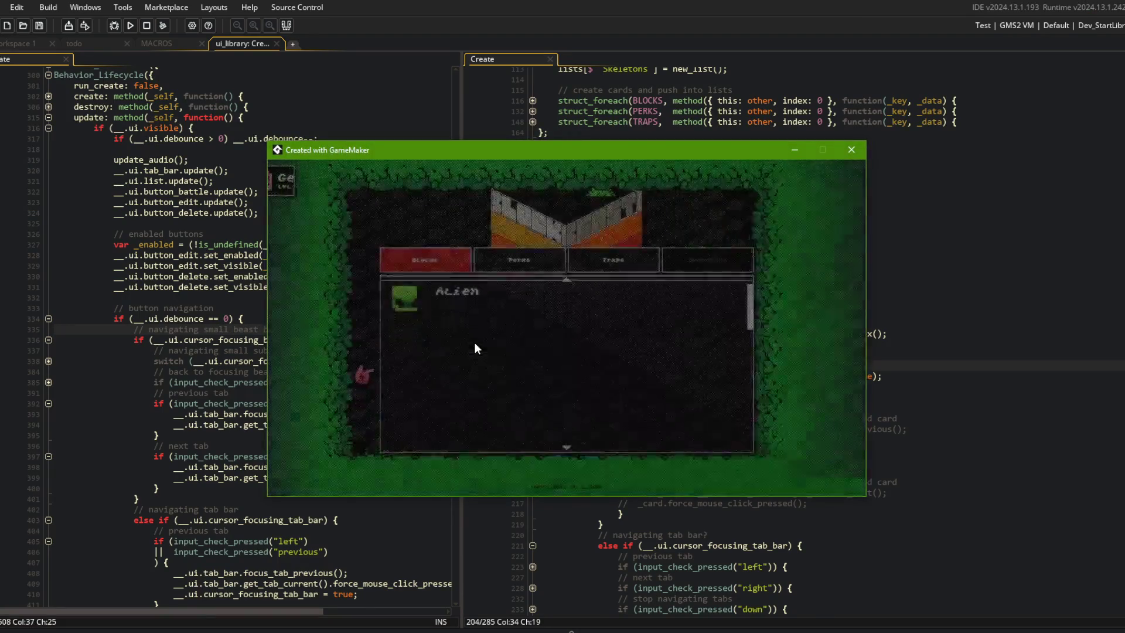
key("Escape")
key("Left")
key("Return")
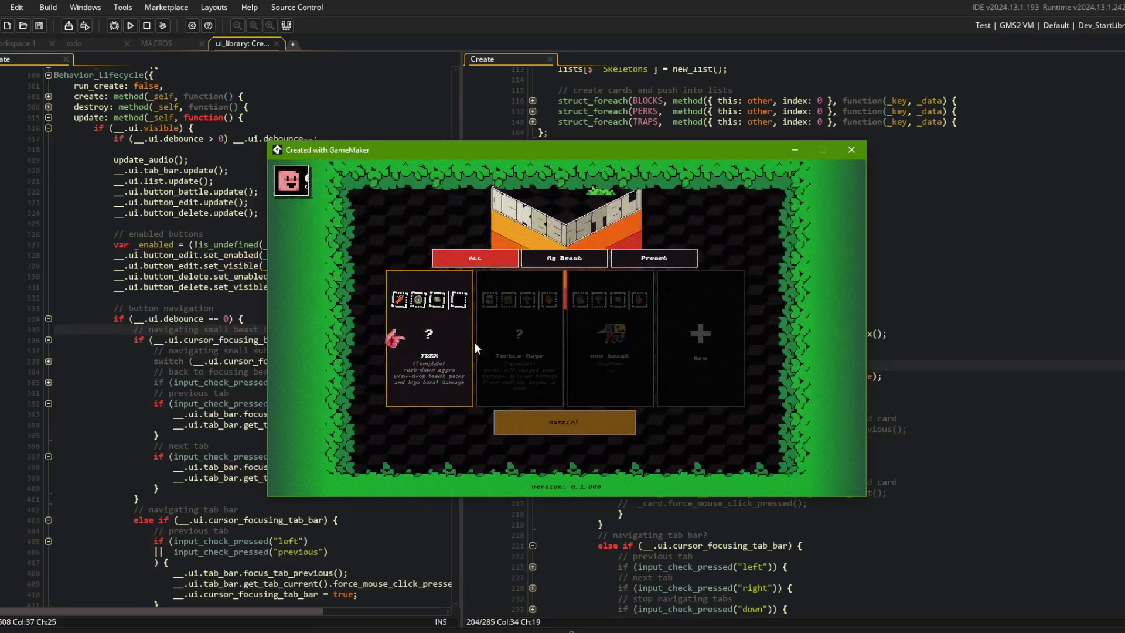
Test switching between My Beast and Preset tabs and moving focus among tabs, cards and sub-buttons.
key("Right")
key("Right")
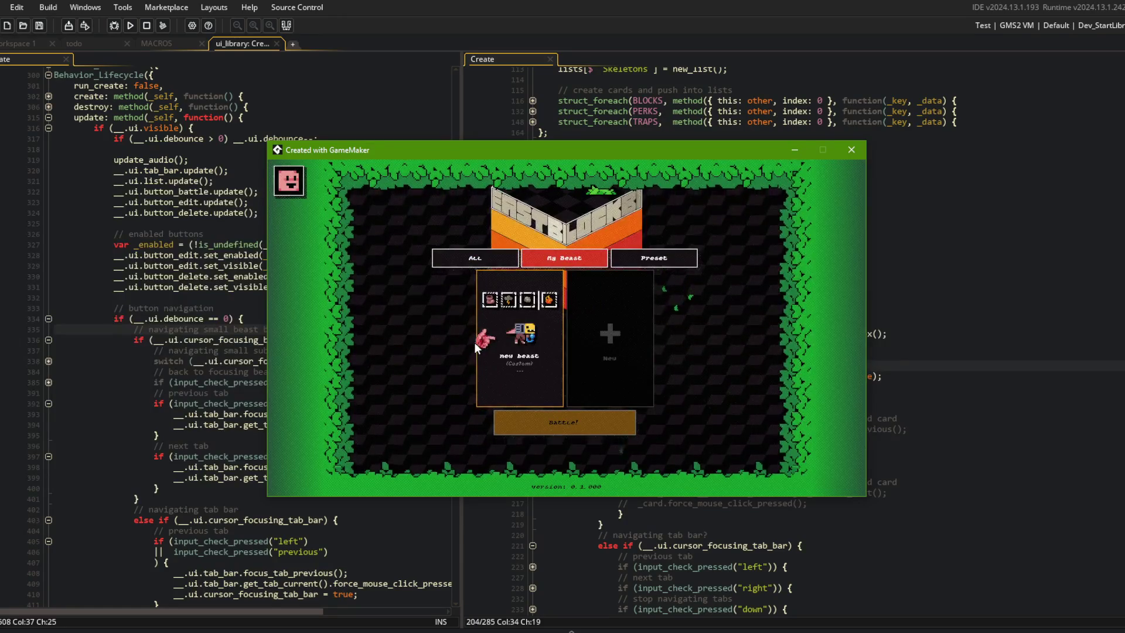
key("Up")
key("Right")
key("Left")
key("Down")
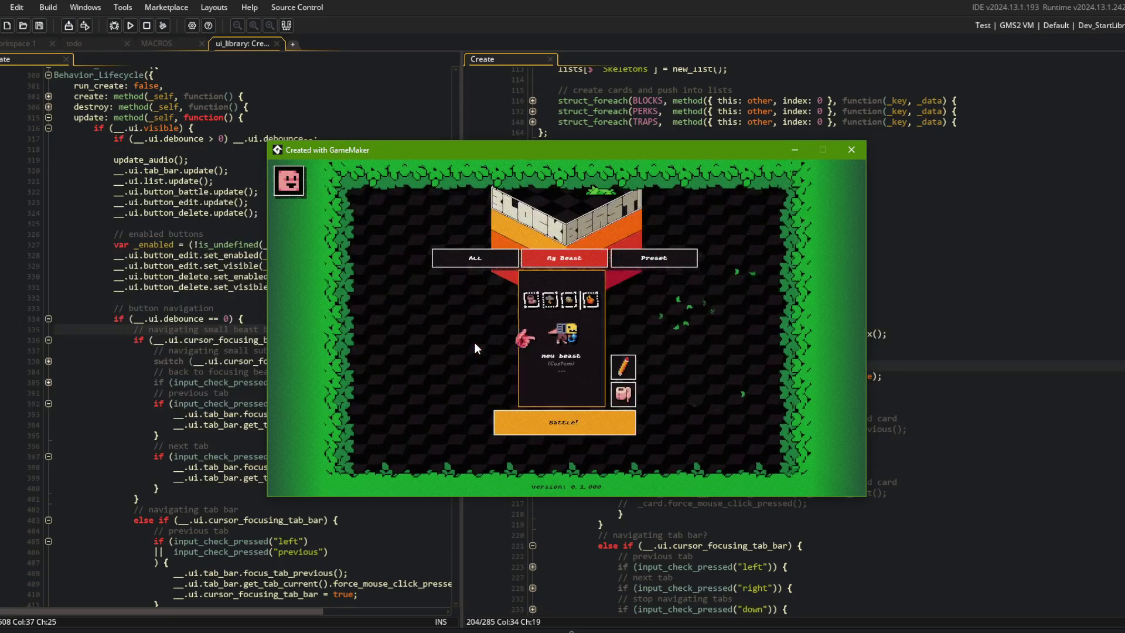
key("Right")
key("Right")
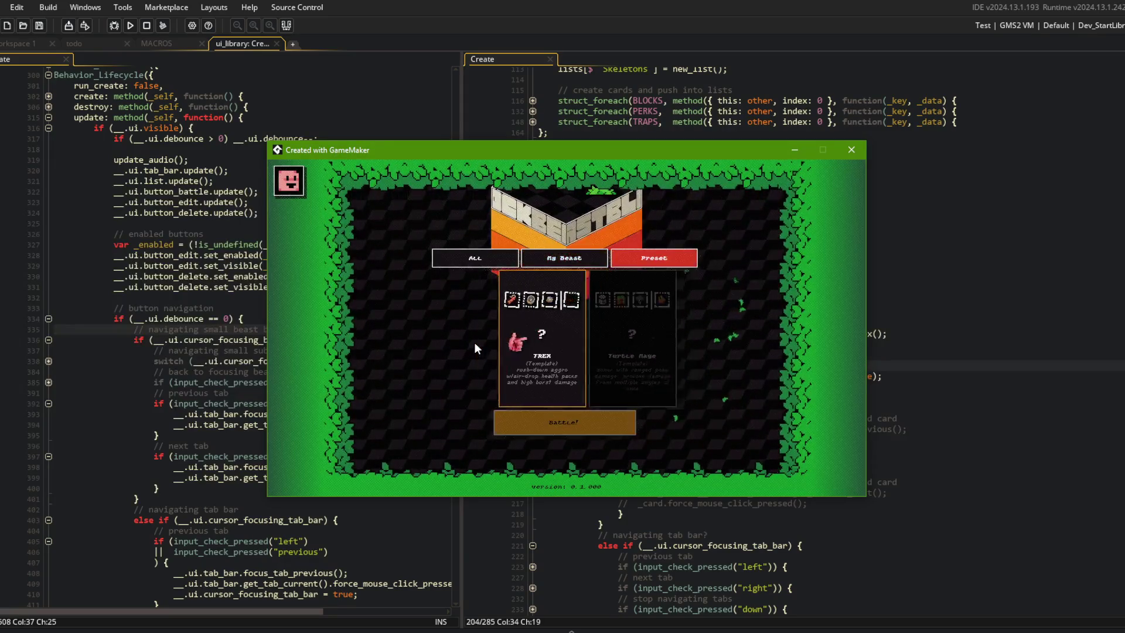
key("Right")
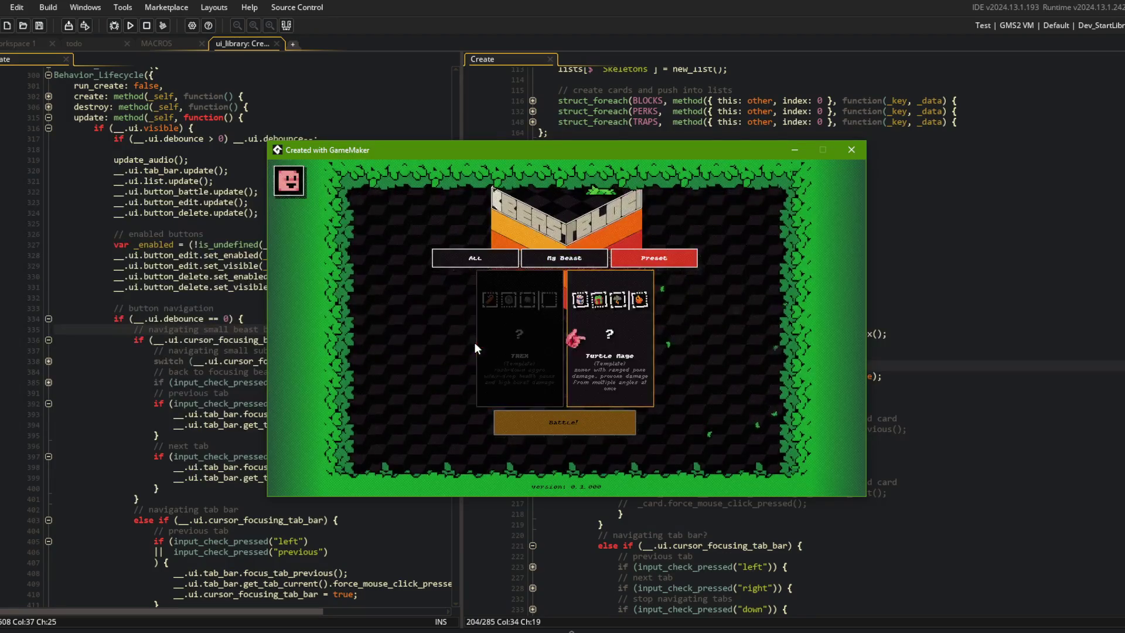
Return to the code editor at the previous-tab handling code.
left_click(174, 319)
scroll(174, 316, "down", 7)
left_click(340, 289)
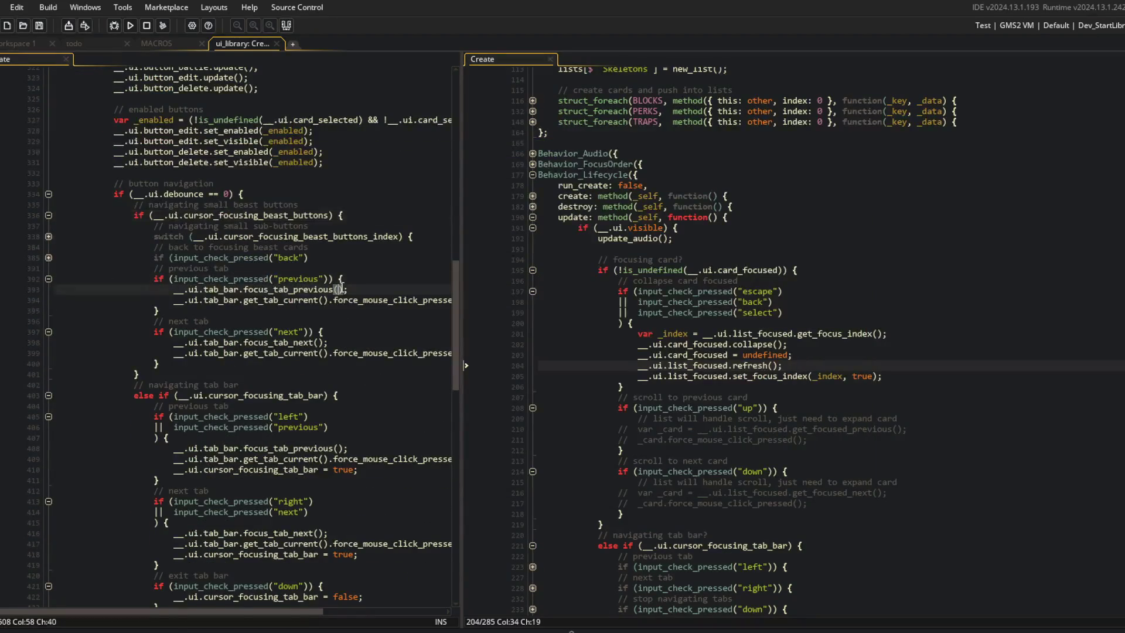
Copy the back block's exit and offset reset lines into the previous-tab and next-tab blocks.
left_click_drag(461, 197, 558, 198)
left_click(259, 289)
left_click(49, 258)
left_click(219, 289)
key("Down")
key("Down")
key("Down")
key("Down")
key("Down")
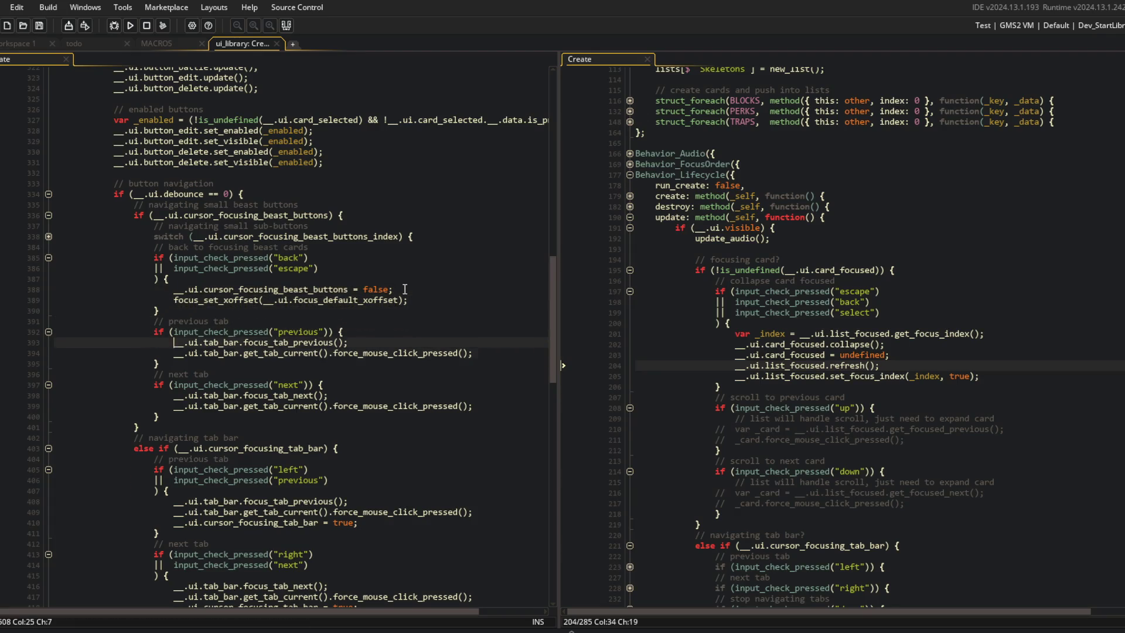
key("End")
key("Return")
type("__.ui.cursor_focusing_beast_buttons = false; \t\t\t\t\t\tfocus_set_xoffset(__.ui.focus_default_xoffset);")
key("Down")
key("Down")
key("Down")
key("End")
key("Return")
type("__.ui.cursor_focusing_beast_buttons = false; focus_set_xoffset(__.ui.focus_default_xoffset);")
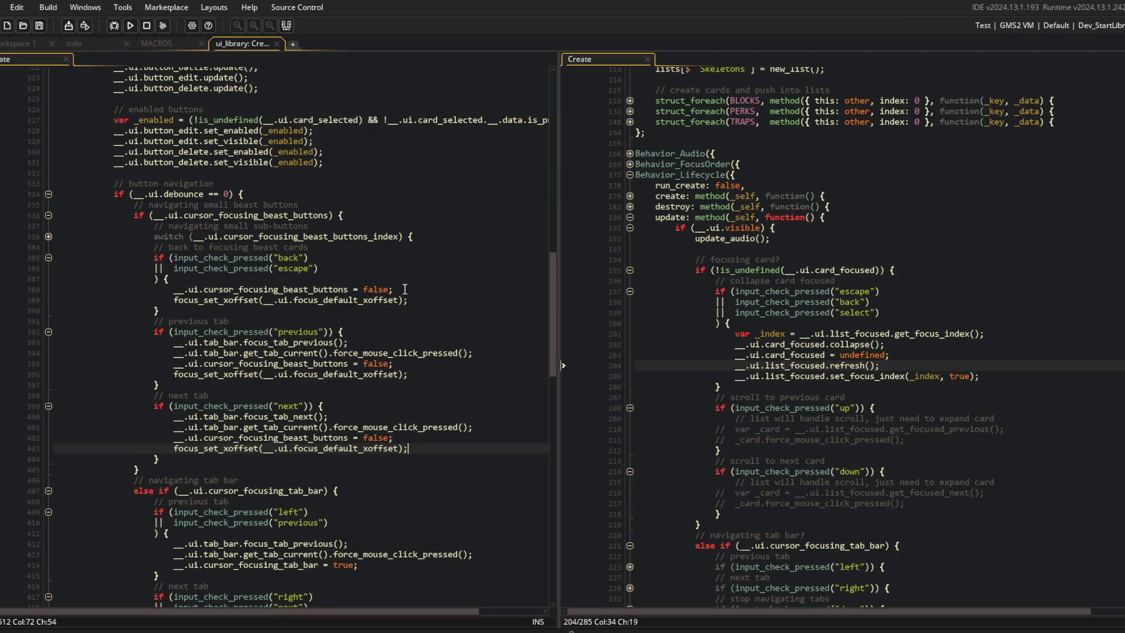
Review the newly added lines and the uses of cursor_focusing_beast_buttons.
scroll(443, 206, "down", 2)
left_click(443, 206)
left_click(401, 260)
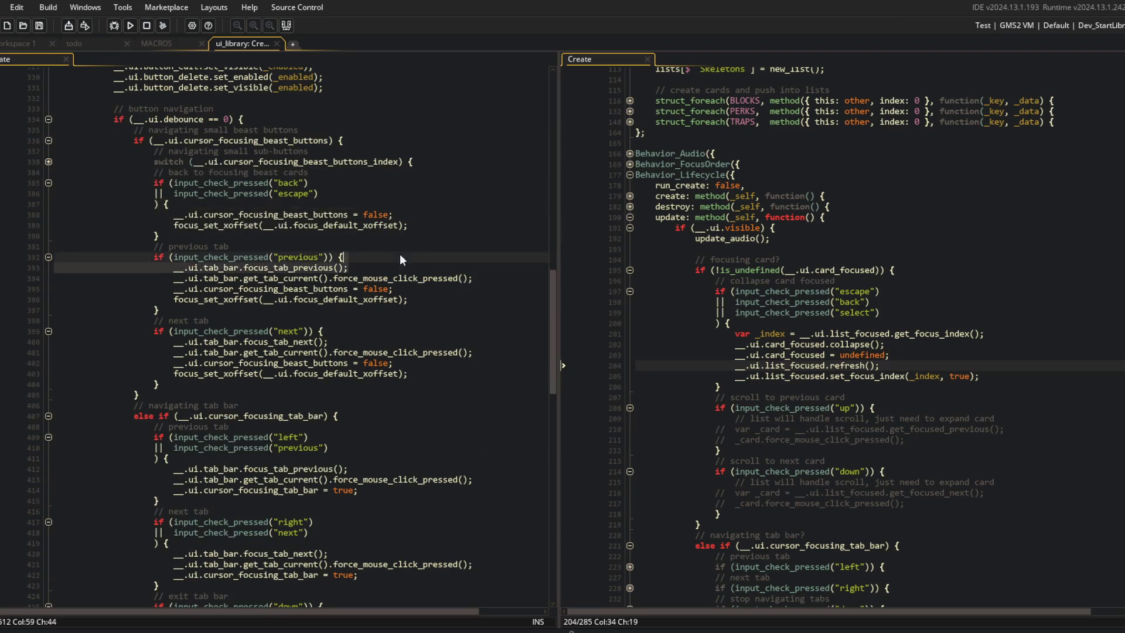
key("Up")
left_click(439, 328)
left_click(463, 305)
left_click(322, 212)
left_click(350, 363)
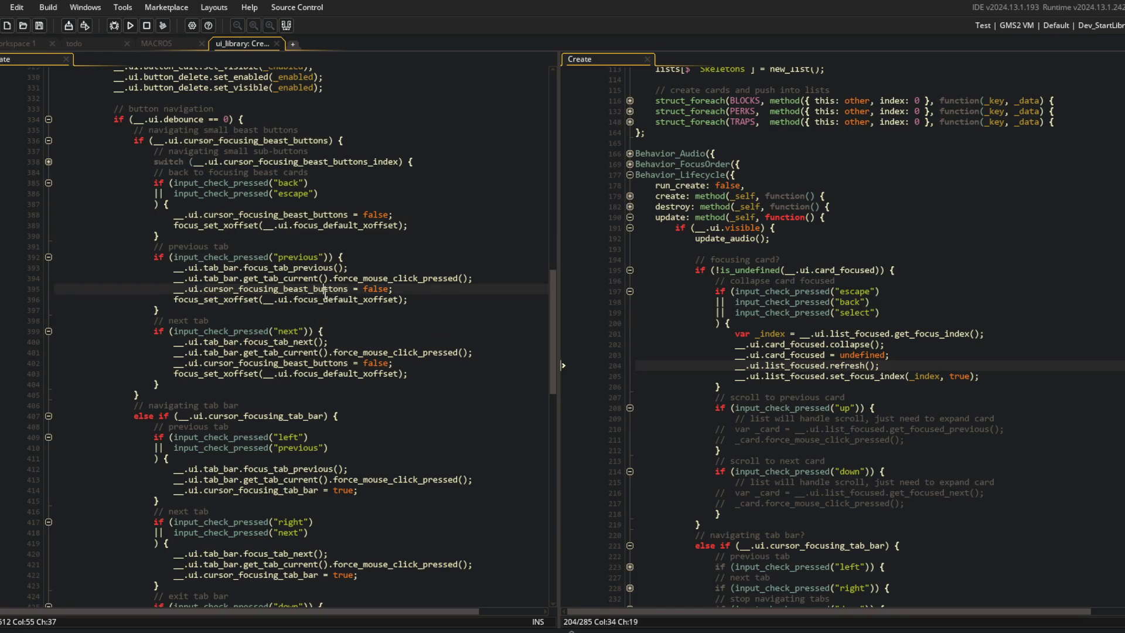
left_click(332, 268)
left_click(349, 289)
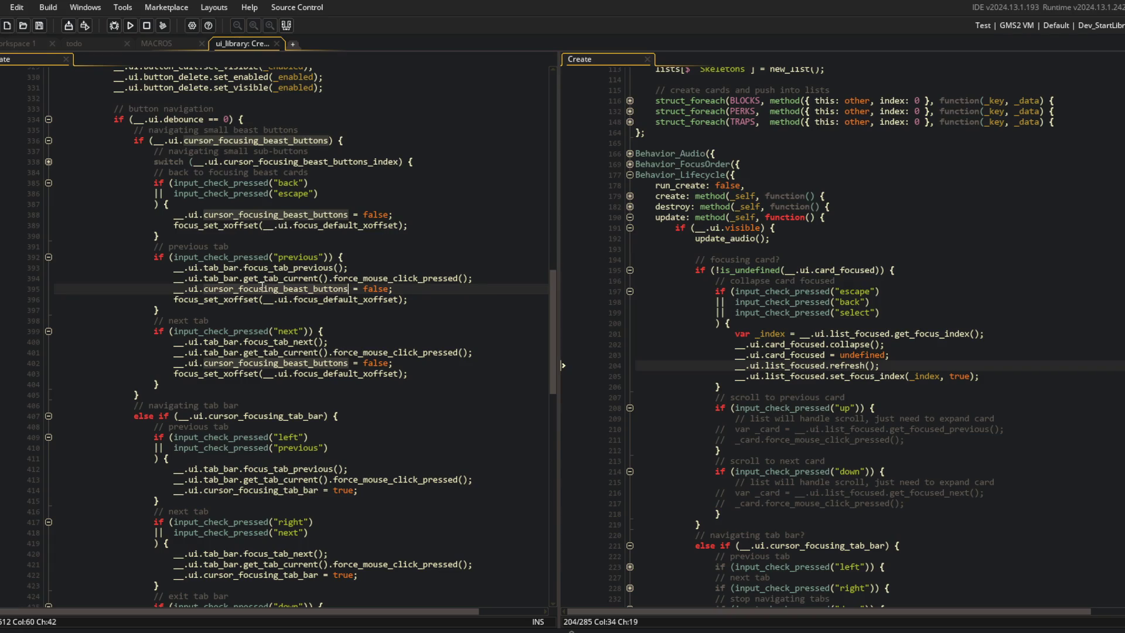
Inspect the All tab callback, then start replacing the false value on line 395.
scroll(284, 267, "up", 10)
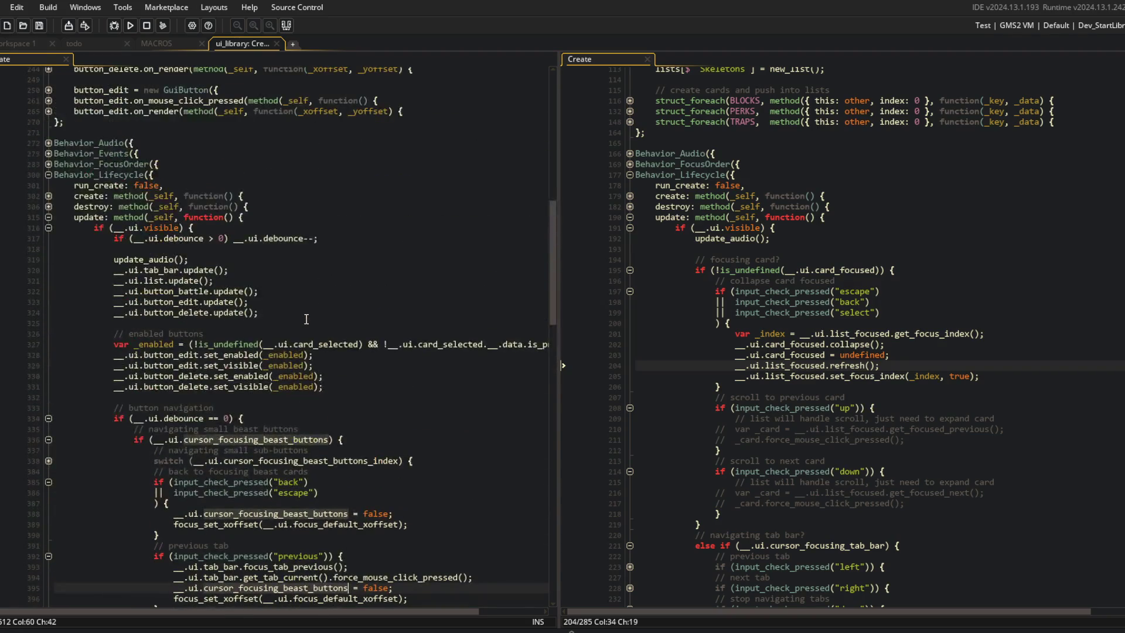
scroll(306, 319, "up", 13)
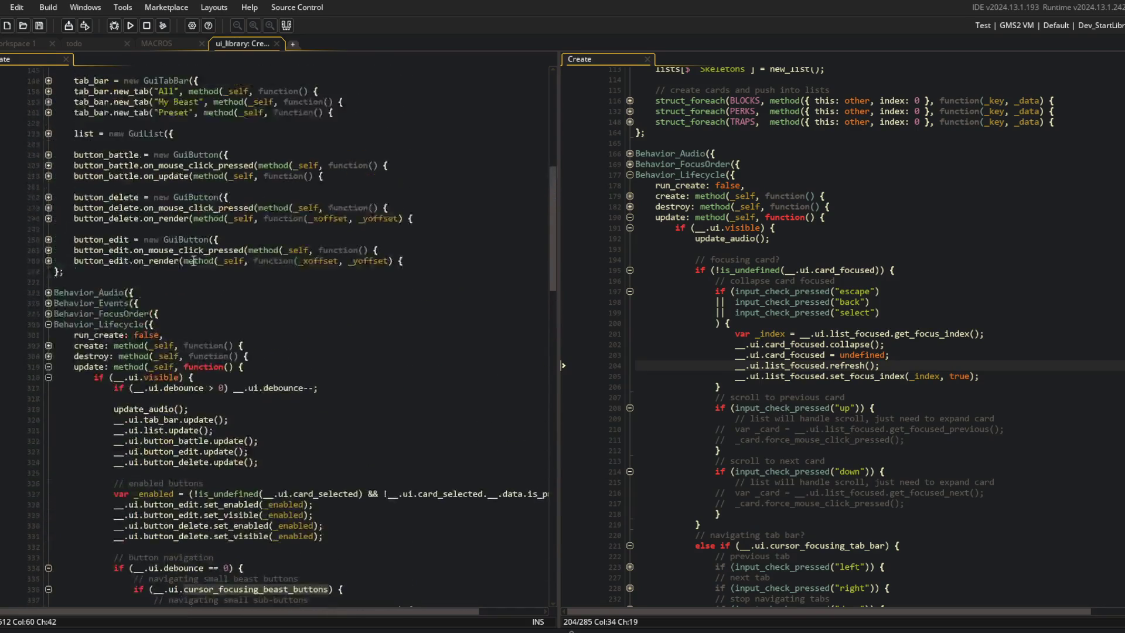
scroll(183, 262, "up", 2)
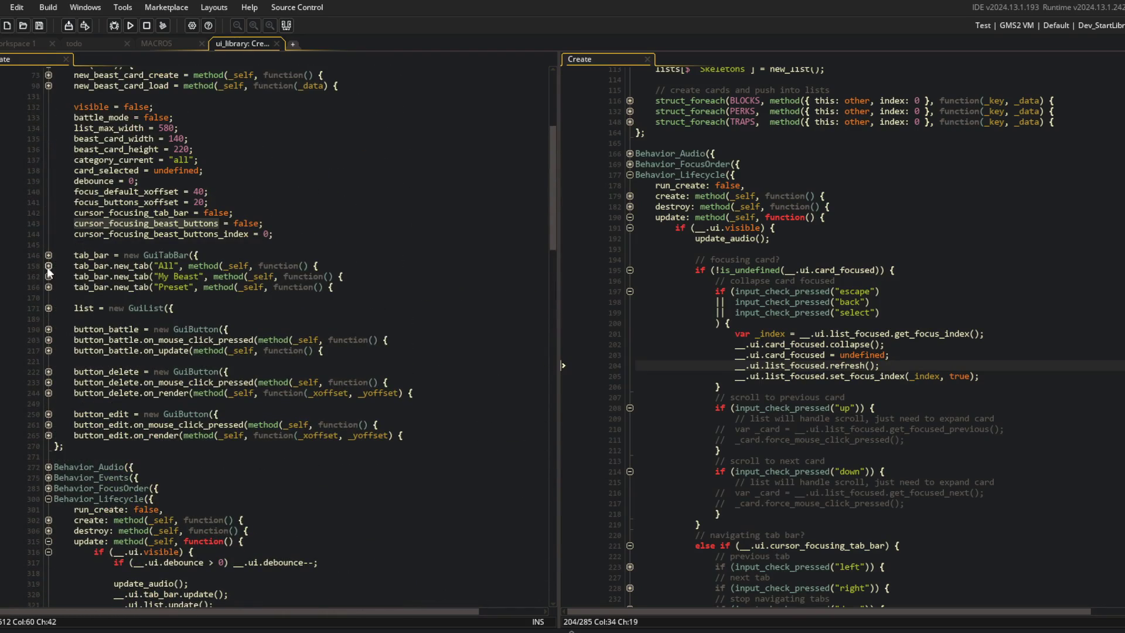
left_click(49, 266)
left_click(49, 273)
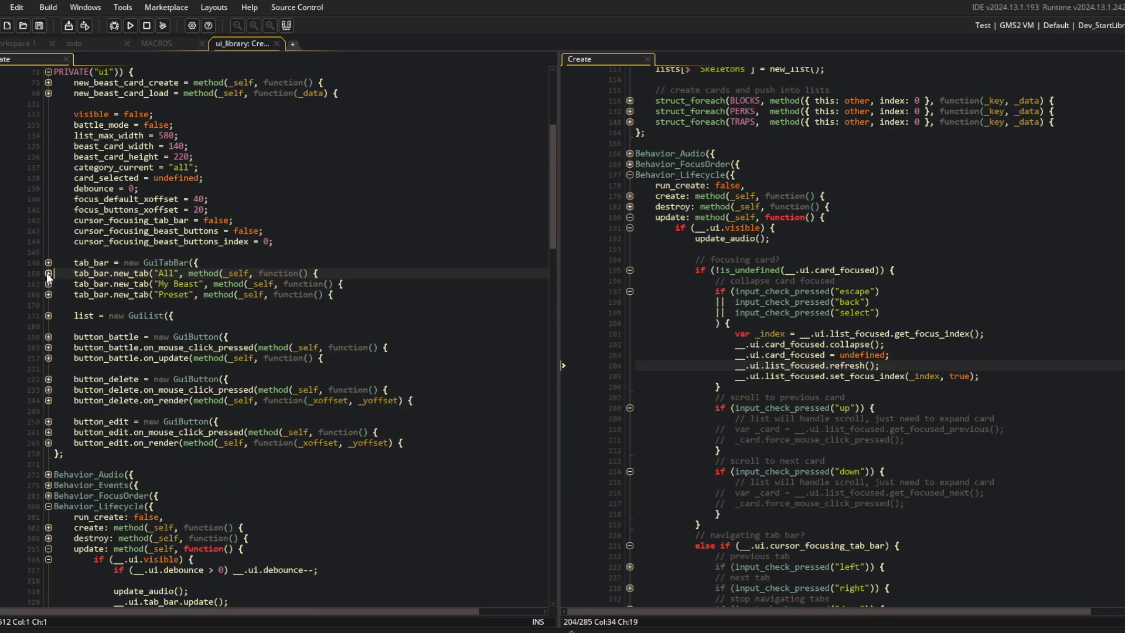
scroll(165, 287, "down", 14)
scroll(293, 326, "down", 2)
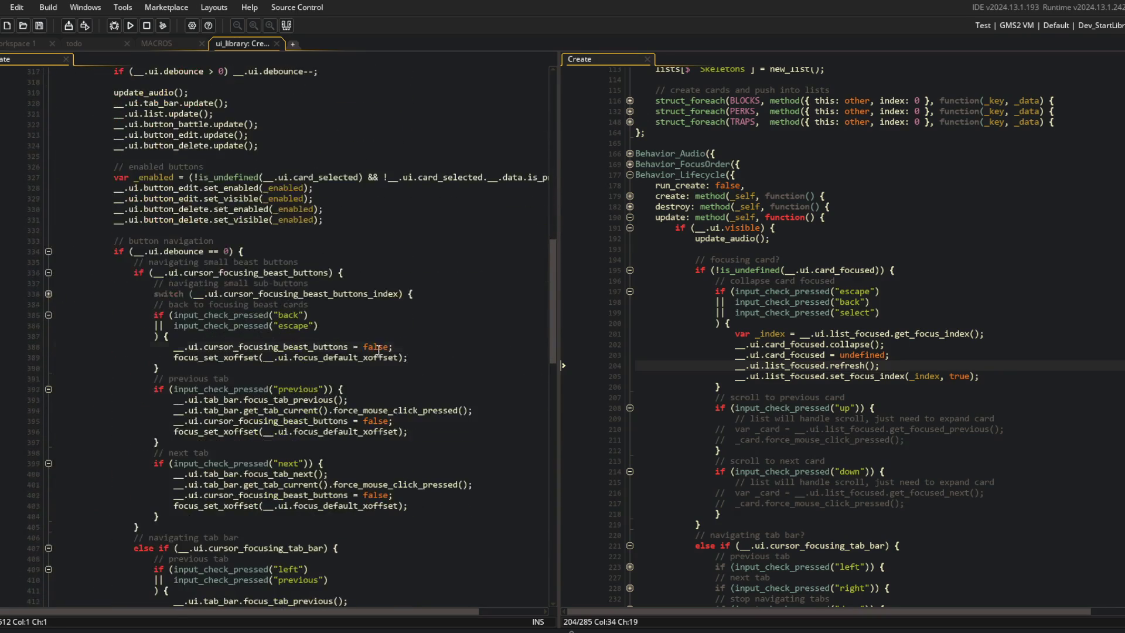
left_click(388, 421)
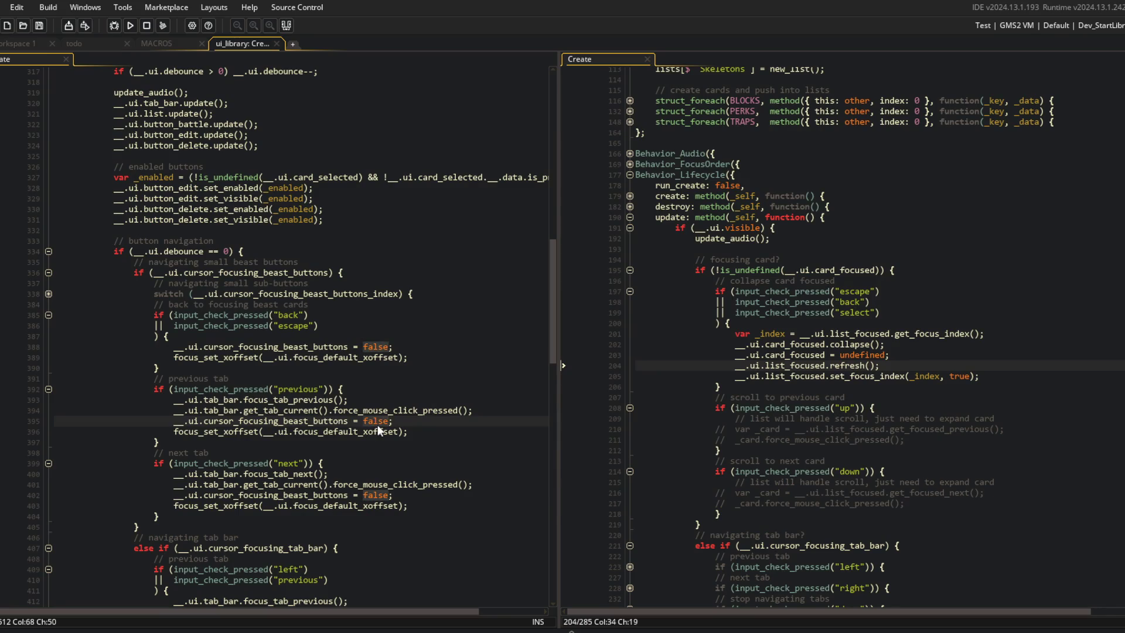
key("BackSpace")
key("BackSpace")
key("BackSpace")
Set the flag to true on lines 395 and 402 and drop the next-tab offset reset.
type("true")
key("Home")
key("shift+End")
key("ctrl+c")
key("Down")
key("Down")
key("Down")
key("Home")
key("shift+End")
key("ctrl+v")
key("Down")
key("shift+Home")
key("BackSpace")
key("BackSpace")
Inspect the reload function and copy its focus offset line.
left_click(328, 326)
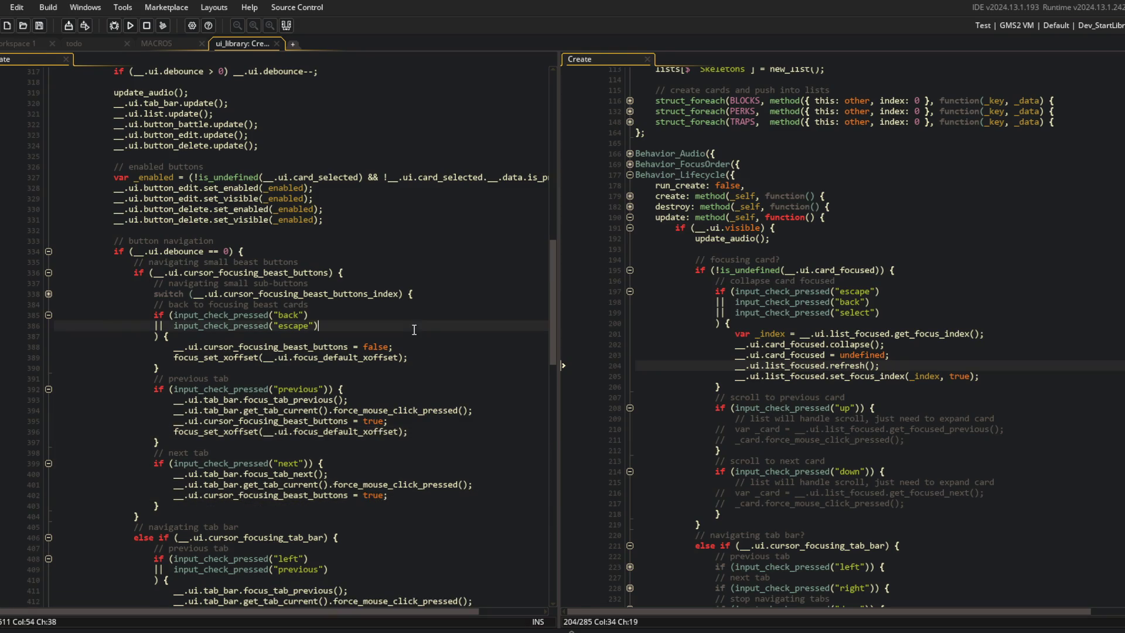
left_click(48, 294)
left_click(48, 294)
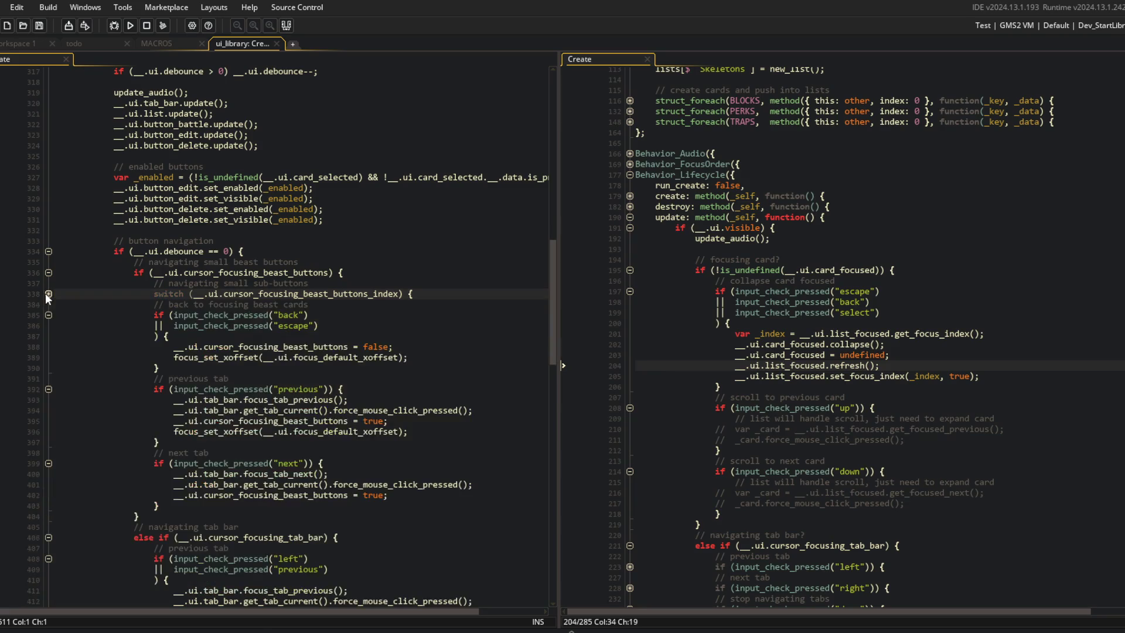
left_click(195, 293)
scroll(196, 294, "up", 20)
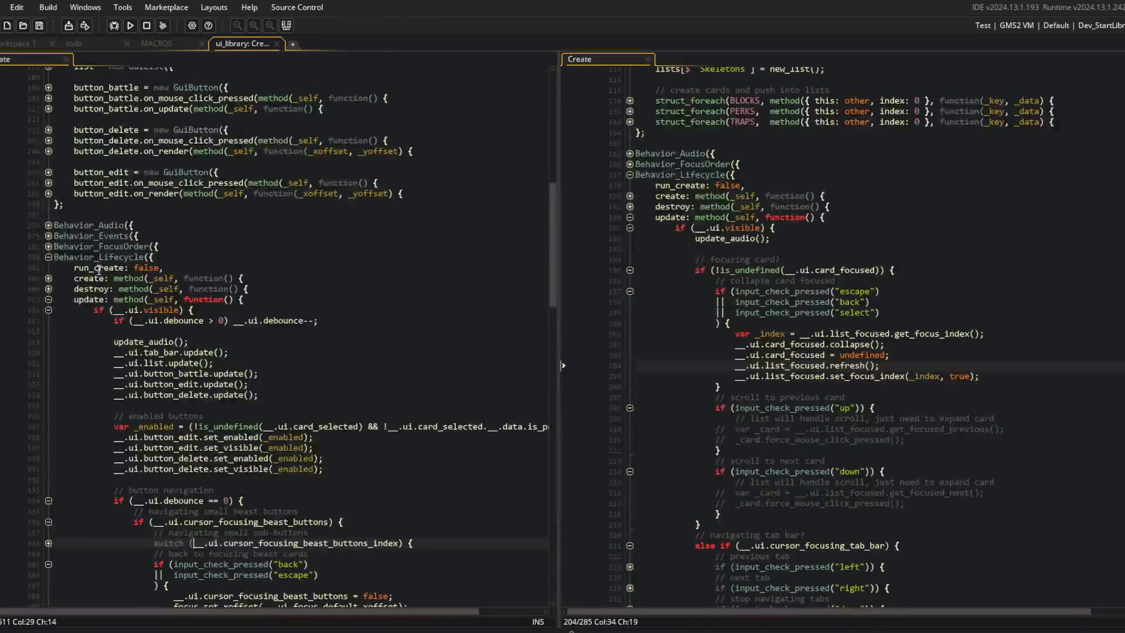
left_click(48, 134)
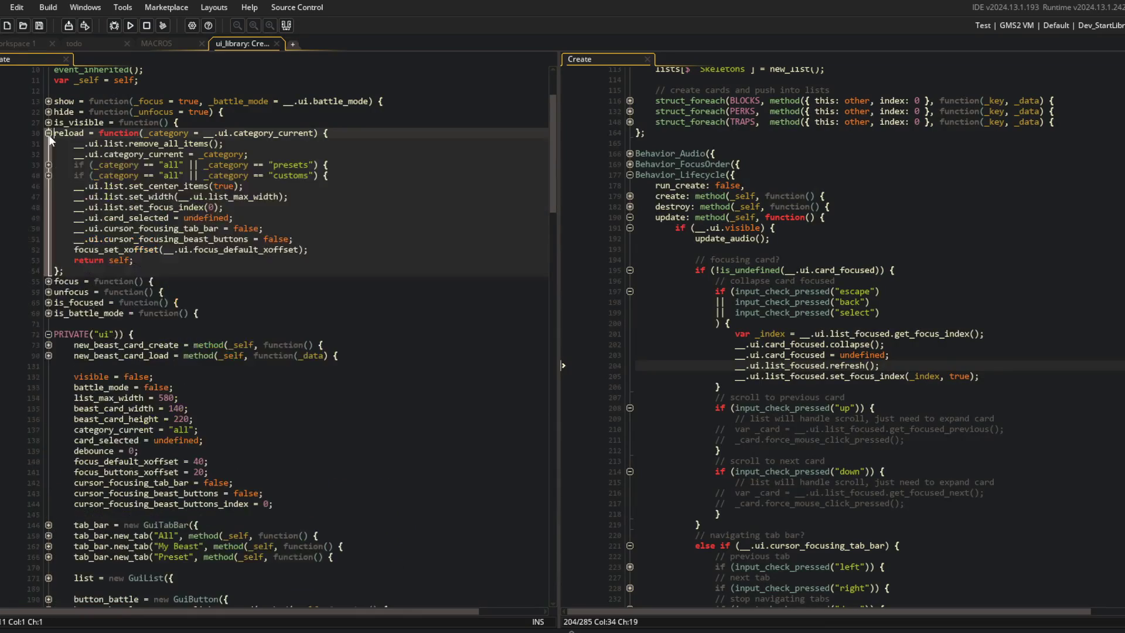
left_click(49, 133)
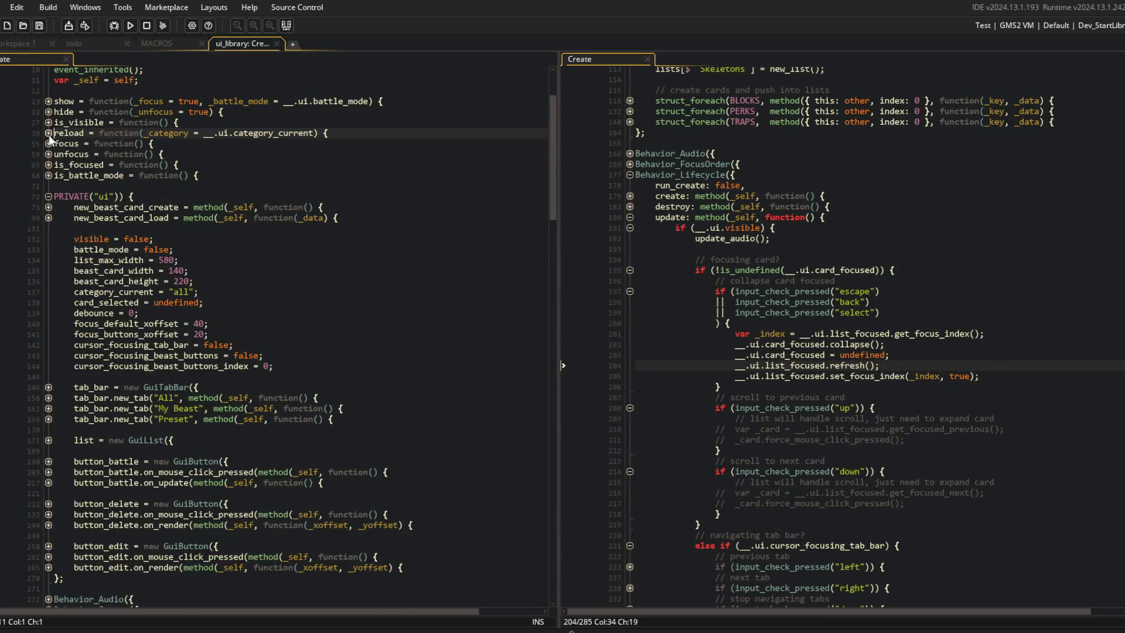
left_click(49, 134)
left_click(344, 250)
key("Home")
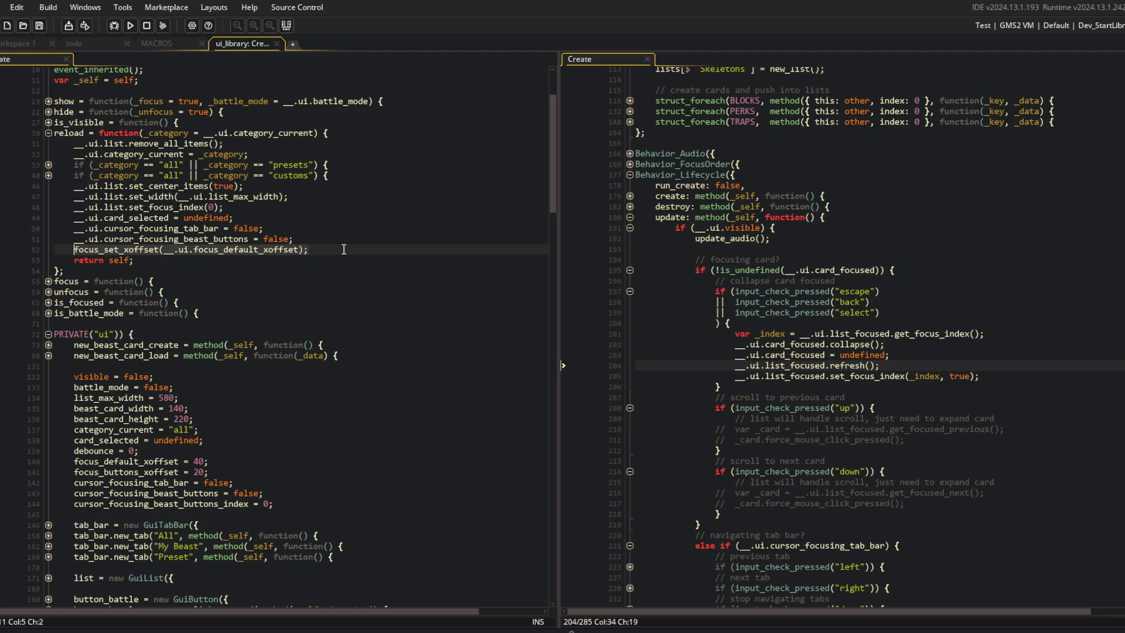
left_click(49, 134)
Check the battle button's focus offset line, then return to the beast sub-button code.
scroll(256, 268, "down", 15)
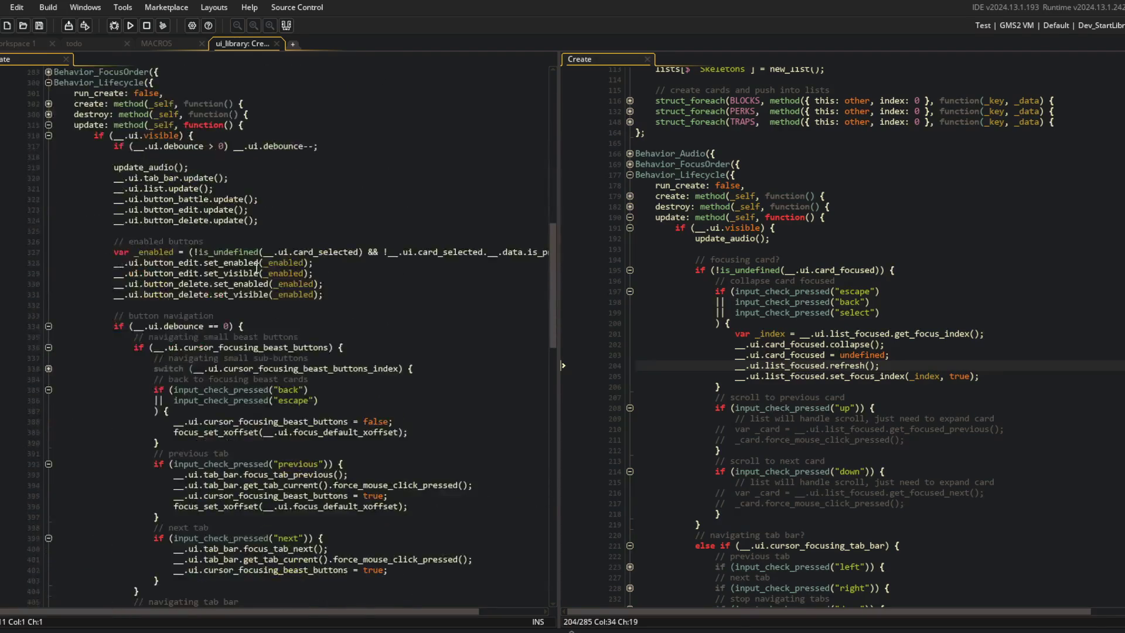
scroll(301, 283, "down", 10)
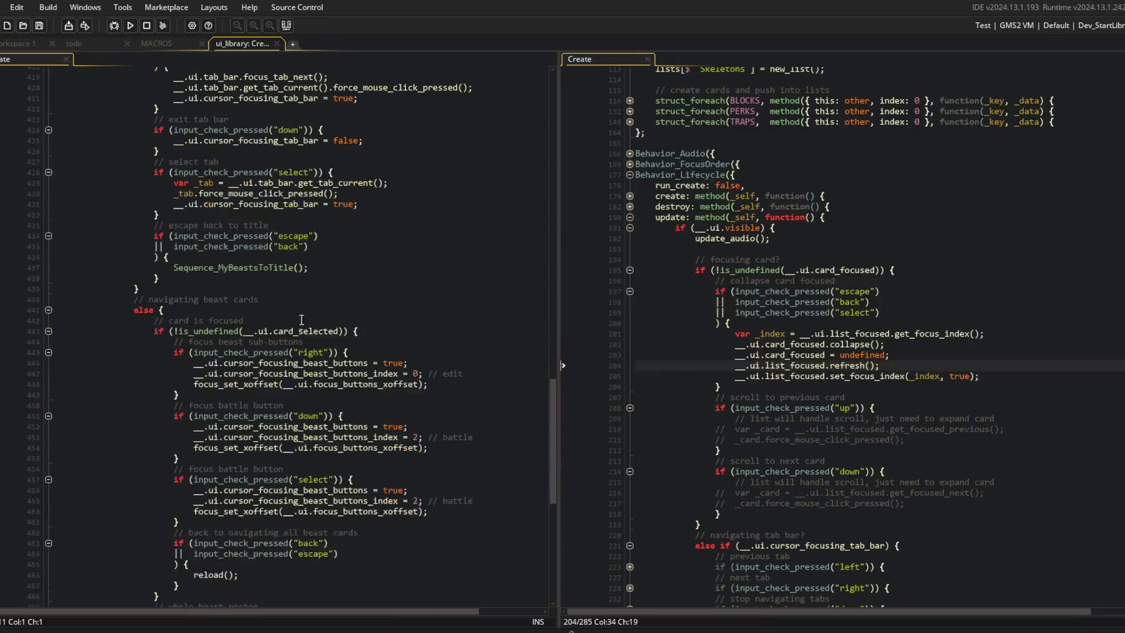
left_click(446, 448)
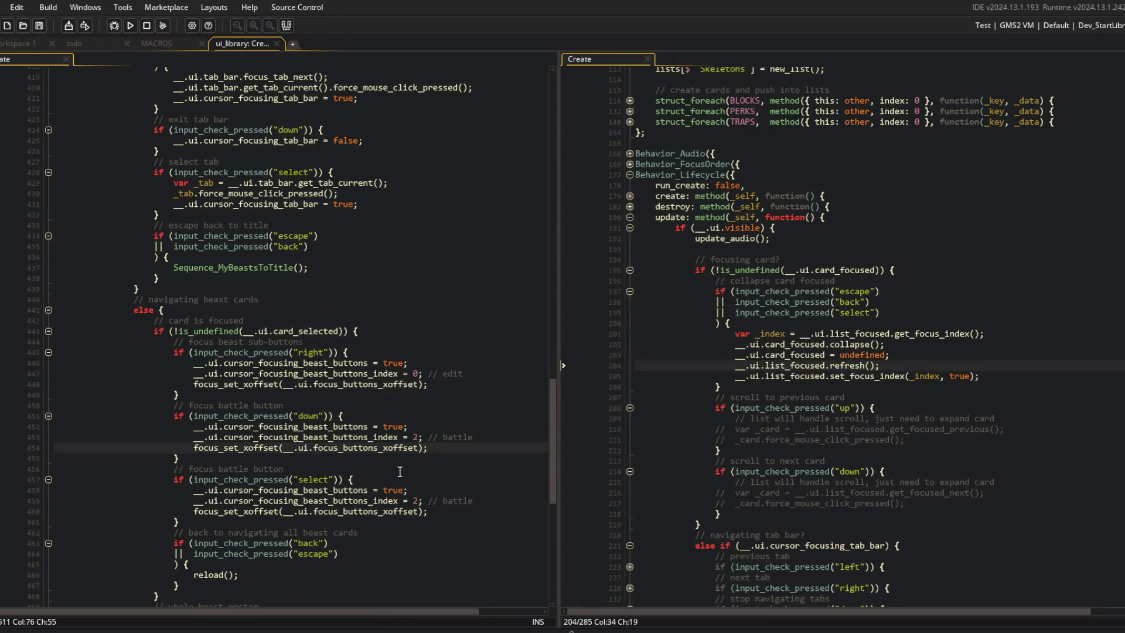
scroll(473, 415, "up", 9)
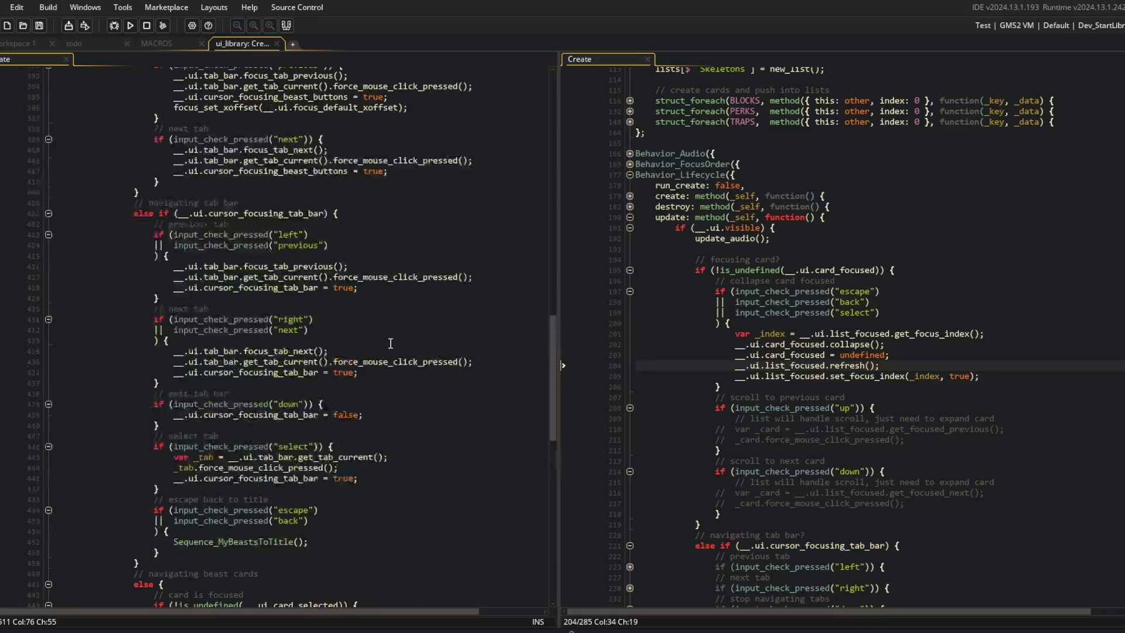
left_click(487, 287)
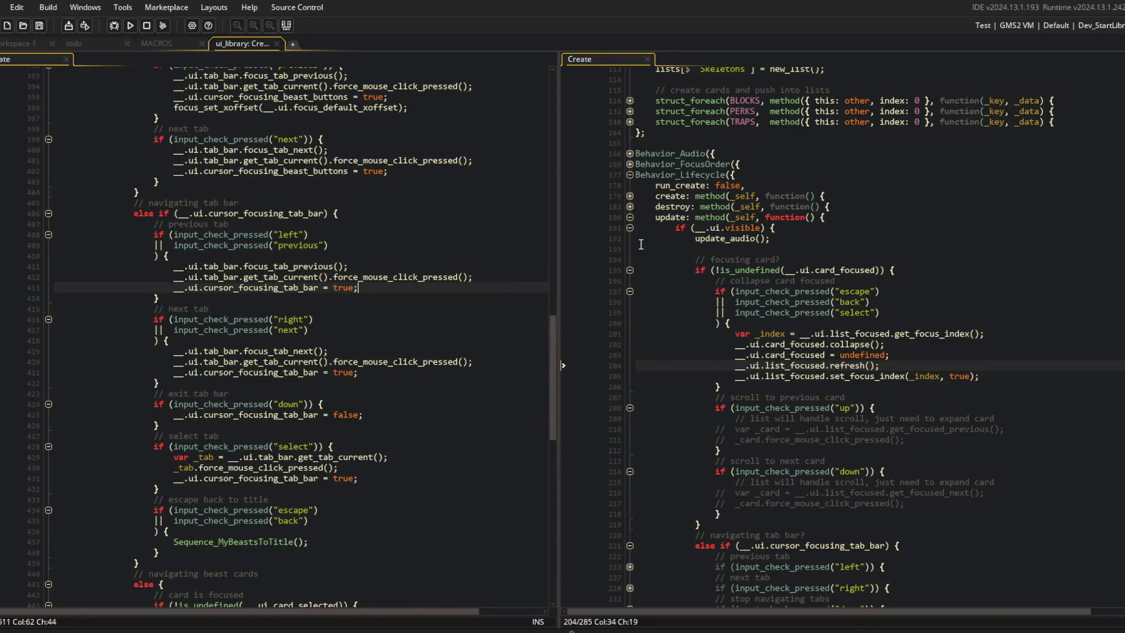
scroll(641, 244, "up", 8)
Use __.ui.focus_buttons_xoffset for both previous- and next-tab offsets, then run the game.
scroll(461, 347, "up", 20)
left_click(461, 346)
key("Down")
key("Down")
key("Down")
key("Down")
key("Down")
key("Down")
key("Return")
key("ctrl+v")
scroll(404, 431, "down", 9)
scroll(404, 431, "down", 7)
scroll(379, 475, "up", 9)
scroll(352, 410, "up", 3)
left_click(325, 380)
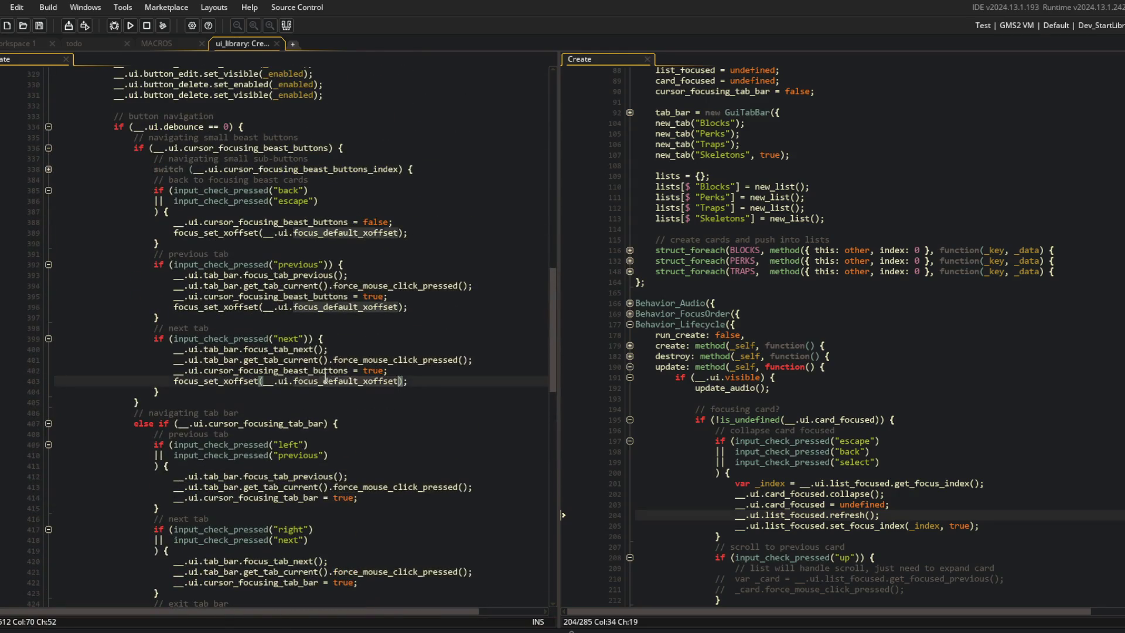
key("ctrl+z")
key("ctrl+z")
left_click(419, 256)
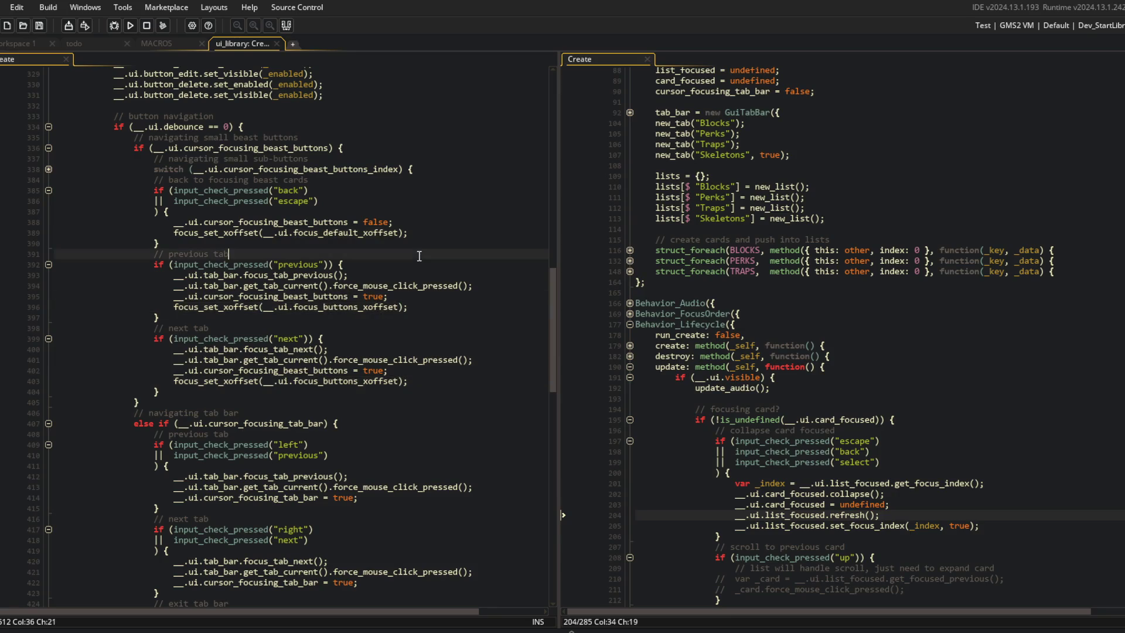
left_click(131, 26)
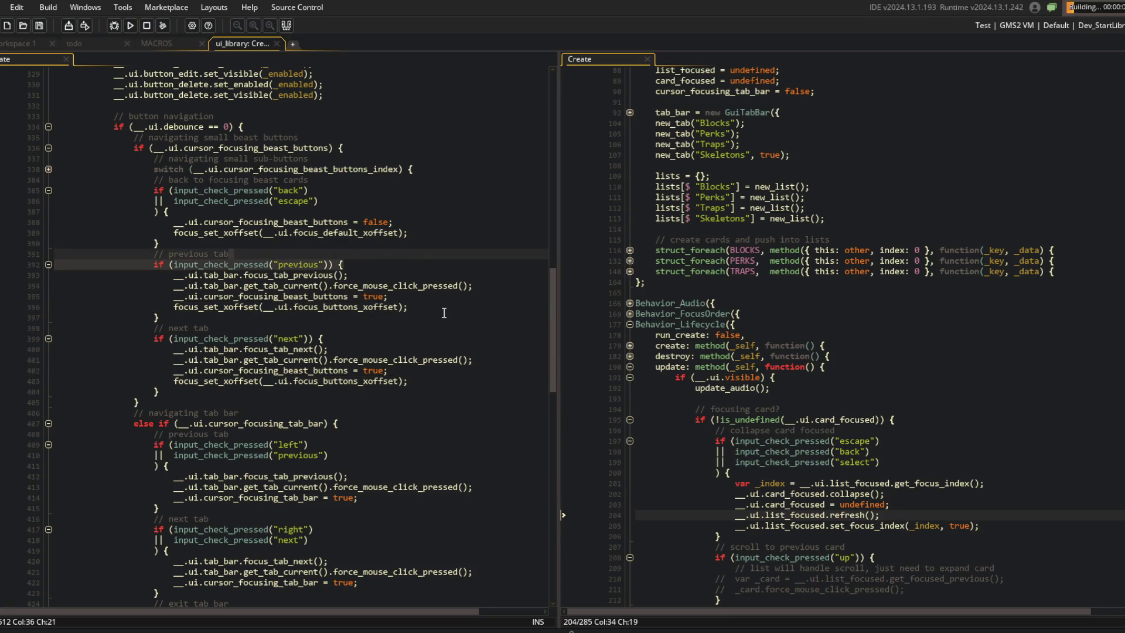
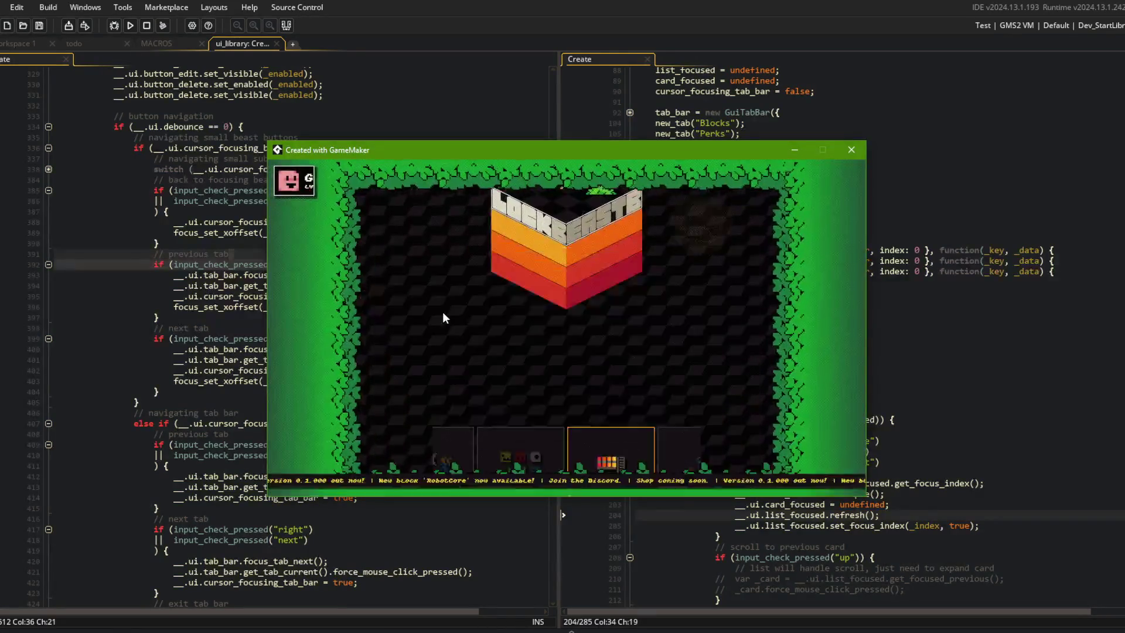
Test switching to the My Beast tab and moving focus between cards, then close the game.
key("e")
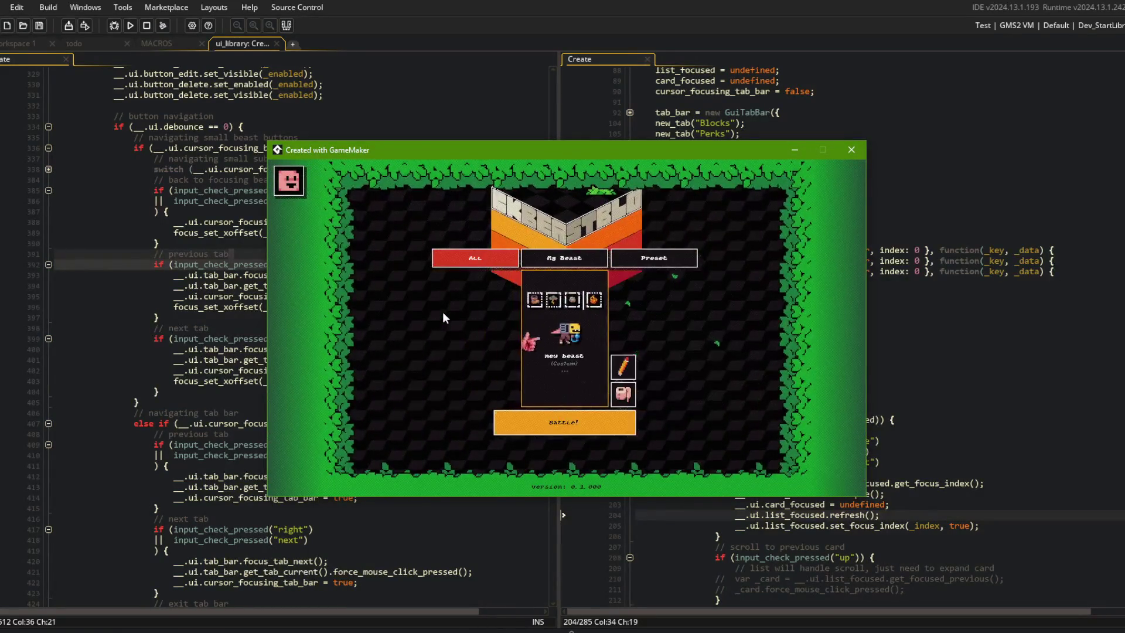
key("Left")
key("Right")
key("Left")
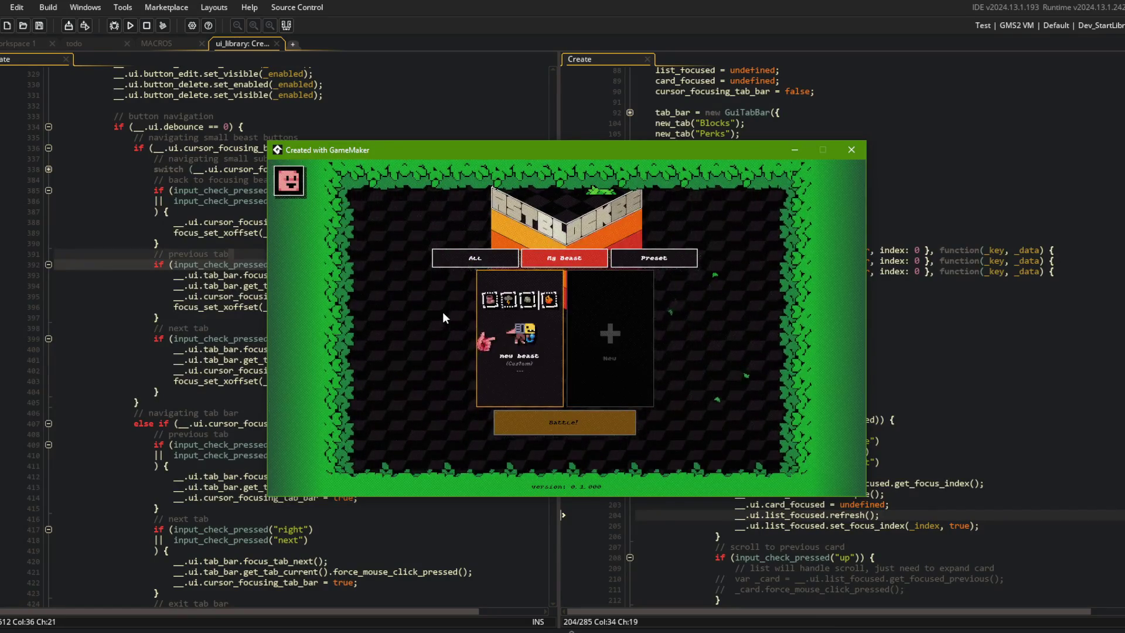
key("Right")
key("Left")
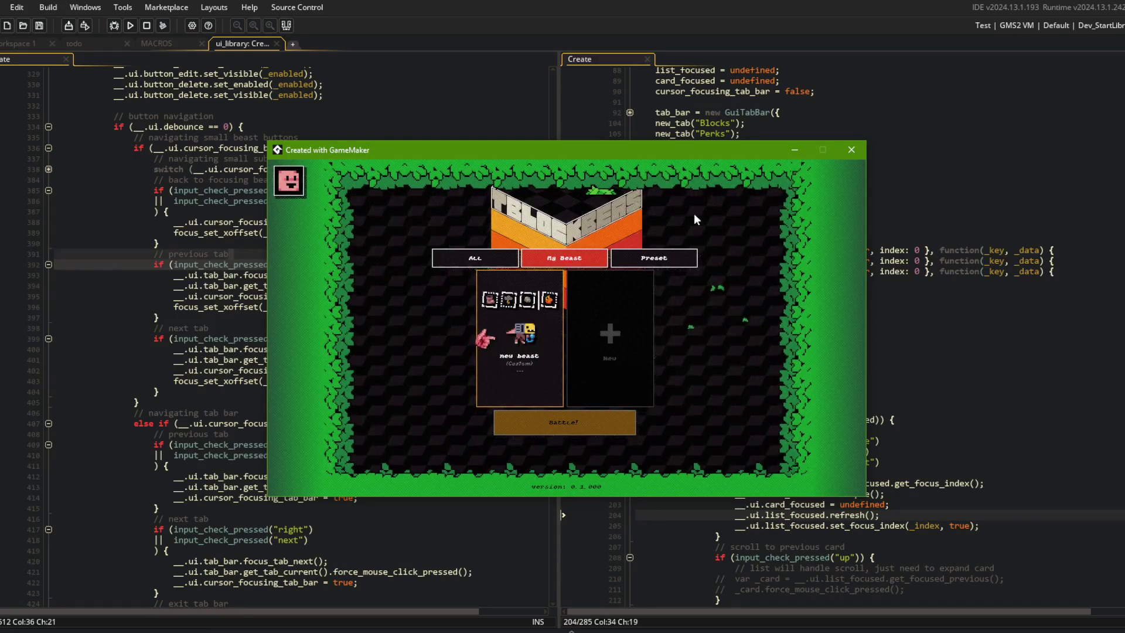
left_click(851, 149)
left_click(499, 293)
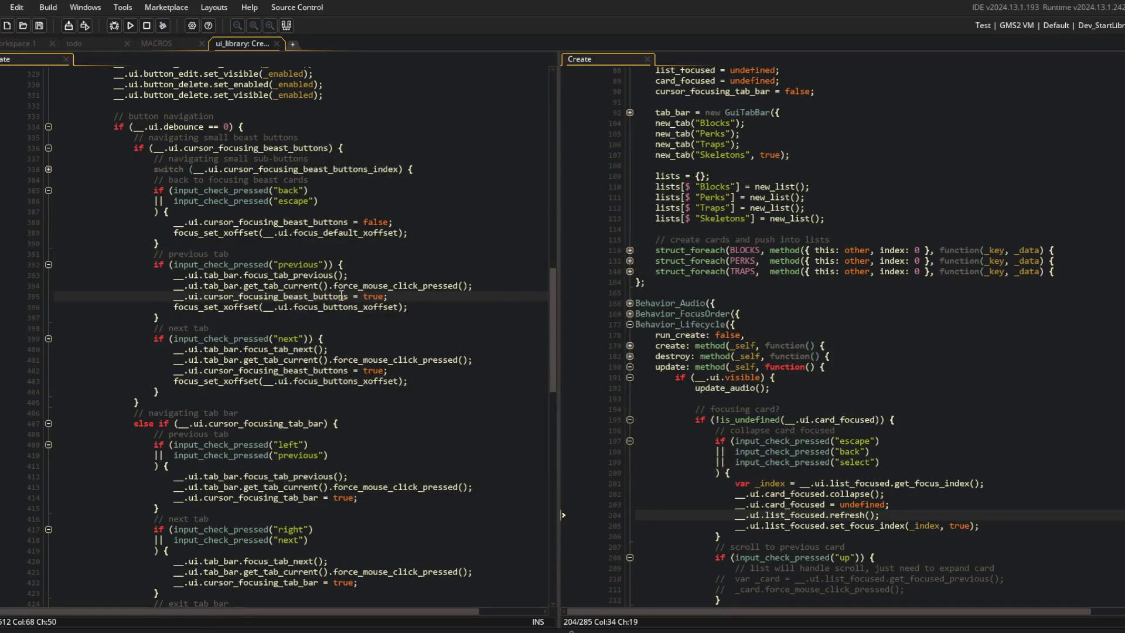
Change line 395 to false and paste the back handler's two reset lines over lines 395–396.
double_click(374, 296)
type("false")
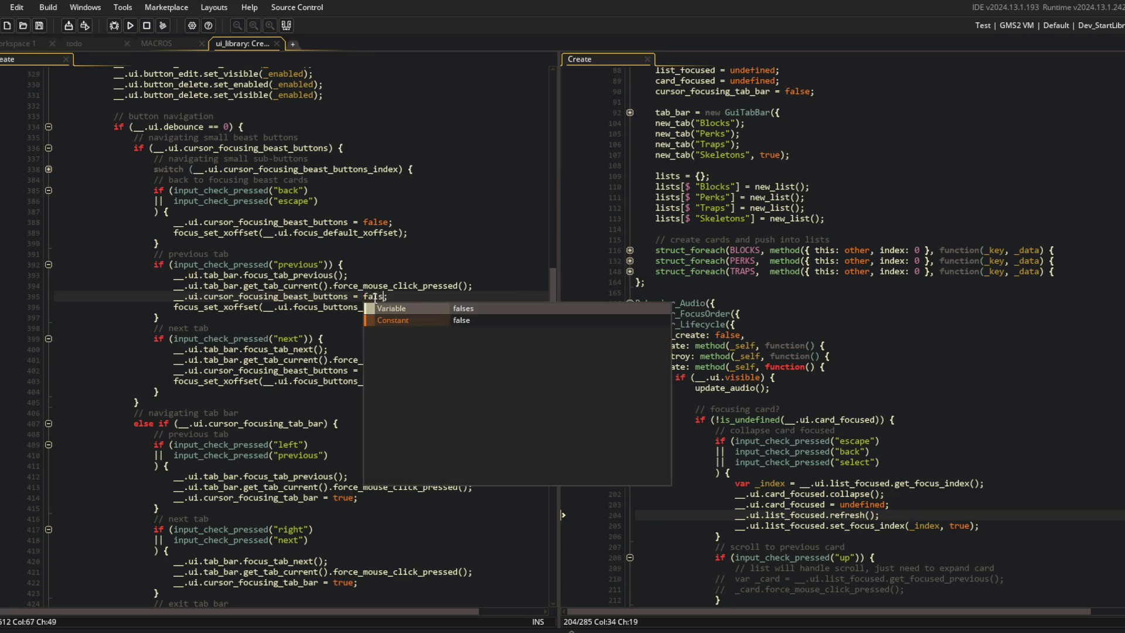
key("Down")
key("Down")
key("Down")
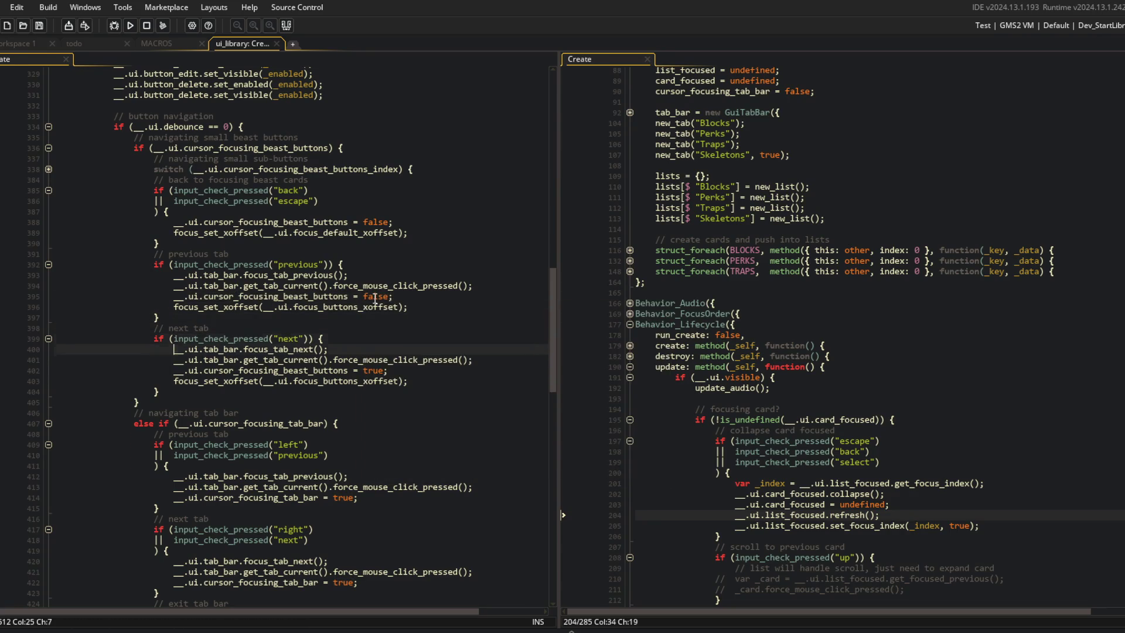
key("Up")
key("Up")
key("Up")
key("Down")
key("Down")
key("Down")
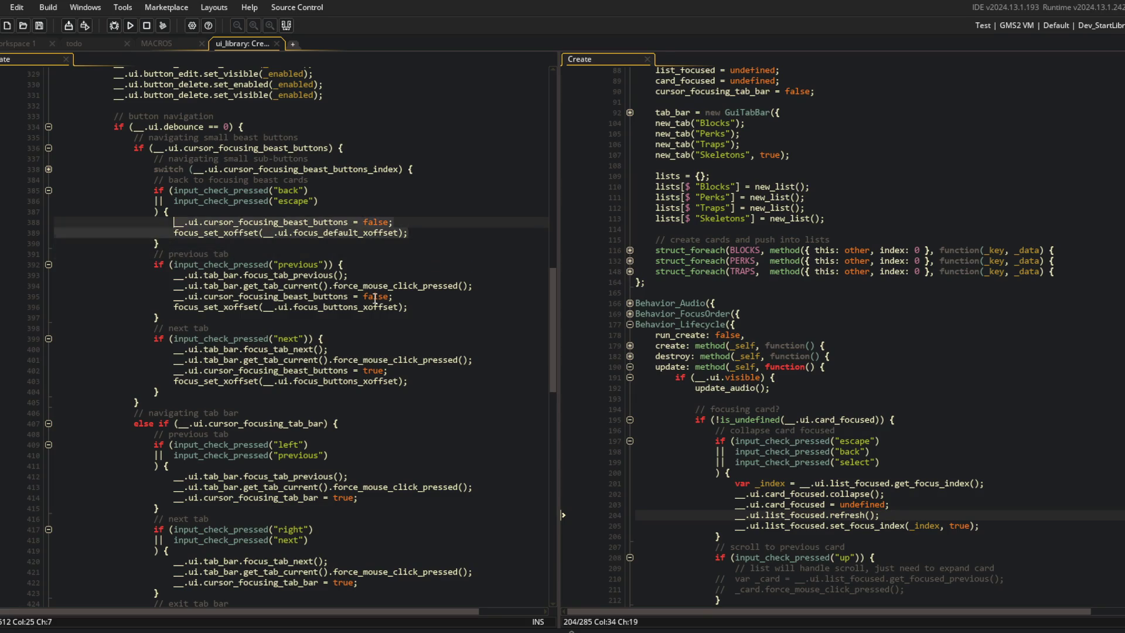
key("End")
key("shift+Up")
key("shift+Home")
type("__.ui.cursor_focusing_beast_buttons = false; \t\t\t\t\t\tfocus_set_xoffset(__.ui.focus_default_xoffset);")
Paste the same reset pair over lines 402–403 in the next-tab handler.
key("Down")
key("Down")
key("Down")
key("shift+Up")
key("shift+Home")
key("ctrl+v")
key("alt+Tab")
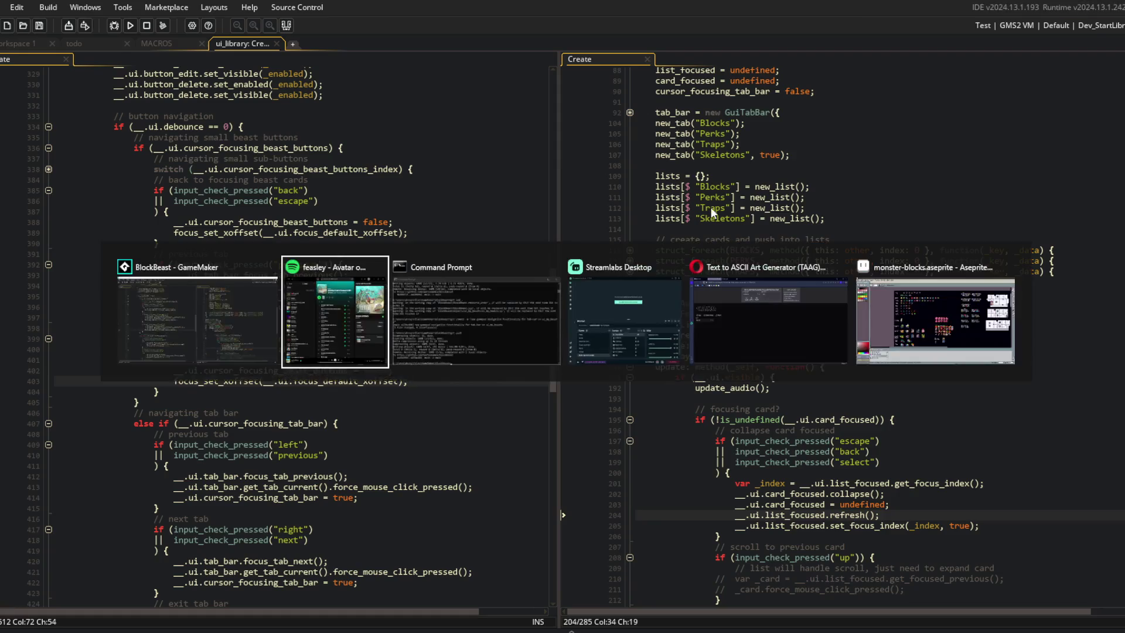
Play 'Nice to Meet You' from the ideogames playlist.
scroll(526, 332, "down", 5)
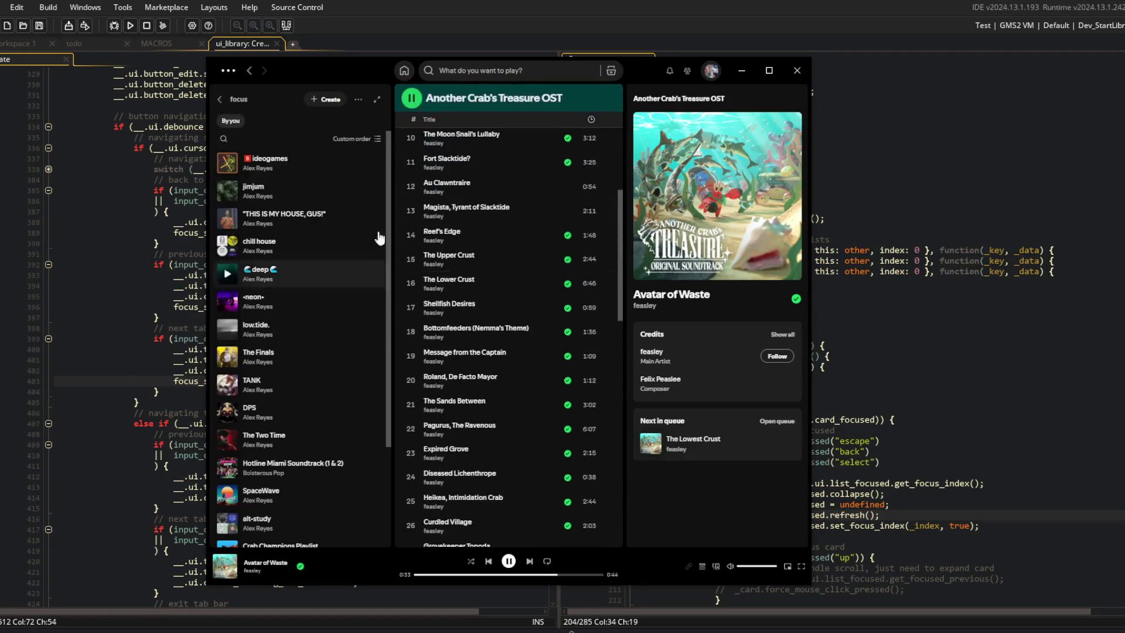
left_click(249, 70)
scroll(505, 306, "down", 15)
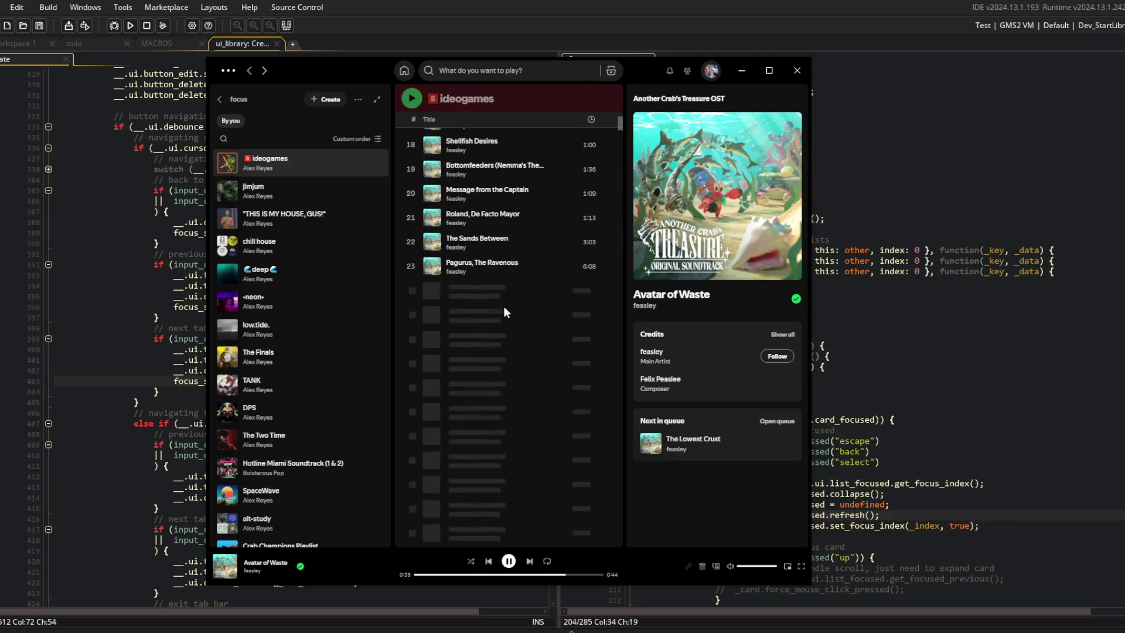
scroll(504, 306, "down", 20)
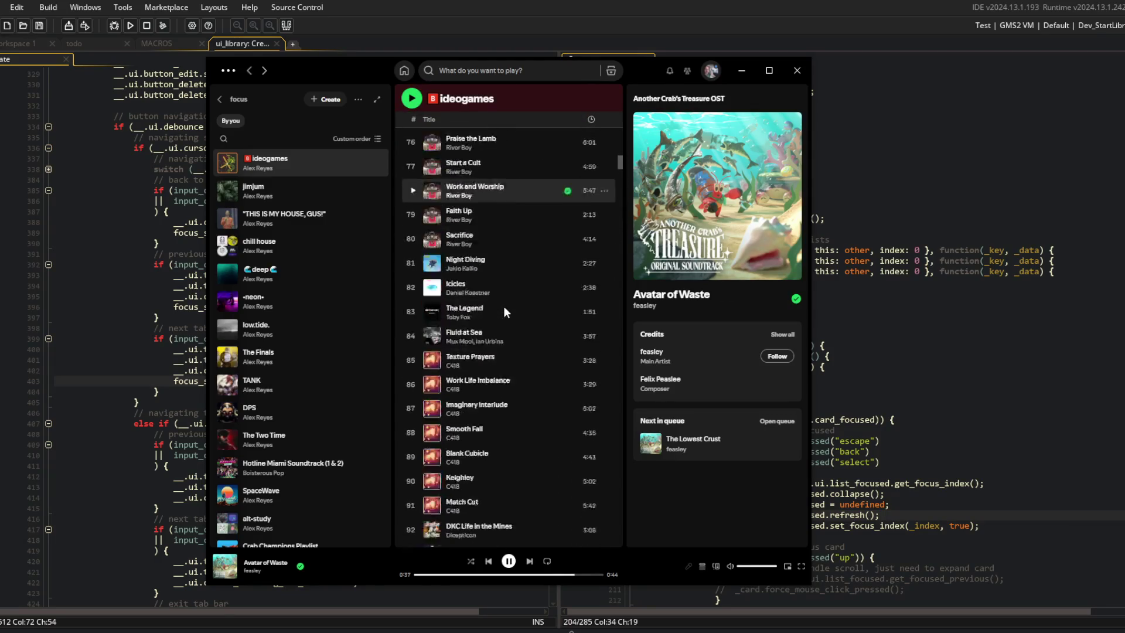
scroll(505, 311, "down", 20)
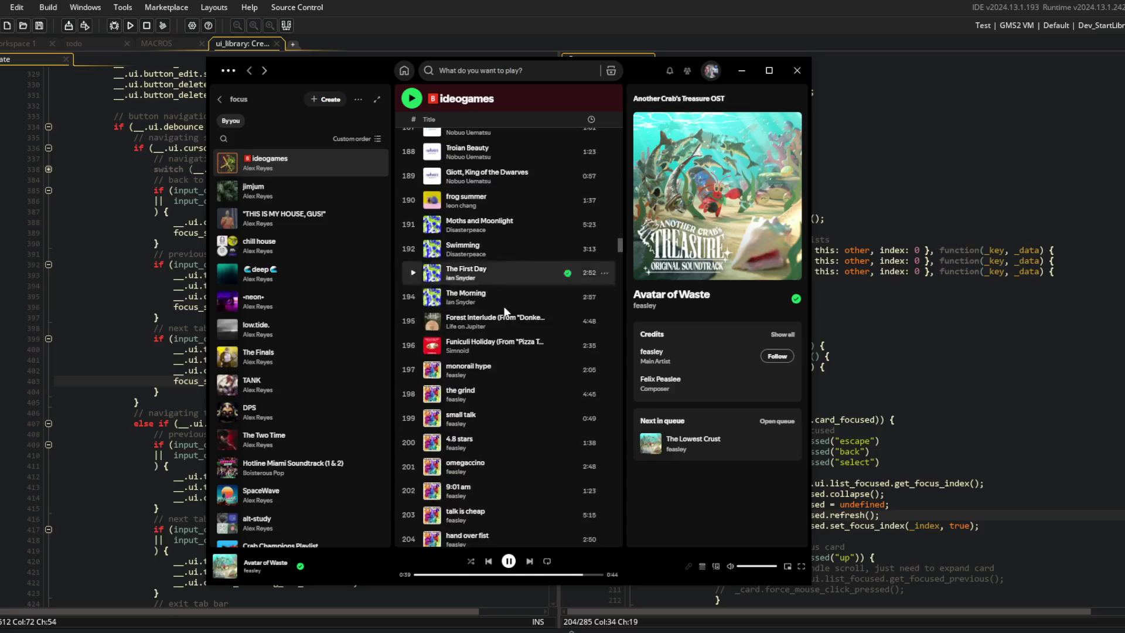
scroll(504, 306, "down", 14)
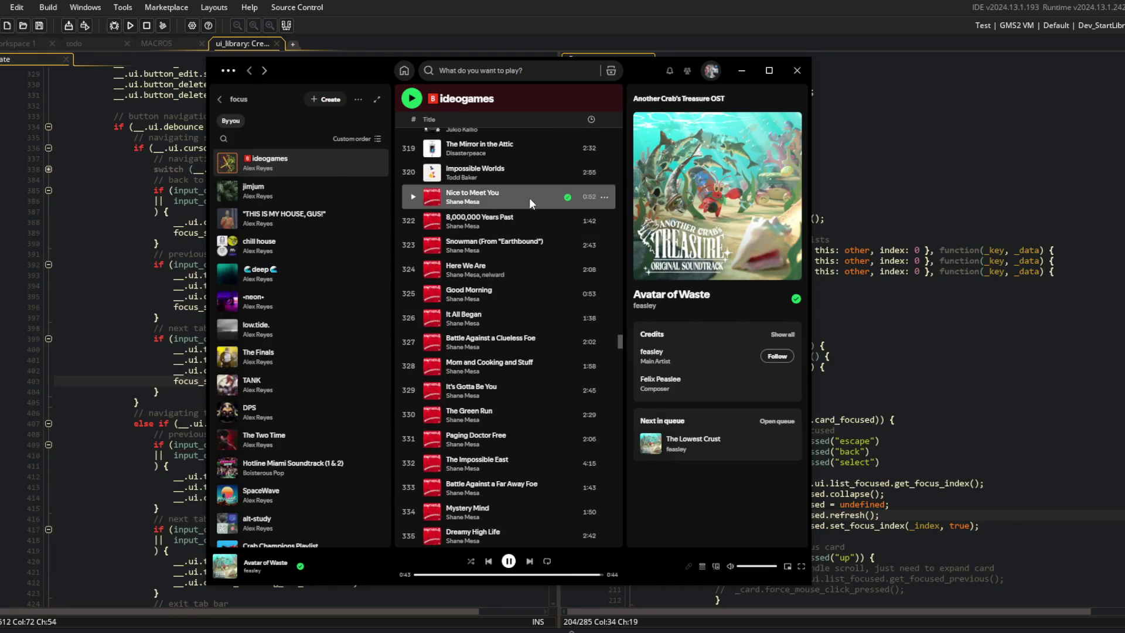
double_click(530, 197)
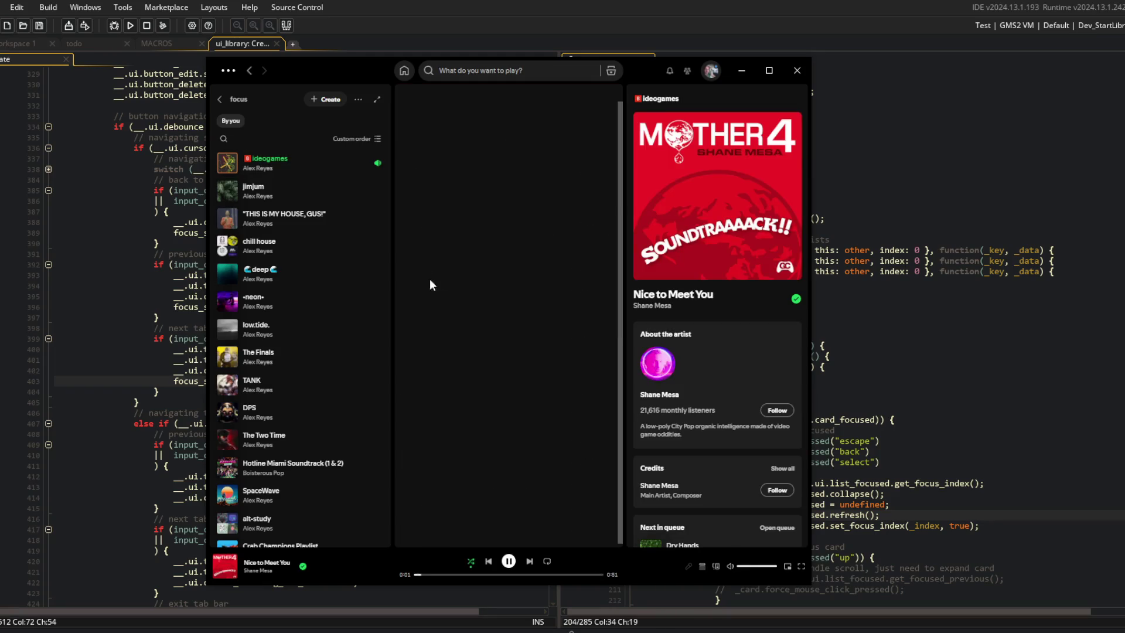
Replay 'Nice to Meet You' from its album page and minimize Spotify.
left_click(498, 346)
double_click(498, 233)
left_click(741, 70)
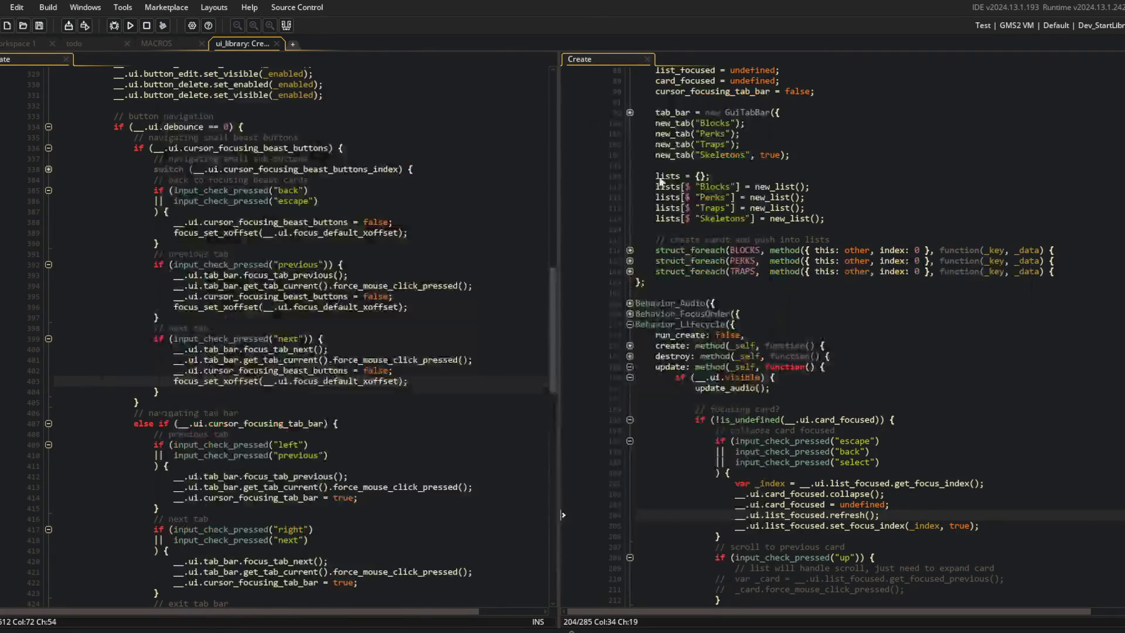
Build and run the game, which opens on the Blocks tab with HyperBeam, Alien, Dino Head and Teeth.
left_click(782, 229)
left_click(410, 233)
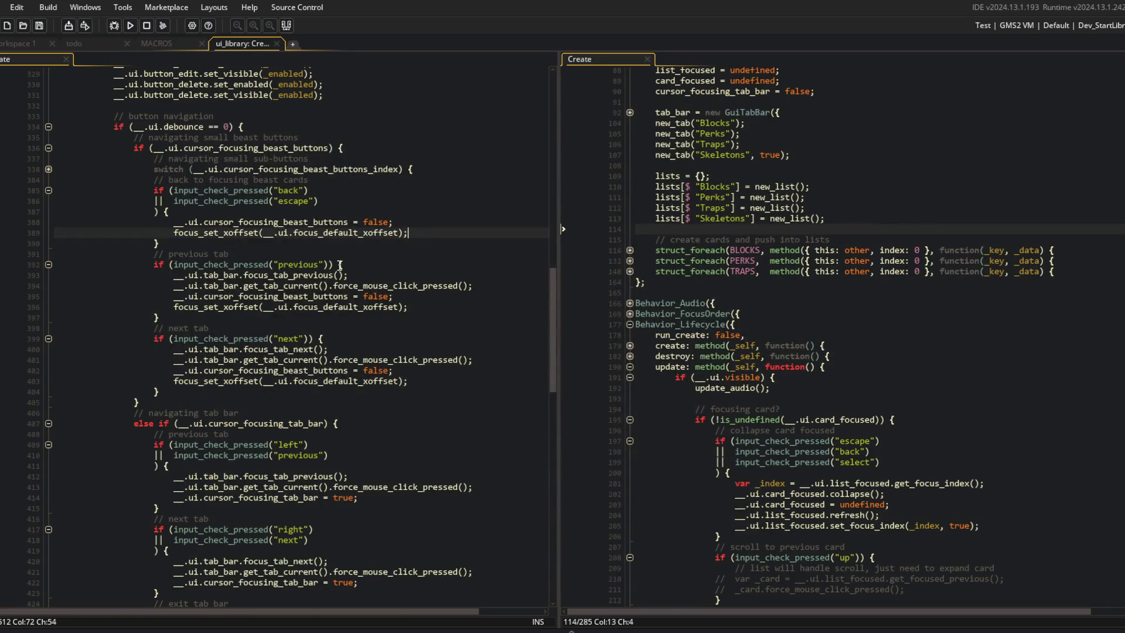
scroll(339, 266, "down", 2)
left_click(130, 25)
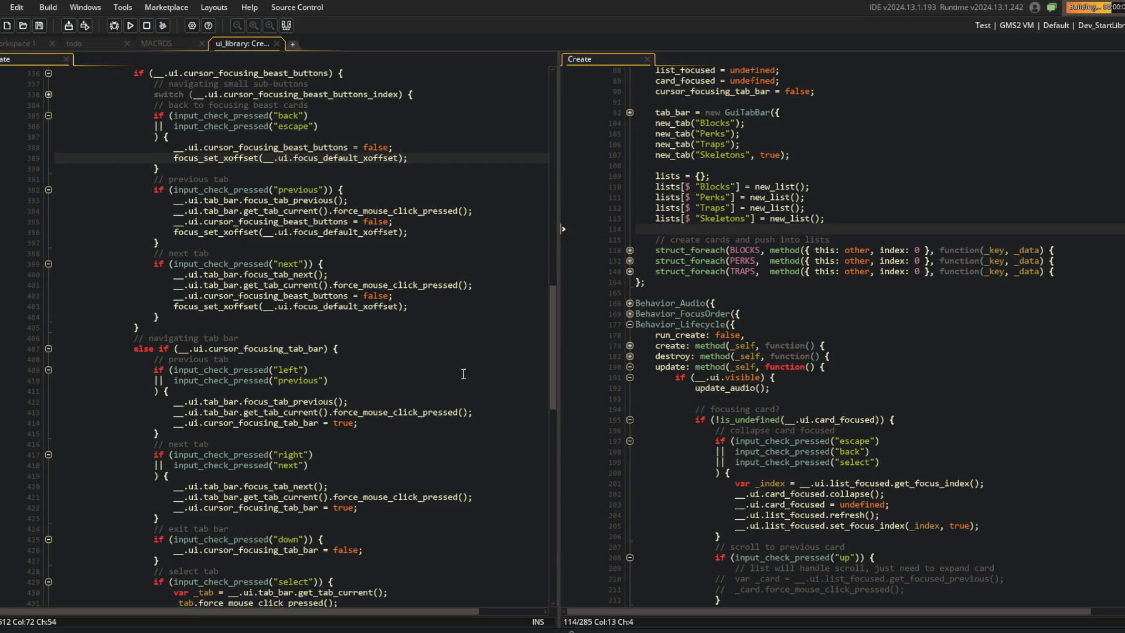
scroll(469, 345, "up", 5)
scroll(469, 316, "down", 20)
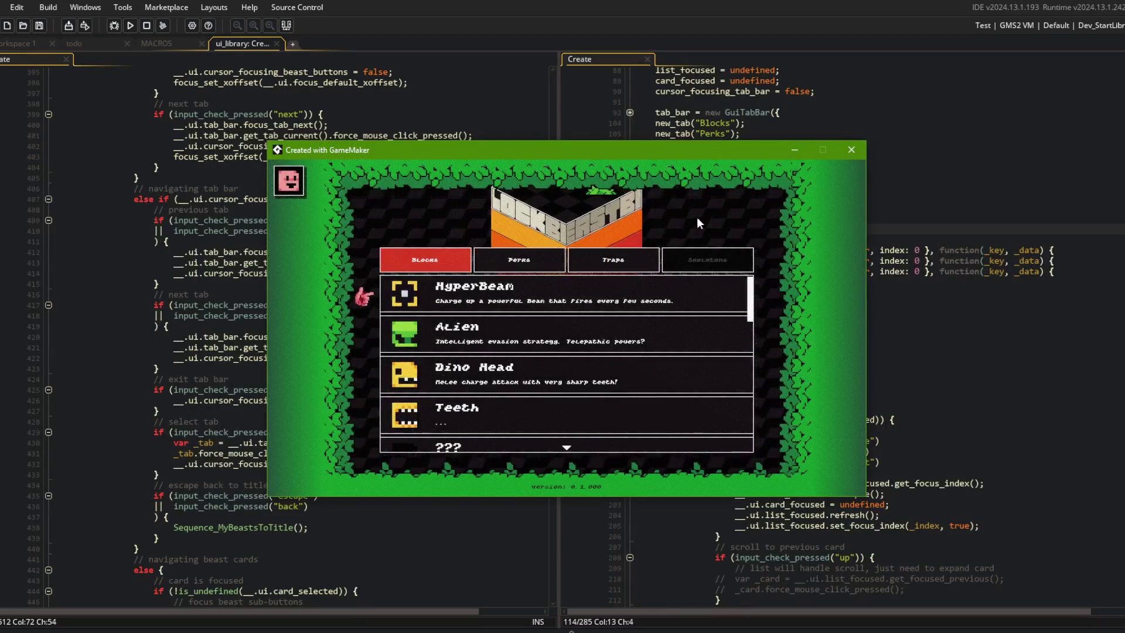
Open the Beasts screen from the main menu and switch from All to the My Beast tab.
key("Escape")
key("Left")
key("Return")
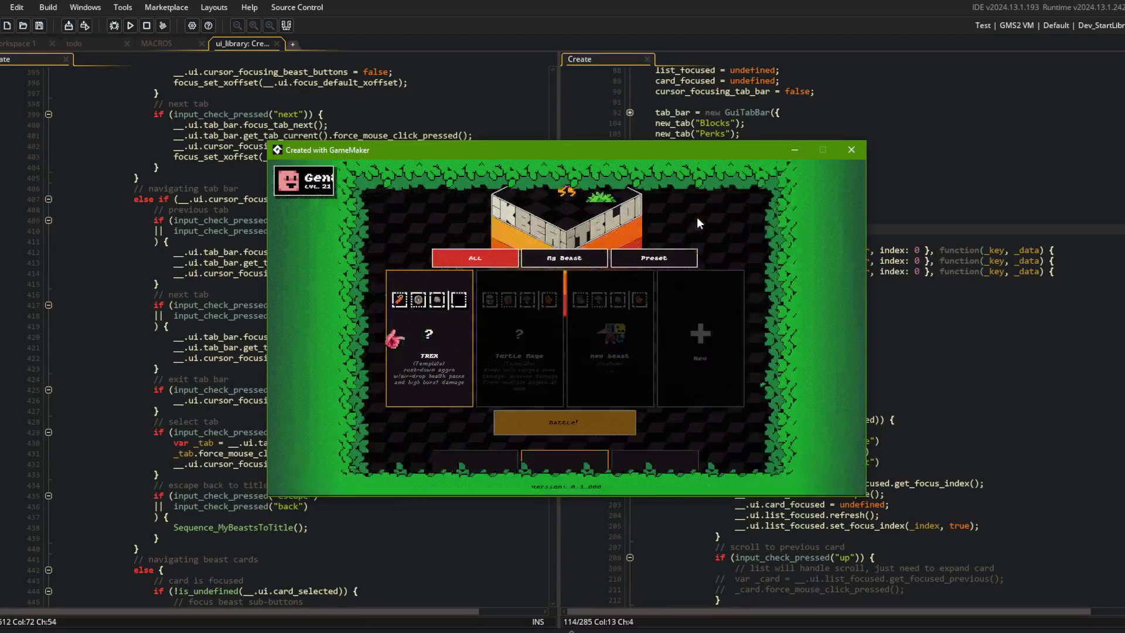
key("Right")
key("Right")
key("Left")
key("e")
key("Right")
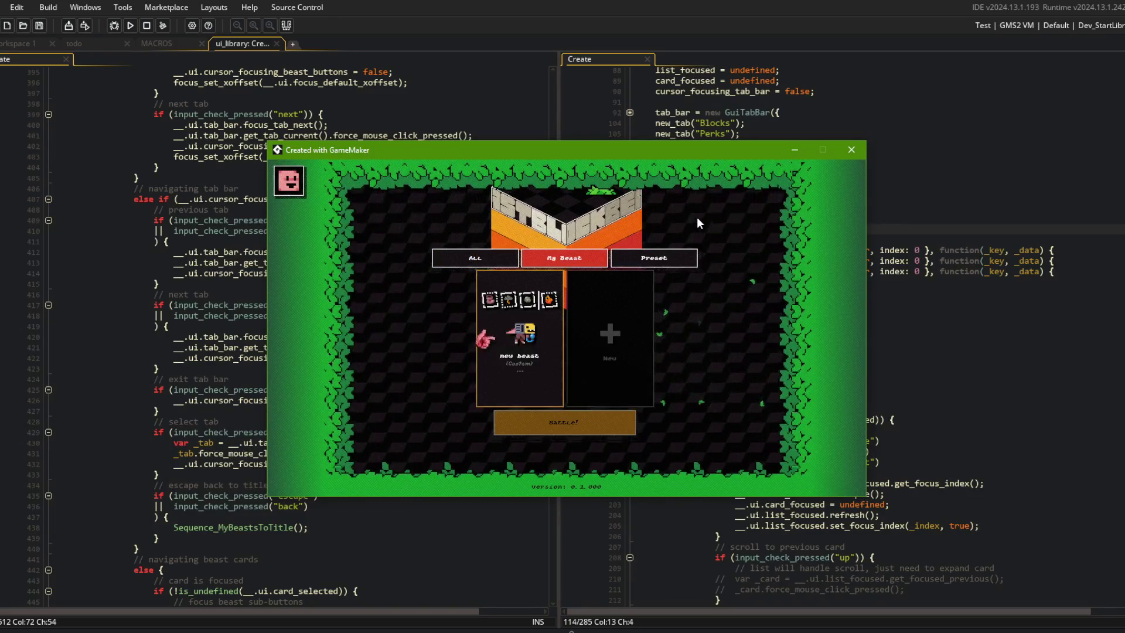
key("Escape")
With the new beast card expanded, cycle the tabs from All through My Beast to Preset.
key("Return")
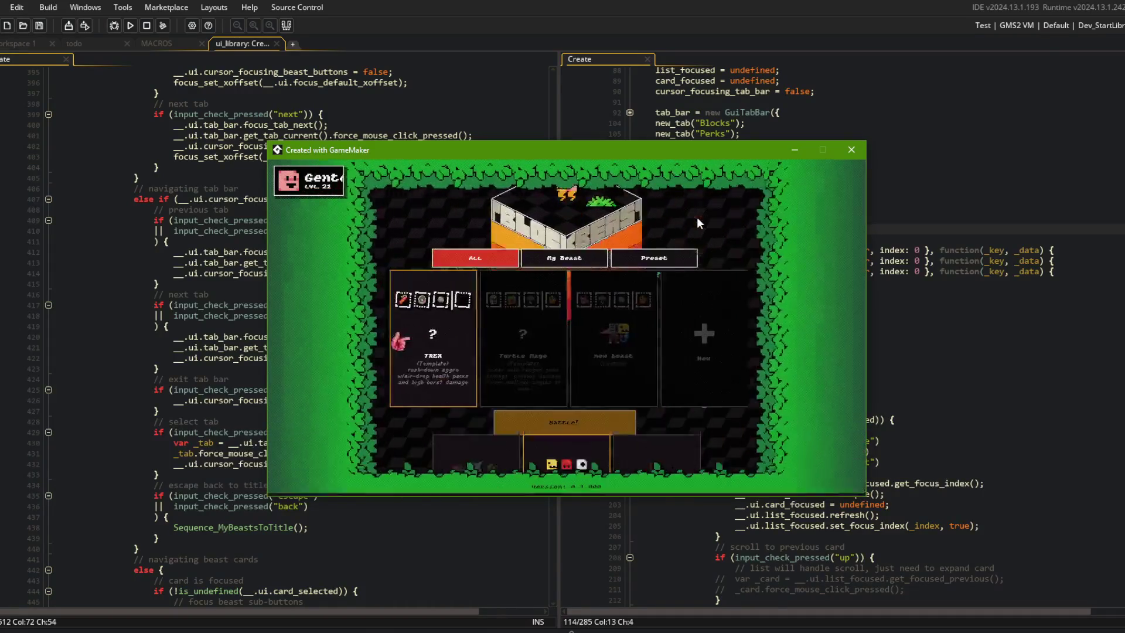
key("Right")
key("Right")
key("Return")
key("e")
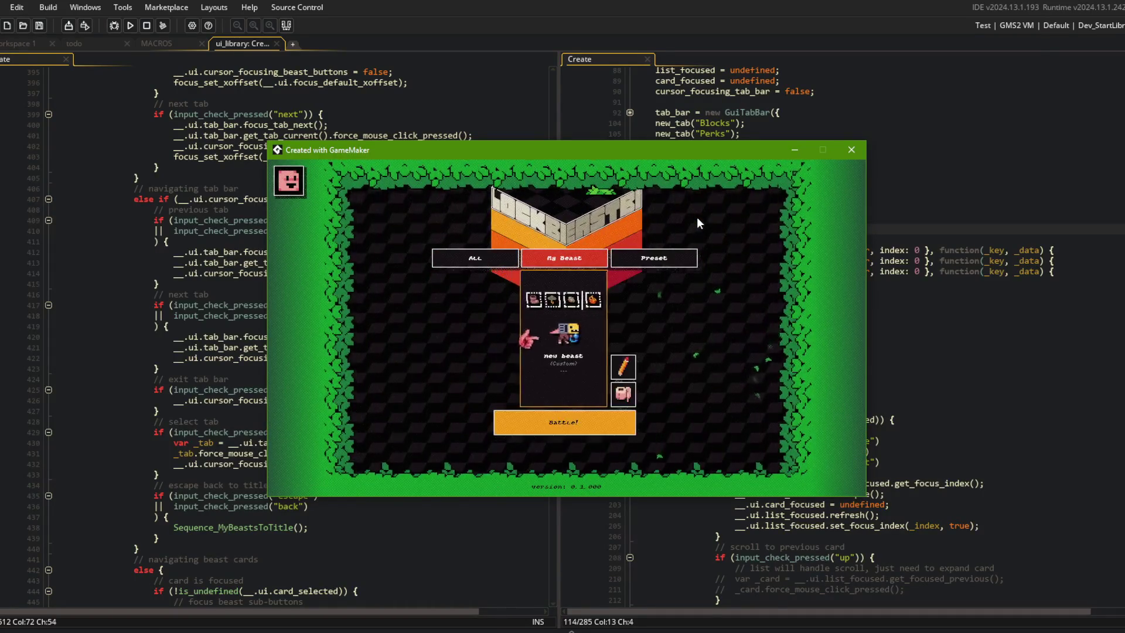
key("Right")
key("Left")
key("Down")
key("Down")
key("e")
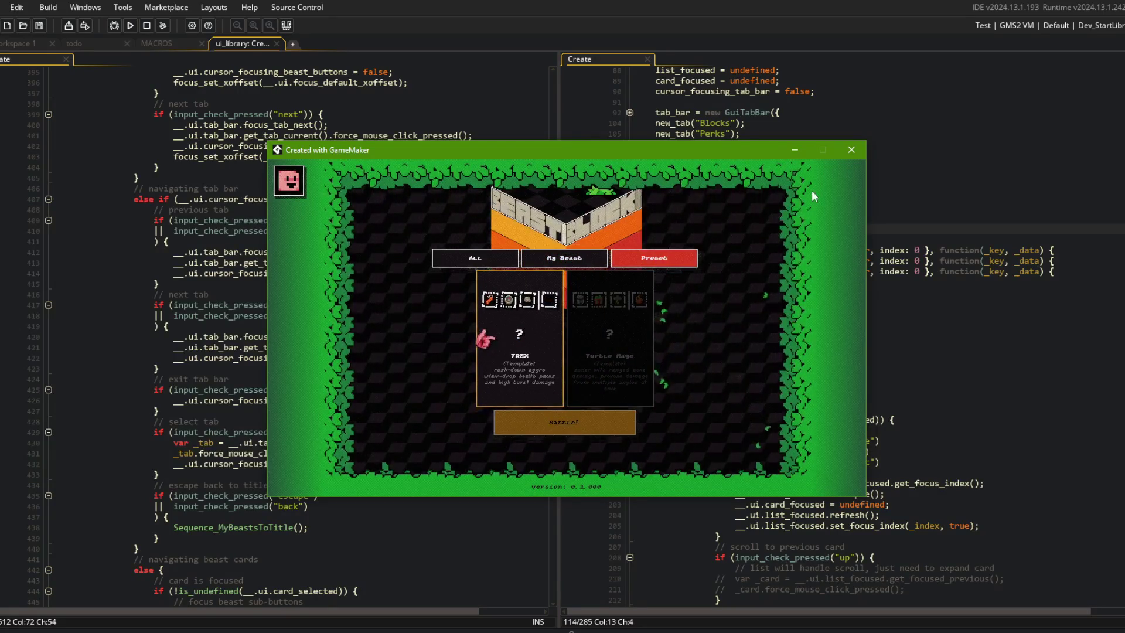
left_click(247, 230)
scroll(460, 240, "up", 5)
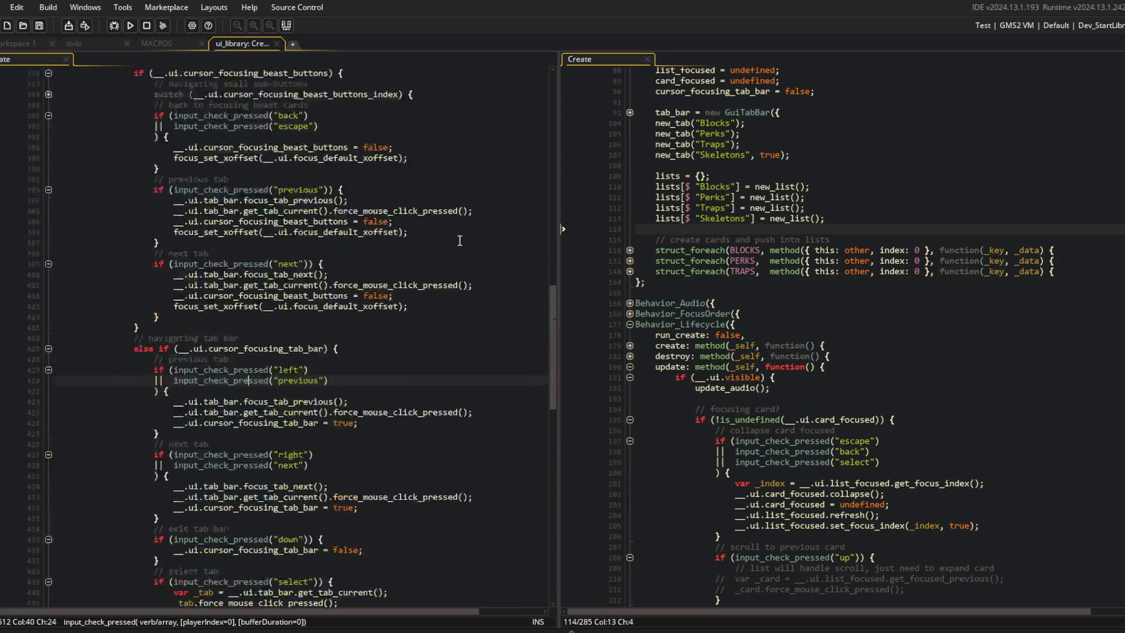
Fold the code to Behavior_Lifecycle, expand the update function's navigation block, and edit its comment.
left_click(327, 357)
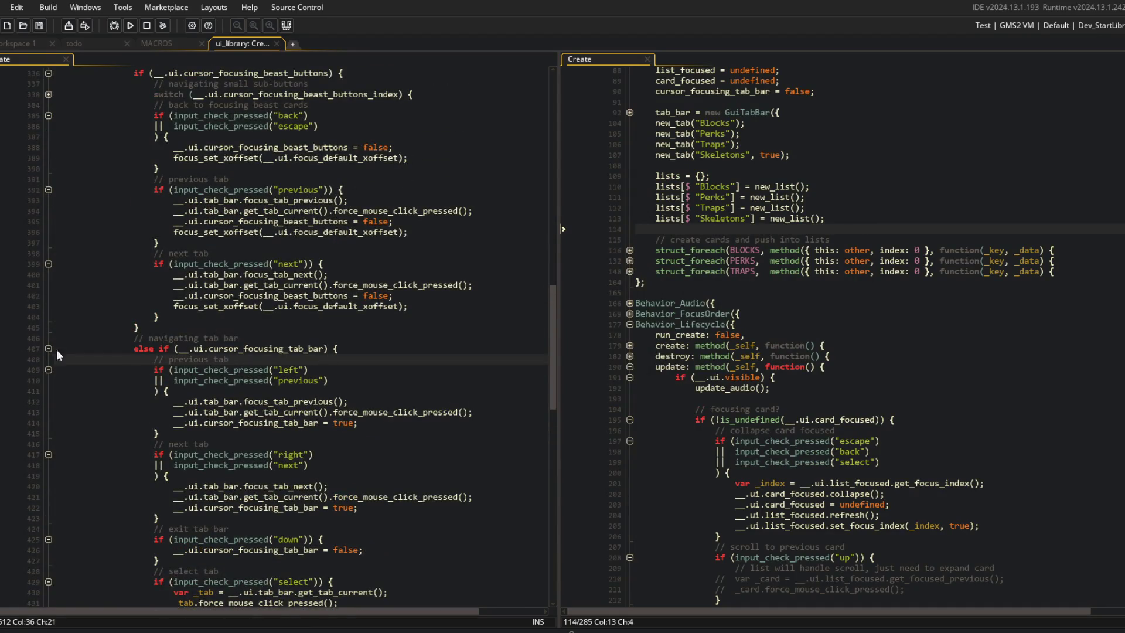
left_click(48, 349)
left_click(48, 349)
left_click(48, 349)
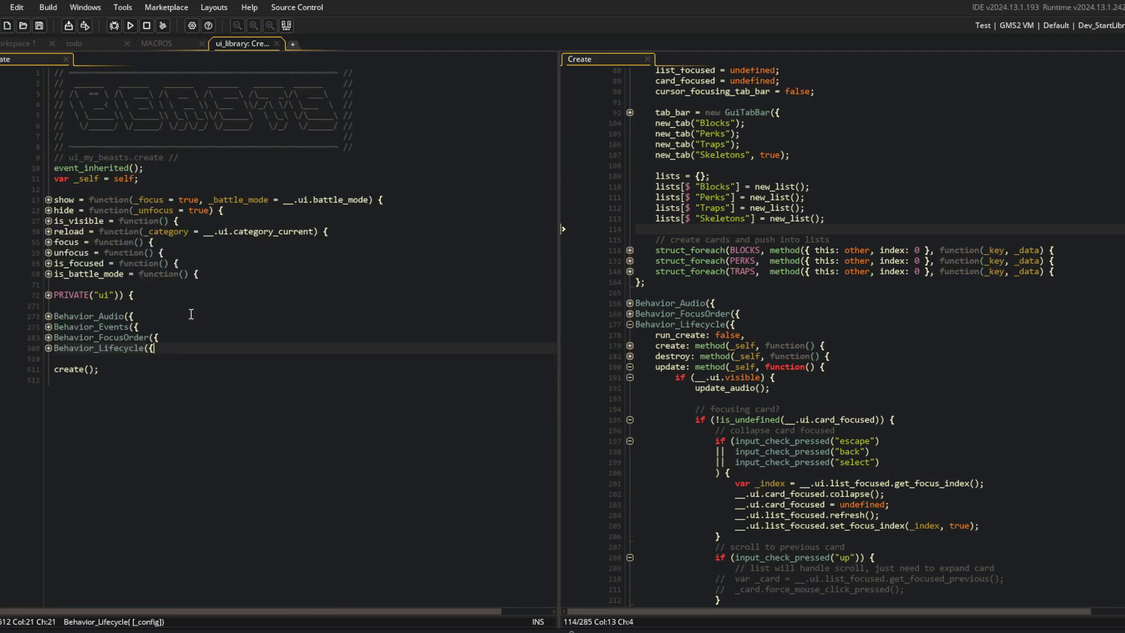
key("ctrl+m")
left_click(47, 390)
scroll(47, 399, "down", 3)
left_click(48, 506)
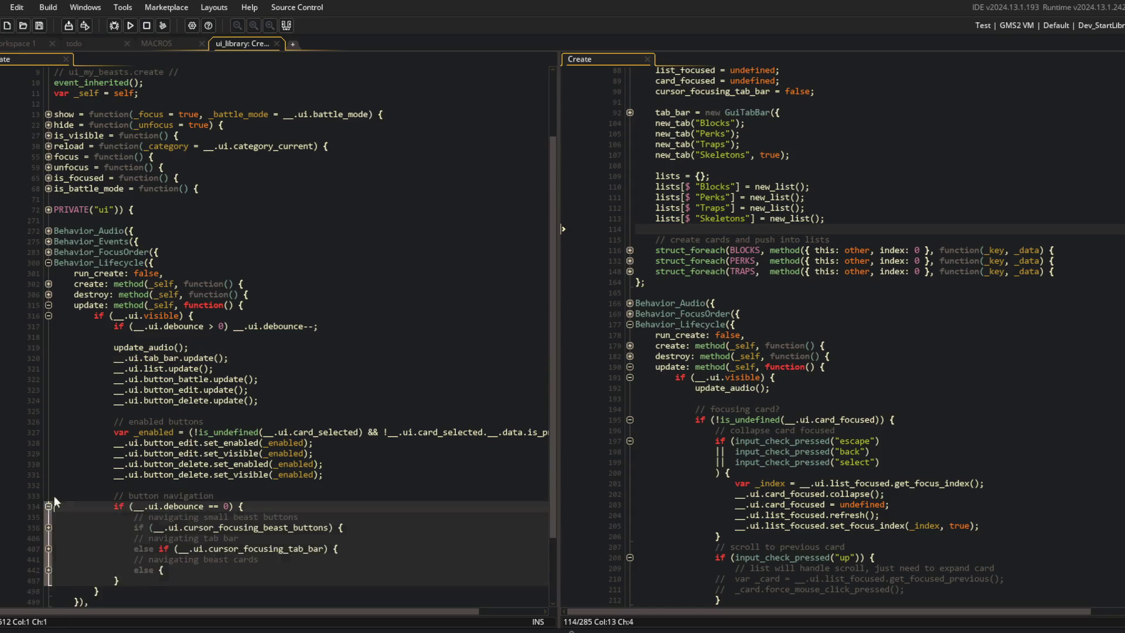
scroll(117, 468, "down", 2)
key("ctrl+BackSpace")
type("gamepad")
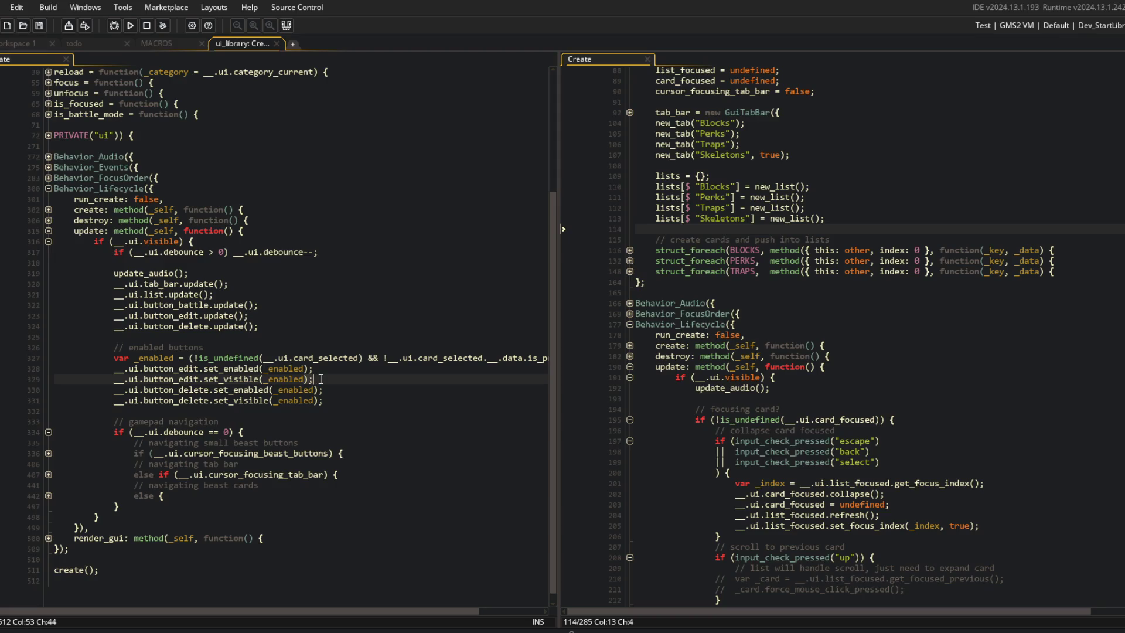
Copy the previous and next tab handlers from the beast-buttons navigation code.
left_click(113, 460)
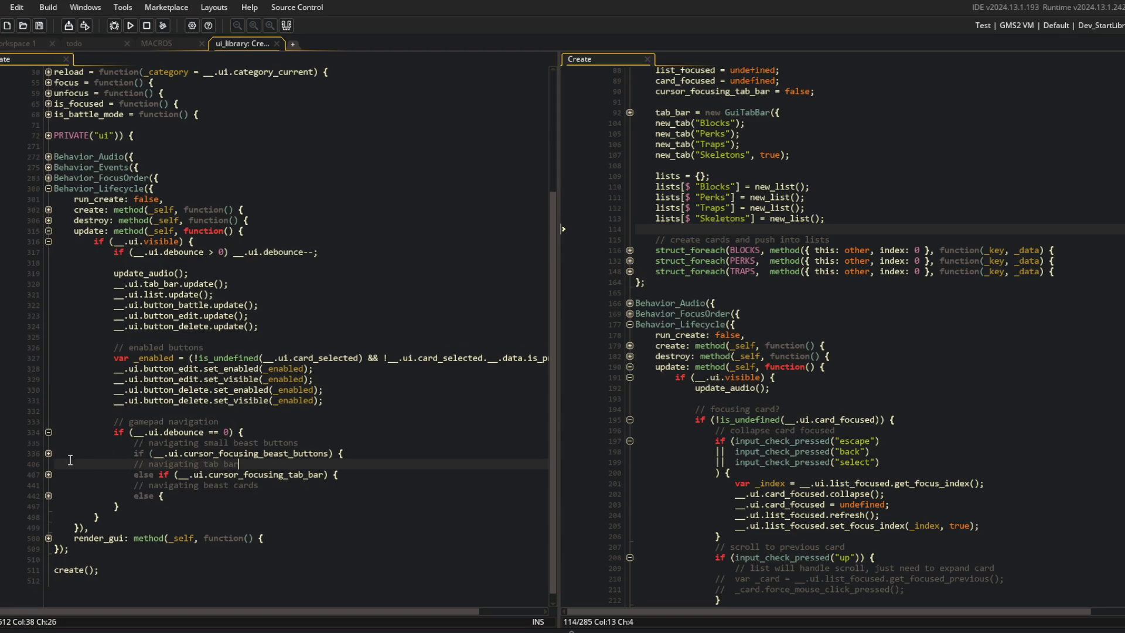
left_click(49, 496)
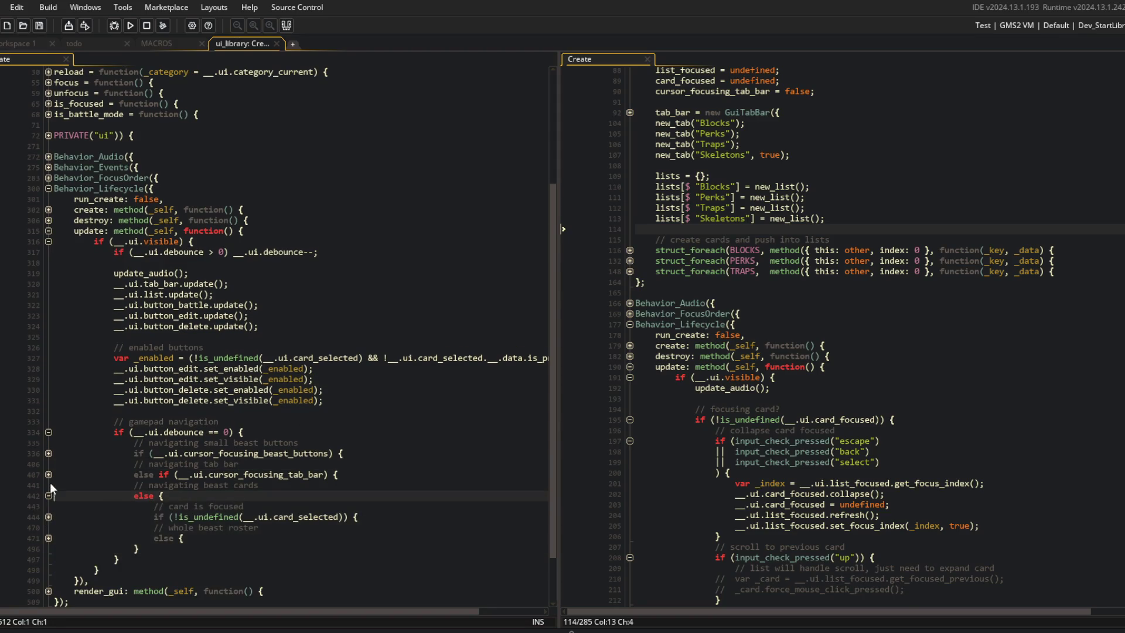
left_click(49, 454)
left_click(49, 538)
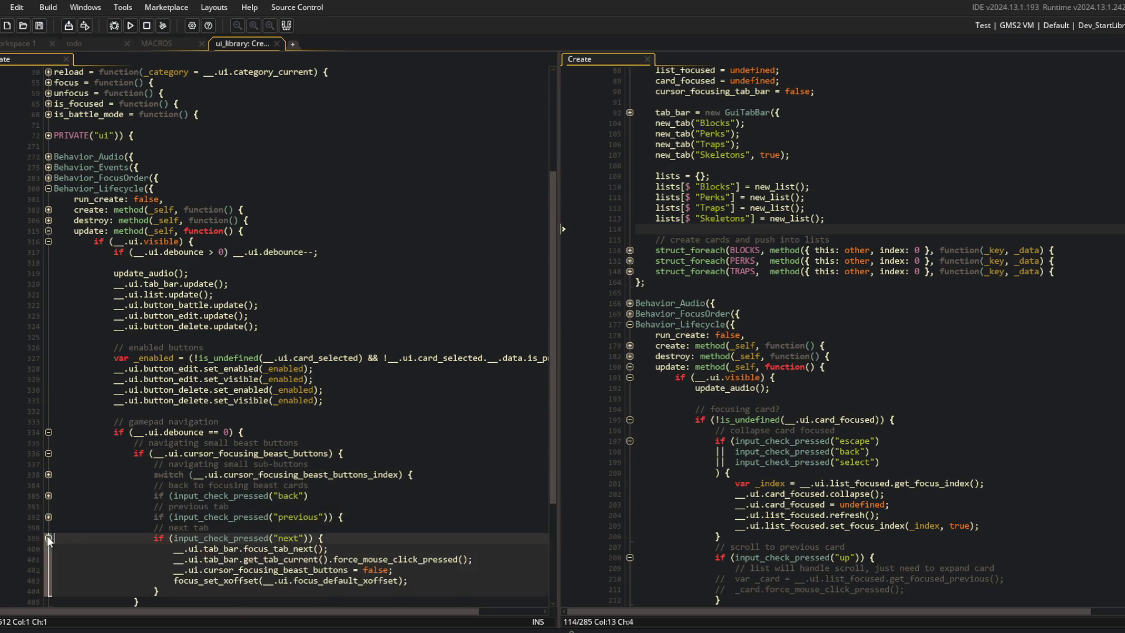
left_click(150, 507)
left_click(167, 588, "shift")
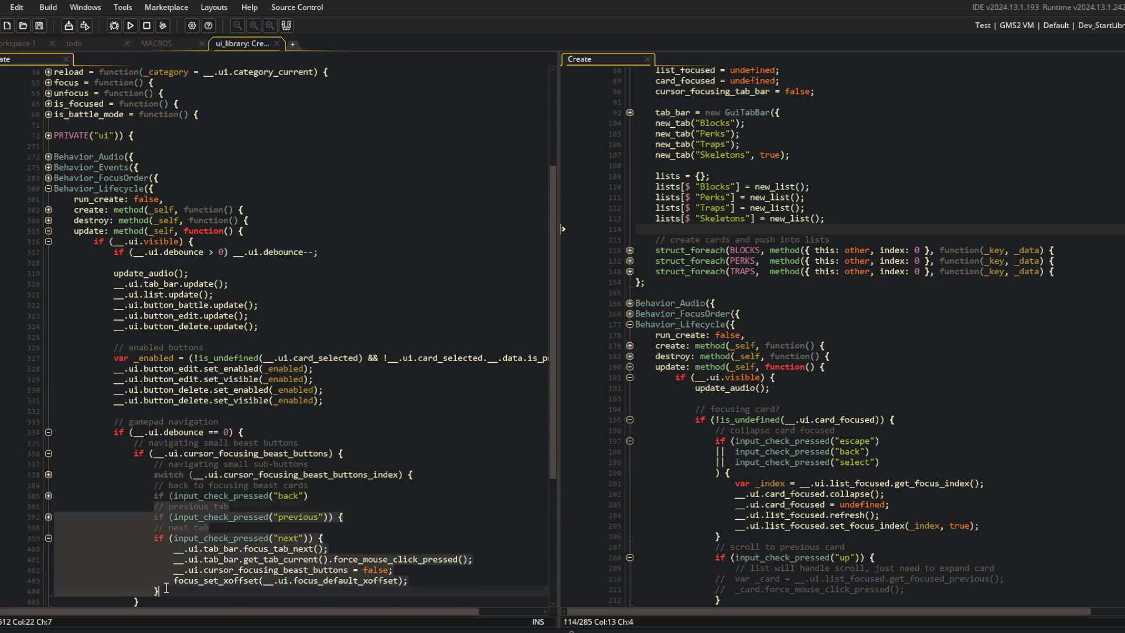
left_click(49, 453)
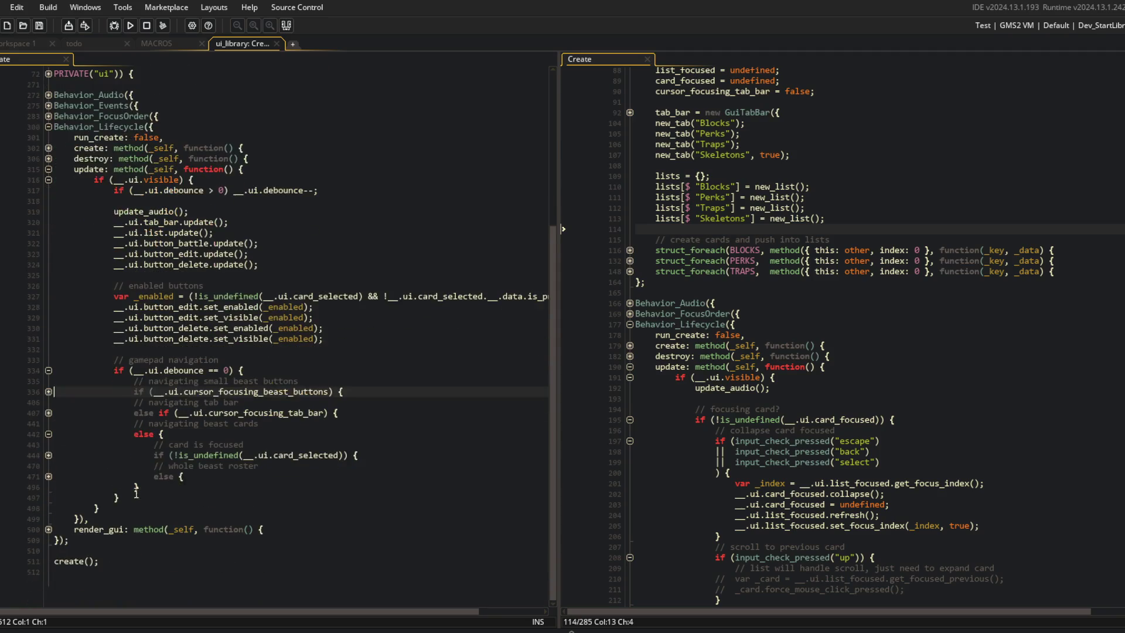
Paste the previous and next tab handlers after the beast roster block.
left_click(49, 477)
left_click(48, 454)
scroll(441, 371, "down", 5)
left_click(268, 420)
left_click(192, 542)
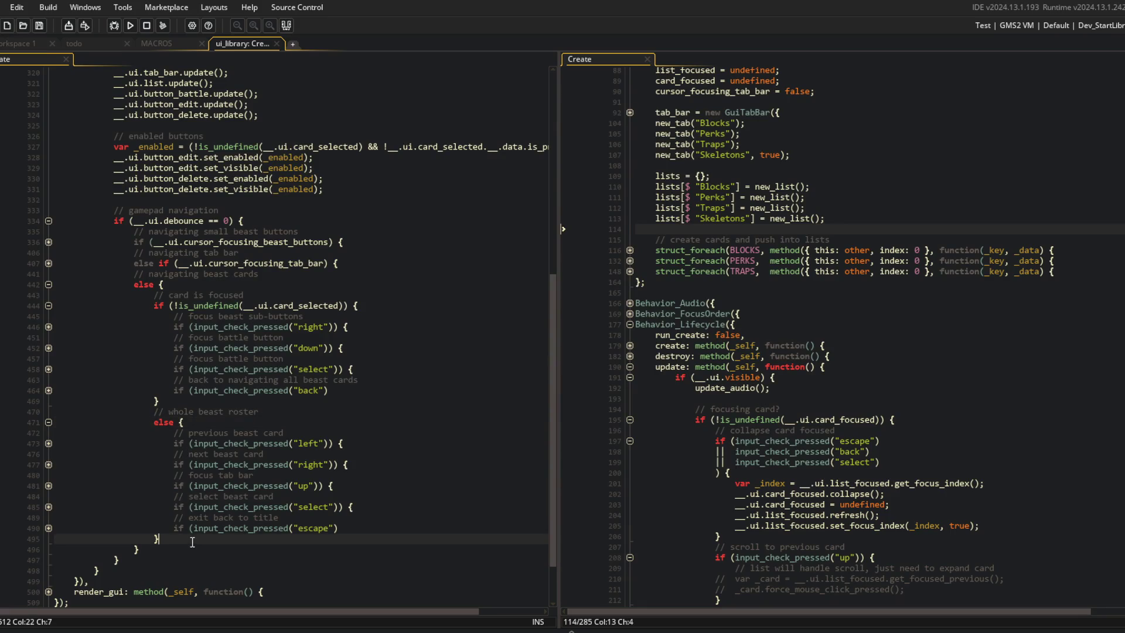
key("ctrl+v")
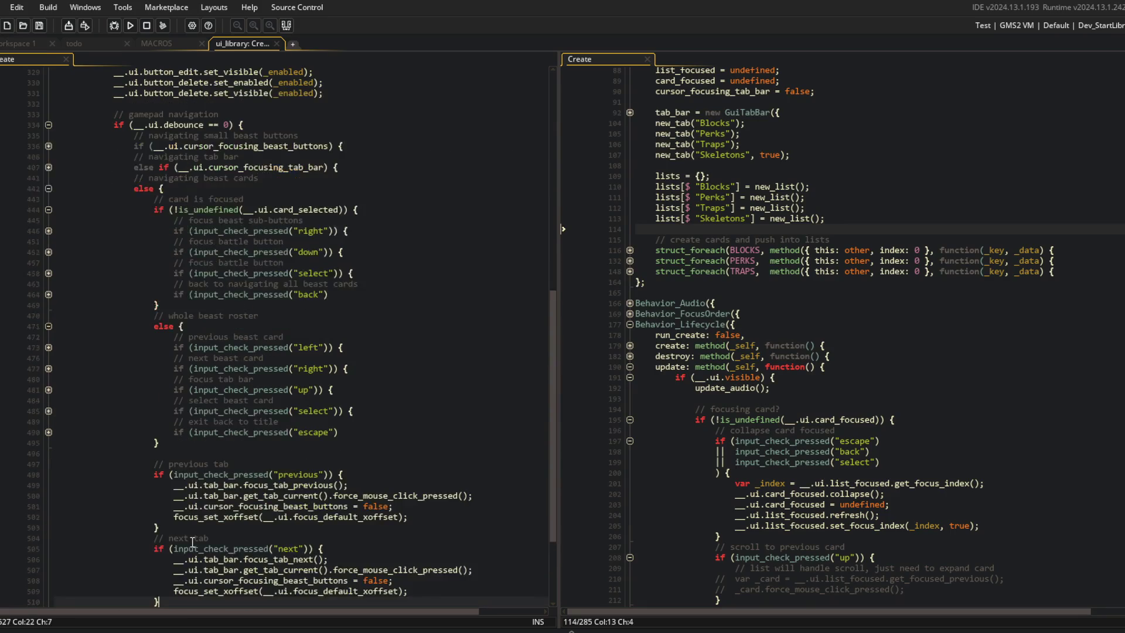
Undo the extra lines in the pasted tab handlers after checking the right input handler and reload function.
left_click(283, 456)
left_click(375, 486)
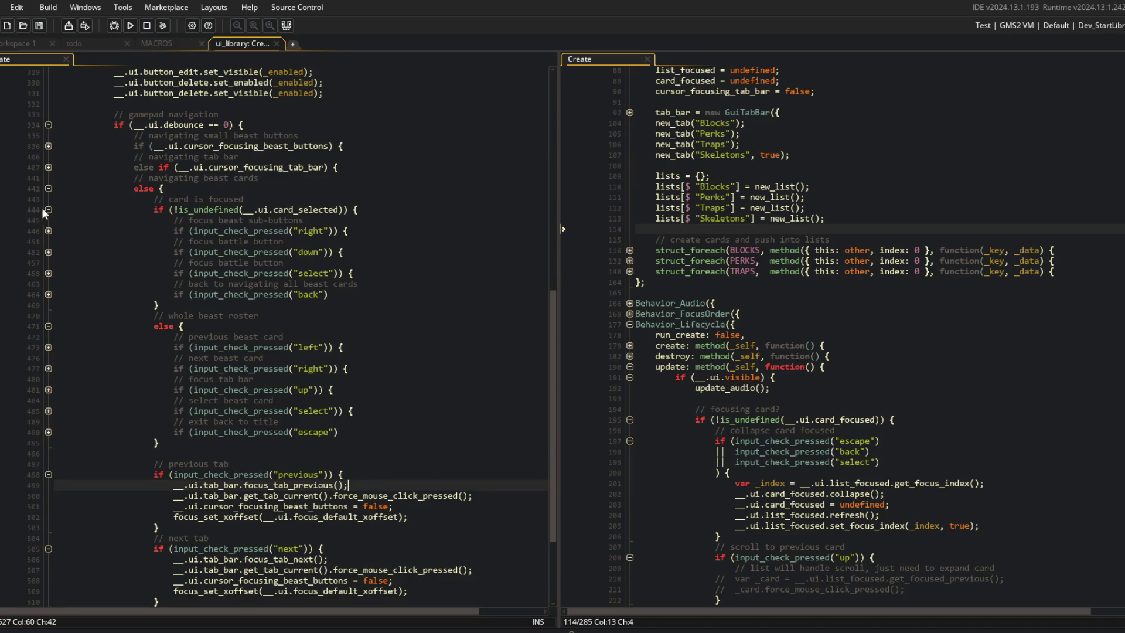
left_click(48, 231)
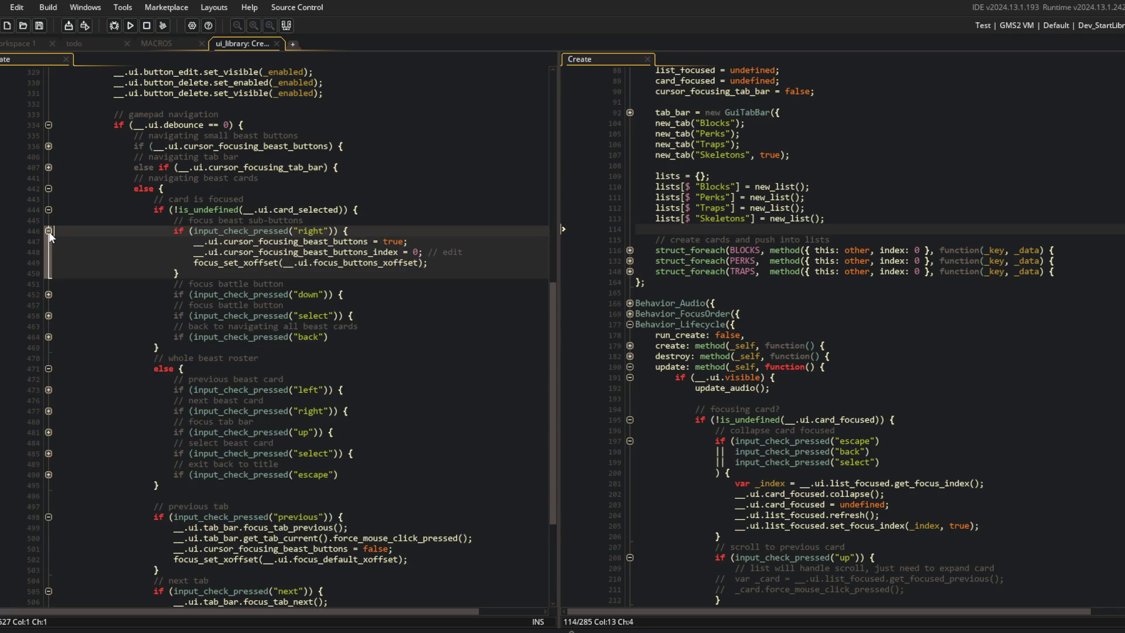
left_click(48, 231)
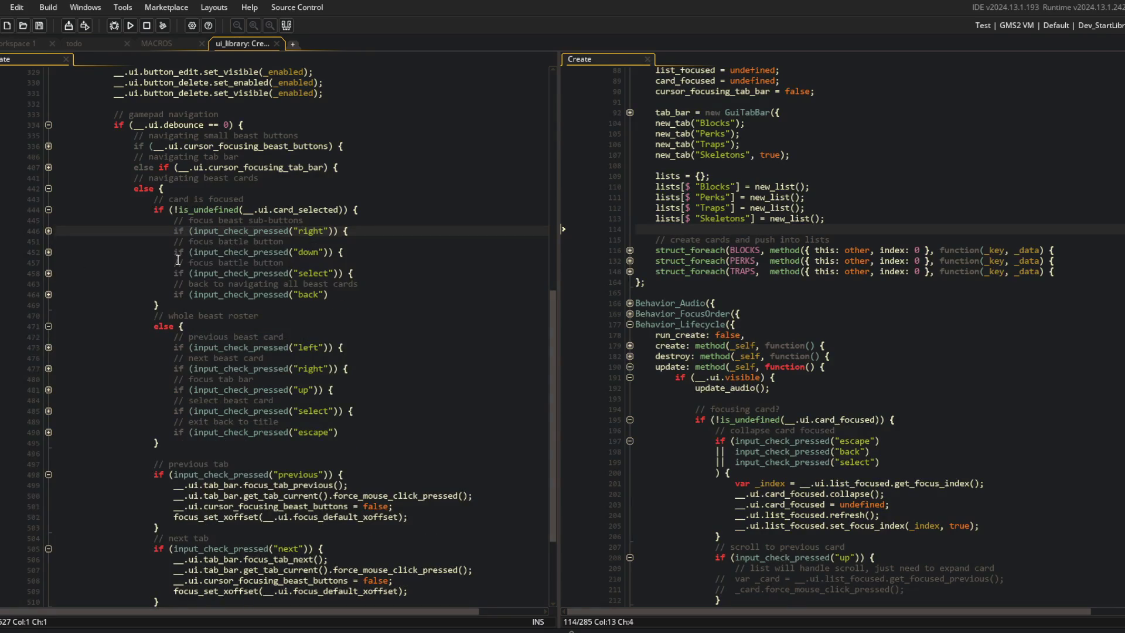
left_click(405, 510)
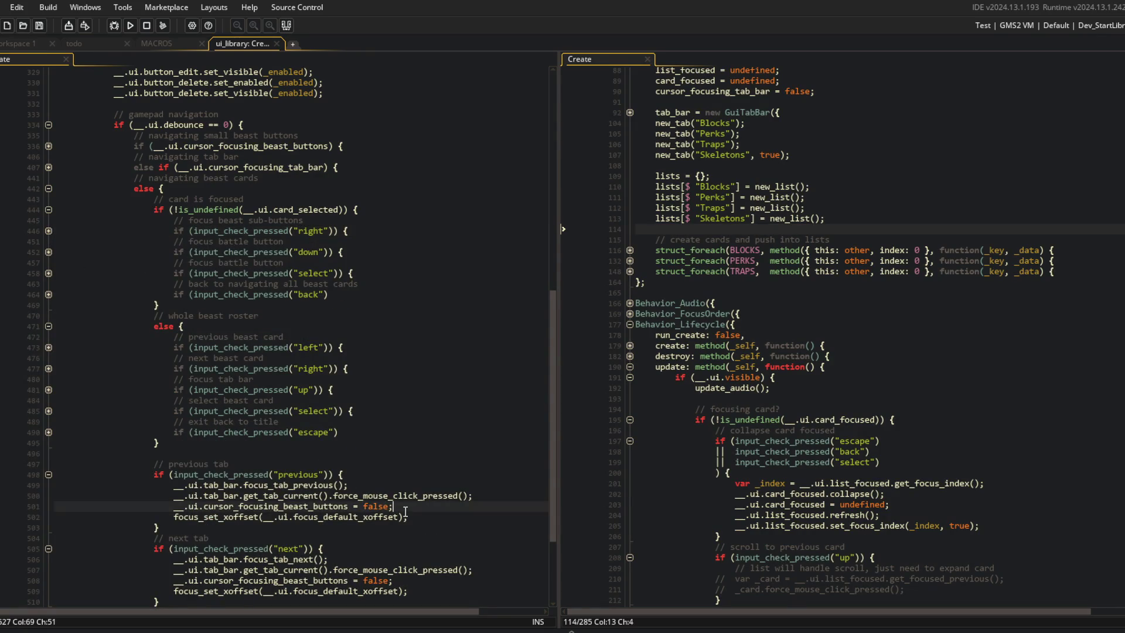
key("ctrl+z")
key("ctrl+z")
key("ctrl+z")
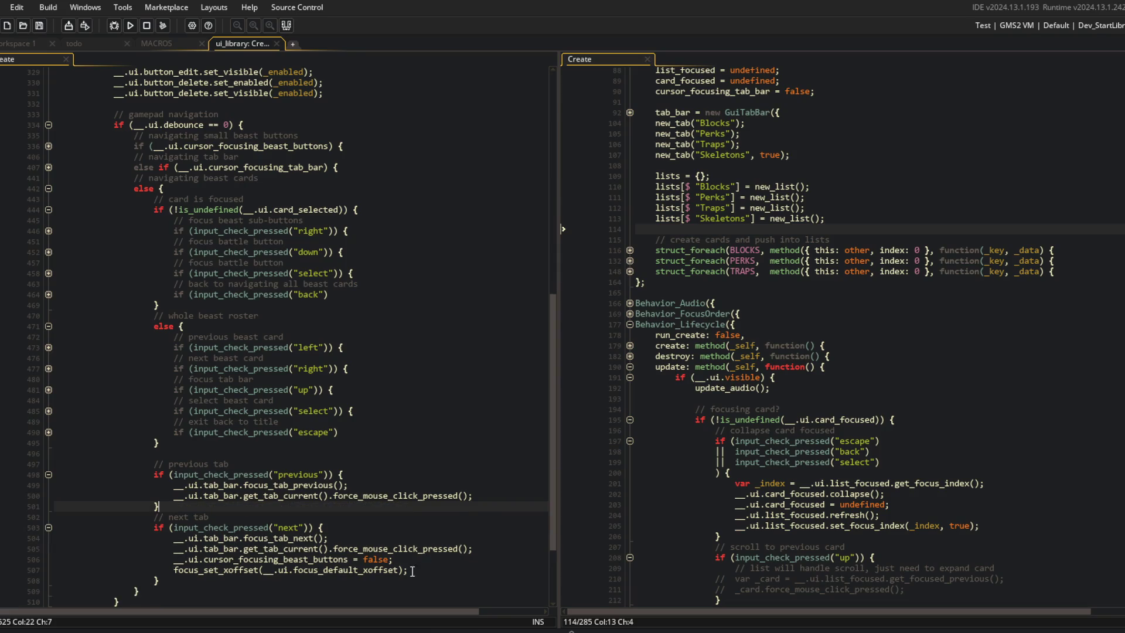
scroll(432, 501, "up", 3)
scroll(433, 501, "up", 12)
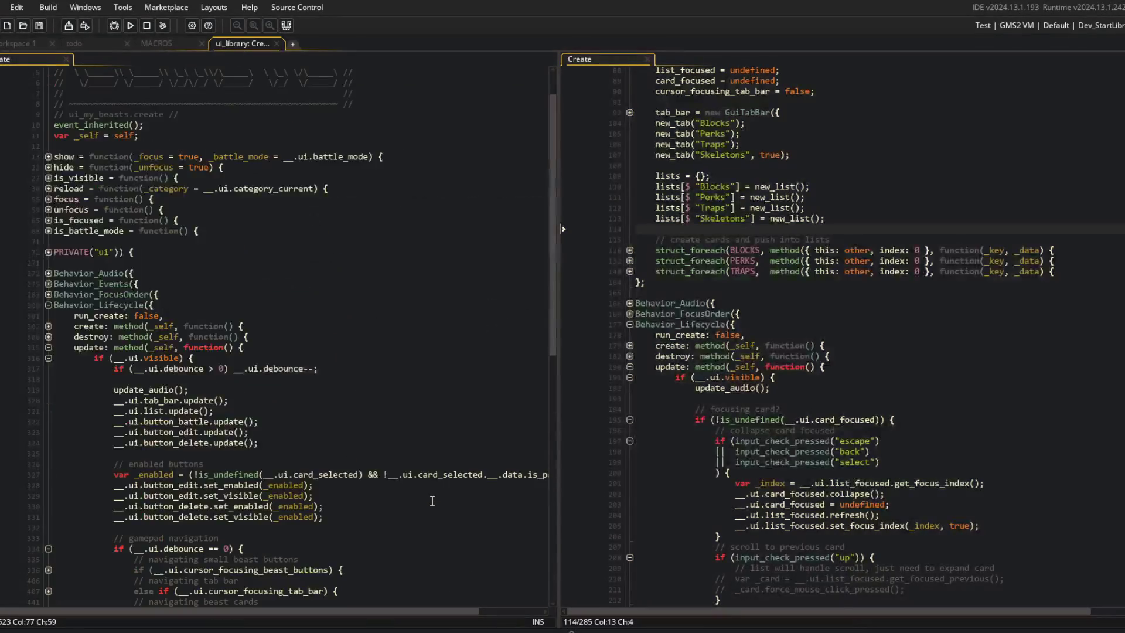
left_click(48, 232)
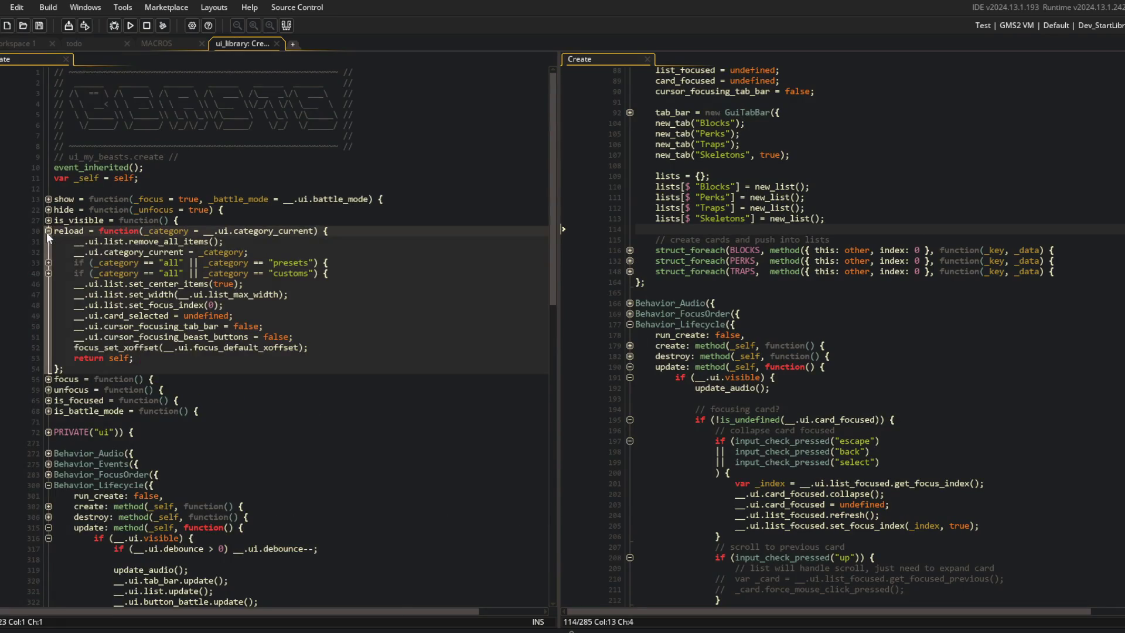
left_click(48, 232)
Delete the focus_set_xoffset line from the beast-buttons navigation code.
scroll(422, 408, "down", 5)
left_click(422, 408)
scroll(235, 499, "down", 4)
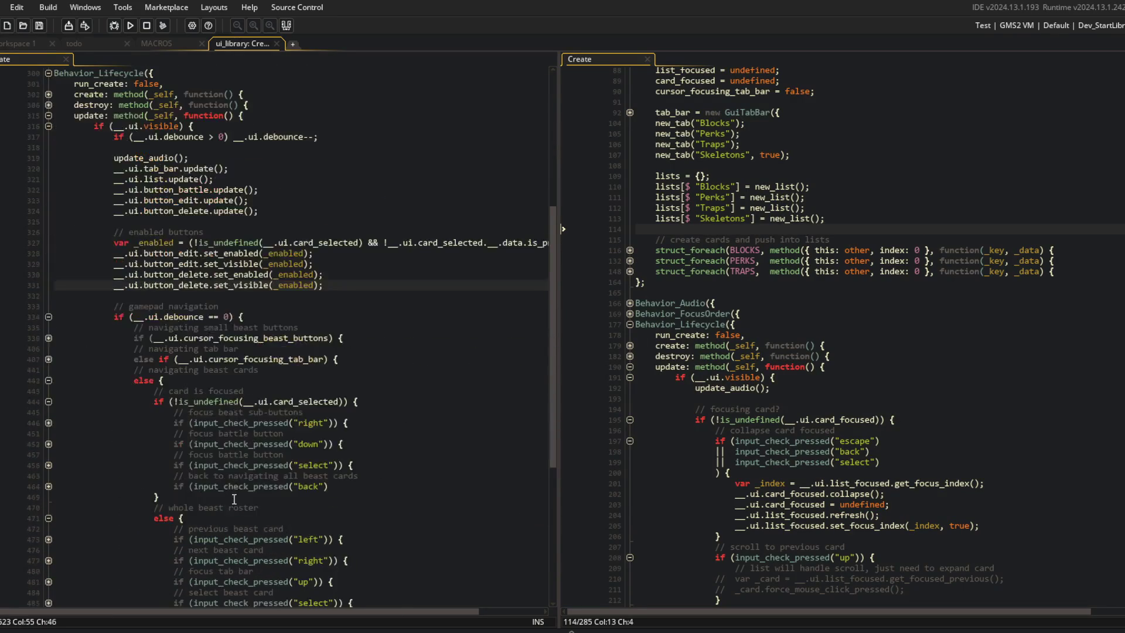
left_click(48, 339)
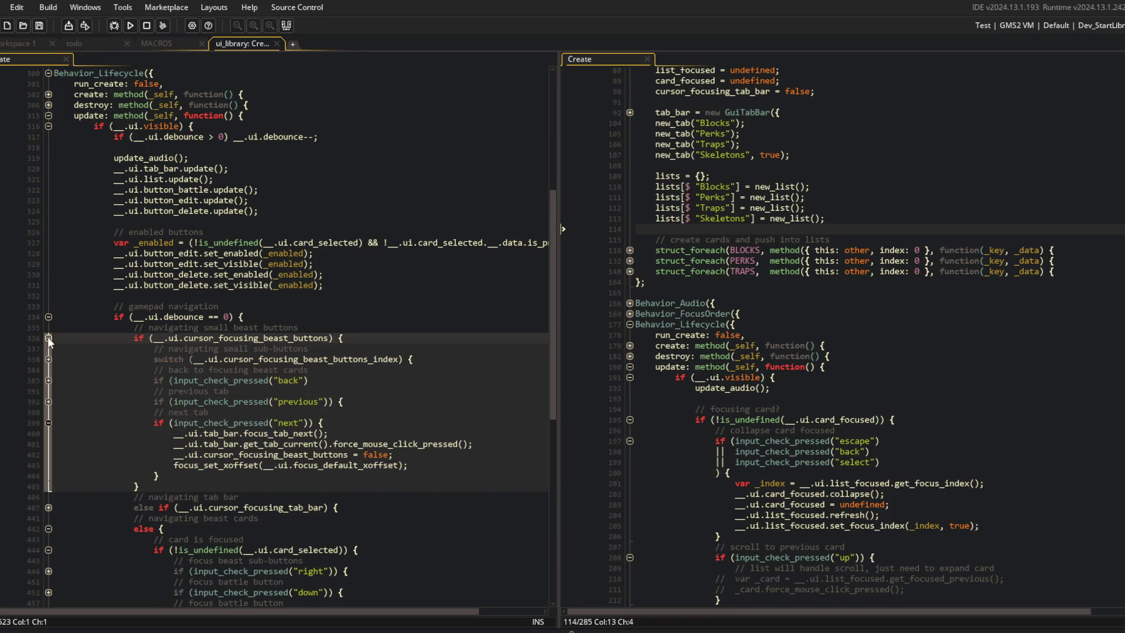
left_click(359, 466)
key("ctrl+d")
left_click(326, 403)
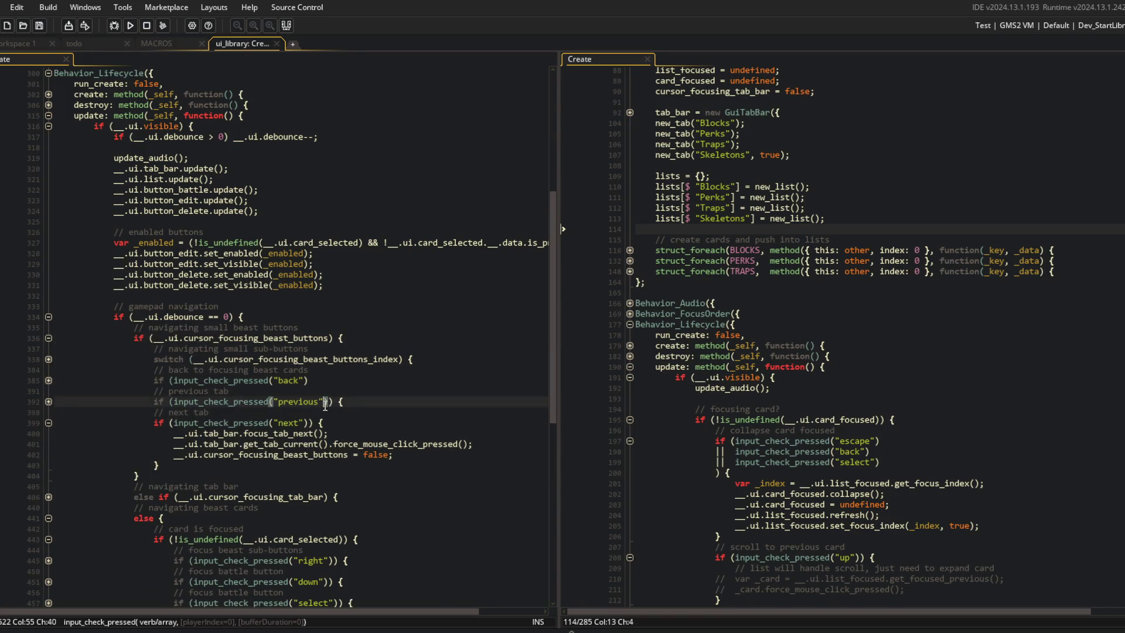
Delete the beast-buttons focus reset line from both the previous-tab and next-tab handlers.
scroll(300, 392, "up", 5)
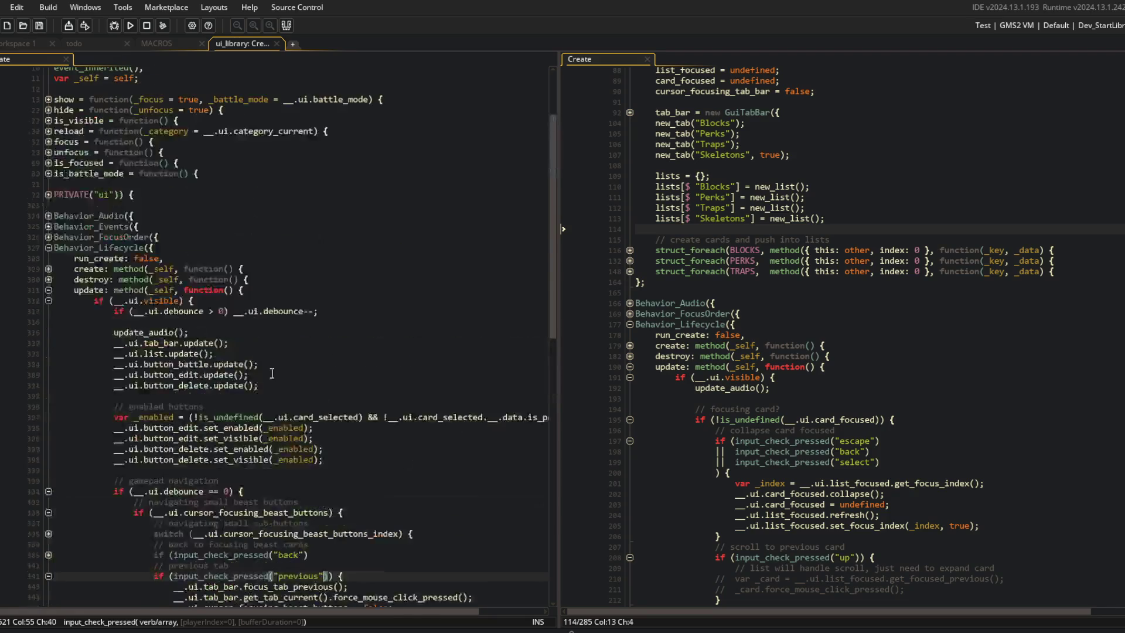
left_click(48, 131)
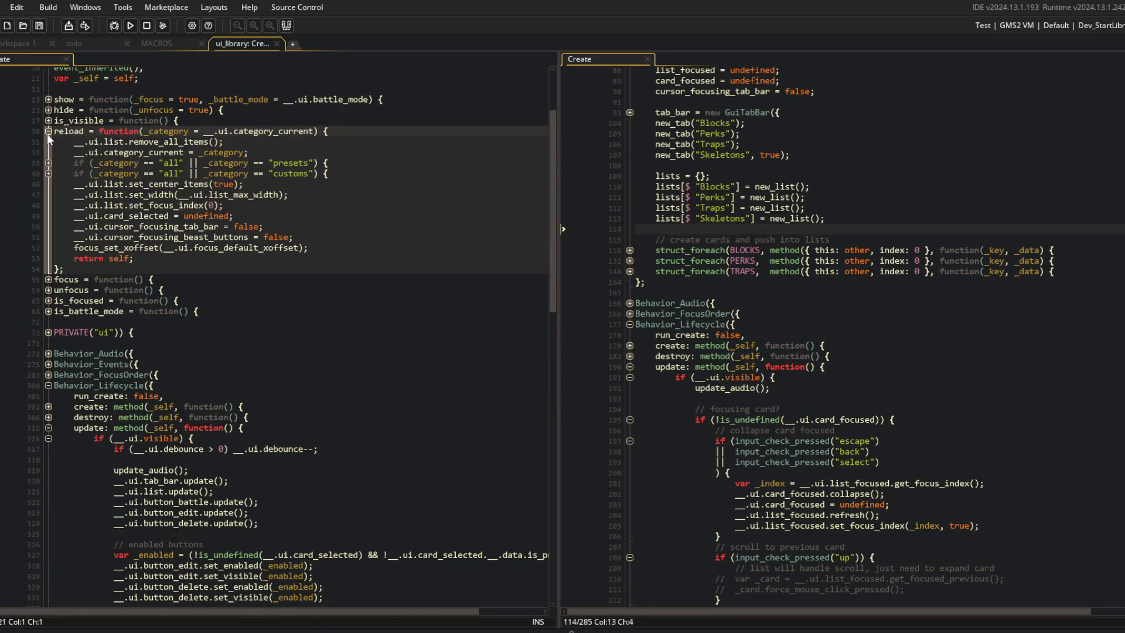
left_click(48, 132)
scroll(58, 178, "down", 4)
left_click(411, 484)
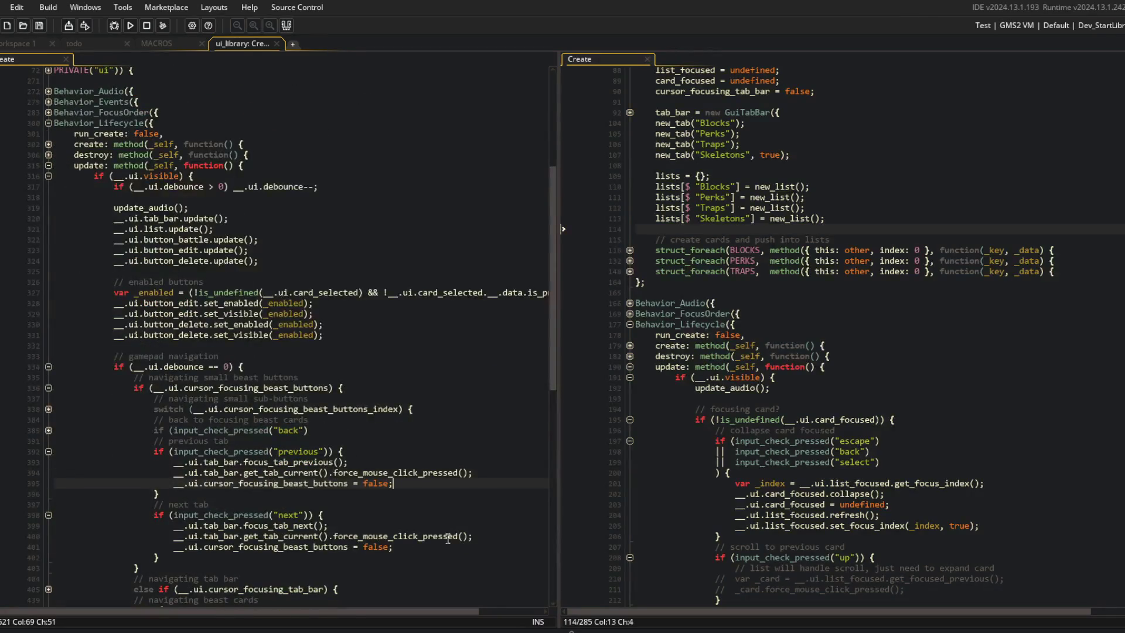
key("shift+Delete")
left_click(399, 535)
key("shift+Delete")
Build and run the game with F5 to test.
key("F5")
scroll(365, 245, "down", 10)
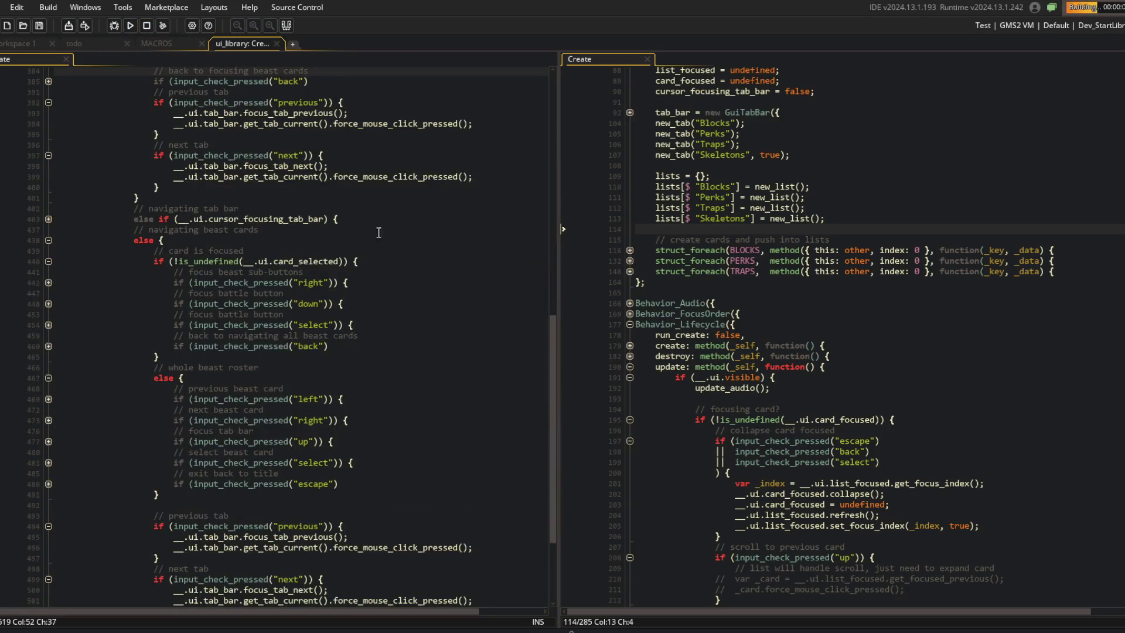
scroll(378, 219, "down", 4)
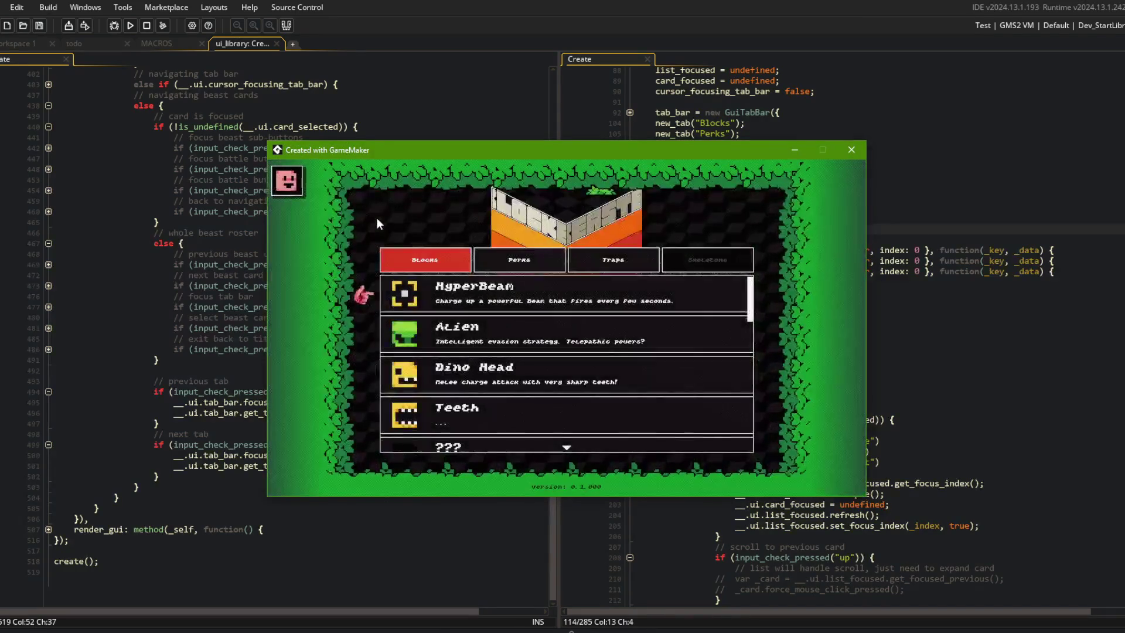
key("Return")
key("Return")
key("Return")
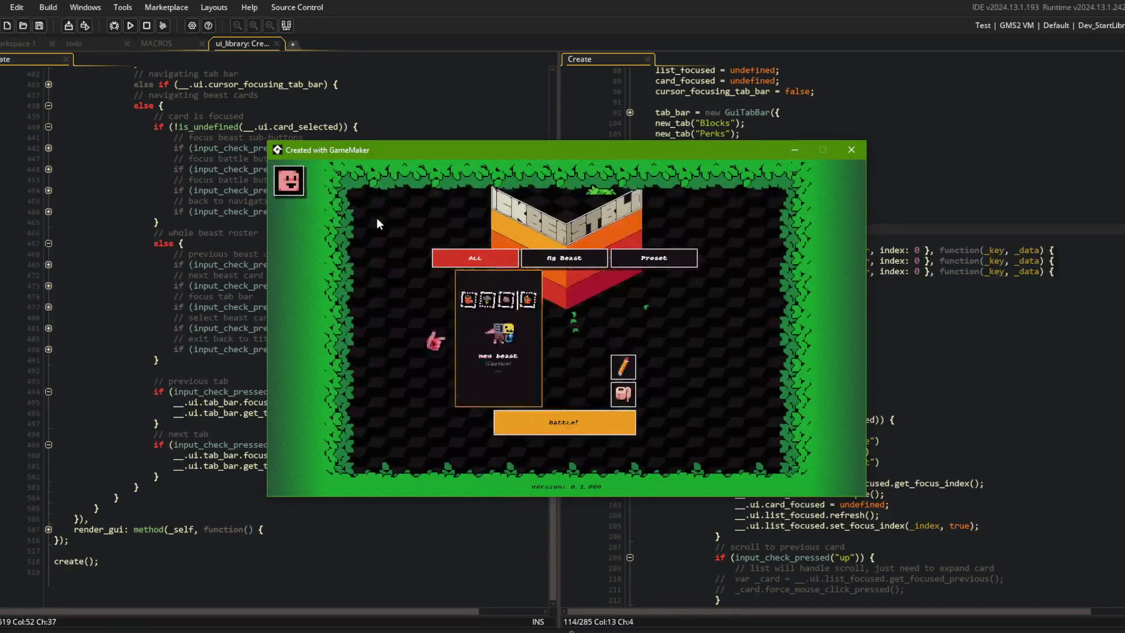
key("Escape")
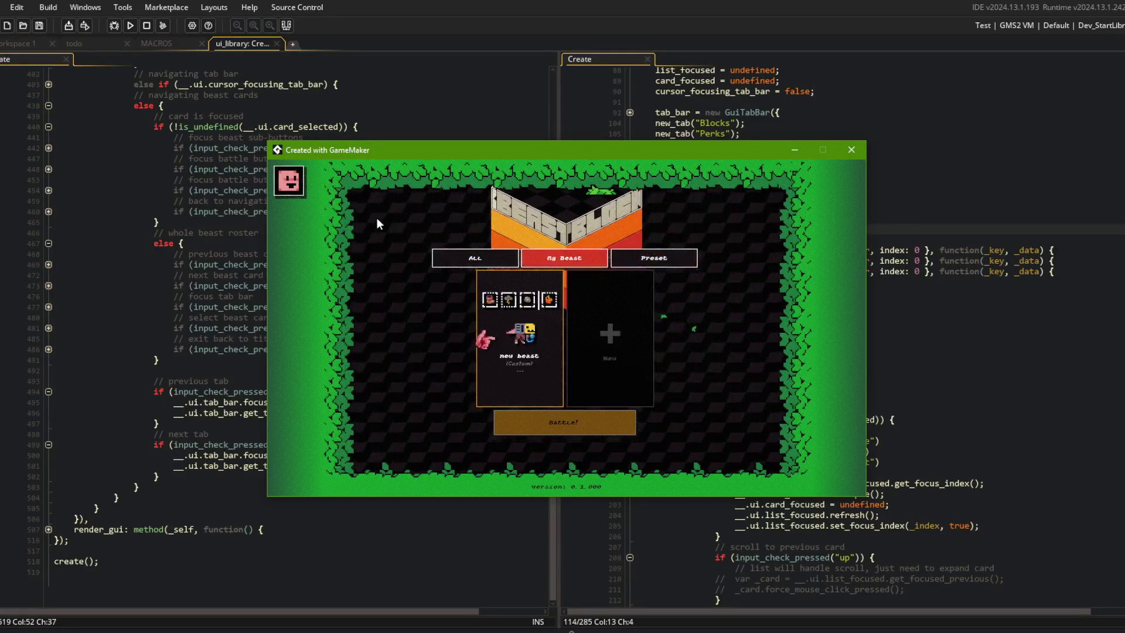
key("Left")
key("Right")
key("Right")
key("Return")
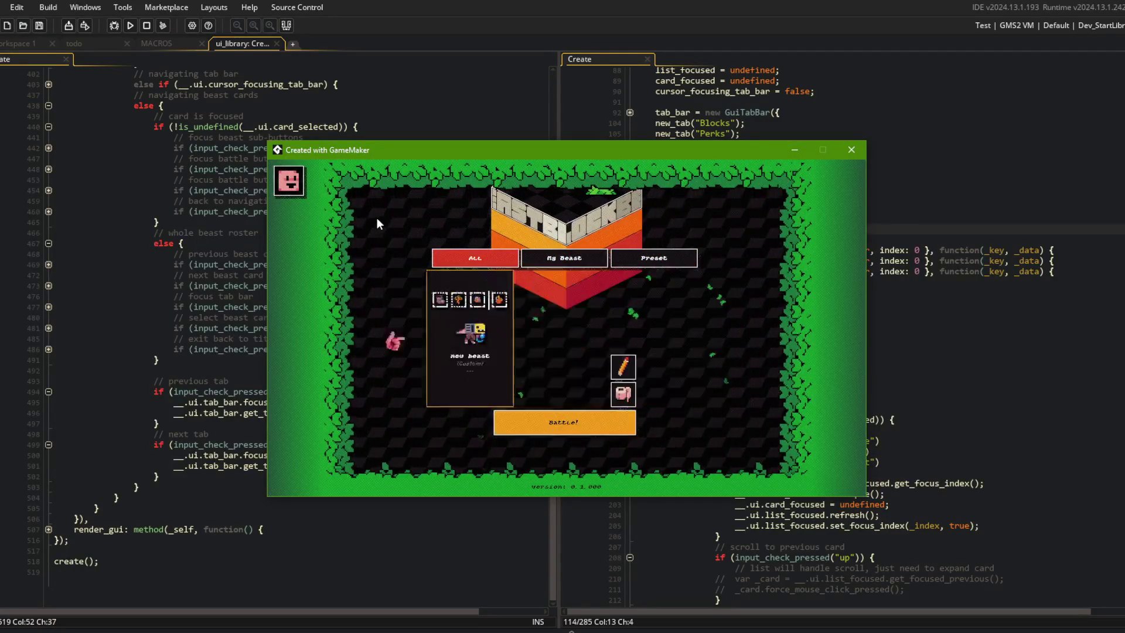
key("Down")
key("Escape")
key("Left")
key("Left")
key("Left")
key("Right")
key("Up")
key("Left")
key("Right")
key("Left")
key("Right")
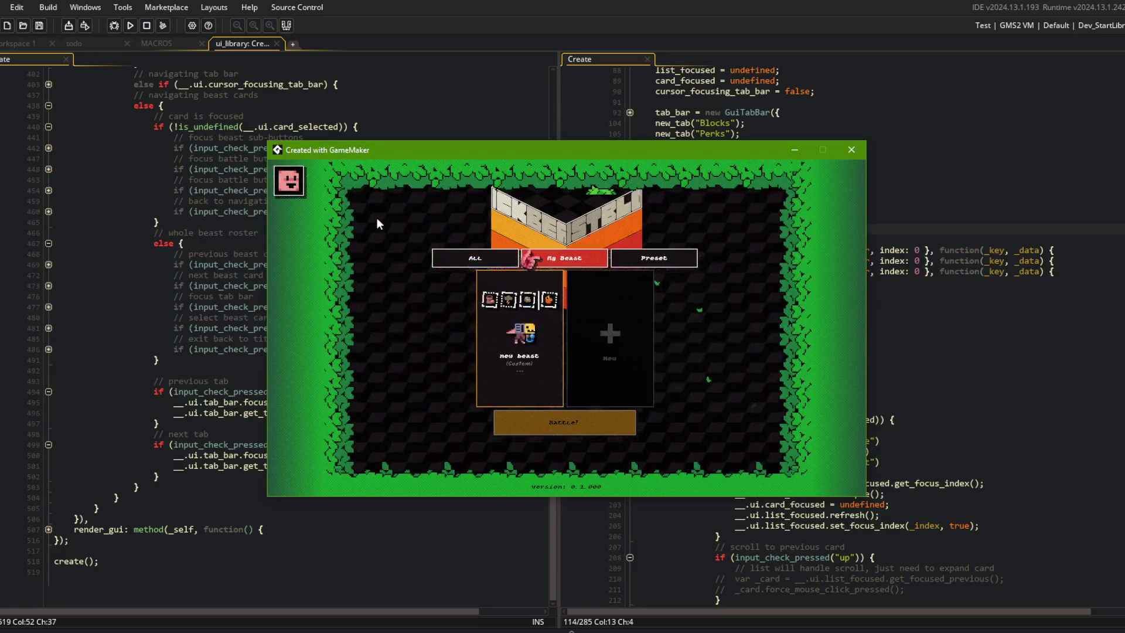
key("Left")
key("Right")
key("Left")
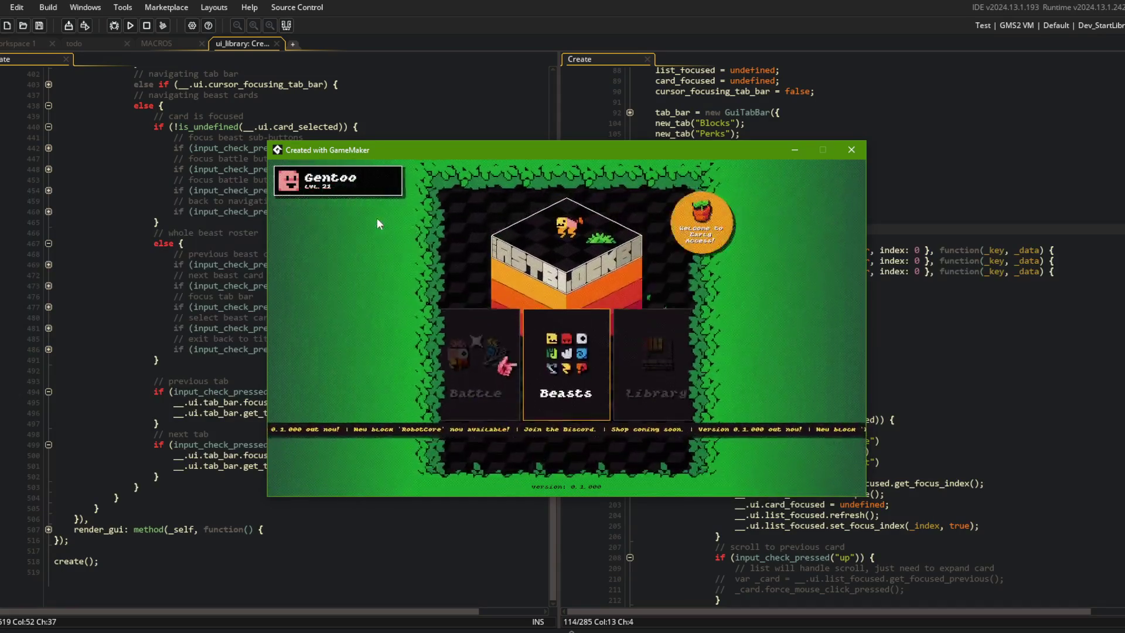
key("Right")
key("Right")
key("Right")
key("Left")
key("Left")
key("Left")
key("Right")
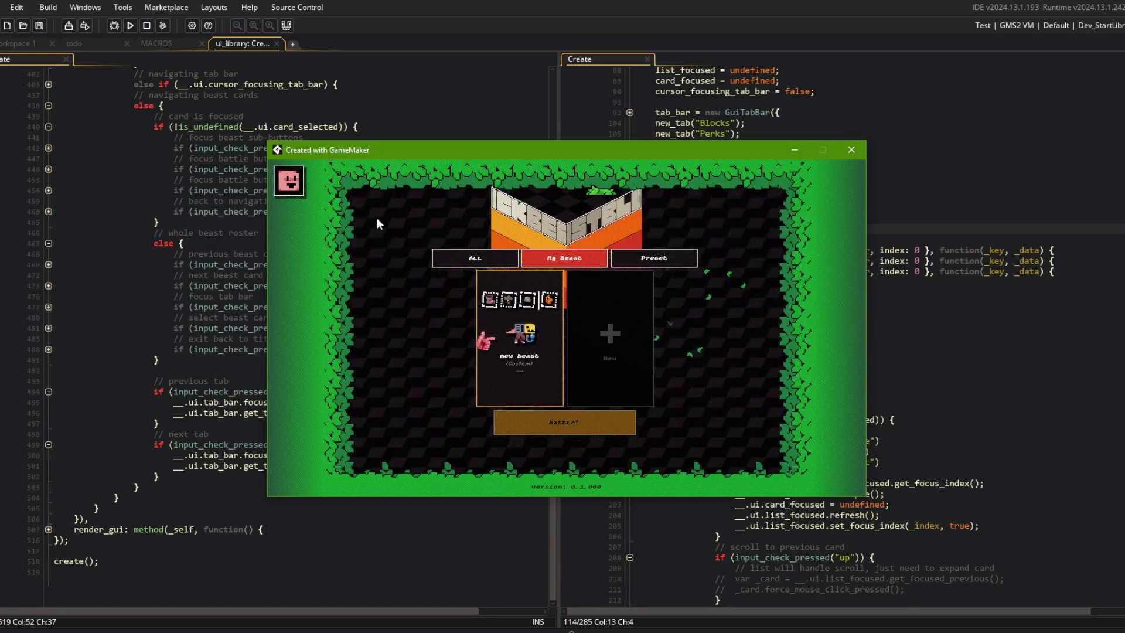
key("Left")
key("Right")
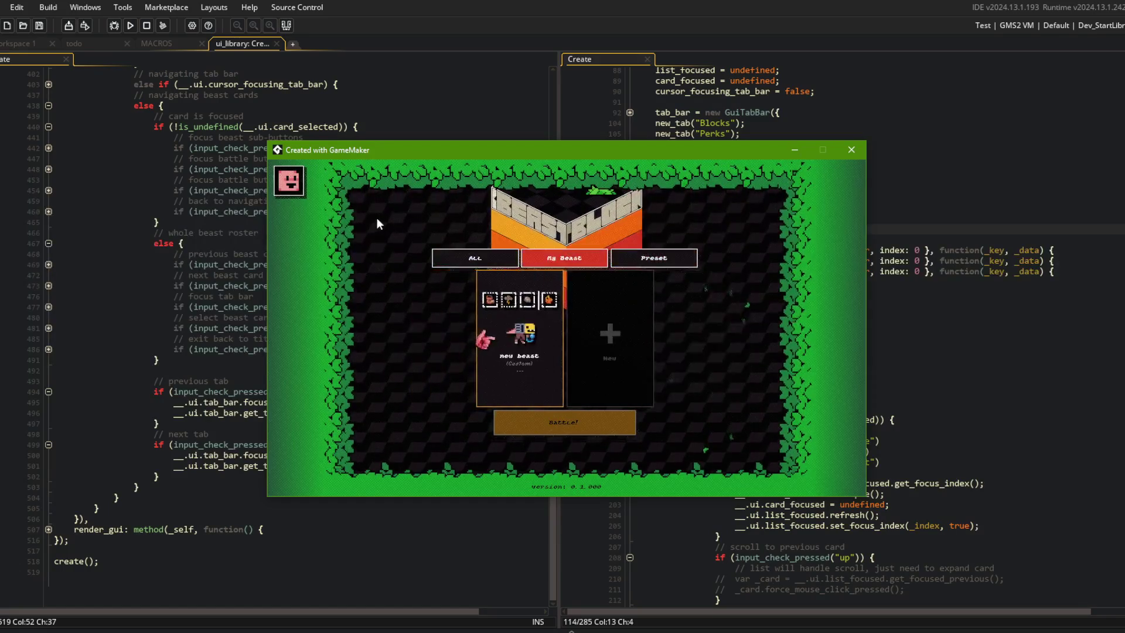
key("Escape")
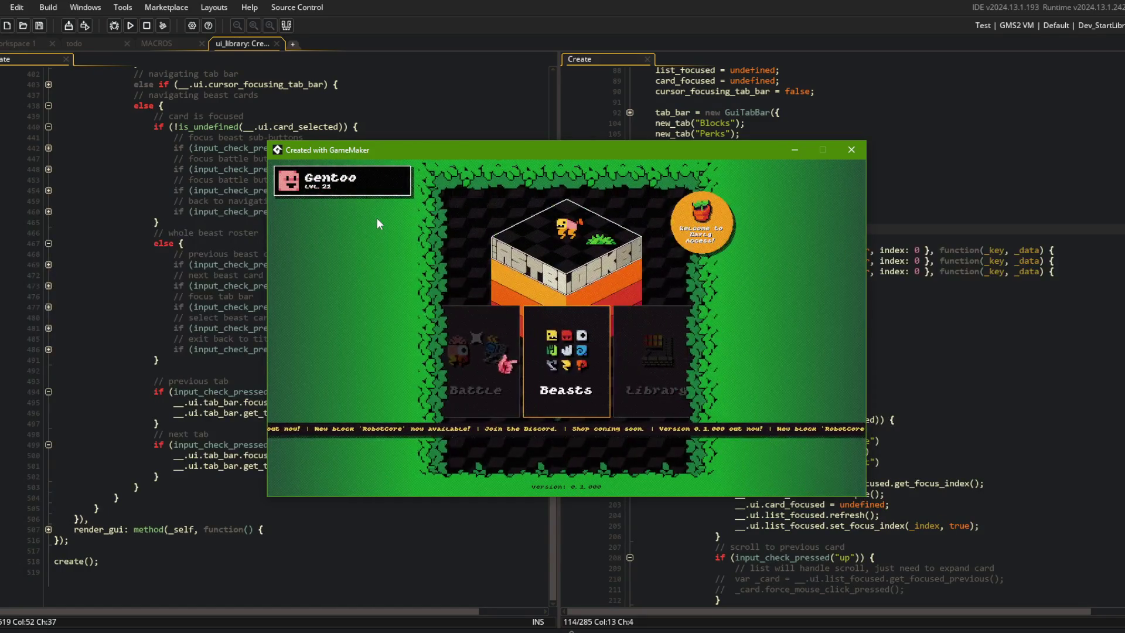
left_click(862, 152)
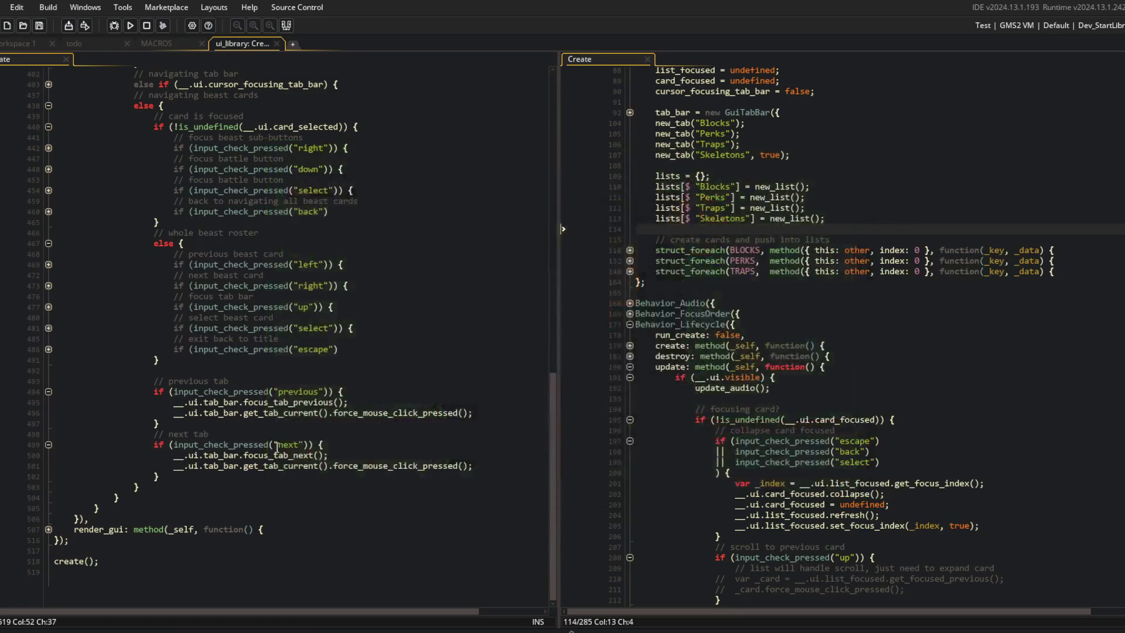
left_click(364, 422)
key("Up")
key("Up")
key("ctrl+m")
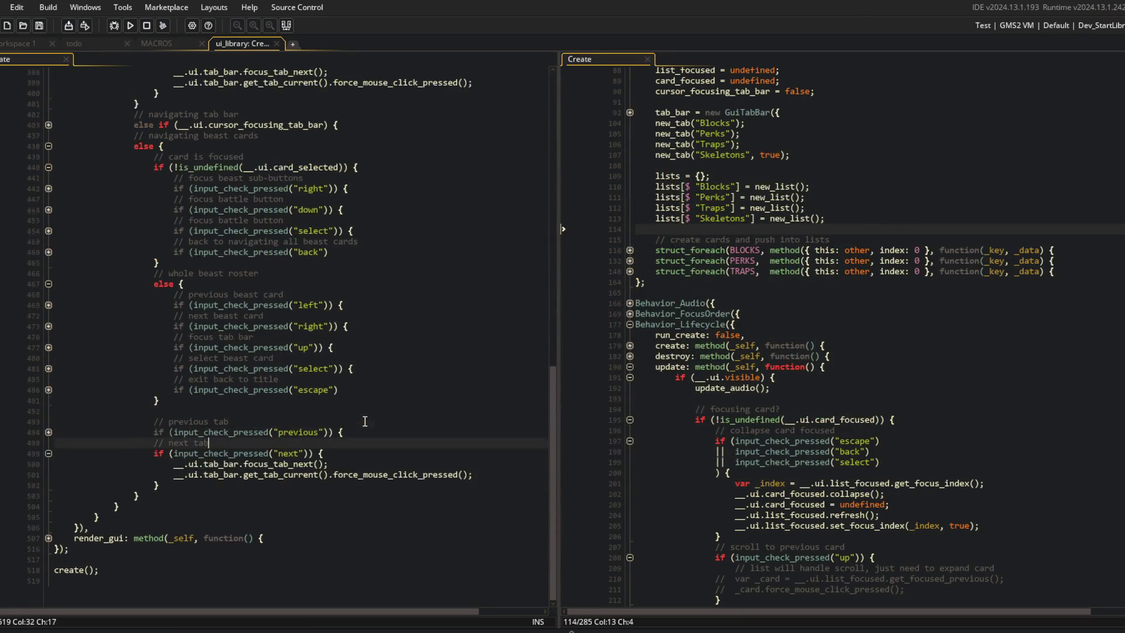
key("Down")
key("Down")
key("ctrl+m")
scroll(351, 328, "up", 3)
left_click(275, 394)
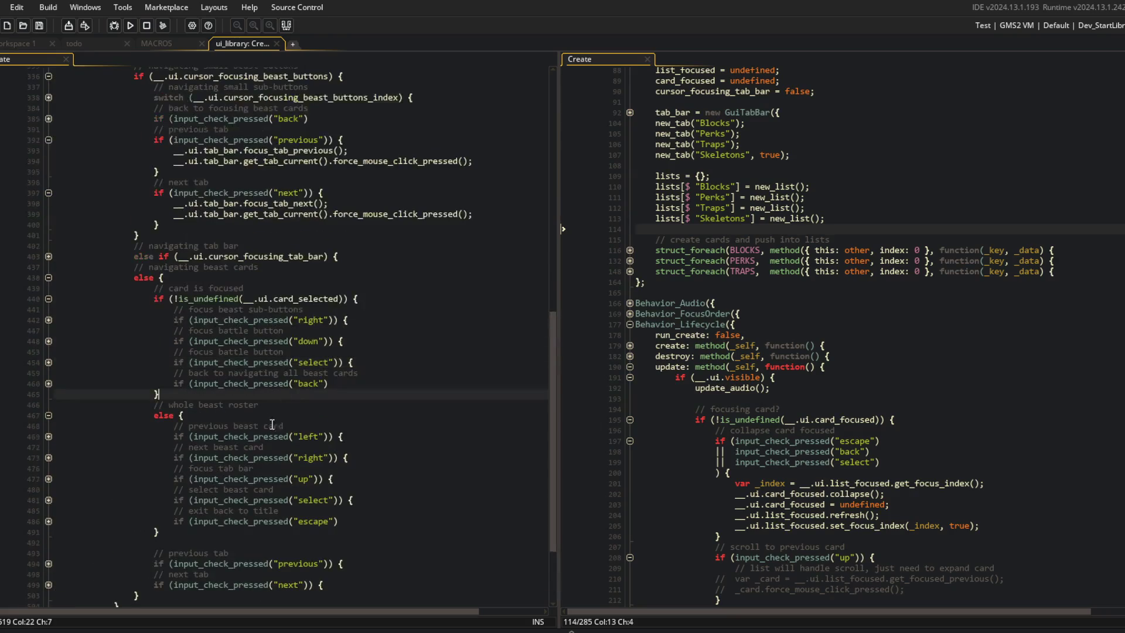
scroll(347, 297, "up", 6)
left_click(347, 297)
key("alt+Tab")
key("alt+Tab")
Stage all changes, commit as 'navigate my-beasts tabs using shoulder buttons', and push.
type("g")
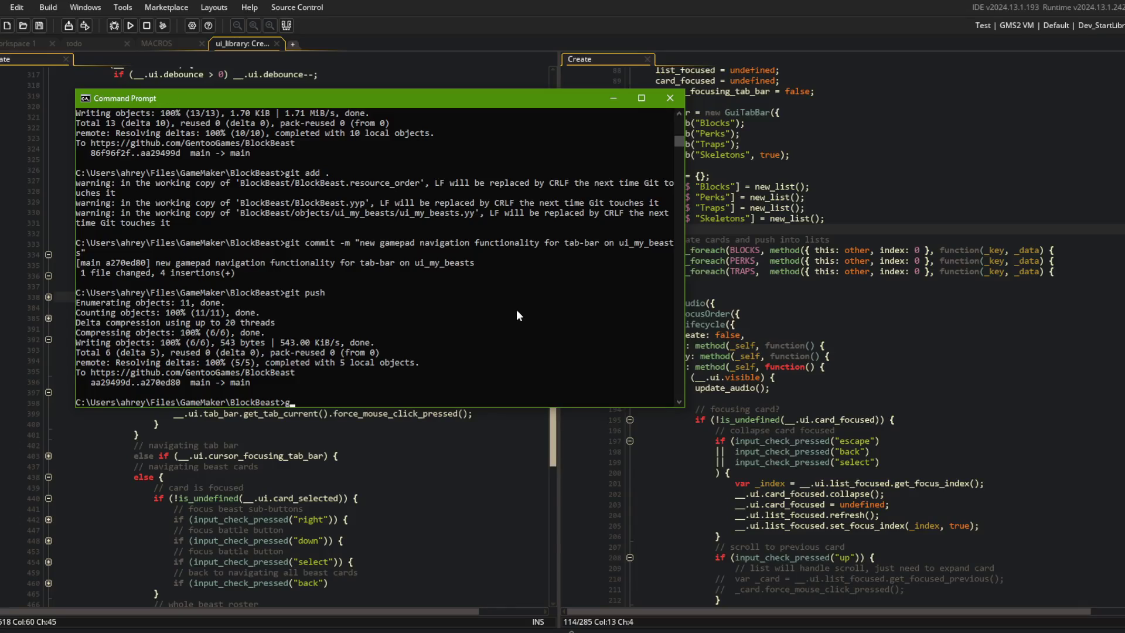
type("it add .")
key("Return")
type("git commit -m \"navigate my-beasts ")
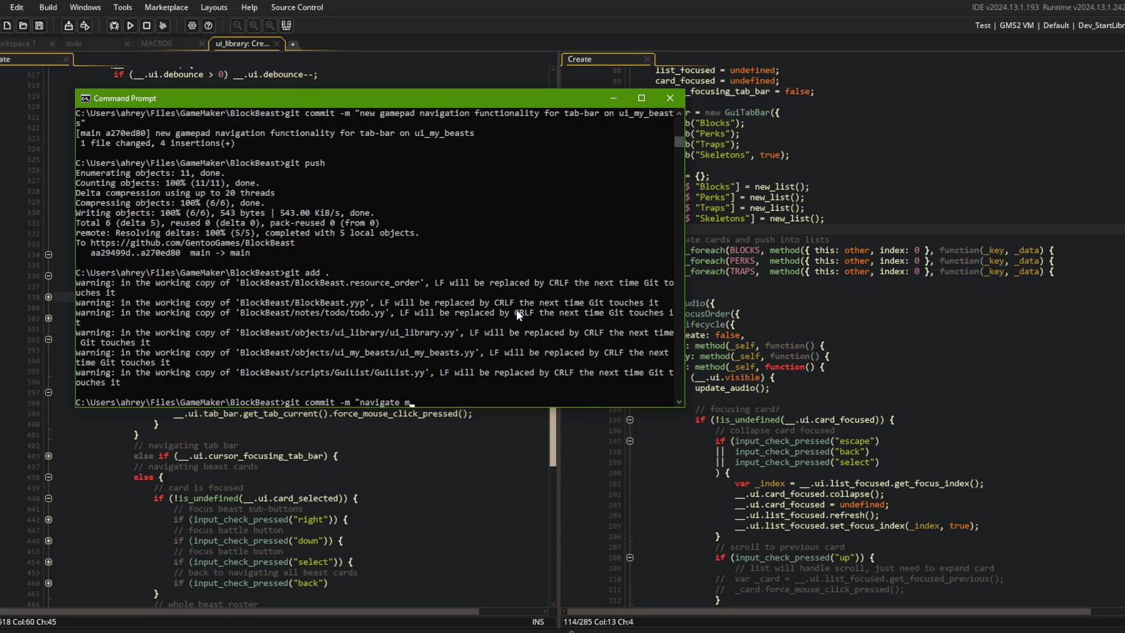
type("tabs using should")
type("er buttons\"")
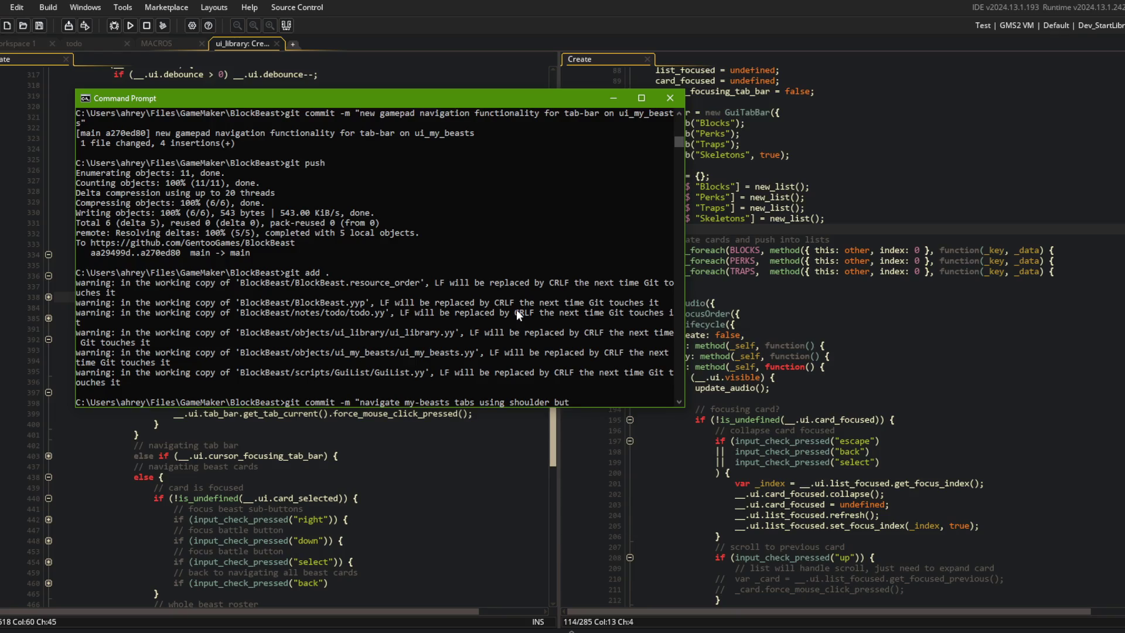
key("Return")
type("git push")
key("Return")
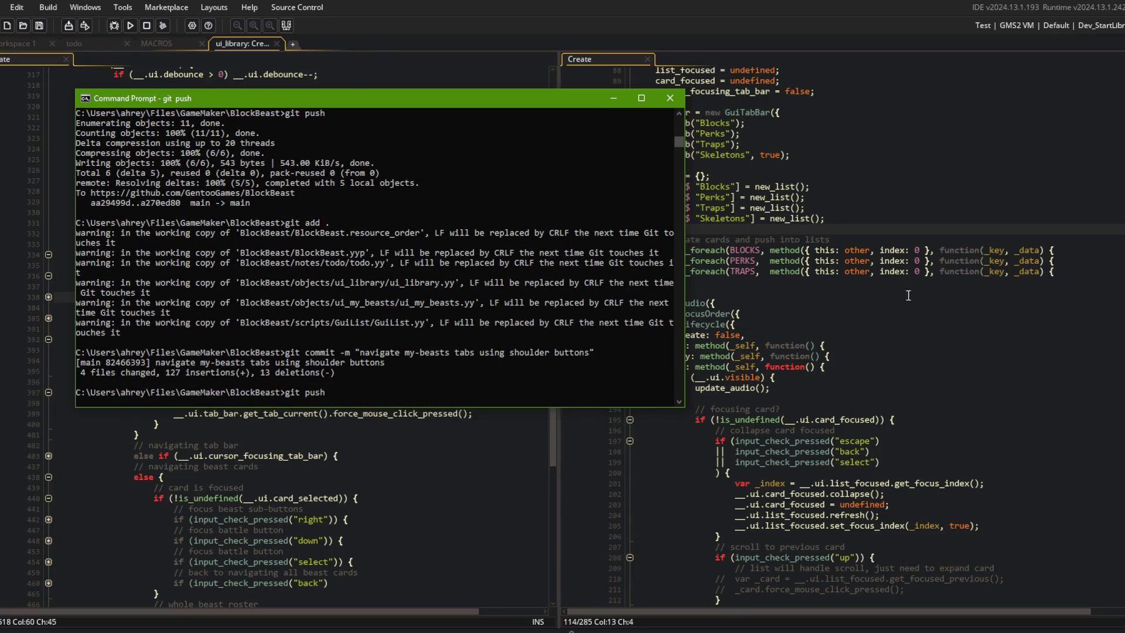
Back in GameMaker, fold all code regions in the ui_library script.
left_click(906, 303)
left_click_drag(562, 153, 447, 154)
scroll(657, 242, "up", 9)
left_click(657, 242)
scroll(656, 242, "down", 10)
left_click(656, 246)
key("ctrl+m")
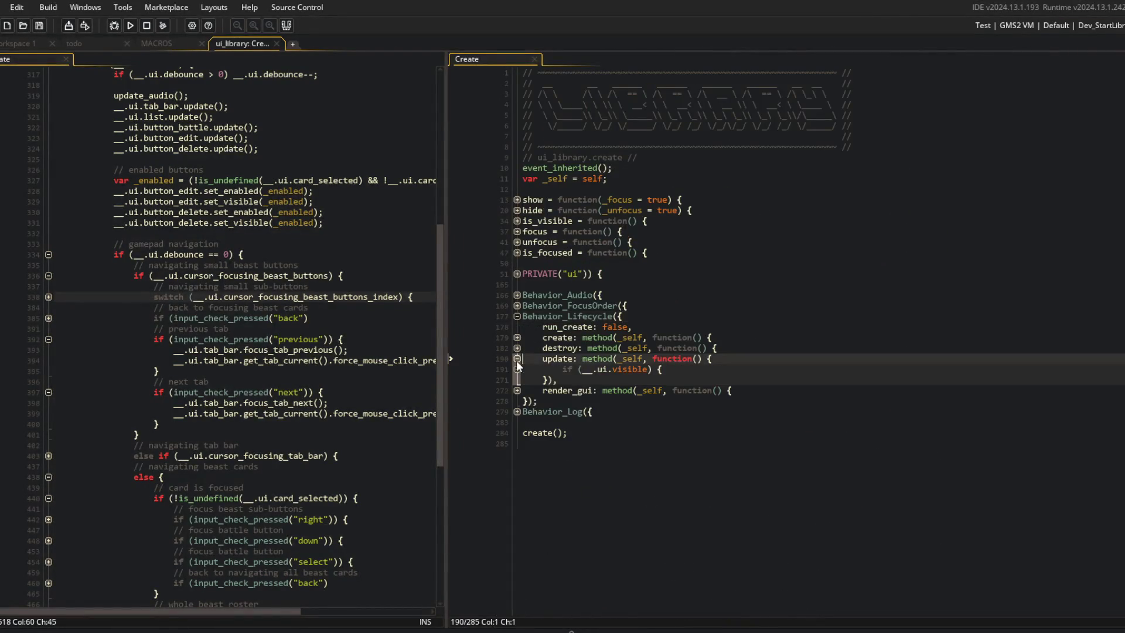
Expand the update function and widen the library code pane beside the folded beasts menu code.
left_click(517, 358)
scroll(745, 432, "down", 1)
left_click(745, 432)
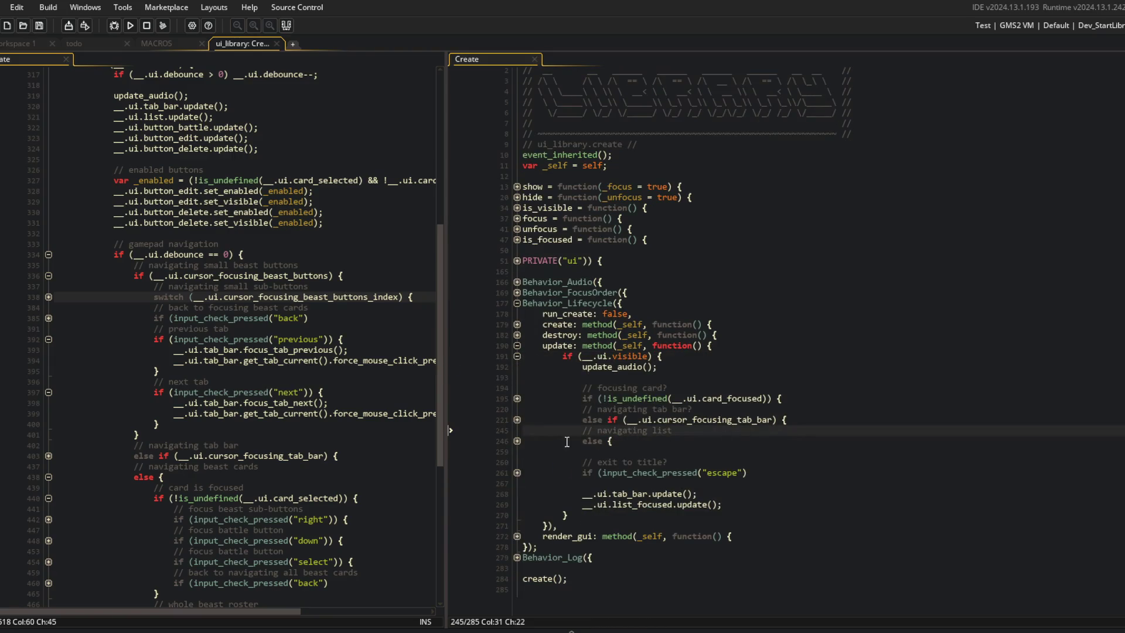
left_click(343, 226)
key("ctrl+m")
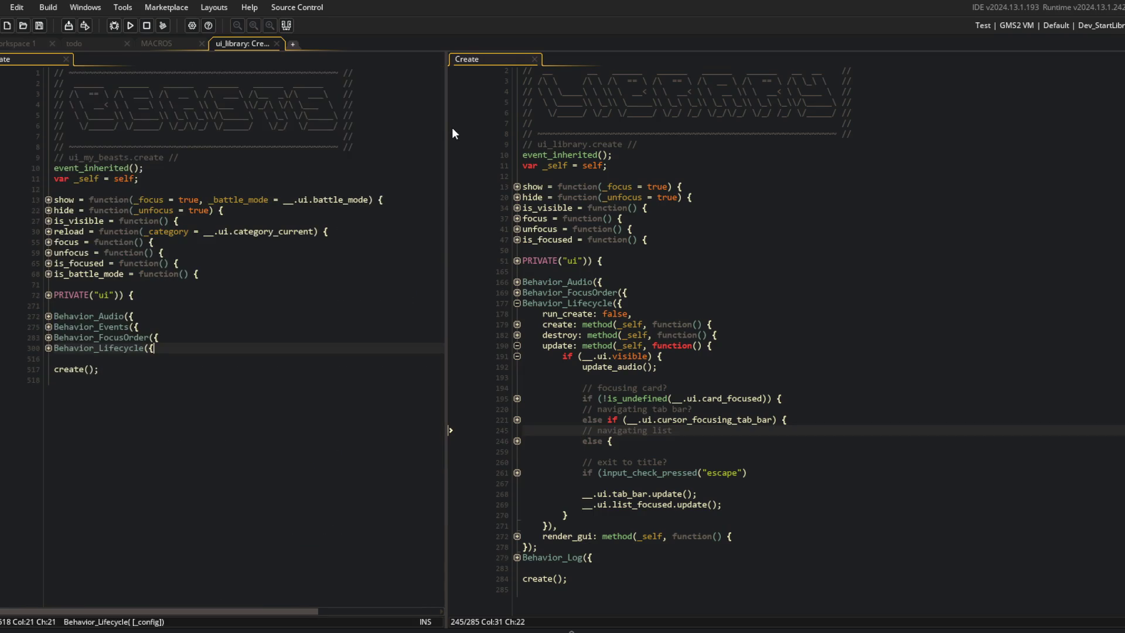
mouse_move(447, 123)
left_mouse_down()
mouse_move(232, 130)
mouse_move(257, 130)
left_mouse_up()
left_click(623, 334)
left_click(568, 357)
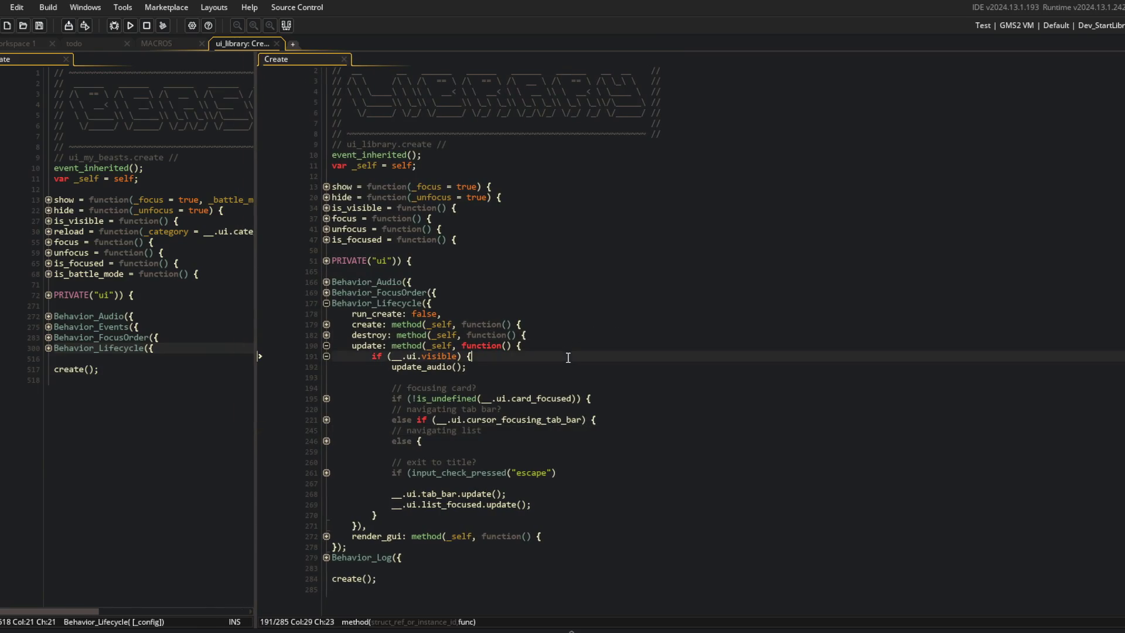
Unfold the focused-card blocks and delete the scroll to previous/next card checks.
left_click(326, 398)
left_click(326, 419)
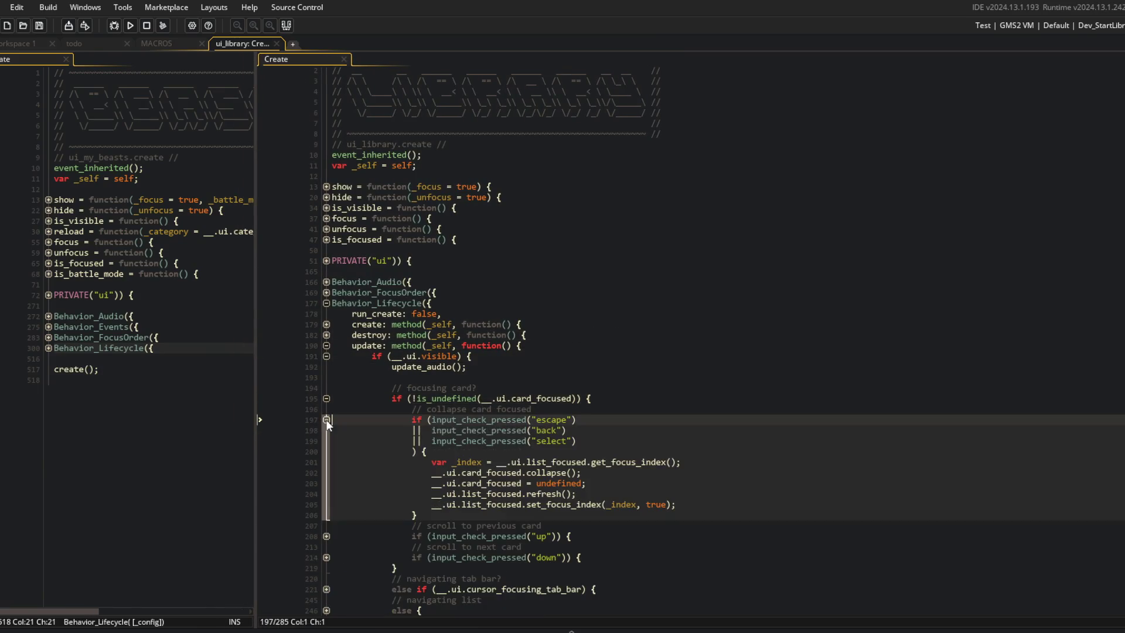
left_click(326, 536)
scroll(346, 504, "down", 5)
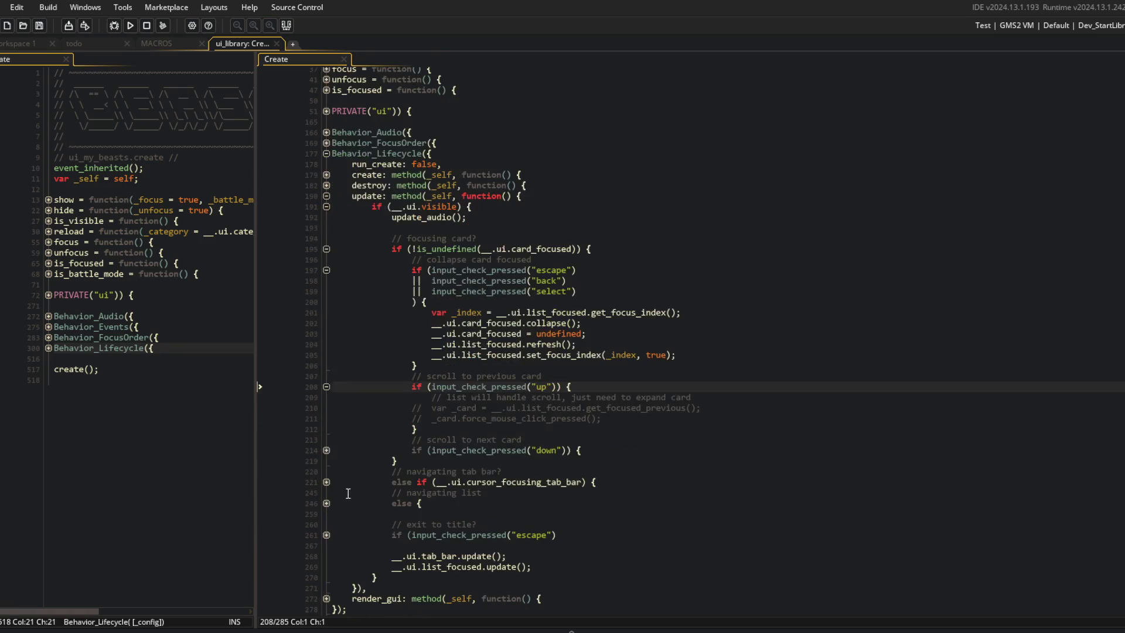
left_click(327, 450)
scroll(497, 275, "down", 3)
left_click(497, 276)
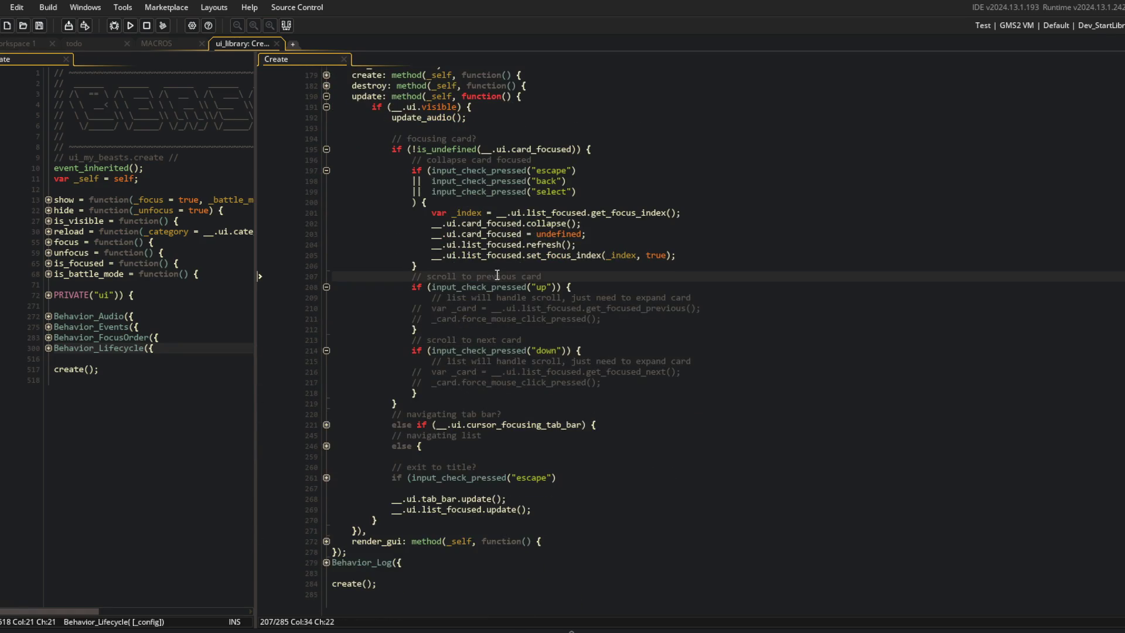
key("ctrl+d")
key("ctrl+d")
key("ctrl+d")
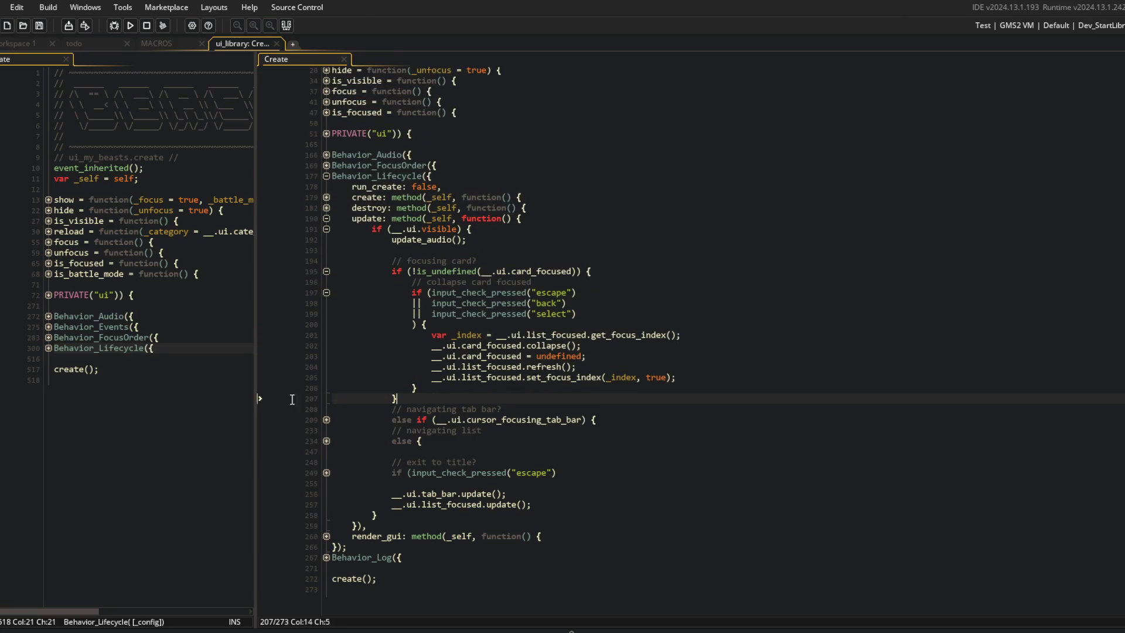
Review the tab bar navigation, navigating-list, focus-card and move-into-tab-bar blocks.
left_click(327, 420)
left_click(327, 440)
left_click(326, 441)
left_click(326, 420)
left_click(326, 419)
left_click(326, 536)
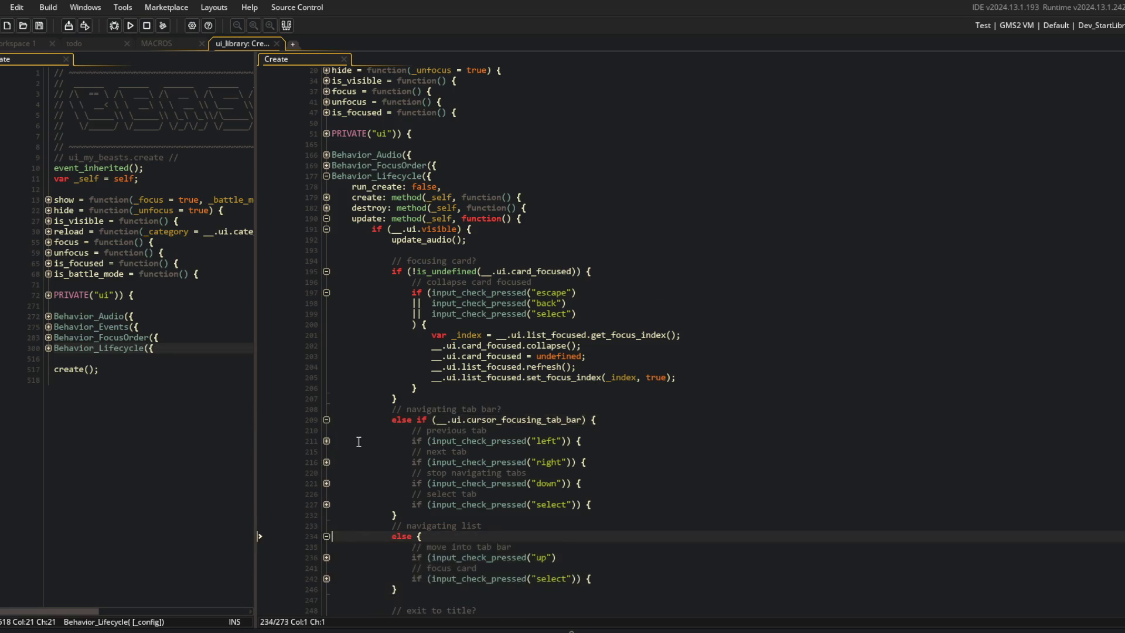
scroll(331, 451, "down", 4)
left_click(326, 454)
left_click(326, 433)
left_click(472, 421)
Build and run the game to test the removed scroll handlers.
left_click(130, 26)
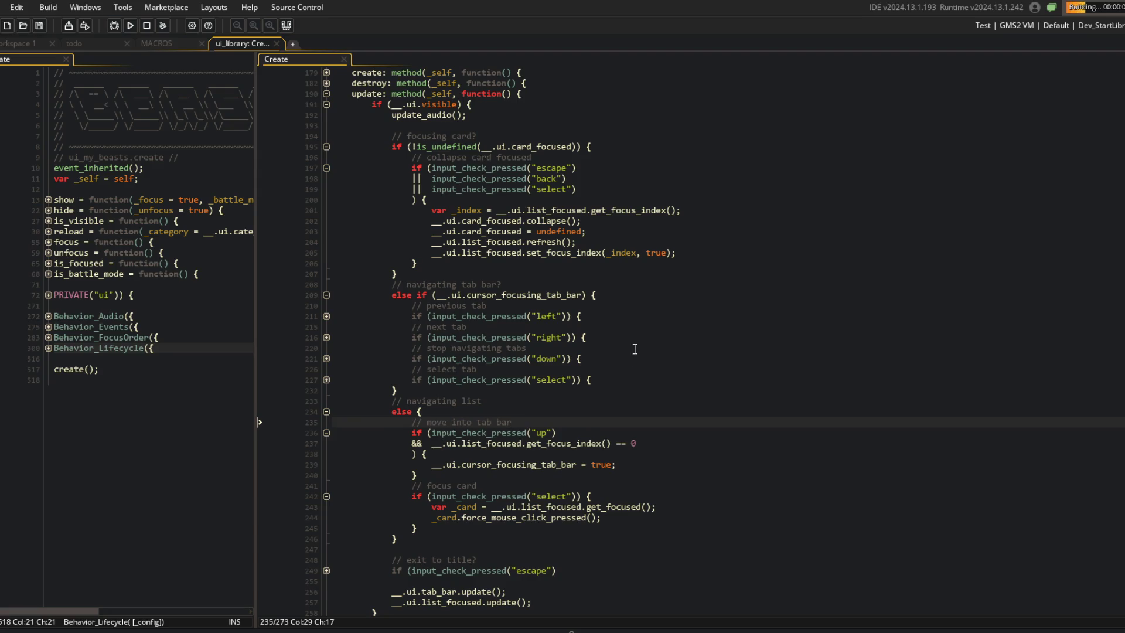
scroll(635, 349, "down", 3)
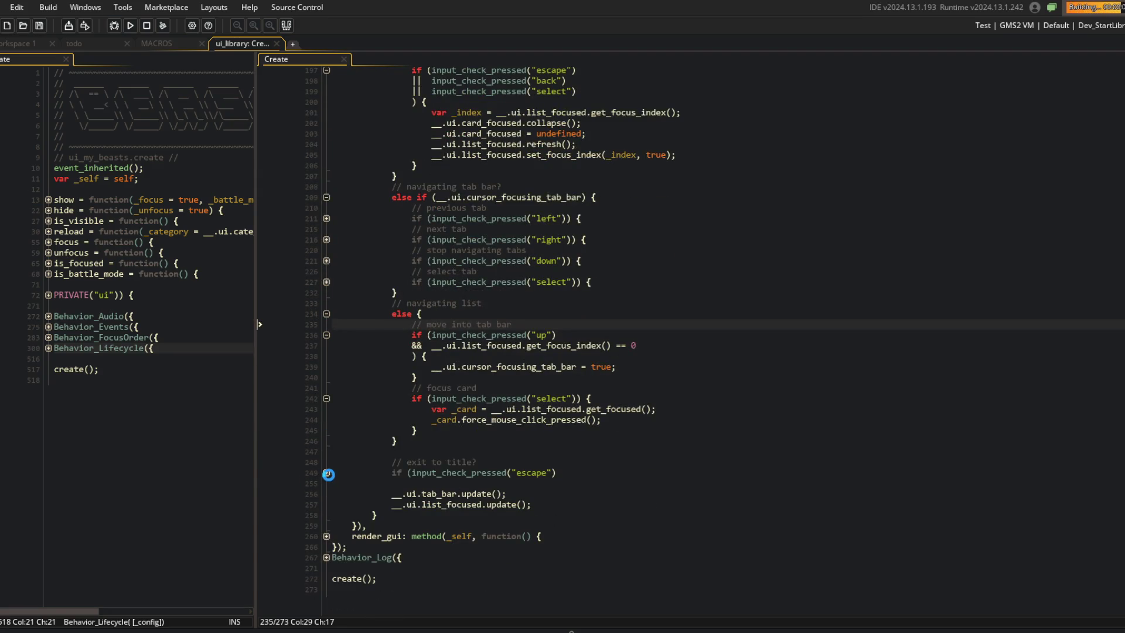
left_click(326, 473)
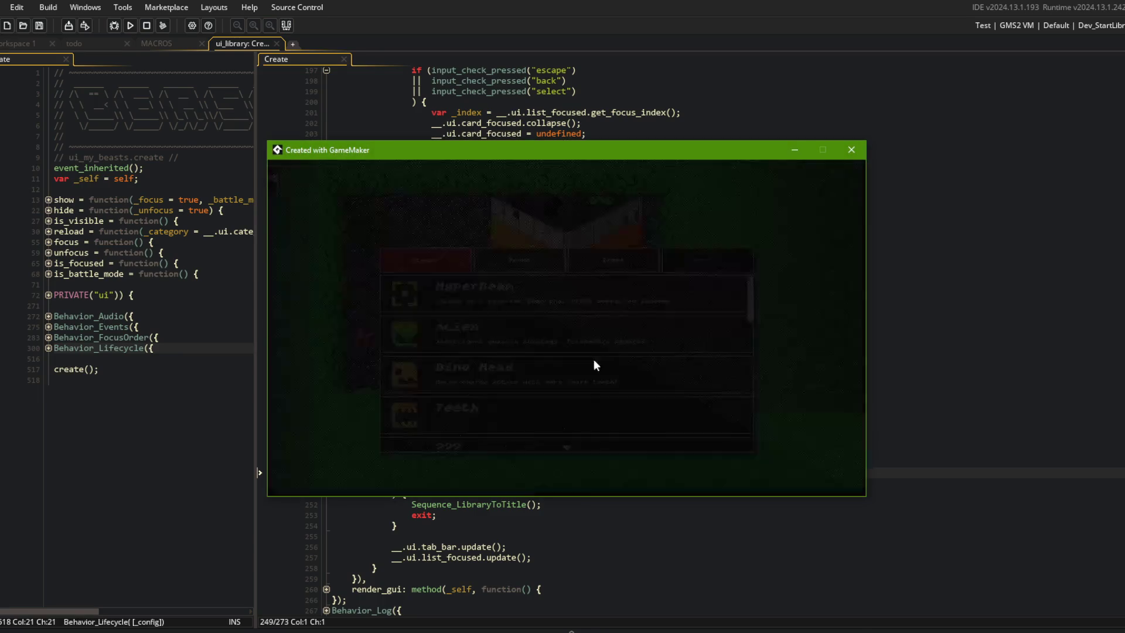
Move through the Library list and expand and collapse the HyperBeam card.
key("Down")
key("Up")
key("Return")
key("Escape")
key("Return")
key("Escape")
key("Escape")
key("Return")
key("Return")
key("Escape")
key("Return")
key("Escape")
key("Escape")
Move the title carousel to Beasts, open it and switch to the My Beast tab.
key("Left")
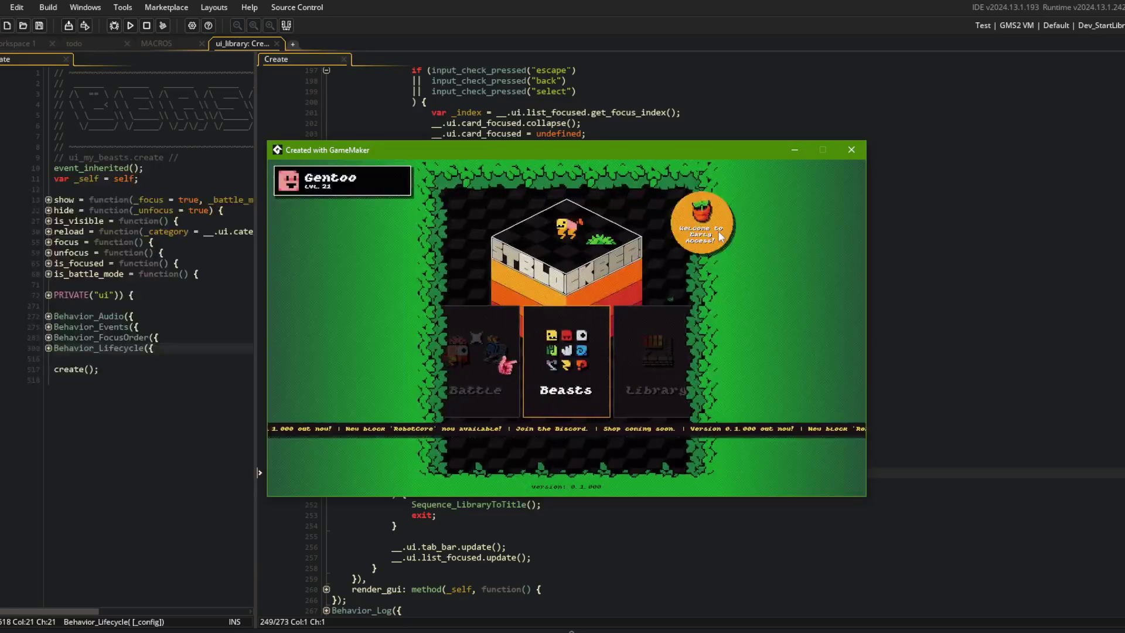
key("Return")
key("Right")
key("e")
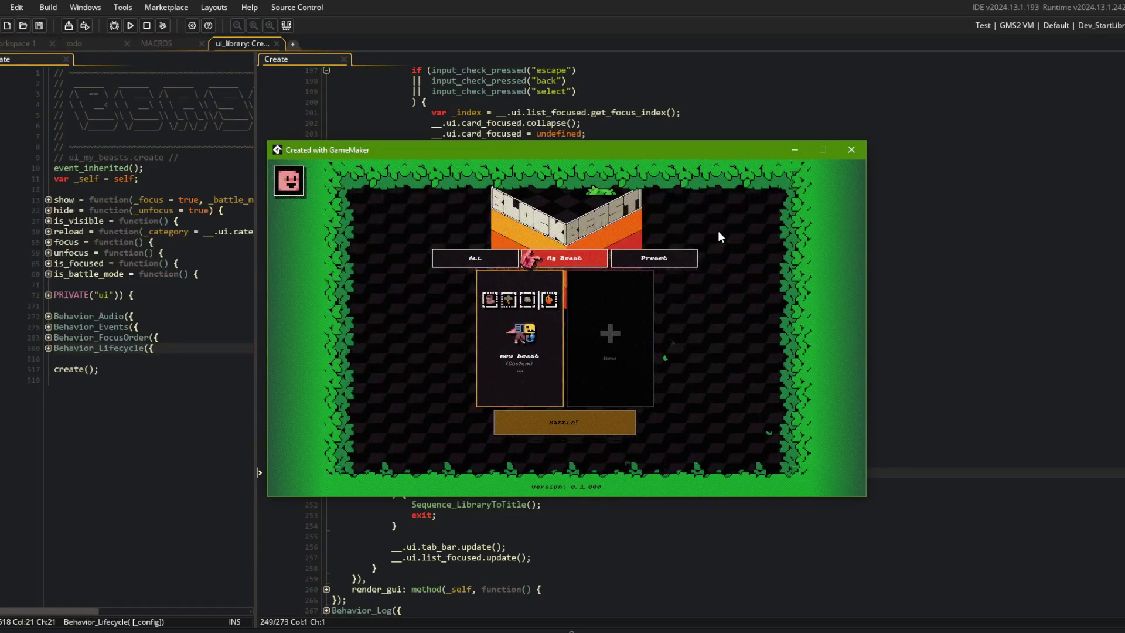
key("Escape")
key("Left")
key("Right")
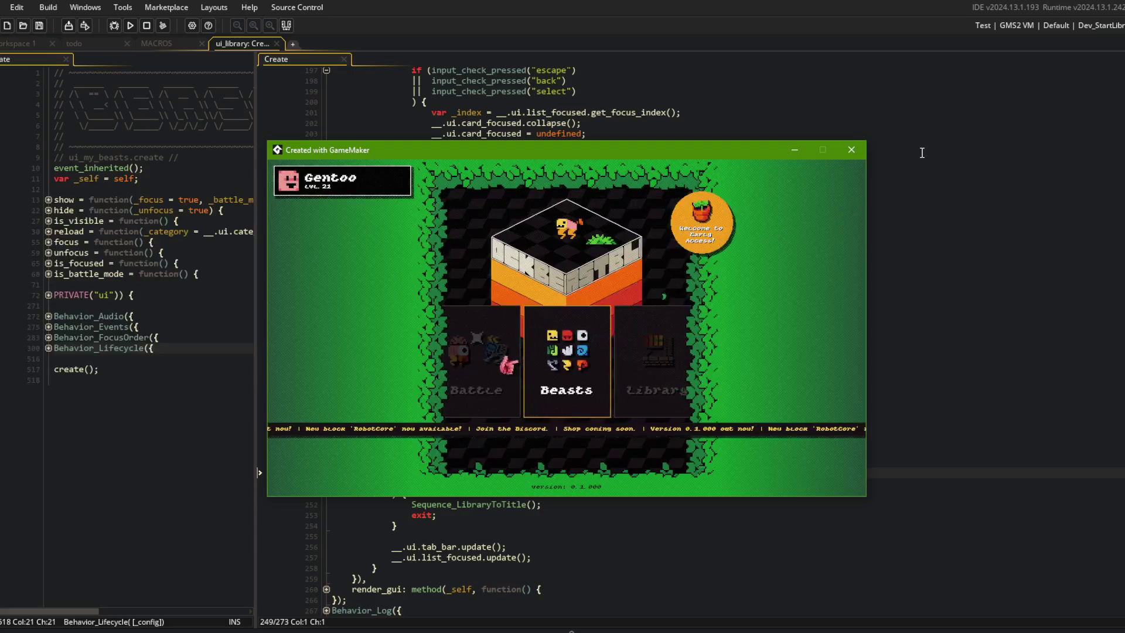
key("Return")
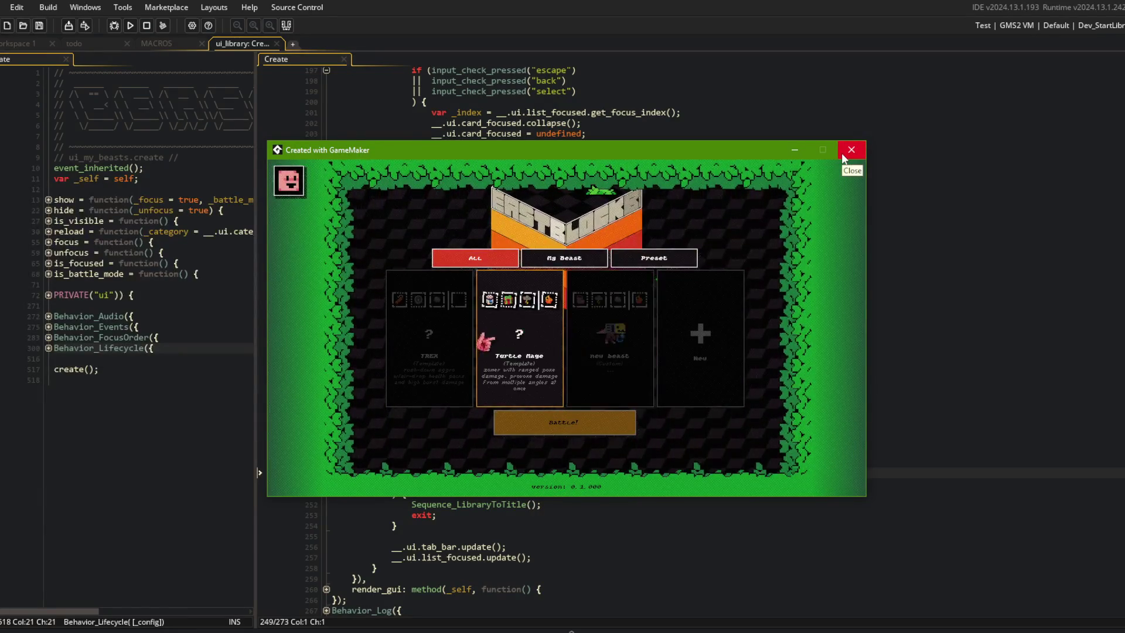
key("Escape")
Move focus between beast cards, then reopen the Library and expand HyperBeam.
key("Right")
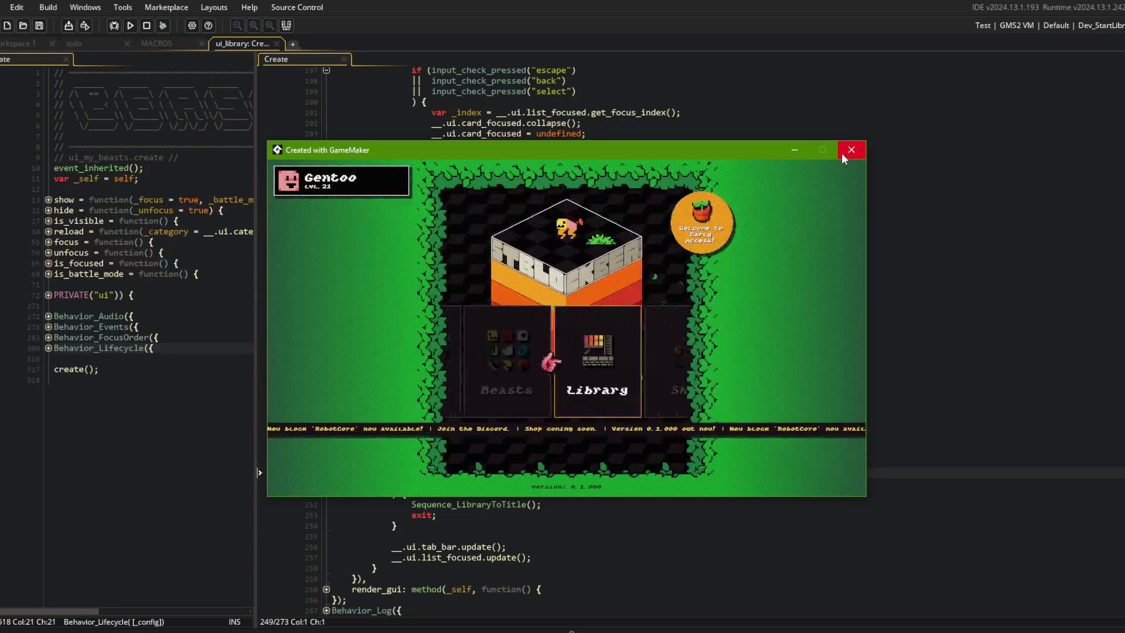
key("Return")
key("Right")
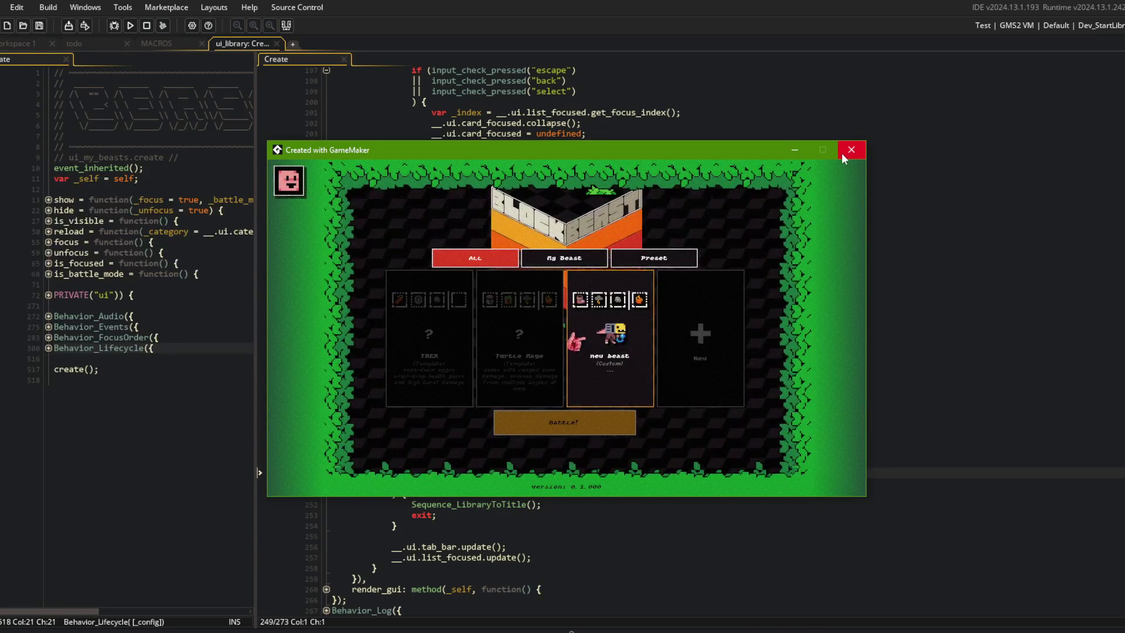
key("Left")
key("Escape")
key("Return")
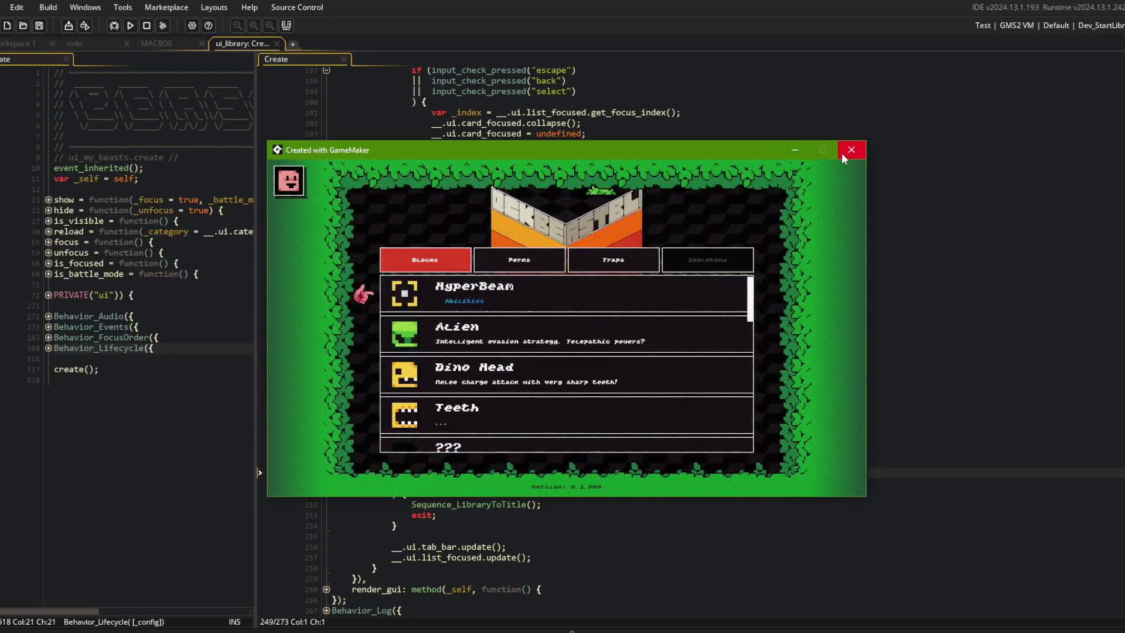
key("Return")
key("Escape")
key("Escape")
Close the game window and return to the ui_library update code.
left_click(841, 153)
left_click(977, 337)
scroll(578, 406, "down", 2)
left_click_drag(578, 406, 579, 420)
scroll(703, 362, "up", 6)
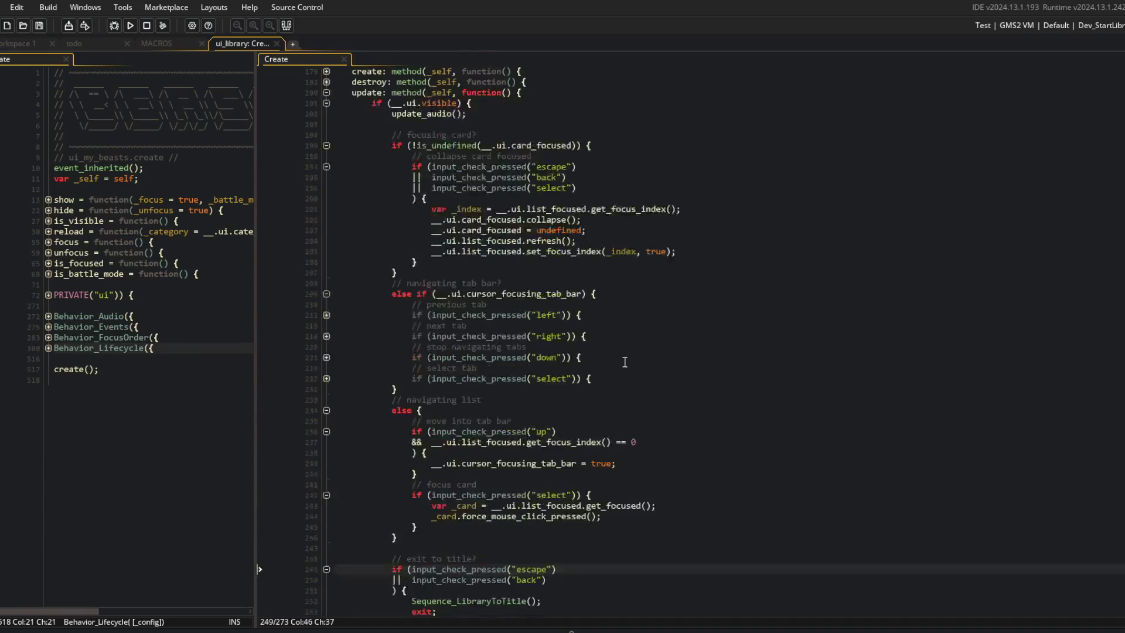
Remove the escape check from the card-collapse condition and save the script.
left_click(593, 228)
key("Up")
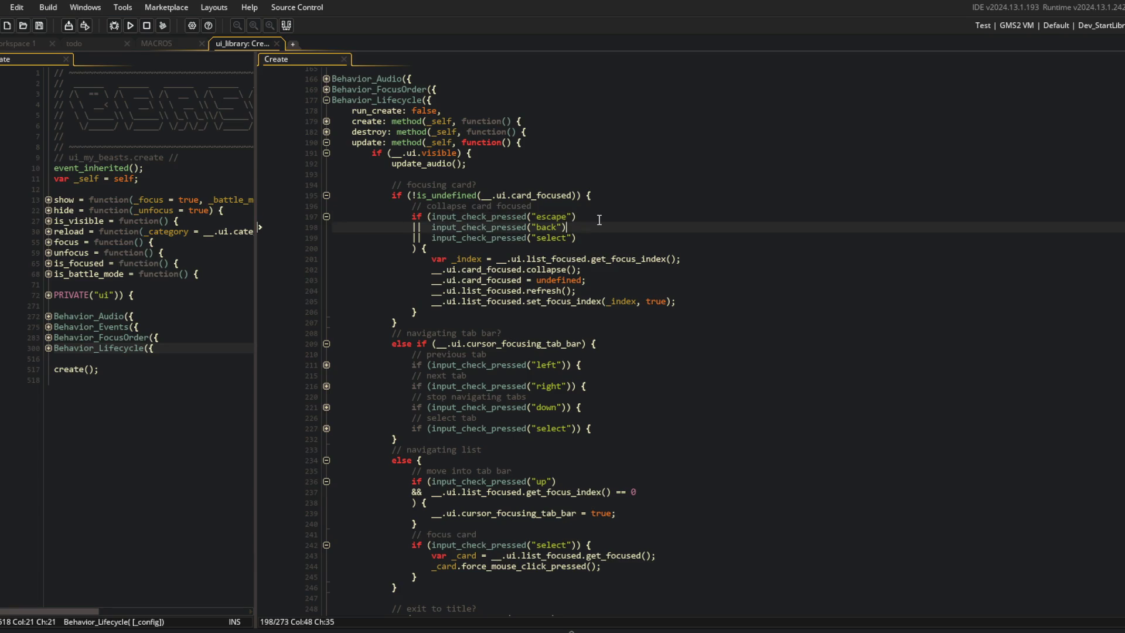
key("ctrl+Left")
key("ctrl+Left")
key("ctrl+Left")
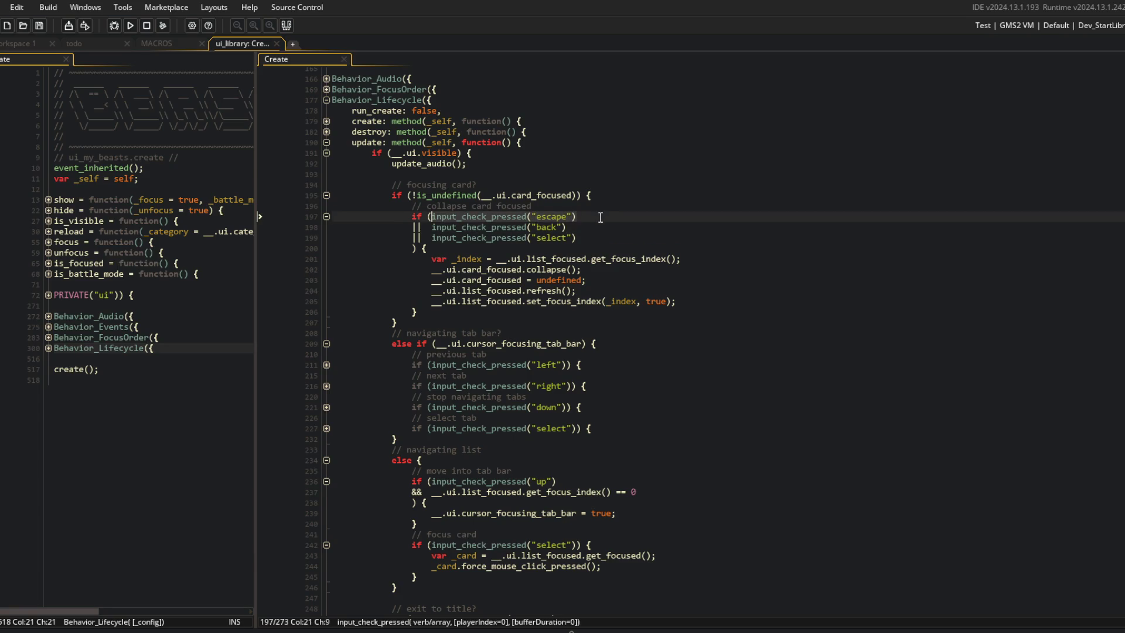
key("shift+Down")
key("Return")
key("BackSpace")
key("ctrl+s")
Remove the back check from the exit-to-title condition, leaving only escape.
scroll(586, 352, "down", 5)
left_click(594, 385)
left_click(559, 467)
key("ctrl+d")
key("BackSpace")
key("BackSpace")
key("BackSpace")
key("Insert")
Check the focus-card and tab bar select lines, then relaunch the game with F5.
left_click(619, 416)
left_click(667, 388)
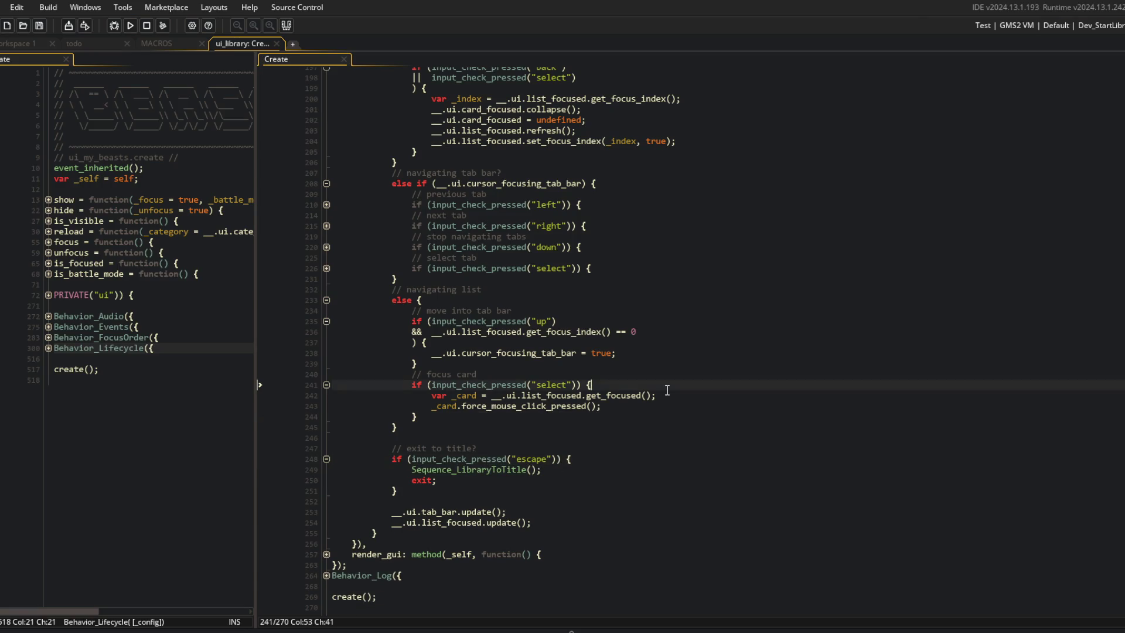
scroll(711, 367, "up", 3)
left_click(710, 367)
scroll(521, 265, "up", 4)
left_click(522, 262)
key("F5")
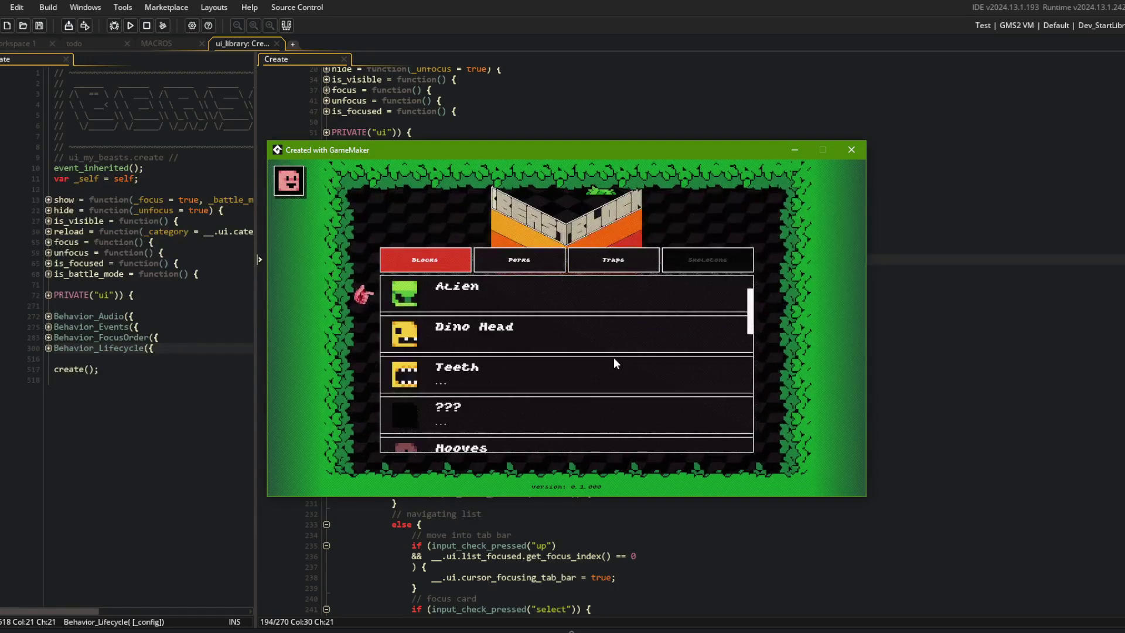
Reopen the Library and move down and up the Blocks list to Teeth.
key("Escape")
key("Return")
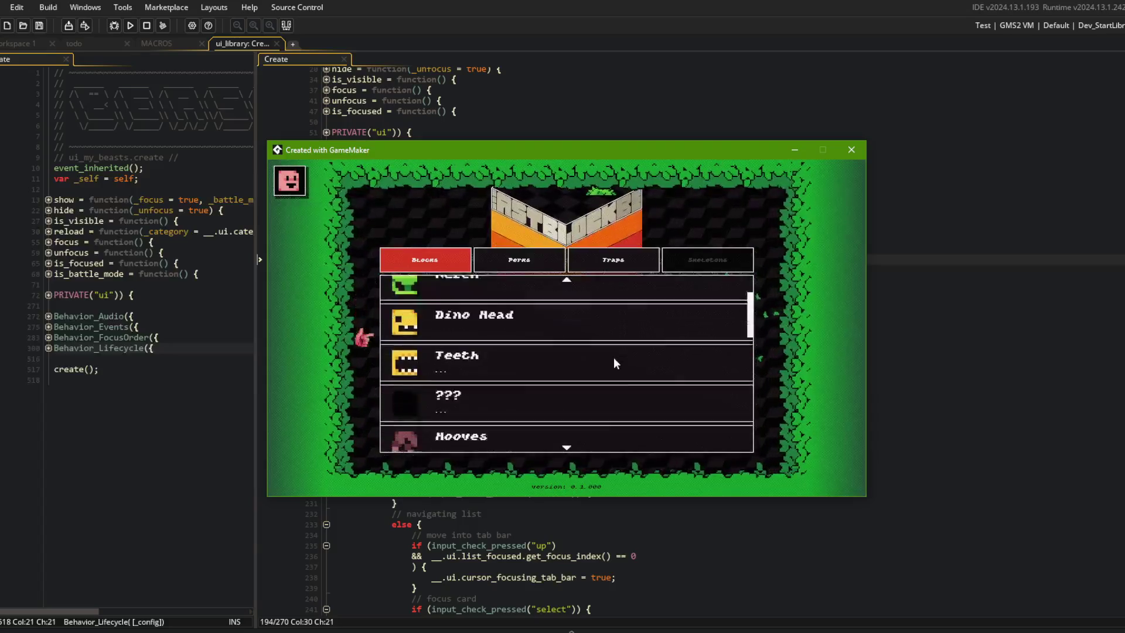
key("Escape")
key("Return")
key("Down")
key("Down")
key("Down")
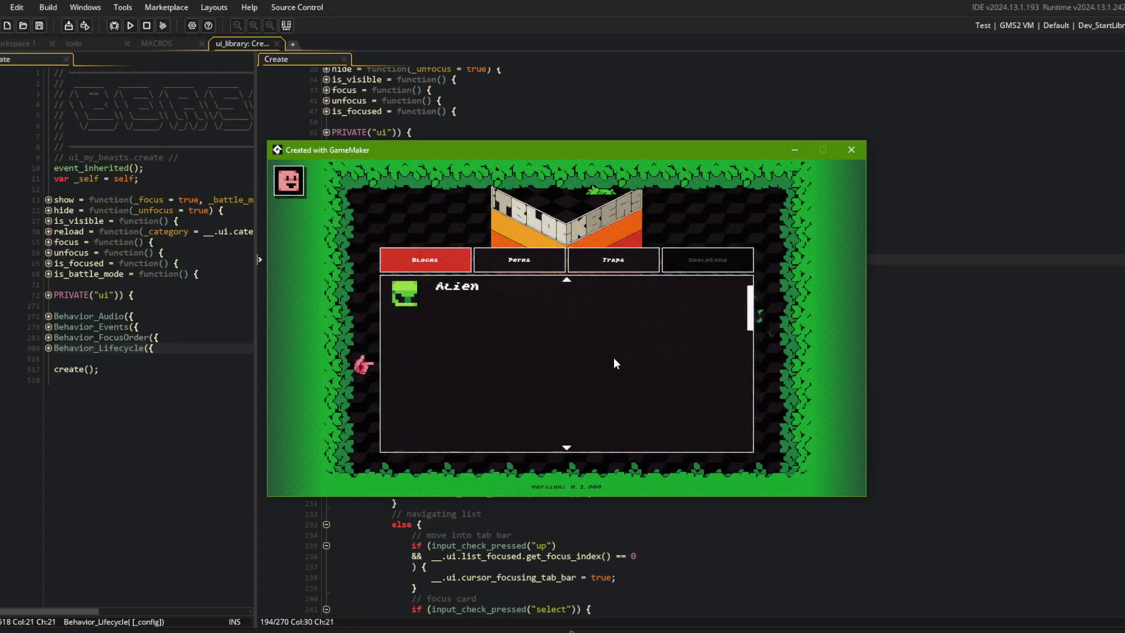
key("Down")
key("Down")
key("Up")
key("Up")
key("Up")
key("Up")
key("Right")
key("Right")
key("Left")
Switch between the Library tabs and settle on the Perks tab.
key("Left")
key("Right")
key("Right")
key("Left")
key("Left")
key("Right")
key("Down")
key("Down")
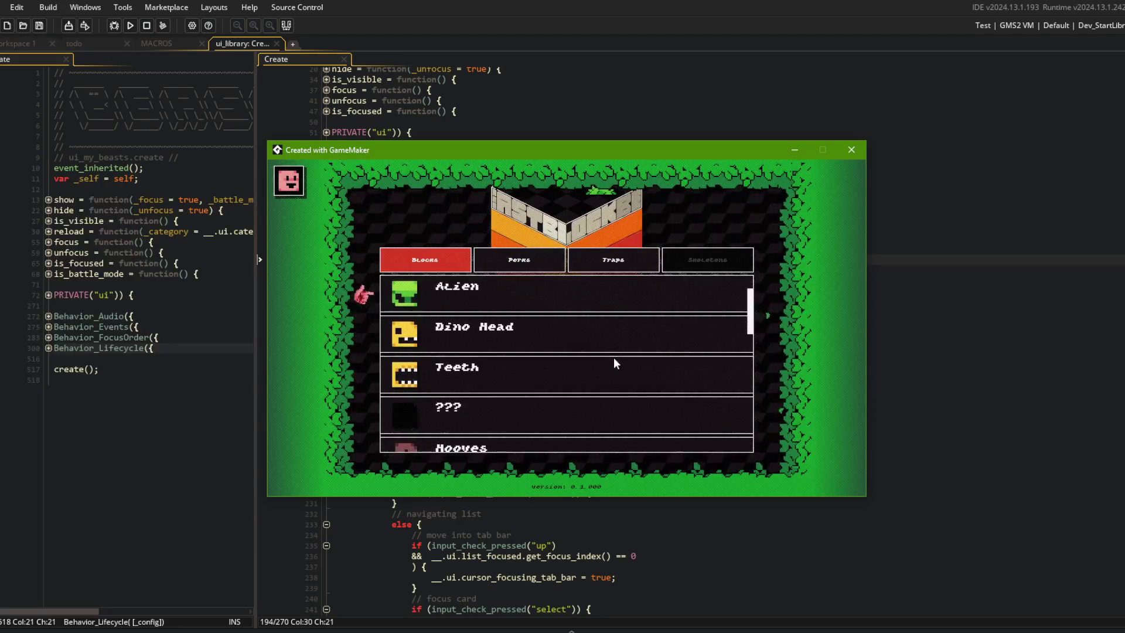
key("Up")
key("Up")
key("Right")
key("Right")
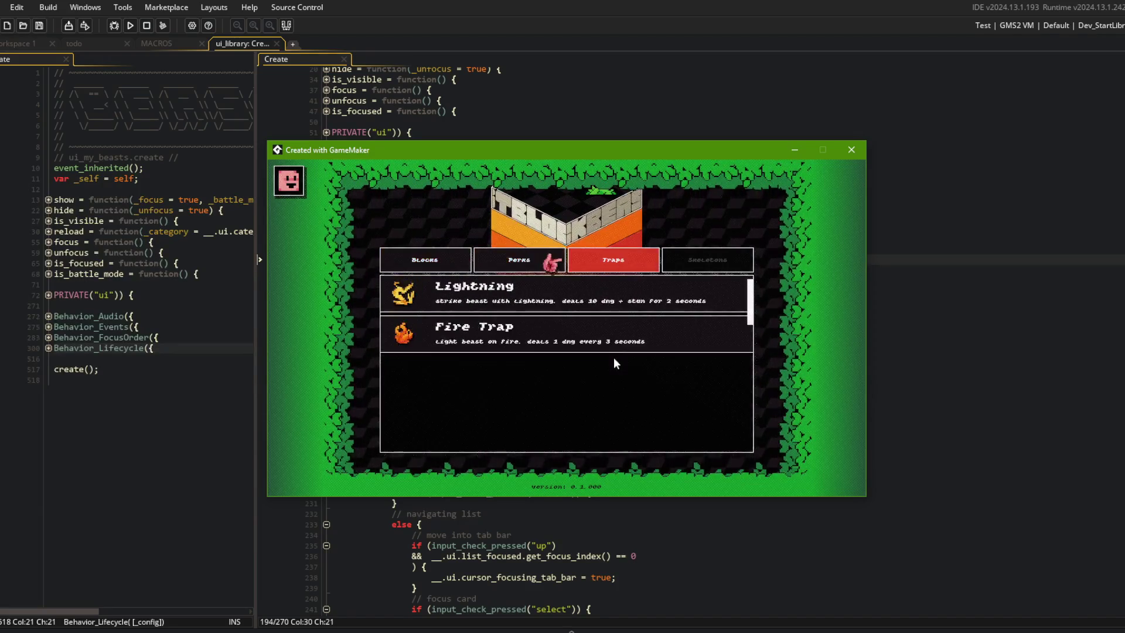
key("Left")
key("Up")
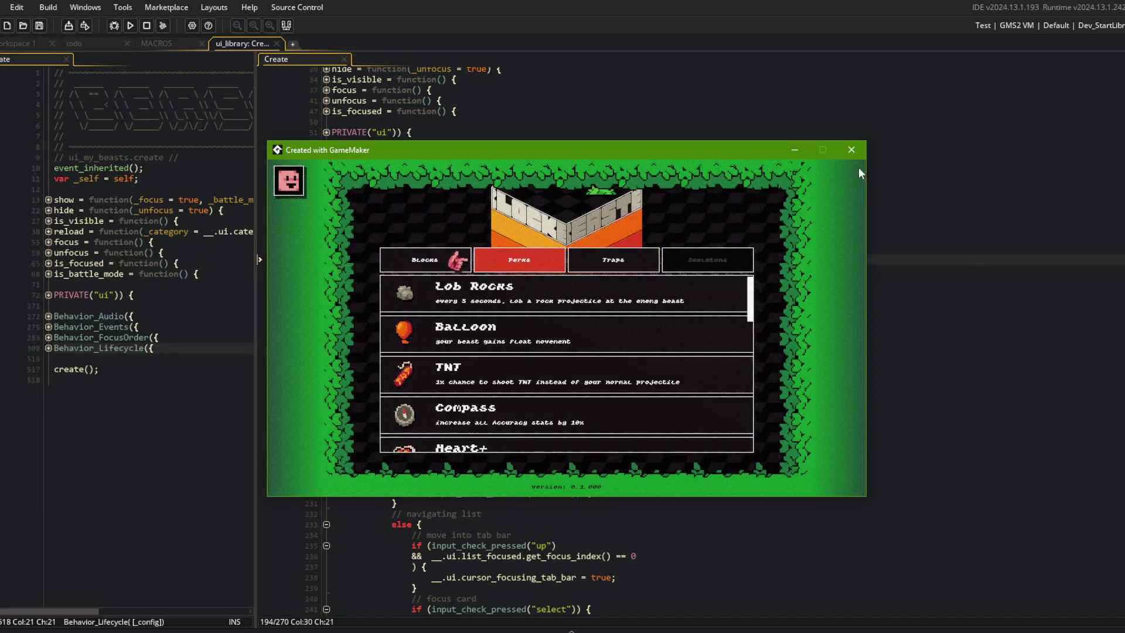
Close the game and collapse the card-focused if block in the update code.
key("Escape")
left_click(605, 397)
scroll(605, 351, "down", 5)
scroll(604, 268, "up", 4)
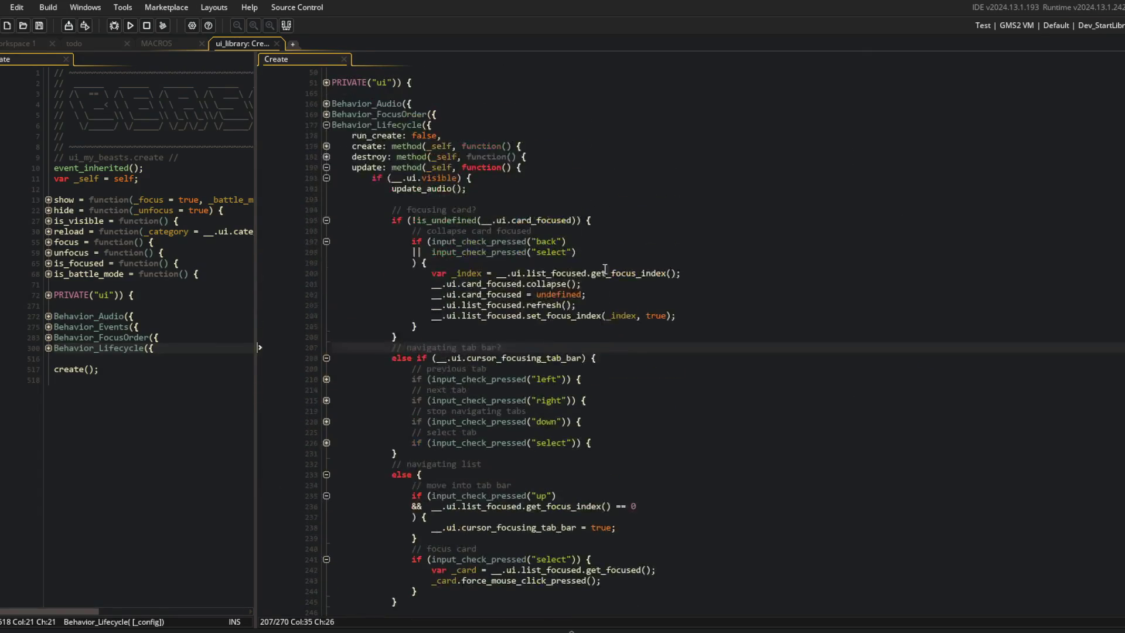
left_click(326, 221)
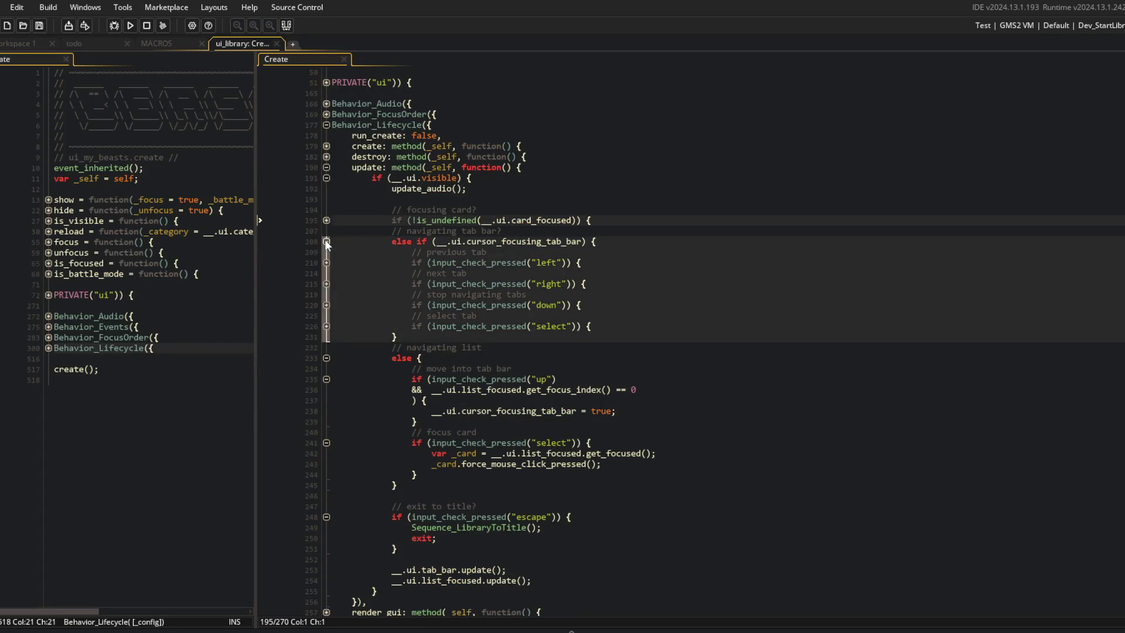
Add || input_check_pressed("back") to the down-input condition and save.
left_click(614, 327)
key("Return")
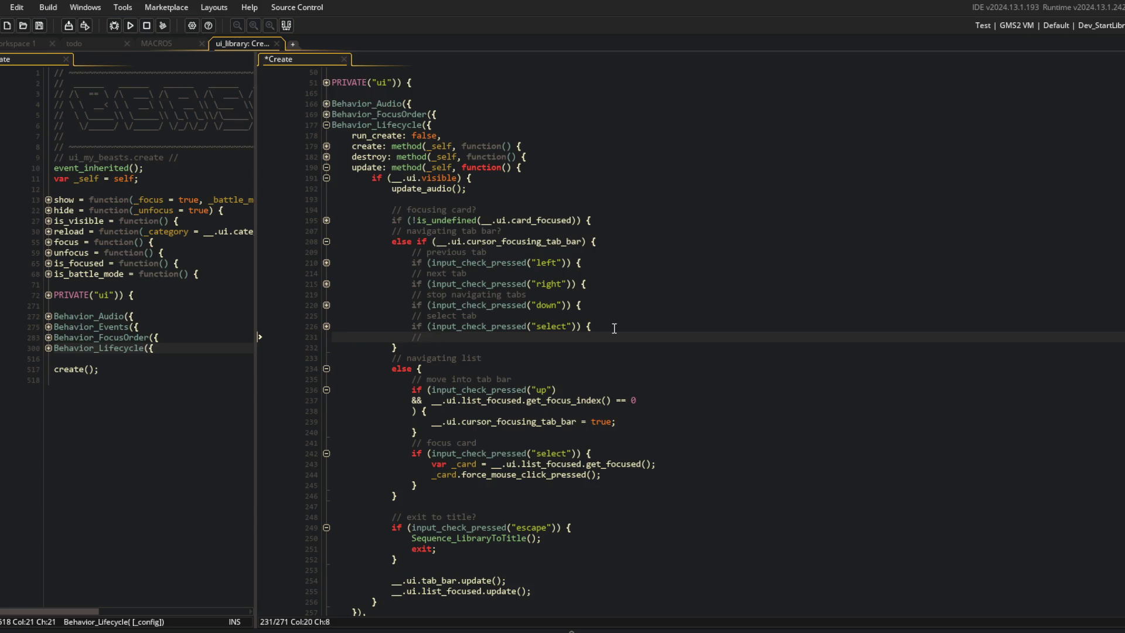
key("ctrl+z")
key("ctrl+z")
key("ctrl+z")
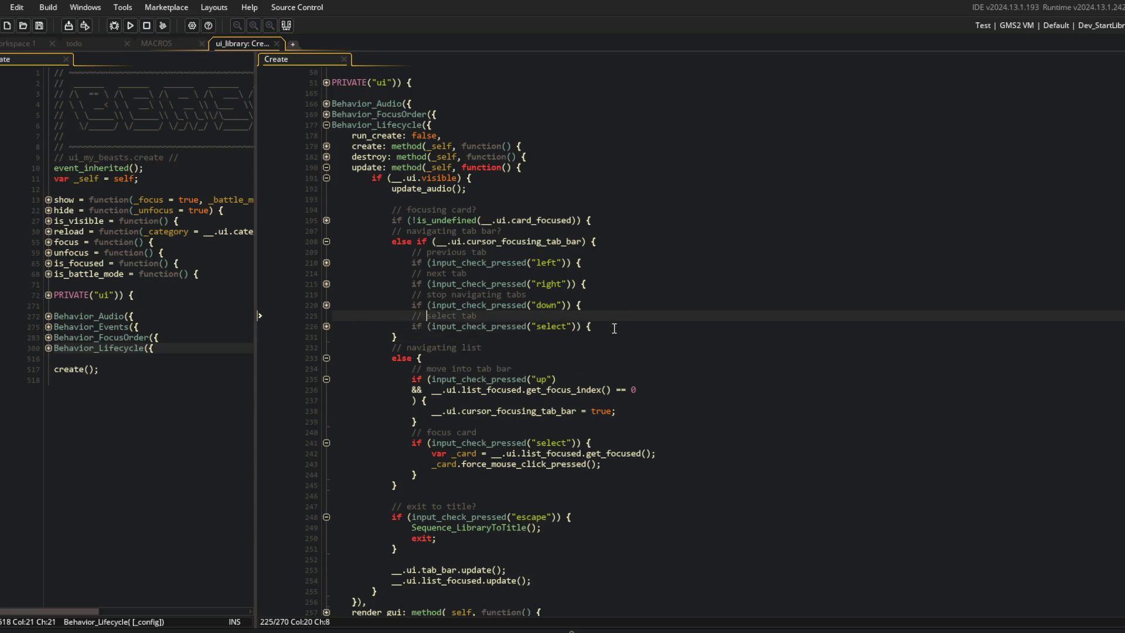
key("Return")
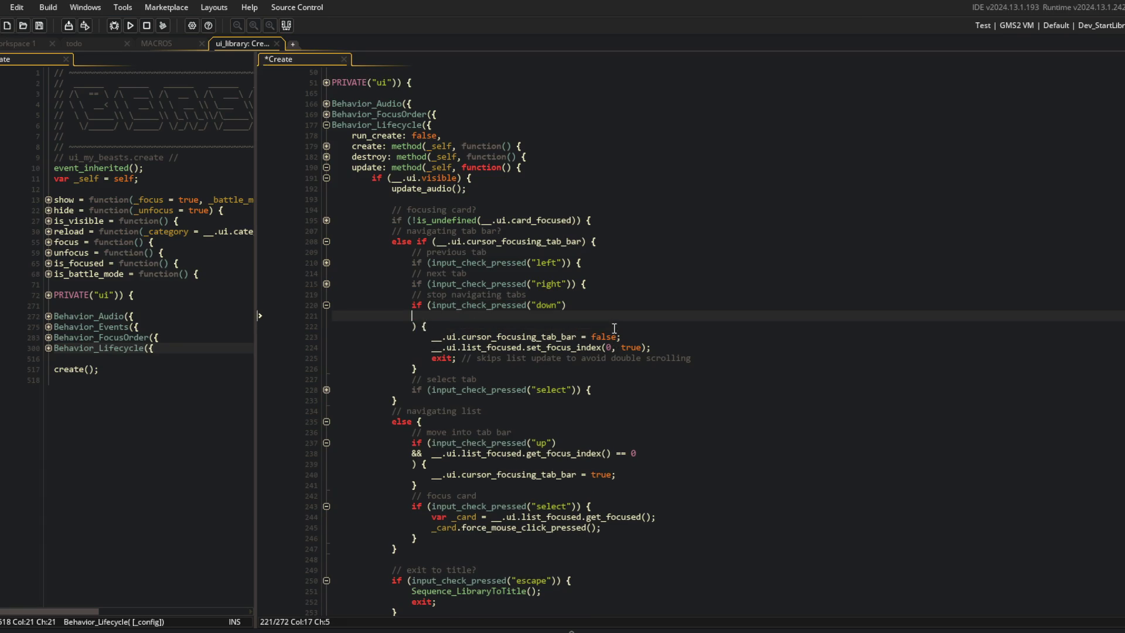
type("|| input_check_pressed(\"")
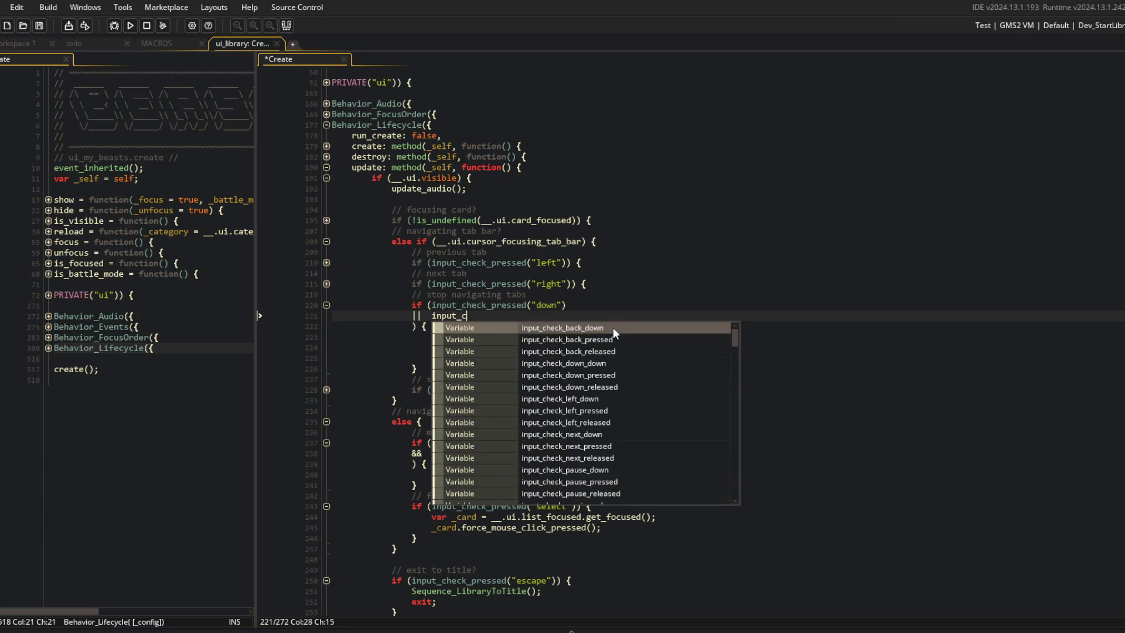
type("back\")")
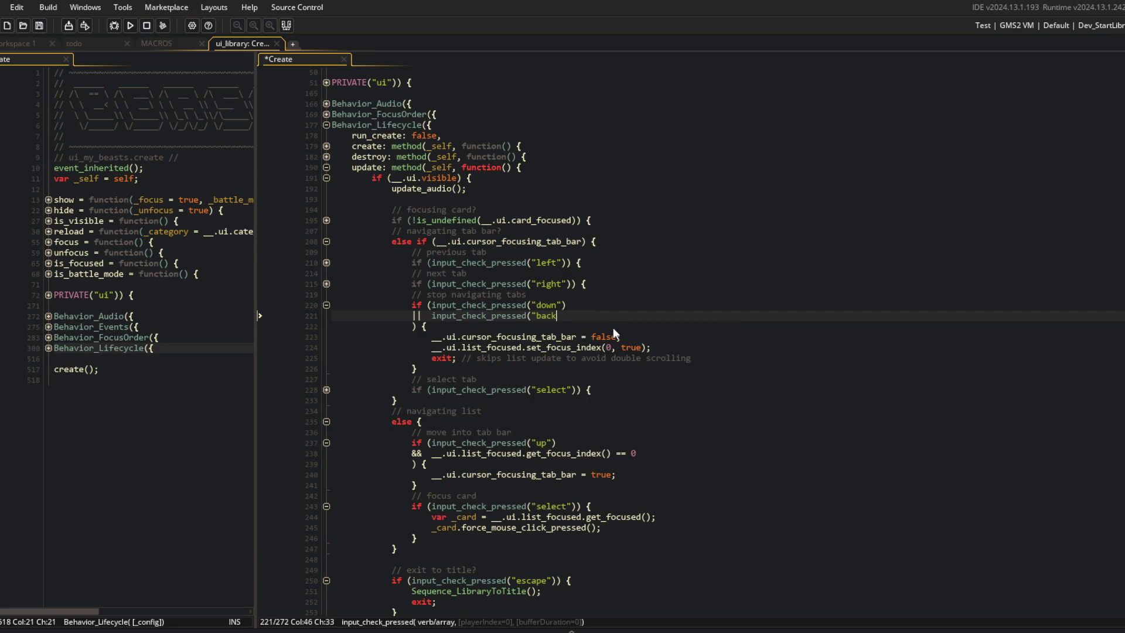
key("ctrl+s")
Group the up-input and focus-index checks in parentheses on one line.
left_click(614, 325)
scroll(614, 325, "down", 4)
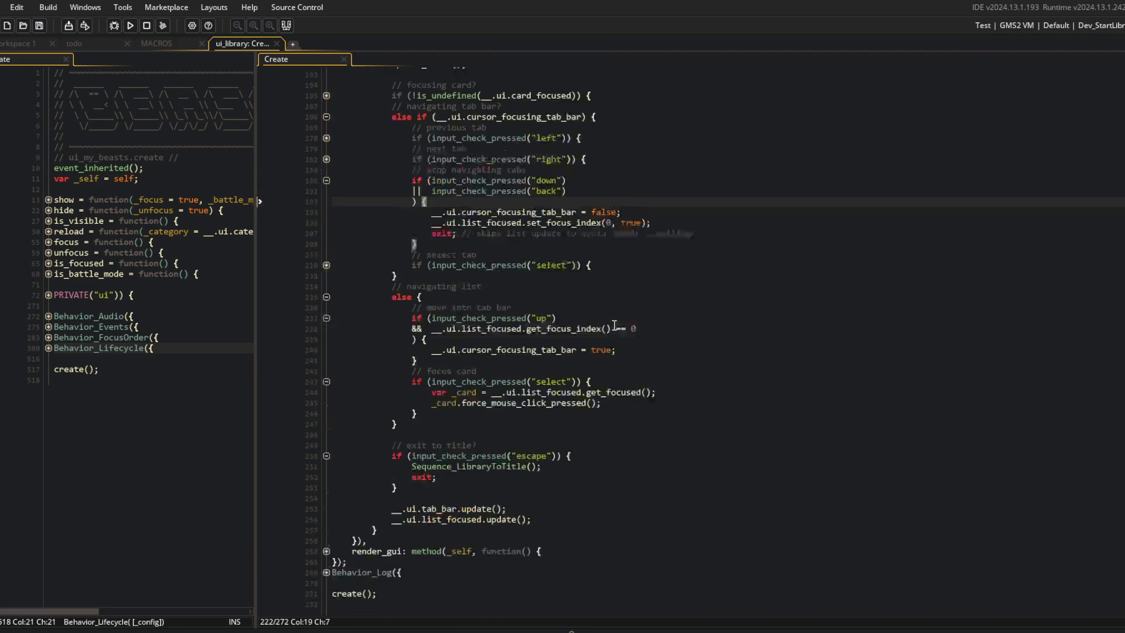
left_click(618, 315)
key("Up")
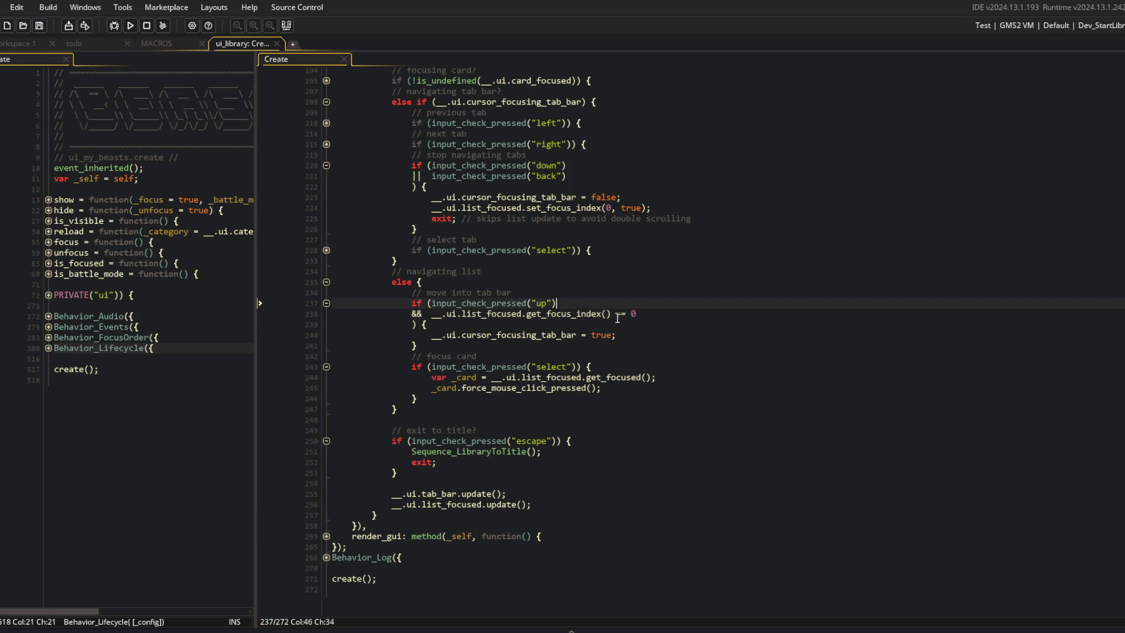
key("Right")
key("Right")
key("Right")
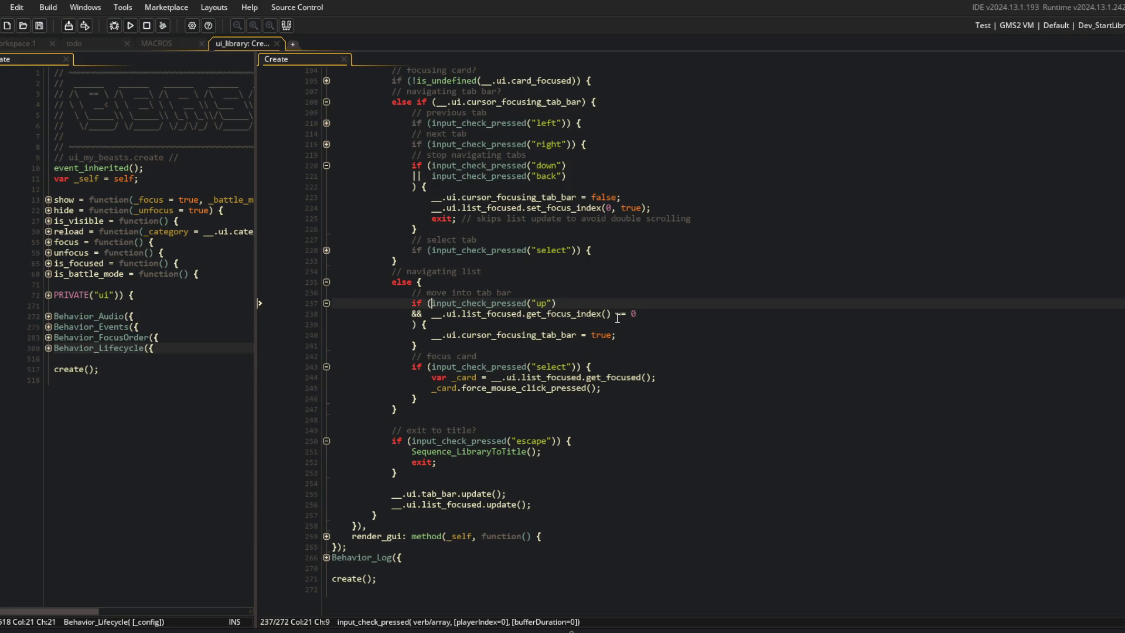
key("Down")
key("Home")
key("BackSpace")
key("BackSpace")
key("BackSpace")
key("Home")
key("Right")
key("Right")
key("Right")
key("Right")
type("(")
key("ctrl+Right")
key("ctrl+Right")
key("ctrl+Right")
key("Delete")
key("Delete")
key("Delete")
key("End")
Add || input_check_pressed("back") to the up condition and rebuild the game.
key("Return")
type("||  ")
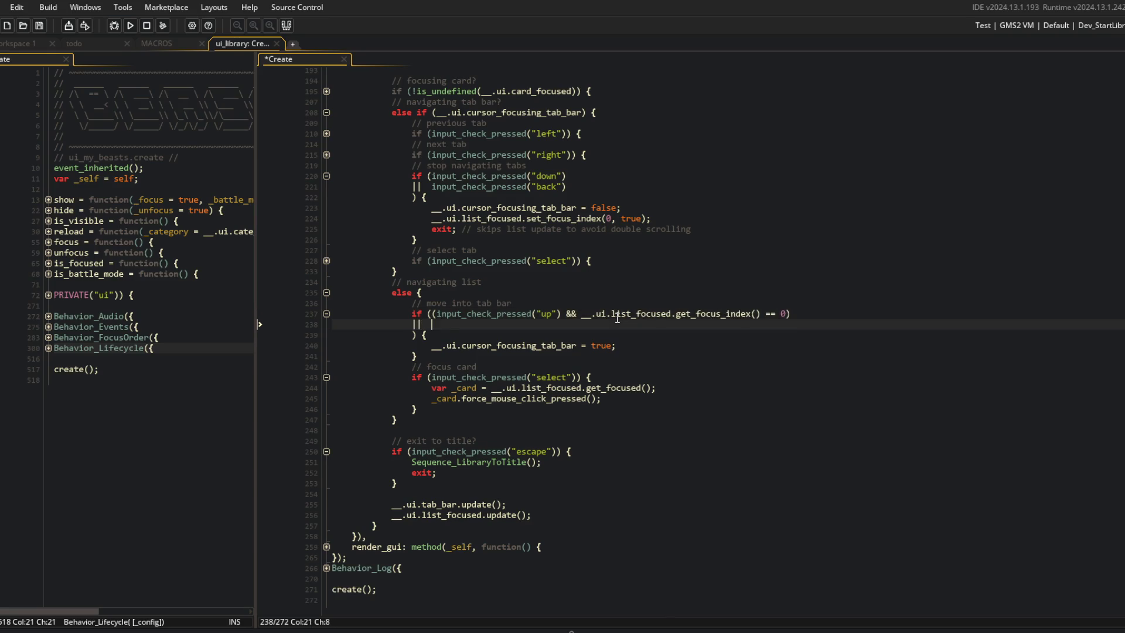
type("input_check_pre")
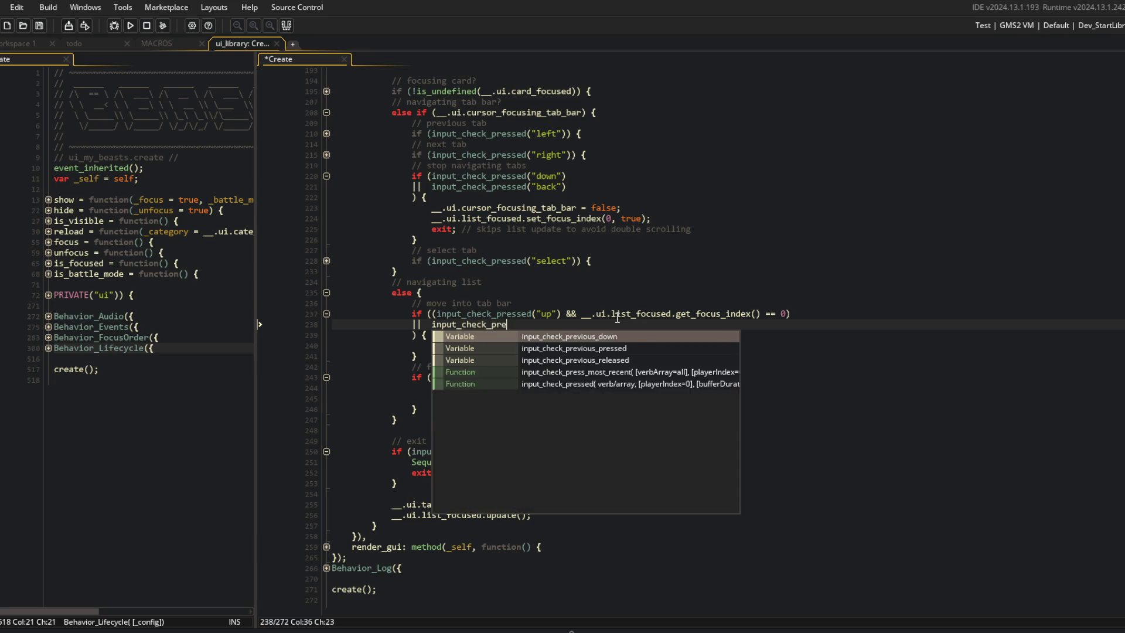
key("Return")
type("(\"back")
type(")")
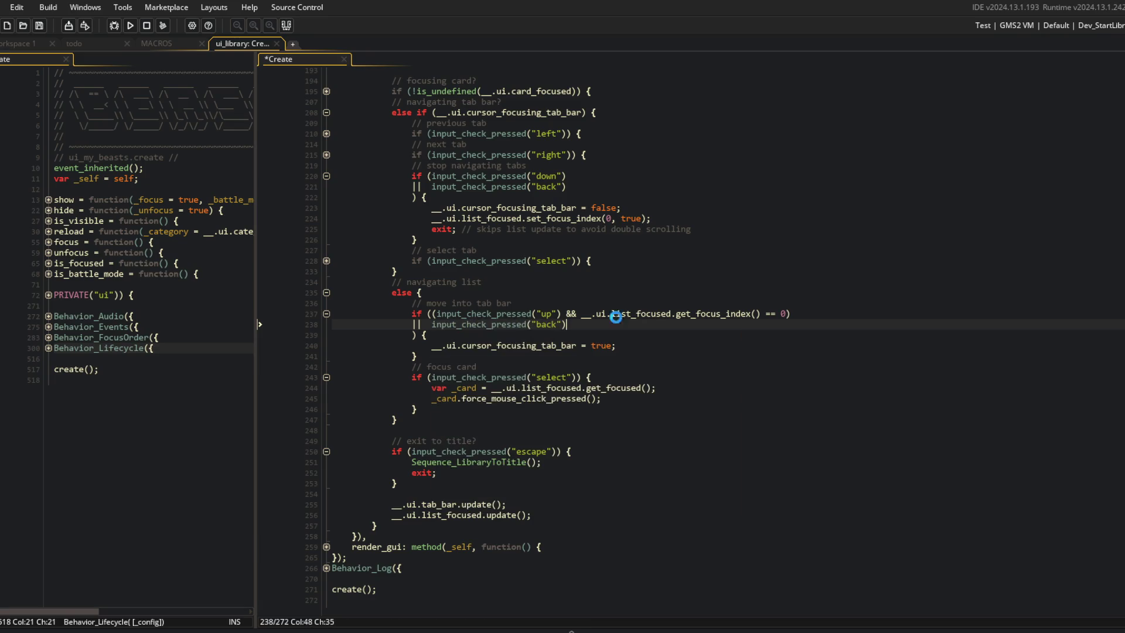
key("F5")
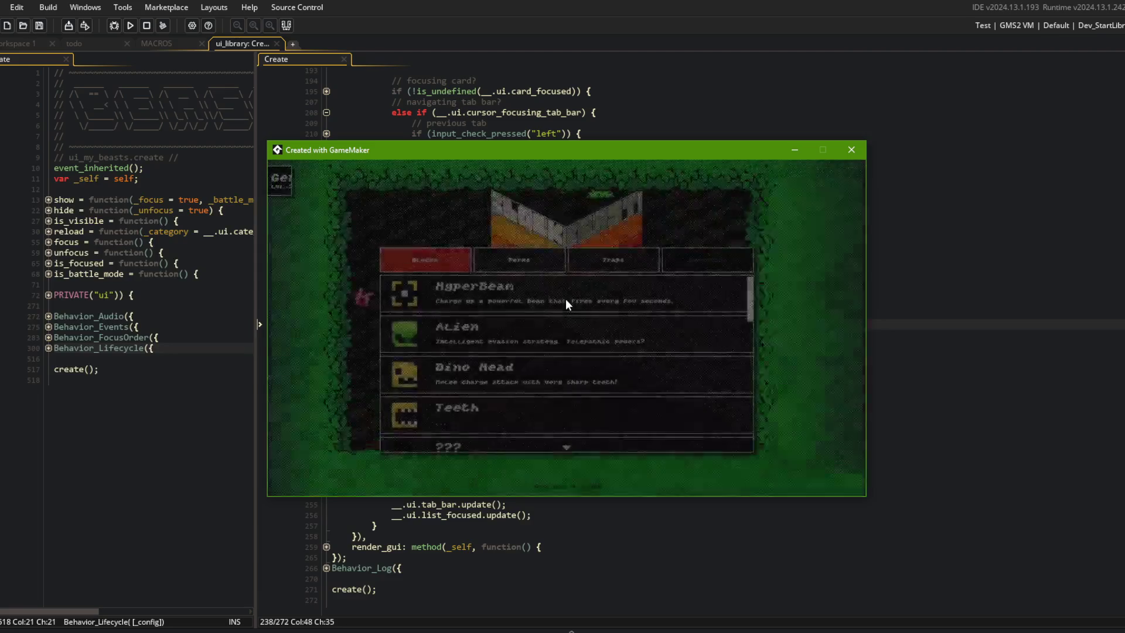
key("Up")
key("Right")
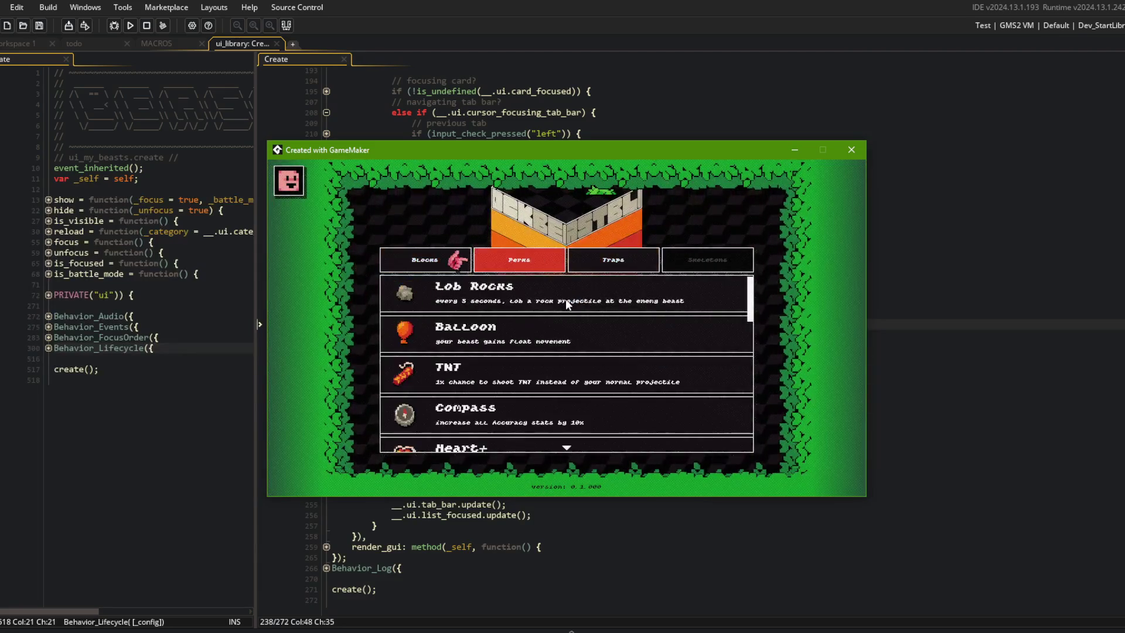
key("Right")
key("Down")
key("Up")
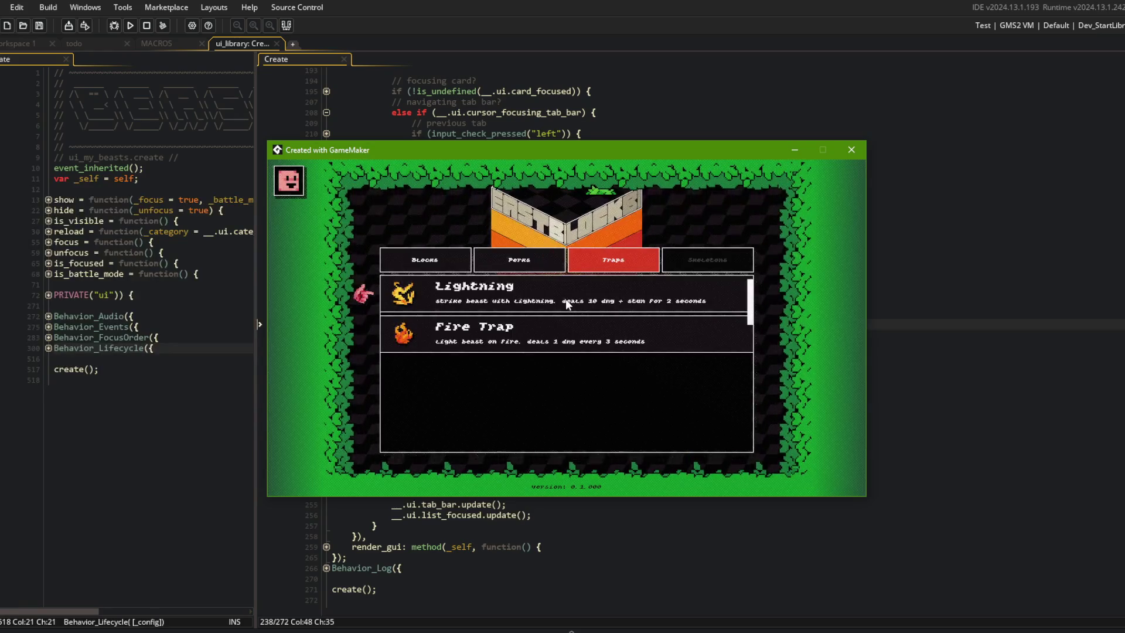
key("Escape")
key("Return")
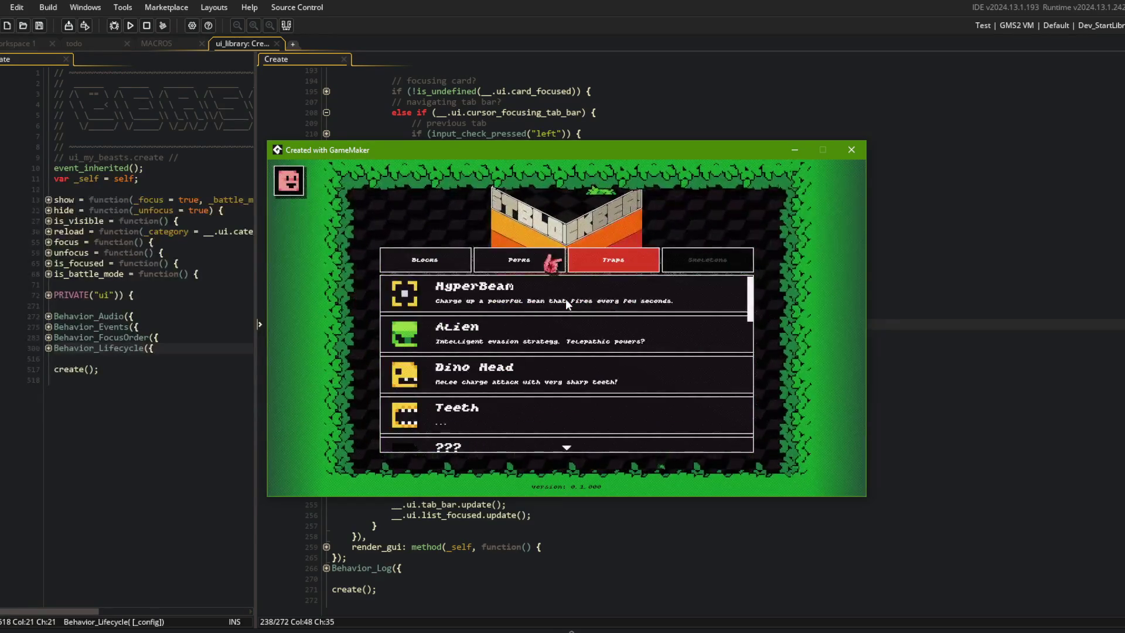
key("Right")
key("Left")
key("Down")
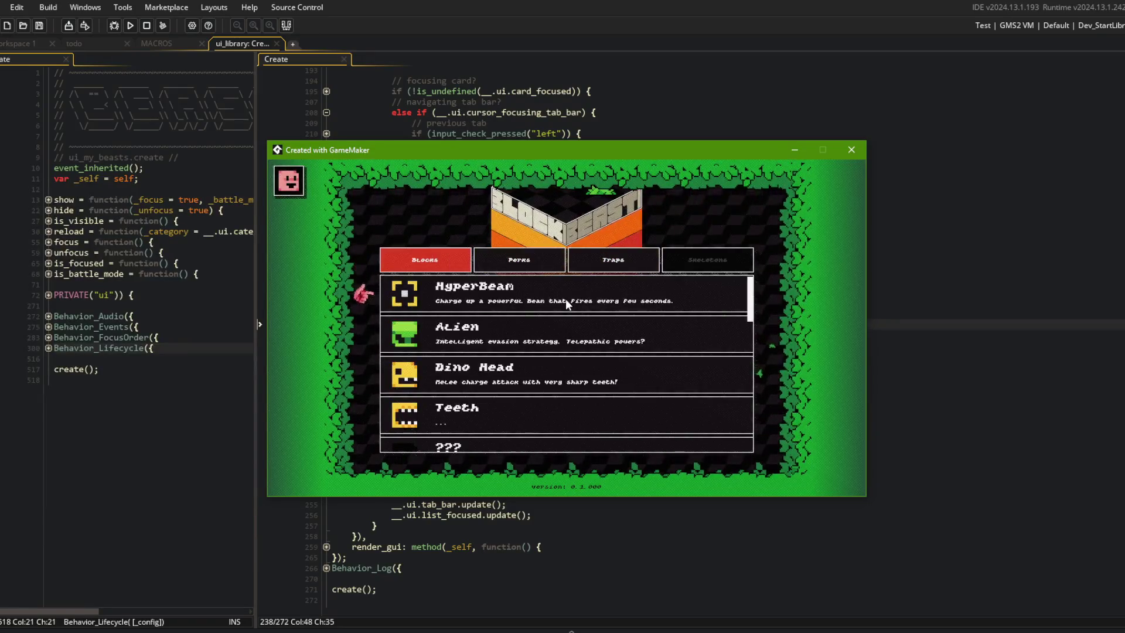
key("Up")
key("Right")
key("Right")
key("Escape")
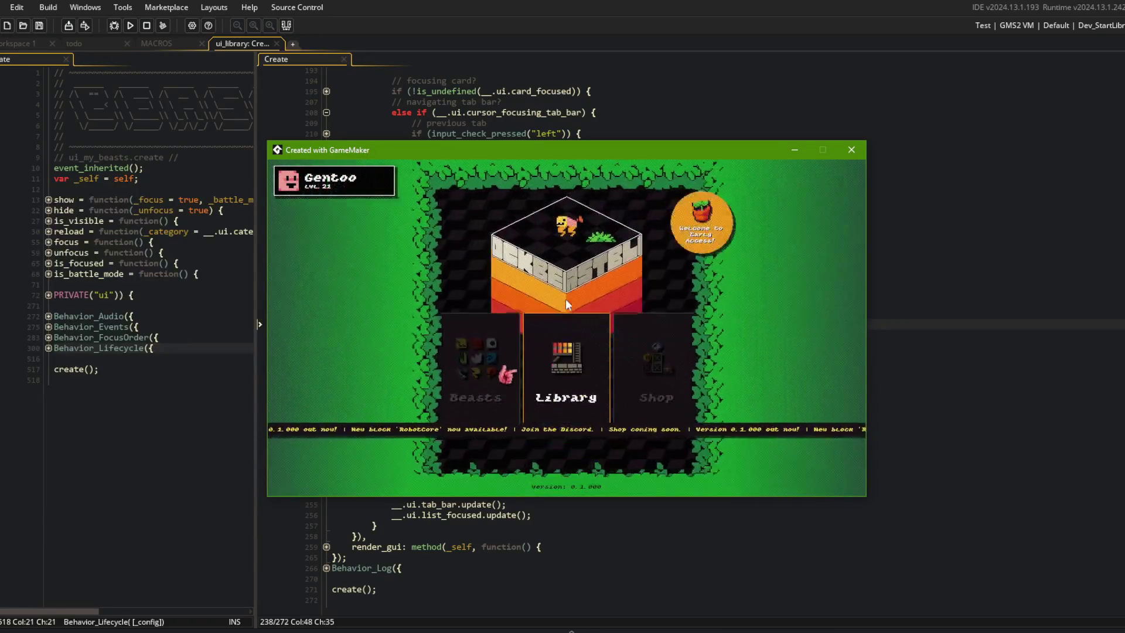
key("Return")
key("Left")
key("Left")
key("Right")
key("Right")
key("Left")
key("Left")
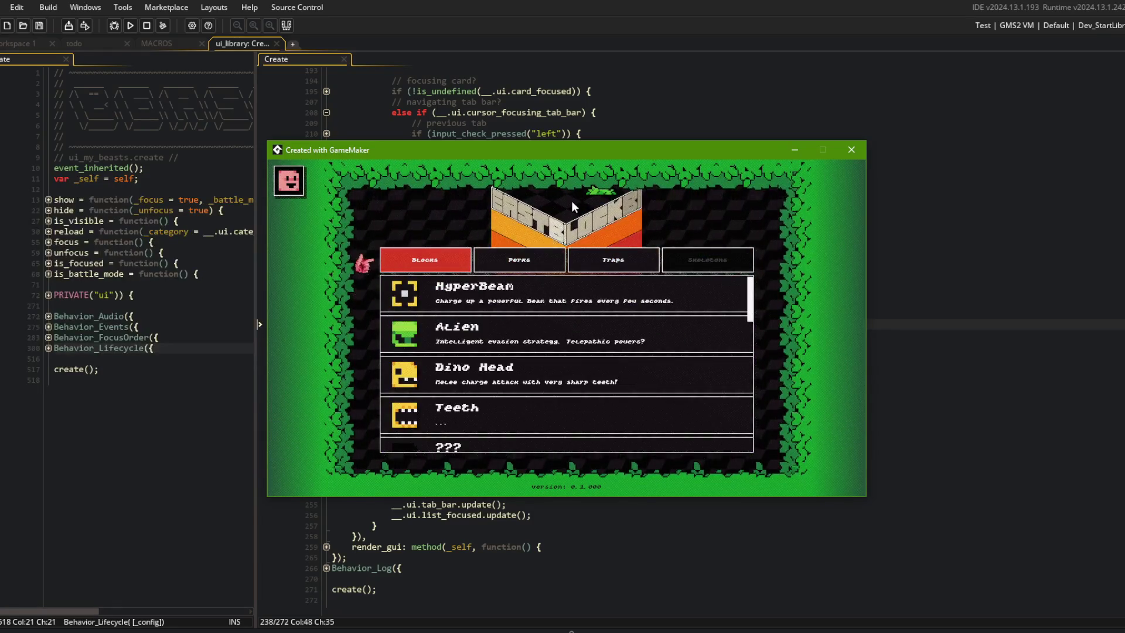
key("Escape")
key("Return")
key("Right")
key("Right")
key("Left")
key("Left")
key("Down")
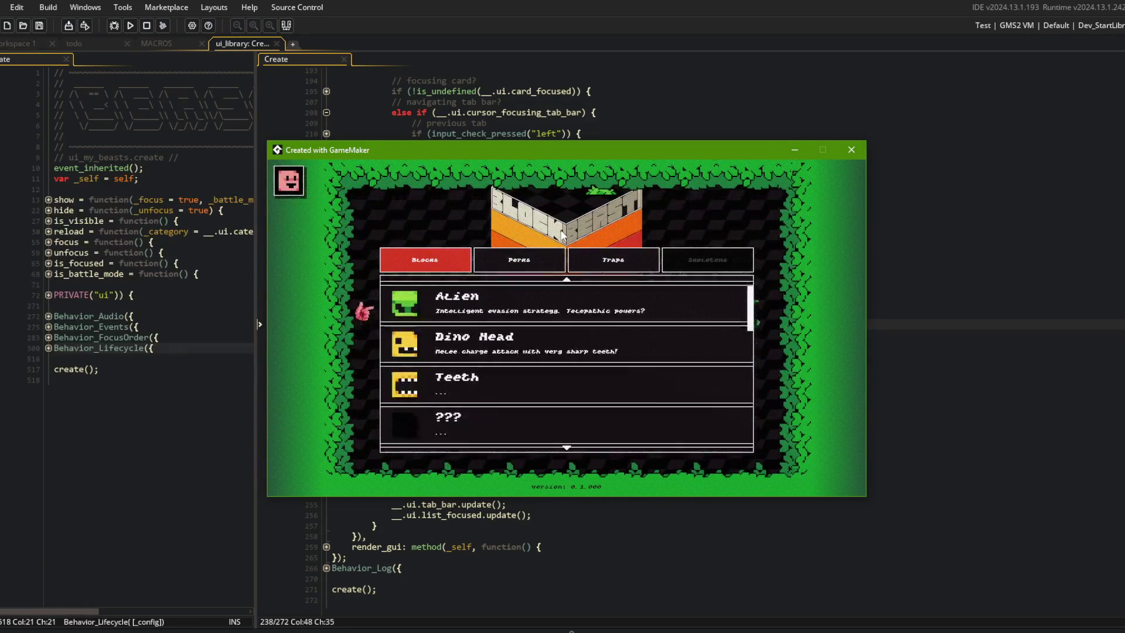
key("Down")
key("Down")
key("Down")
key("Down")
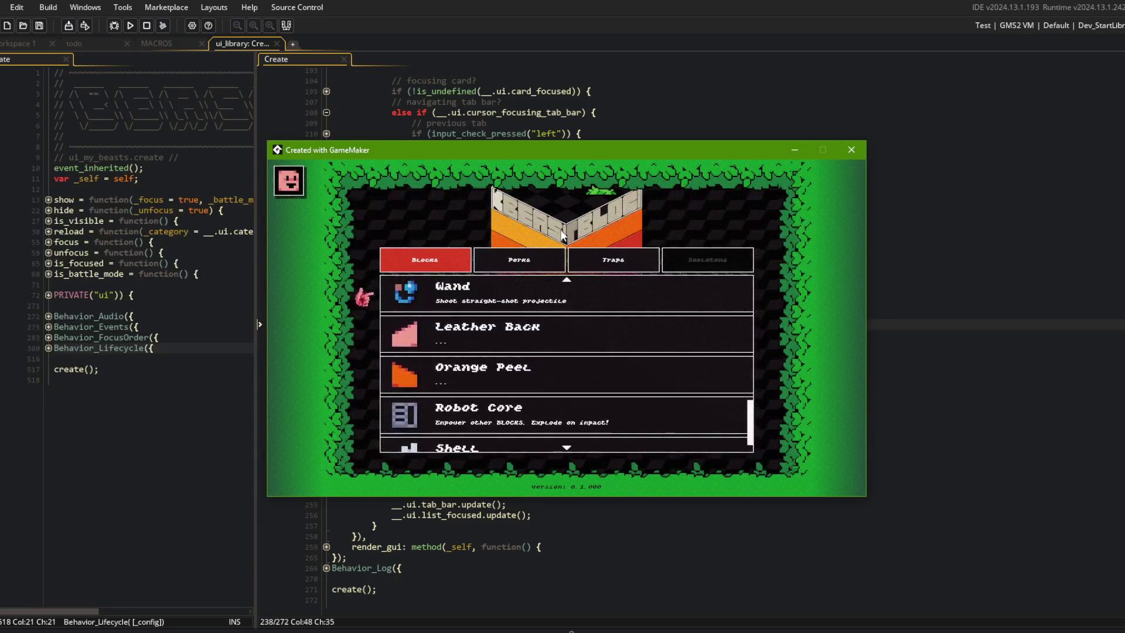
key("Down")
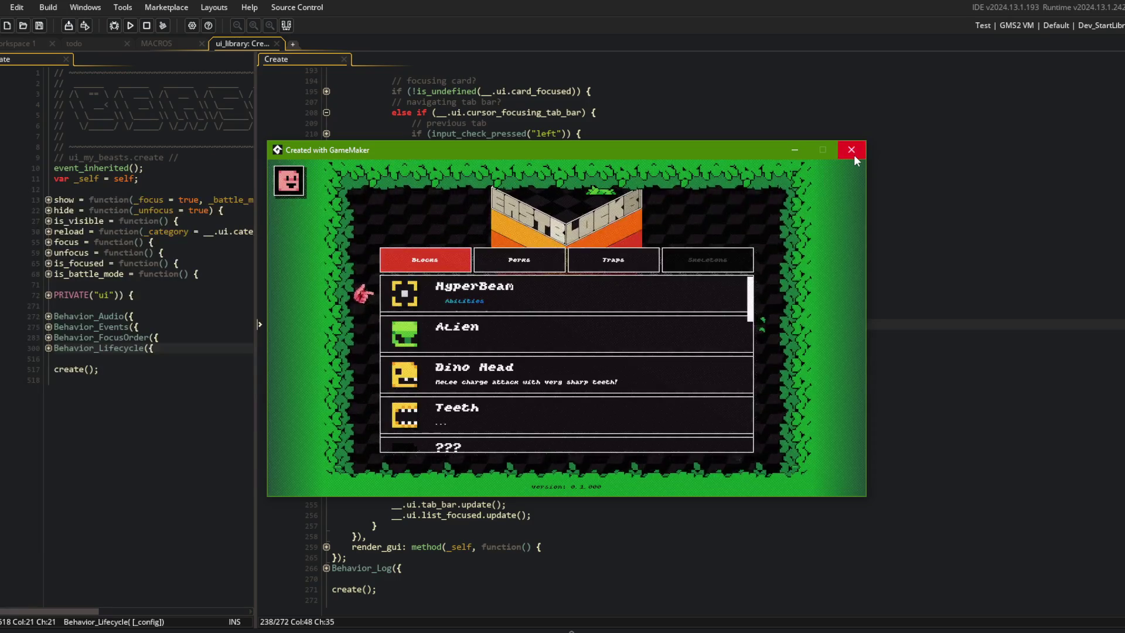
left_click(851, 150)
left_click(872, 217)
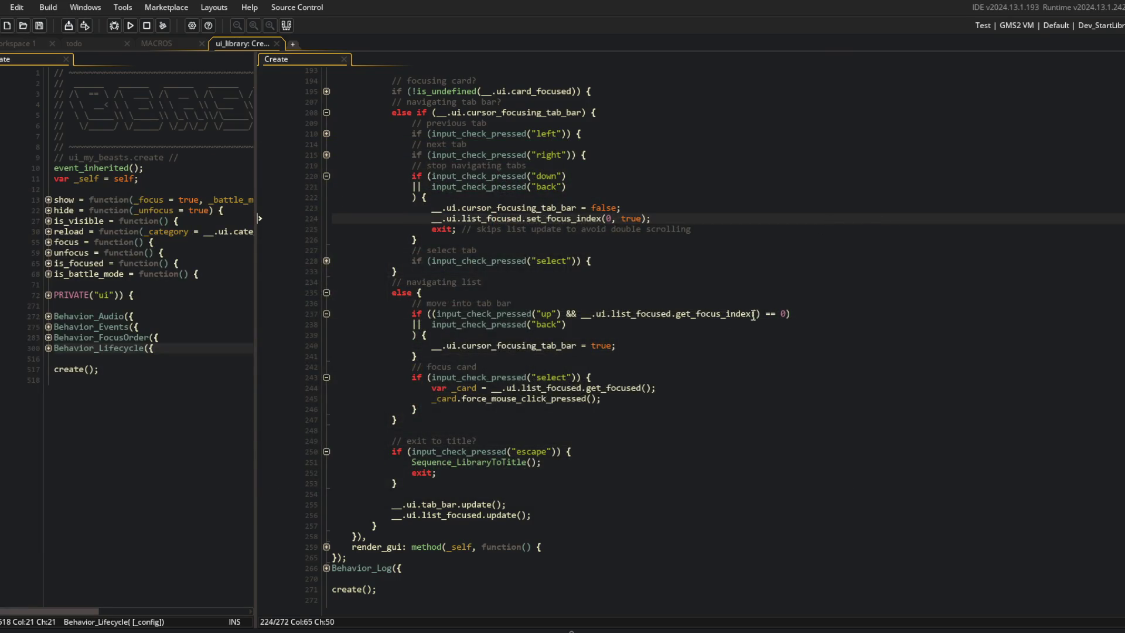
Run the game with F5 and scroll the Library list up and down.
left_click(625, 409)
left_click(641, 380)
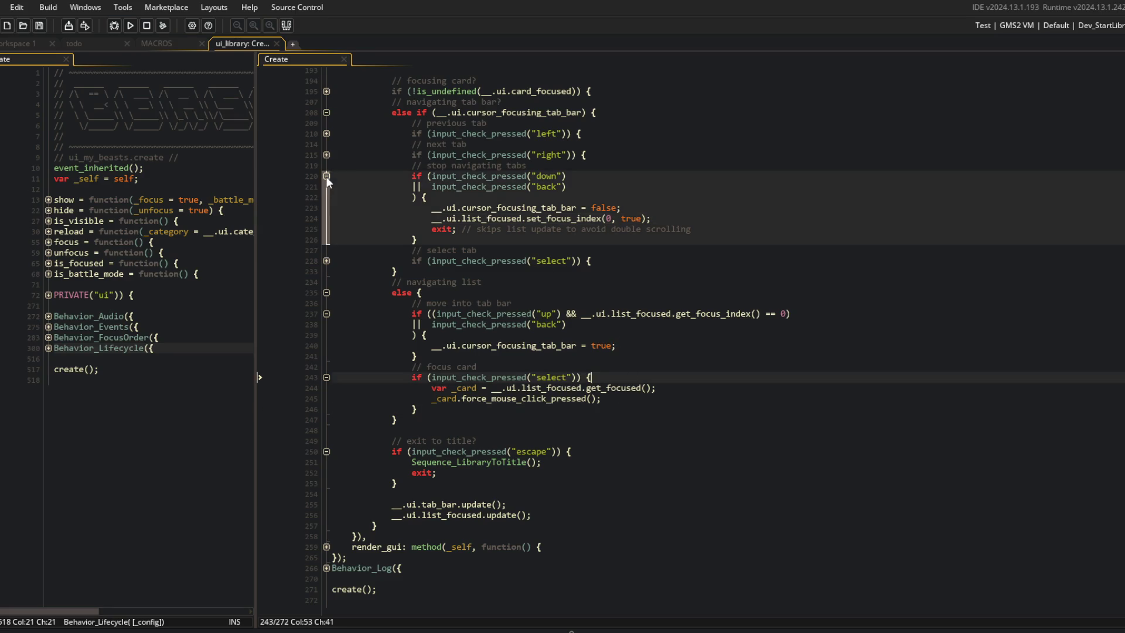
left_click(423, 218)
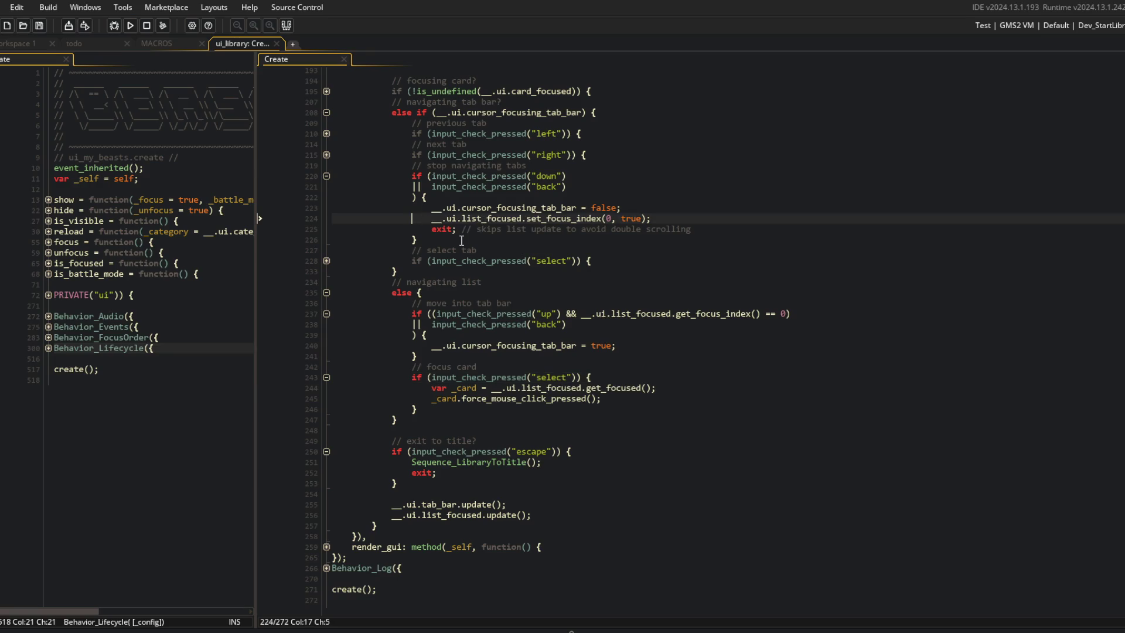
type("//")
key("F5")
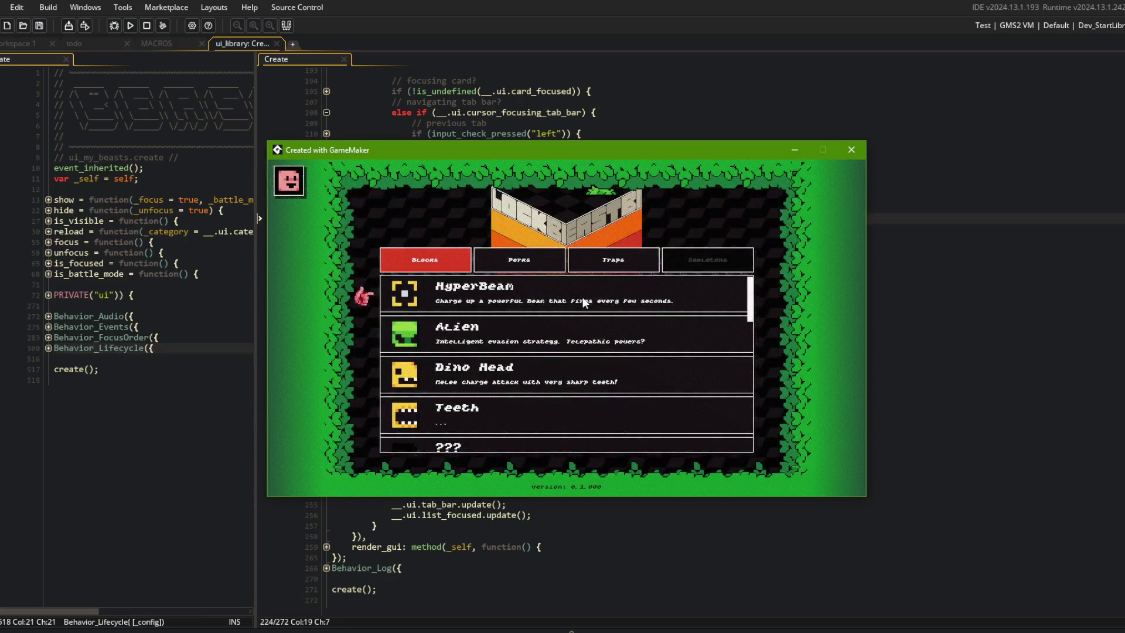
scroll(583, 302, "down", 1)
scroll(583, 302, "up", 1)
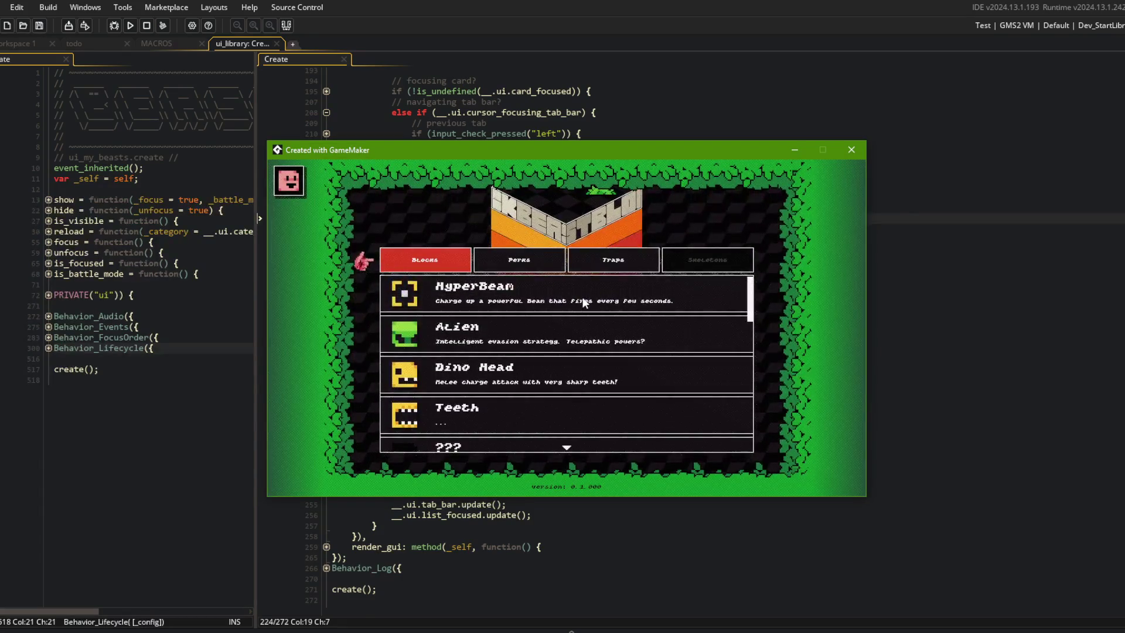
scroll(583, 302, "down", 2)
scroll(583, 302, "down", 3)
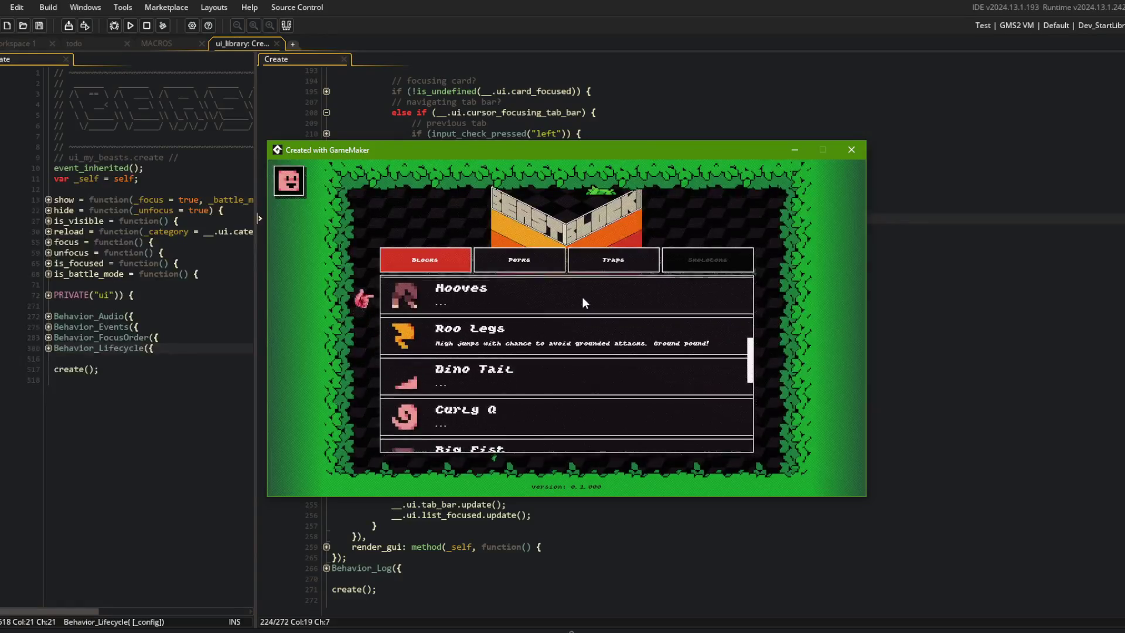
scroll(583, 301, "down", 1)
scroll(583, 302, "down", 2)
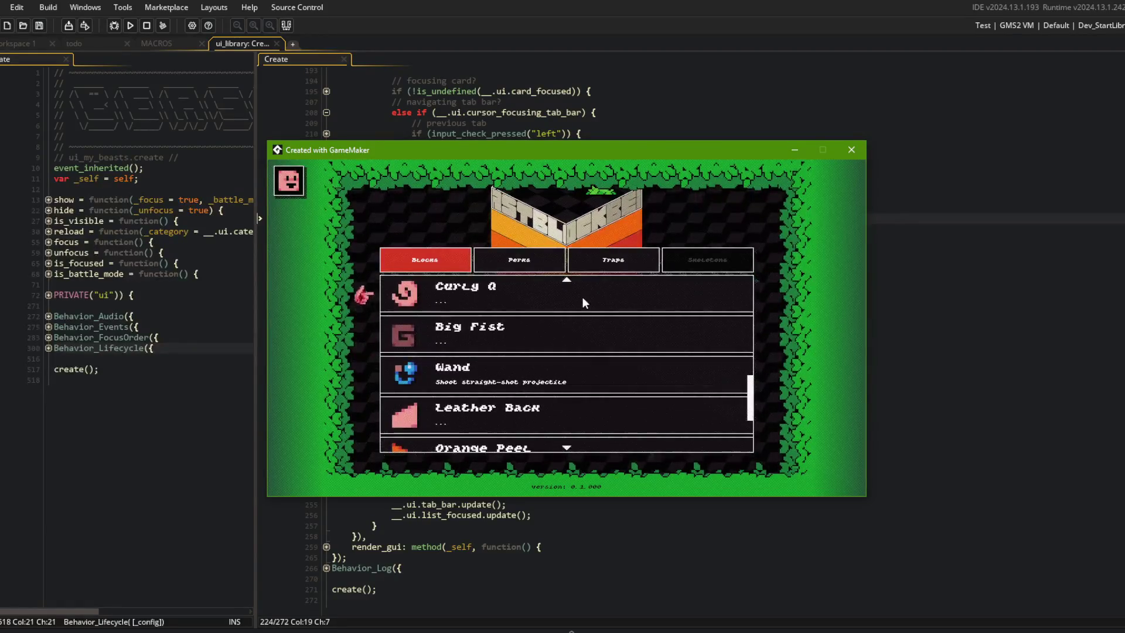
scroll(583, 301, "down", 2)
scroll(583, 302, "up", 3)
scroll(582, 296, "up", 5)
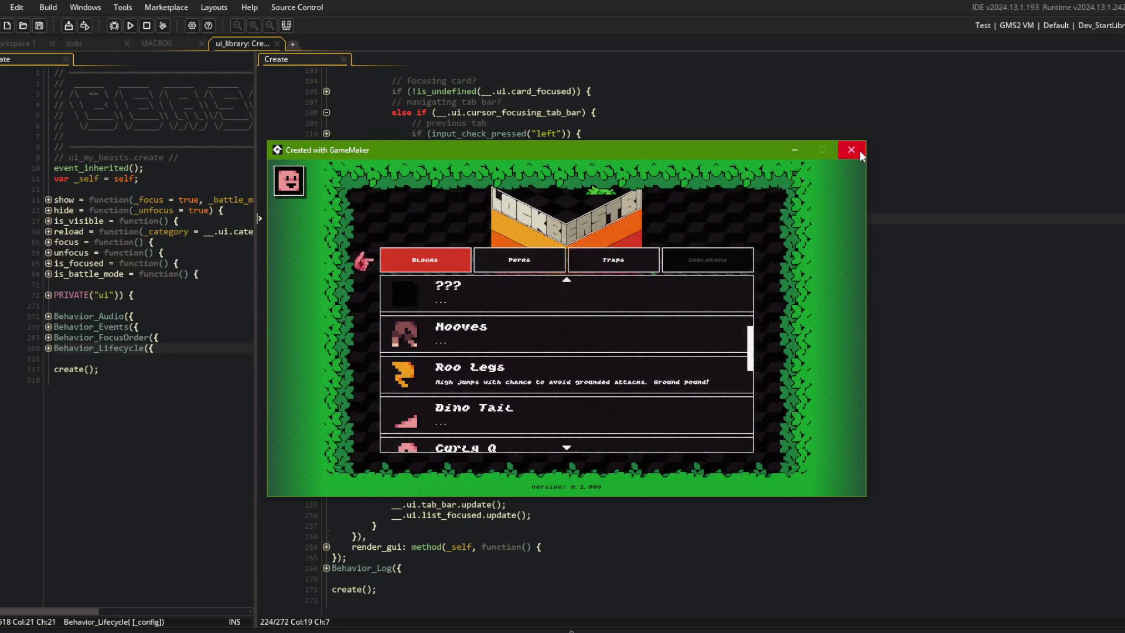
Close the game and delete the commented-out set_focus_index line 224.
left_click(913, 231)
left_click(616, 220)
key("ctrl+d")
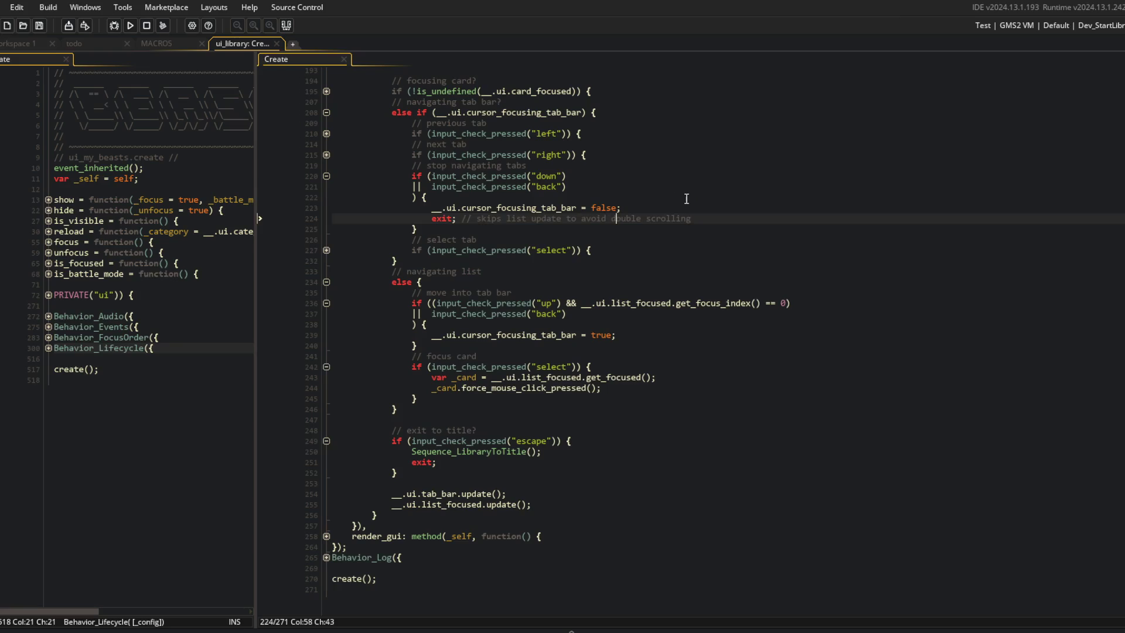
Collapse and re-expand the update function, then rebuild and run the game.
left_click(715, 207)
left_click(615, 275)
scroll(528, 369, "up", 2)
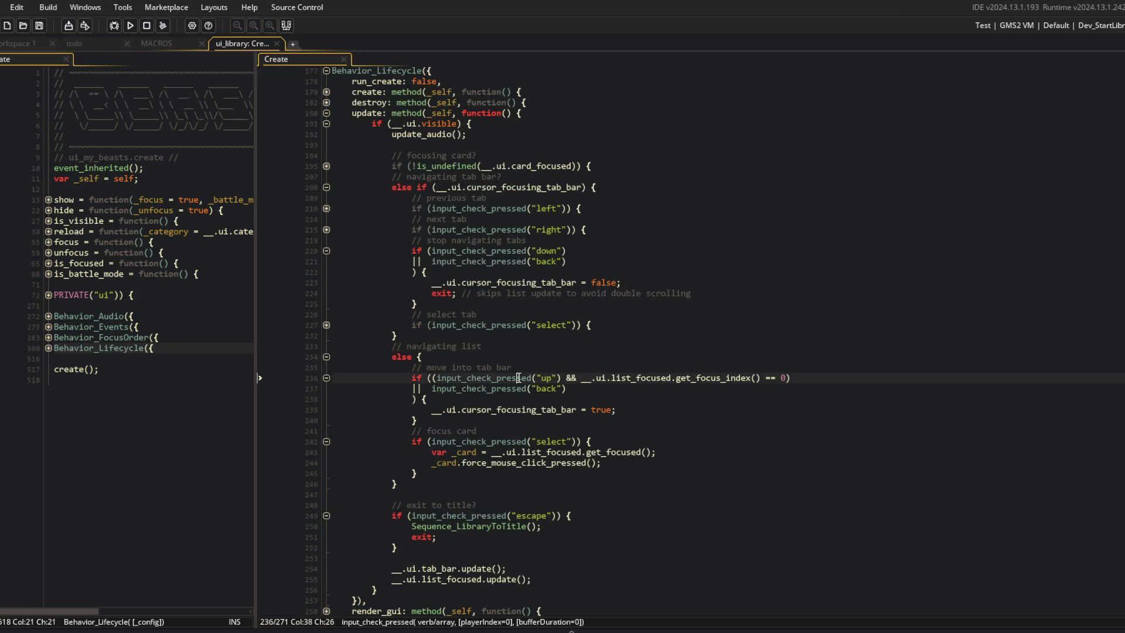
key("ctrl+shift+bracketleft")
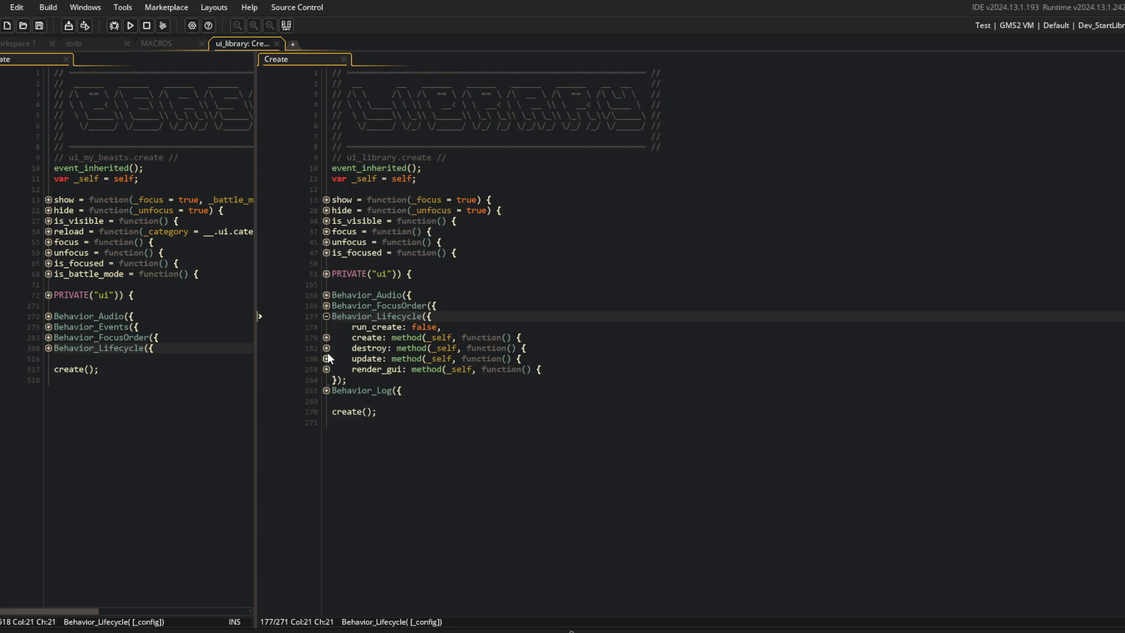
left_click(327, 358)
left_click(327, 368)
left_click(444, 463)
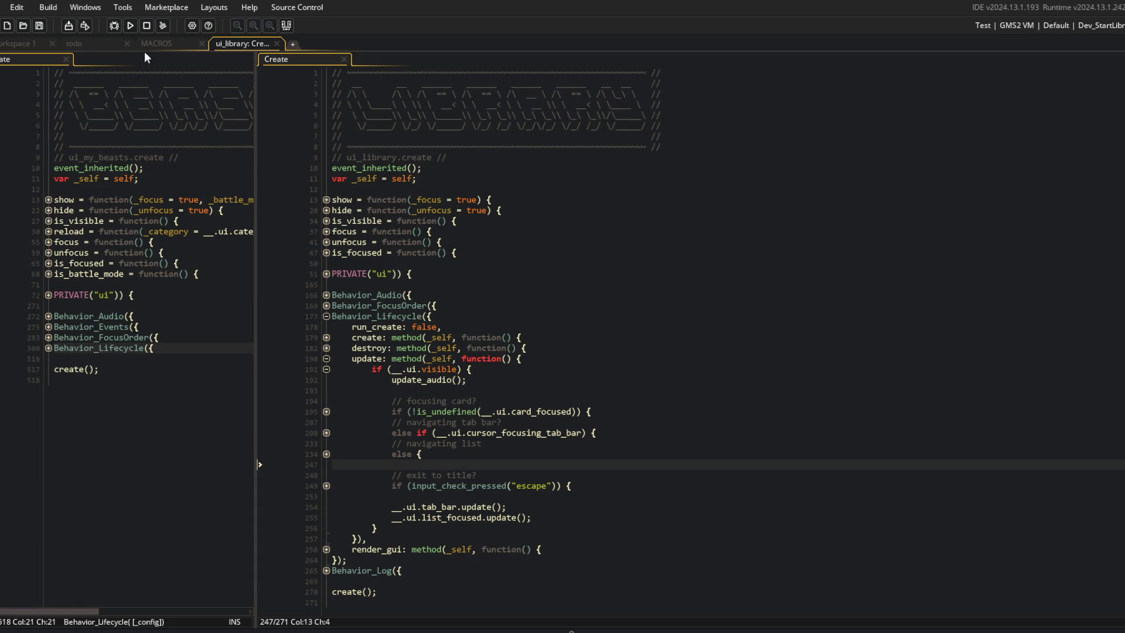
left_click(132, 27)
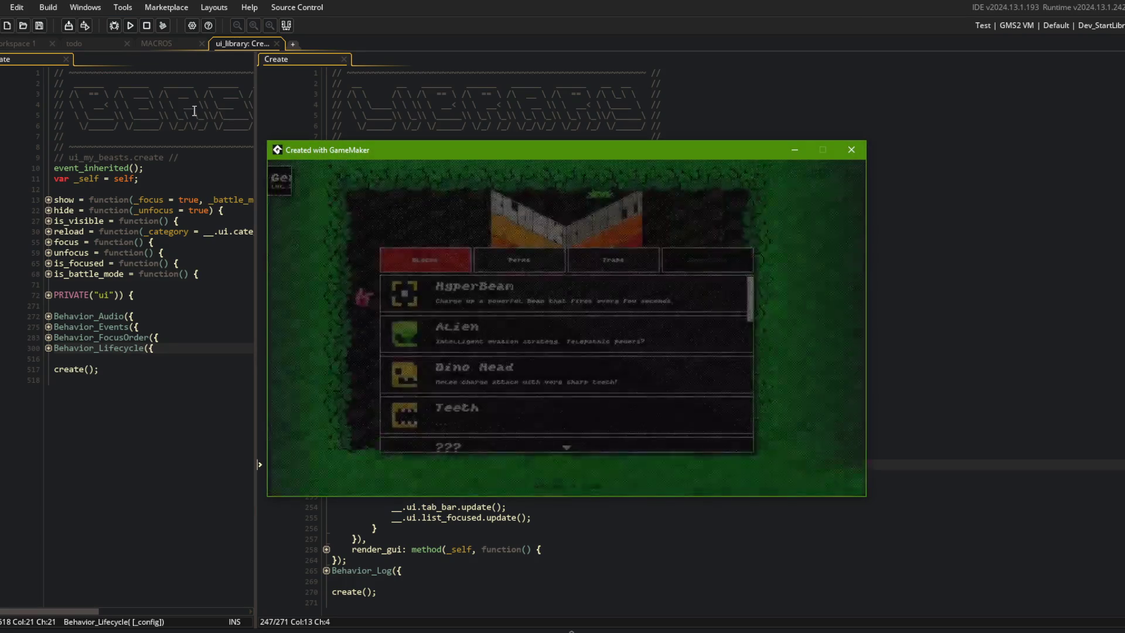
In todo.txt, start a new indented line under the '--- UI' heading.
left_click(90, 44)
scroll(205, 133, "up", 5)
left_click(165, 169)
key("Return")
key("Tab")
type("--- tab-bar not resetting current tab when re-entering m")
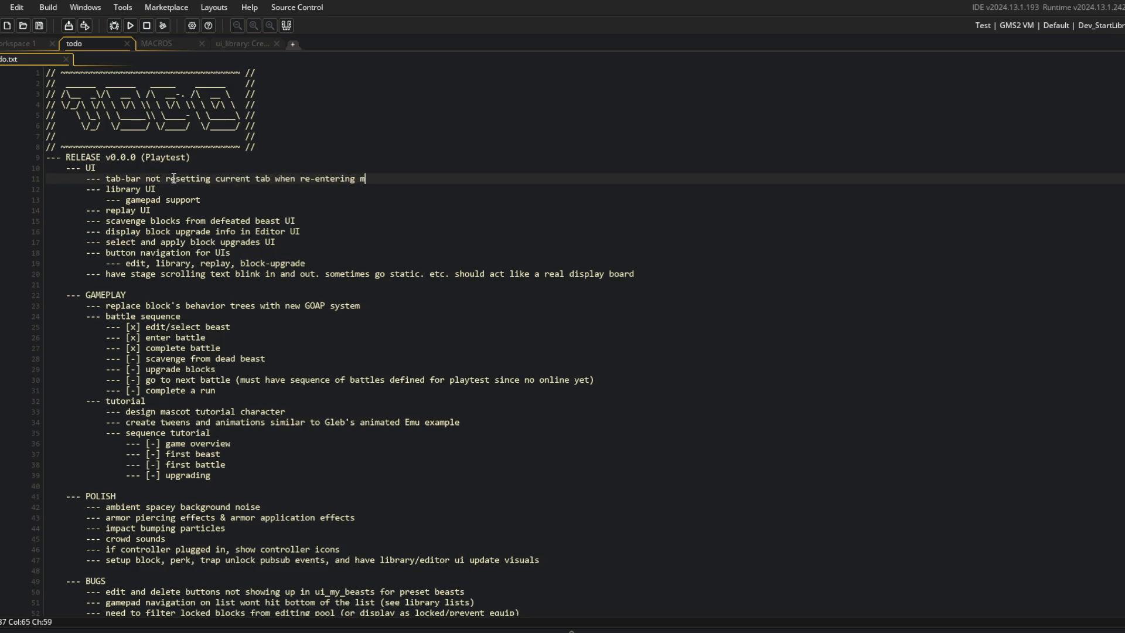
Add todo items for tab-bar reset, library shoulder buttons and my_beasts back button; close MACROS.
type("enu")
key("Return")
type("--- shoulder button navigation for library")
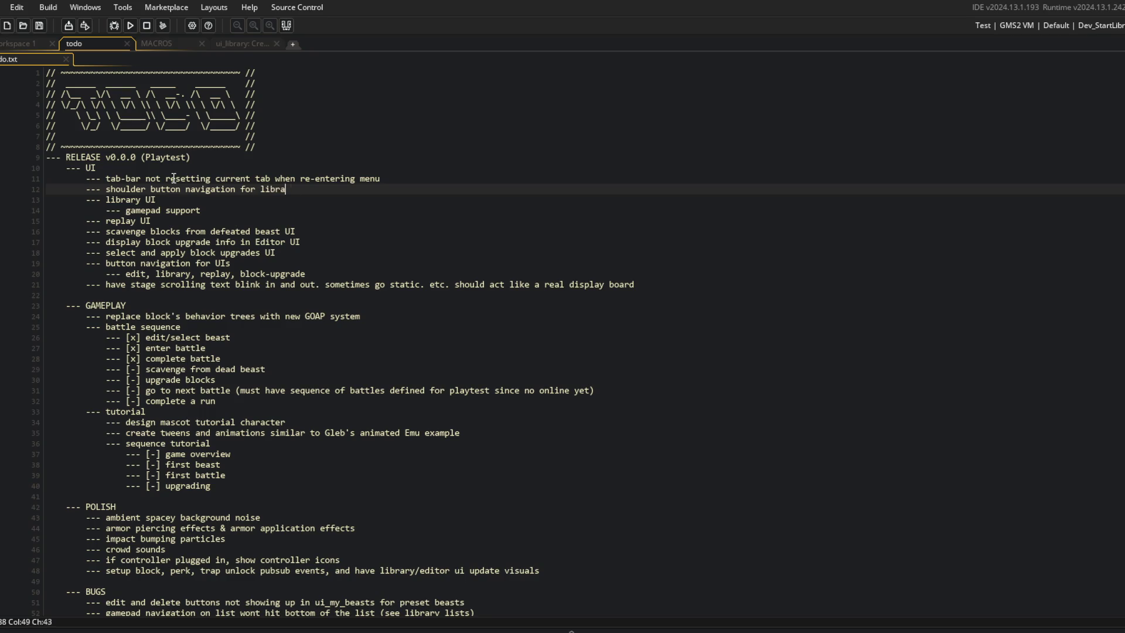
key("Return")
key("Return")
key("Up")
type("--- ")
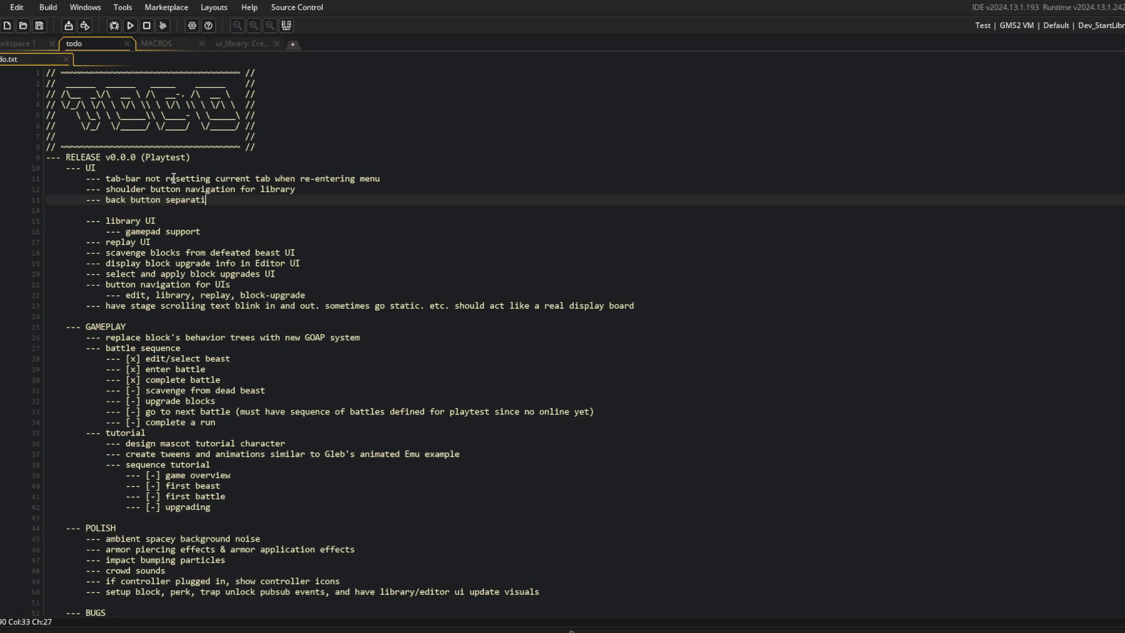
type(" my_beasts")
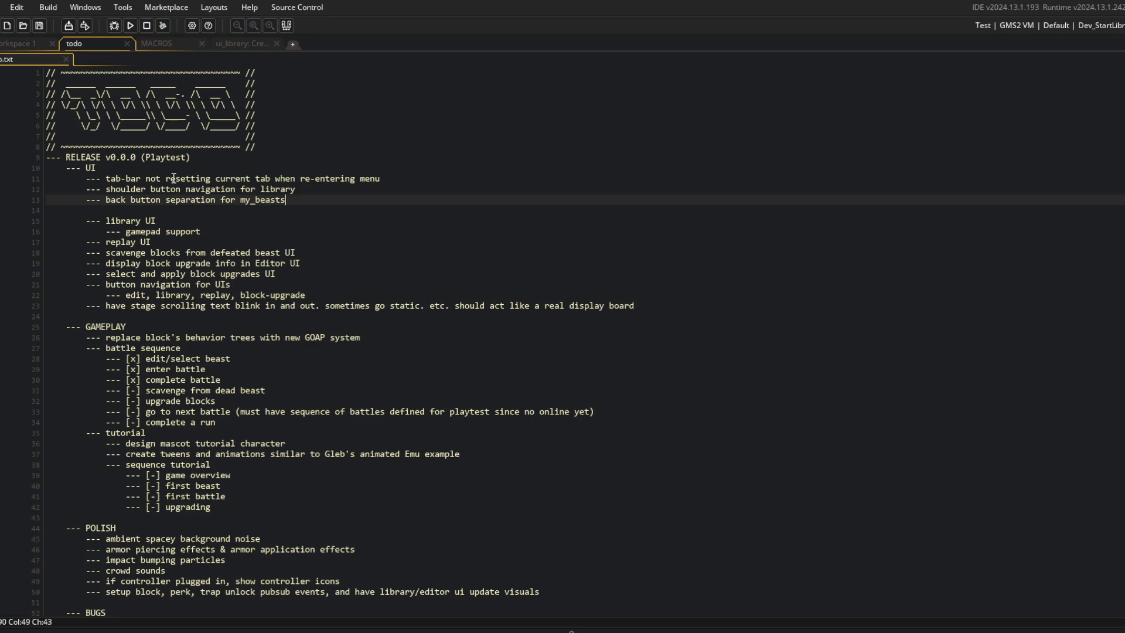
middle_click(164, 41)
left_click(164, 41)
In the running game, repeatedly enter the Beasts screen and cycle its My Beast and Preset tabs.
left_click(527, 348)
left_click(533, 506)
key("alt+Tab")
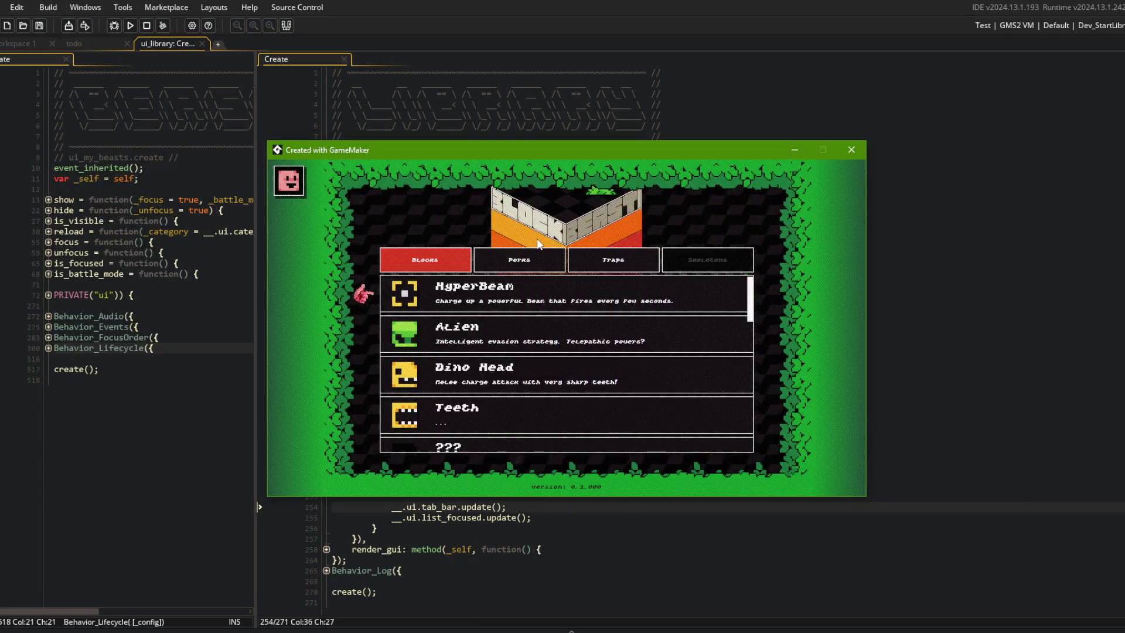
key("Up")
key("Escape")
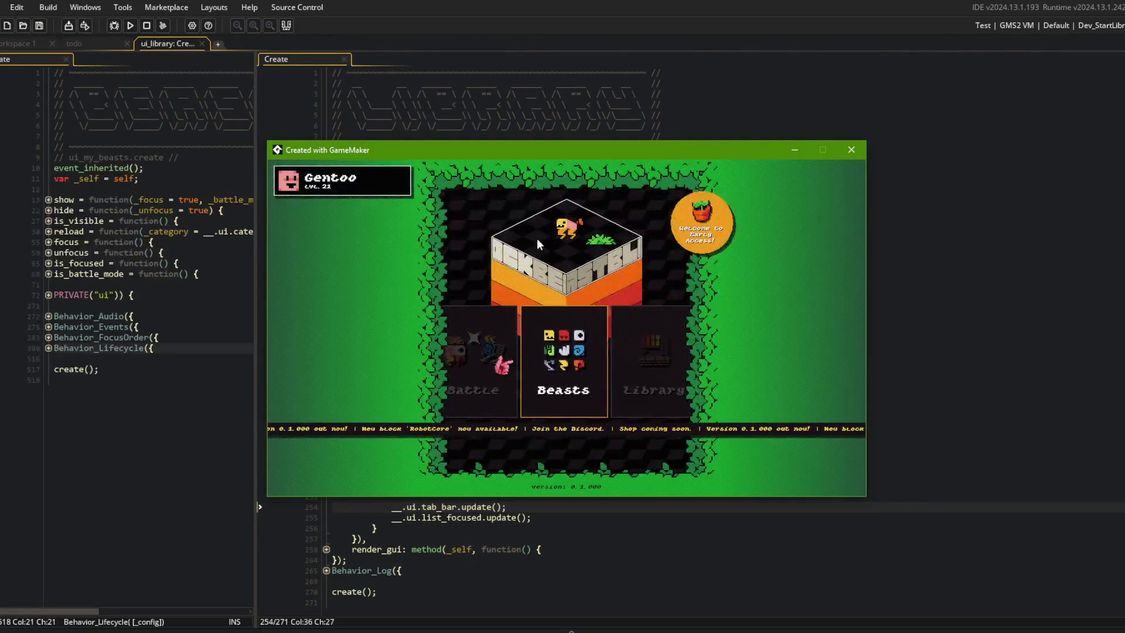
key("Right")
key("Return")
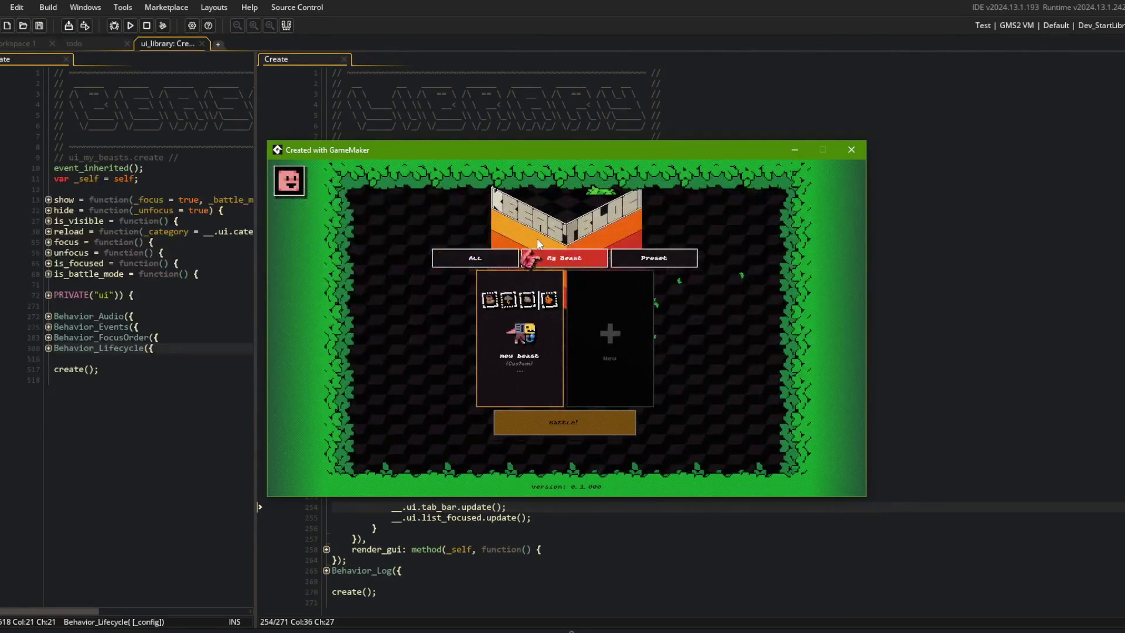
key("Escape")
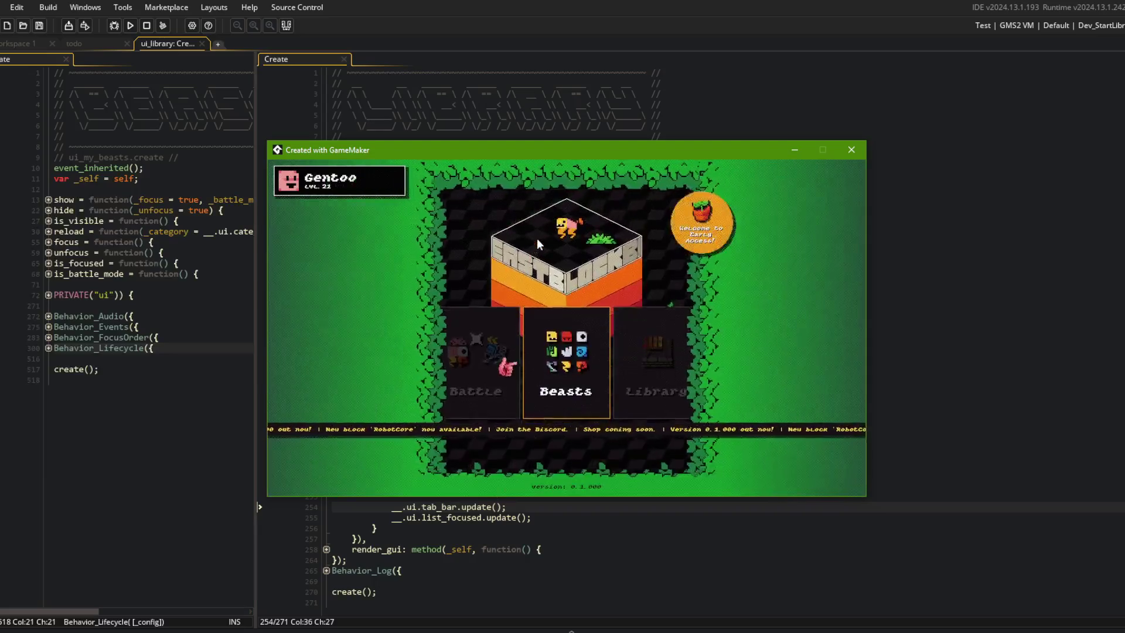
key("Return")
key("Right")
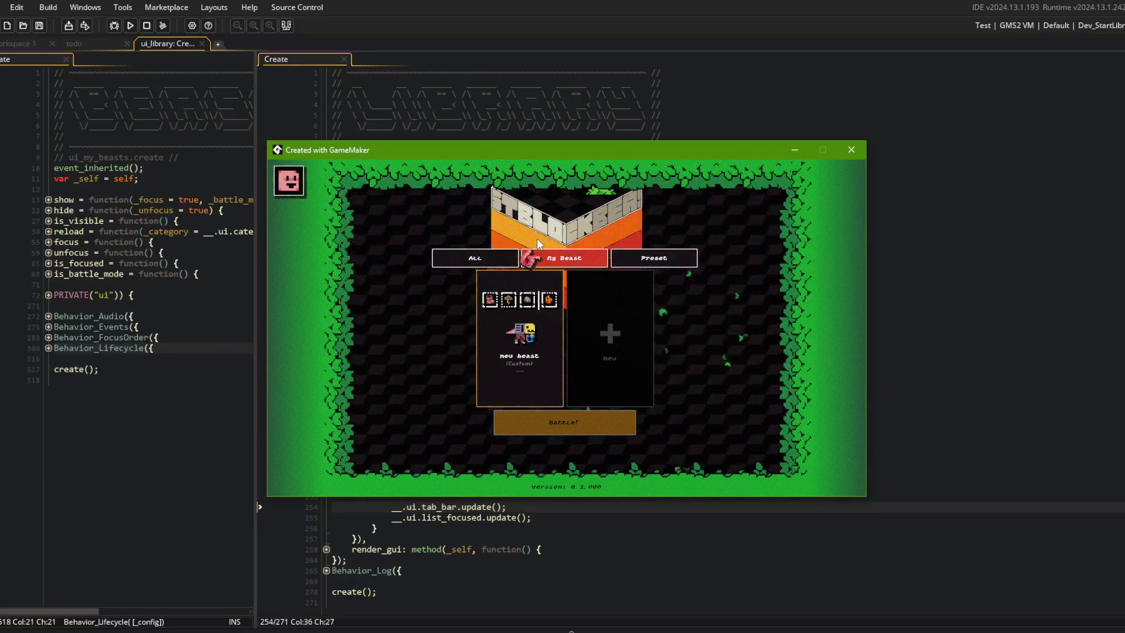
key("Right")
key("Escape")
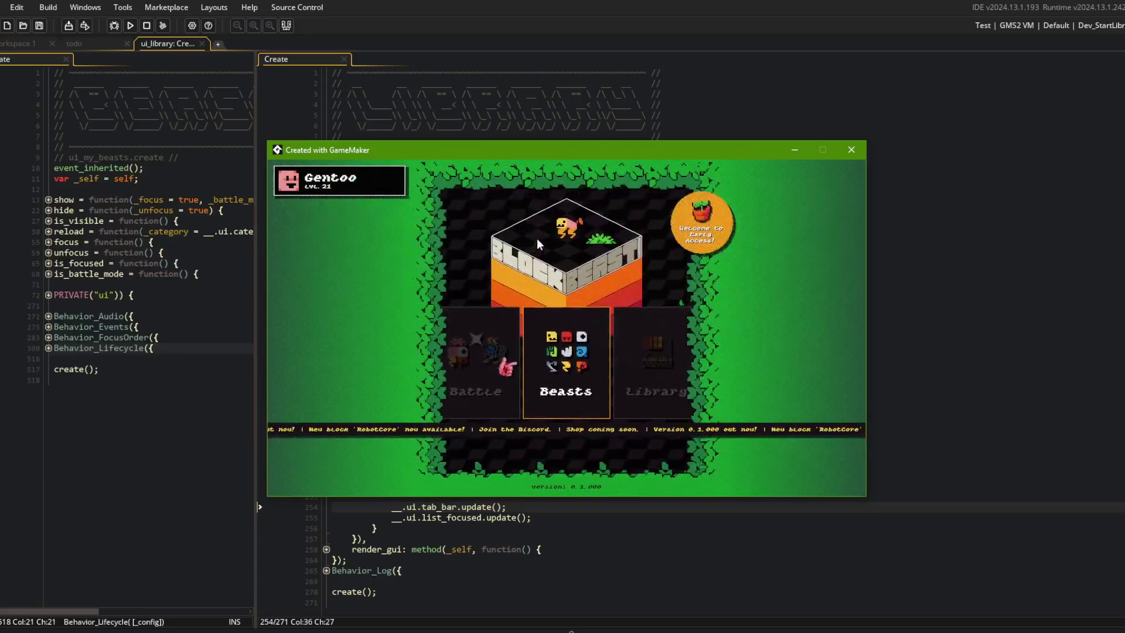
key("Return")
key("Right")
key("Right")
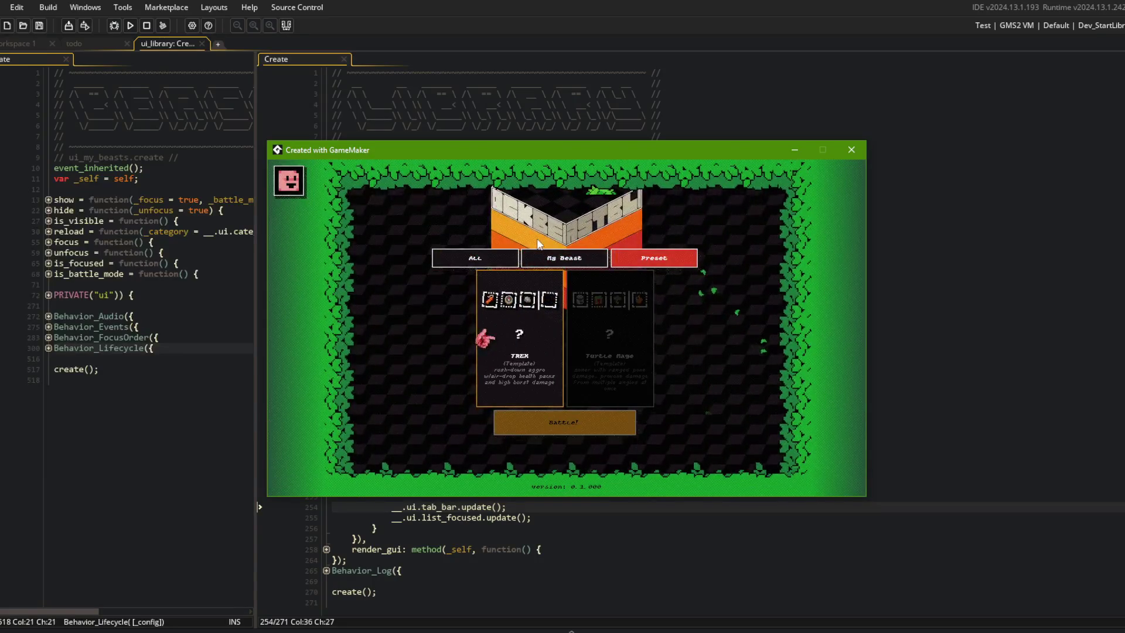
key("Escape")
key("Return")
key("Escape")
Open the Library, step through its tabs to Perks and Traps, then close the game.
key("Right")
key("Return")
key("Right")
key("Right")
key("Escape")
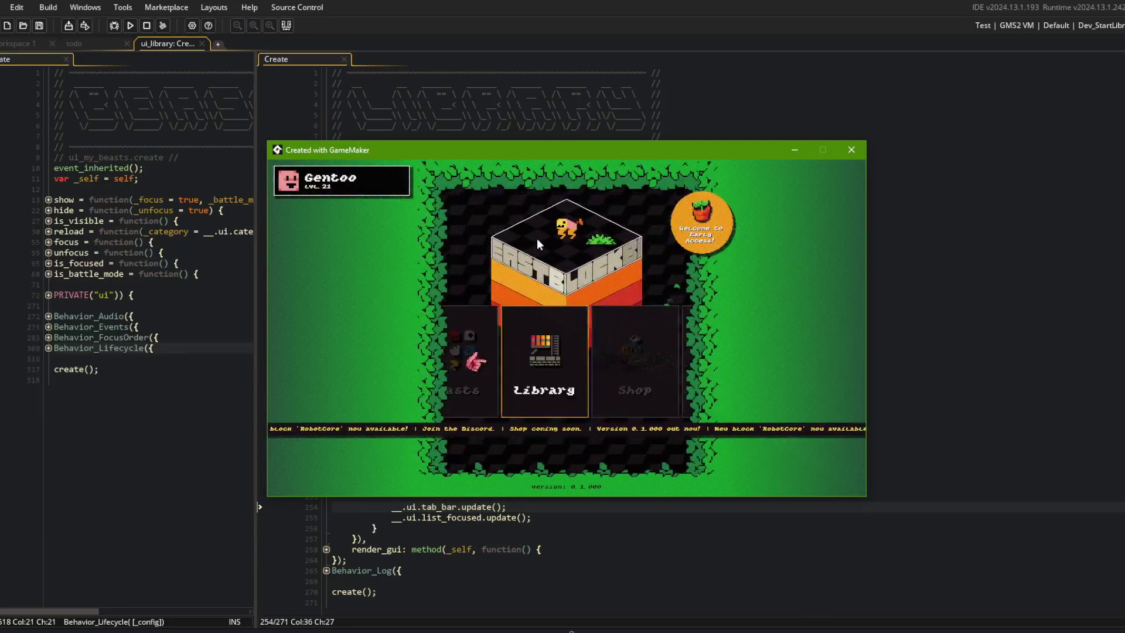
key("Return")
key("Escape")
key("Escape")
scroll(462, 259, "down", 1)
Expand the show function and PRIVATE ui block in ui_library Create to review list focusing.
left_click(462, 259)
left_click(327, 187)
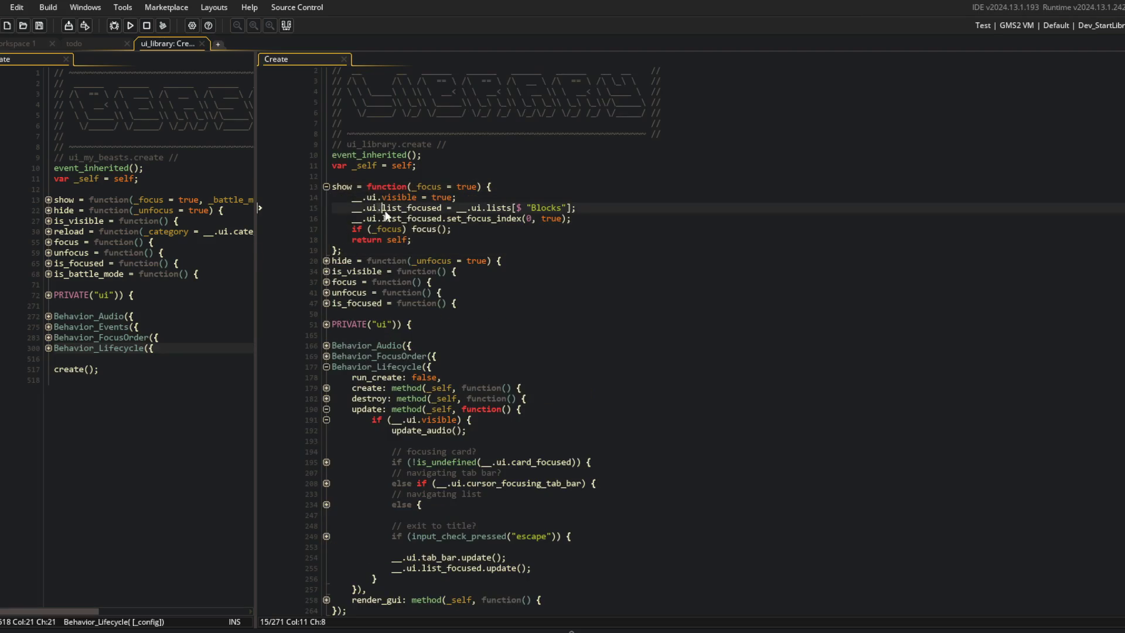
left_click(442, 208)
left_click(327, 324)
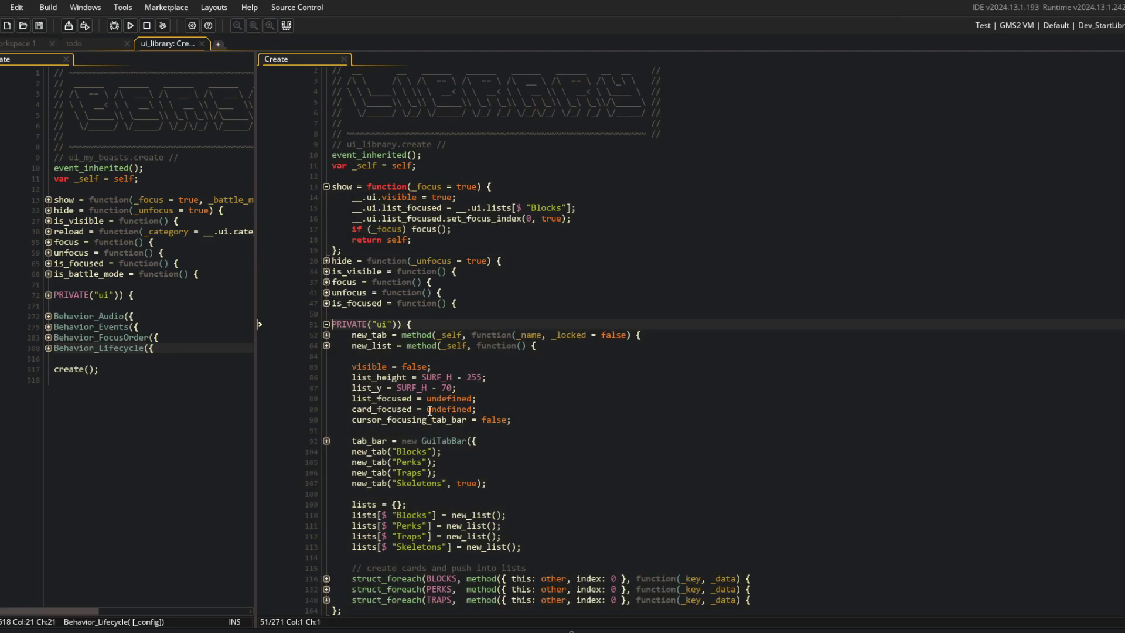
left_click(377, 409)
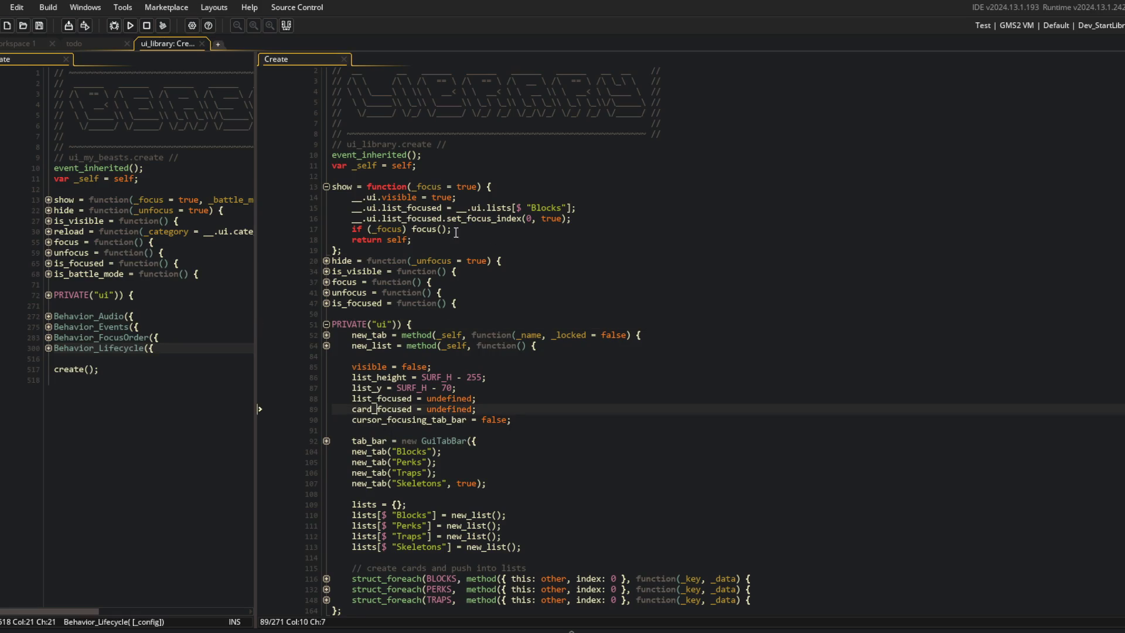
left_click(548, 207)
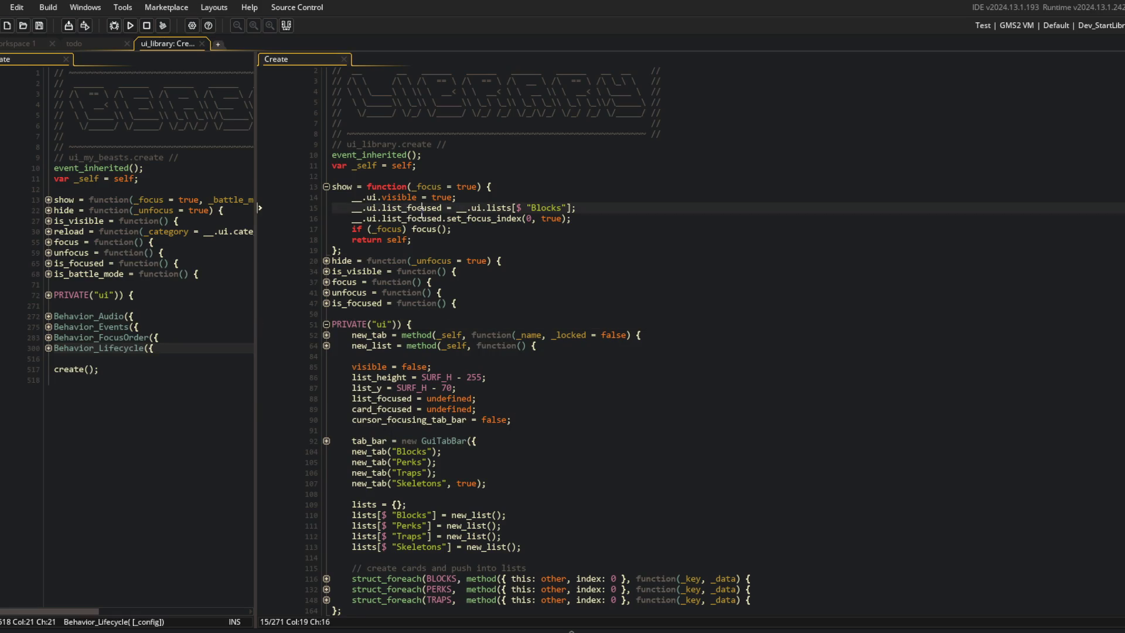
left_click(493, 208)
left_click(418, 208)
left_click(600, 217)
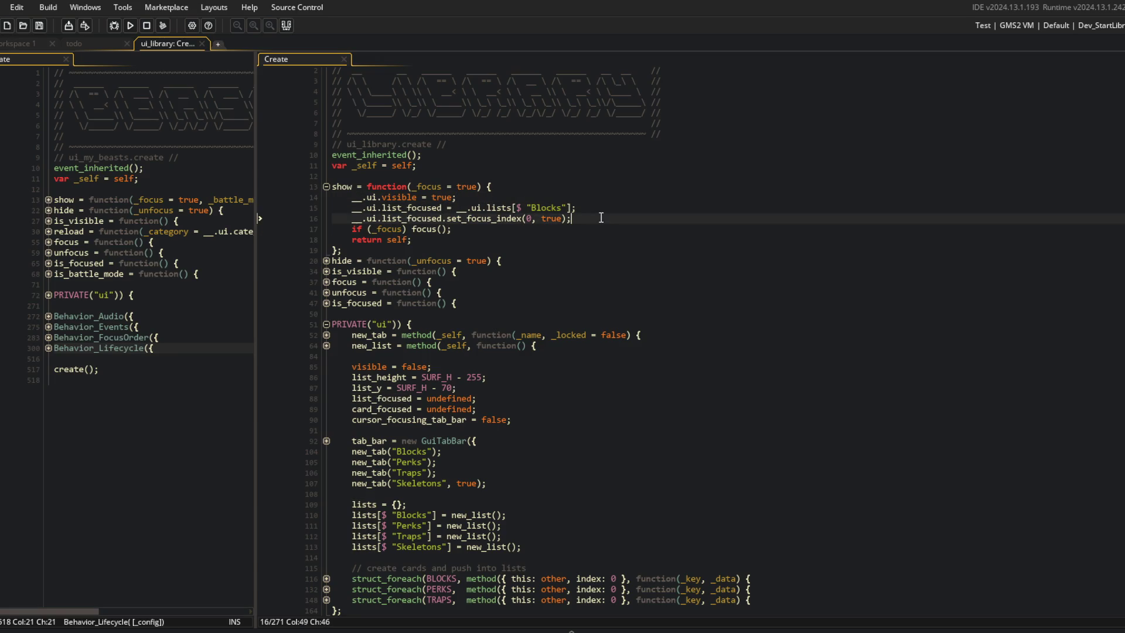
Insert a partial __.ui.tab_bar line after set_focus_index and comment it out.
key("Return")
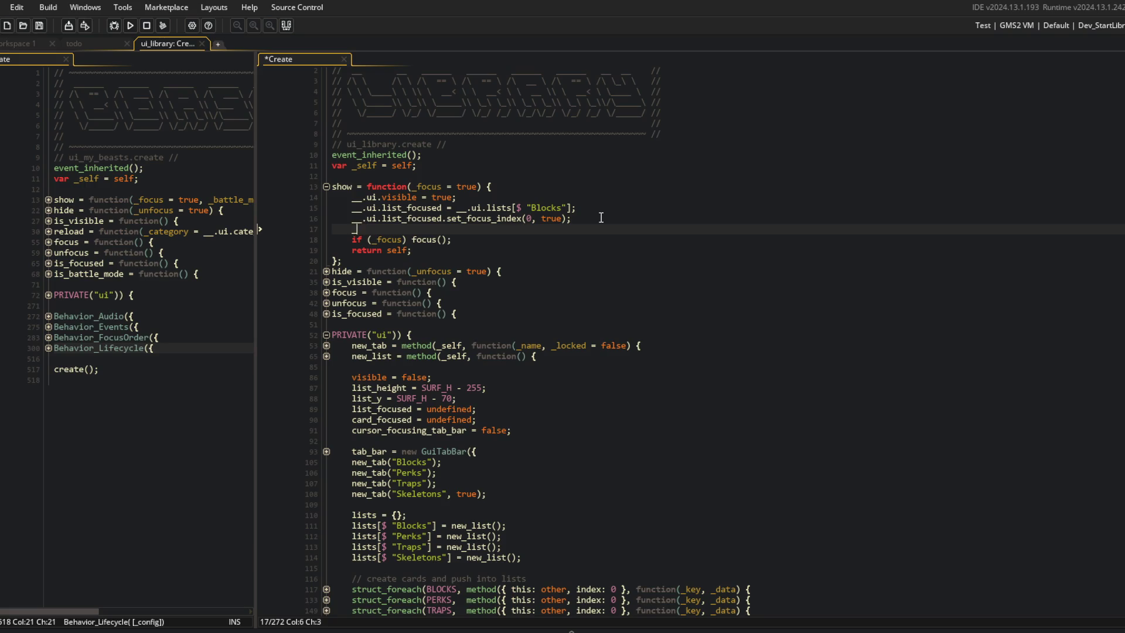
type("_.ui.tab_bar.s")
type("et_cur")
key("BackSpace")
key("BackSpace")
key("BackSpace")
type("tab")
key("BackSpace")
key("BackSpace")
key("BackSpace")
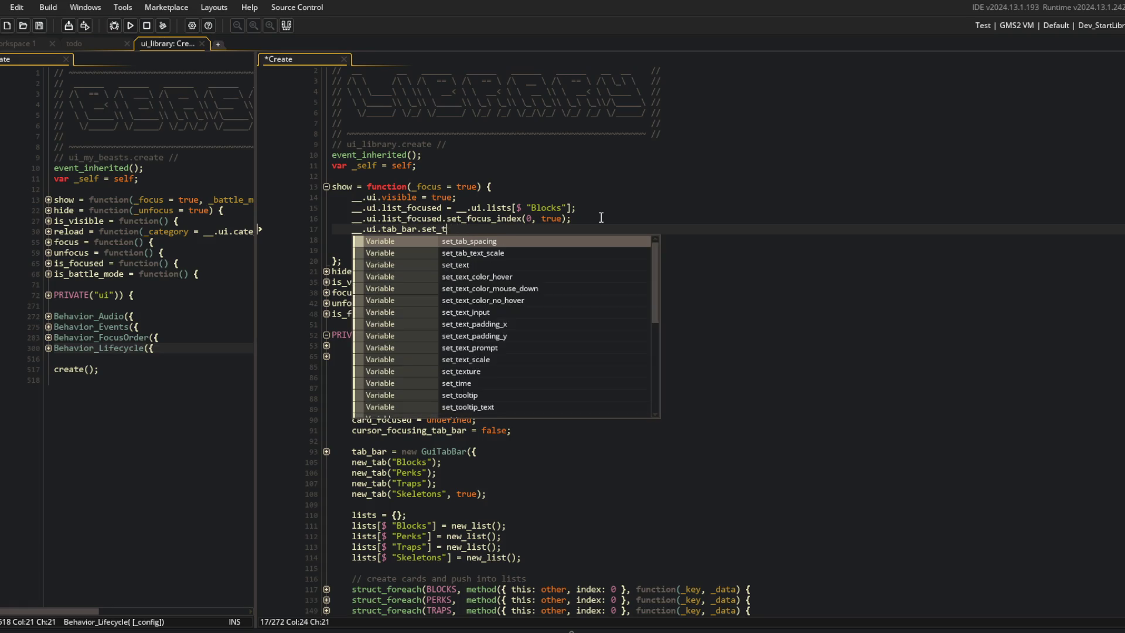
key("Home")
type("//")
Look up the focus_tab function in the GuiTabBar script.
key("ctrl+t")
type("GuiTab")
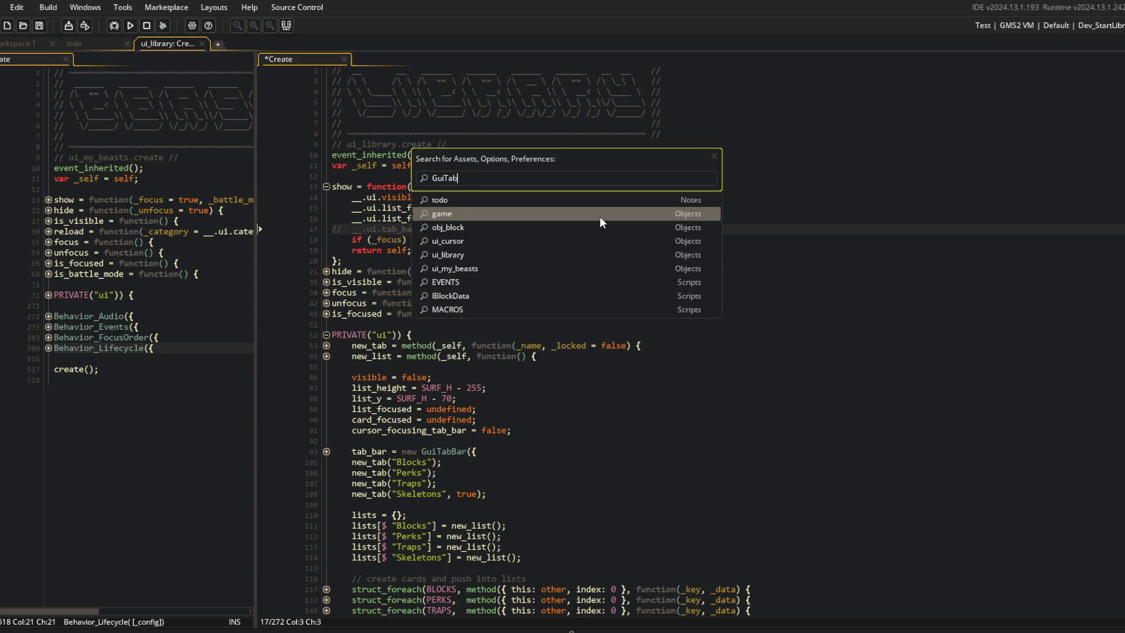
key("Return")
left_click(432, 412)
left_click(320, 57)
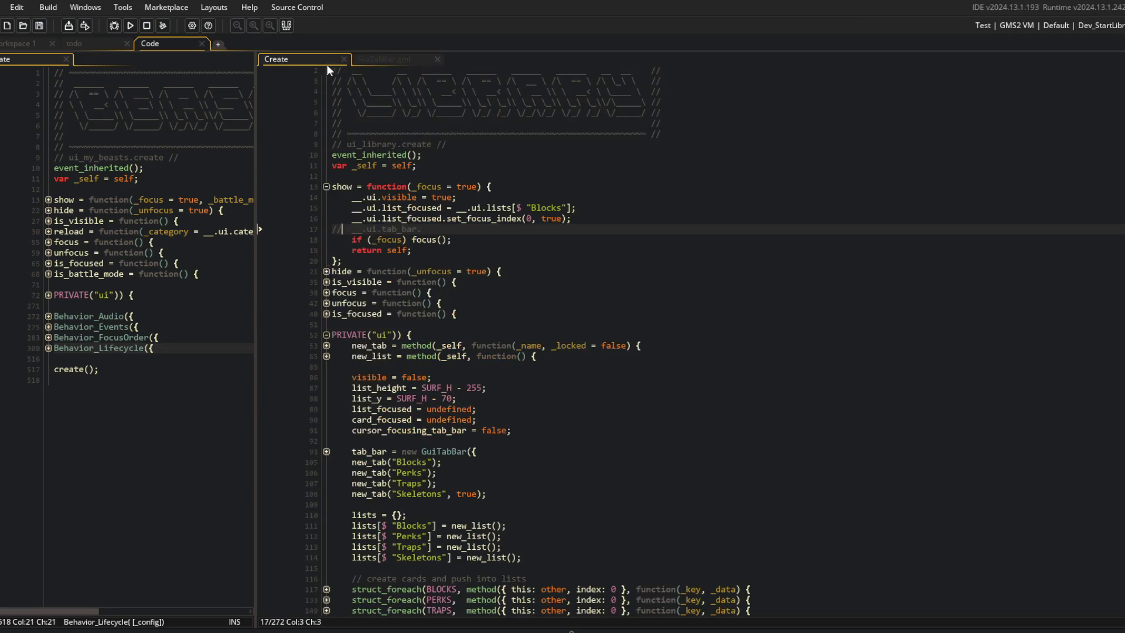
Complete the line as __.ui.tab_bar.focus_tab(0); and run a test build.
key("ctrl+shift+k")
key("End")
type("focus_tab(0);")
key("F5")
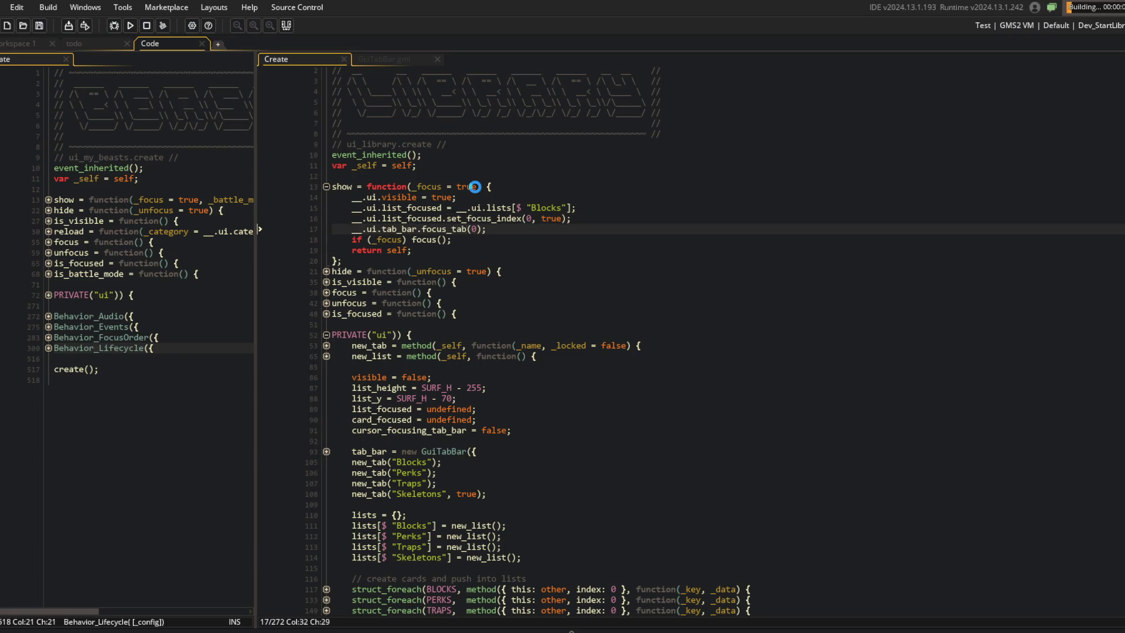
left_click(616, 368)
left_click(607, 418)
left_click(627, 315)
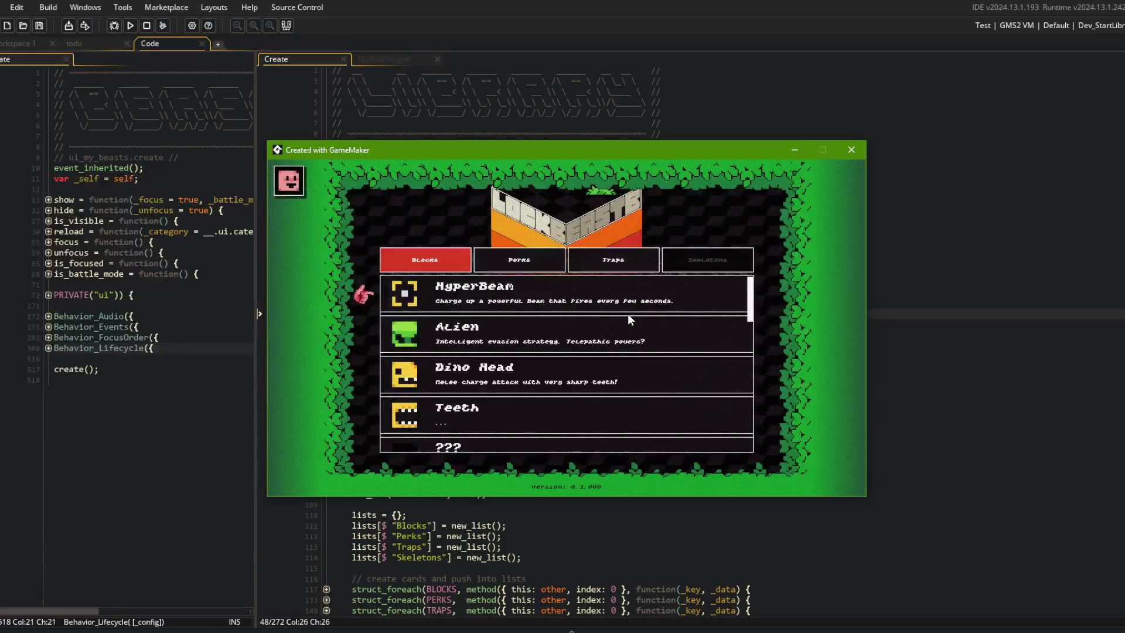
Switch library tabs with E and Q until the game crashes, read the Code Error, and abort.
key("e")
key("e")
key("Escape")
key("Return")
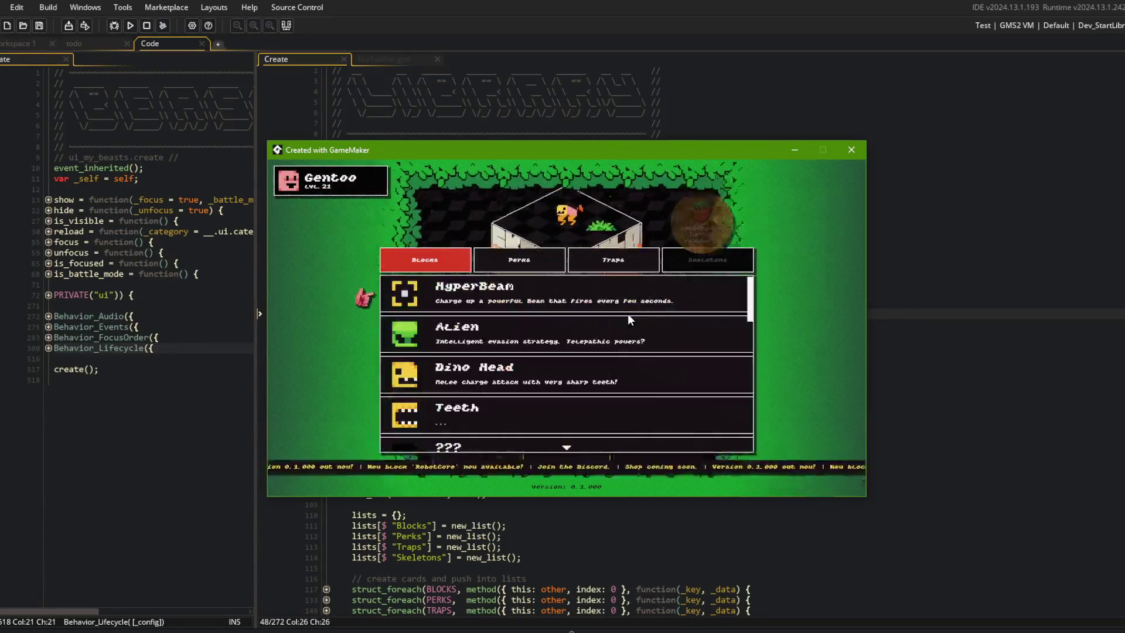
key("e")
key("e")
key("q")
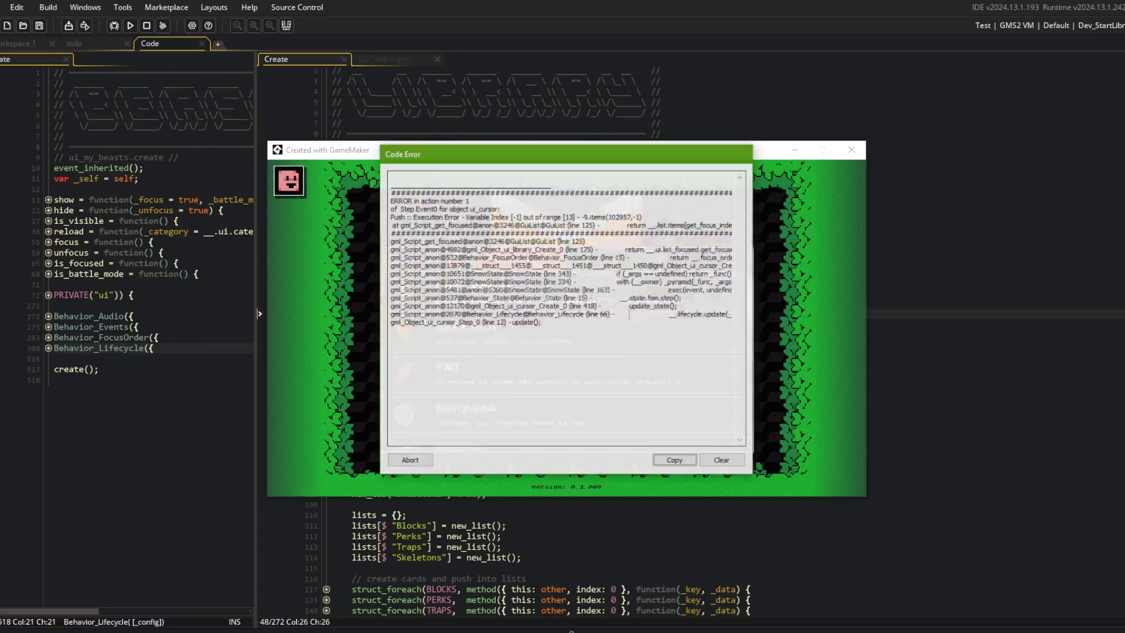
left_click_drag(676, 225, 735, 226)
left_click(566, 221)
left_click_drag(566, 221, 388, 218)
left_click(409, 460)
Inspect GuiList's get_focused code around line 91.
key("ctrl+t")
type("Gst")
key("Return")
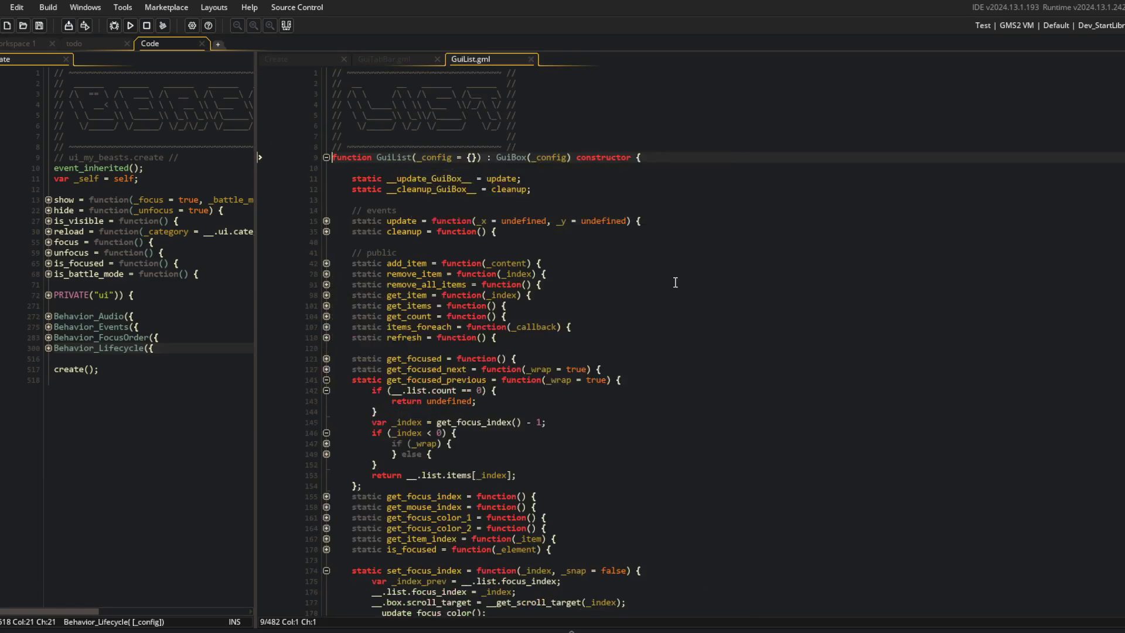
key("ctrl+g")
type("91")
key("Return")
left_click(519, 347)
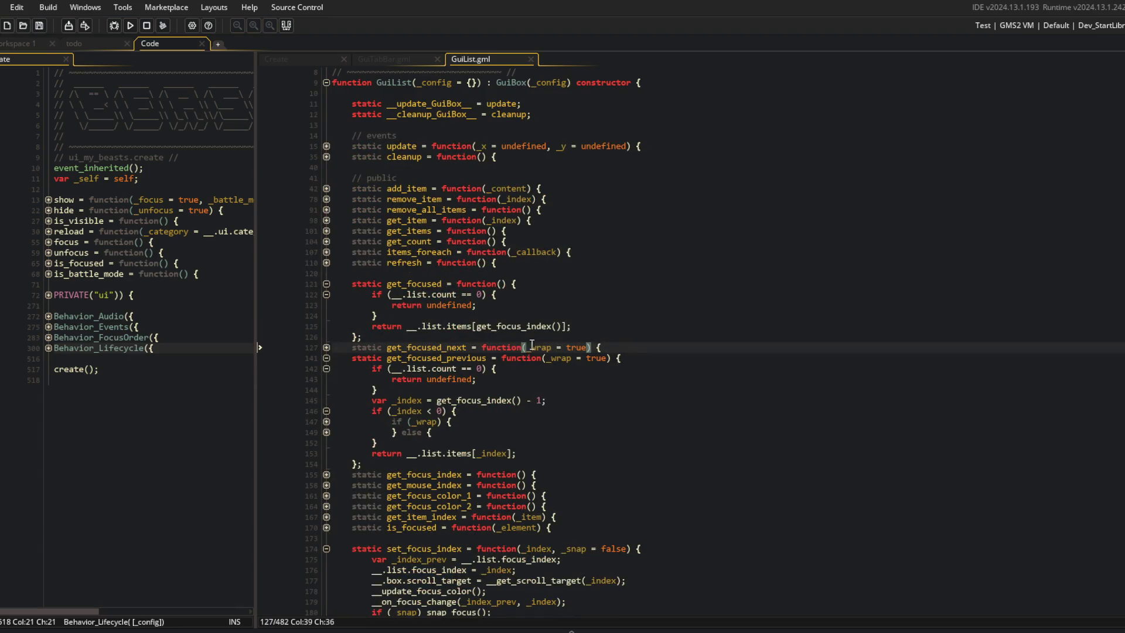
left_click(476, 327)
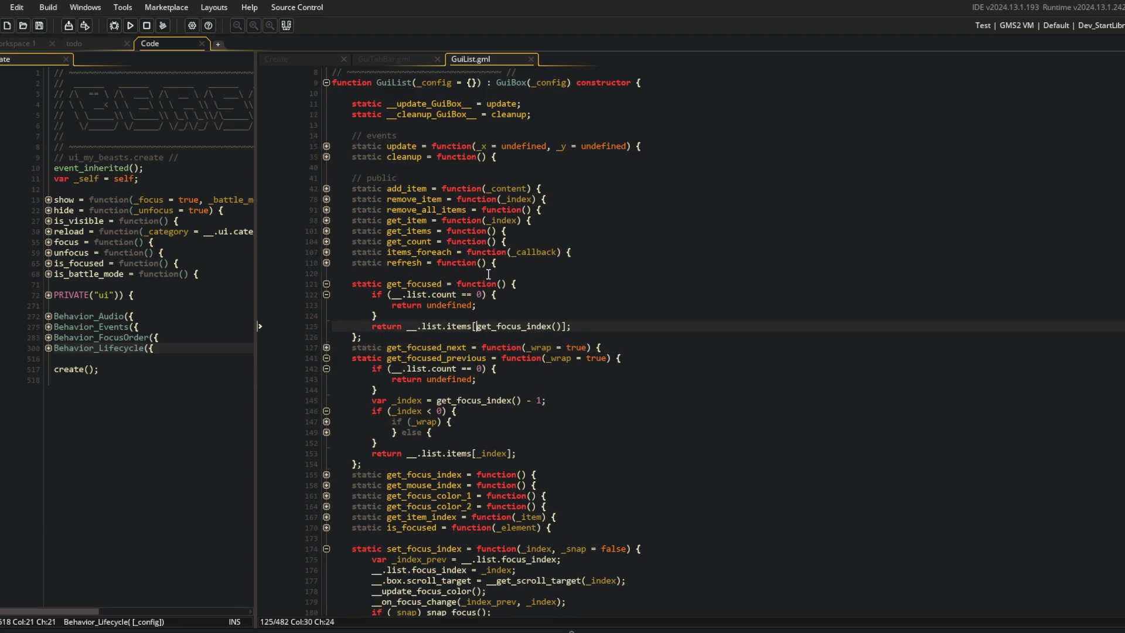
left_click(463, 306)
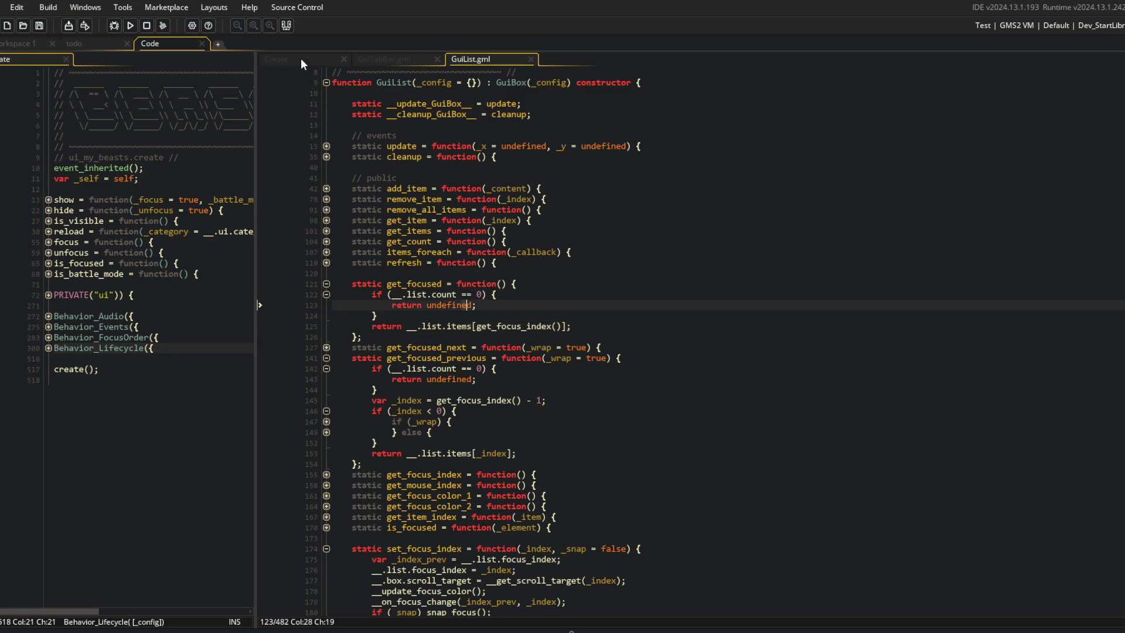
Move the focus_tab(0) line above list_focused in show and rerun the game.
left_click(301, 58)
left_click(404, 186)
left_click(504, 229)
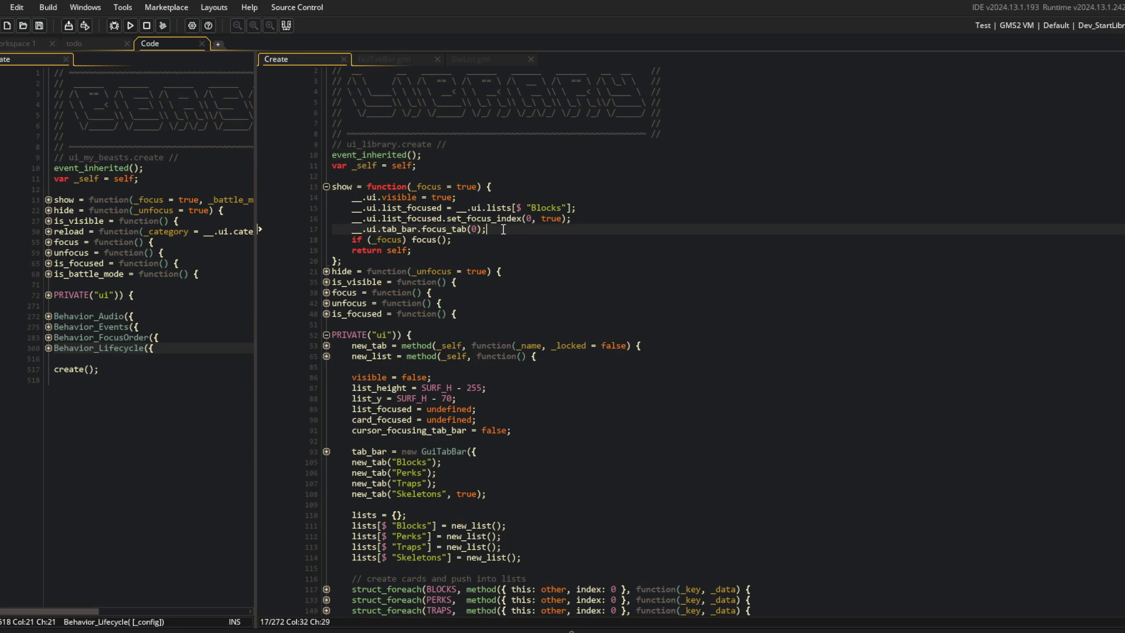
key("alt+Up")
key("alt+Up")
key("Return")
key("alt+Down")
key("alt+Down")
key("ctrl+d")
key("F5")
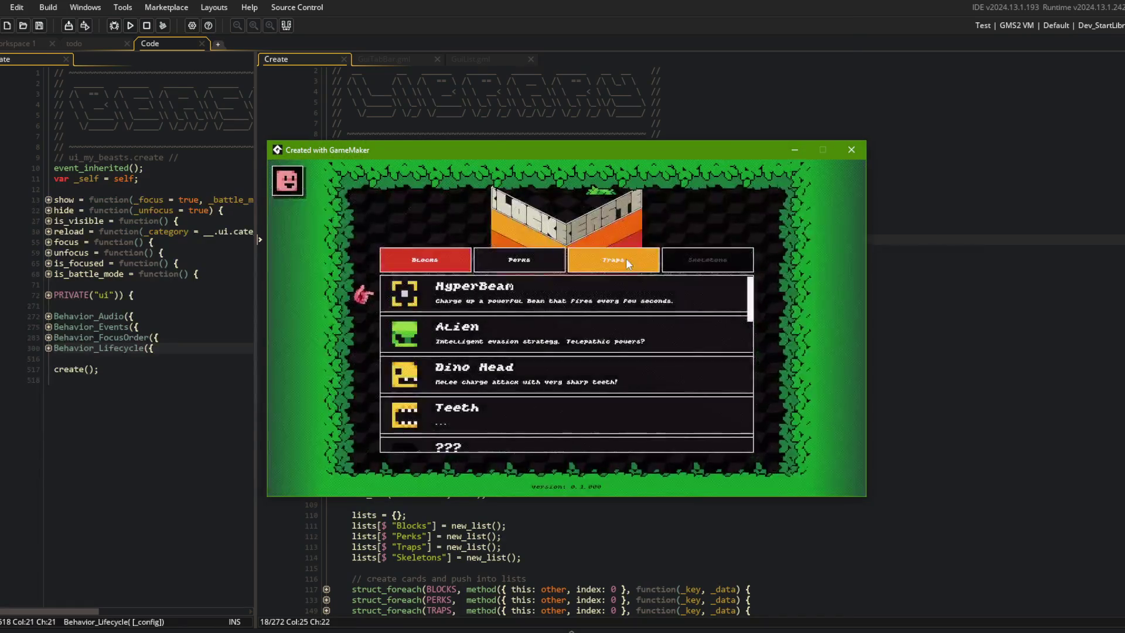
Retest switching to the Traps tab, aborting after errors, then return to the update code.
left_click(625, 258)
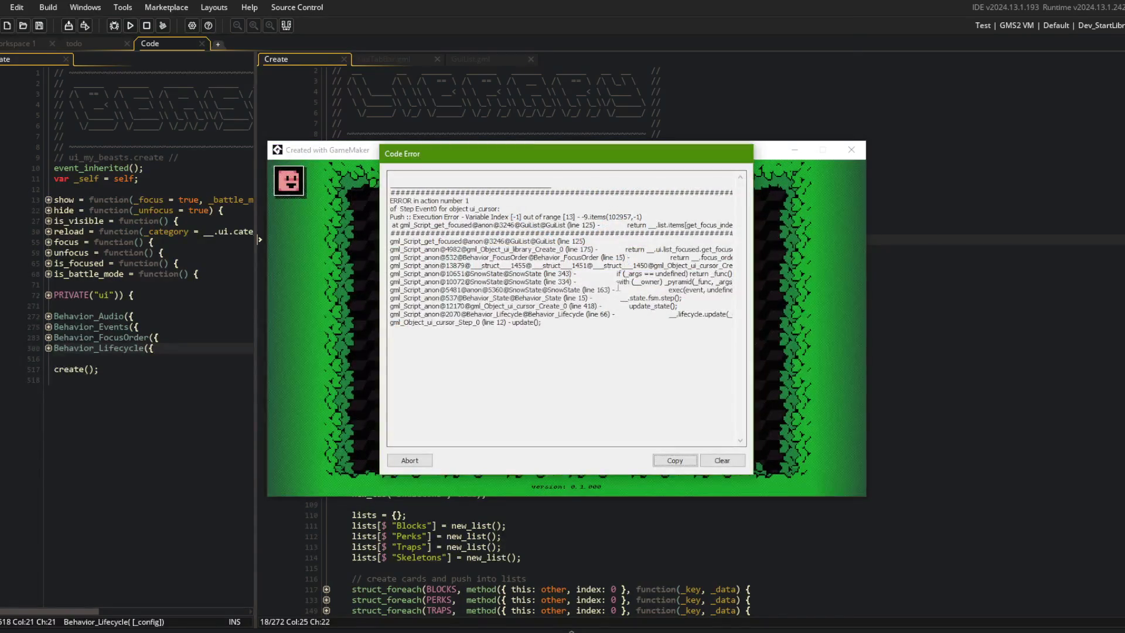
left_click(409, 460)
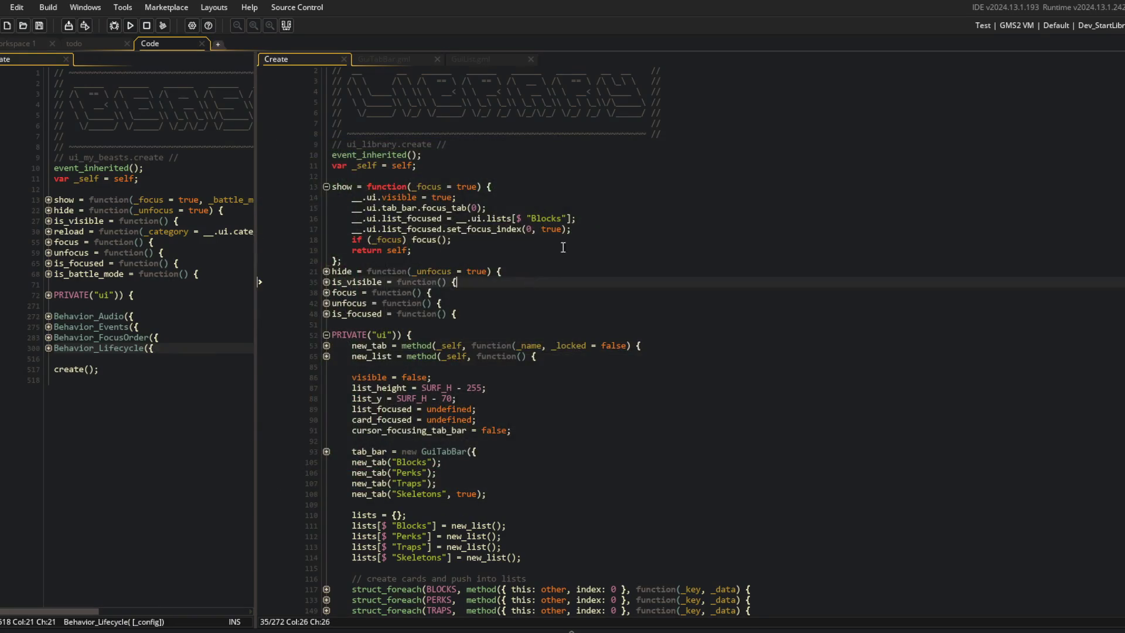
key("F5")
left_click(614, 252)
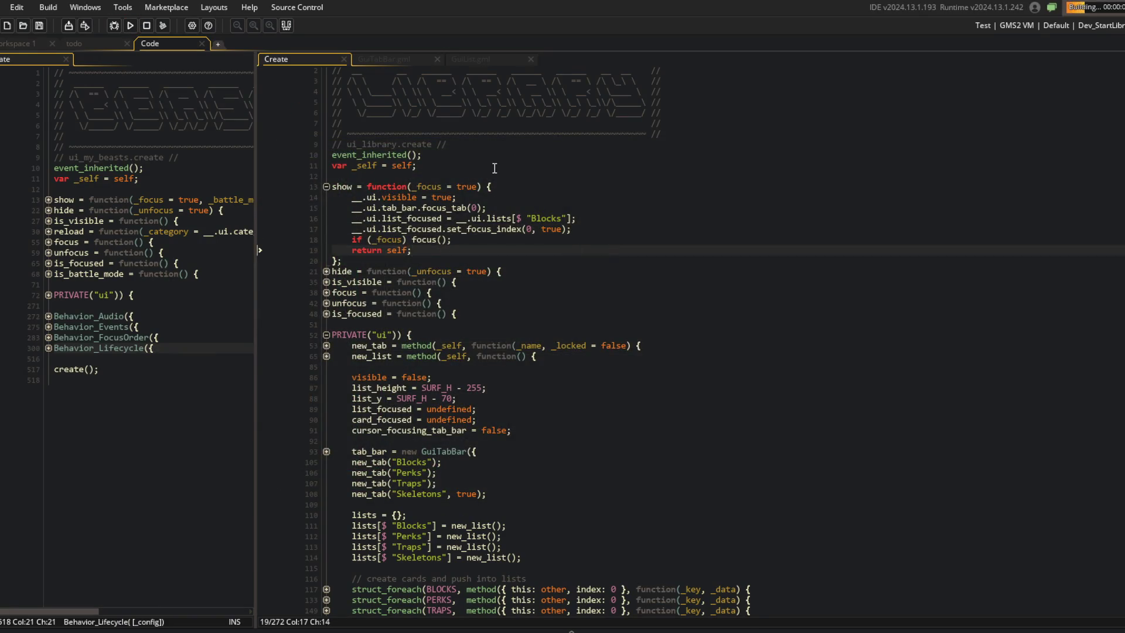
scroll(504, 184, "down", 3)
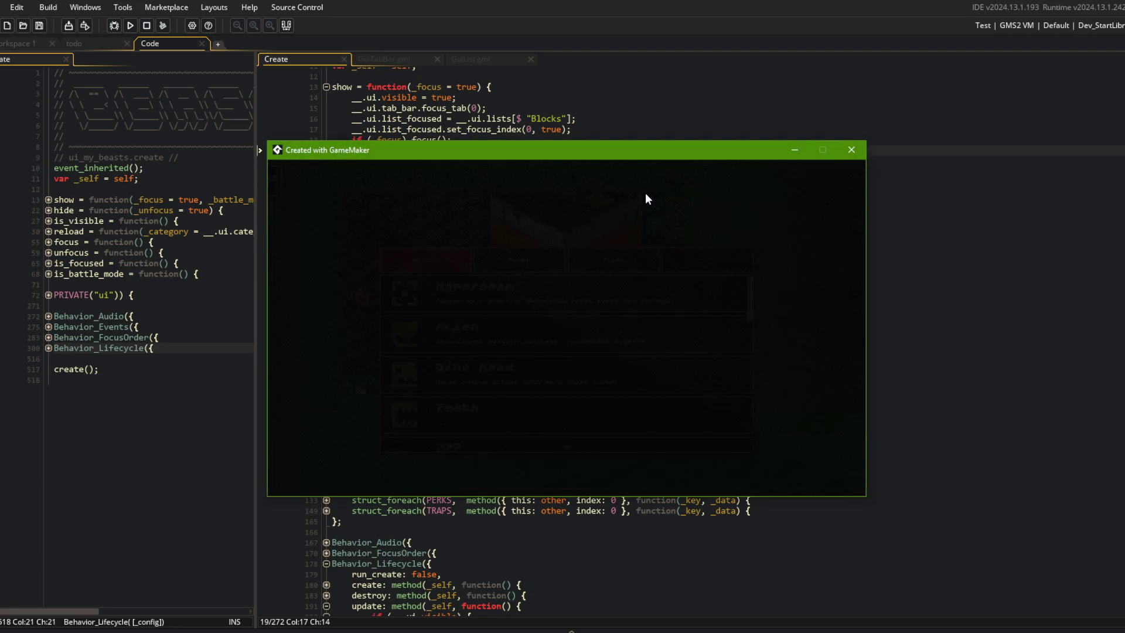
key("Right")
key("Right")
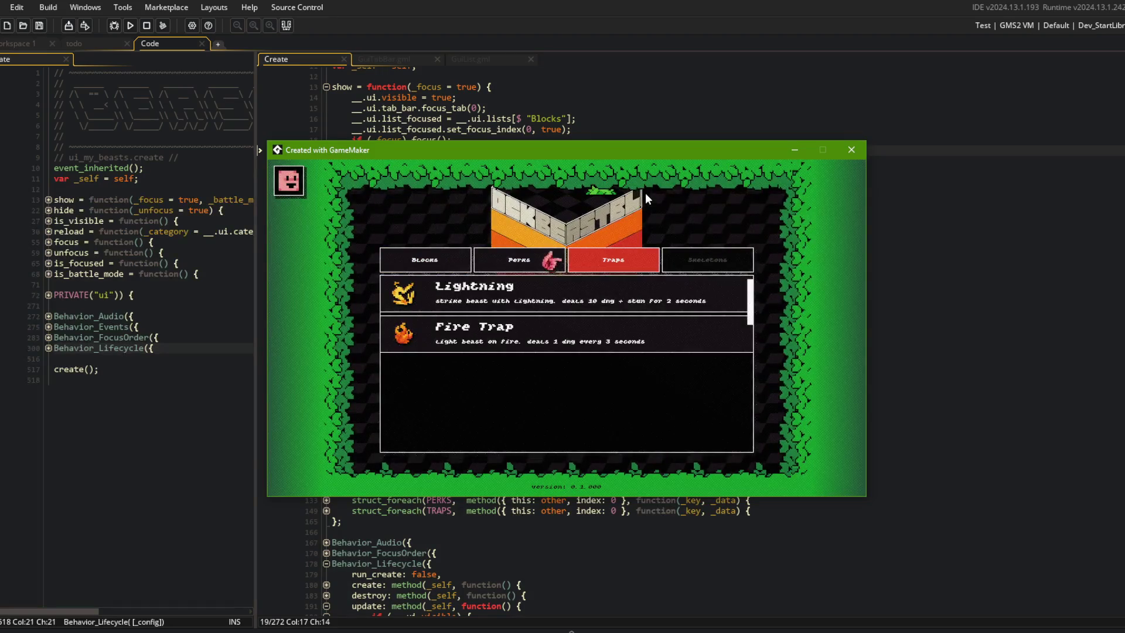
left_click(410, 460)
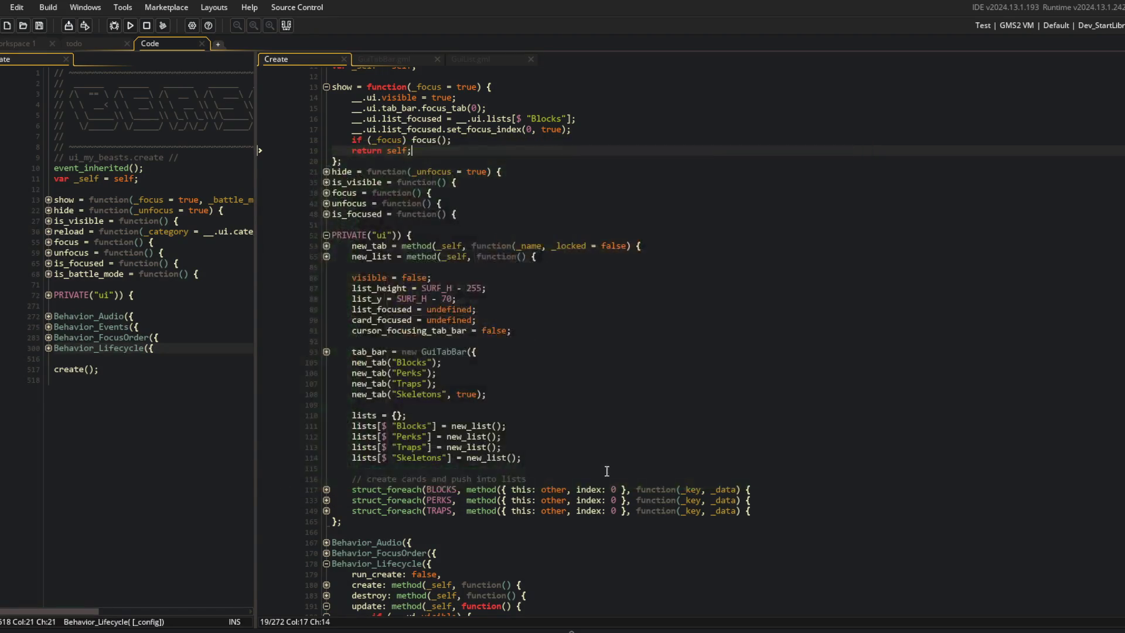
key("Page_Down")
key("Page_Down")
left_click(515, 409)
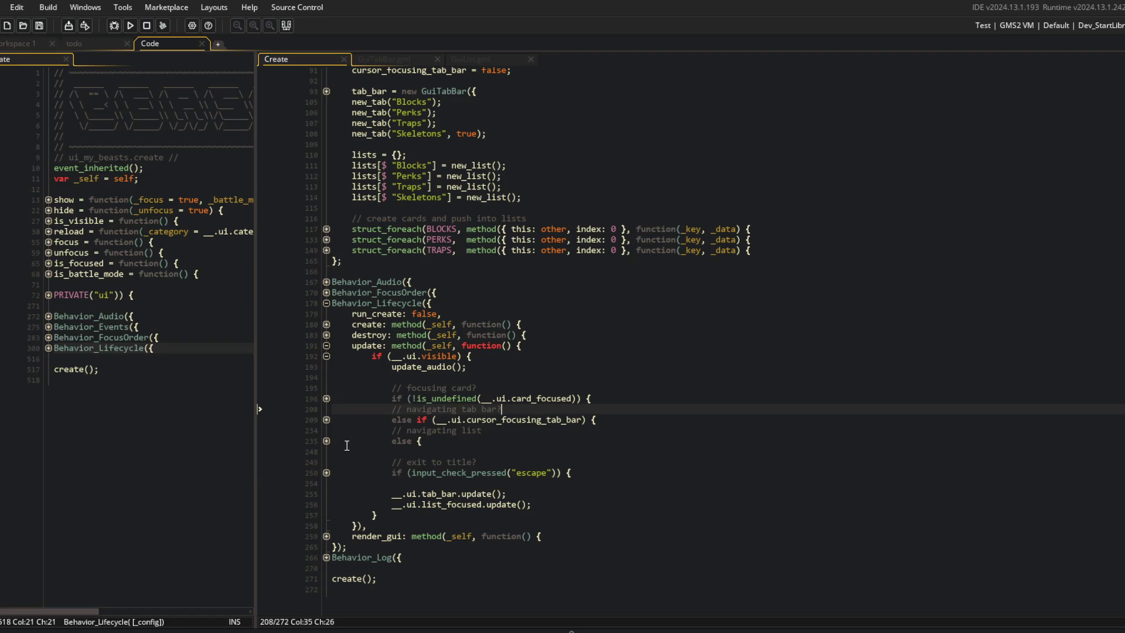
Expand the tab-bar navigation blocks and drop the question mark from the exit comment.
left_click(326, 420)
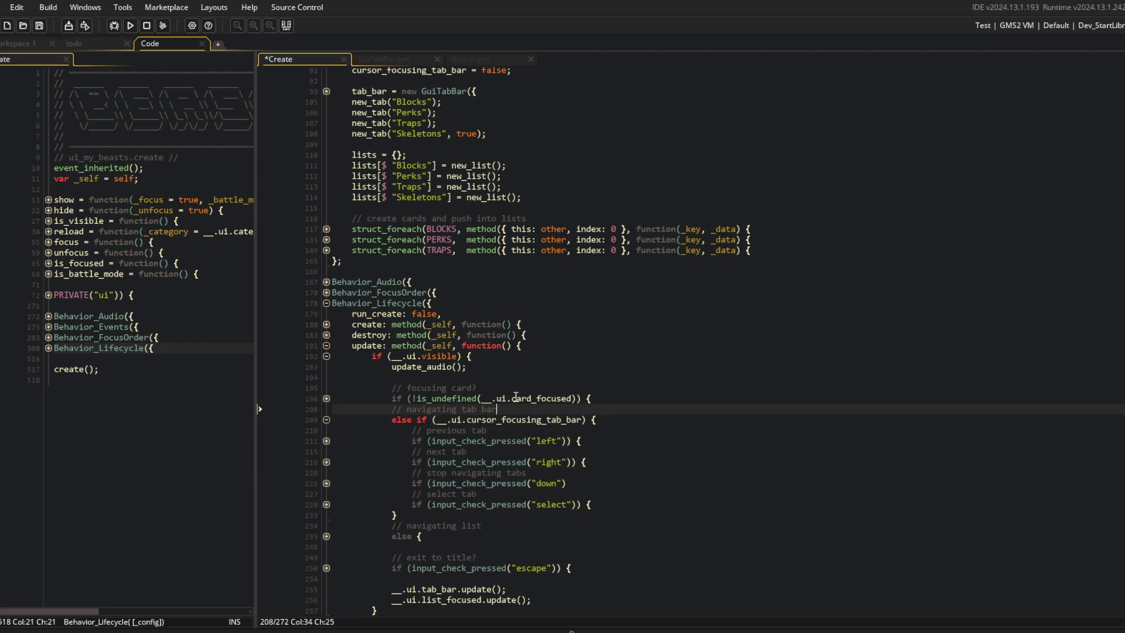
left_click(327, 398)
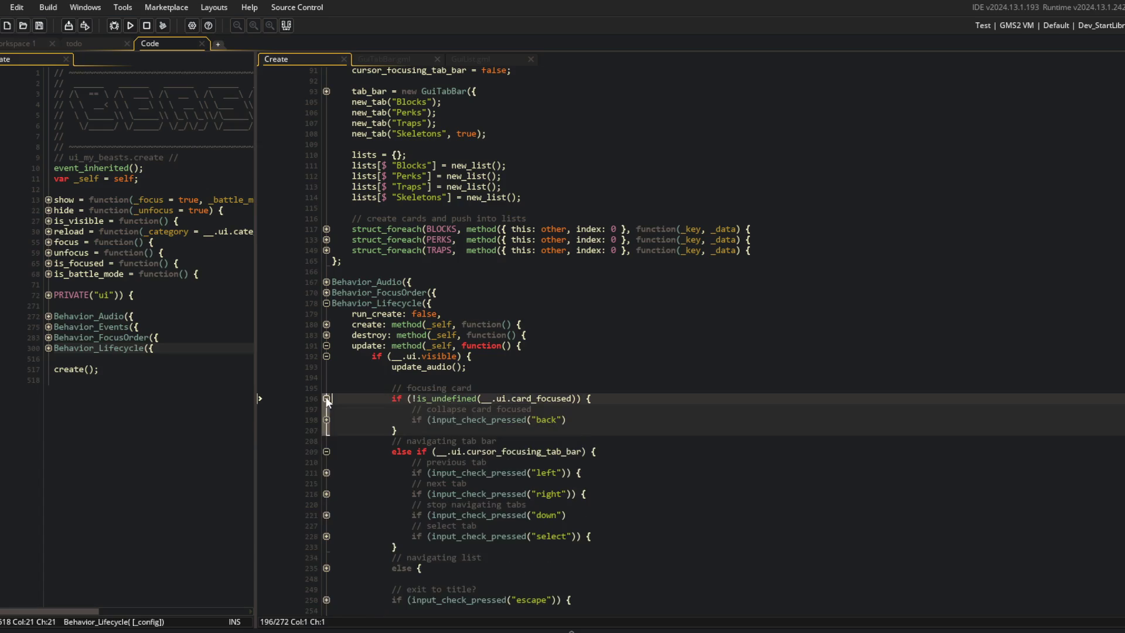
left_click(327, 398)
left_click(491, 558)
key("BackSpace")
left_click(586, 419)
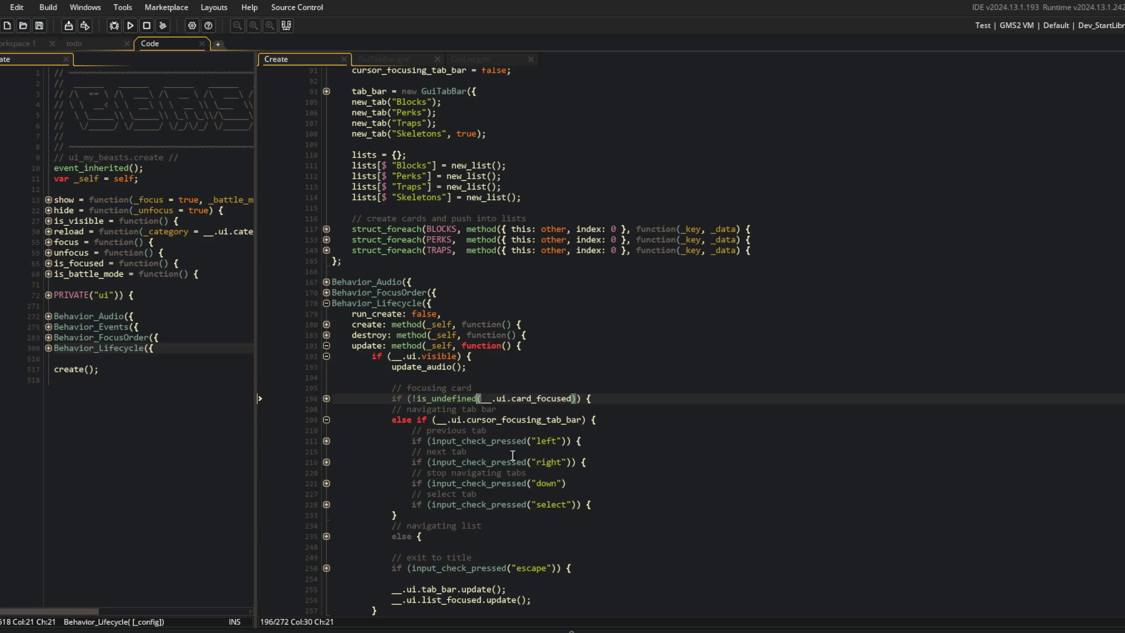
left_click(327, 483)
Review the tab click callback and expand the next-tab and previous-tab blocks.
scroll(668, 290, "up", 20)
left_click(667, 290)
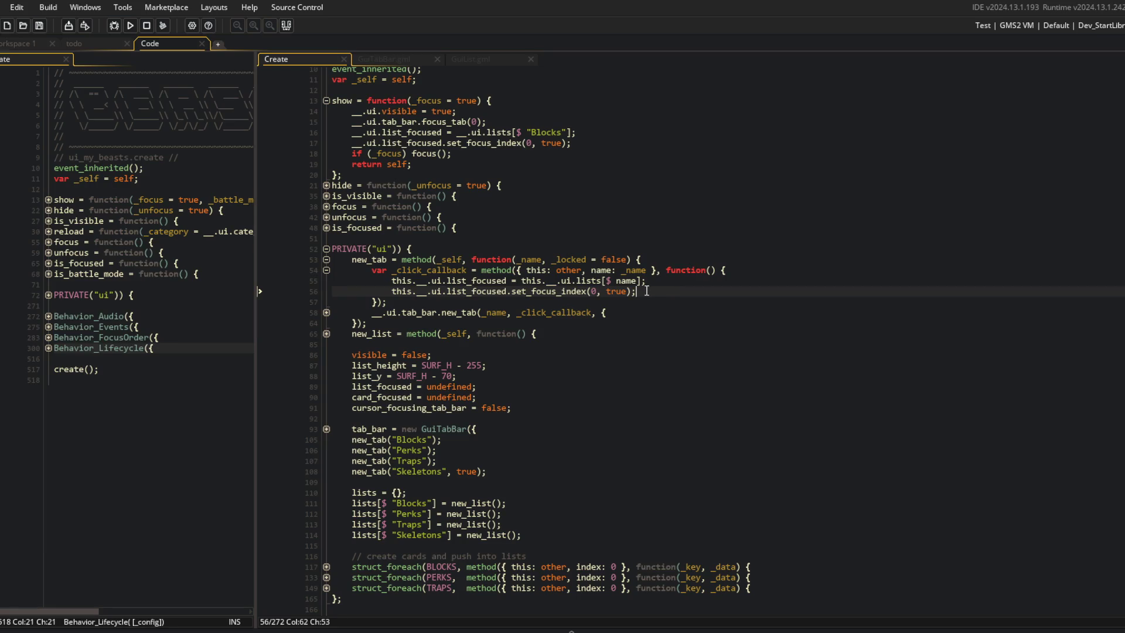
scroll(647, 291, "down", 11)
scroll(646, 291, "down", 2)
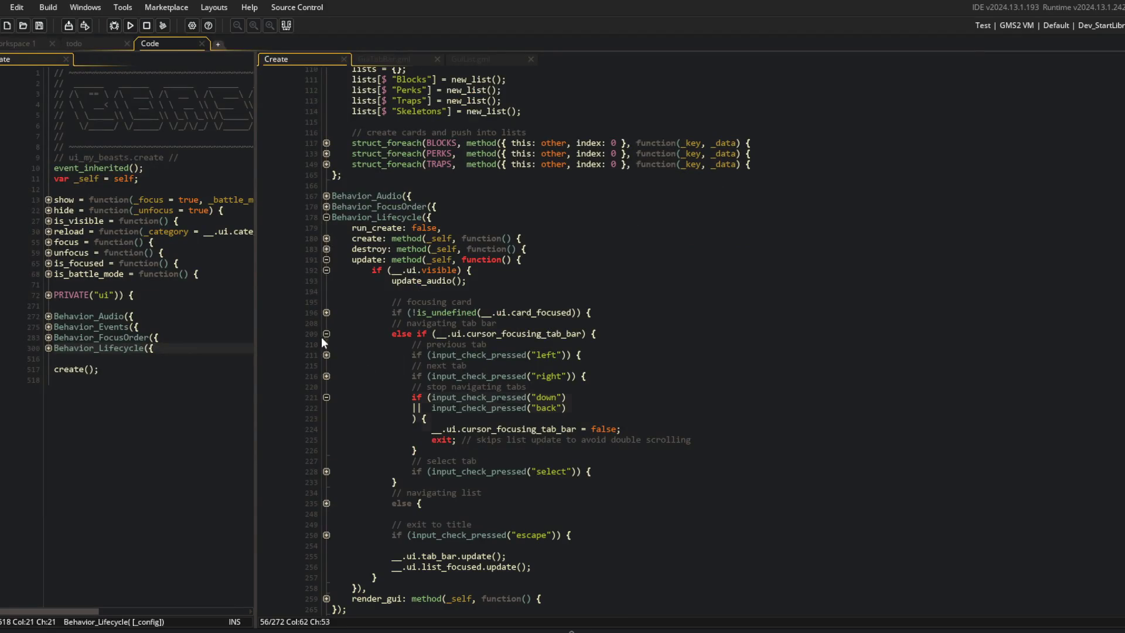
left_click(327, 376)
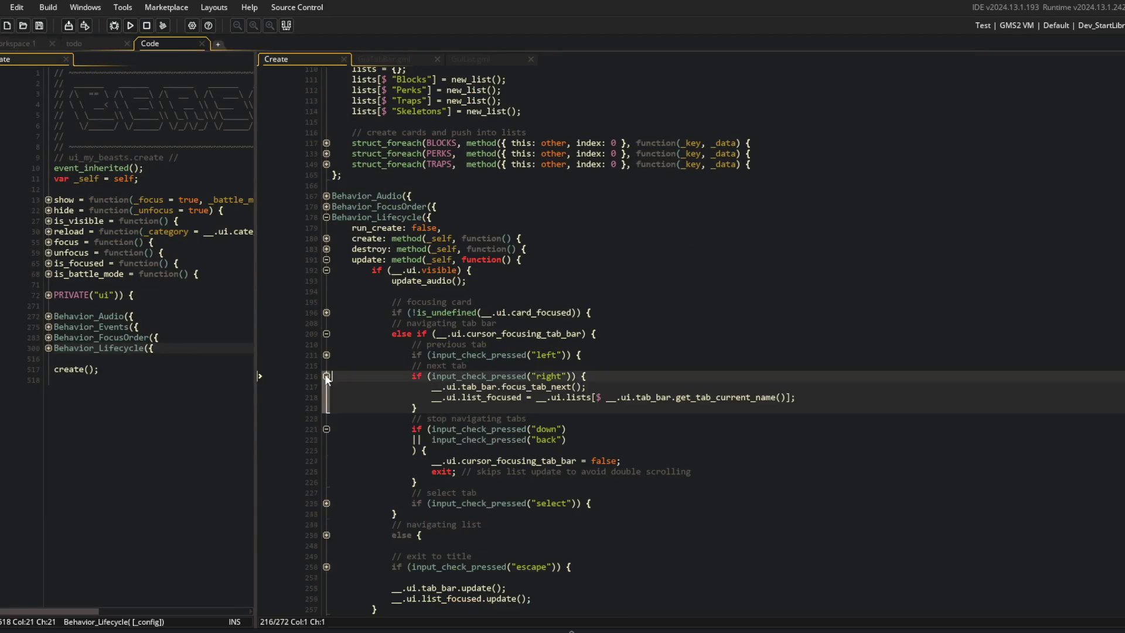
left_click(326, 355)
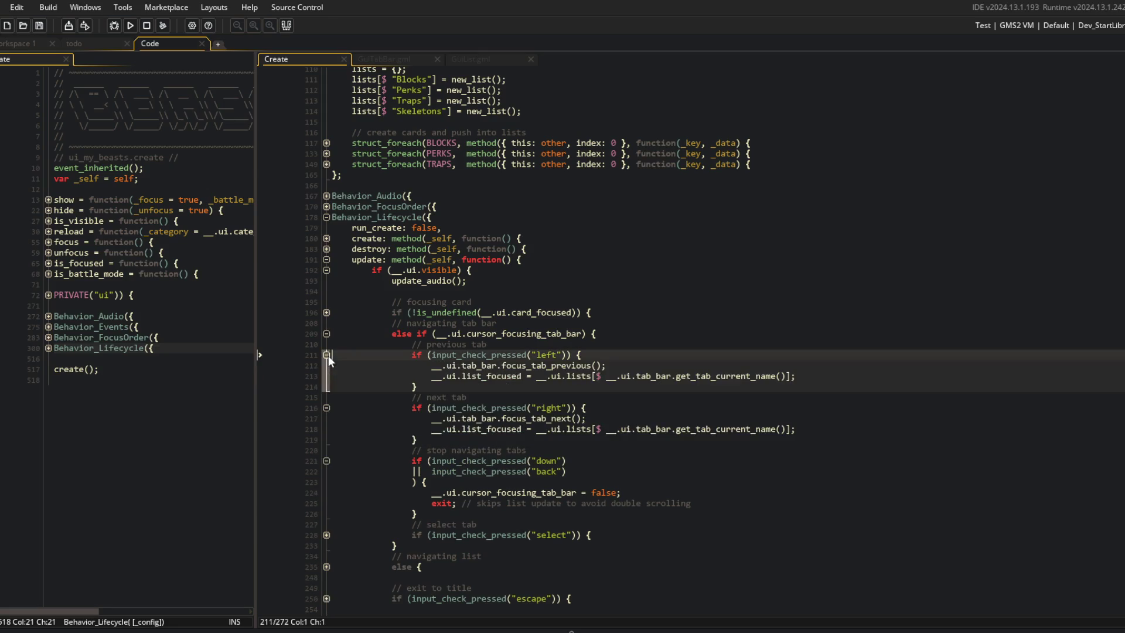
scroll(483, 334, "up", 10)
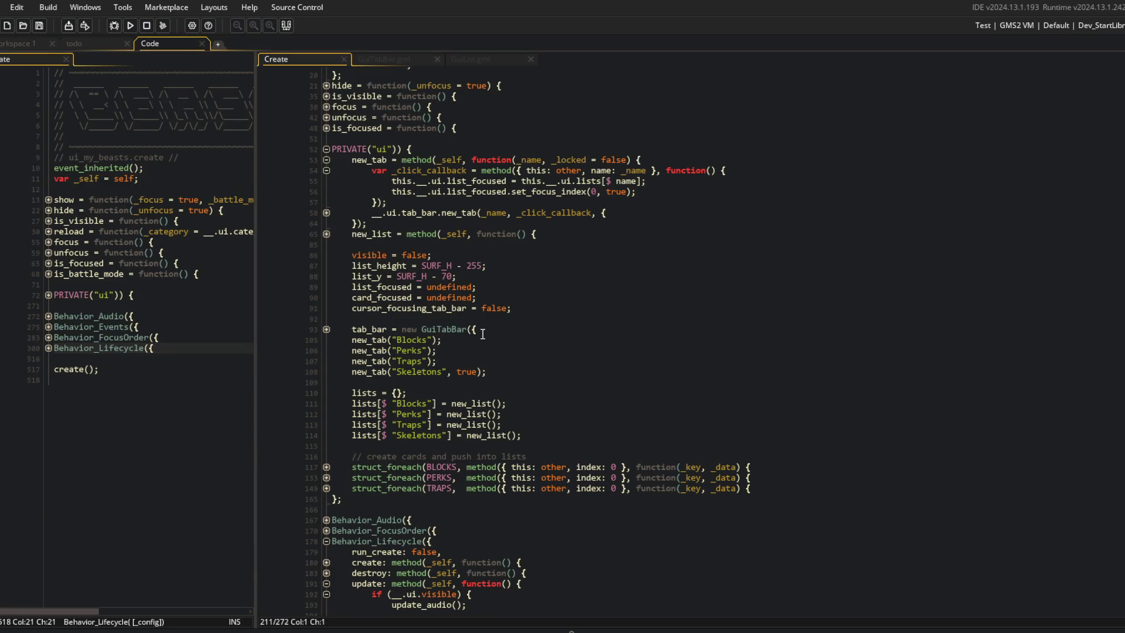
scroll(483, 334, "down", 9)
Locate the focus_tab_previous line and check the tab functions in GuiTabBar.gml.
key("Down")
key("ctrl+Right")
key("ctrl+Right")
key("ctrl+Right")
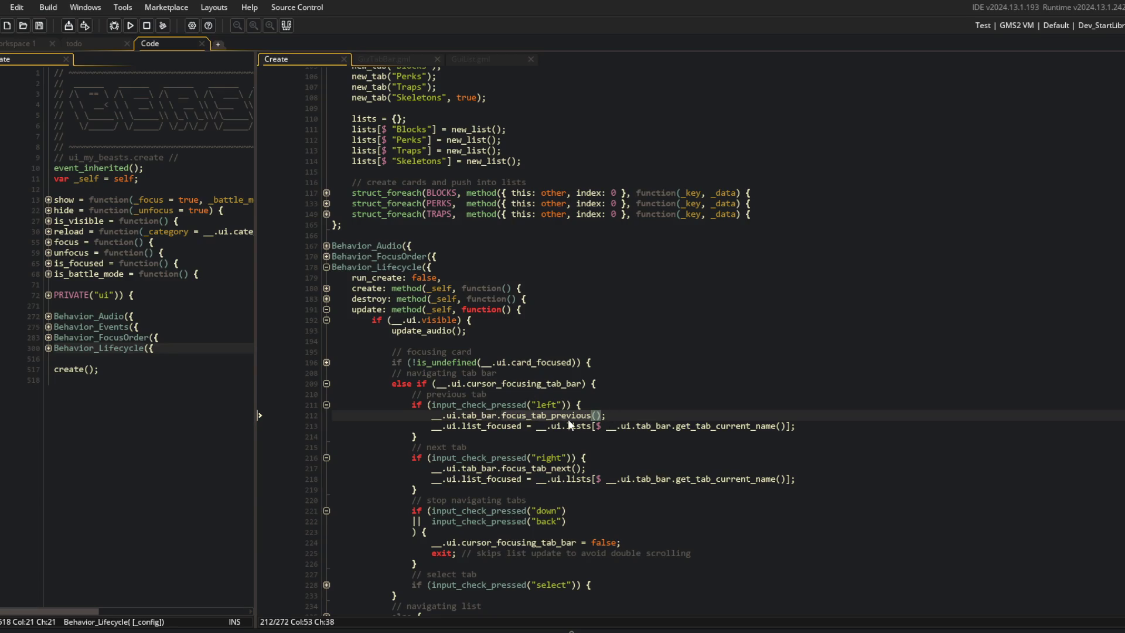
left_click(521, 426)
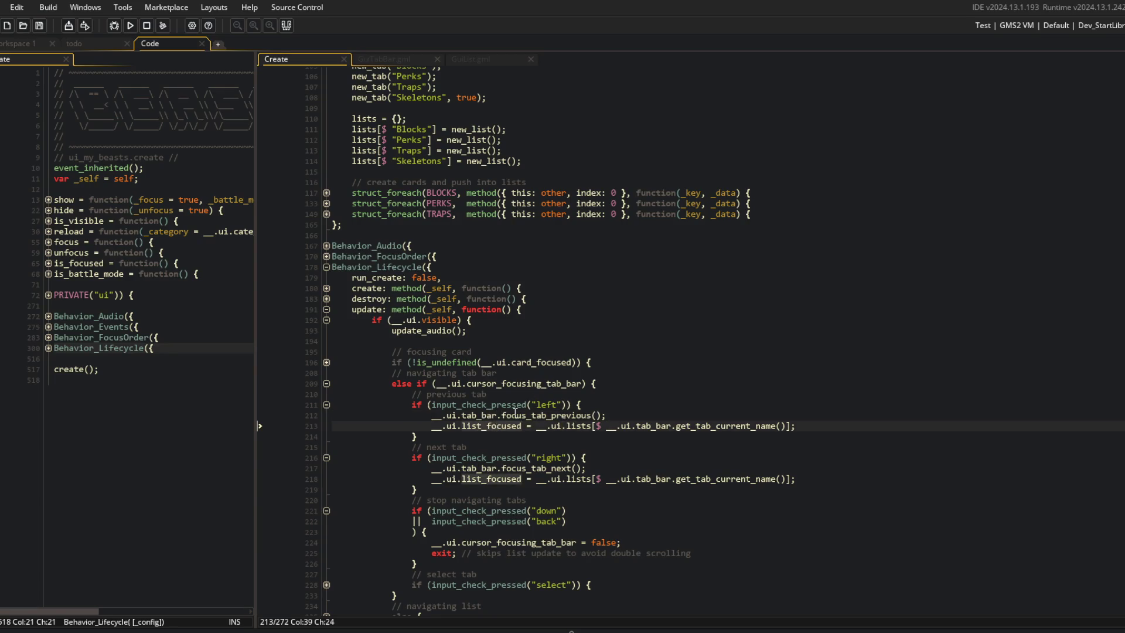
key("Up")
key("ctrl+Right")
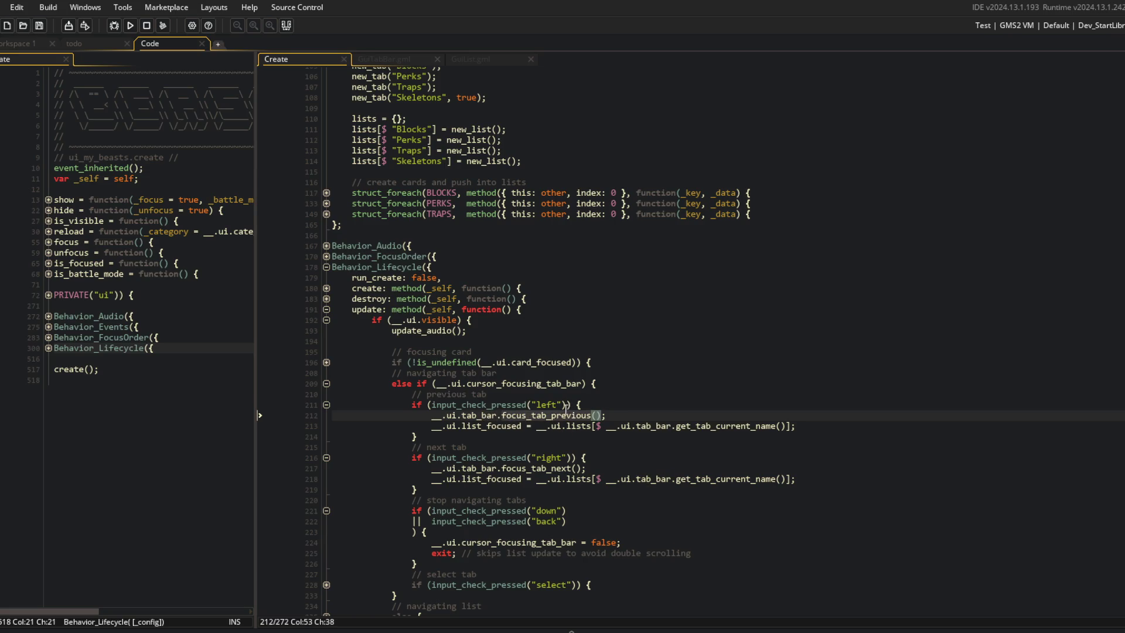
left_click(604, 406)
left_click(398, 61)
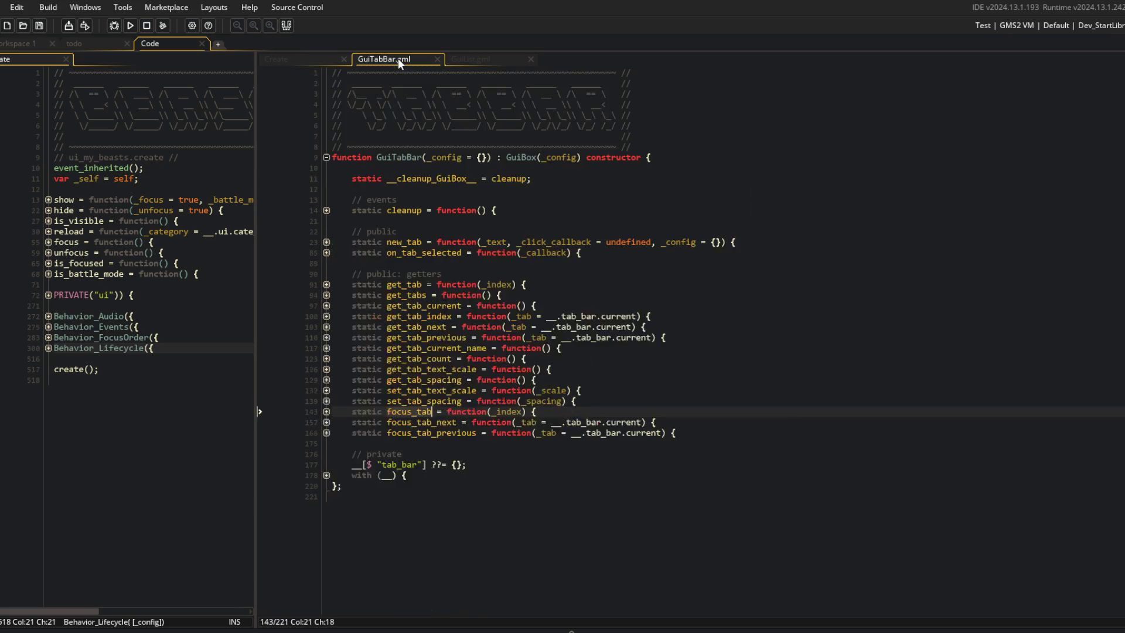
left_click(307, 61)
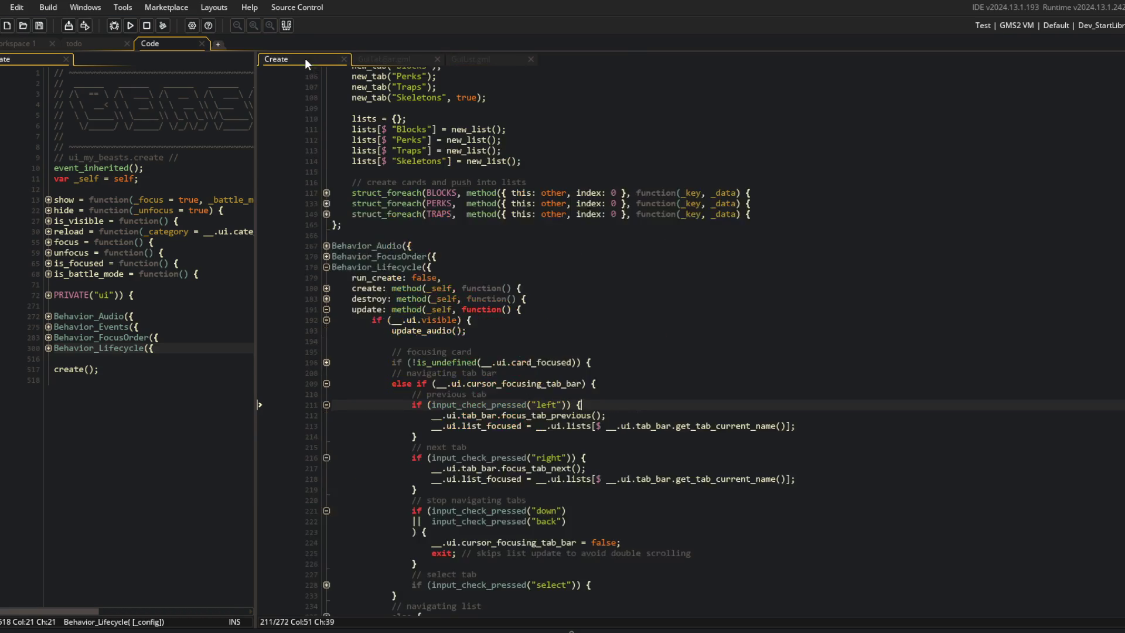
Add _tab = __.ui.tab_bar.get_tab_next() and _tab.force_mouse_click_pressed(), then save.
key("Return")
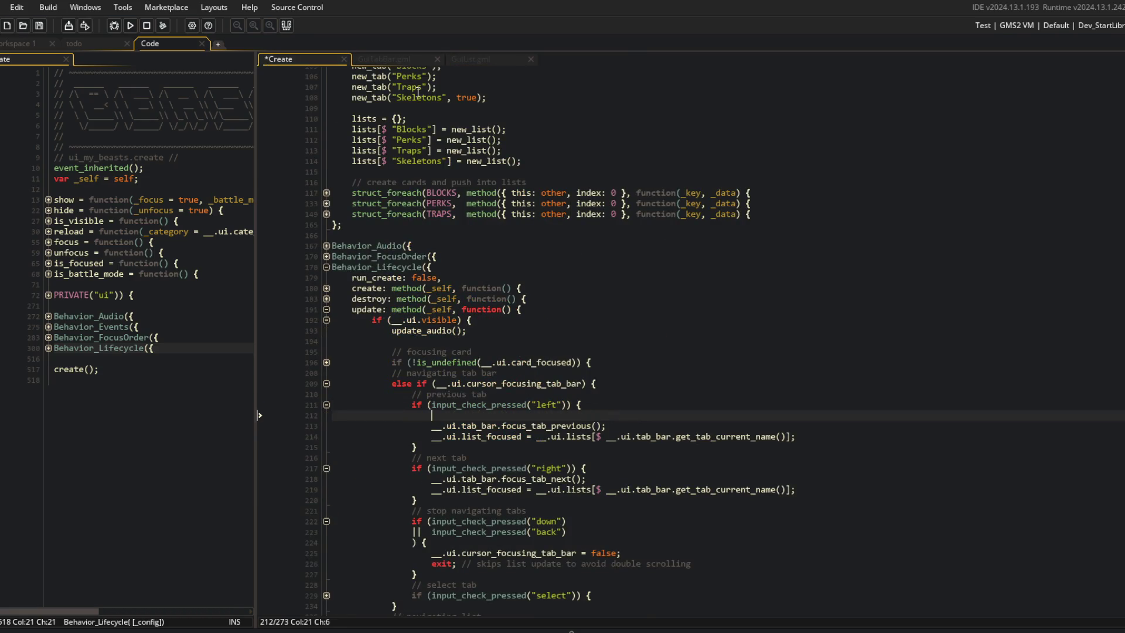
type("var _tab = __")
type(".ui.tab_bard")
key("BackSpace")
type(".get_tab_next();")
key("Return")
type("_tab.foce")
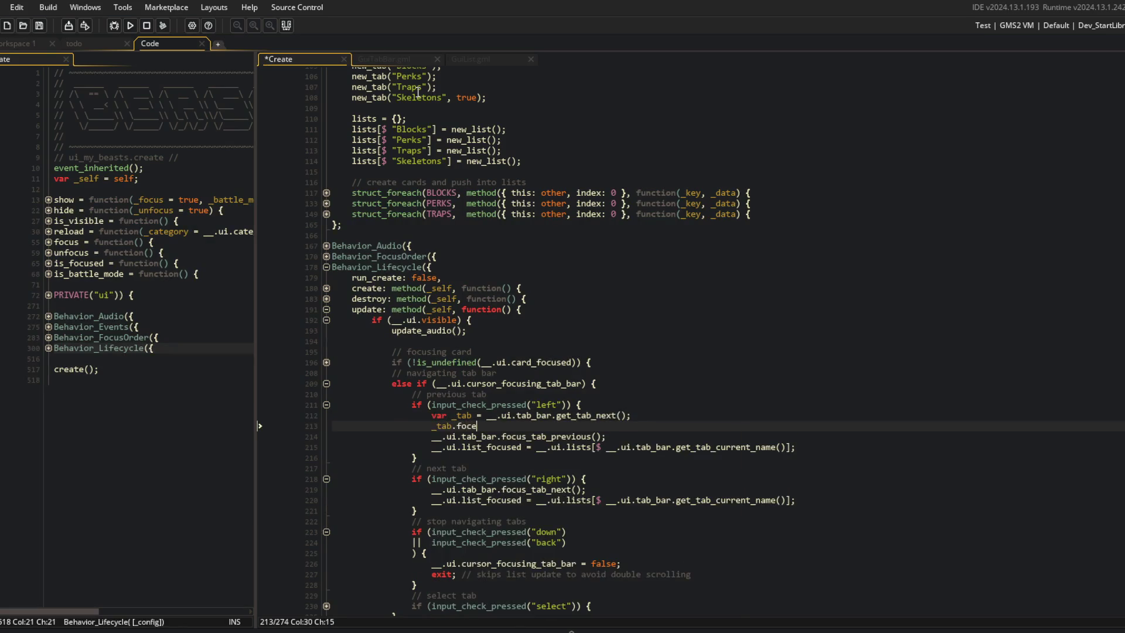
type("rce_mous")
key("Return")
type("();")
key("ctrl+s")
Delete the old focus and list lines and copy the two new lines into the other branch.
key("Down")
key("ctrl+d")
key("ctrl+d")
key("Up")
key("Up")
key("Down")
key("Down")
key("Down")
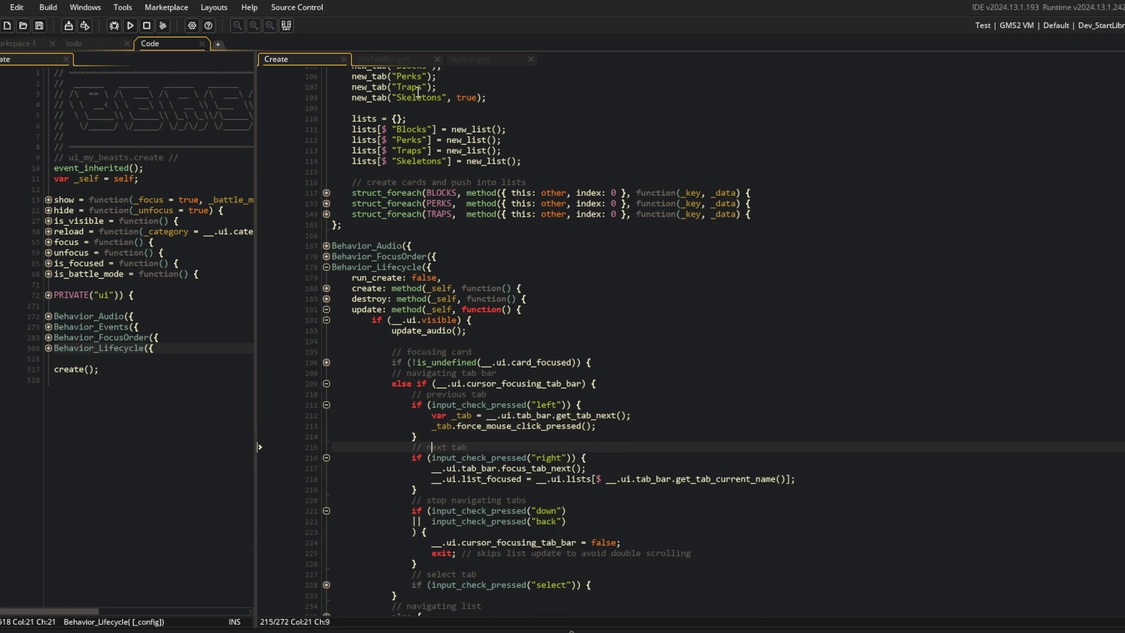
key("Up")
key("ctrl+d")
key("ctrl+d")
key("ctrl+v")
key("Up")
key("Up")
key("Up")
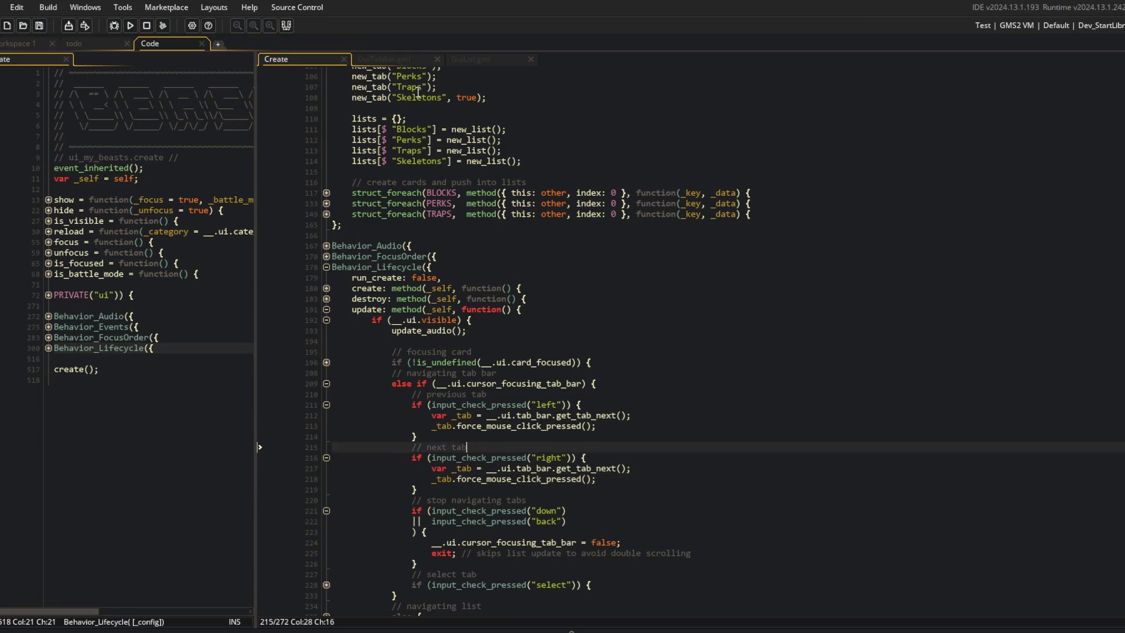
Switch the copied call to get_tab_previous() and run the game with F5.
key("ctrl+shift+Right")
type("previo")
key("Return")
key("F5")
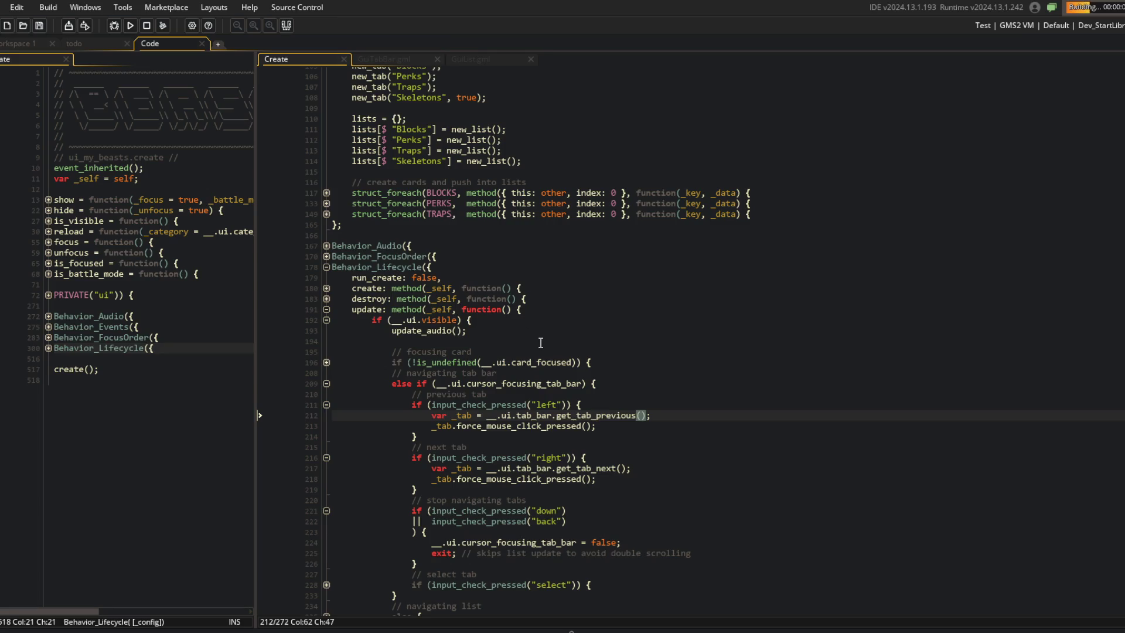
scroll(541, 344, "down", 2)
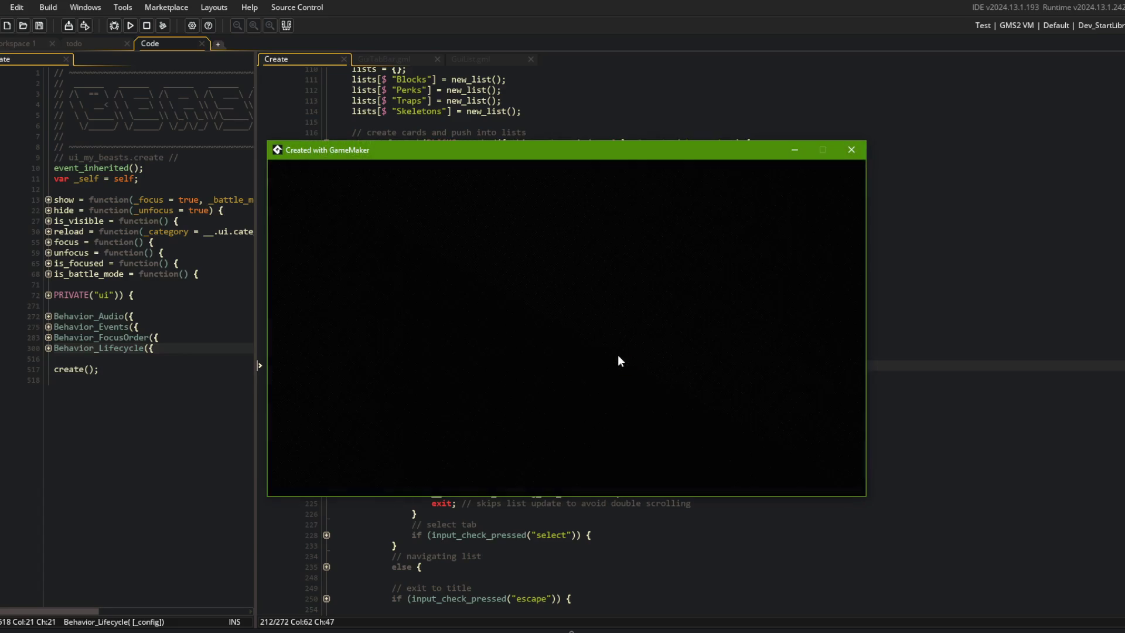
key("Right")
key("Down")
key("Up")
key("Right")
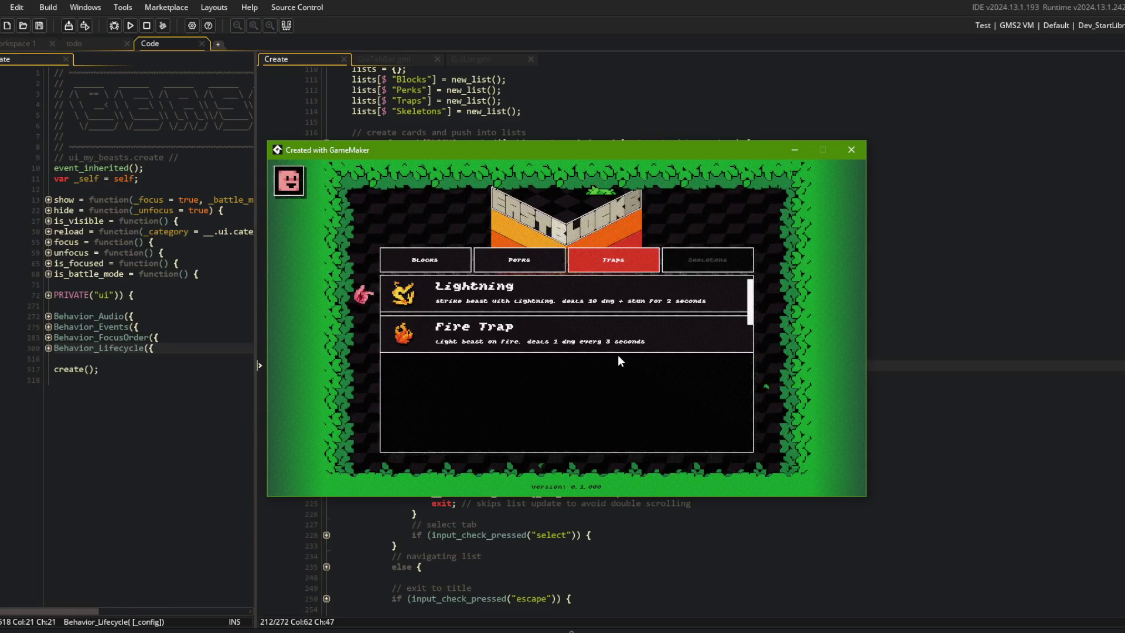
key("Left")
key("Down")
key("Down")
key("Down")
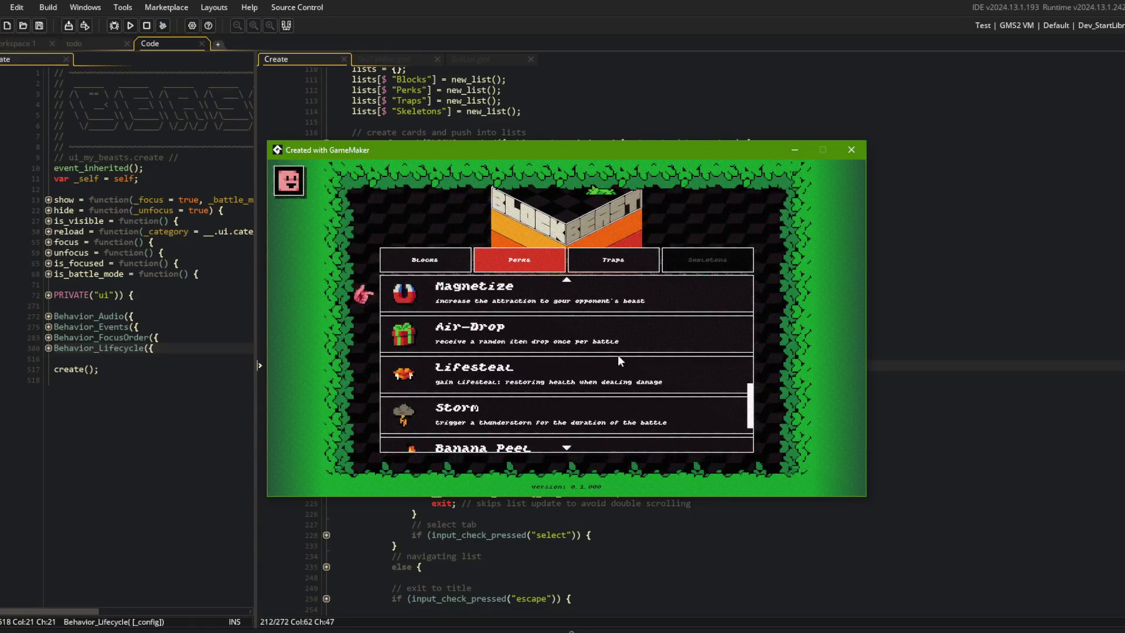
key("Return")
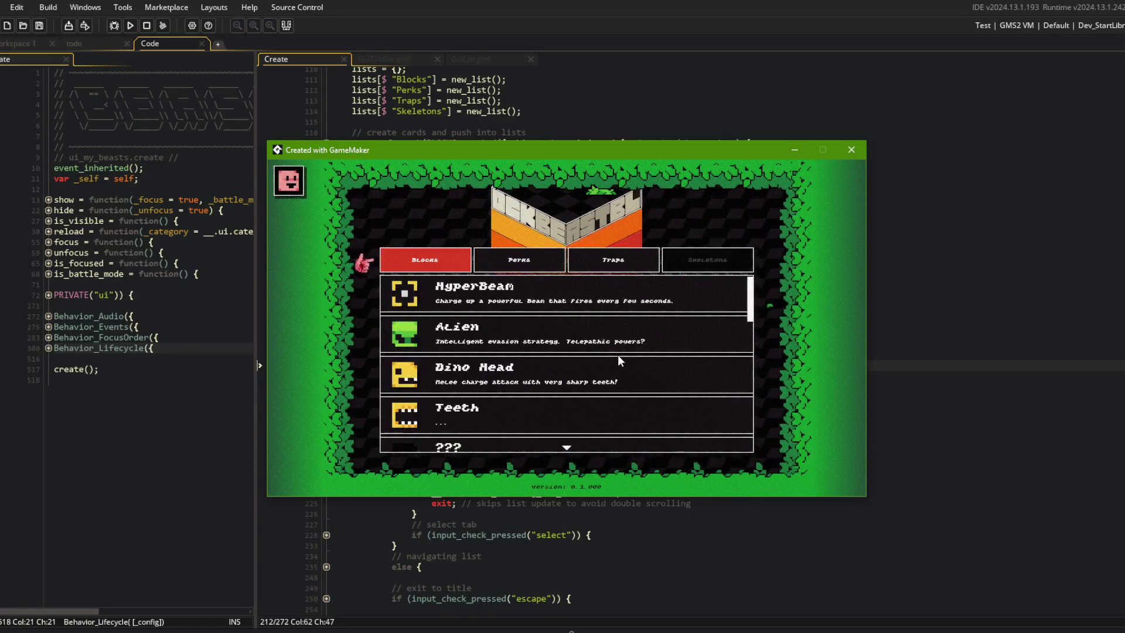
key("Up")
key("Right")
key("Return")
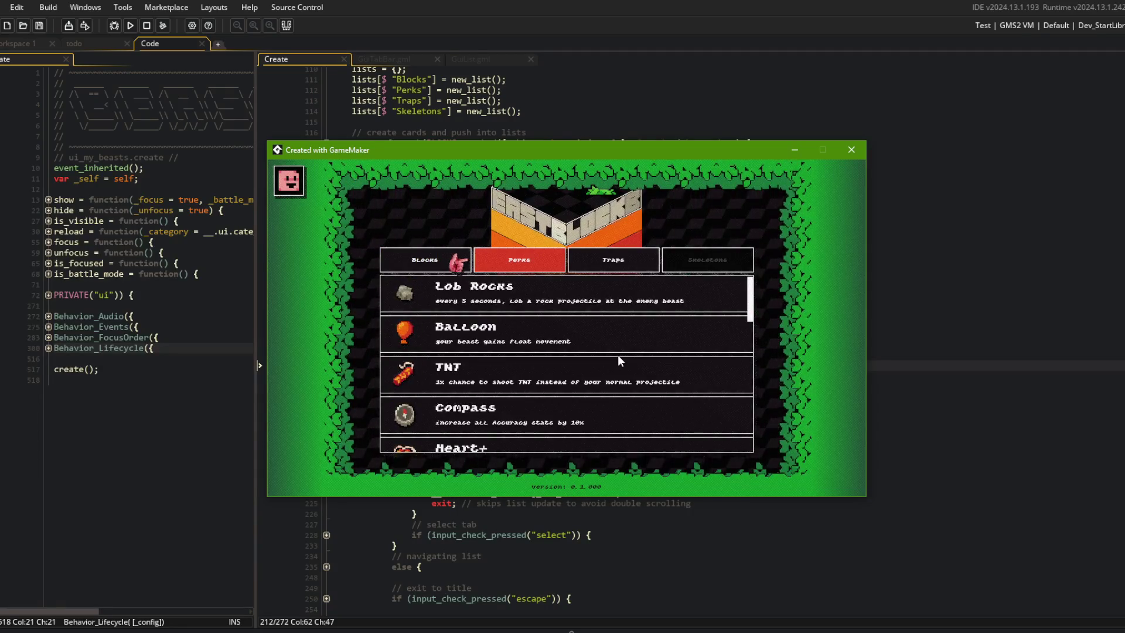
scroll(618, 354, "down", 3)
scroll(618, 354, "up", 2)
scroll(617, 354, "down", 5)
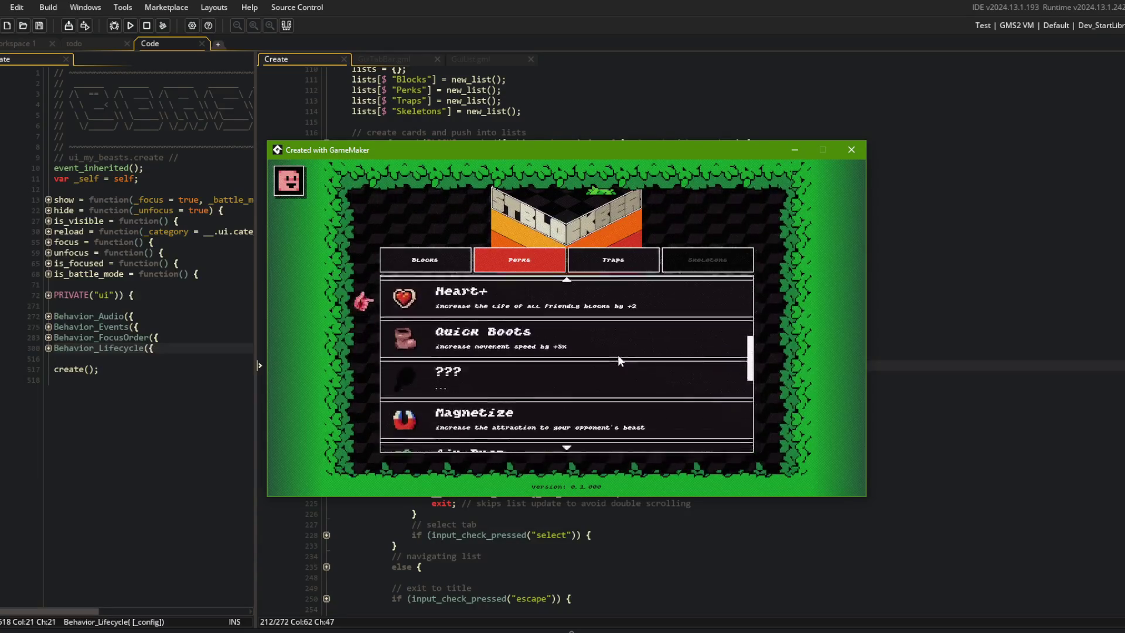
scroll(618, 354, "up", 2)
left_click(614, 258)
key("Left")
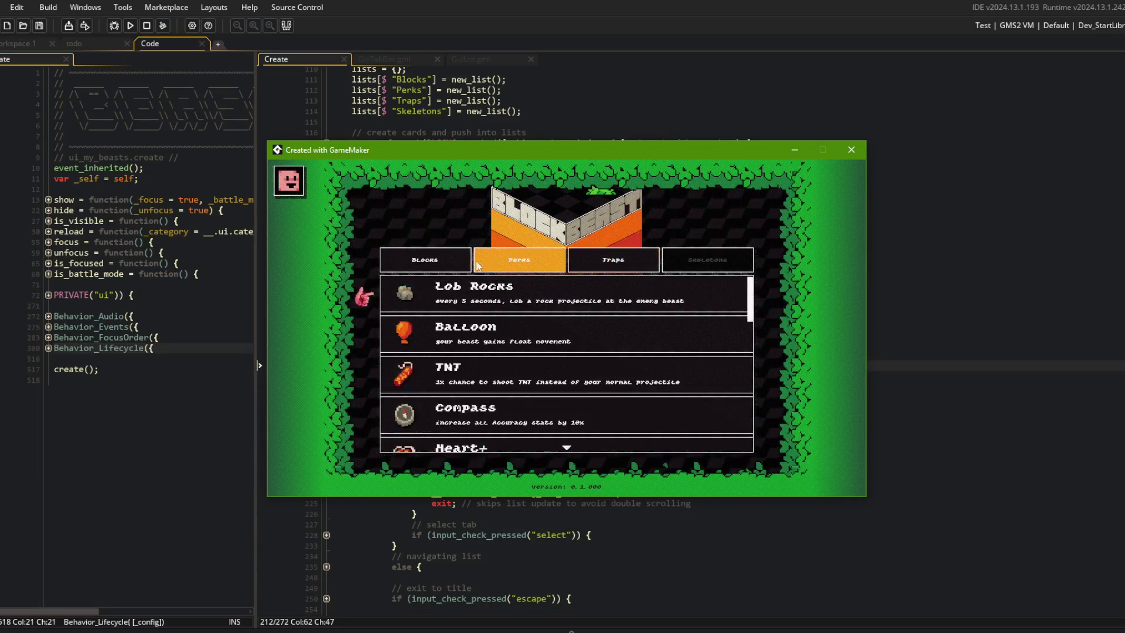
left_click(585, 268)
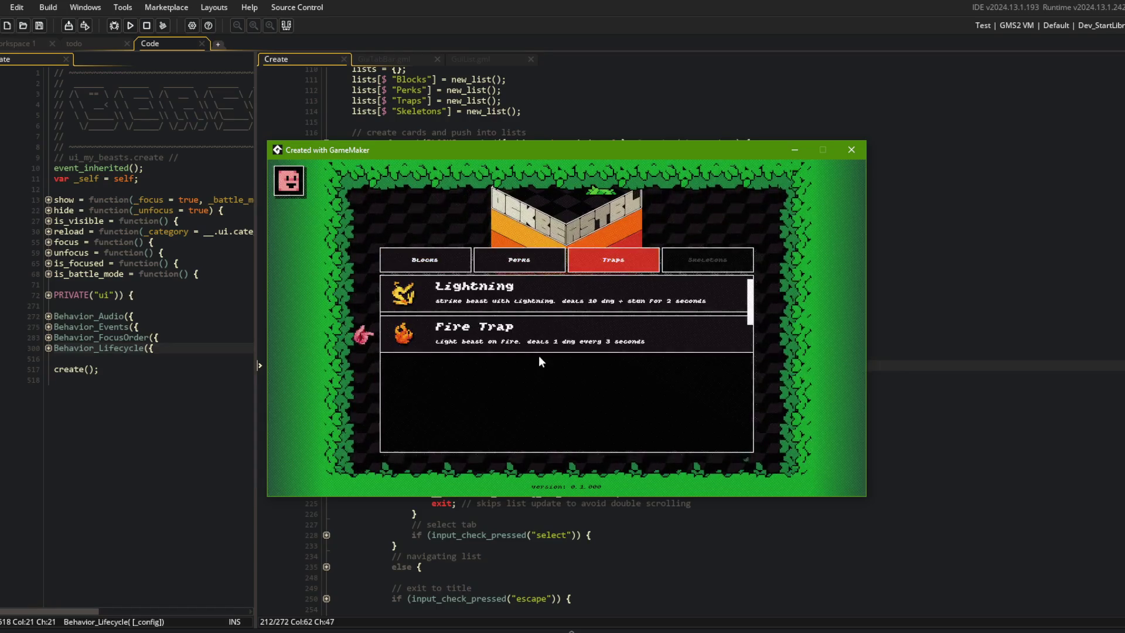
left_click(507, 265)
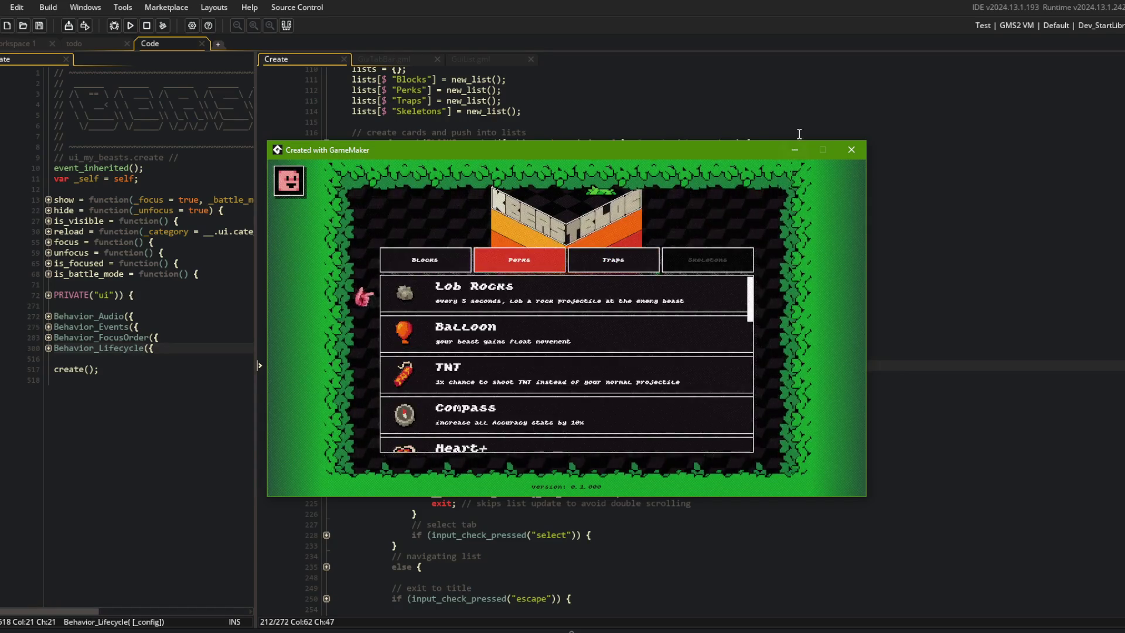
left_click(851, 150)
left_click(598, 355)
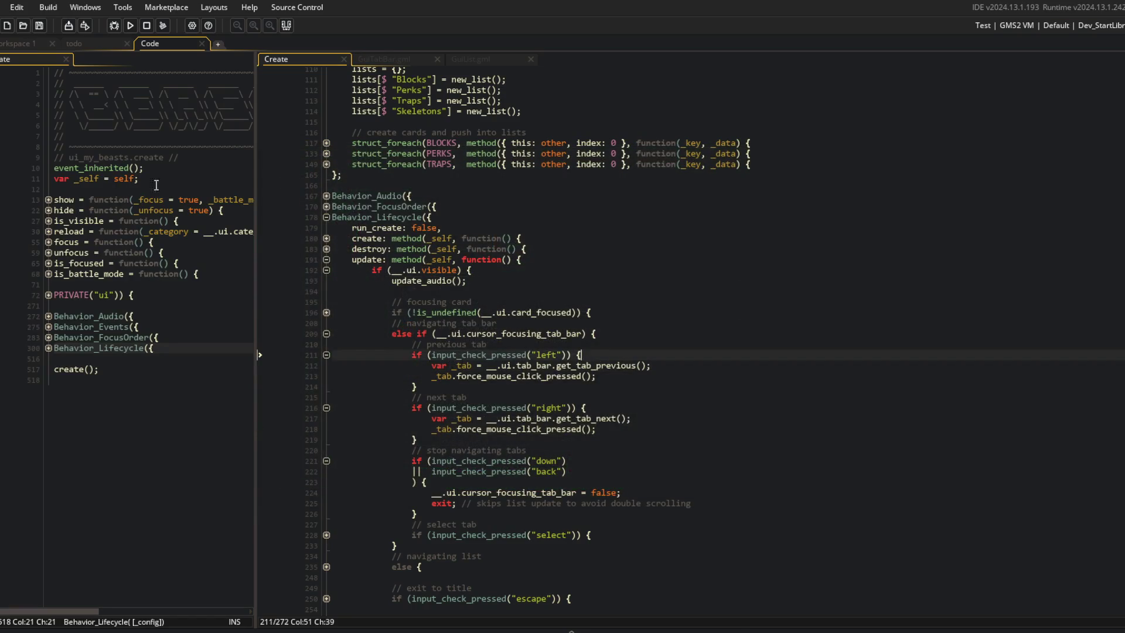
Delete the fixed tab-bar item from todo.txt and stage all changes with git add.
left_click(99, 45)
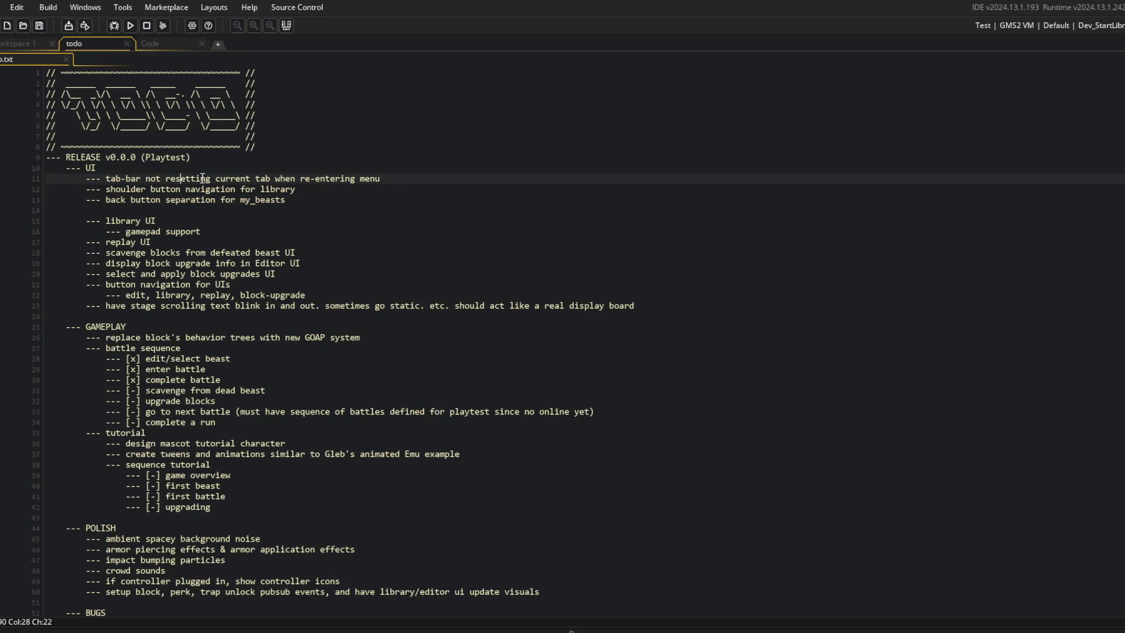
key("ctrl+d")
key("alt+Tab")
type("got ad")
key("BackSpace")
key("BackSpace")
key("BackSpace")
type("git add .")
key("Return")
Commit as "fixed library tab-bar not resetting current tab when opening menu" and push.
type("git commit")
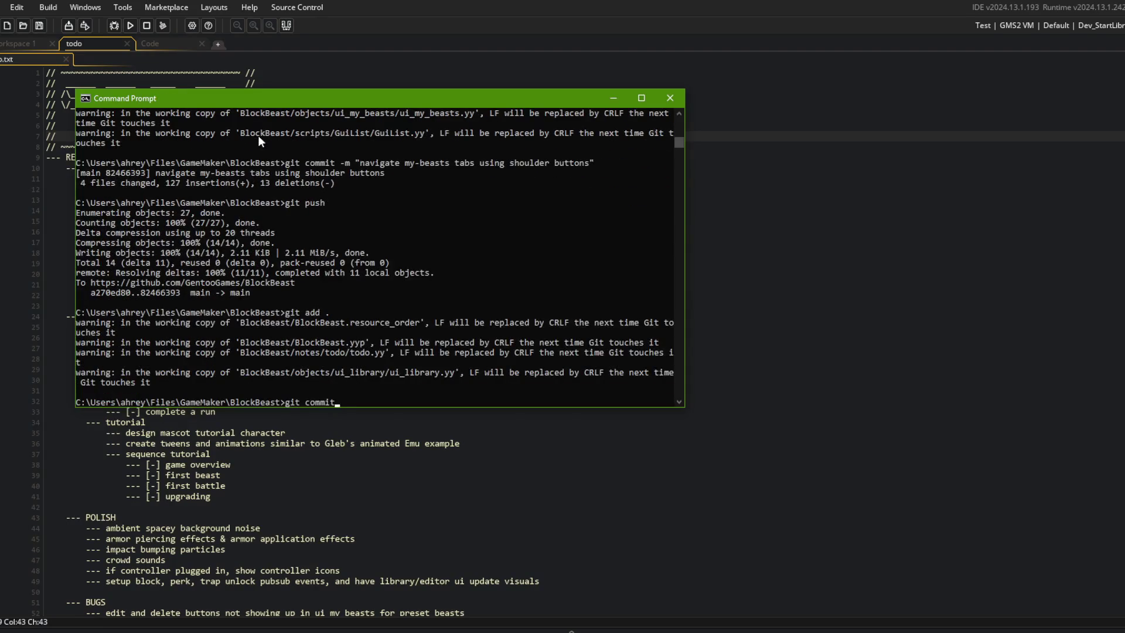
type(" -m \"fixed library tab-bar not re")
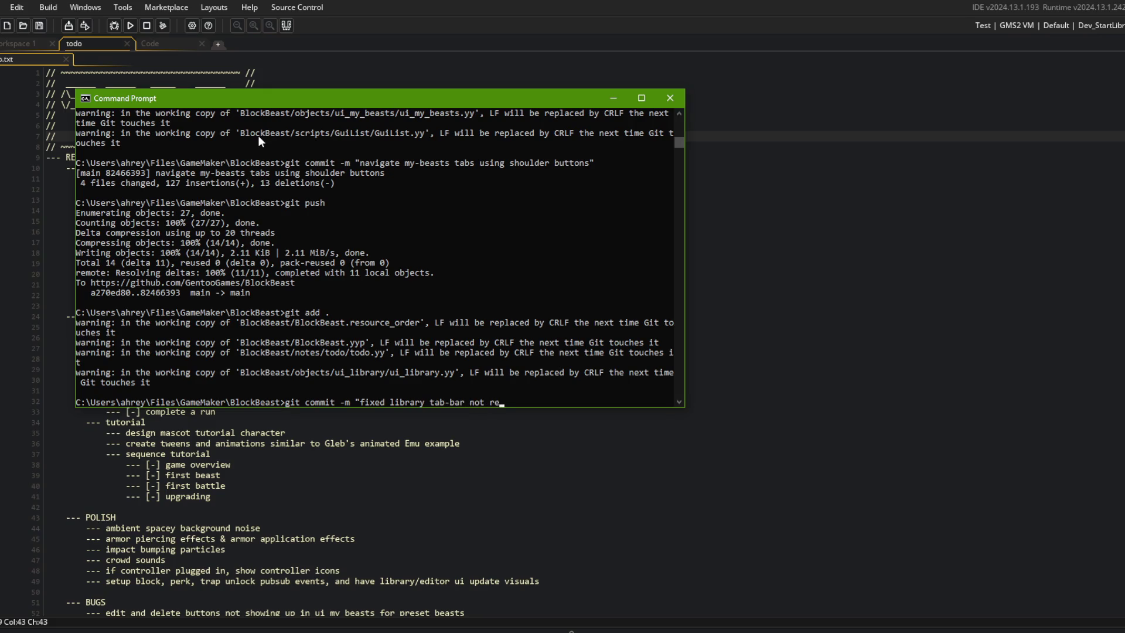
type("tab w")
type("emning")
key("BackSpace")
key("BackSpace")
key("BackSpace")
type("ening menu\"")
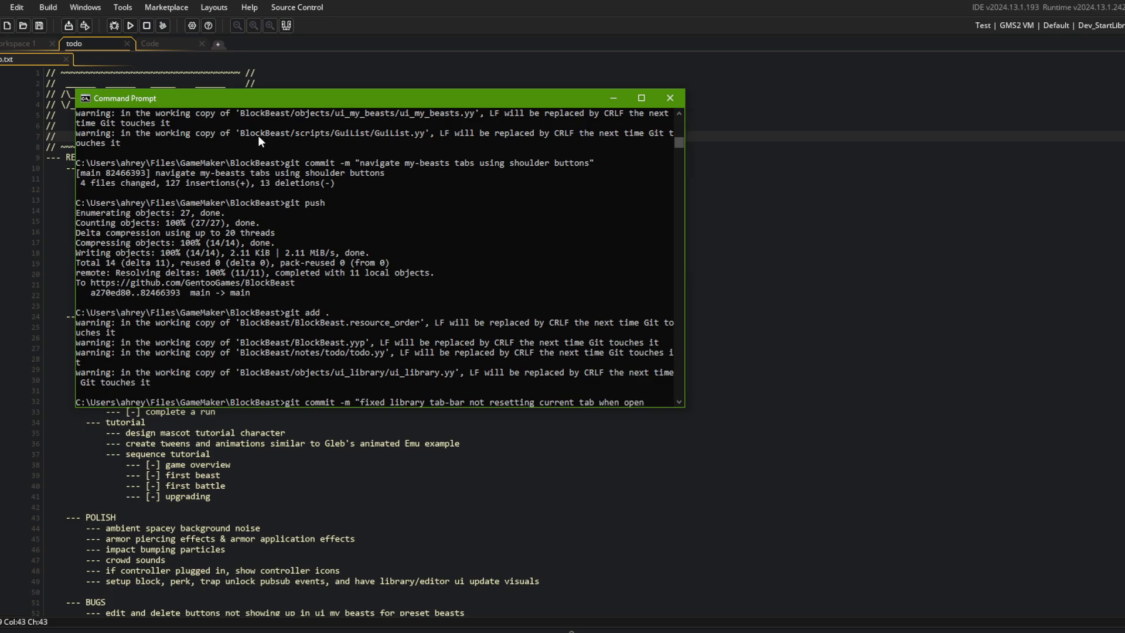
key("Return")
type("git push")
key("Return")
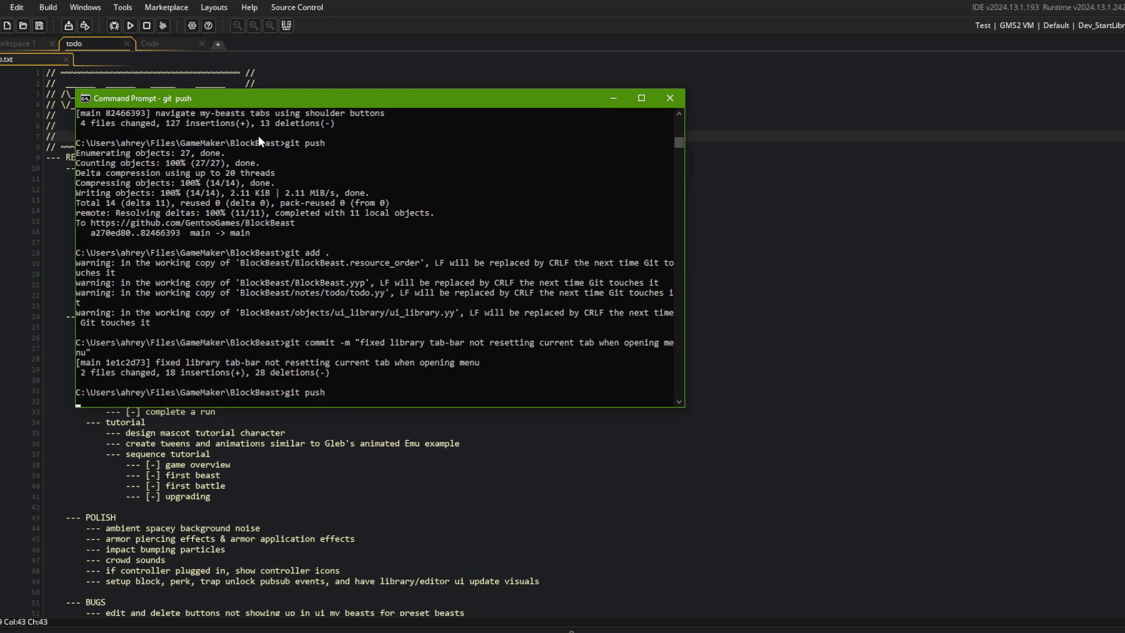
left_click(326, 551)
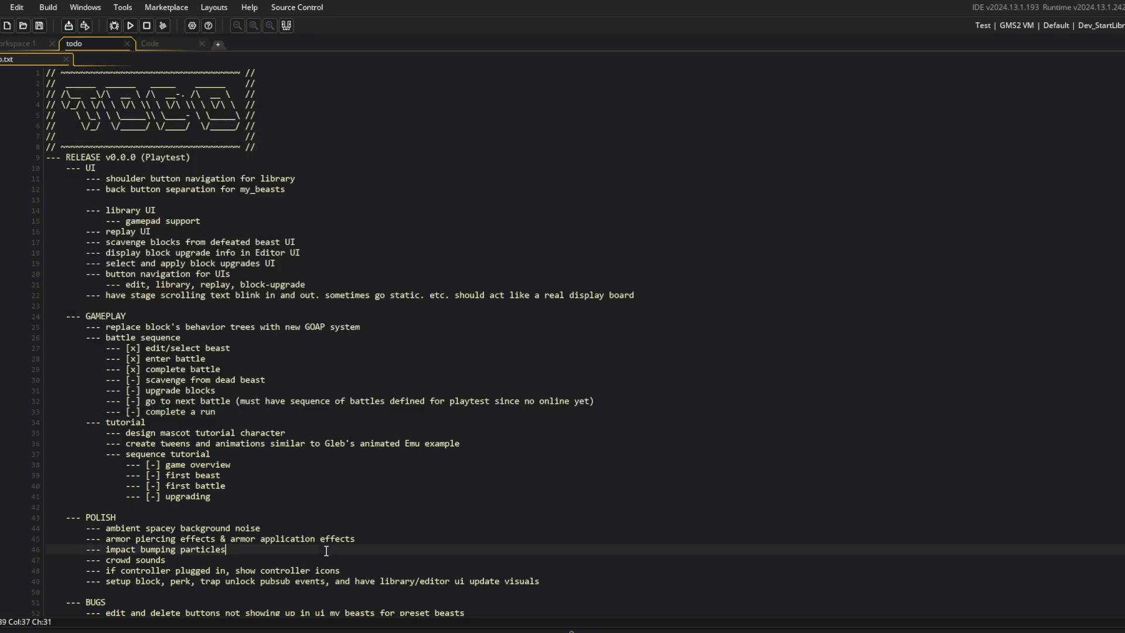
Cut the two gamepad todo items, including the shoulder button item, from the todo list.
left_click(172, 43)
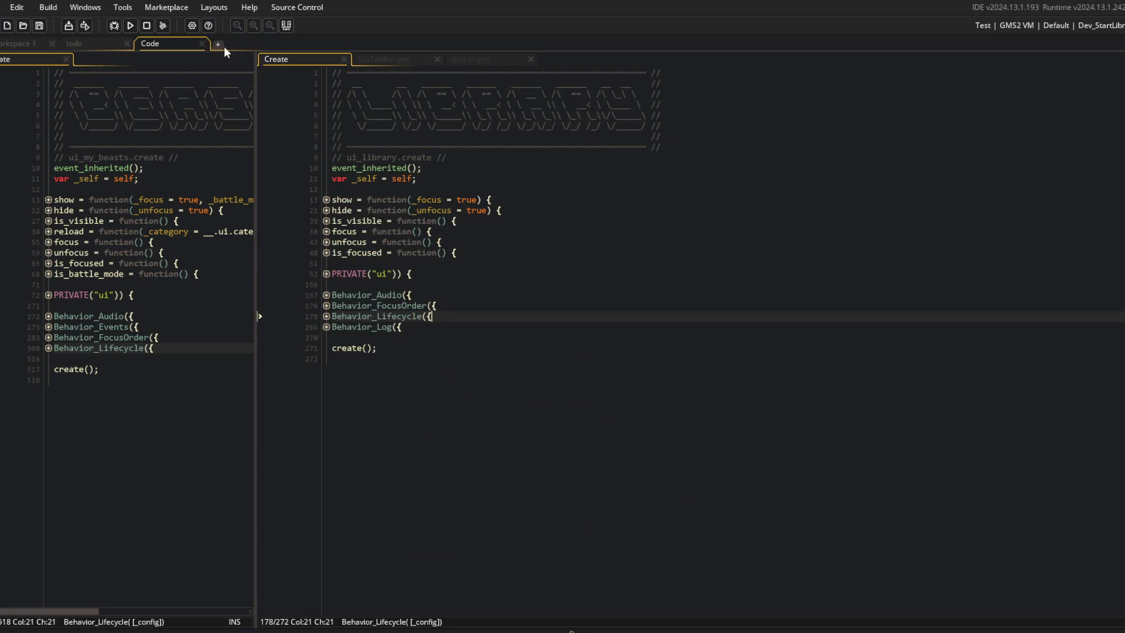
left_click(100, 47)
left_click(363, 194)
key("shift+Home")
key("shift+Up")
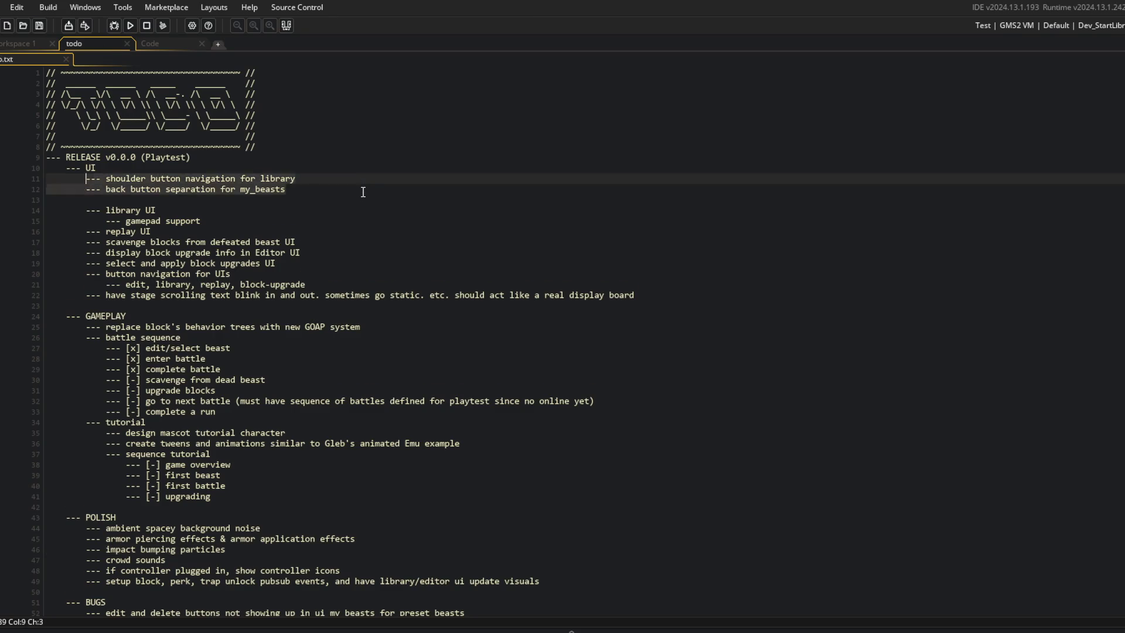
key("BackSpace")
key("Delete")
Paste the two gamepad items indented under the gamepad support line.
key("Down")
key("End")
key("Return")
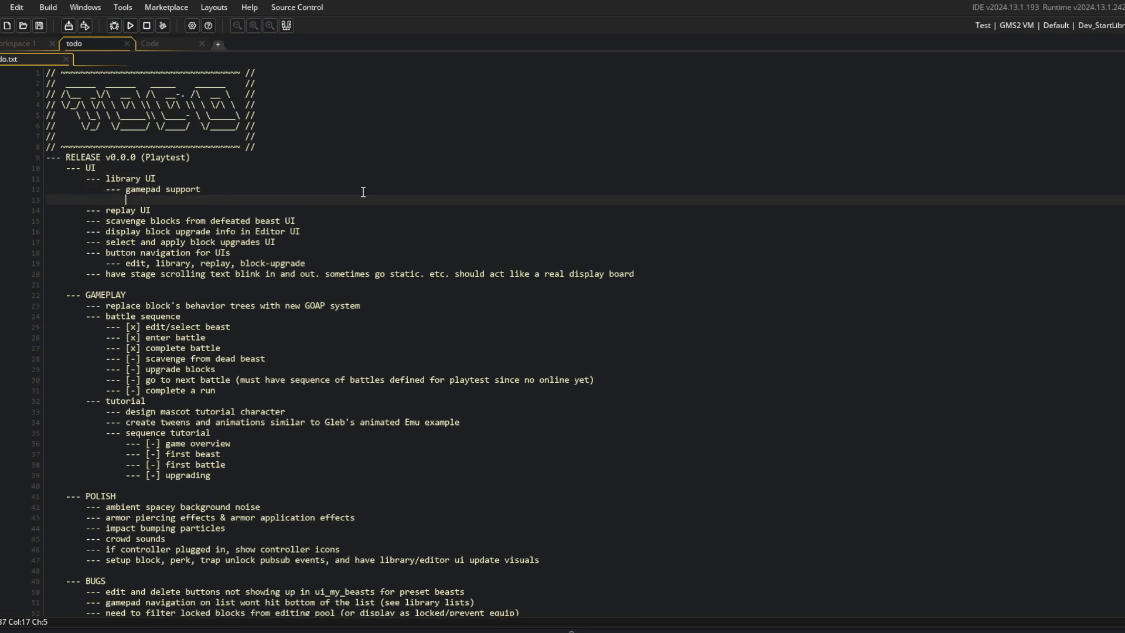
type("--- shoulder button navigation for library \t\t--- back button separation for my_beasts")
key("Home")
key("Tab")
Stage, commit as "updated todo" and push the todo change.
key("alt+Tab")
type("git add .")
key("Return")
type("git commit -m \"updated todo\"")
key("Return")
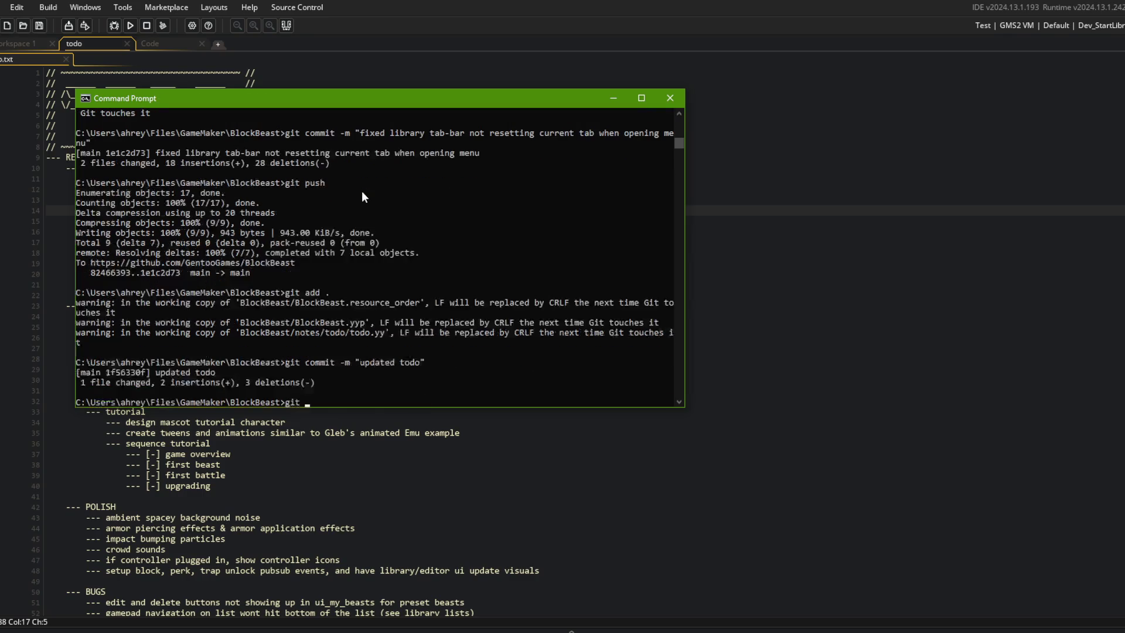
type("git push")
key("Return")
Look over the enter-battle and first battle items in the todo list.
left_click(605, 489)
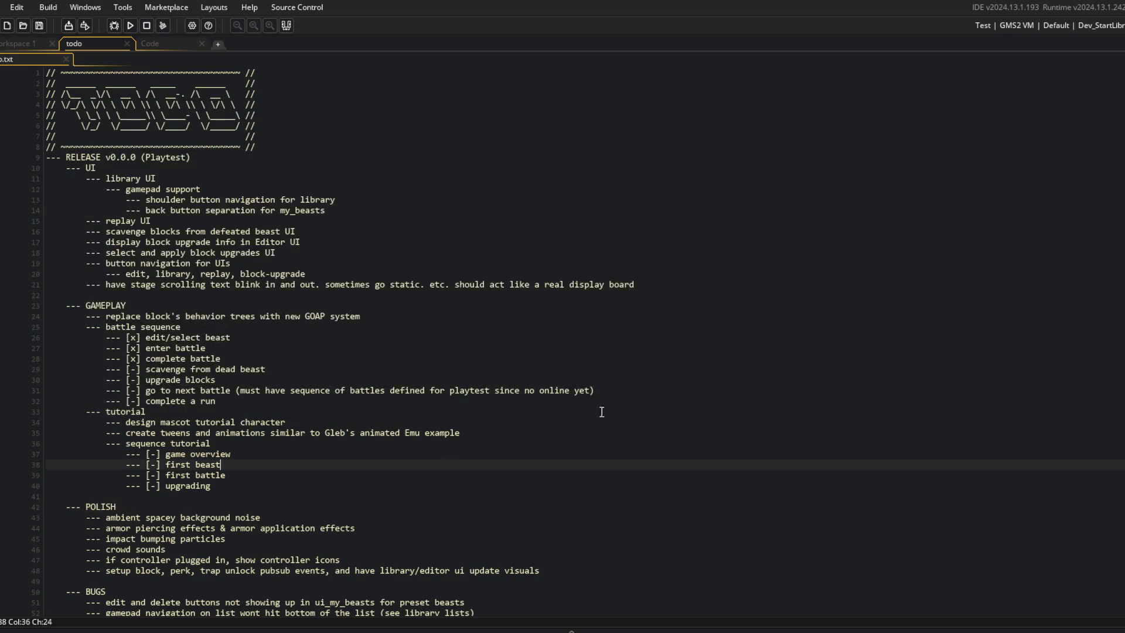
left_click(369, 296)
scroll(386, 296, "down", 5)
scroll(386, 296, "up", 5)
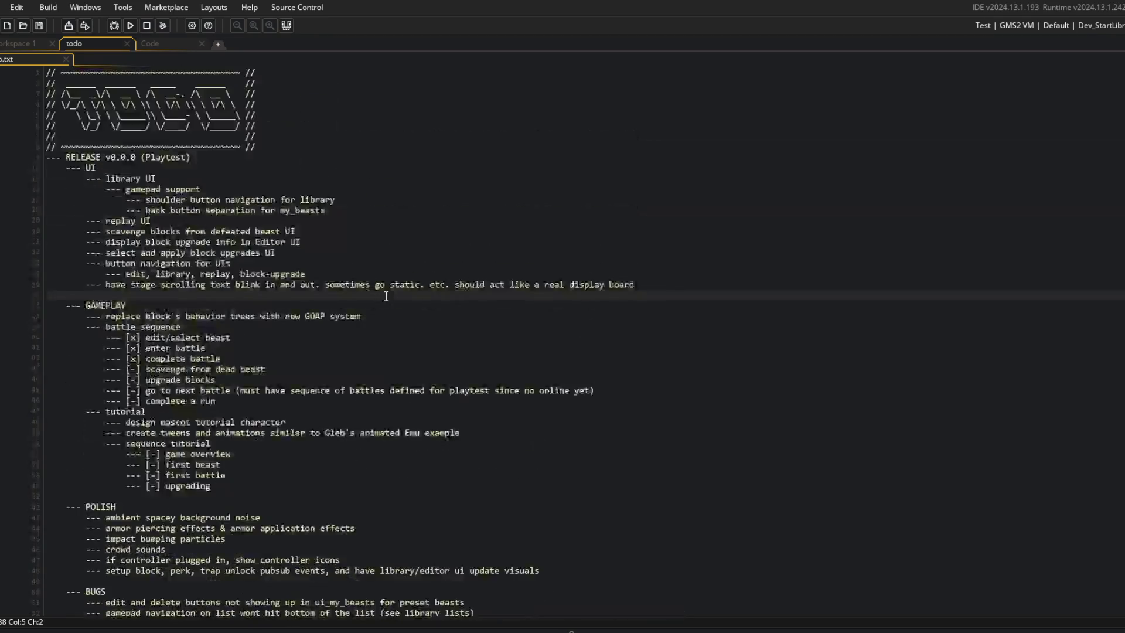
left_click(467, 346)
key("alt+Tab")
left_click(317, 515)
left_click(452, 476)
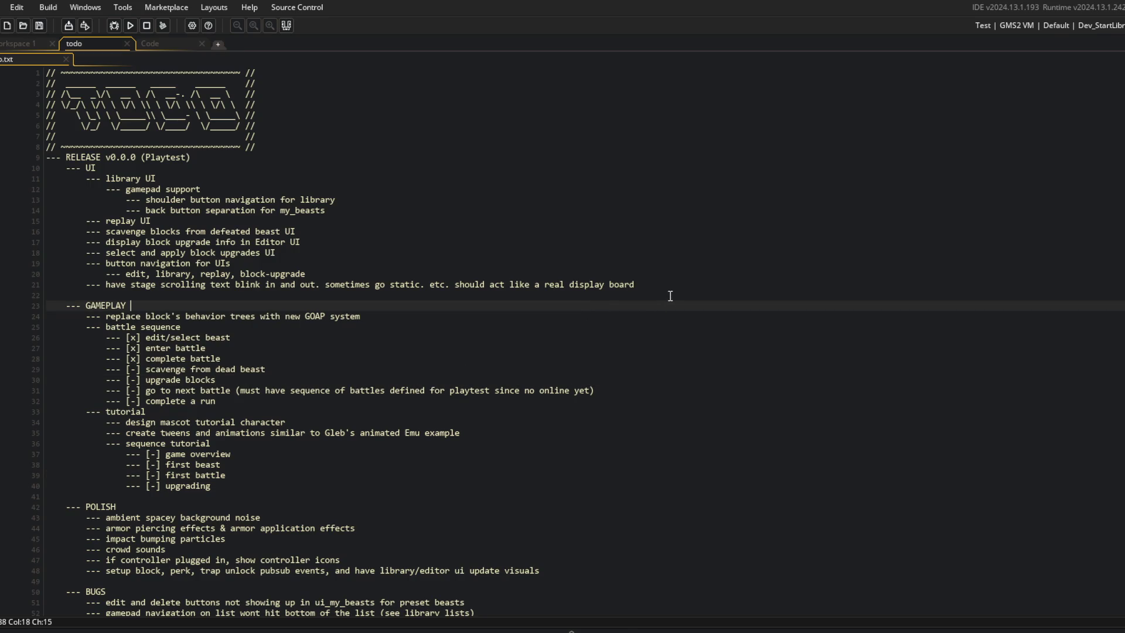
Leave the display board task and bring up the code workspace.
left_click(701, 282)
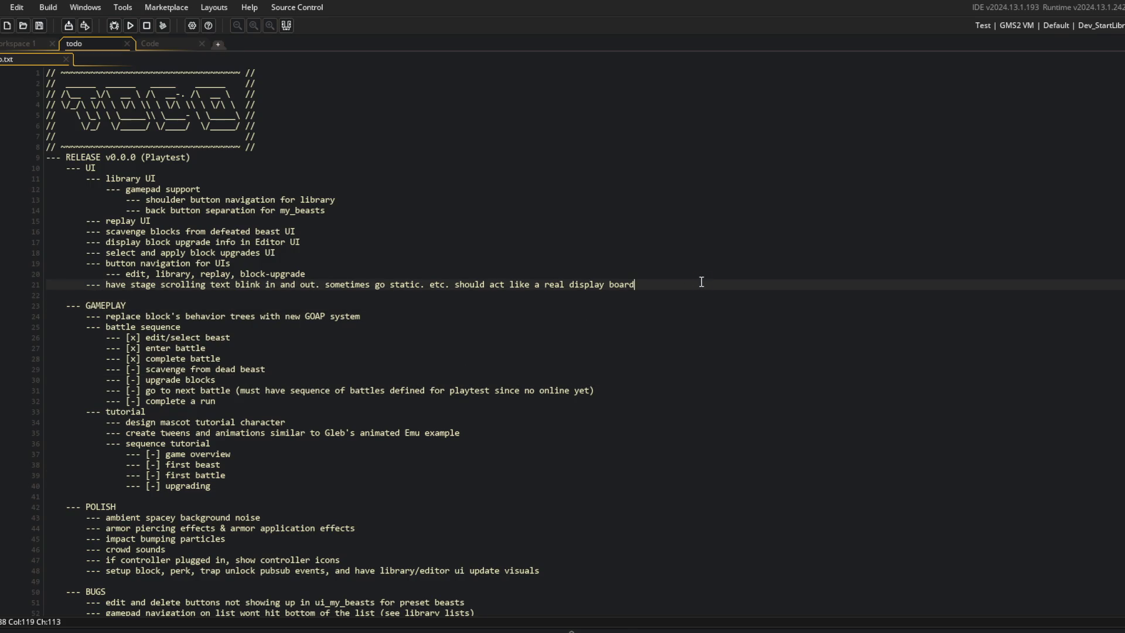
left_click(337, 211)
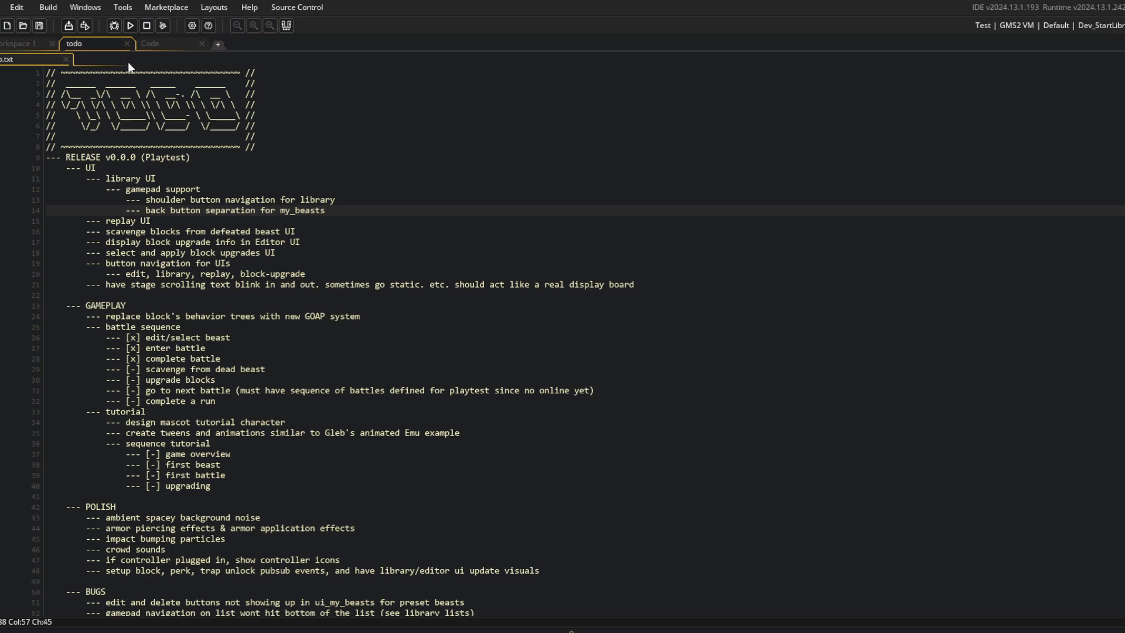
key("ctrl+Tab")
left_click(99, 42)
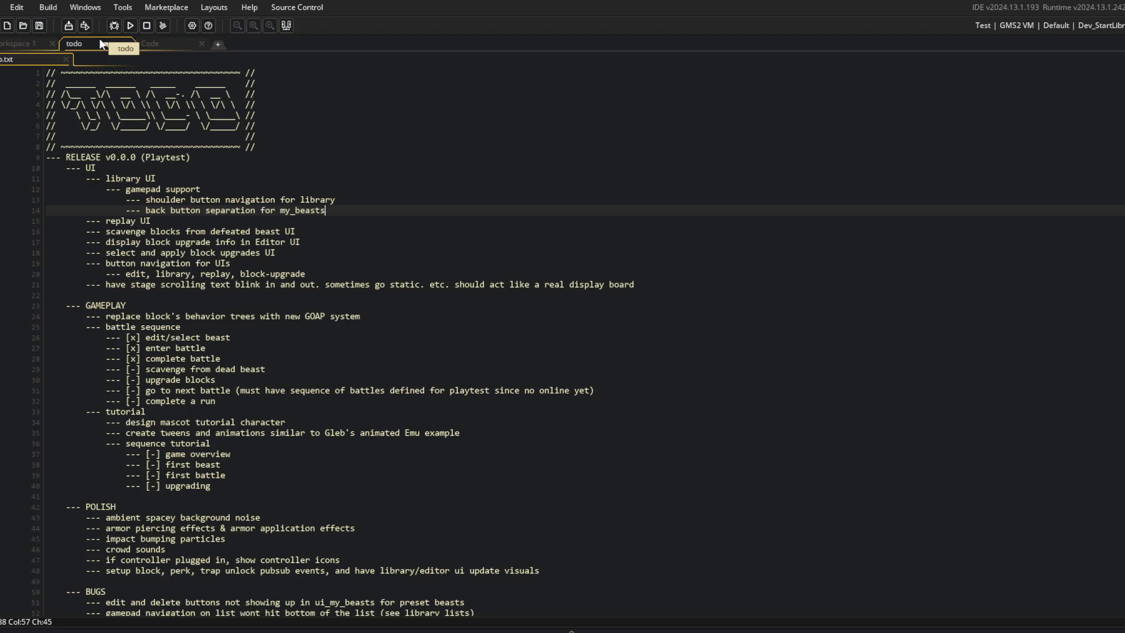
left_click(157, 46)
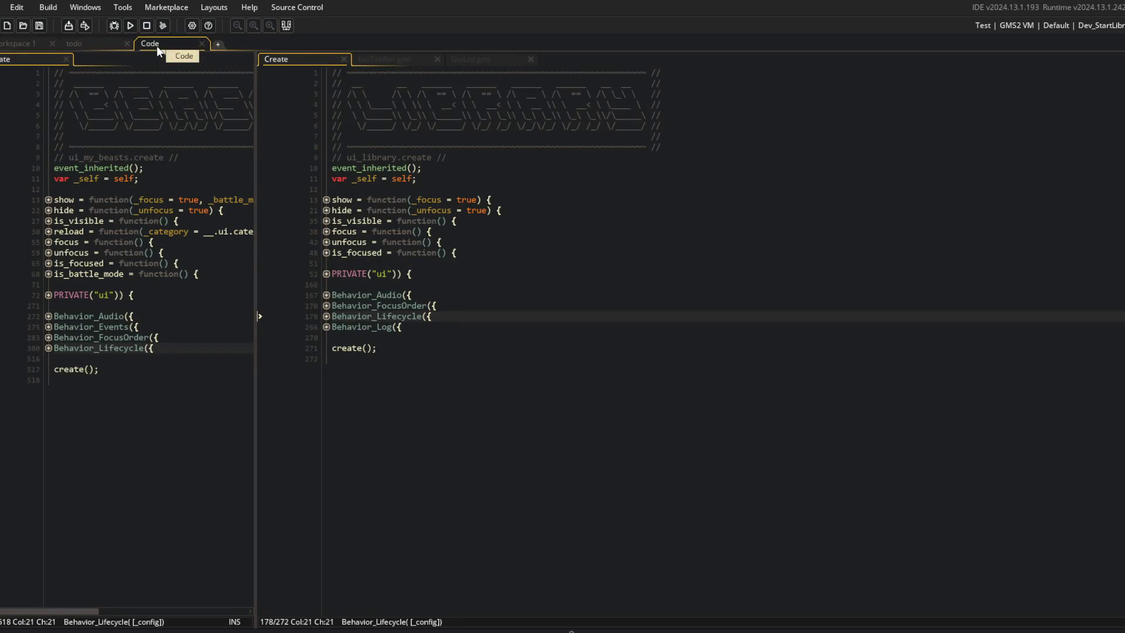
Close the extra script tabs and widen the ui_my_beasts editor pane.
left_click(90, 44)
left_click(157, 48)
left_click(84, 45)
left_click(170, 42)
left_click(504, 126)
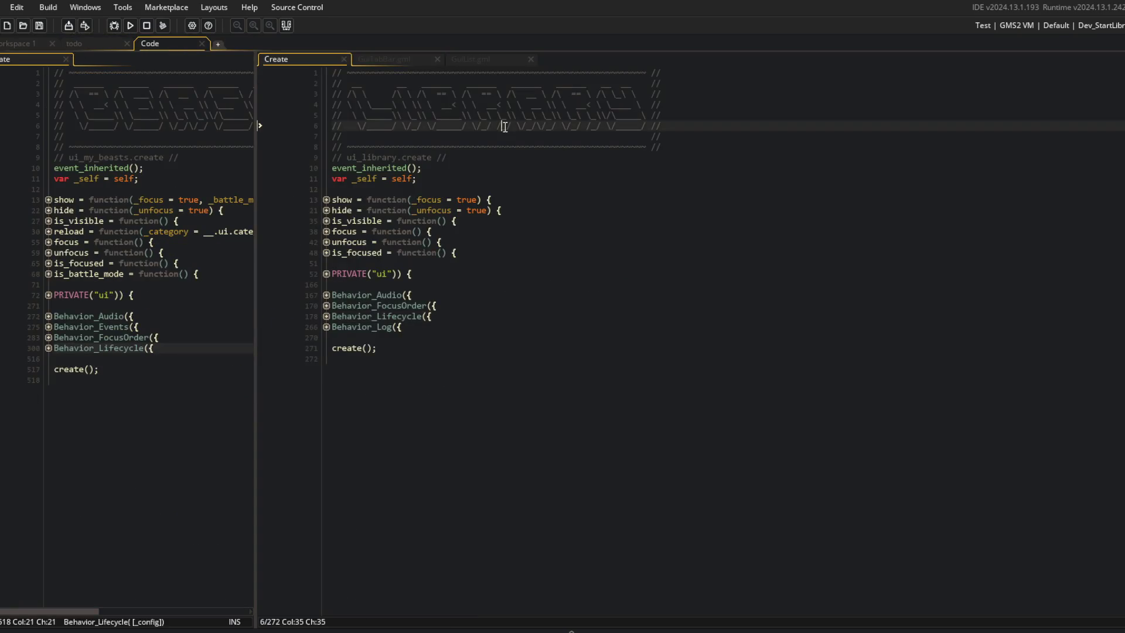
left_click(381, 61)
left_click(312, 61)
left_click_drag(252, 92, 296, 92)
left_click(527, 264)
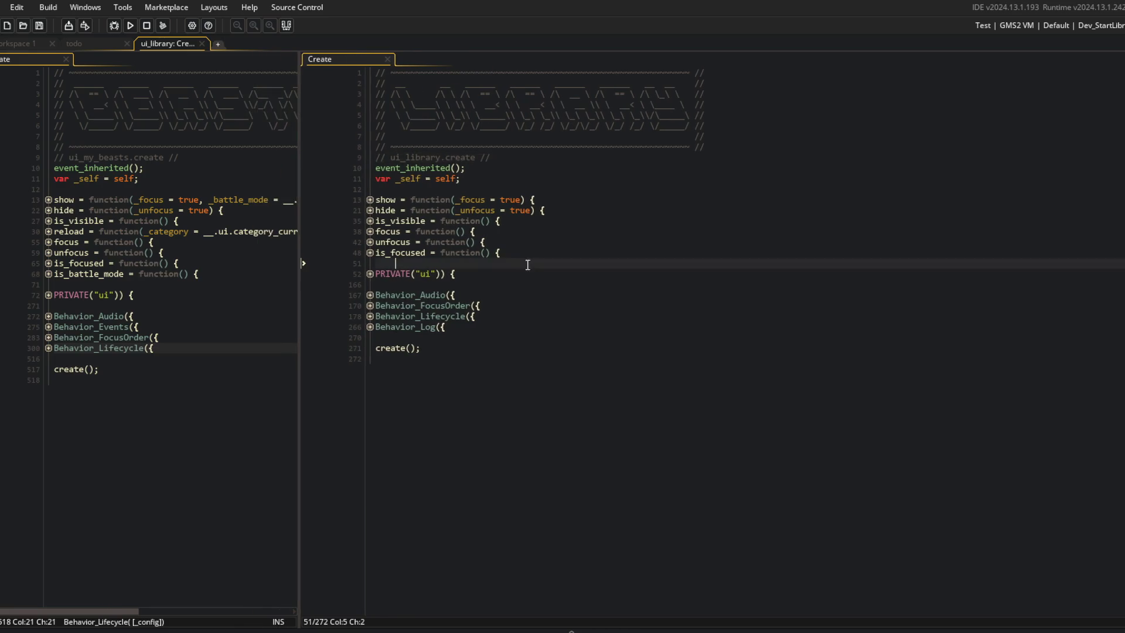
Expand the Behavior_Lifecycle, update and ui-visible folds to inspect the navigation branches.
left_click(369, 316)
left_click(370, 359)
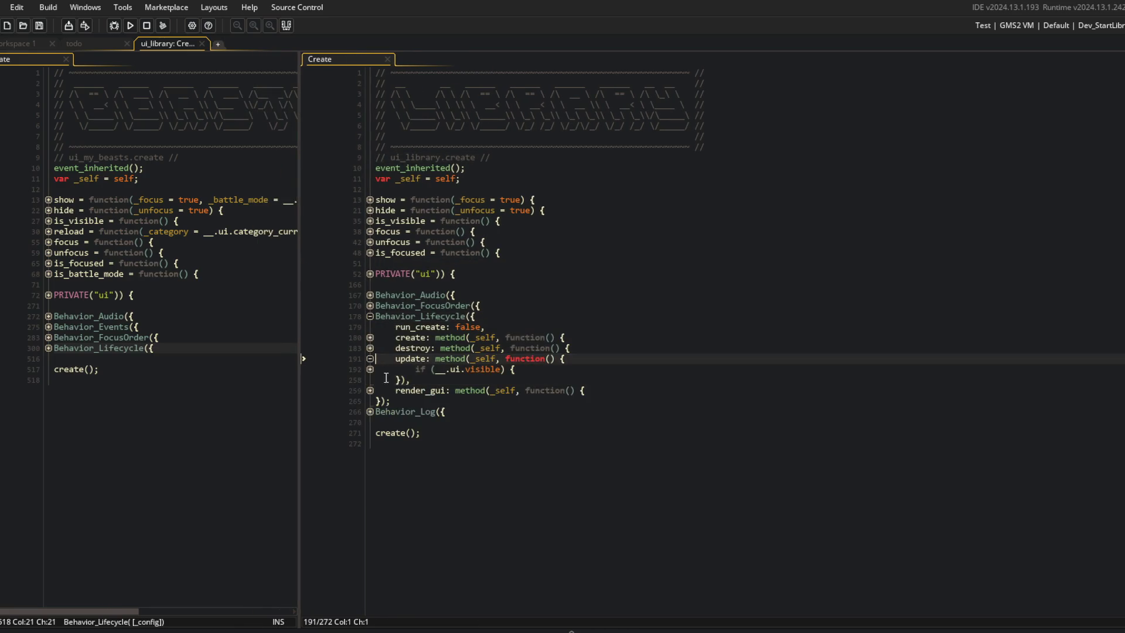
left_click(369, 369)
left_click(456, 380)
left_click(370, 456)
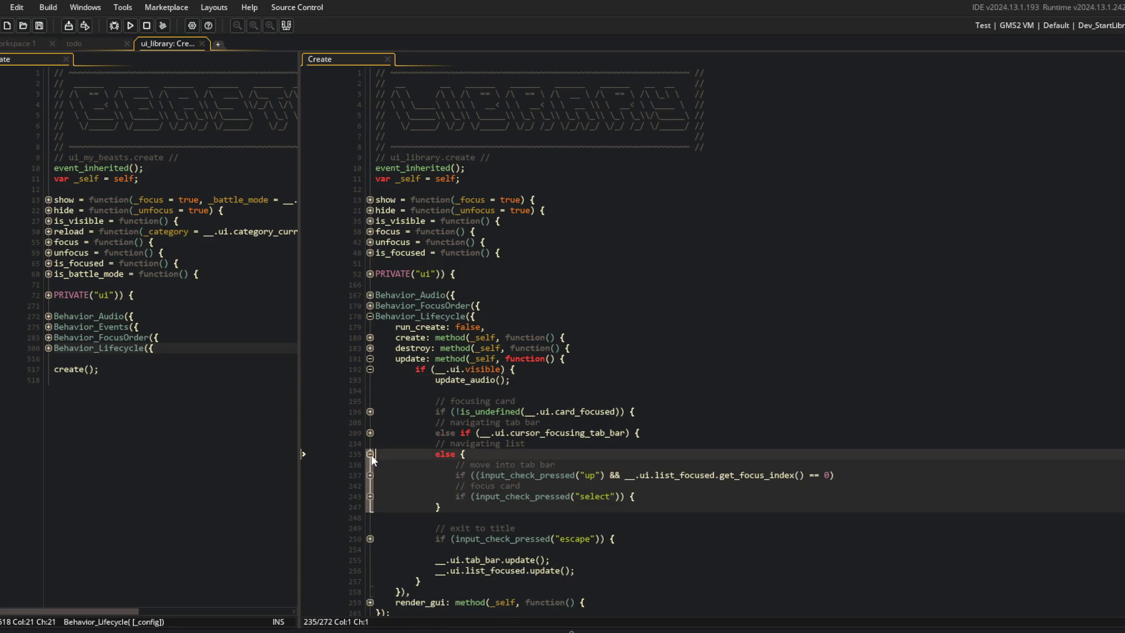
left_click(371, 455)
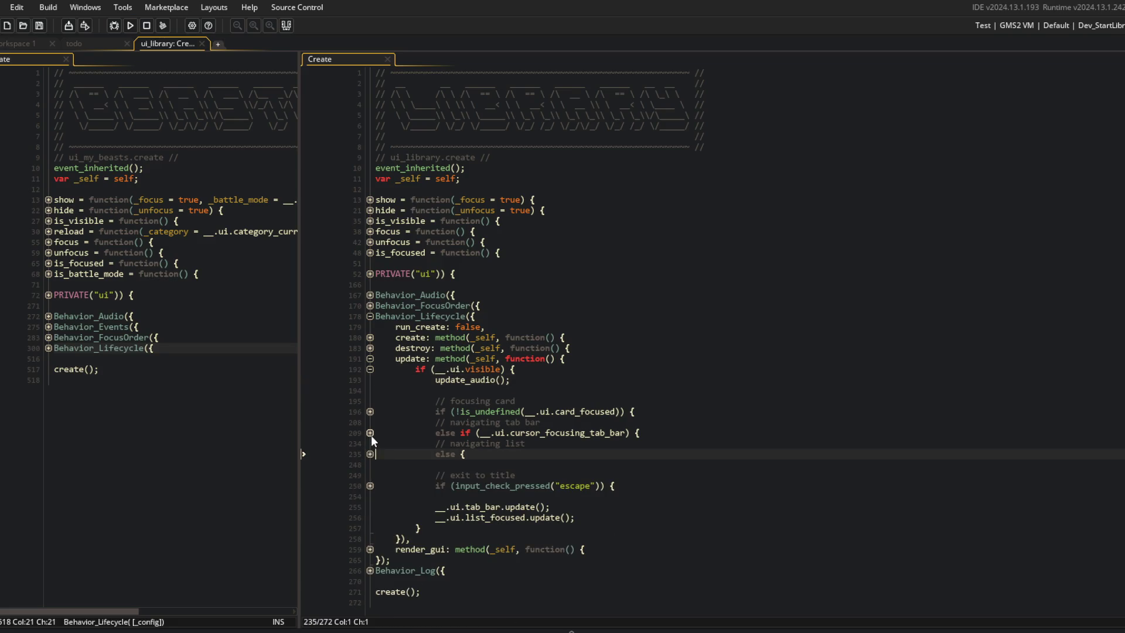
left_click(370, 411)
left_click(370, 412)
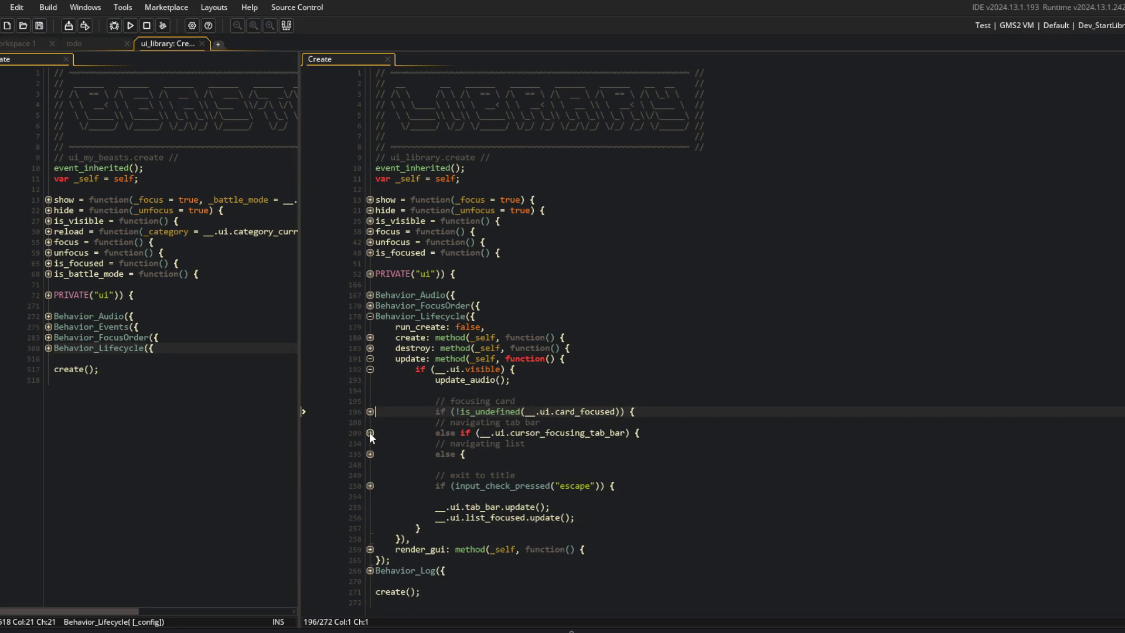
left_click(370, 455)
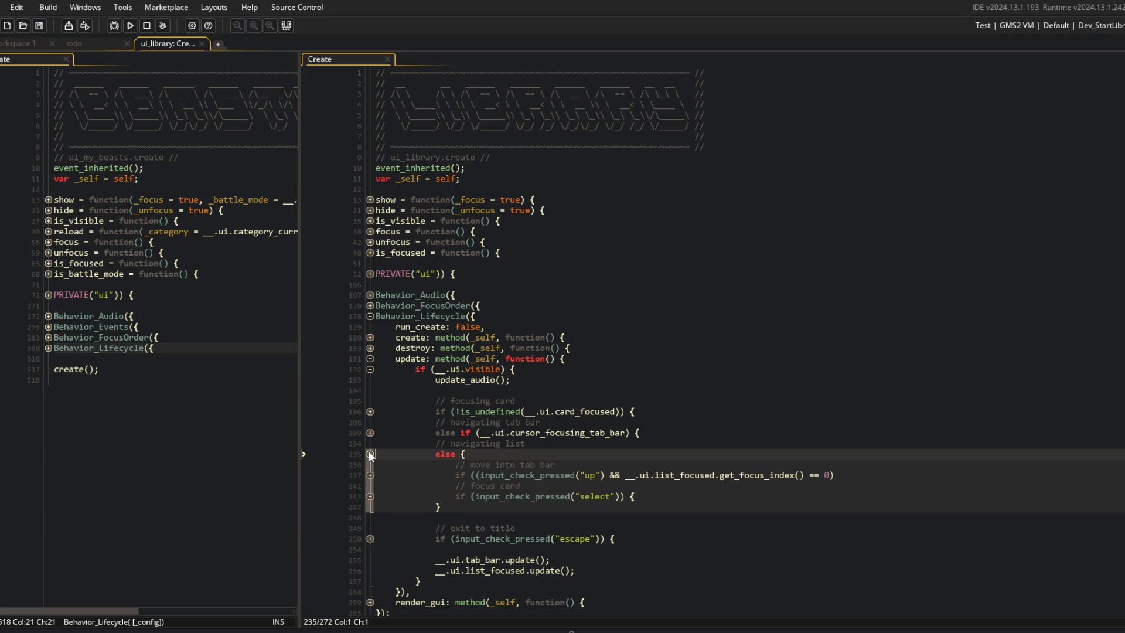
left_click(370, 455)
scroll(445, 452, "down", 1)
Insert a "// previous tab" comment in the list-navigation else block and save.
left_click(518, 453)
key("Return")
key("Return")
key("Up")
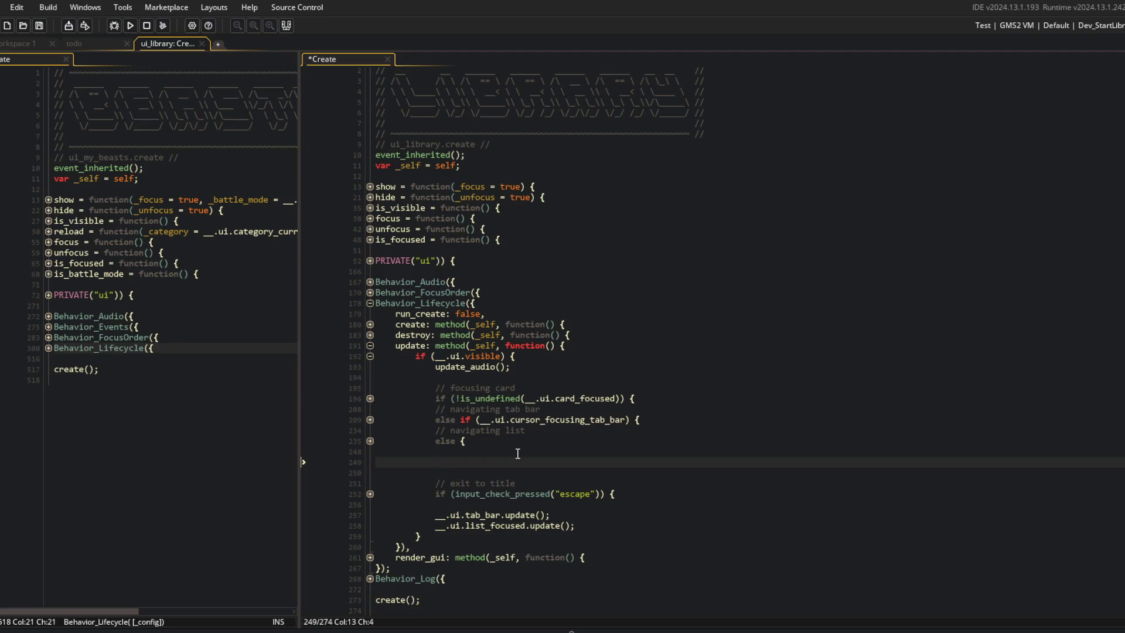
key("BackSpace")
key("BackSpace")
key("BackSpace")
type("// ")
type("pre")
type("vious tab")
key("Return")
key("Return")
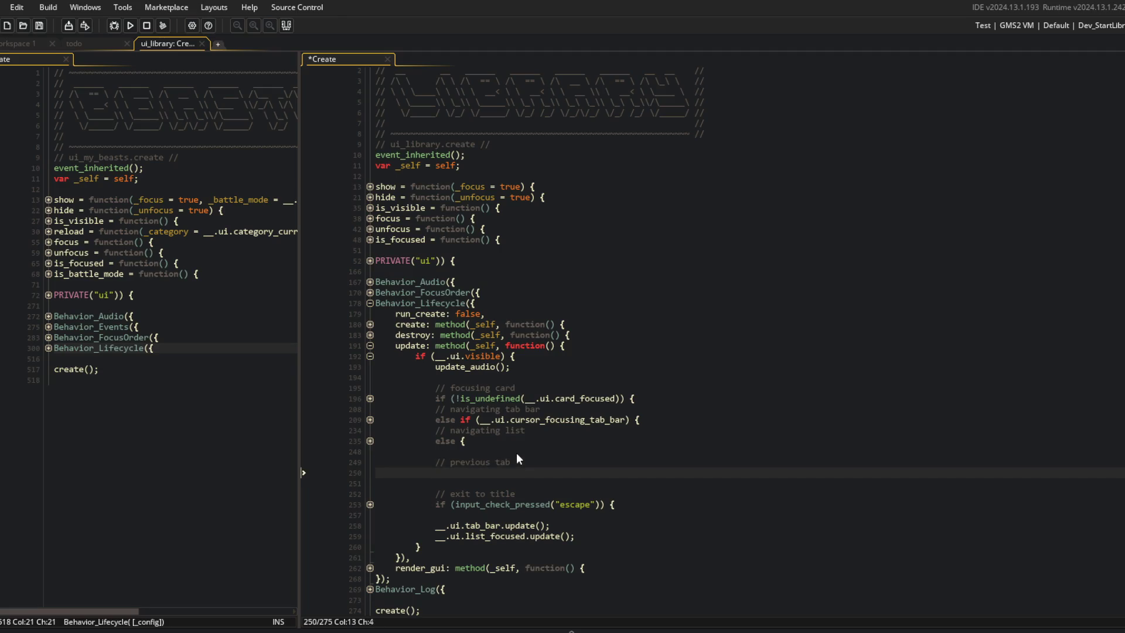
key("ctrl+s")
Select the previous-tab handling code in the tab-bar navigation branch.
key("Up")
key("Up")
key("Up")
key("End")
key("Down")
key("shift+Down")
key("shift+Down")
key("shift+Down")
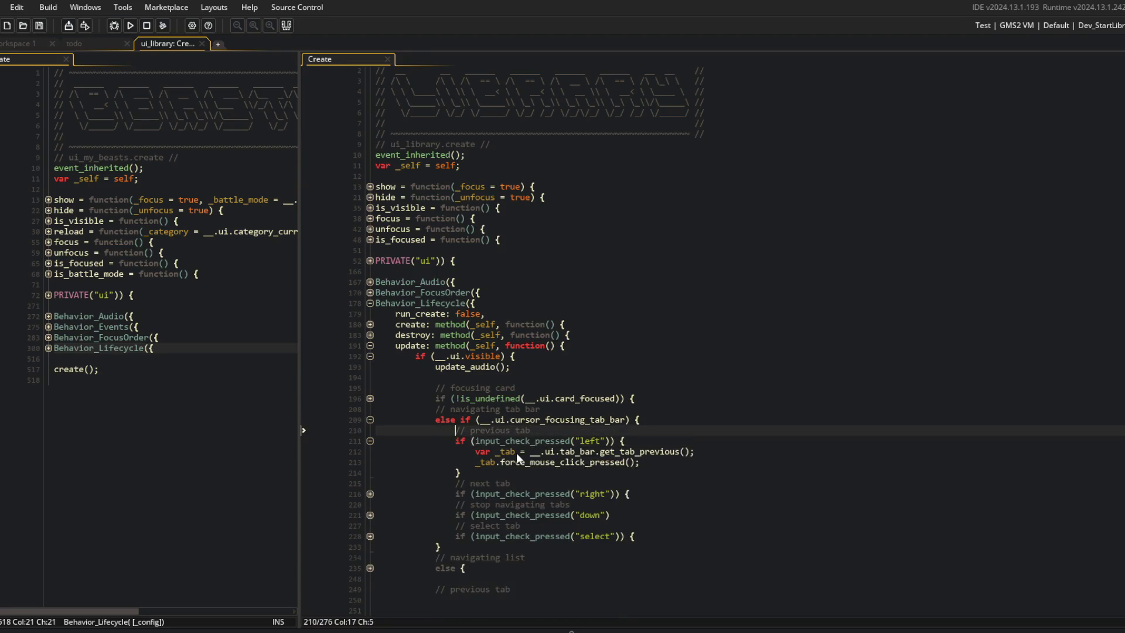
Copy the left/right tab-switching code from the tab-bar branch into the list-navigation else block.
key("Down")
key("Down")
key("Down")
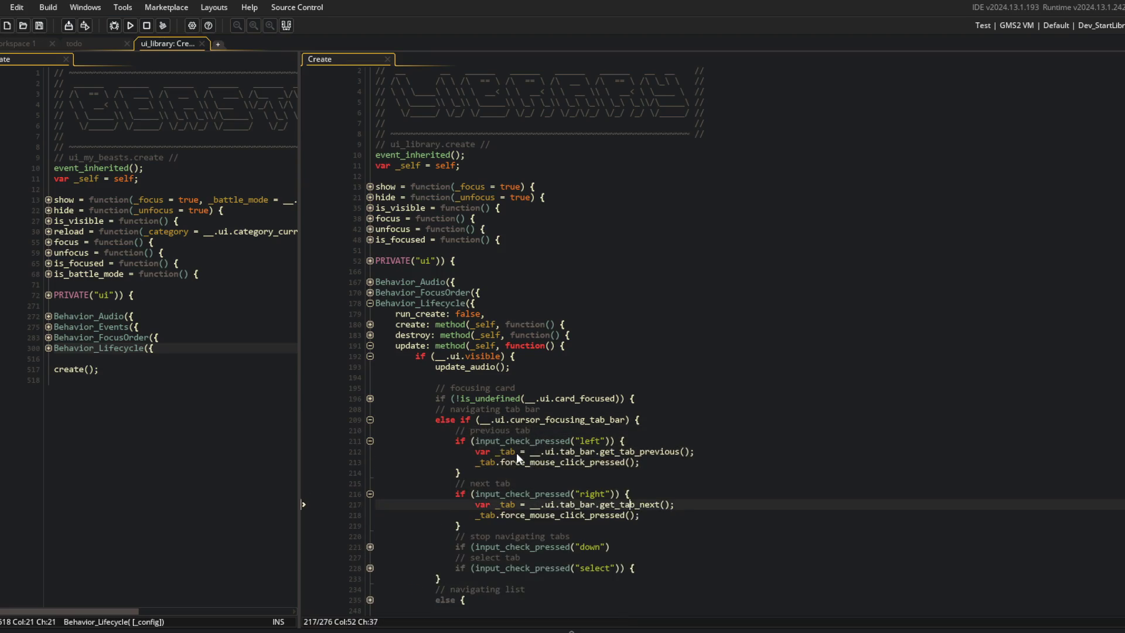
key("shift+Up")
key("shift+Up")
key("shift+Up")
key("shift+Up")
key("shift+Up")
key("shift+Up")
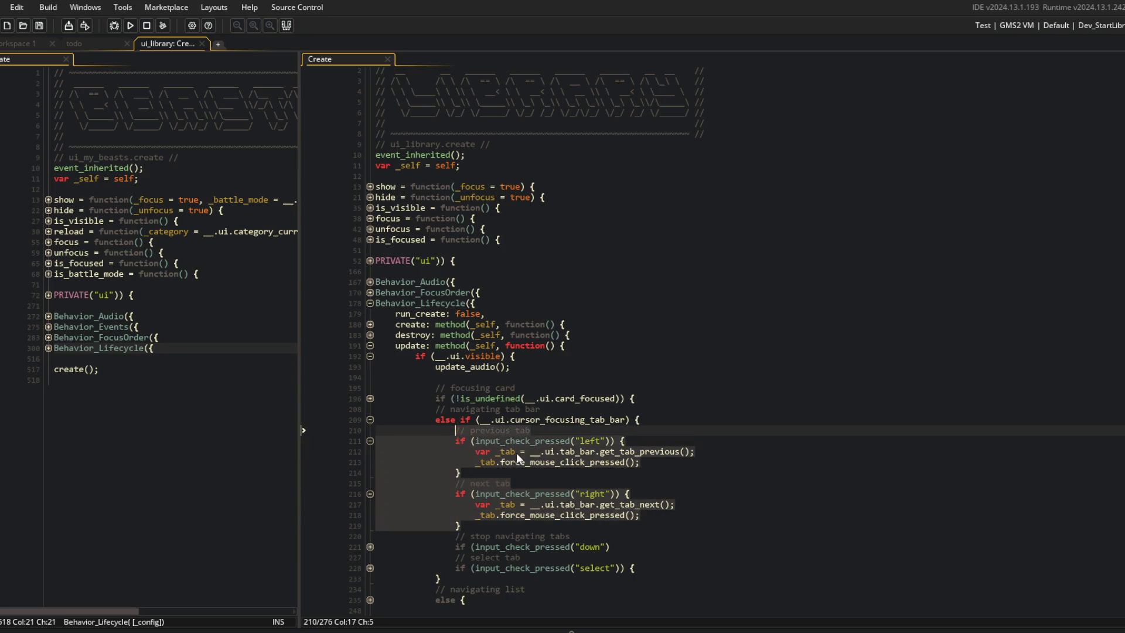
key("End")
key("ctrl+shift+bracketleft")
key("Down")
key("Down")
key("Down")
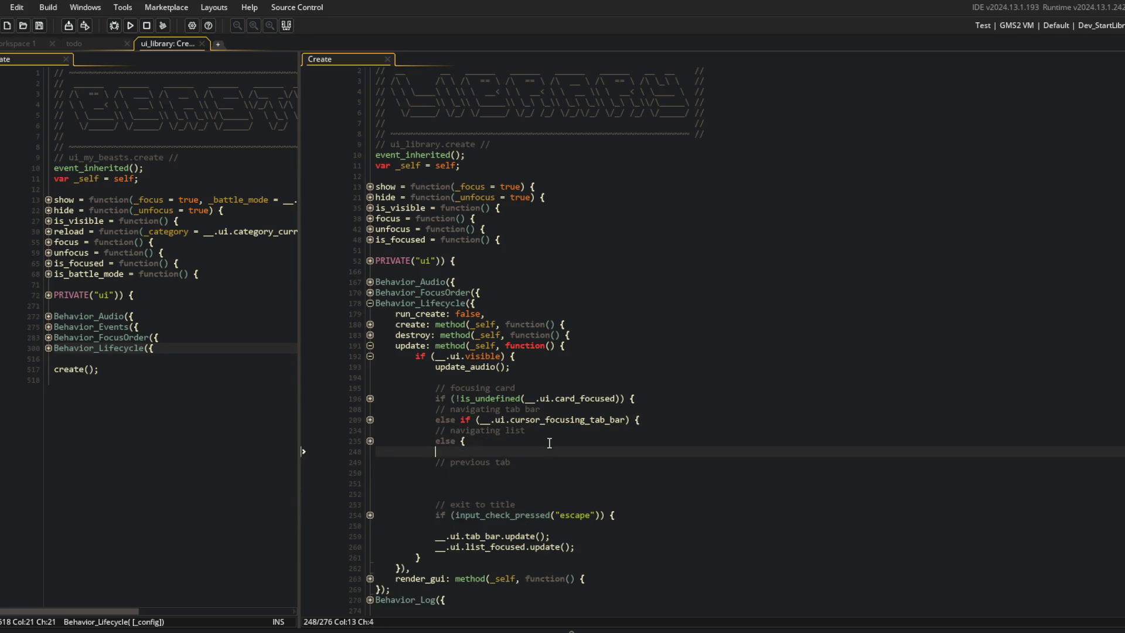
type("if (input_check_pressed(\"left\")) { \t\t\t\t\tvar _tab = __.ui.tab_bar.get_tab_previous(); \t\t\t\t\t_tab.force_mouse_click_pressed(); \t\t\t\t} \t\t\t\t// next tab \t\t\t\tif (input_check_pressed(\"right\")) { \t\t\t\t\tvar _tab = __.ui.tab_bar.get_tab_next(); \t\t\t\t\t_tab.force_mouse_click_pressed(); \t\t\t\t}")
Fix the pasted code's indentation and remove the leftover blank lines.
key("Up")
key("Up")
key("Up")
key("shift+Down")
key("shift+Down")
key("shift+Down")
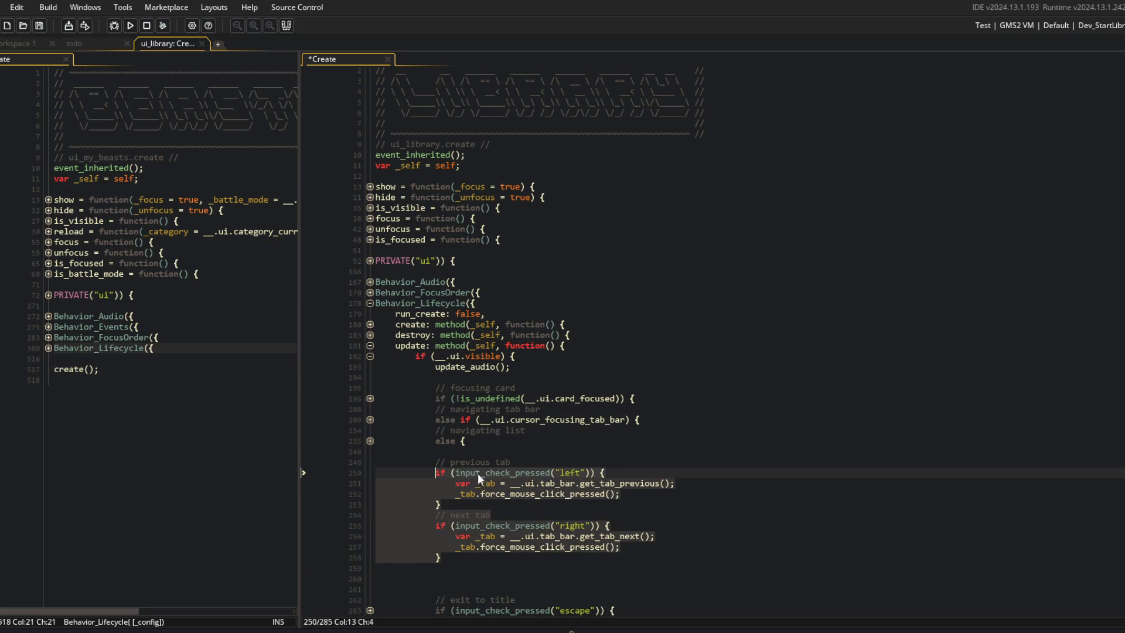
key("shift+Tab")
key("End")
key("Delete")
key("Delete")
Change the pasted tab-switch inputs to "previous" and "next".
double_click(572, 472)
type("next")
key("BackSpace")
key("BackSpace")
key("BackSpace")
type("previous")
key("Down")
key("Down")
key("Down")
key("Down")
key("ctrl+Right")
key("ctrl+Right")
key("ctrl+shift+Right")
type("next")
key("Up")
key("Up")
key("Up")
Review the collapsed navigation branches and run the game to test the Library tabs.
scroll(571, 469, "down", 2)
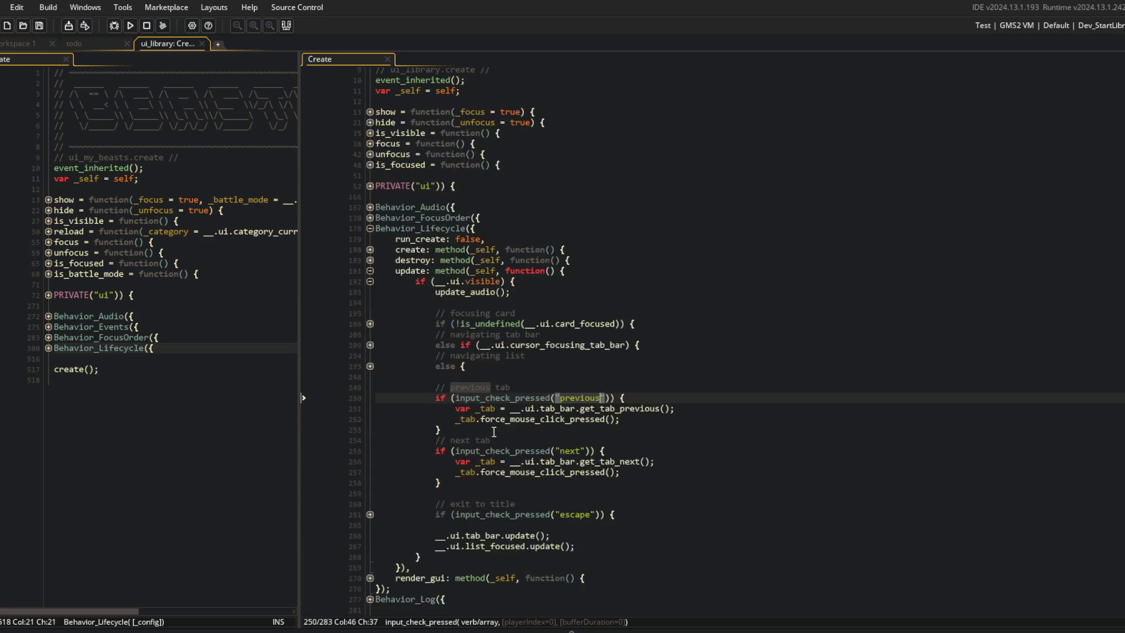
left_click(370, 366)
left_click(369, 367)
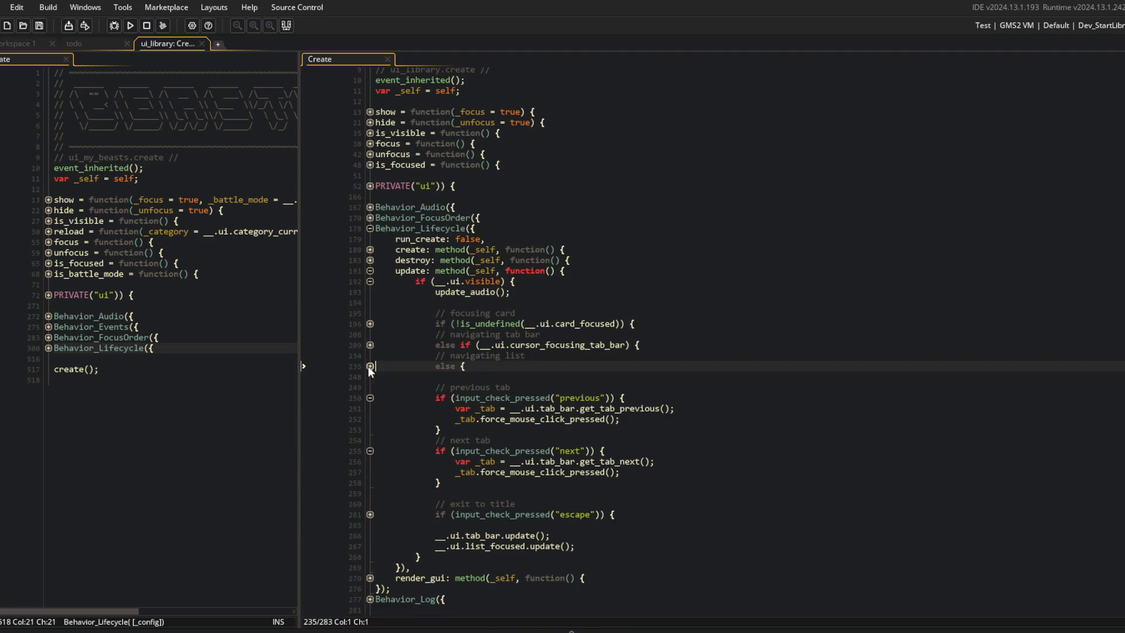
left_click(586, 345)
left_click(130, 25)
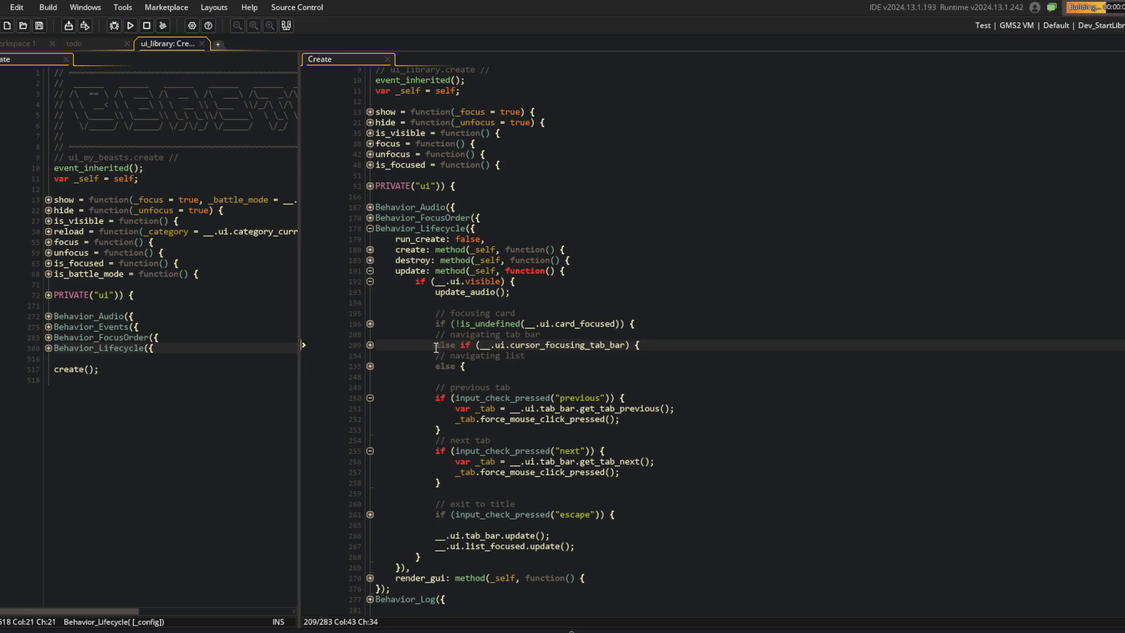
left_click(370, 344)
left_click(370, 344)
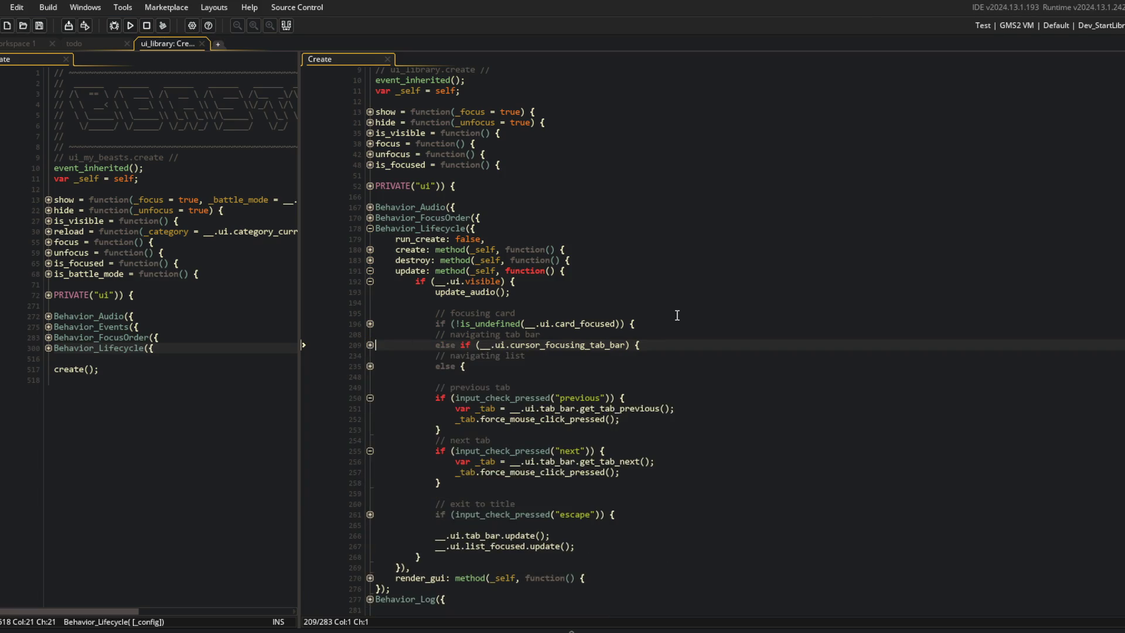
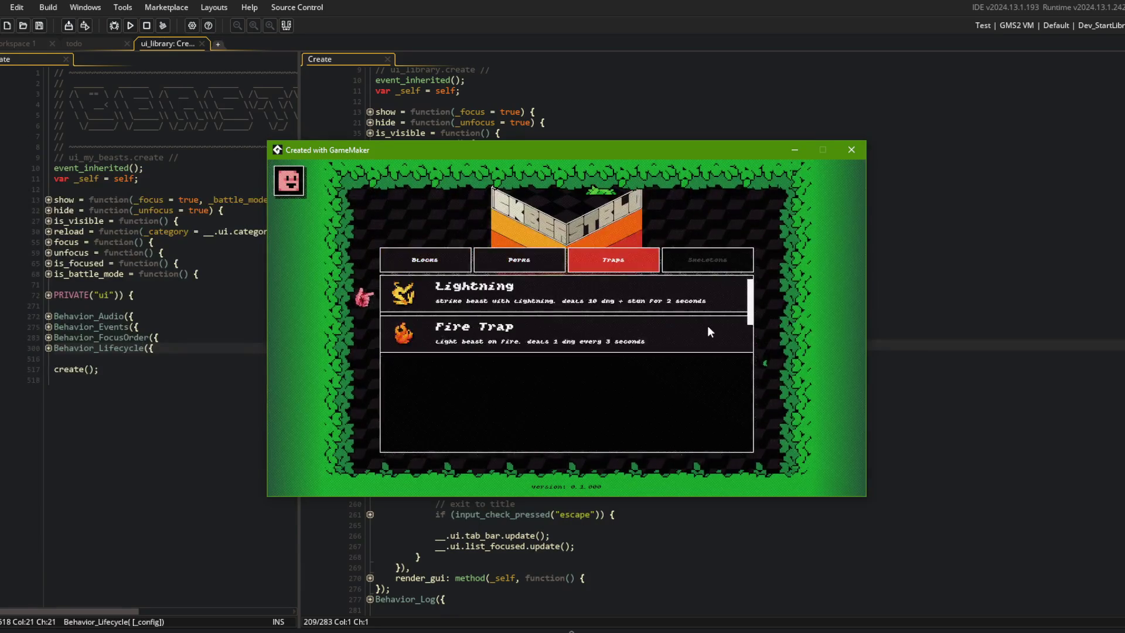
Abort the crashed game run from the Code Error dialog and return to the code editor.
left_click(410, 460)
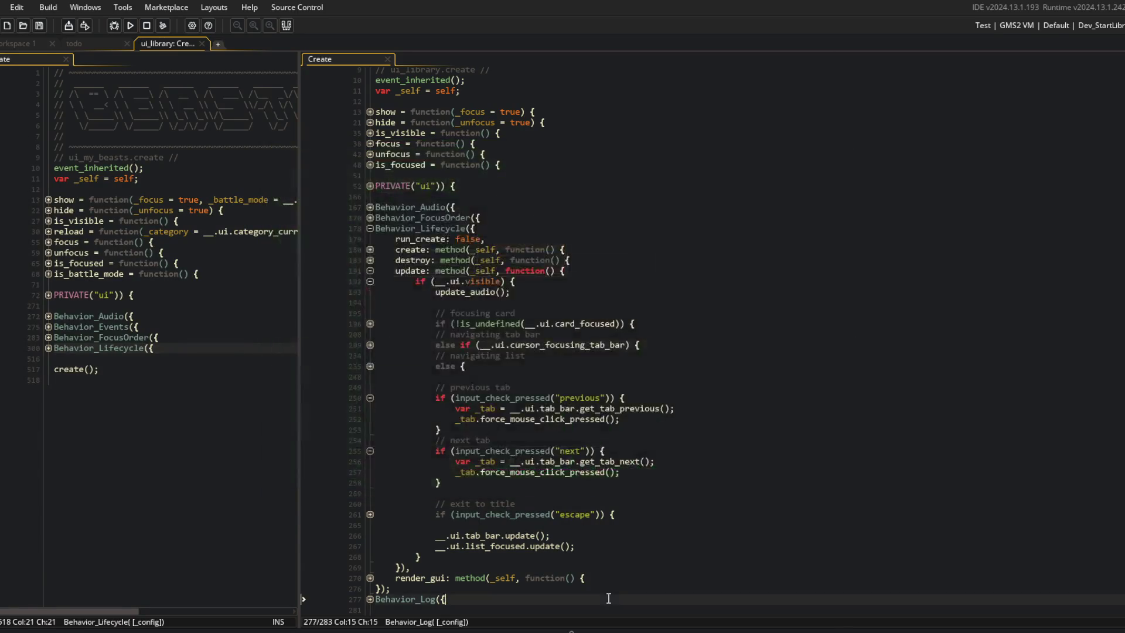
left_click(663, 409)
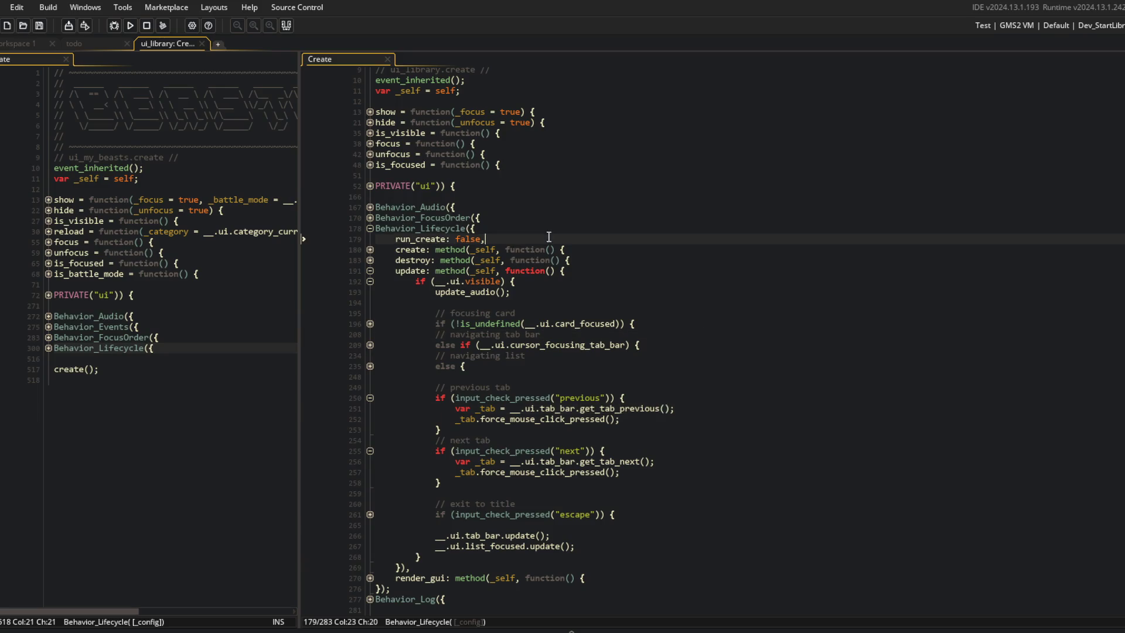
left_click(697, 338)
Search the assets for 'guitab' and open the GuiTabBar script.
key("ctrl+t")
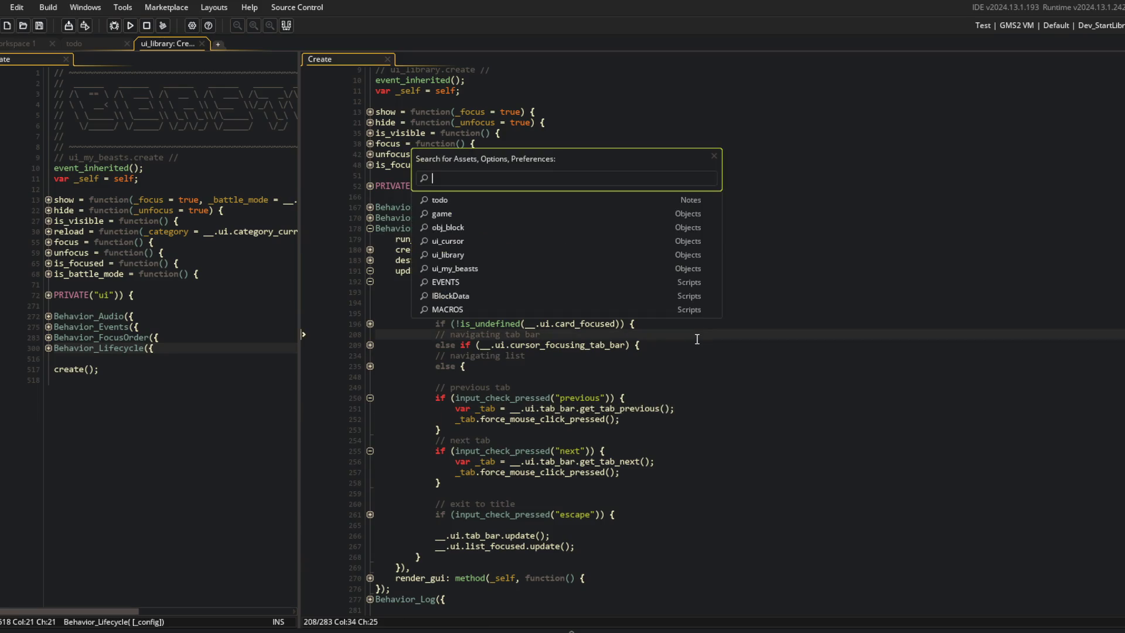
type("ui_lab")
key("Home")
type("g")
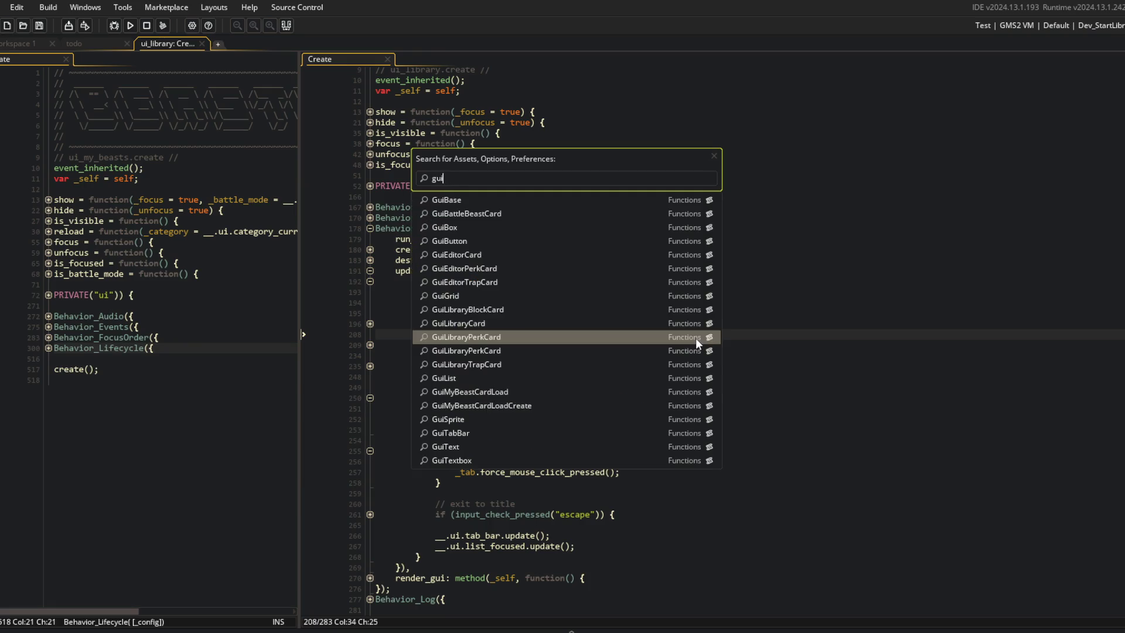
key("End")
key("BackSpace")
key("BackSpace")
key("BackSpace")
type("tab")
key("Return")
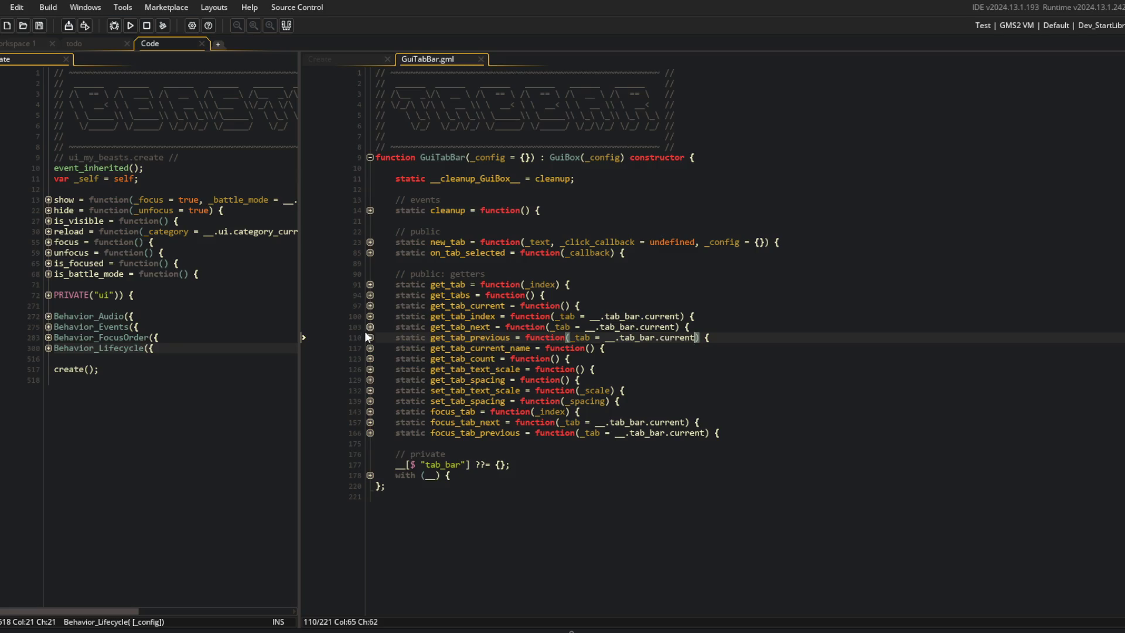
left_click(370, 337)
left_click(370, 327)
left_click(370, 349)
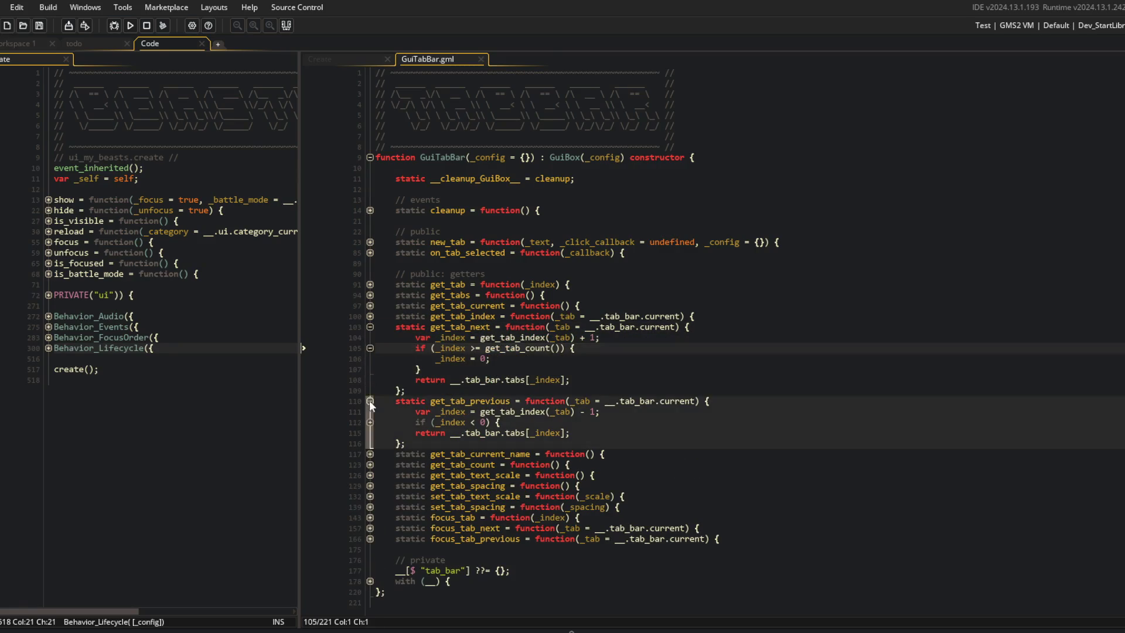
left_click(371, 422)
left_click(496, 390)
left_click(572, 370)
scroll(667, 305, "down", 1)
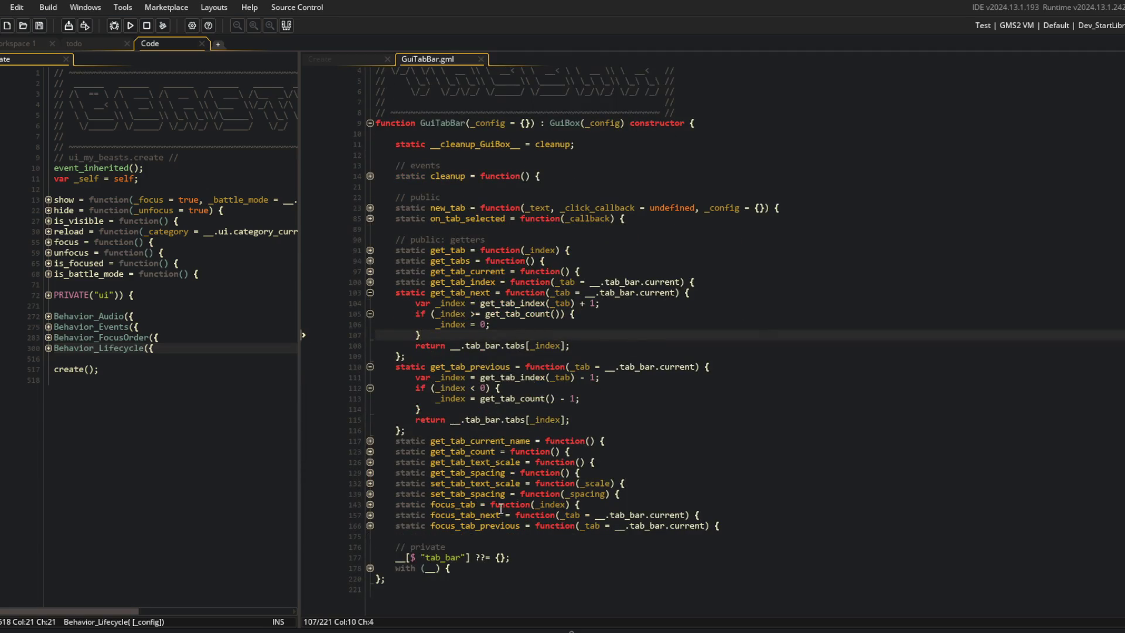
left_click(370, 515)
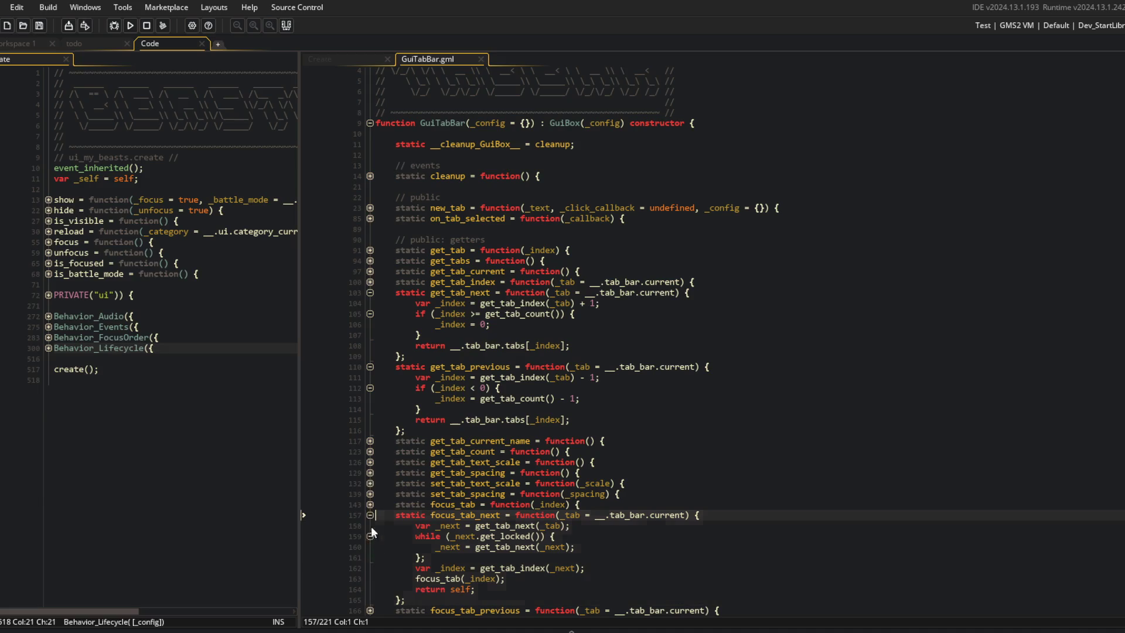
left_click(593, 537)
key("Home")
key("shift+Down")
key("shift+Down")
key("shift+End")
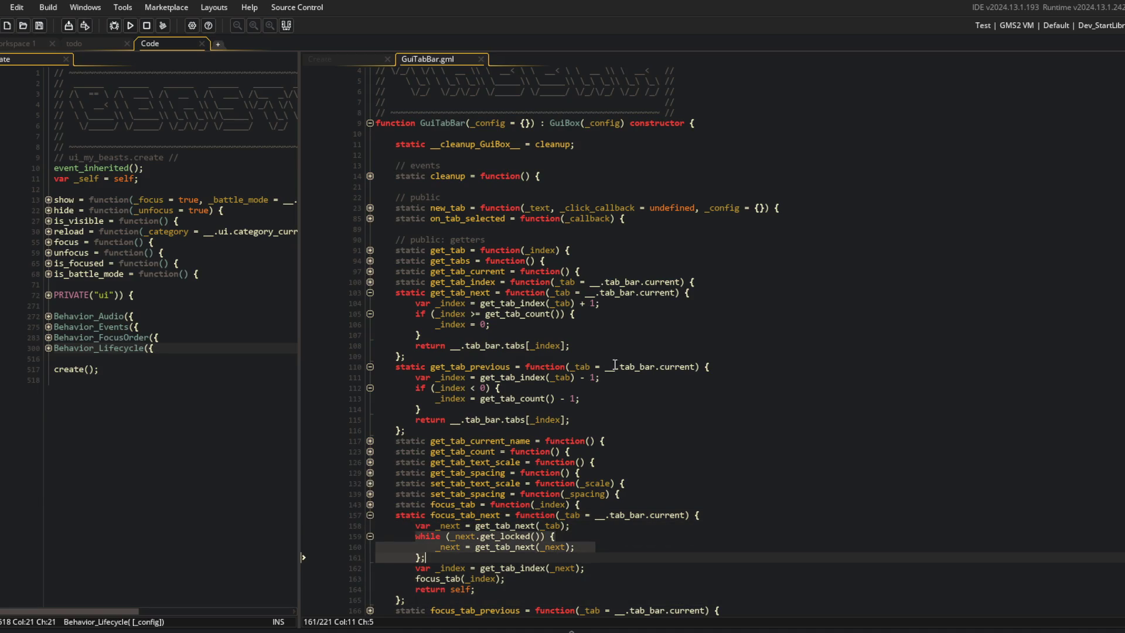
left_click(580, 326)
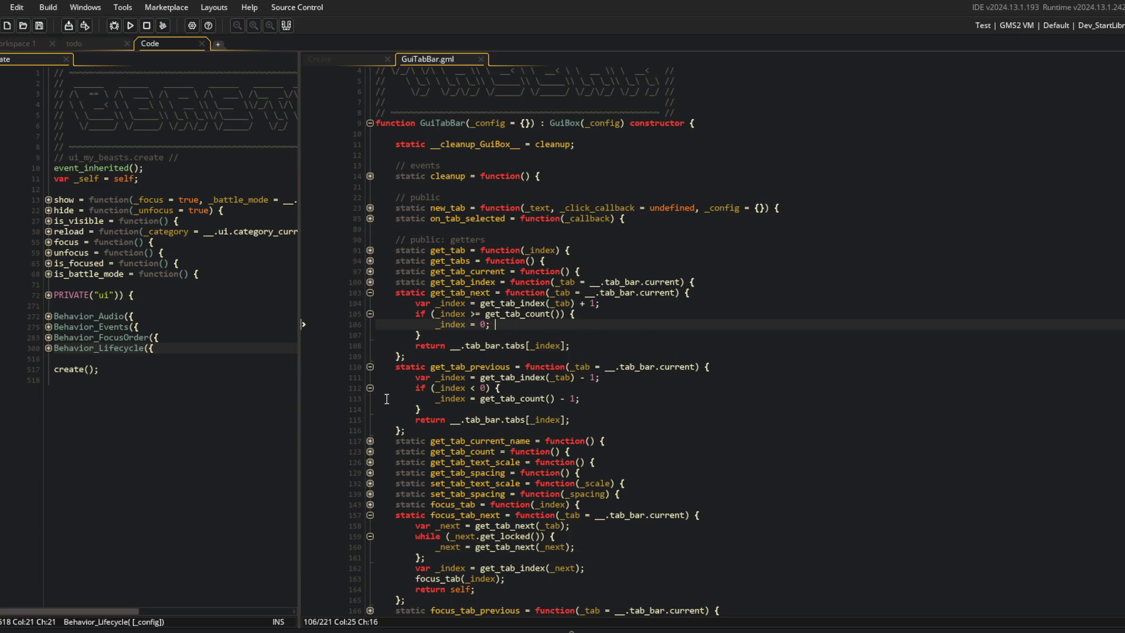
double_click(468, 516)
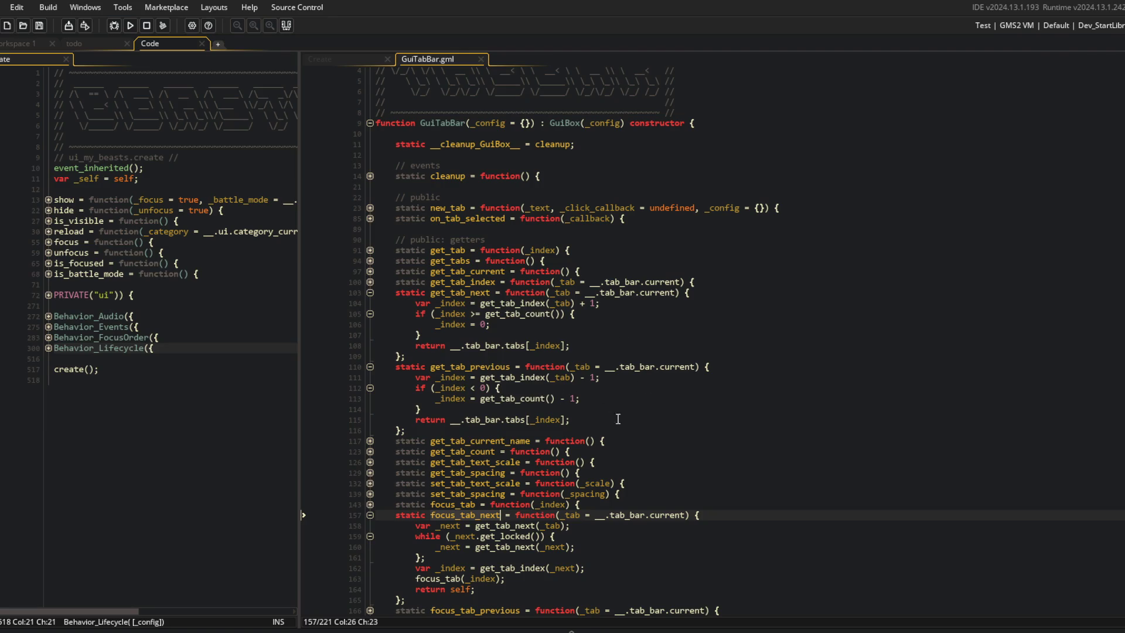
left_click(511, 332)
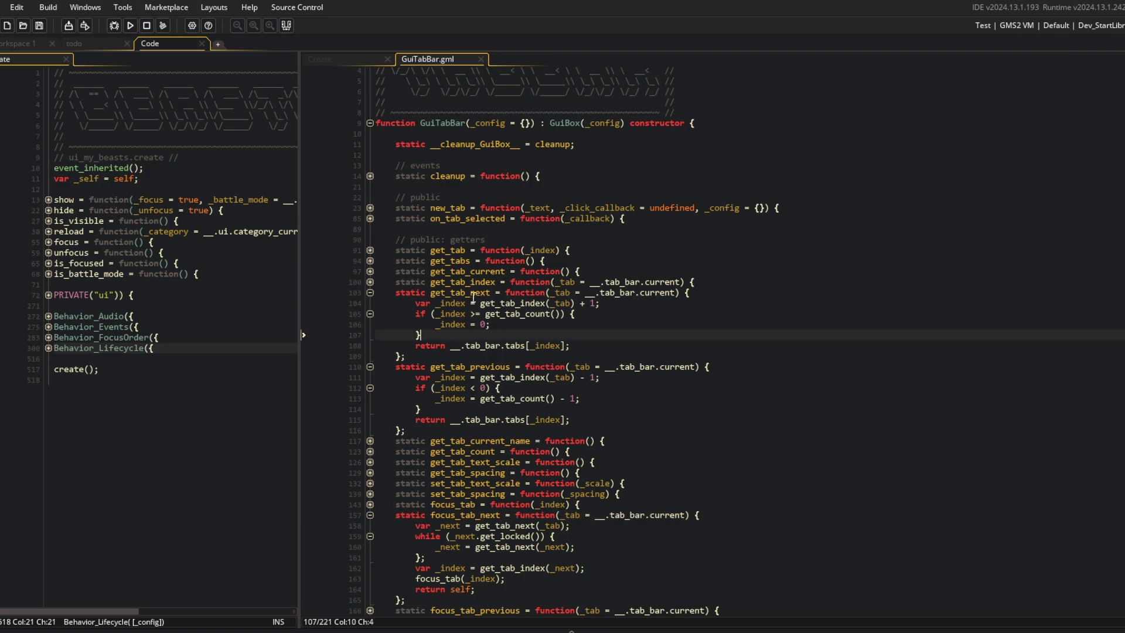
left_click(370, 293)
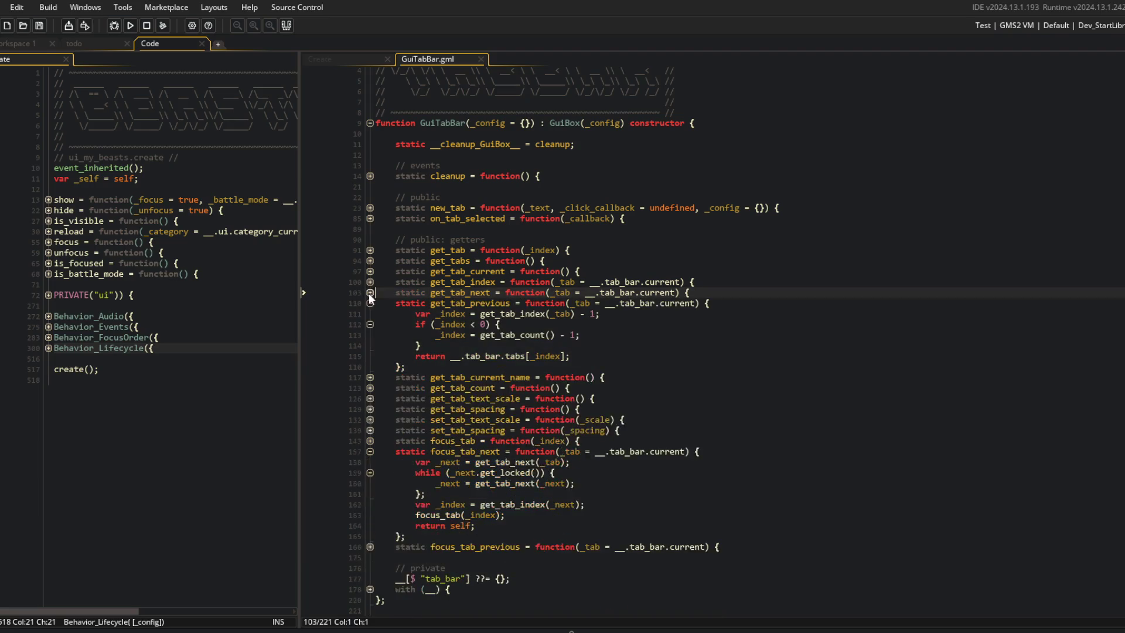
left_click(370, 293)
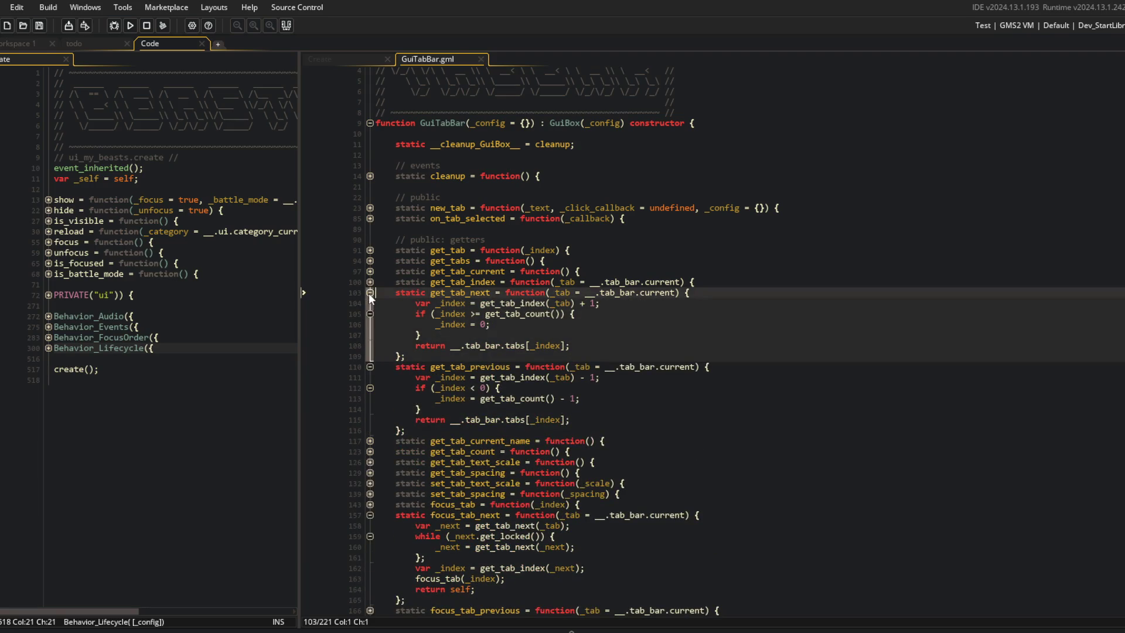
left_click(370, 293)
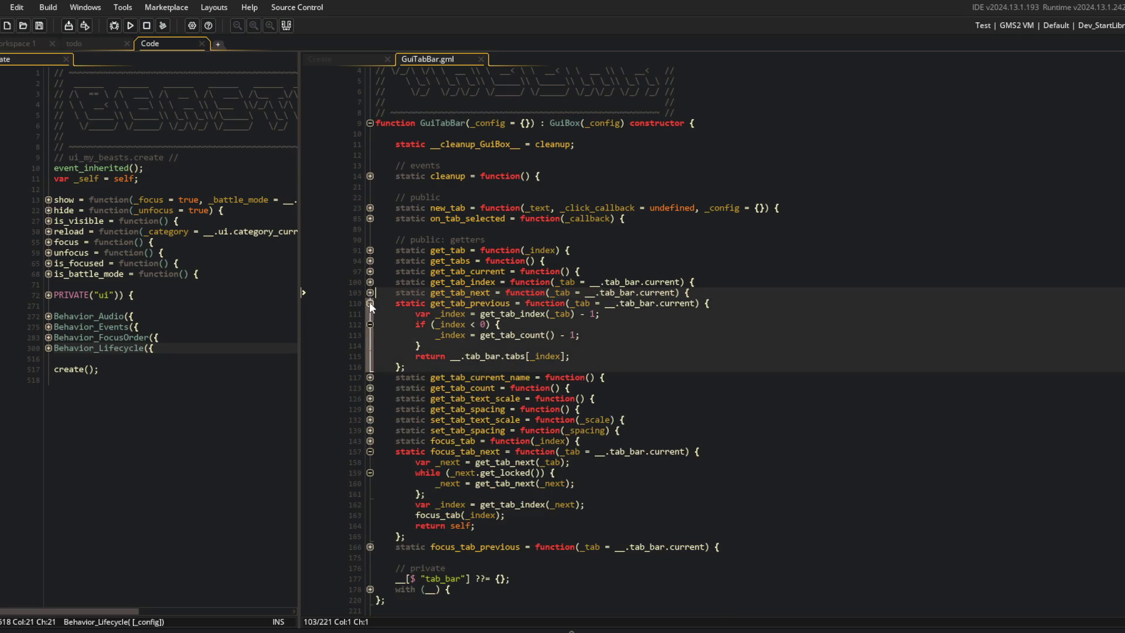
left_click(370, 302)
left_click(370, 337)
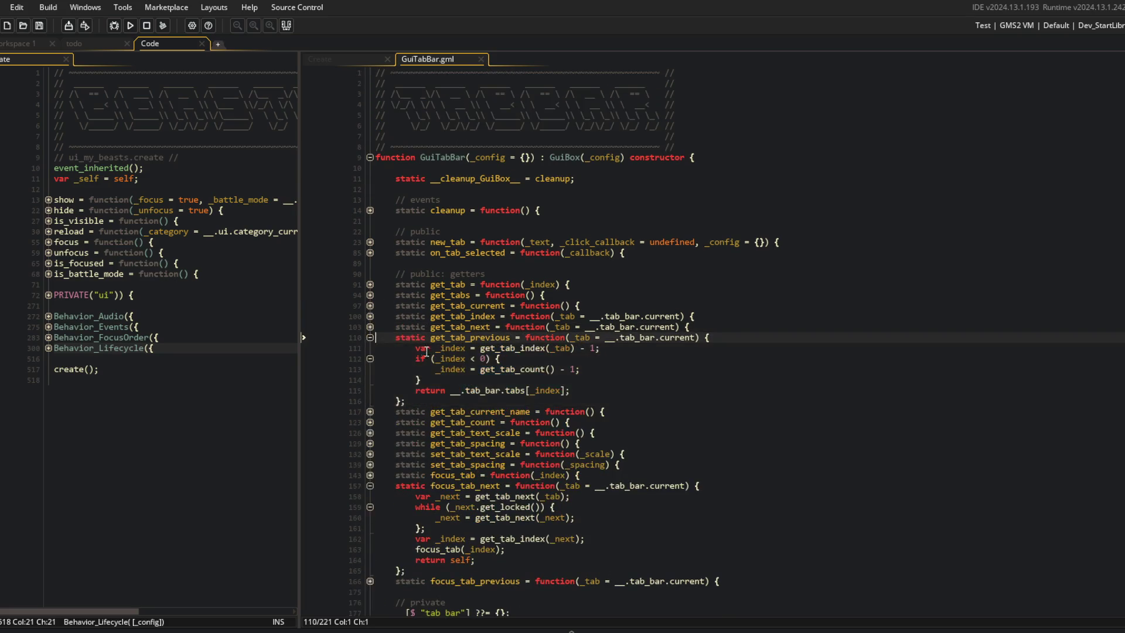
left_click(370, 327)
left_click(456, 368)
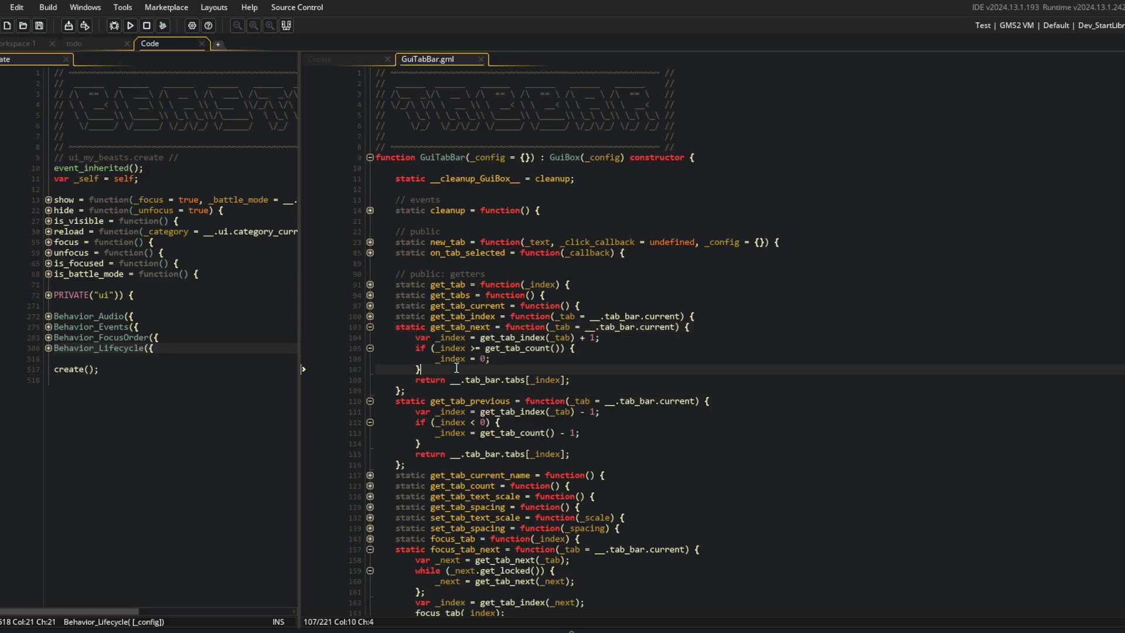
left_click(489, 327)
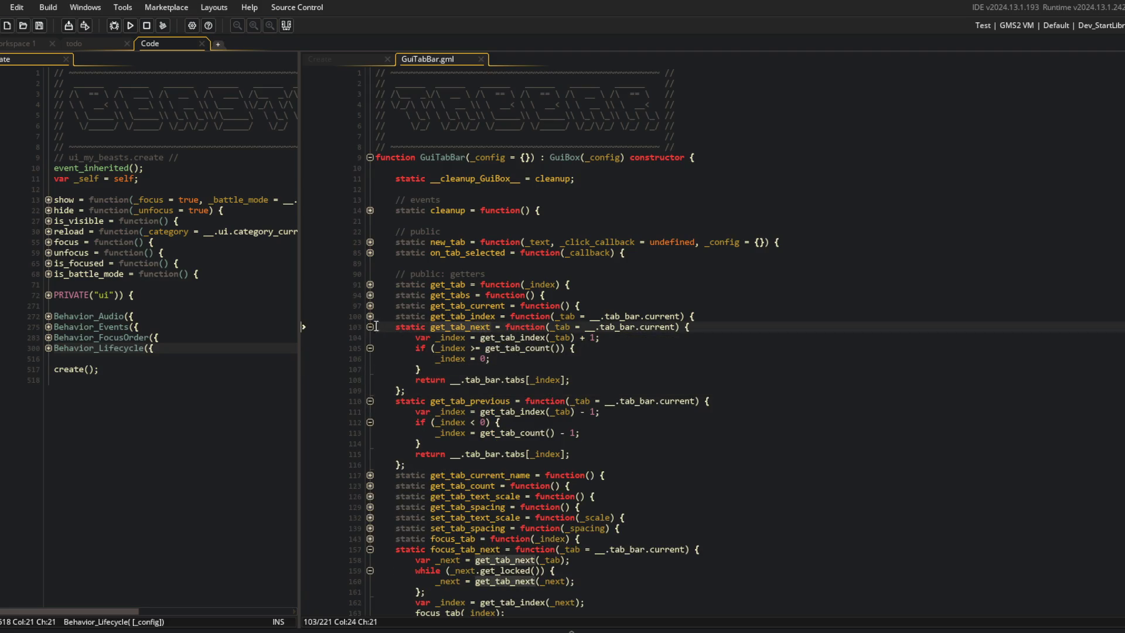
left_click(517, 359)
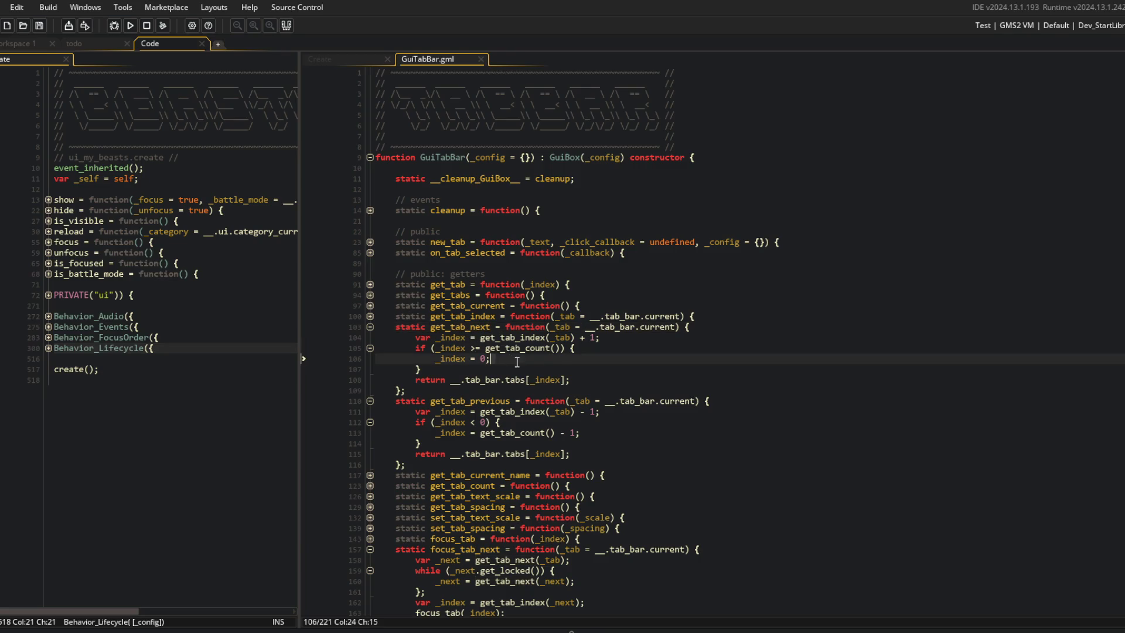
left_click(561, 351)
scroll(528, 348, "down", 4)
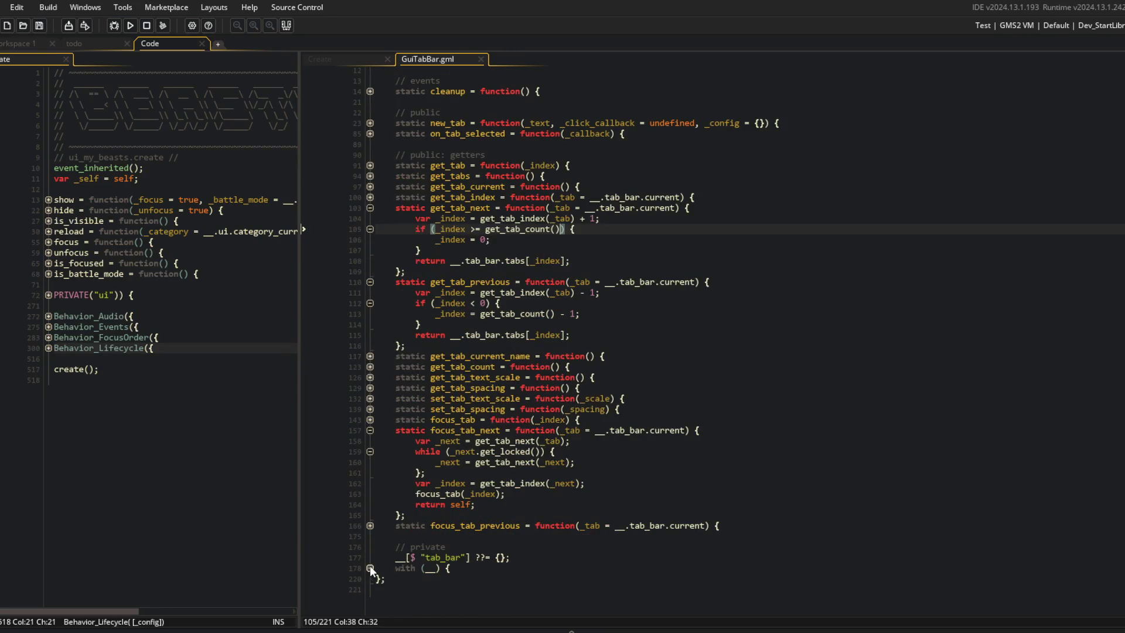
left_click(370, 567)
scroll(371, 567, "down", 3)
left_click(372, 559)
scroll(410, 545, "down", 3)
scroll(630, 339, "up", 9)
left_click(561, 309)
Replace get_tab_count() with __.tab_bar.count on lines 105 and 113, and save.
key("BackSpace")
key("BackSpace")
key("BackSpace")
type("__.tab")
type("_bar.count")
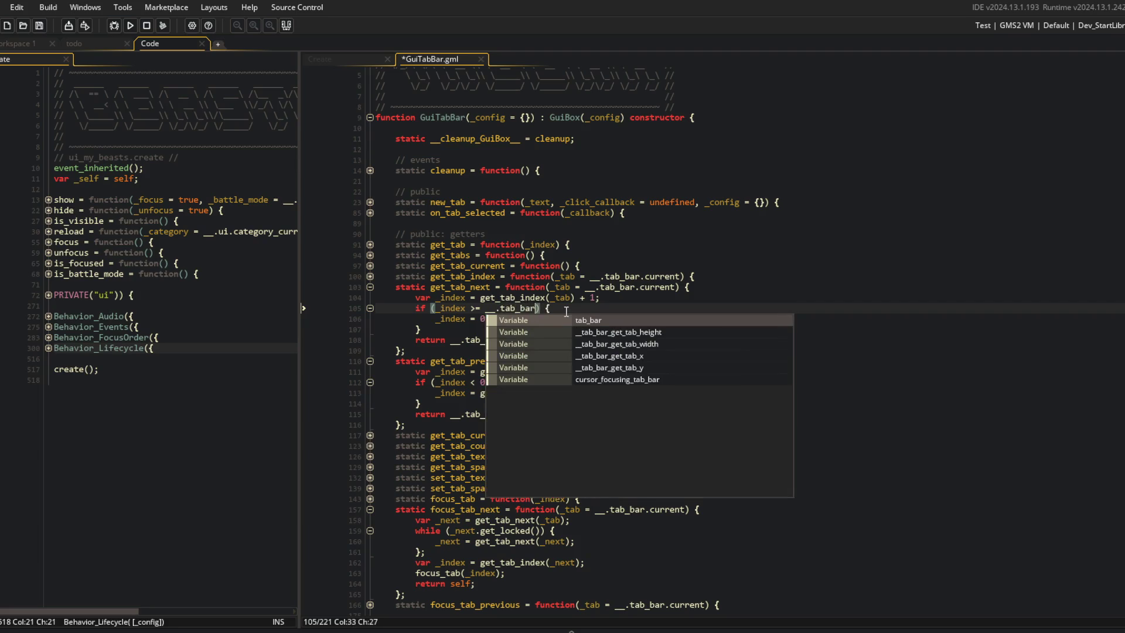
key("ctrl+s")
key("ctrl+Left")
key("ctrl+Left")
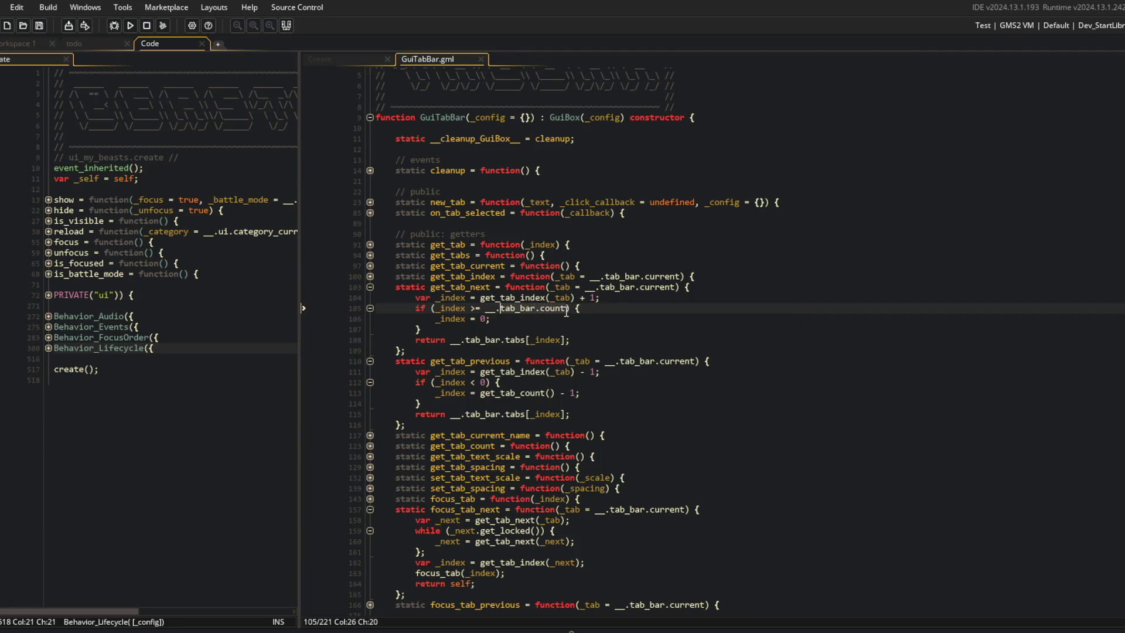
key("Down")
key("Down")
key("Down")
key("ctrl+Right")
key("ctrl+Right")
key("ctrl+z")
Add a '_check_locked = true' parameter to get_tab_next.
left_click(495, 276)
left_click(369, 278)
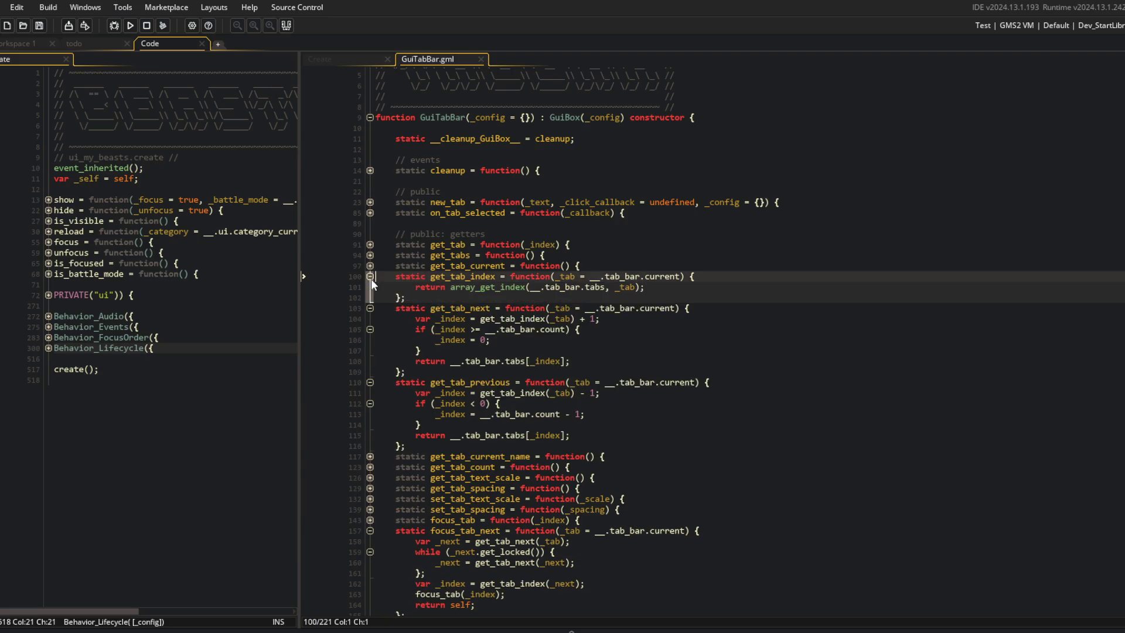
left_click(370, 277)
left_click(435, 425)
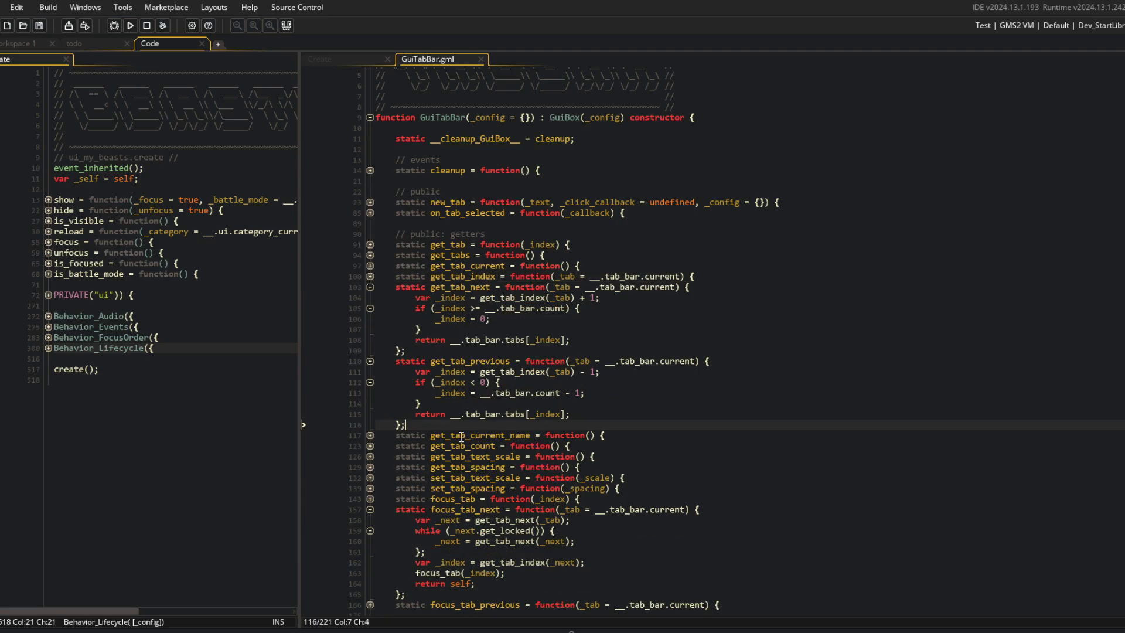
left_click(496, 404)
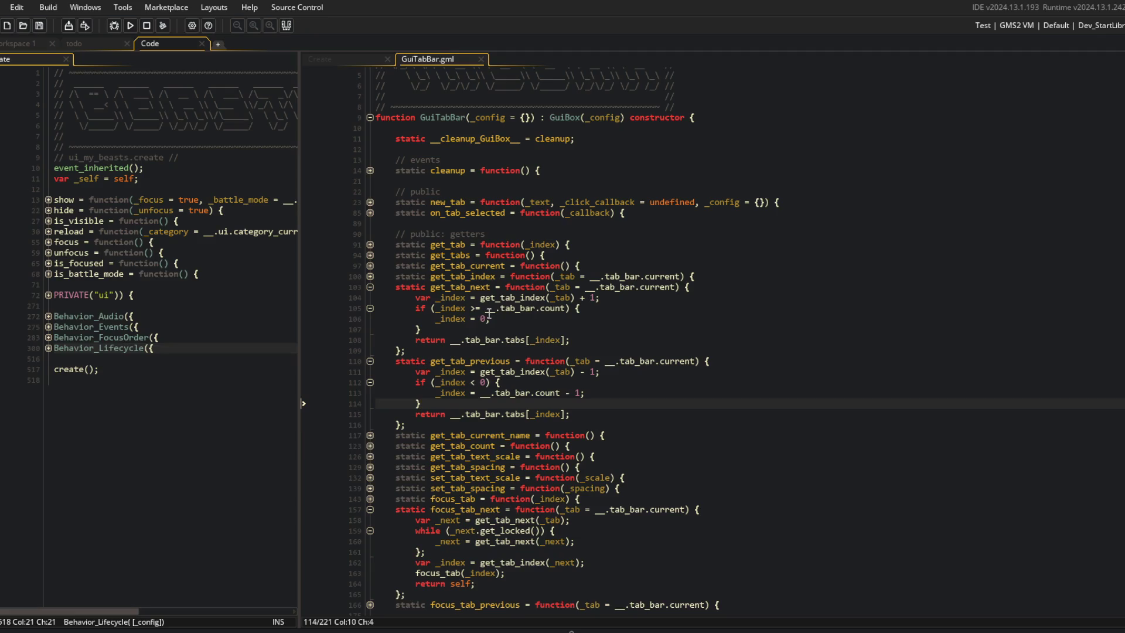
left_click(674, 287)
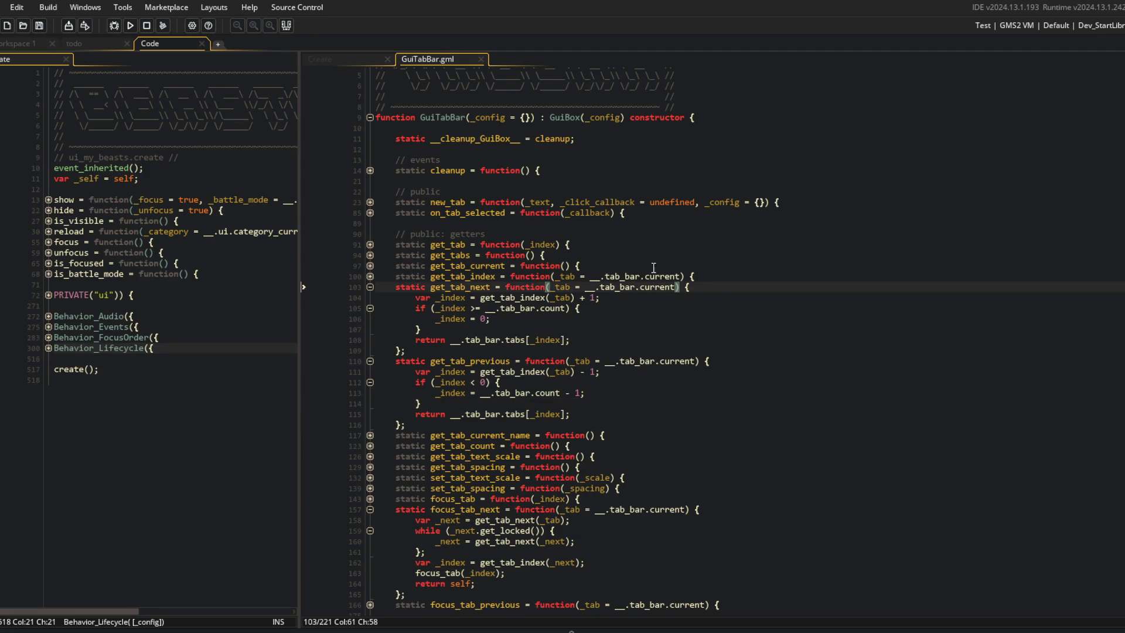
type(", _check_locked =")
type(" true")
Save, then add the same _check_locked parameter to get_tab_previous.
key("ctrl+s")
key("Left")
key("Left")
key("Left")
key("Down")
key("Down")
key("Down")
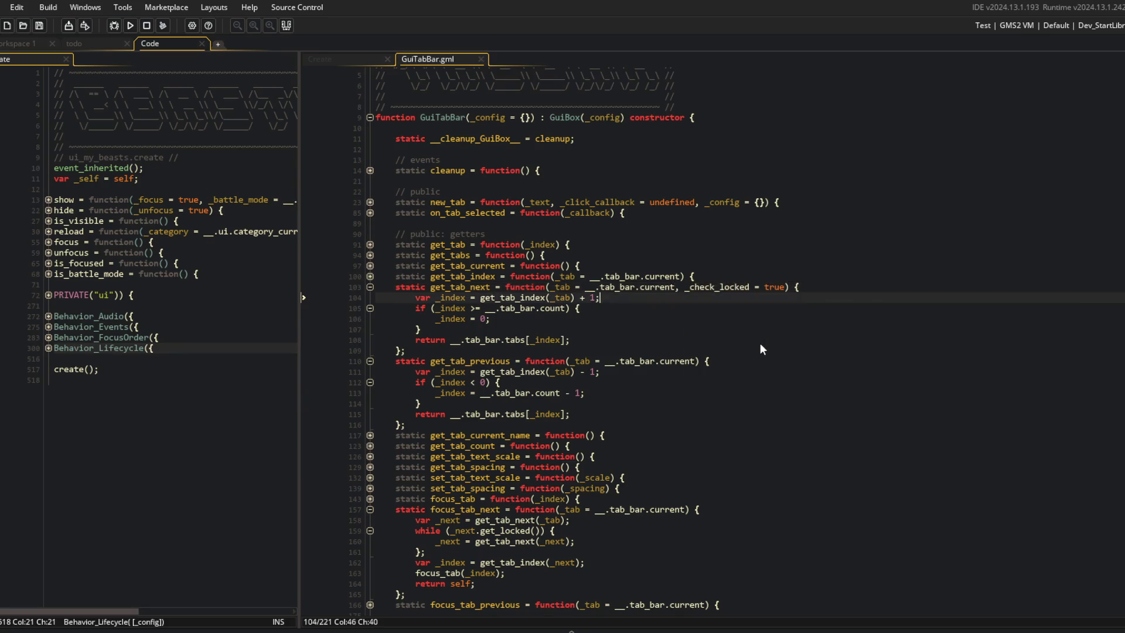
type(", _check_locked = true")
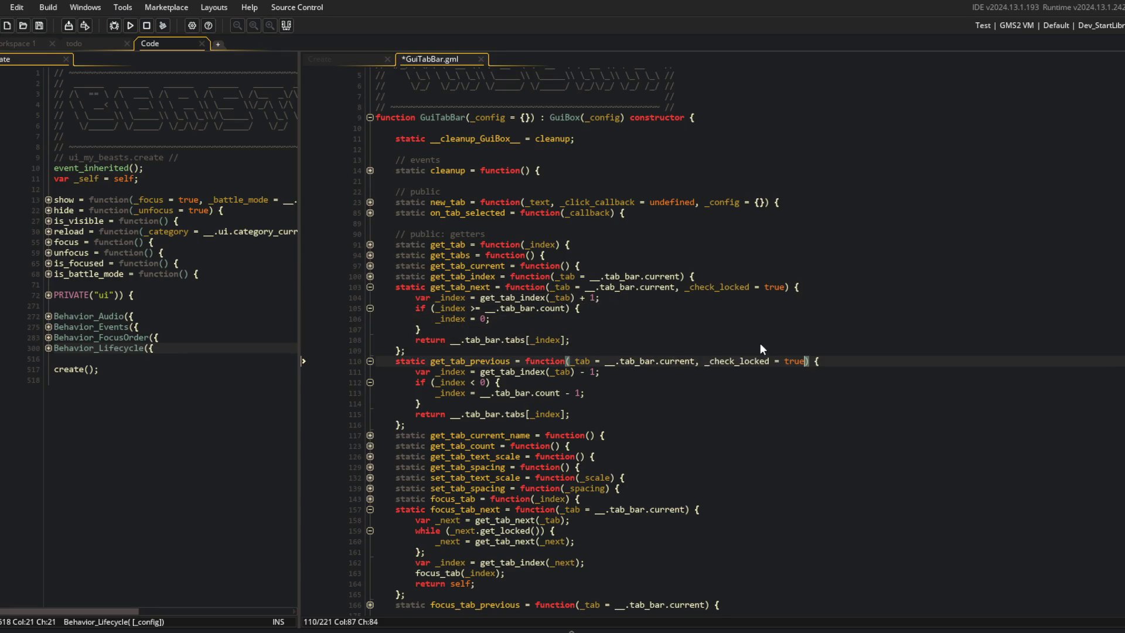
In get_tab_next, turn the return line into a '_tab =' assignment and start a return line.
key("Up")
key("Up")
key("Up")
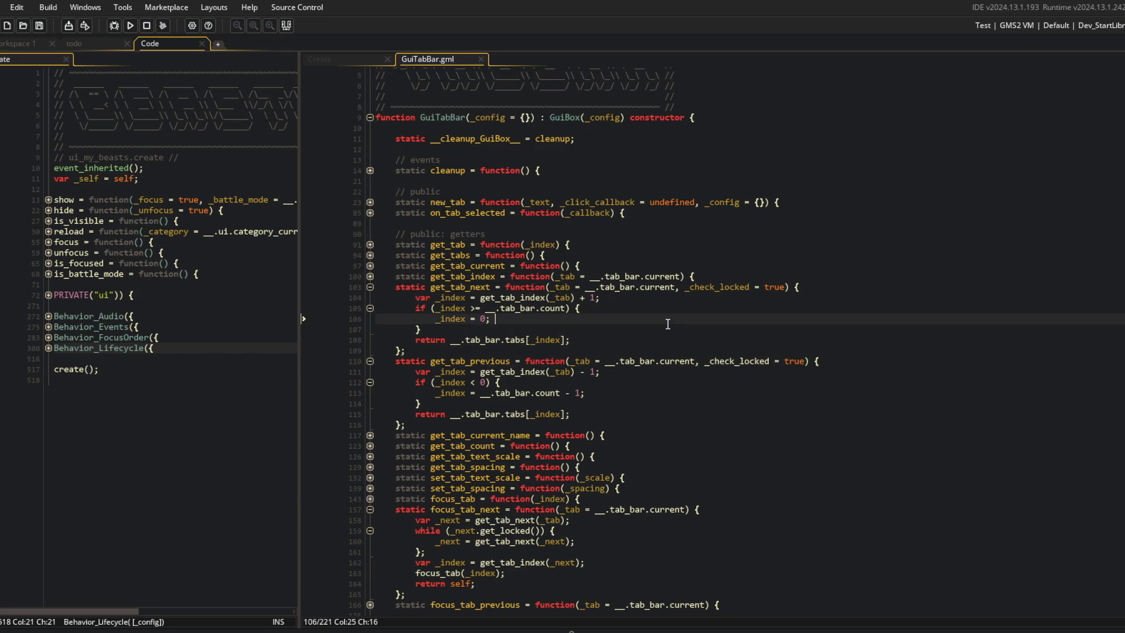
key("Down")
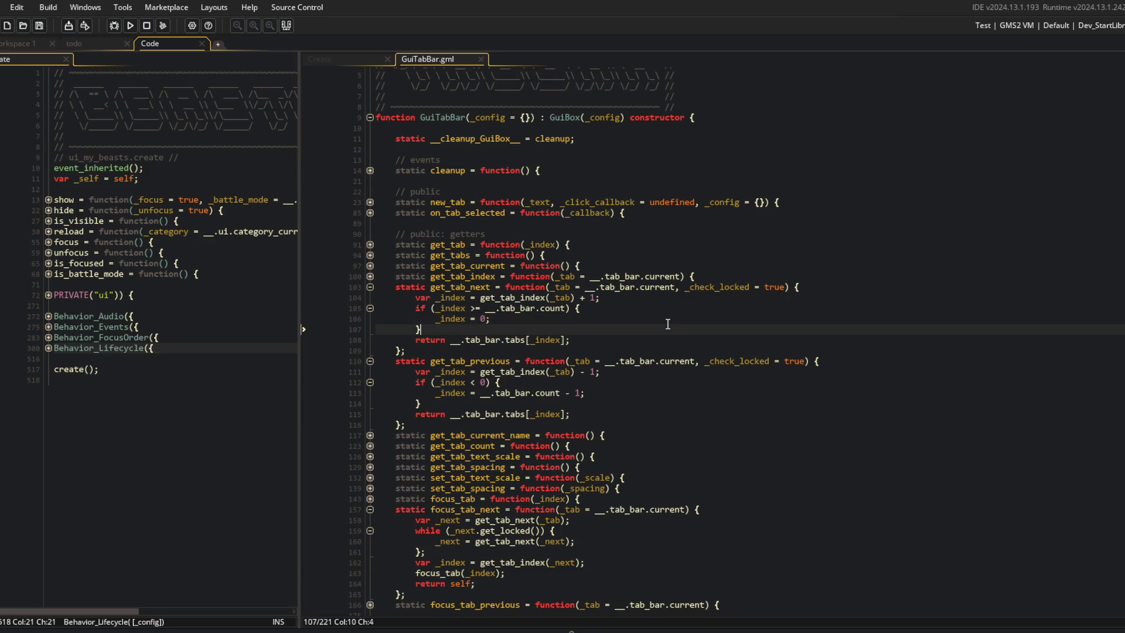
key("Down")
key("BackSpace")
key("BackSpace")
key("BackSpace")
type("var _tab =")
key("End")
key("Return")
type("r")
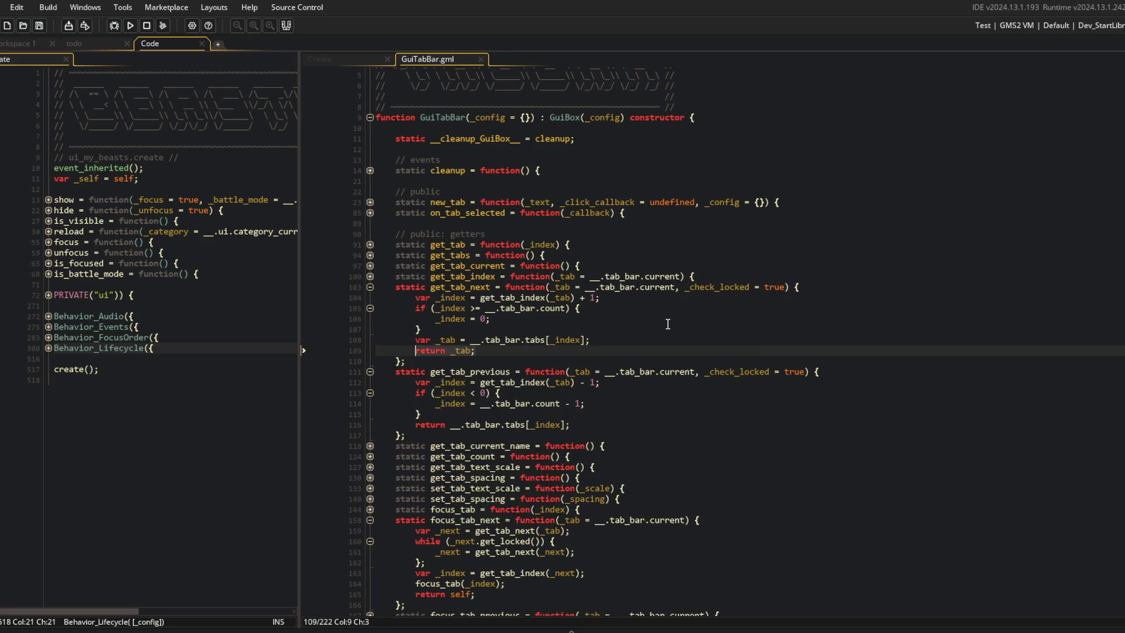
Turn get_tab_previous's return into a _tab assignment with 'return _tab' on its own line, dropping var.
key("Down")
key("Down")
key("Down")
key("Home")
key("Delete")
key("Delete")
key("Delete")
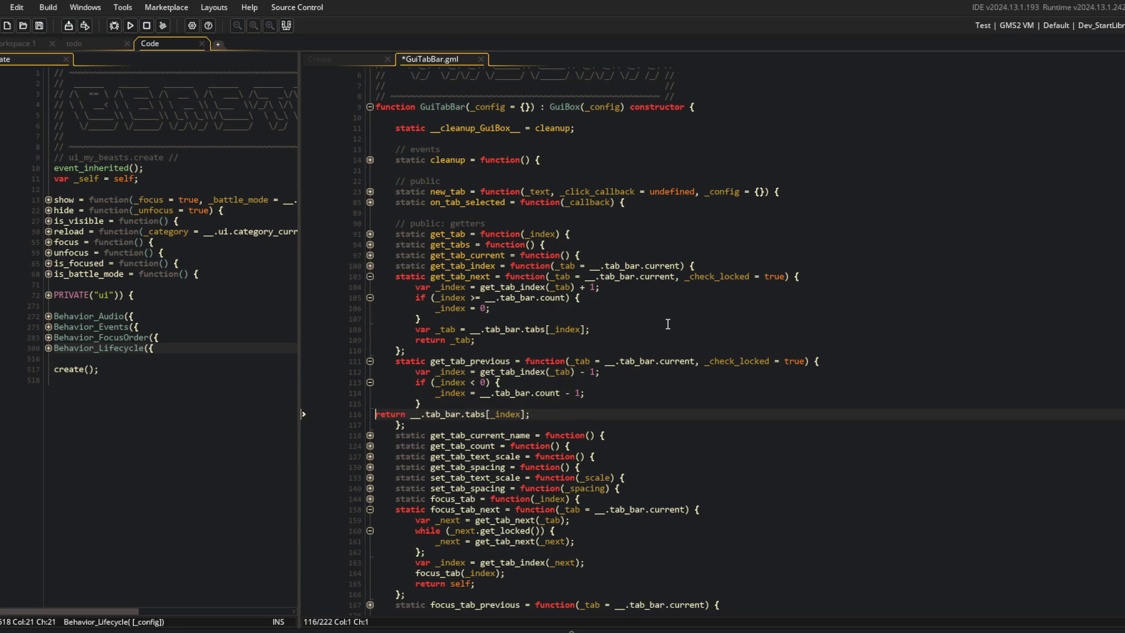
type("var _tab =")
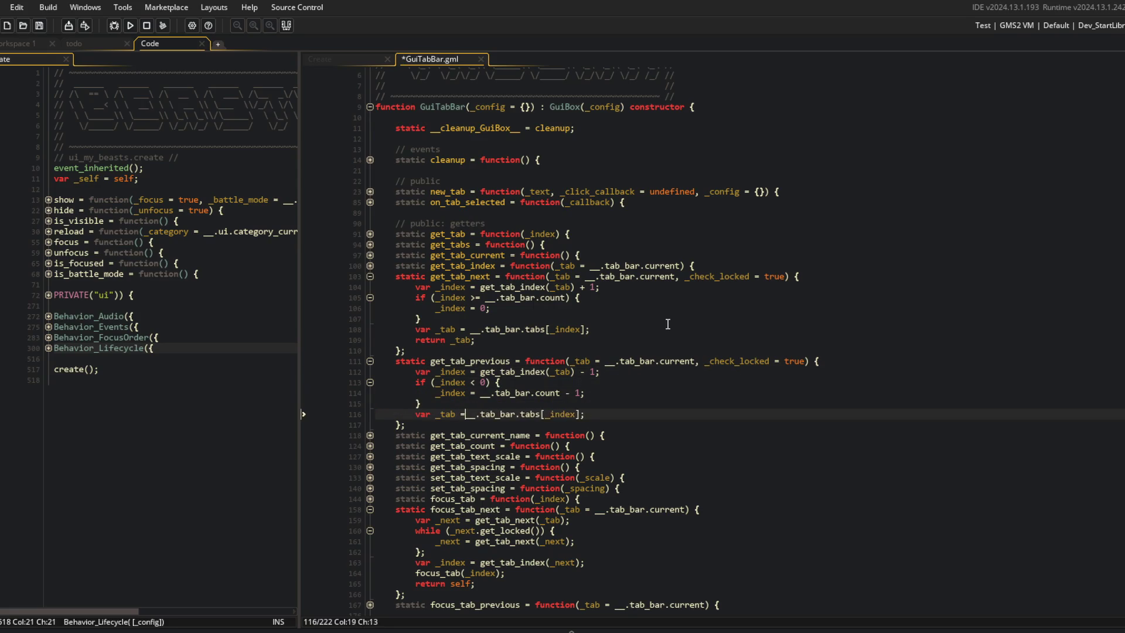
key("End")
type("'")
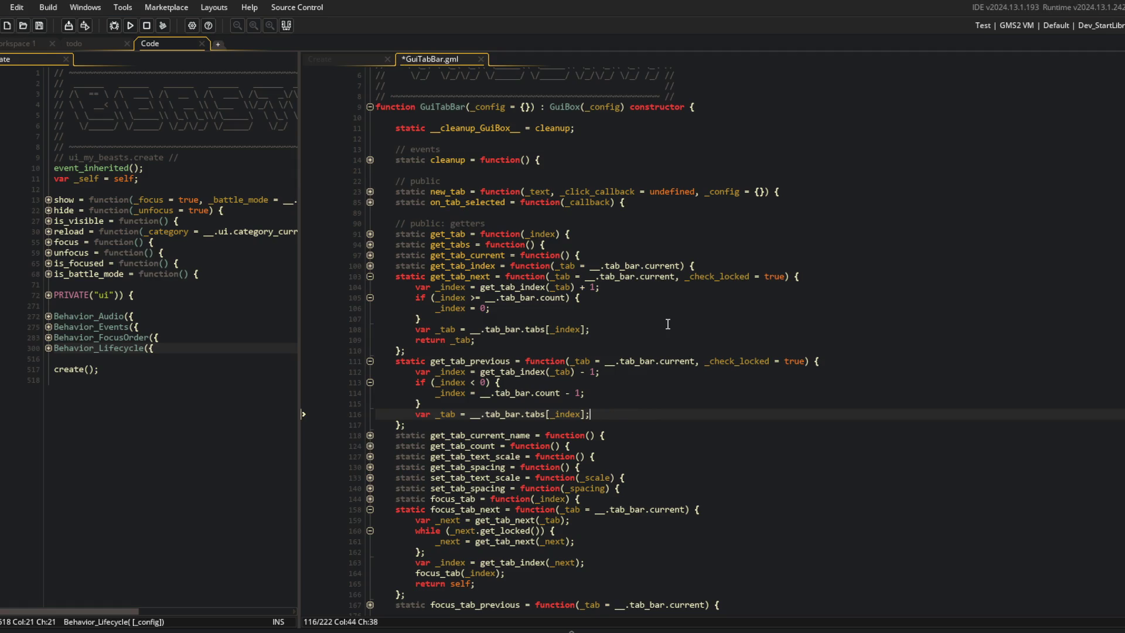
key("Left")
key("Left")
key("Left")
key("Return")
key("Up")
key("BackSpace")
key("BackSpace")
key("BackSpace")
key("Up")
key("Up")
key("Up")
key("Delete")
key("Delete")
key("Delete")
Add a 'while (_tab.get_locked()) { }' loop after the _tab assignment and save.
key("Up")
key("Up")
key("End")
triple_click(501, 308)
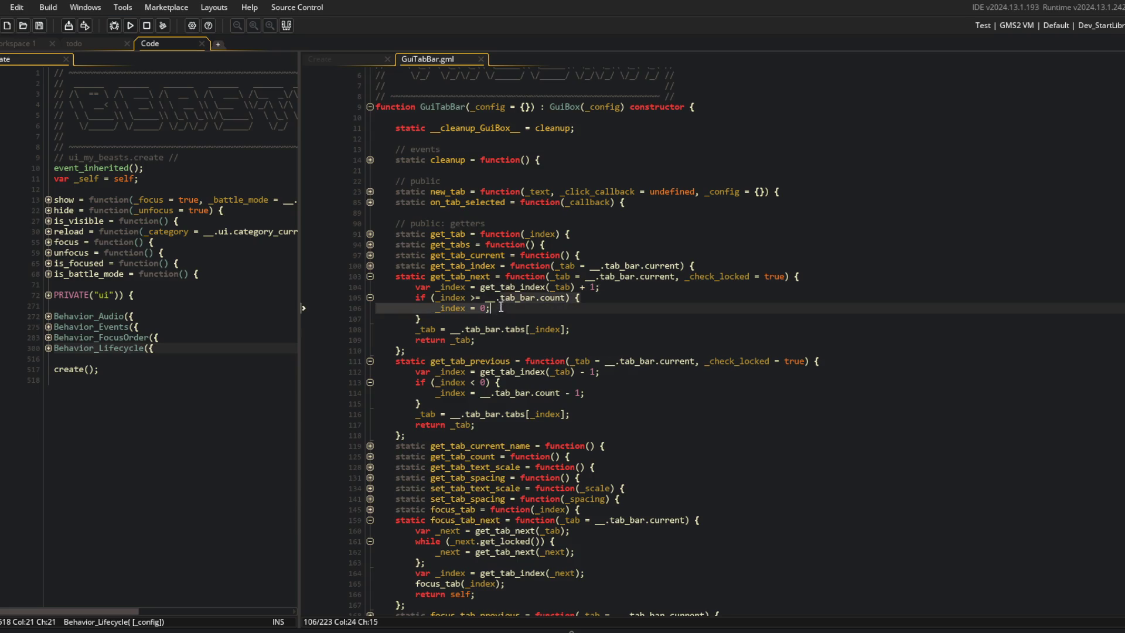
left_click(491, 318)
key("Down")
key("End")
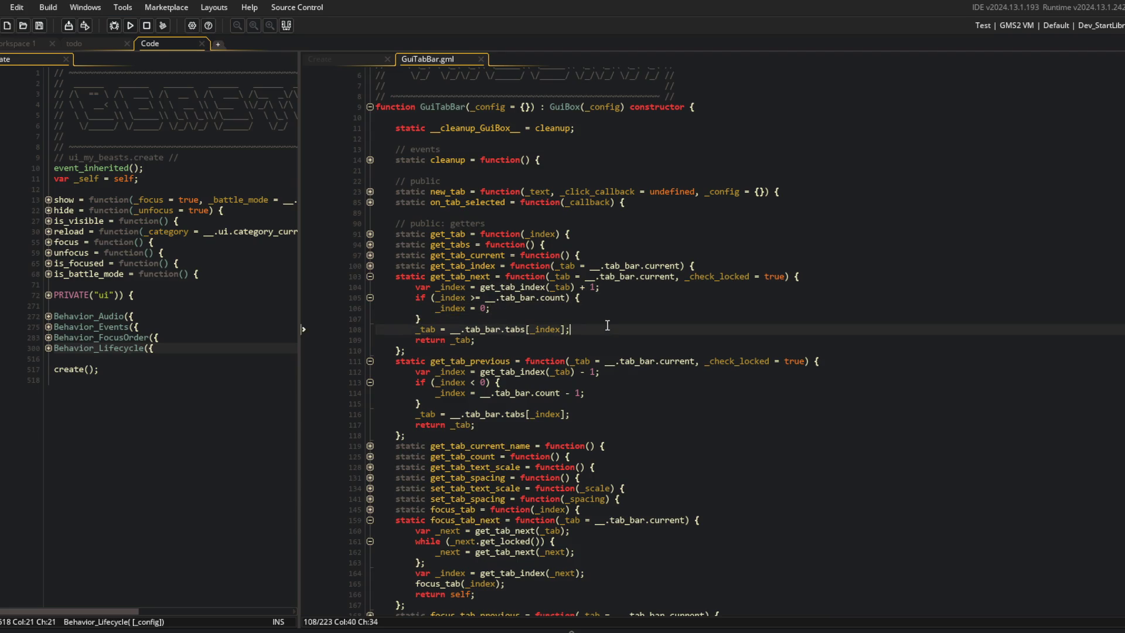
key("Return")
type("while ")
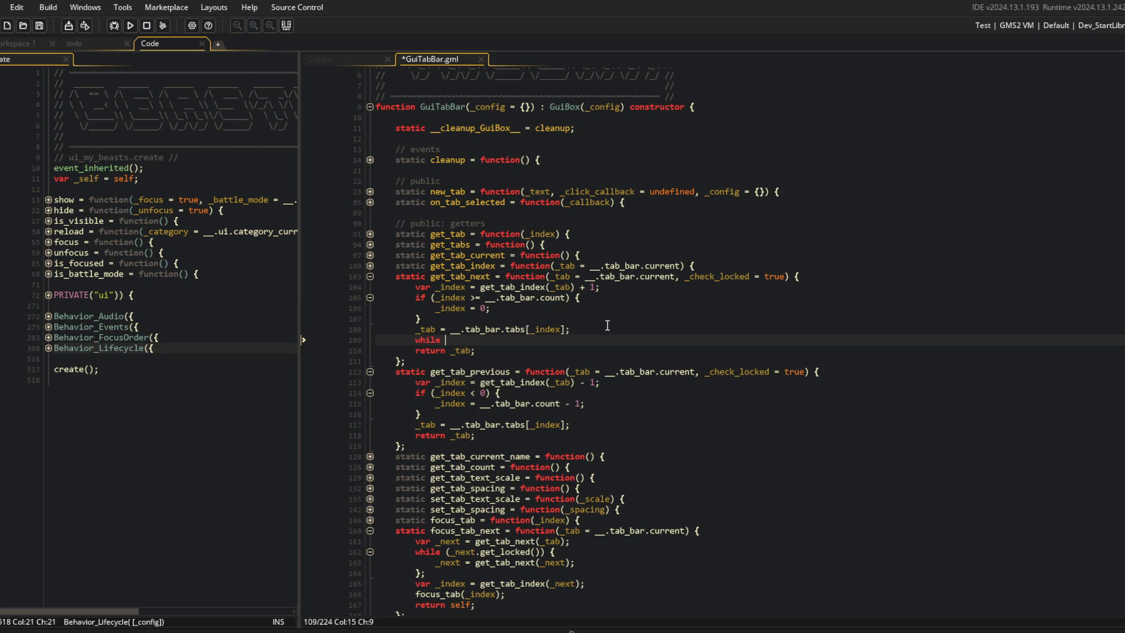
type("(_tab.g")
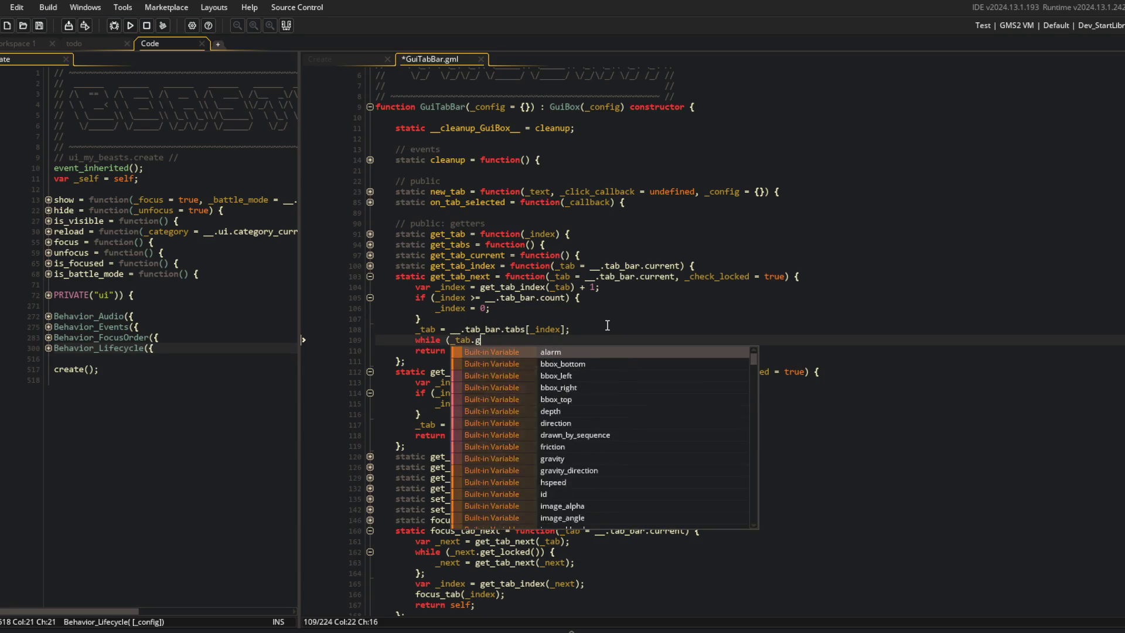
type("et_locked()) ")
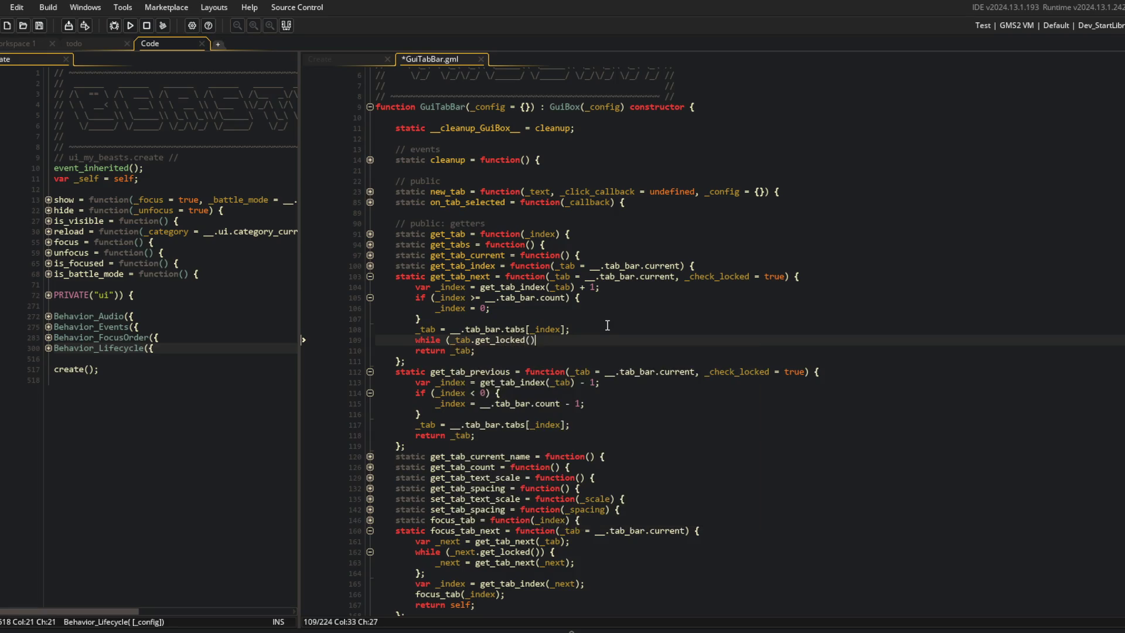
type("{")
key("Return")
key("Down")
key("End")
type(";")
key("ctrl+s")
Reposition the while loop block in get_tab_next, save, and indent its empty body line.
key("Up")
key("Up")
key("Up")
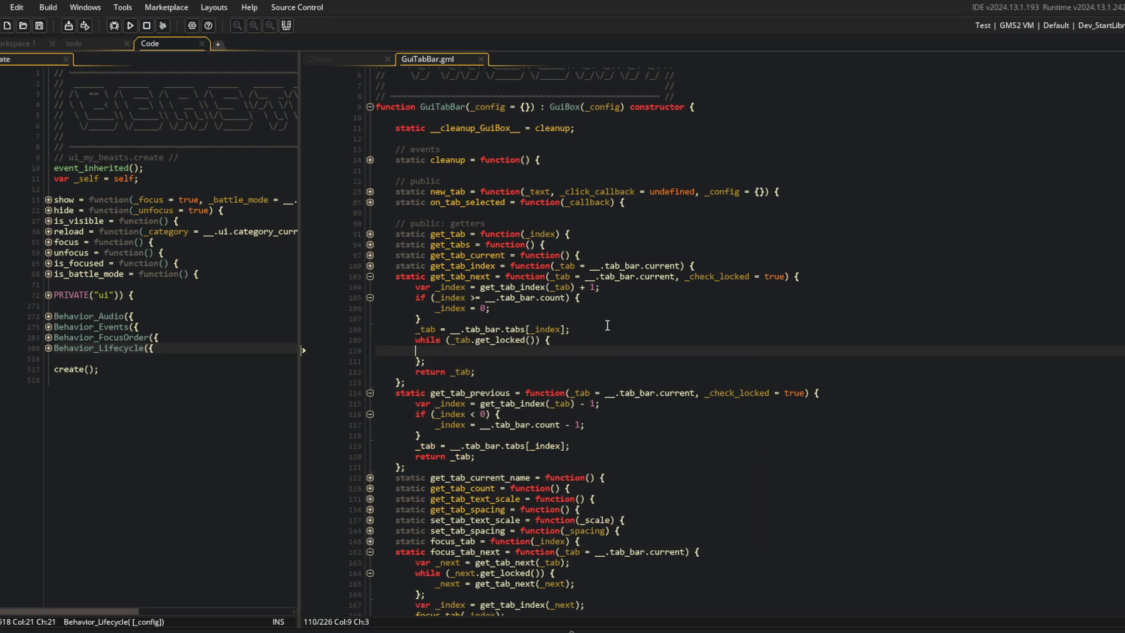
key("Down")
key("Down")
key("ctrl+x")
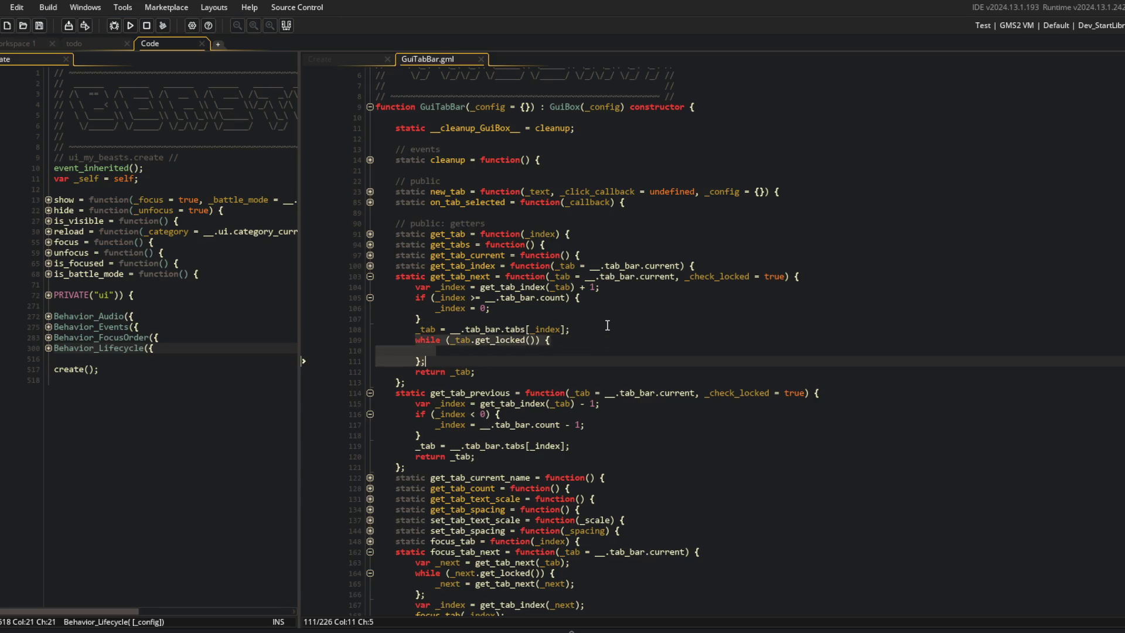
key("Down")
key("ctrl+x")
key("Up")
key("Up")
key("Up")
key("End")
key("Return")
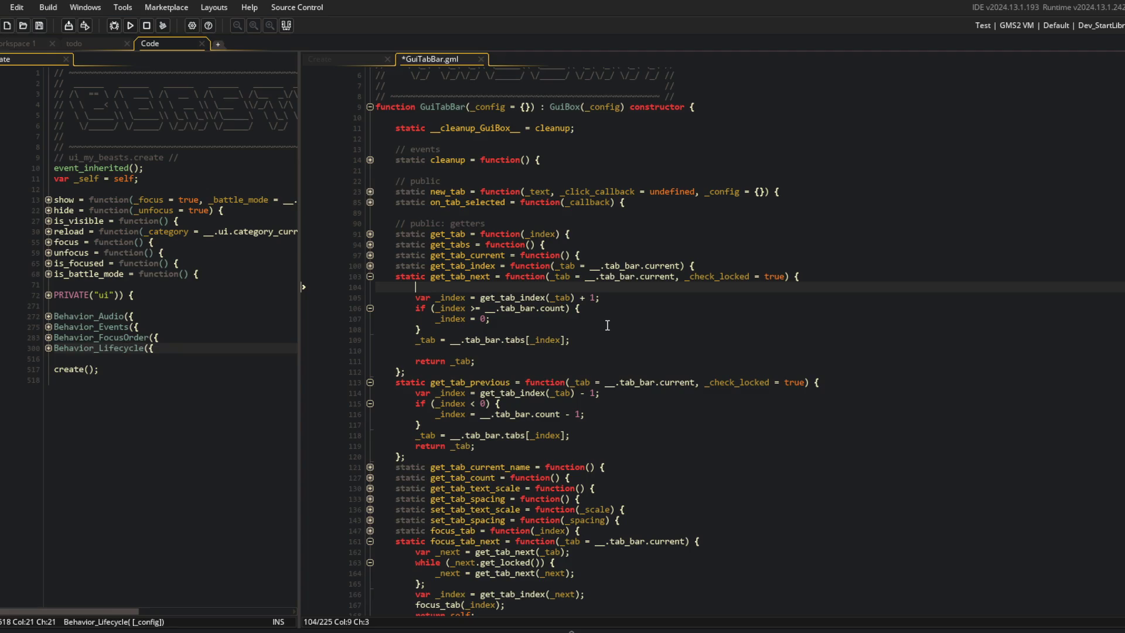
key("ctrl+x")
key("Down")
key("Down")
key("Down")
key("ctrl+v")
key("ctrl+z")
key("ctrl+s")
key("ctrl+v")
key("Up")
key("Tab")
key("Tab")
Copy the index-stepping lines into the while loop body, indent them, and save.
key("Up")
key("Up")
key("Up")
key("Home")
key("shift+Down")
key("shift+End")
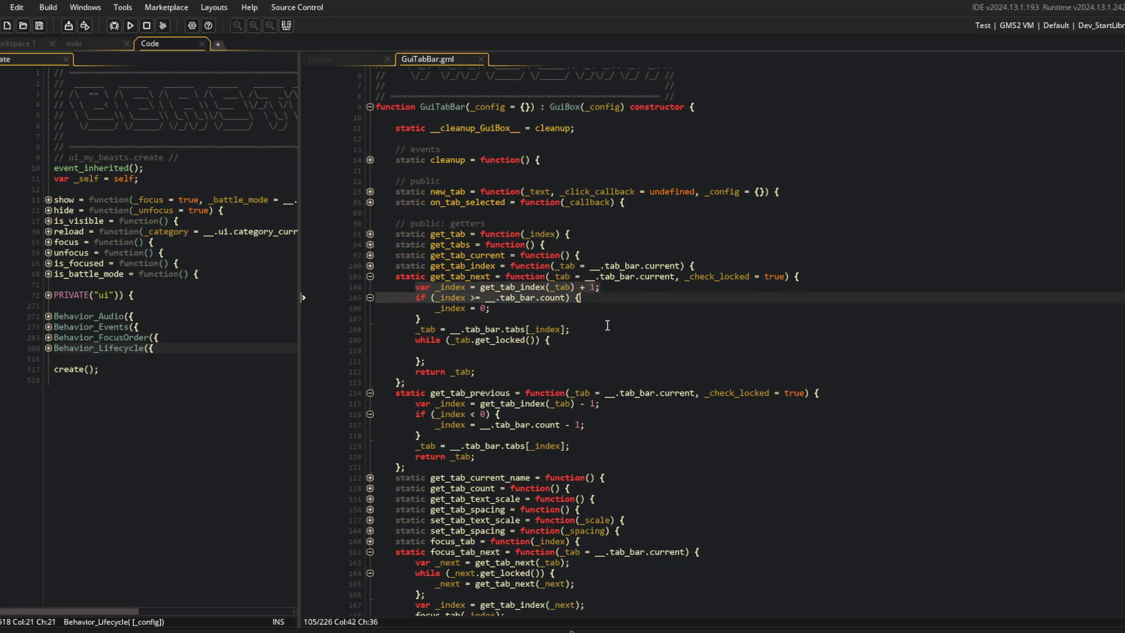
key("shift+Down")
key("shift+Down")
key("shift+Down")
key("ctrl+c")
key("Down")
key("Down")
key("ctrl+v")
key("shift+Up")
key("shift+Up")
key("shift+Up")
key("Tab")
key("ctrl+s")
Delete the original index-stepping lines before the loop and add an empty line above it.
key("Up")
key("Up")
key("Up")
key("Down")
key("Down")
key("Down")
key("Up")
key("Up")
key("Up")
key("Up")
key("Up")
key("Up")
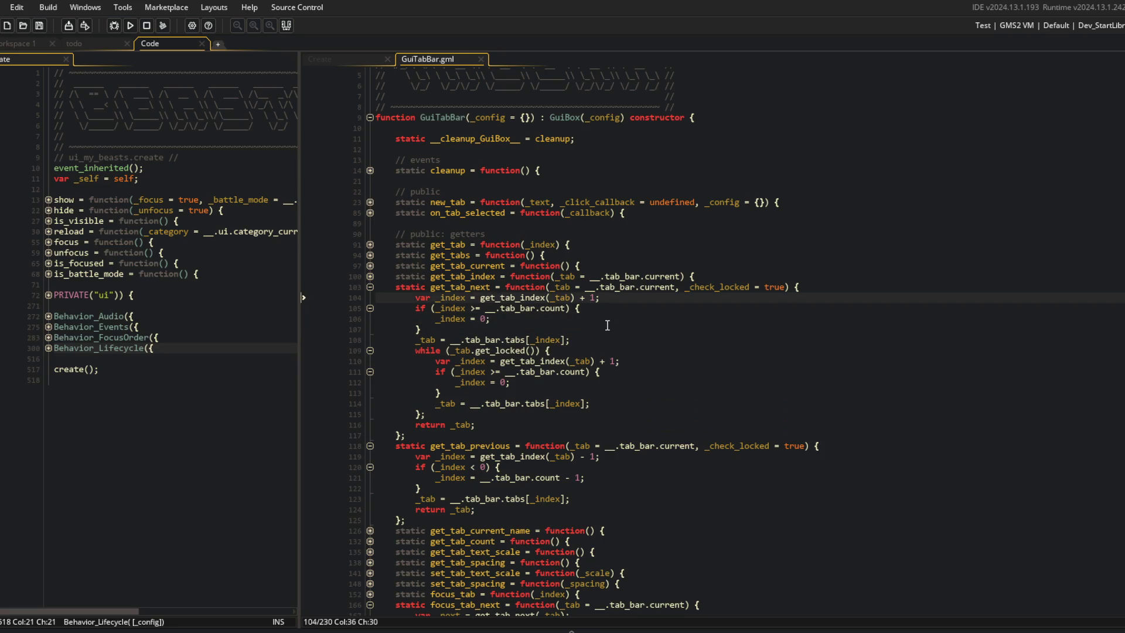
key("ctrl+d")
key("ctrl+d")
key("ctrl+d")
key("Up")
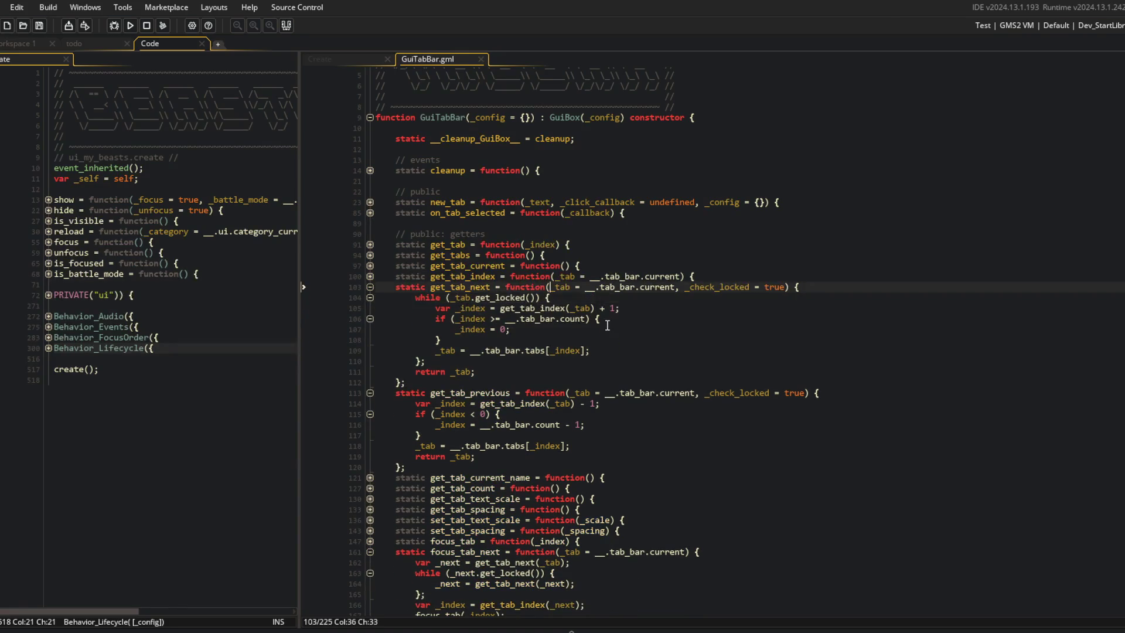
key("Down")
key("Up")
key("Up")
key("Down")
left_click(412, 297)
key("Down")
key("Up")
key("Up")
key("Down")
key("Down")
key("shift+Right")
key("shift+Right")
left_click(593, 351, "shift")
left_click(593, 351)
left_click(819, 282)
key("Return")
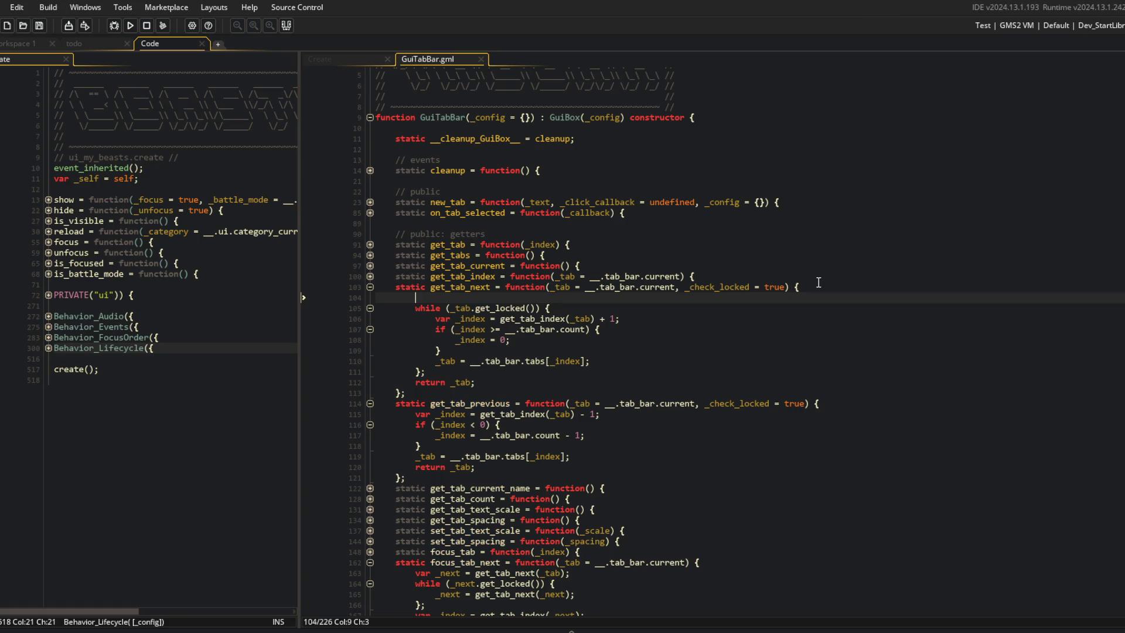
key("alt+Tab")
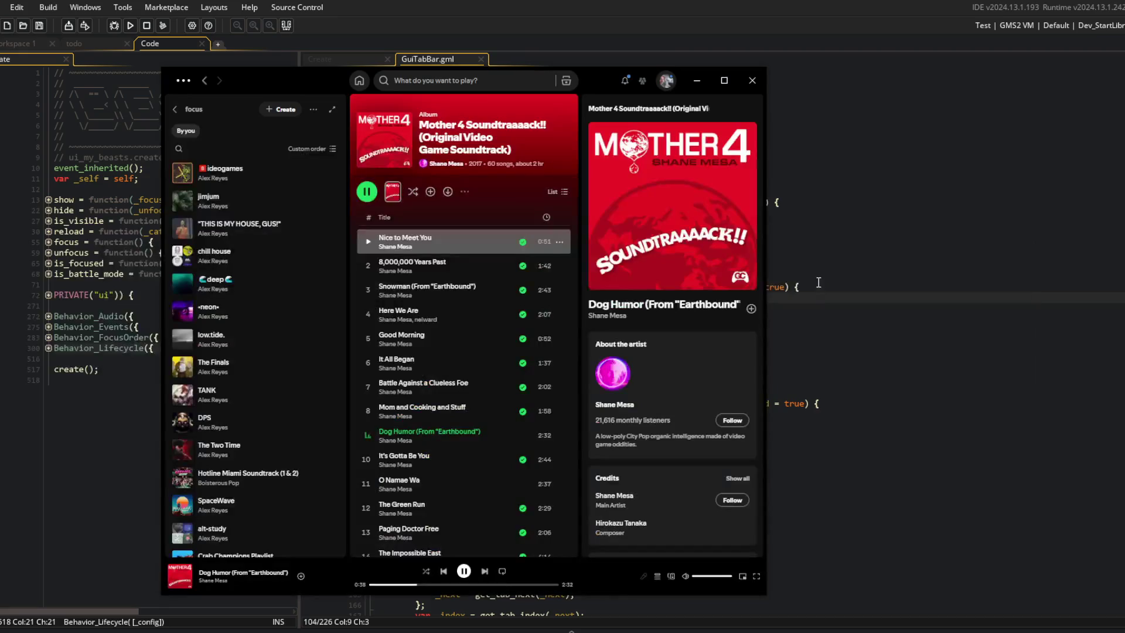
In get_tab_next, declare var _first_check = false and loop while !_first_check || the tab is locked.
key("alt+Tab")
type("var _")
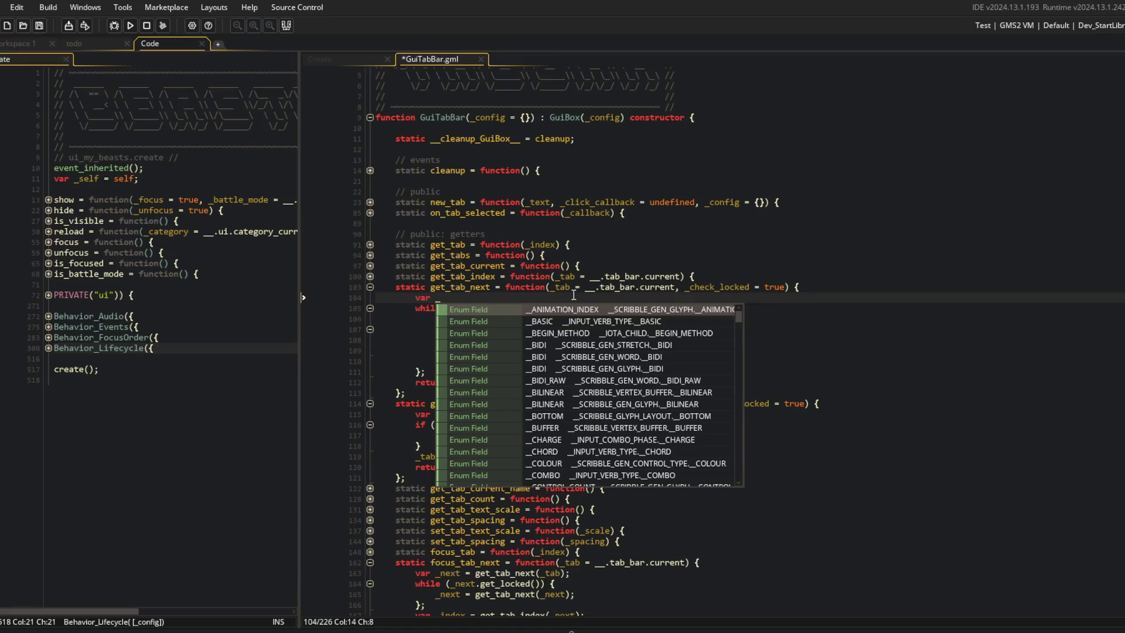
type("first_check = false")
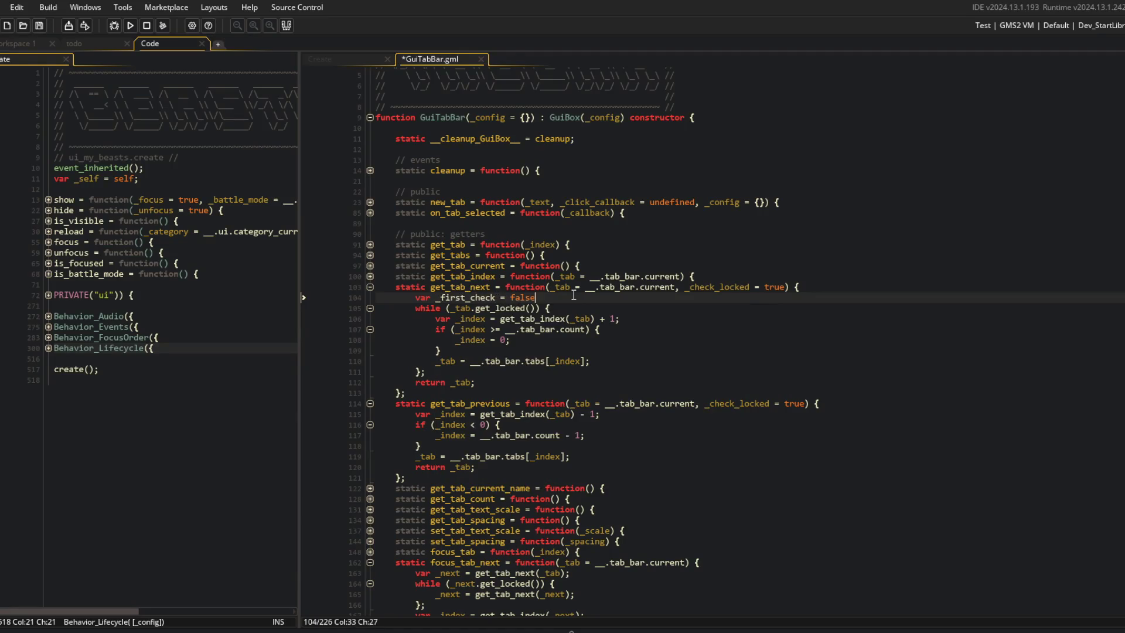
type(";")
key("Down")
key("ctrl+Left")
key("ctrl+Left")
key("ctrl+Left")
type("!_first_check ||")
key("Down")
key("Down")
key("Down")
key("End")
key("Return")
type("_fi")
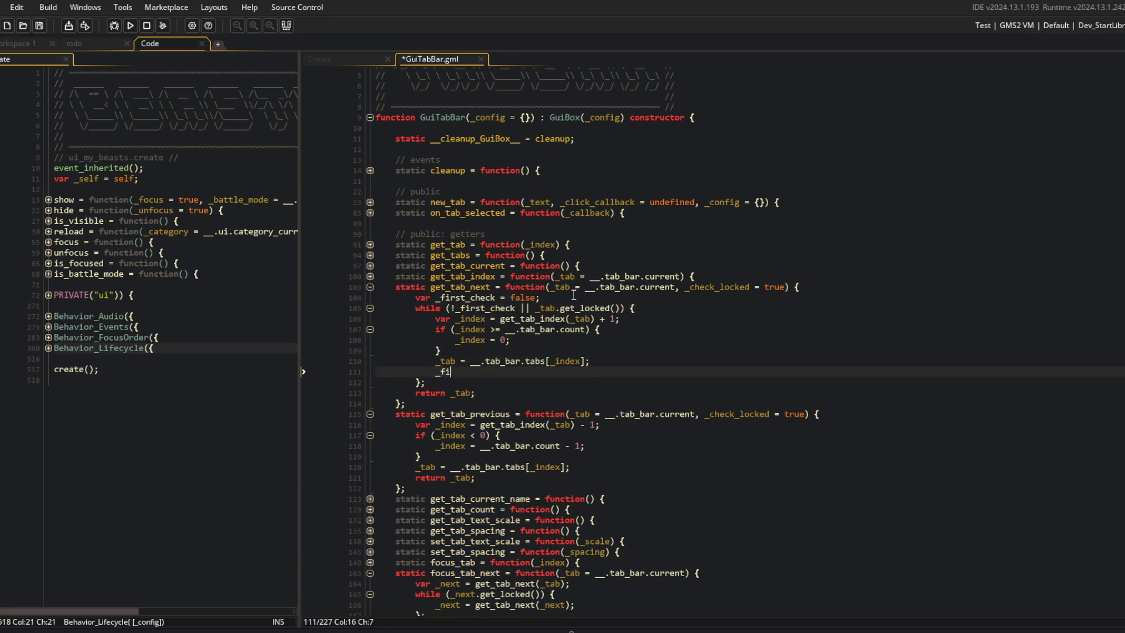
type("rst_checl = true;")
Copy the _first_check declaration and while header into the top of get_tab_previous.
left_click(574, 294)
left_click(597, 295)
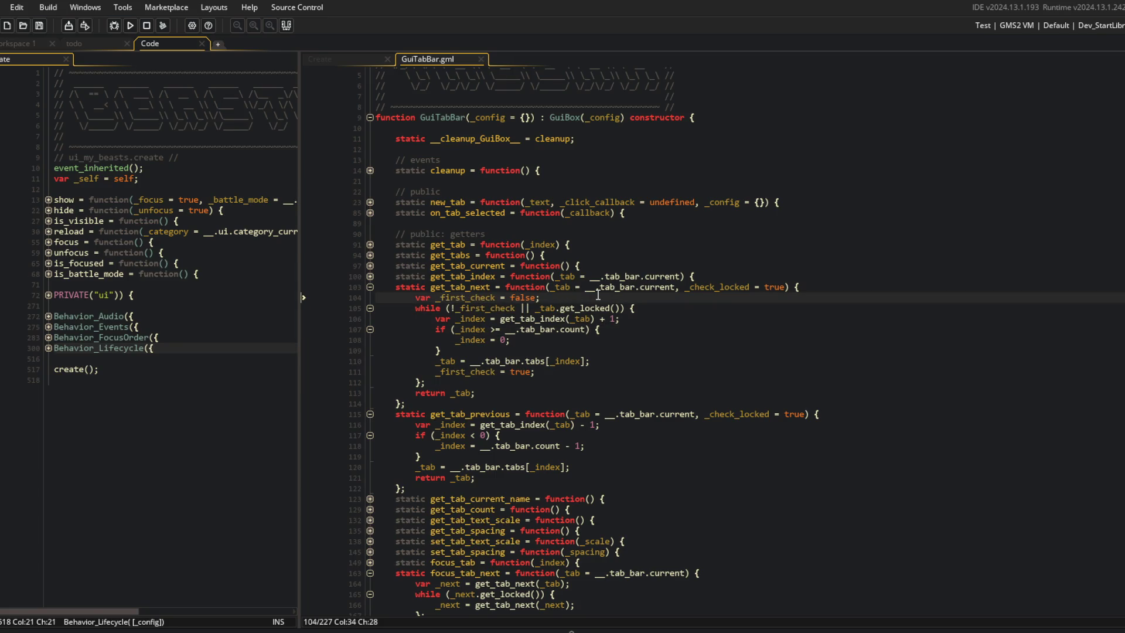
key("Home")
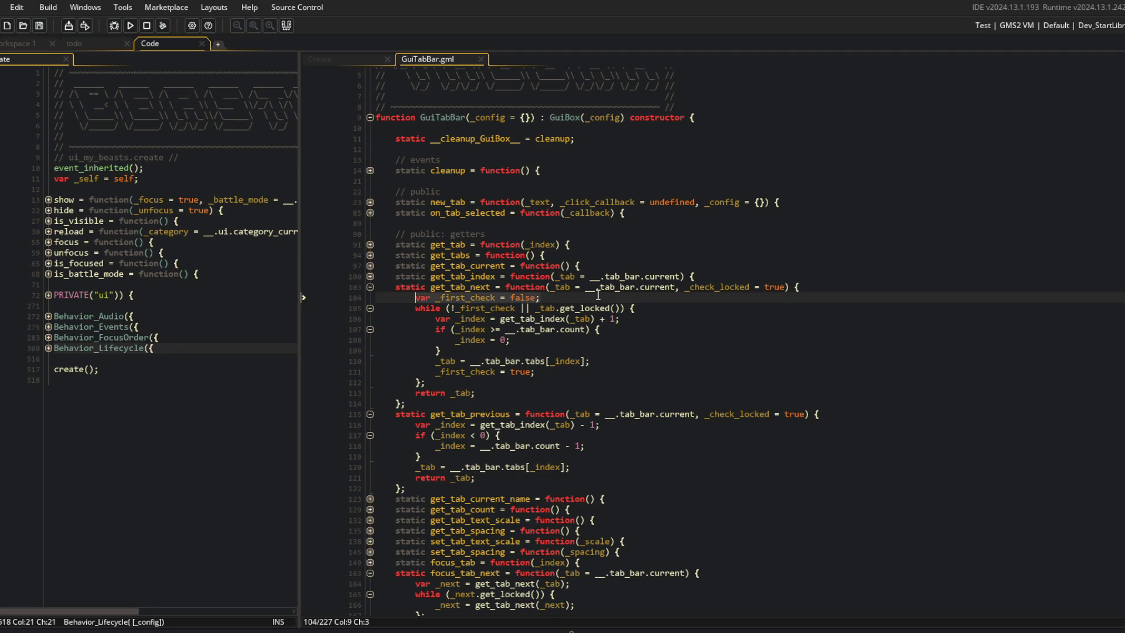
left_click(686, 305, "shift")
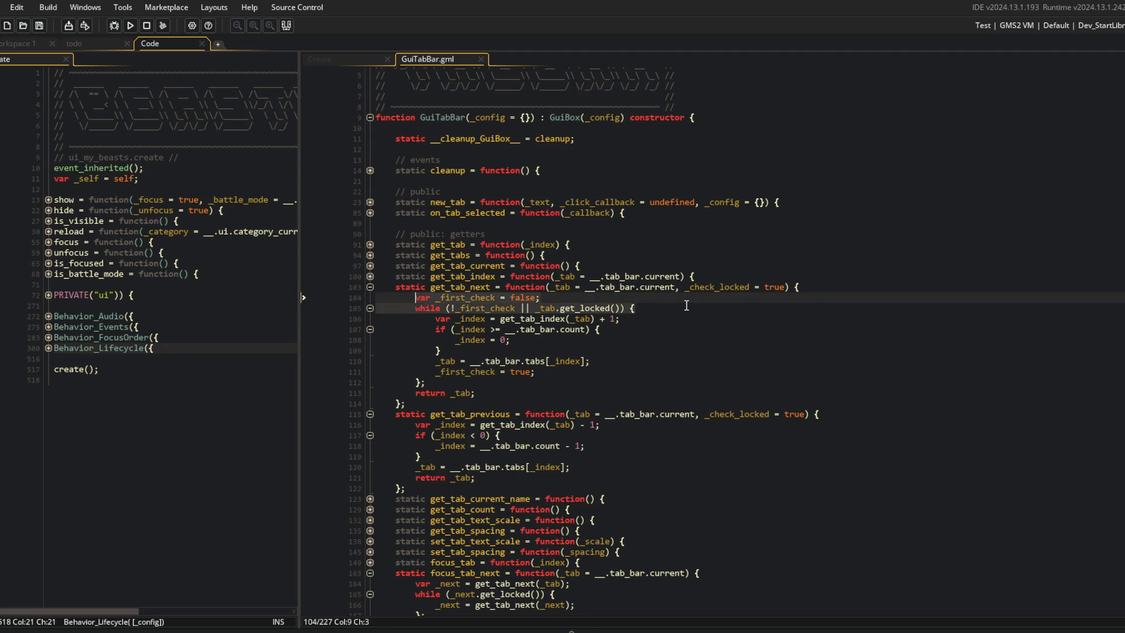
key("ctrl+c")
left_click(664, 413)
key("End")
key("Return")
key("ctrl+v")
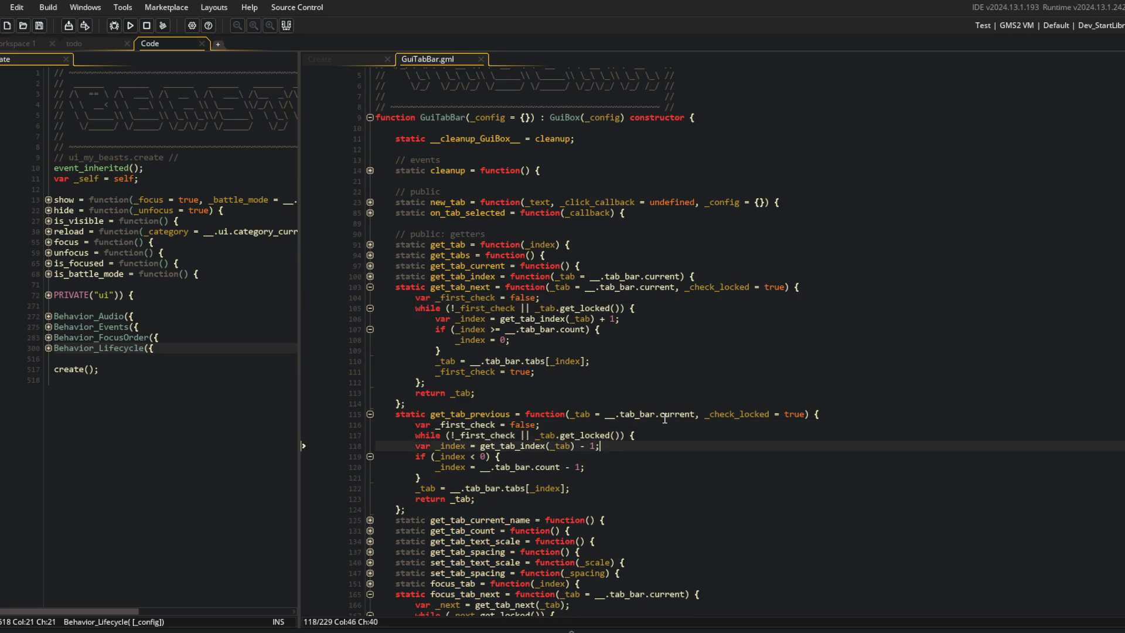
Indent get_tab_previous's index-stepping lines into the new loop and close it with a brace.
key("Down")
key("Home")
key("shift+Down")
key("shift+Down")
key("shift+End")
key("shift+Down")
key("shift+Down")
key("Tab")
key("End")
key("Return")
type("}")
Set _first_check = true inside get_tab_next's loop and check the function's ending.
left_click(662, 415)
left_click(569, 383)
key("Down")
key("Down")
key("Down")
key("Down")
key("Down")
key("End")
key("Return")
type("_first_check = true;")
left_click(730, 484)
left_click(676, 403)
left_click(625, 386)
scroll(645, 383, "down", 3)
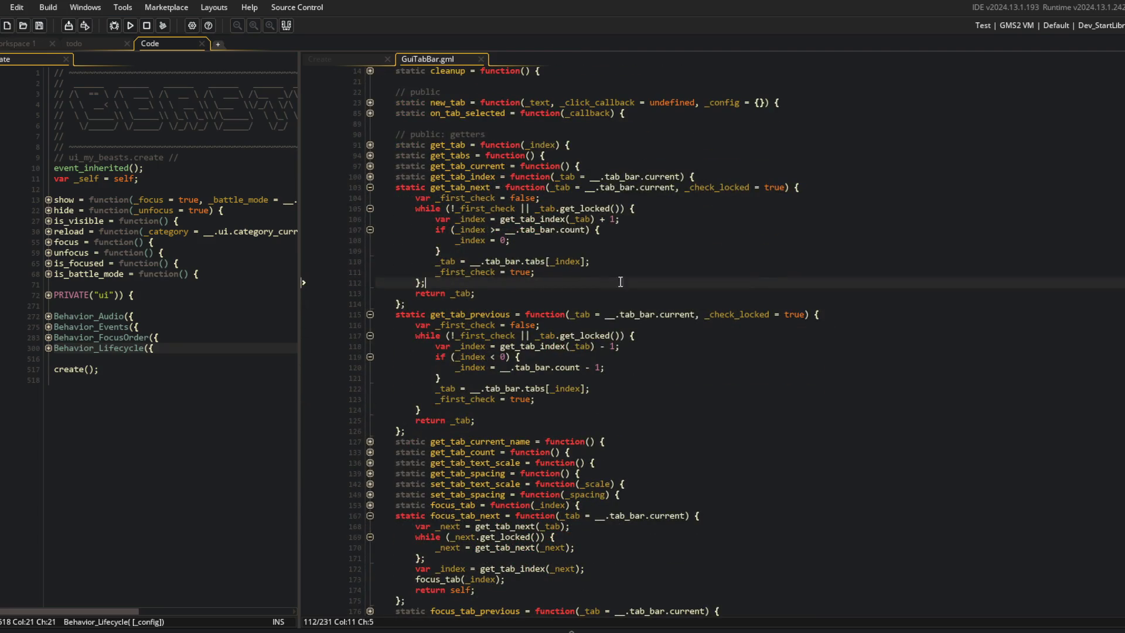
Fold the edited get_tab_next and get_tab_previous functions.
left_click(370, 187)
left_click(370, 197)
left_click(494, 219)
left_click(460, 293)
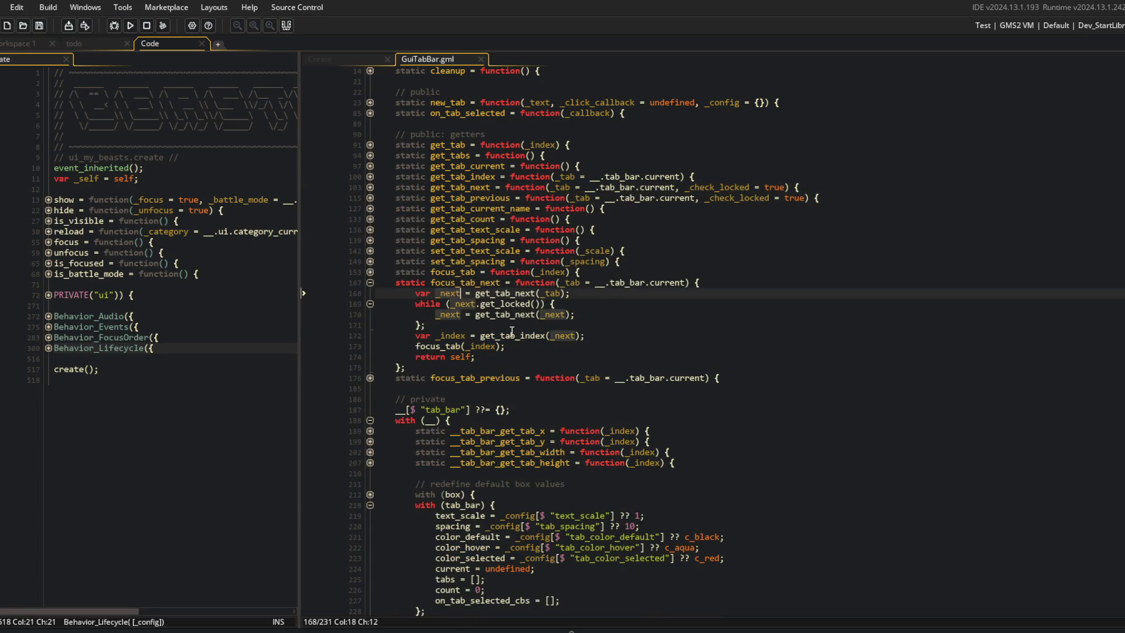
Give focus_tab_next a _check_locked = true parameter, pass it to get_tab_next, and delete its locked-tab loop.
left_click(695, 284)
type(", ")
type("_check_locked = true")
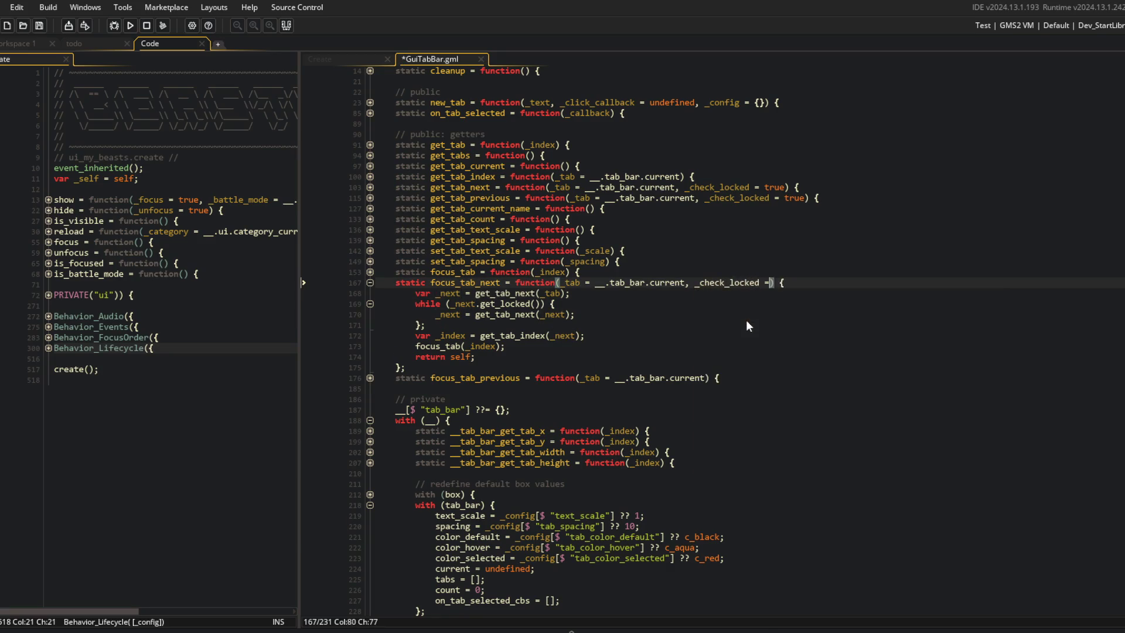
key("ctrl+s")
key("Down")
key("Down")
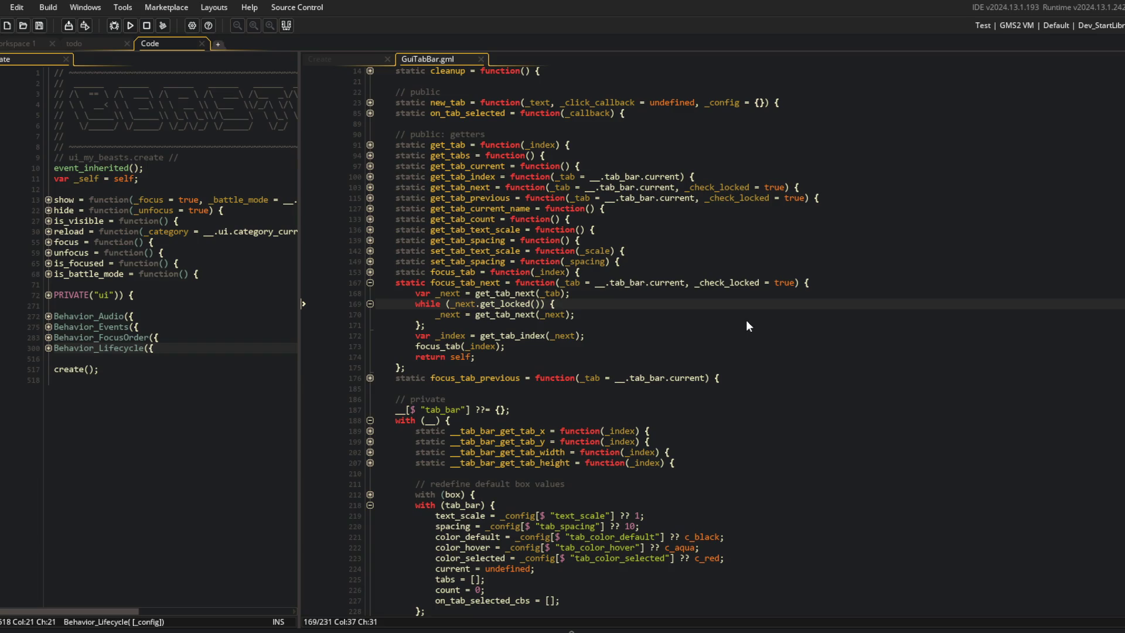
key("ctrl+d")
key("ctrl+d")
key("ctrl+d")
key("Up")
type(", _check_)l")
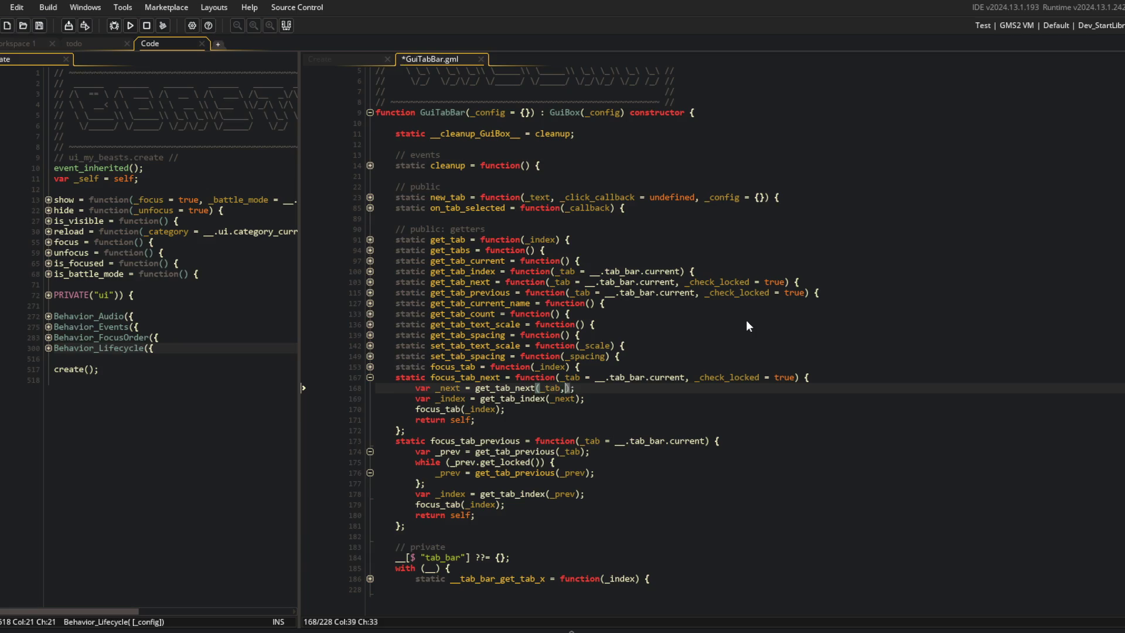
key("BackSpace")
key("BackSpace")
key("Return")
key("ctrl+s")
Remove focus_tab_previous's locked-tab loop, pass _check_locked to get_tab_previous, and add the _check_locked = true parameter.
key("Down")
key("Down")
key("Down")
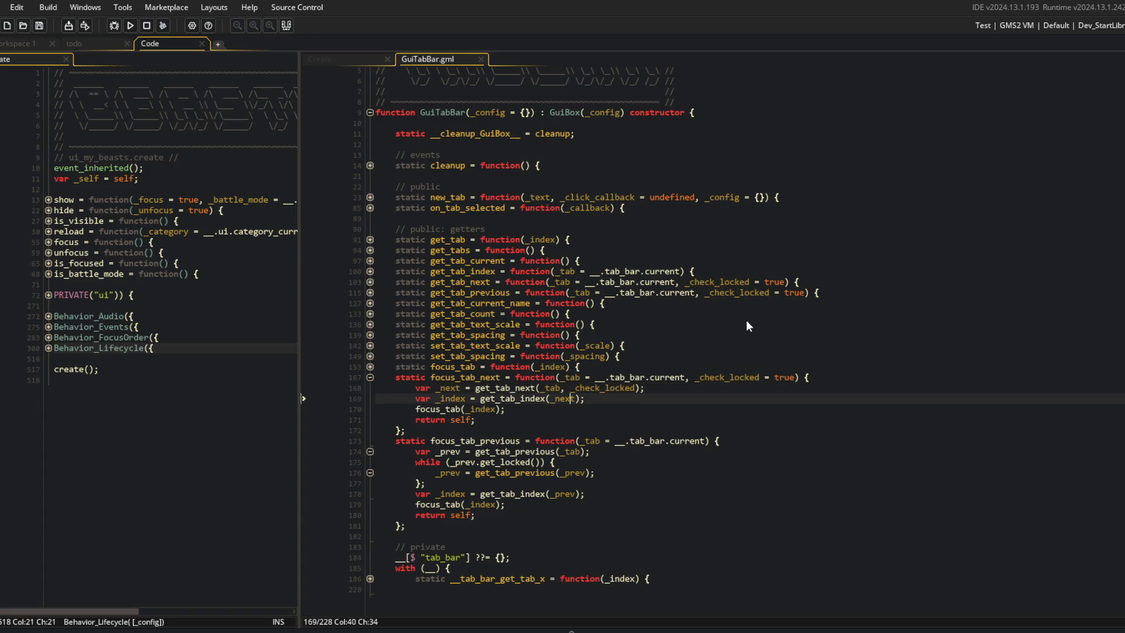
key("Up")
key("End")
key("shift+Down")
key("shift+Down")
key("shift+Down")
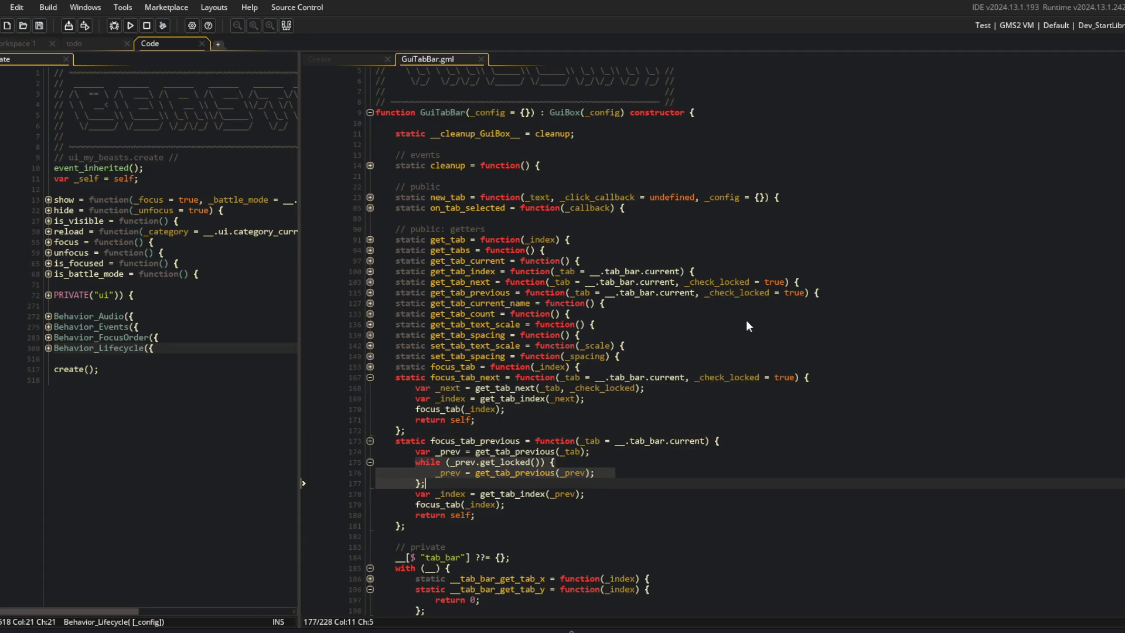
key("Delete")
type(", _check_locked")
key("ctrl+s")
key("Up")
key("End")
key("Left")
key("Left")
key("Left")
type(", _check_locked = true")
key("ctrl+s")
Check the get_tab_previous signature, run the game, and fold both focus functions.
left_click(819, 302)
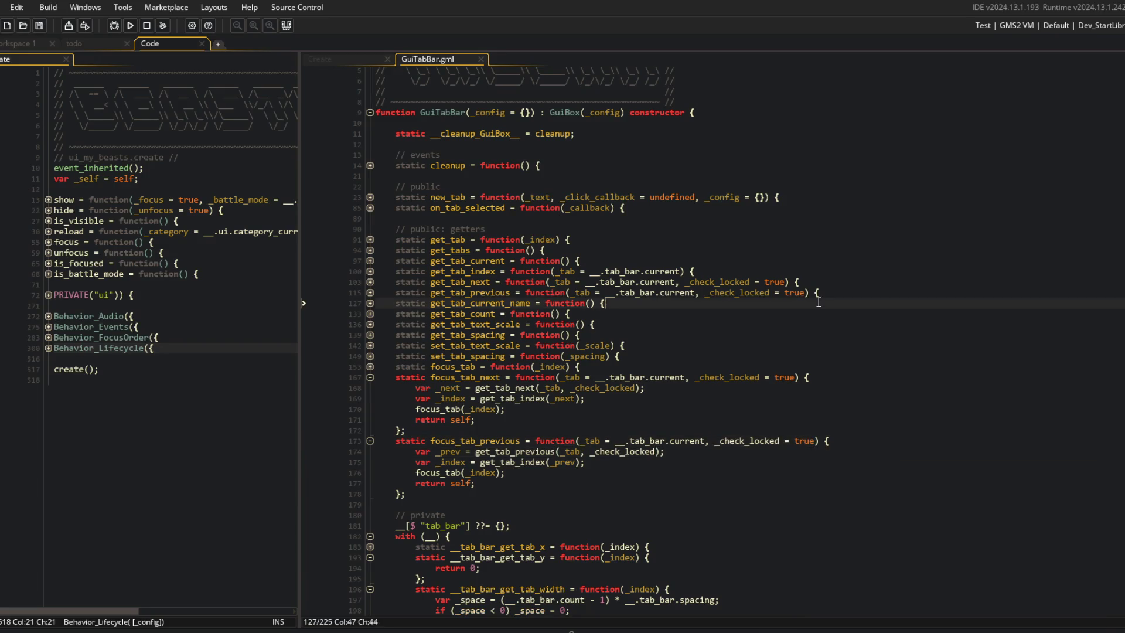
left_click(130, 26)
left_click(480, 378)
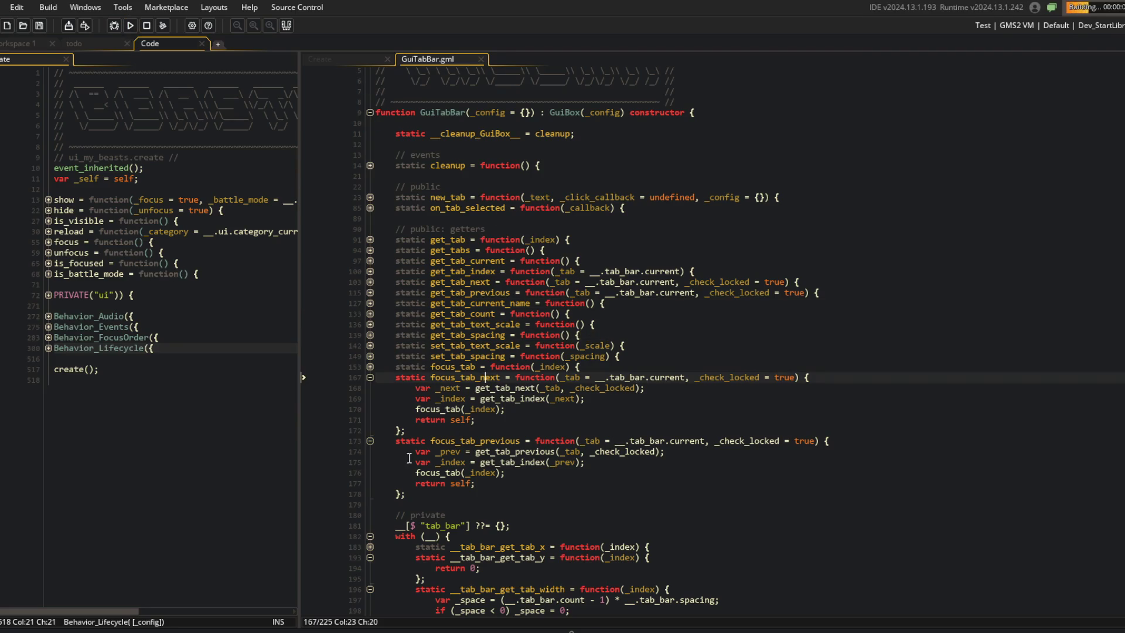
left_click(370, 441)
left_click(370, 377)
left_click(565, 303)
Cycle the game's tabs back and forth between Blocks, Perks and Traps.
left_click(628, 388)
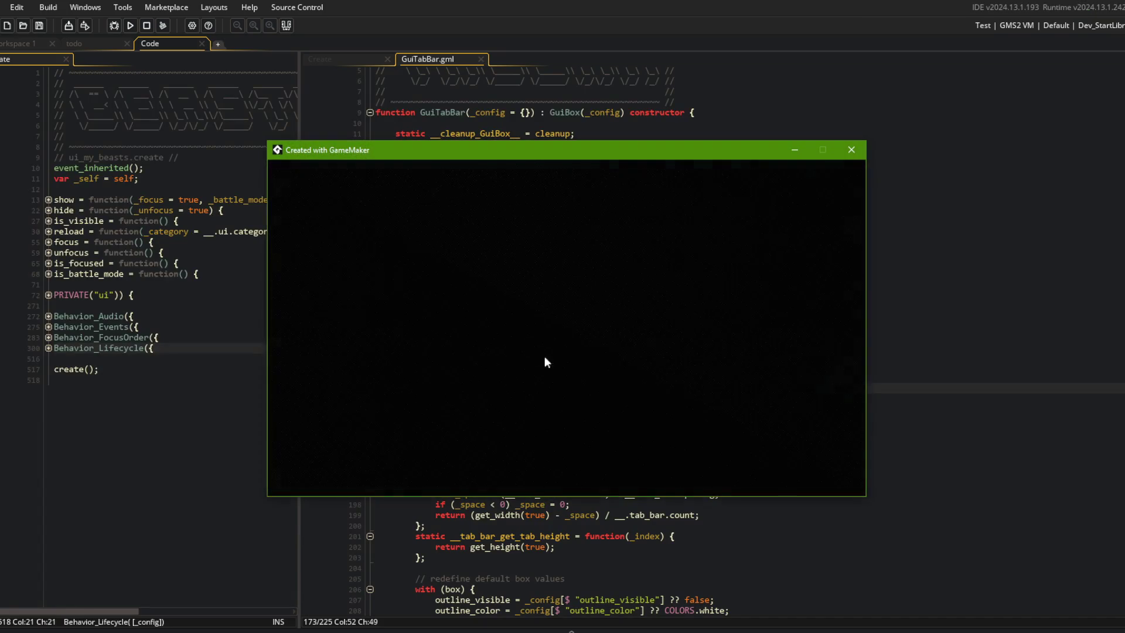
key("Right")
key("Right")
key("Left")
key("Left")
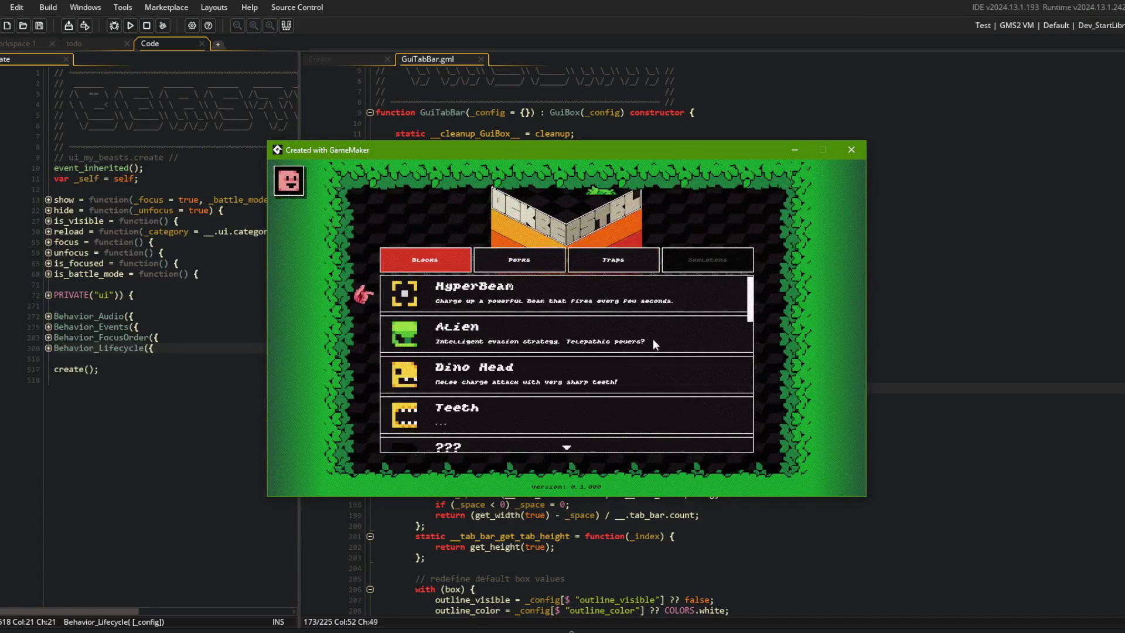
key("Right")
key("Left")
key("Right")
key("Right")
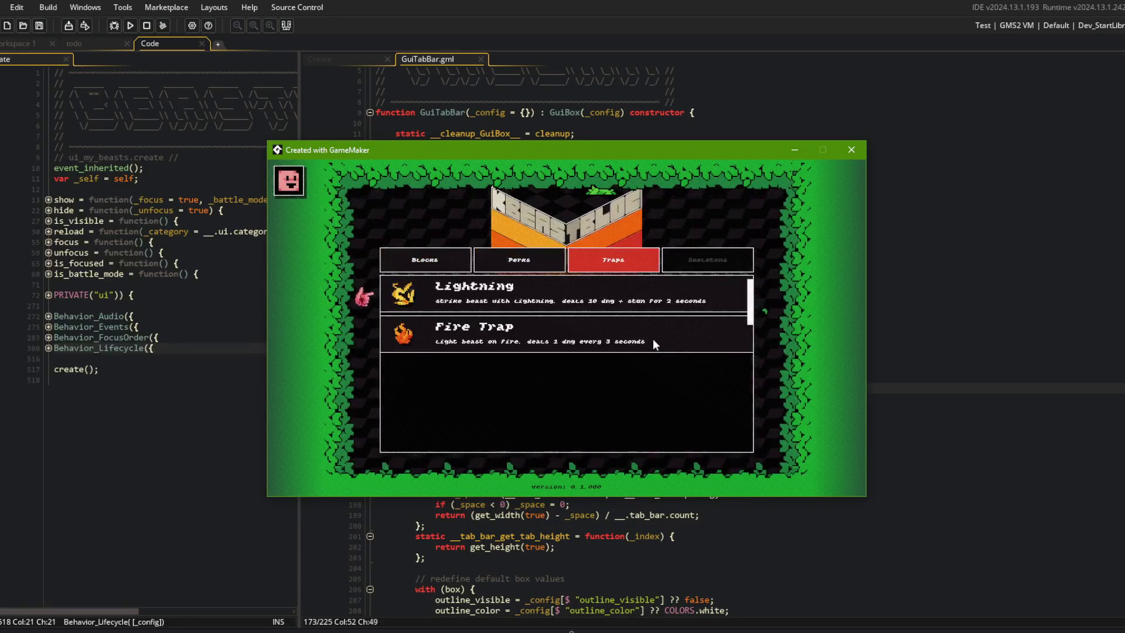
key("Left")
key("Left")
key("Right")
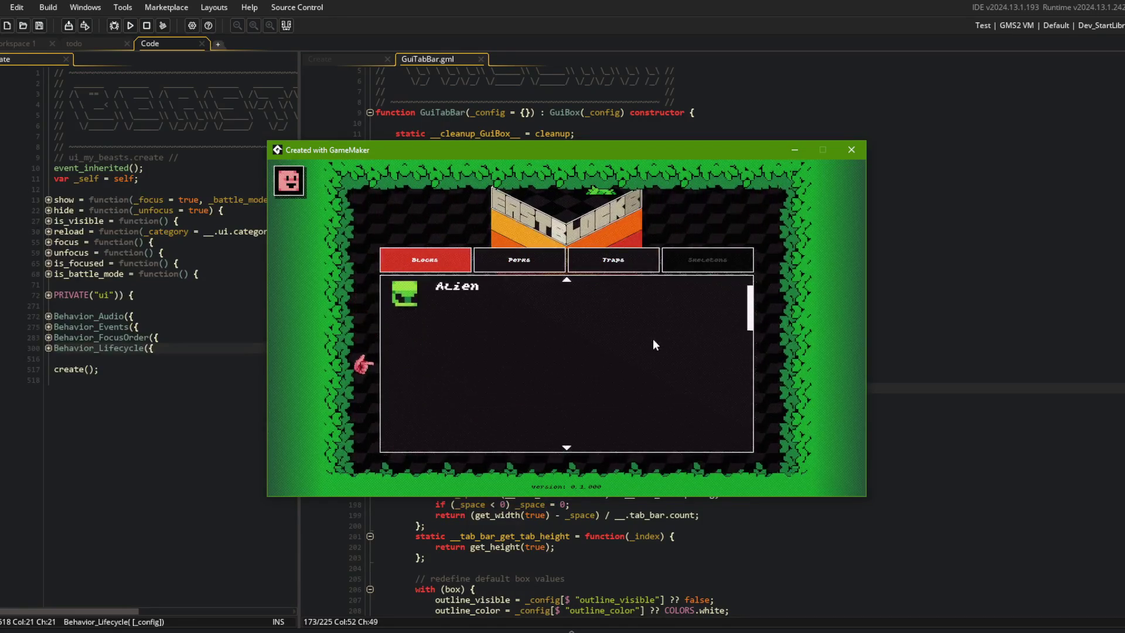
key("Left")
scroll(653, 338, "down", 5)
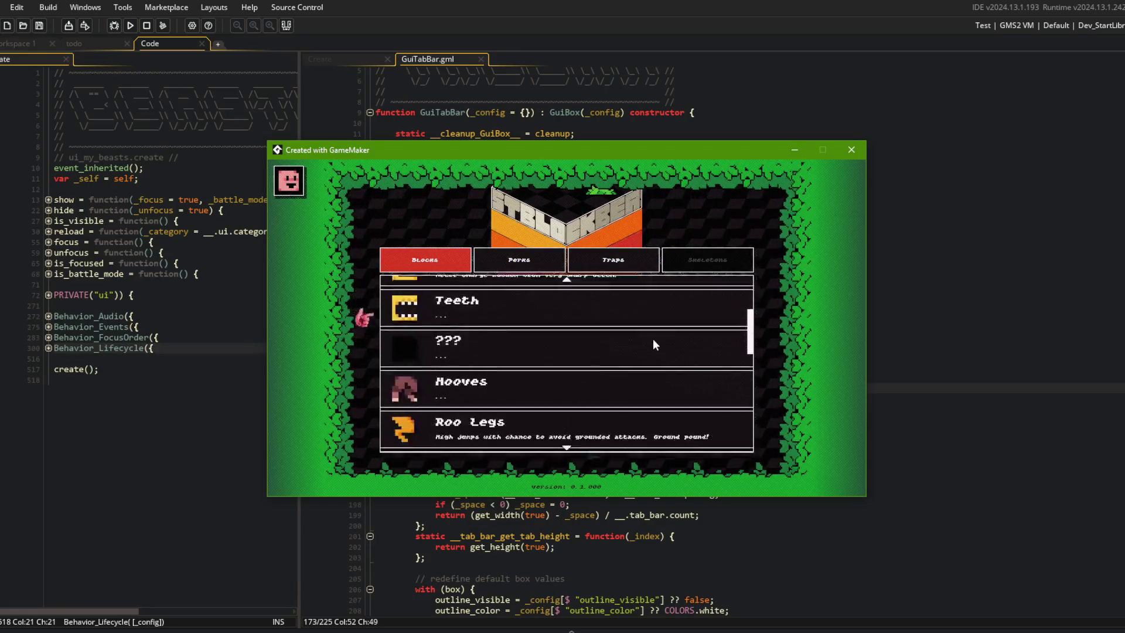
key("Right")
key("Left")
key("Right")
key("Right")
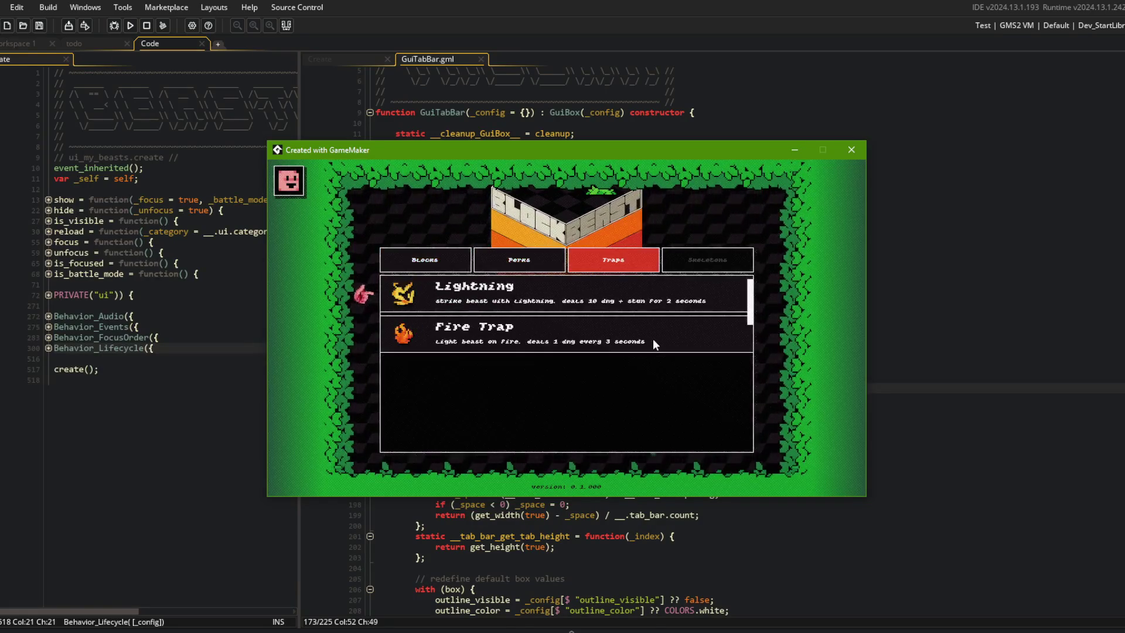
Move through the Perks list to Compass and Heart+, cycle back to Blocks, then close the game.
key("Left")
key("Down")
key("Down")
key("Down")
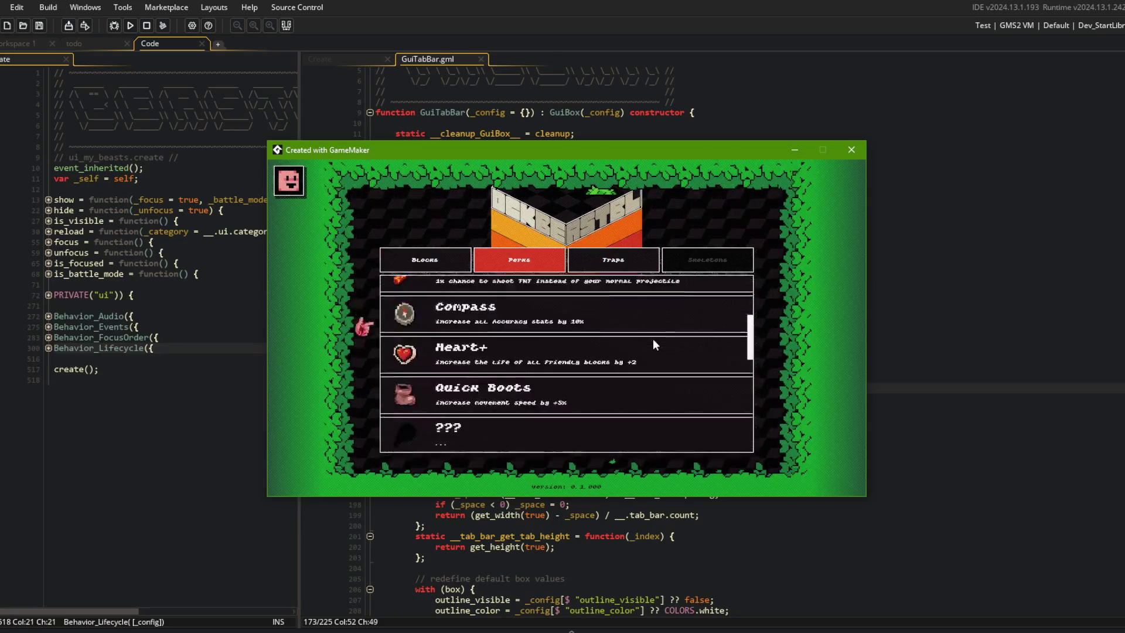
key("Up")
key("Up")
key("Up")
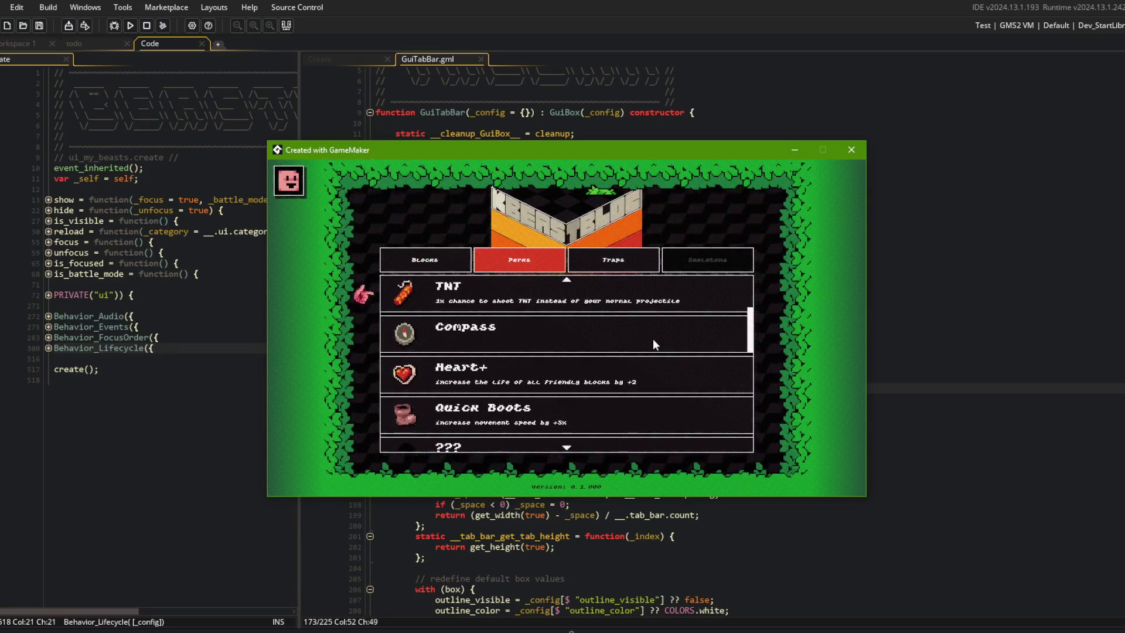
key("Left")
key("Right")
key("Down")
key("Down")
key("Down")
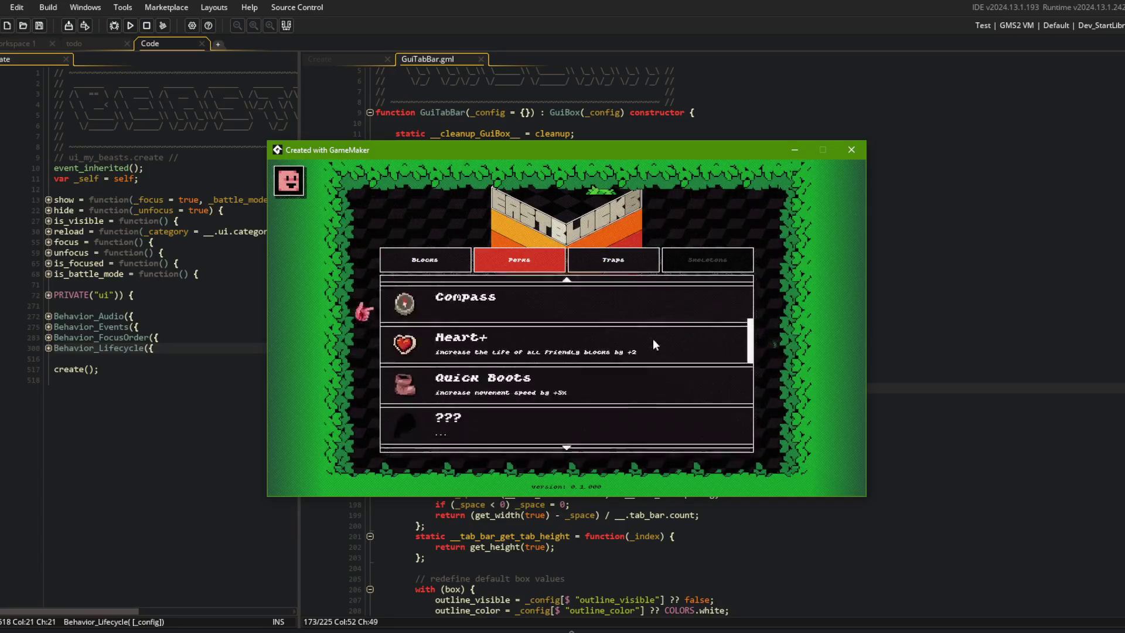
key("Down")
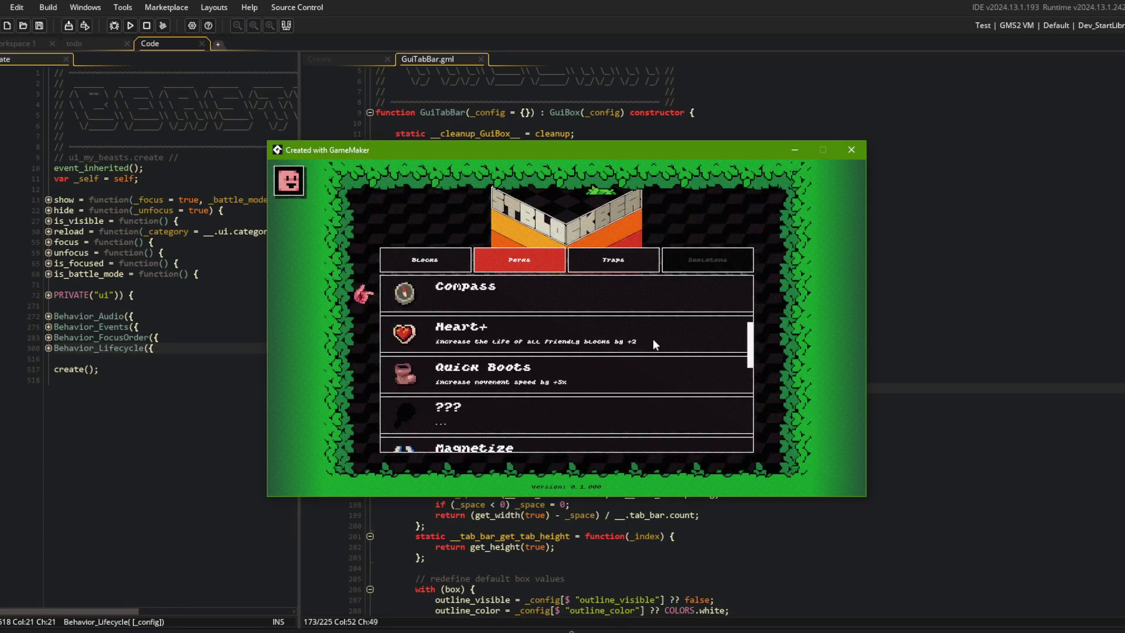
key("Right")
key("Left")
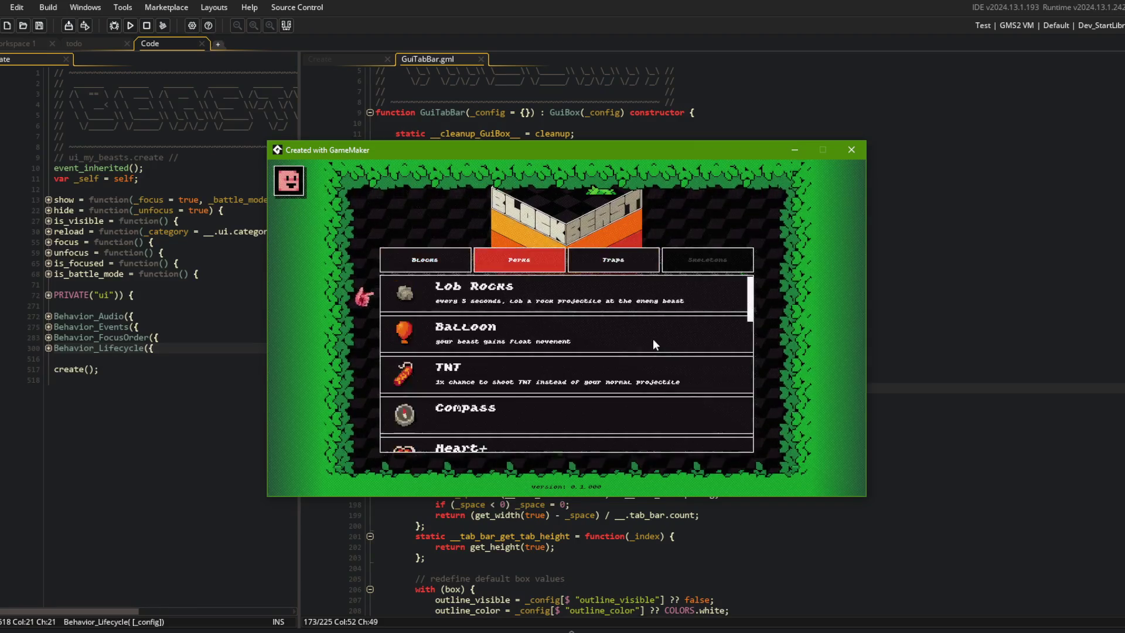
key("Left")
left_click(851, 149)
left_click(895, 333)
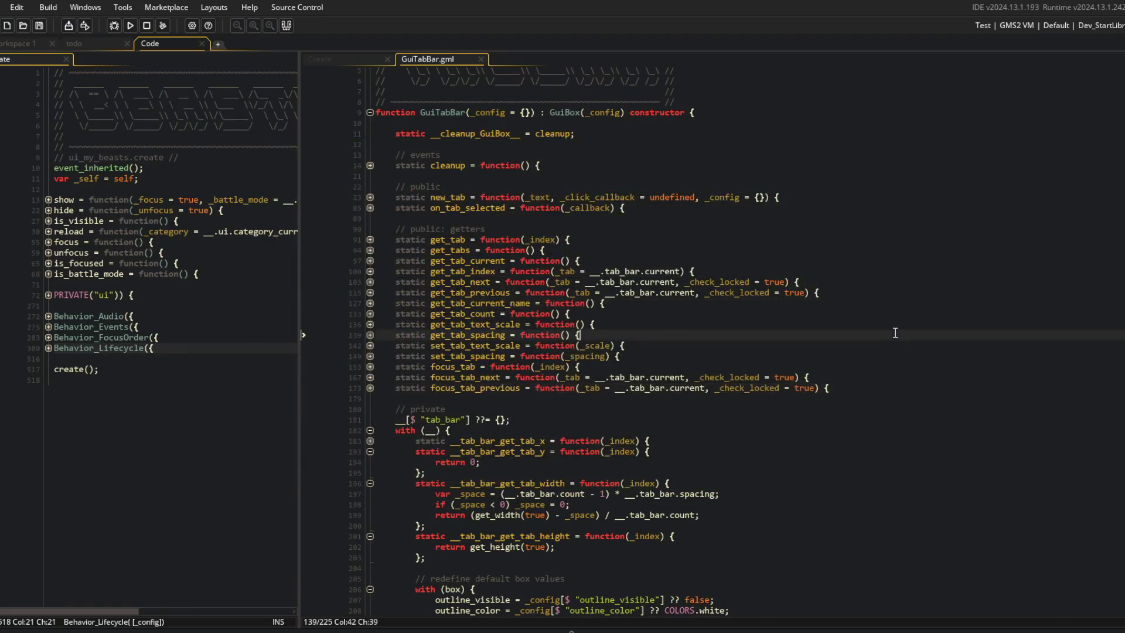
Close GuiTabBar.gml and delete the finished shoulder-button item from the todo list.
middle_click(451, 61)
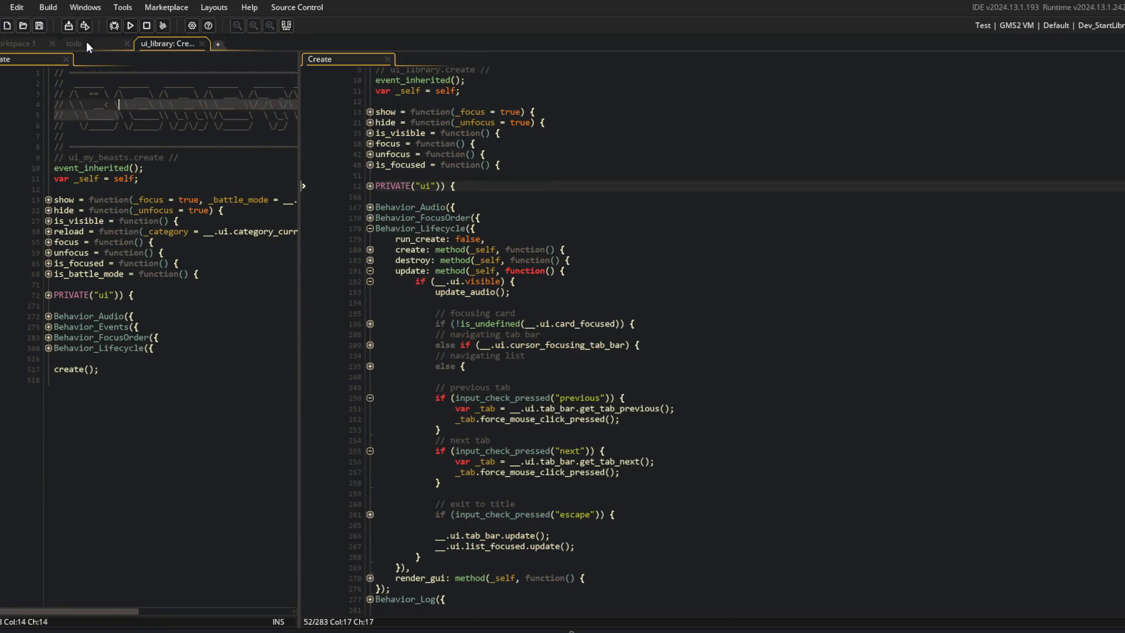
left_click(87, 41)
key("ctrl+d")
key("alt+Tab")
key("alt+Tab")
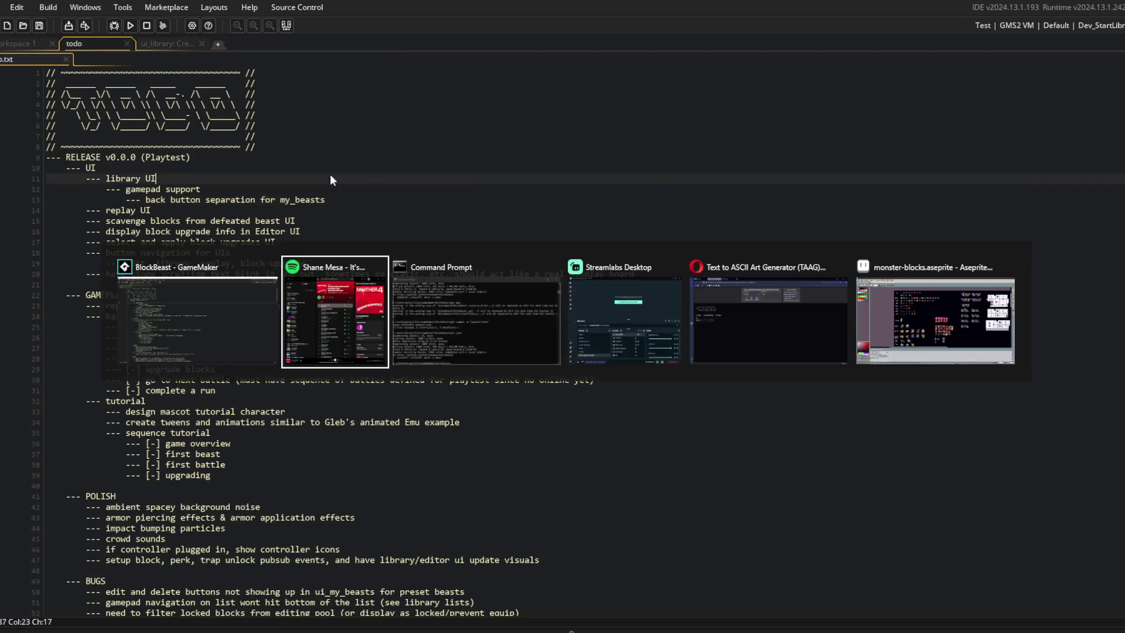
Run git add ., commit with "navigate library tab buttons with shoulder buttons", and git push.
type("git add .")
key("Return")
type("git commit -m \"navigate m")
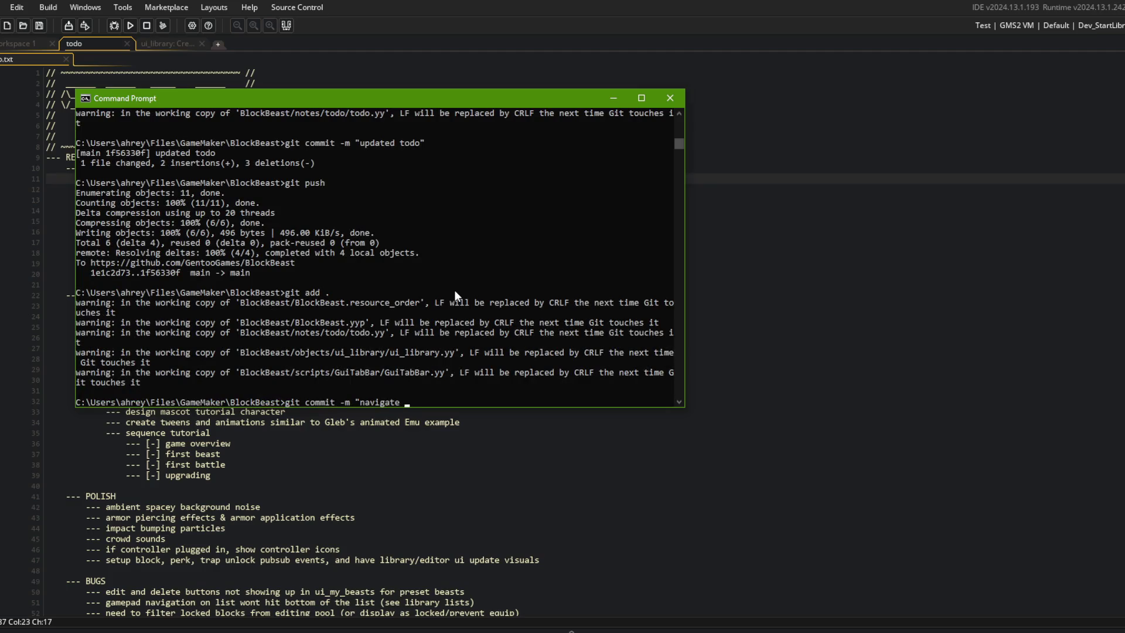
key("BackSpace")
type("library tab ")
type("buttons with")
type(" shoulder buttons\"")
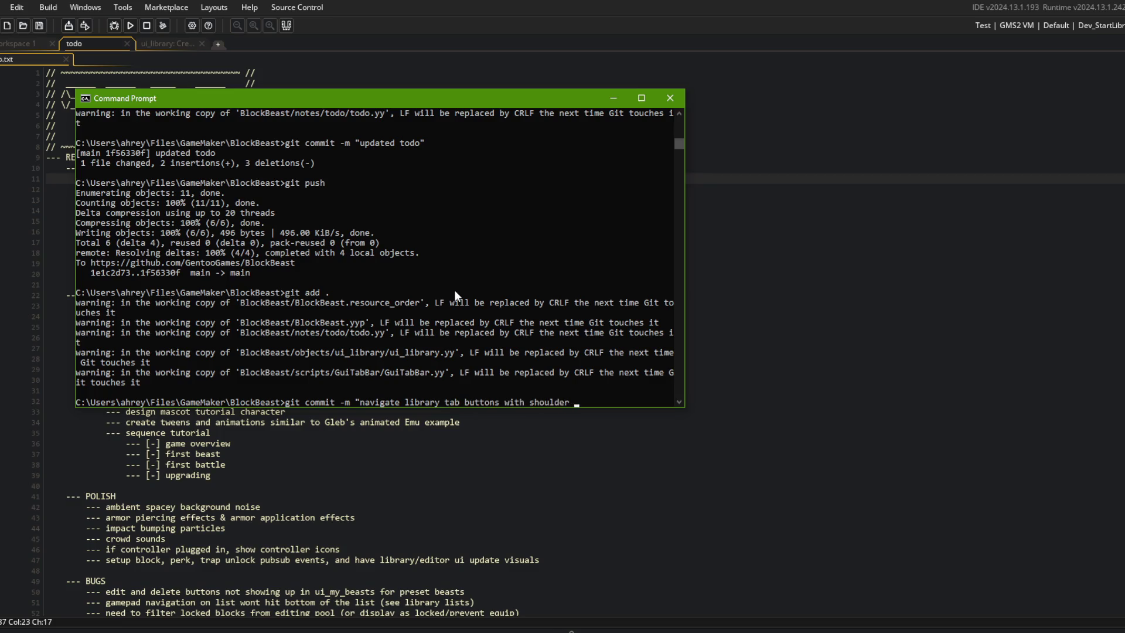
key("Return")
type("git push")
key("Return")
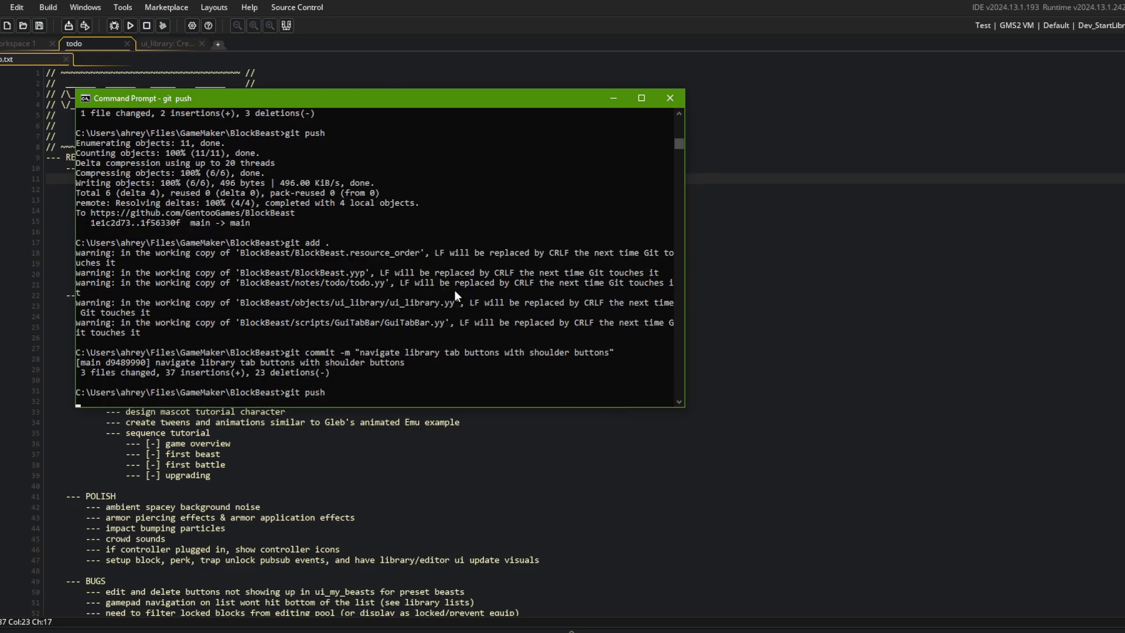
Back in GameMaker, open the ui_library Create code and widen the left code pane.
left_click(818, 318)
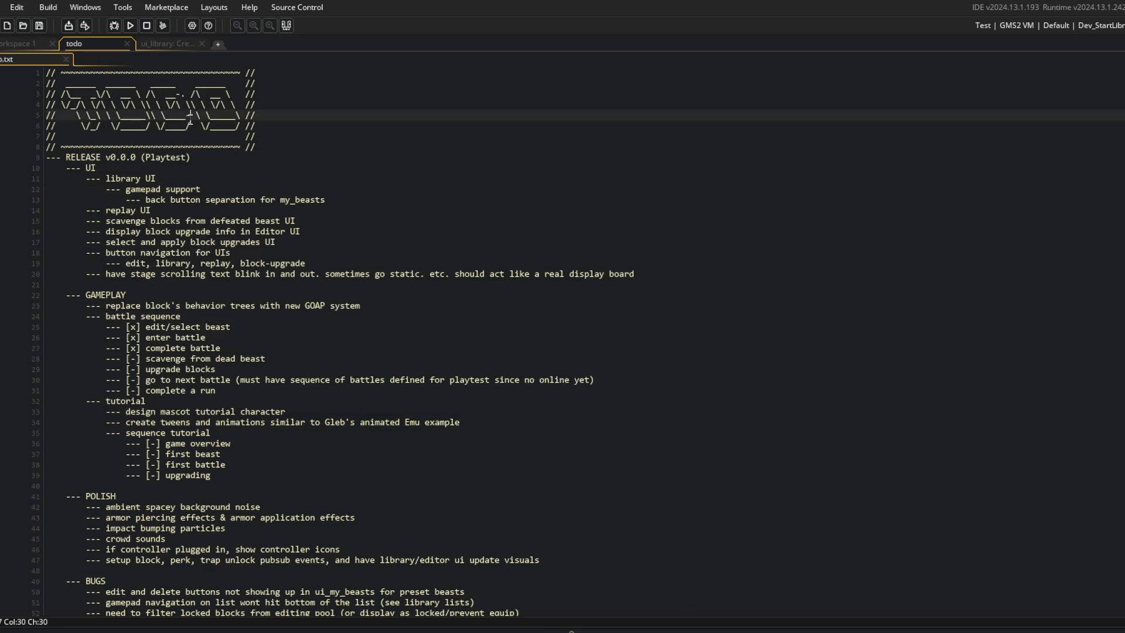
left_click(176, 43)
left_click_drag(300, 75, 538, 75)
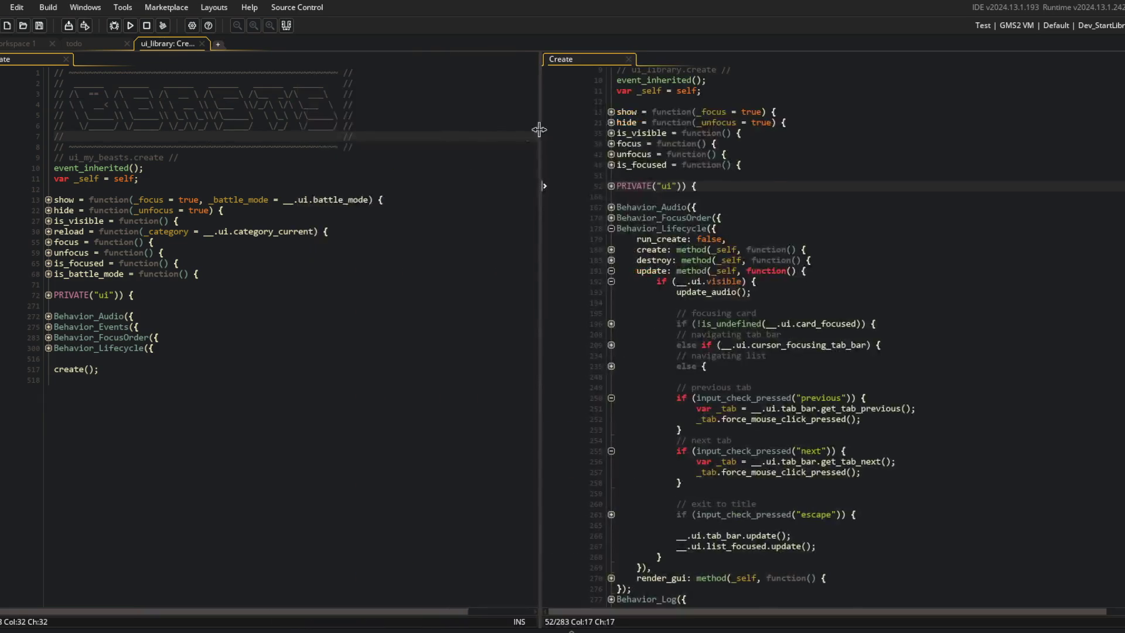
Expand Behavior_Lifecycle and the visible-check body, then close the right-hand ui_library Create tab.
left_click(49, 296)
left_click(49, 296)
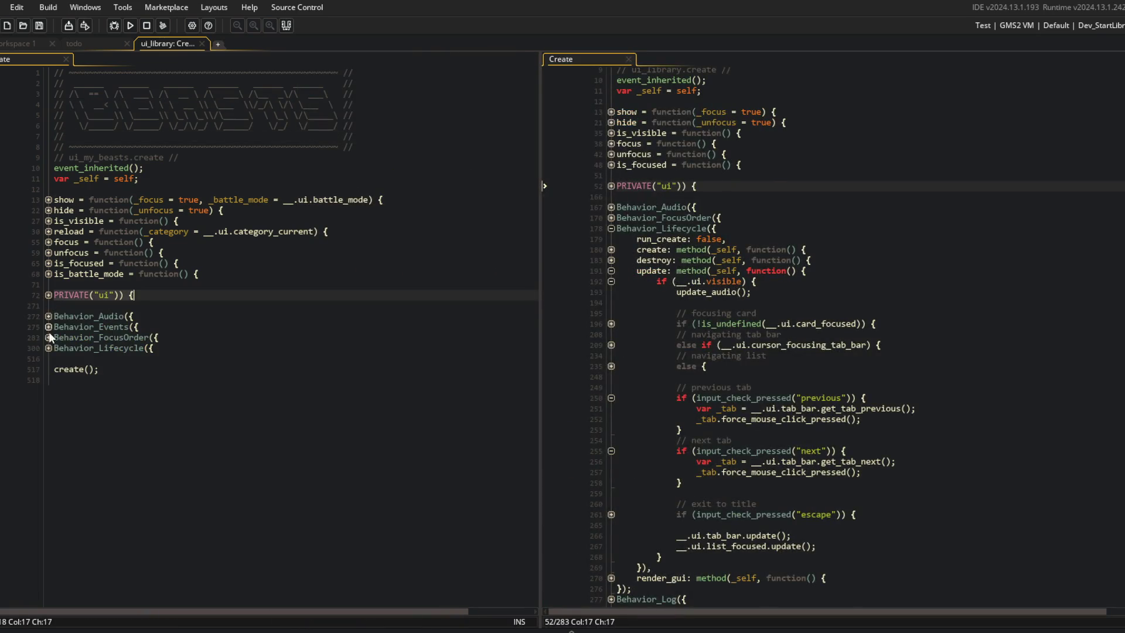
left_click(49, 348)
left_click(49, 390)
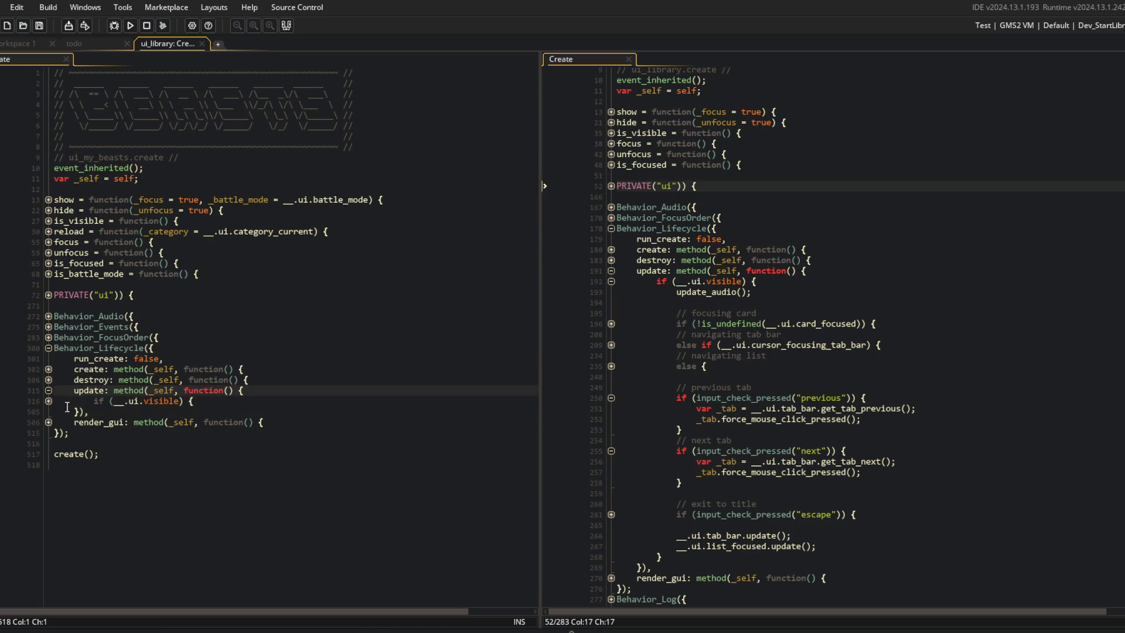
left_click(49, 401)
left_click(107, 285)
middle_click(598, 59)
right_click(350, 232)
left_click(422, 463)
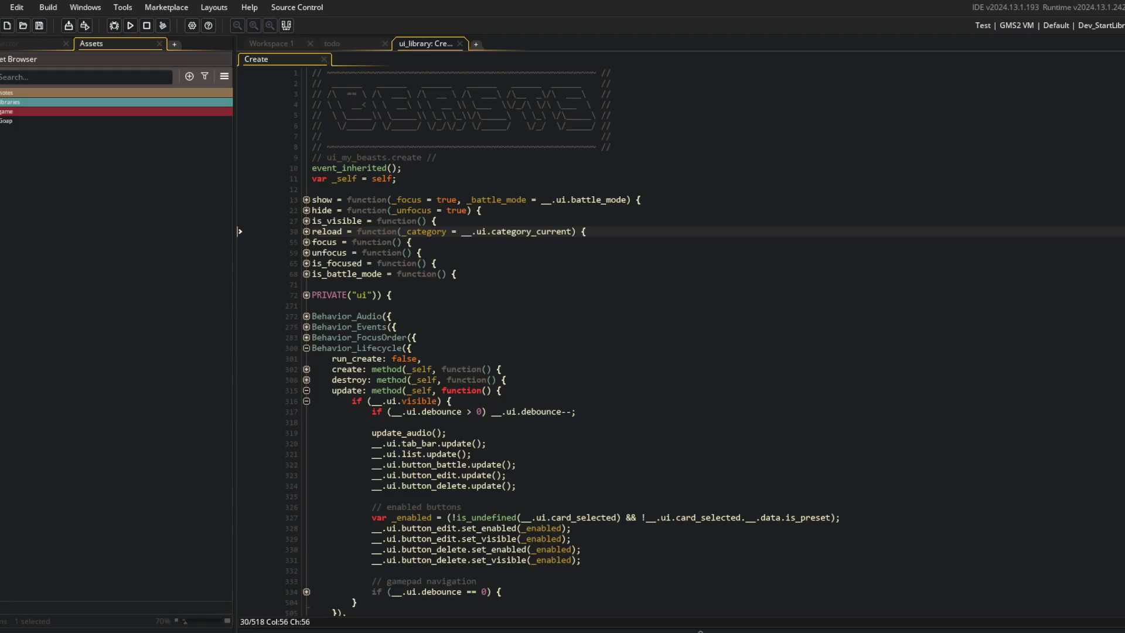
Expand the game folder in the Asset Browser.
double_click(157, 111)
left_click_drag(232, 107, 170, 107)
key("Down")
key("Down")
scroll(537, 373, "down", 2)
Unfold the gamepad navigation, tab bar, beast card and back-to-cards code blocks.
left_click(510, 388)
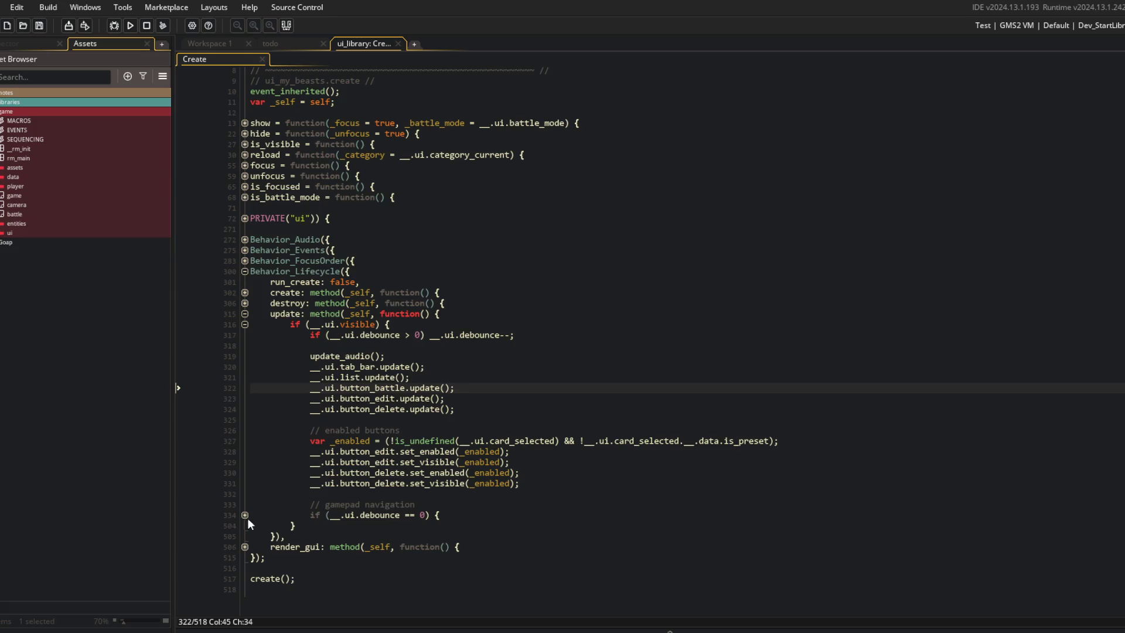
left_click(246, 515)
scroll(242, 504, "down", 2)
scroll(248, 487, "down", 3)
left_click(246, 483)
scroll(258, 481, "down", 3)
left_click(245, 504)
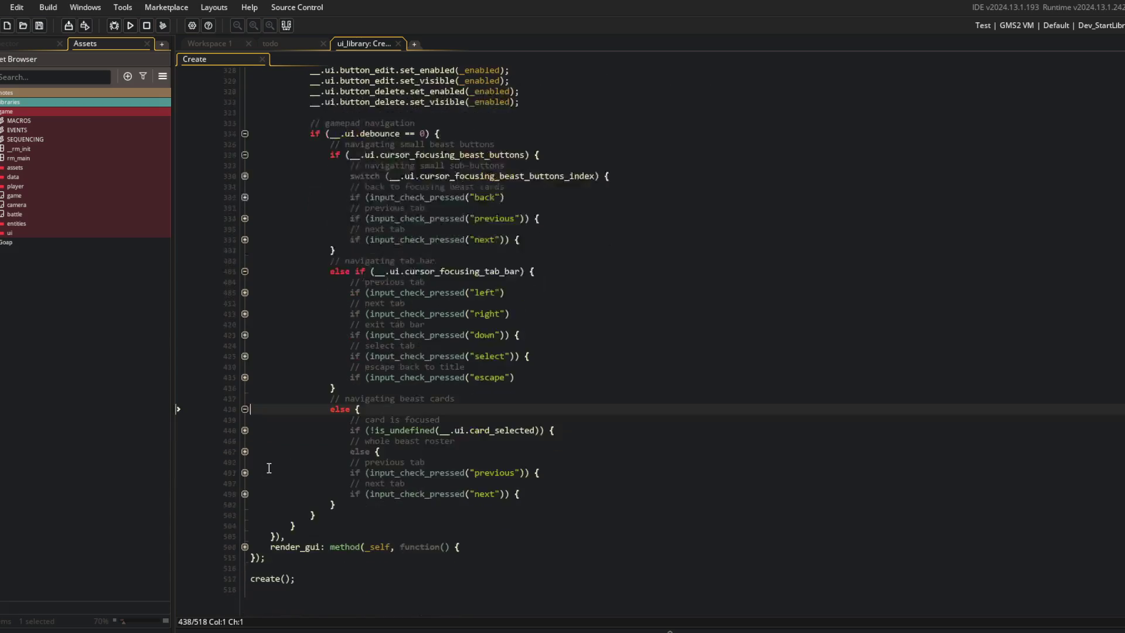
left_click(484, 434)
left_click(580, 338)
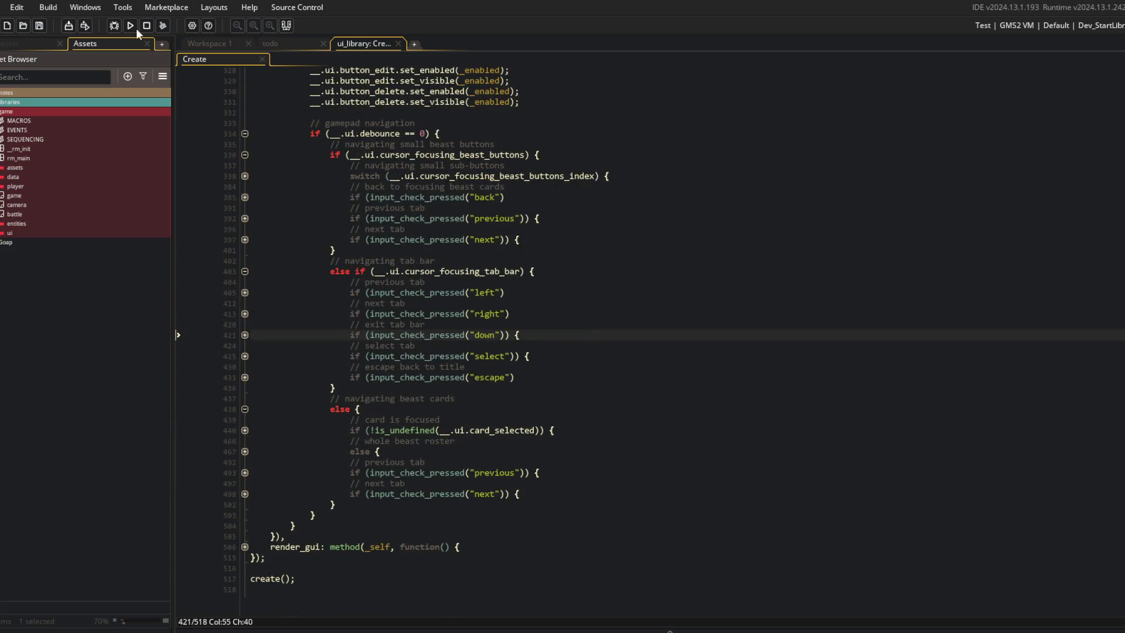
left_click(245, 198)
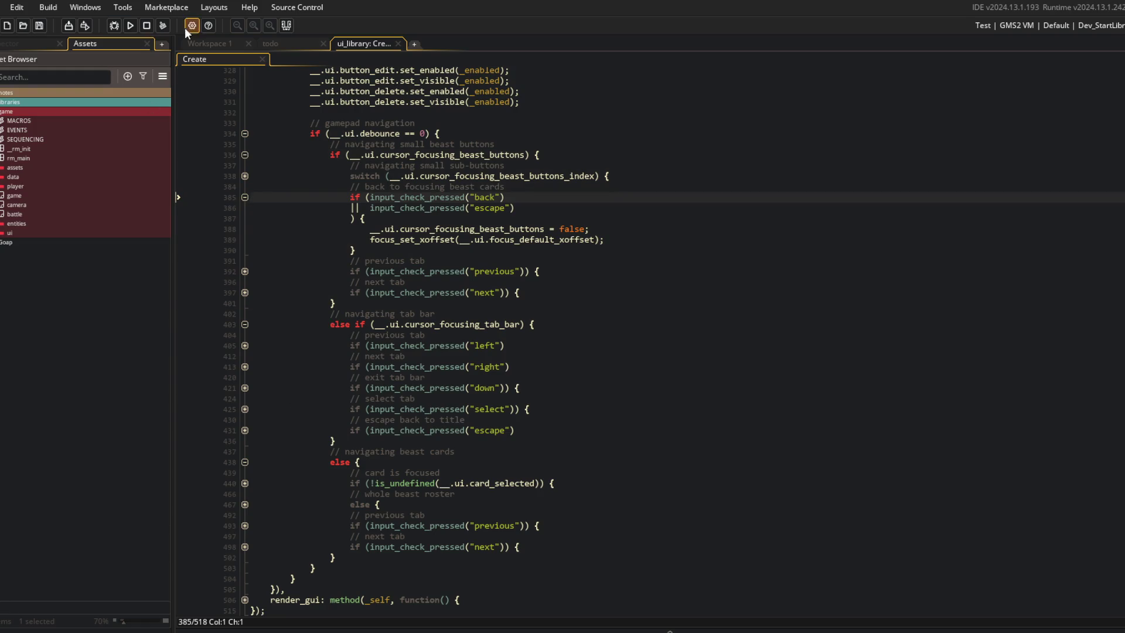
Add a new '// exit to title' if block using the copied escape input check after the beast card branch.
left_click(537, 205)
left_click_drag(370, 210, 593, 209)
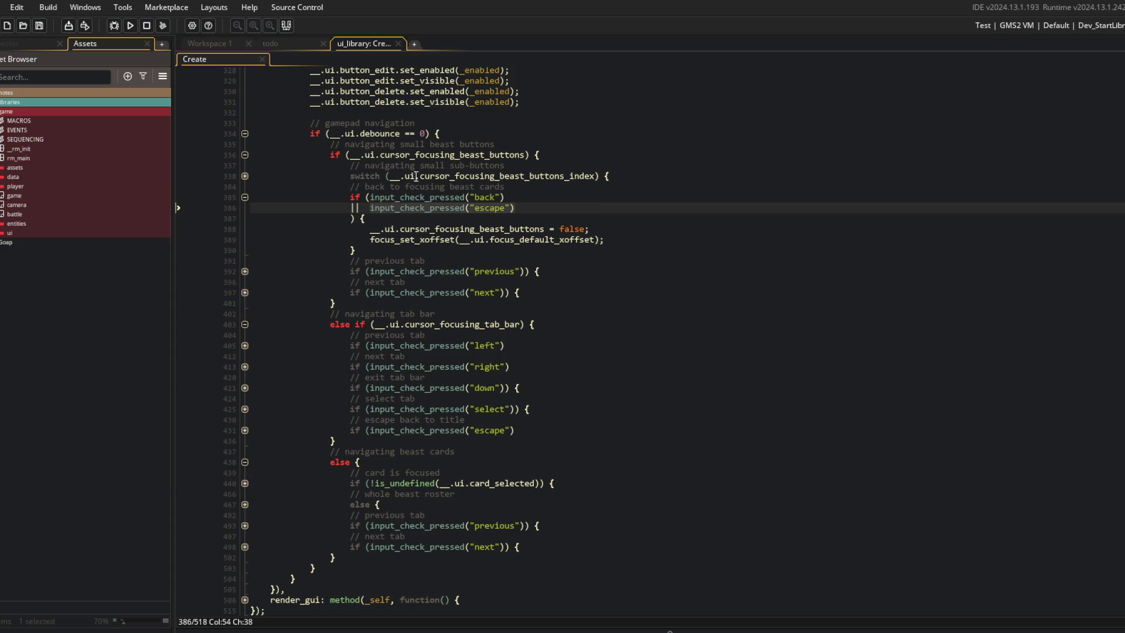
key("ctrl+c")
left_click(358, 560)
key("Return")
key("Return")
key("ctrl+v")
key("Home")
type("if (")
key("End")
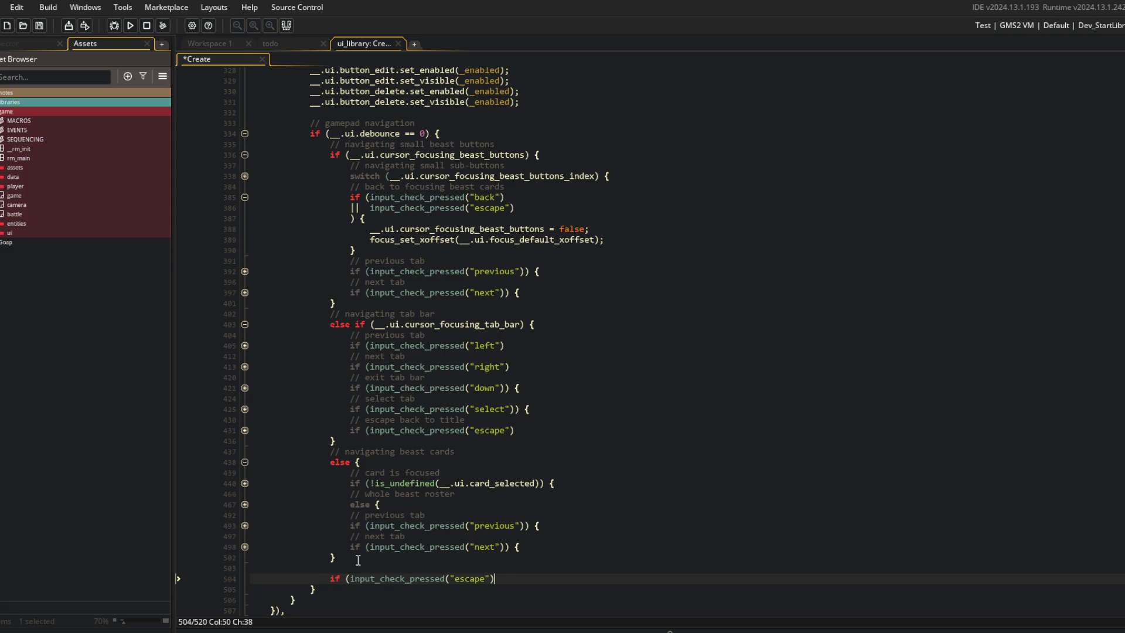
key("Return")
key("Up")
key("Return")
key("Up")
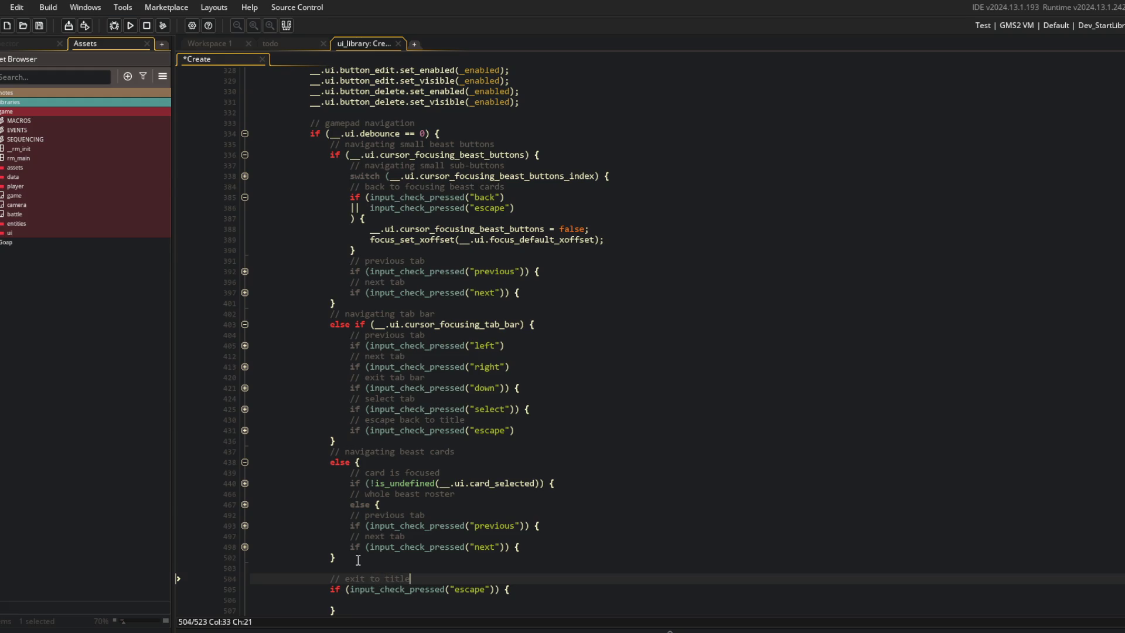
Put the Sequence_MyBeastsToTitle() call into the new block and cut the tab bar's old escape-to-title block.
left_click(485, 434)
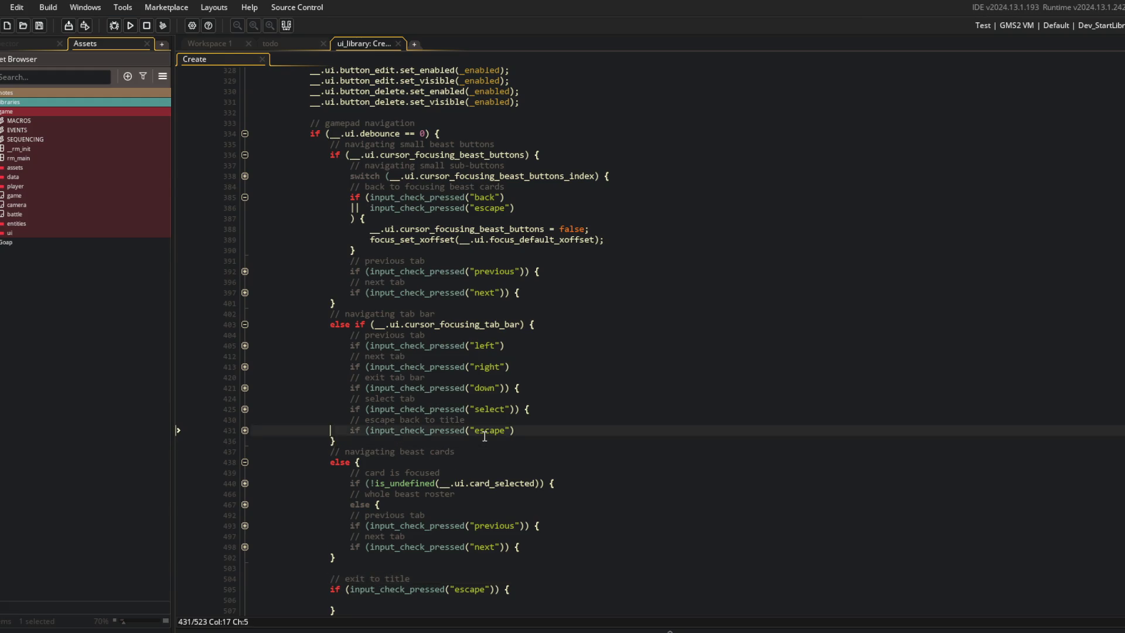
key("Down")
key("Down")
key("Down")
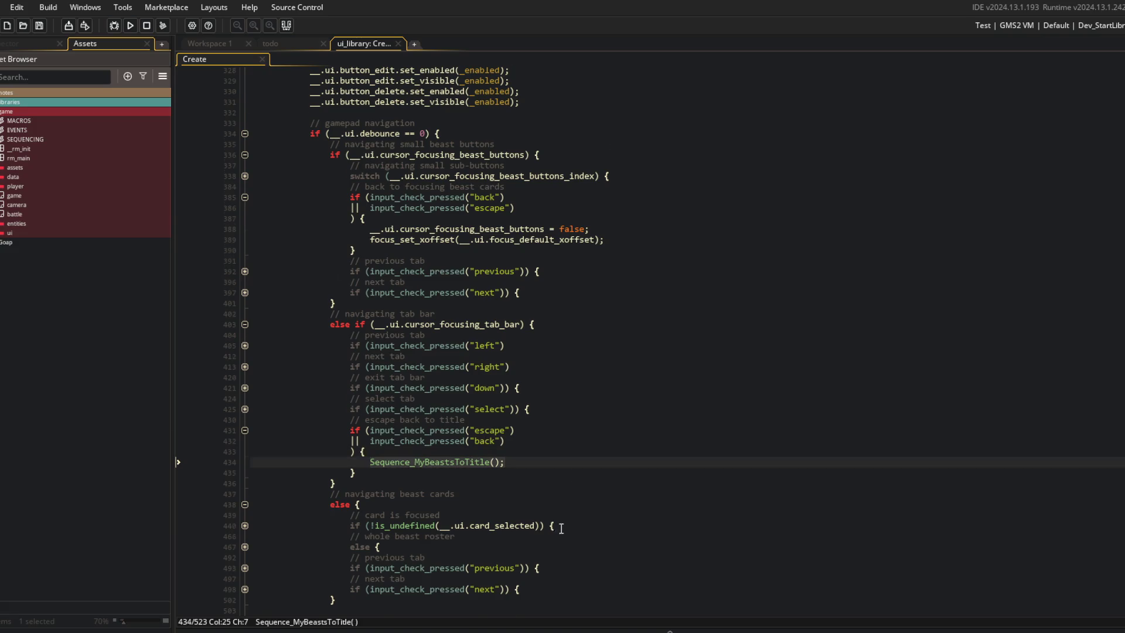
key("ctrl+c")
scroll(560, 529, "down", 2)
left_click(381, 592)
key("ctrl+v")
left_click(490, 370)
key("ctrl+x")
key("ctrl+x")
key("ctrl+x")
Review the tab bar and exit-to-title code, collapsing the back-to-cards and new exit blocks.
left_click(519, 433)
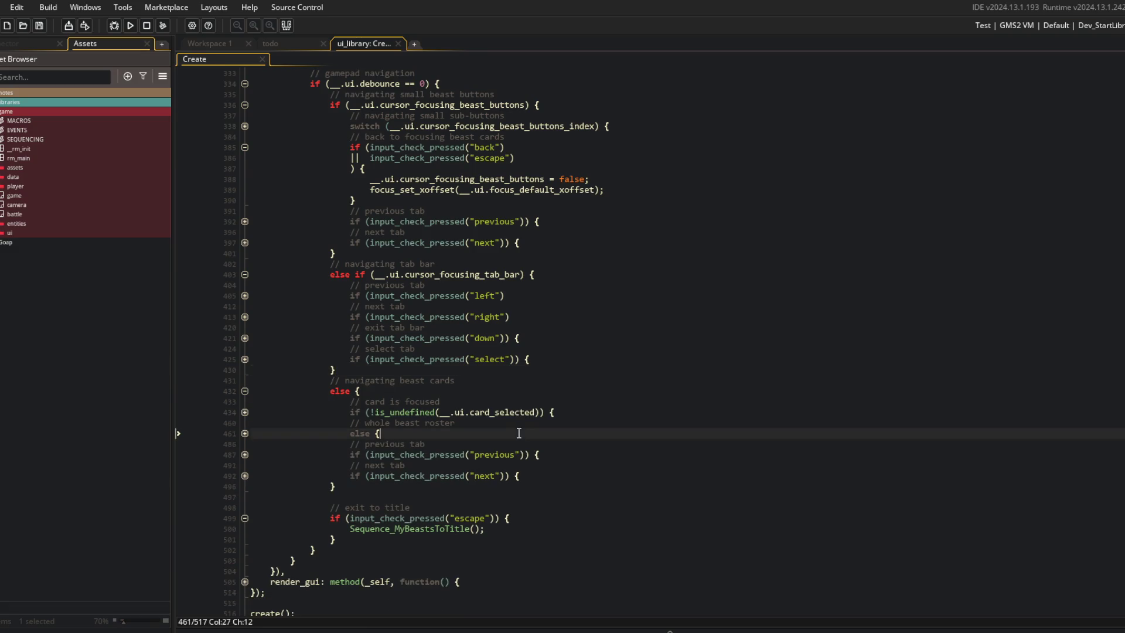
scroll(518, 434, "up", 2)
left_click(418, 408)
scroll(421, 322, "up", 2)
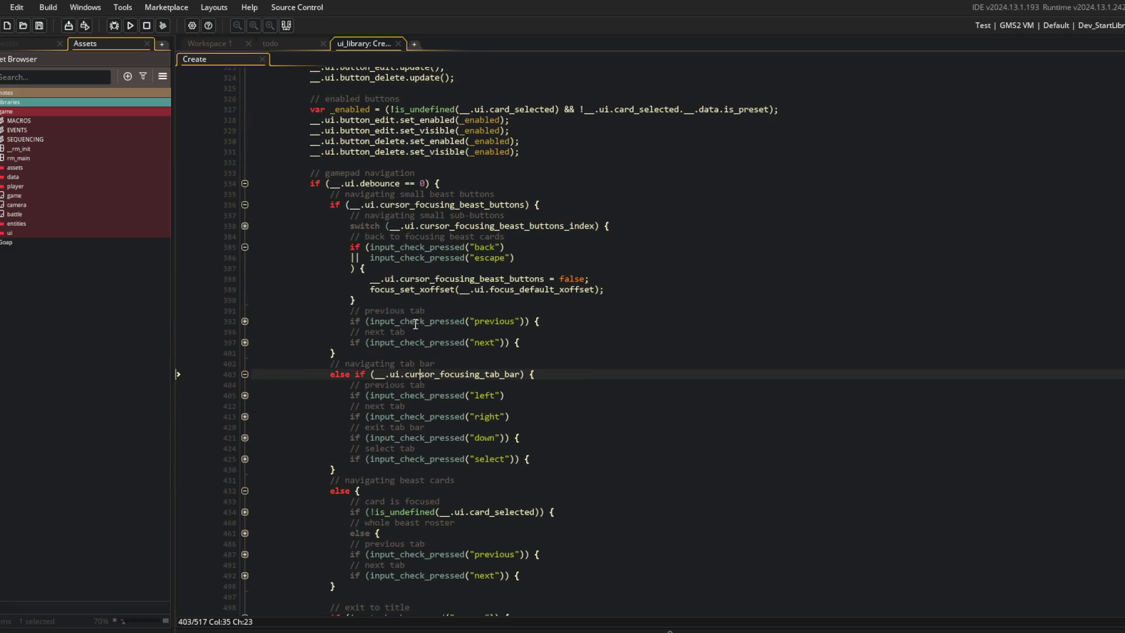
left_click(245, 246)
left_click(461, 283)
left_click(526, 206)
scroll(596, 297, "down", 3)
left_click(597, 297)
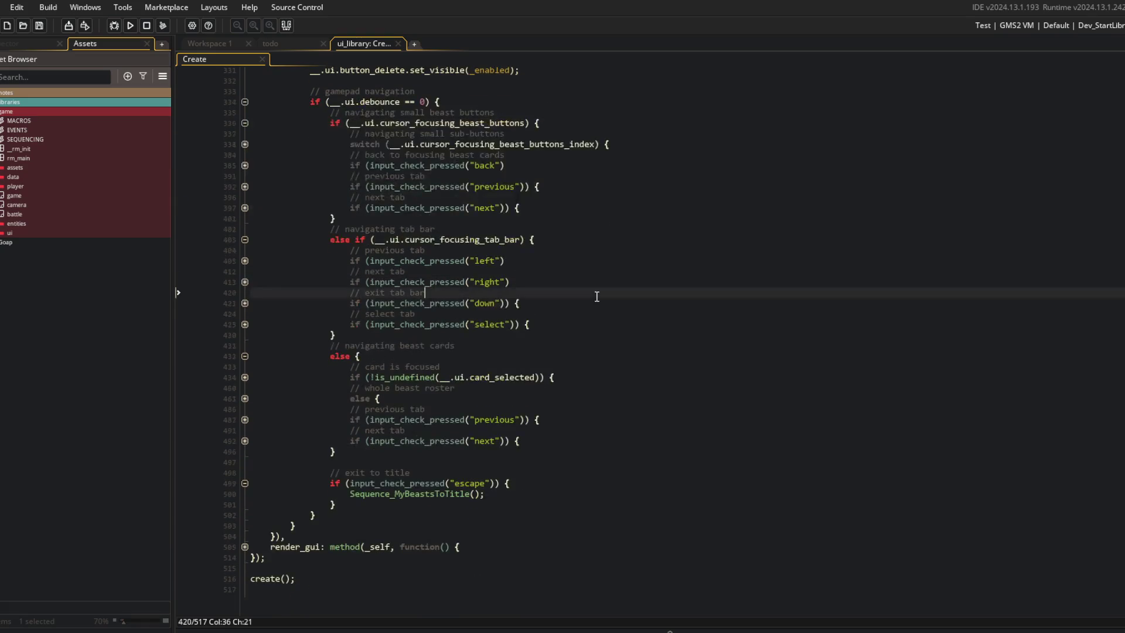
left_click(245, 483)
left_click(307, 410)
left_click(413, 334)
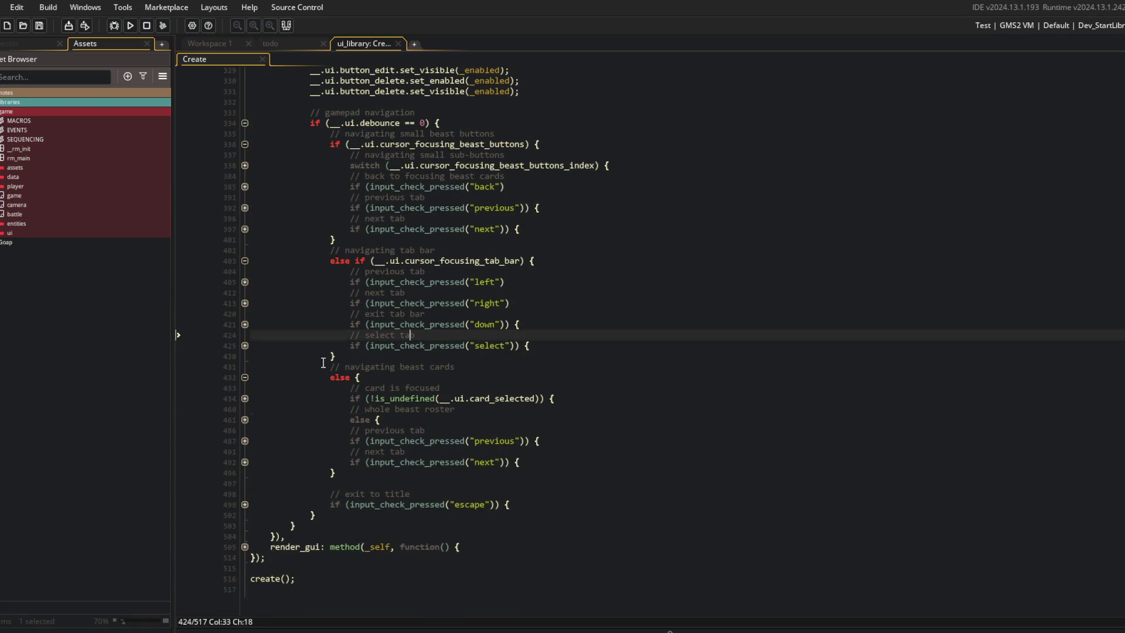
Delete the '|| escape' alternative line from the back-to-cards check.
left_click(244, 186)
left_click(370, 197)
triple_click(371, 197)
key("Delete")
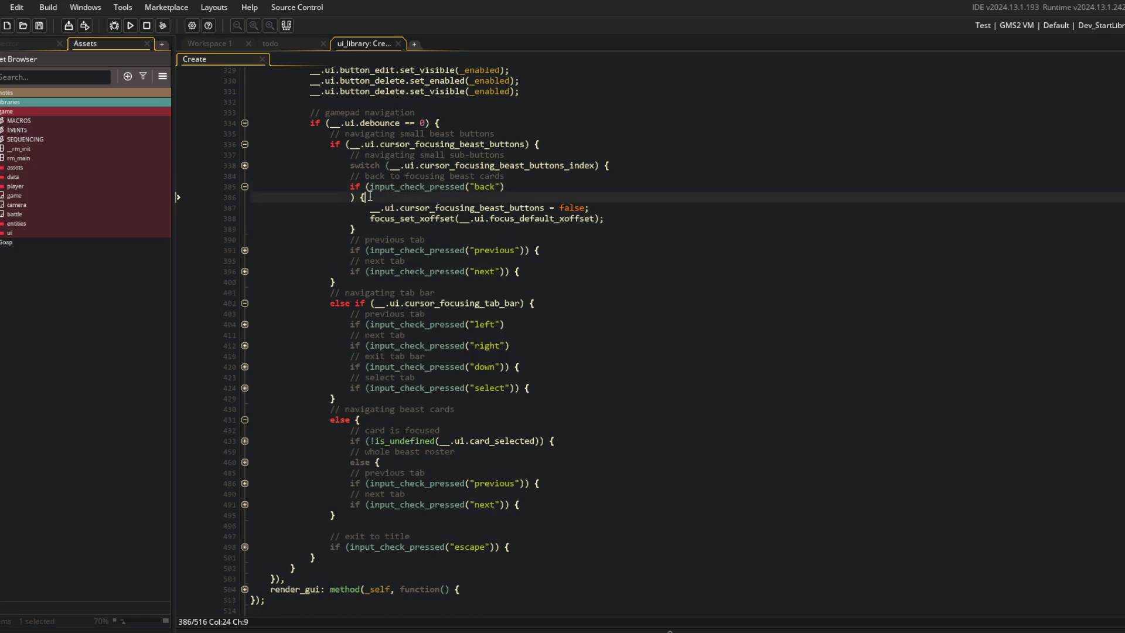
key("BackSpace")
Check the beast sub-button switch cases, then build and run the game.
left_click(586, 409)
left_click(603, 377)
left_click(536, 293)
left_click(580, 187)
scroll(579, 170, "up", 2)
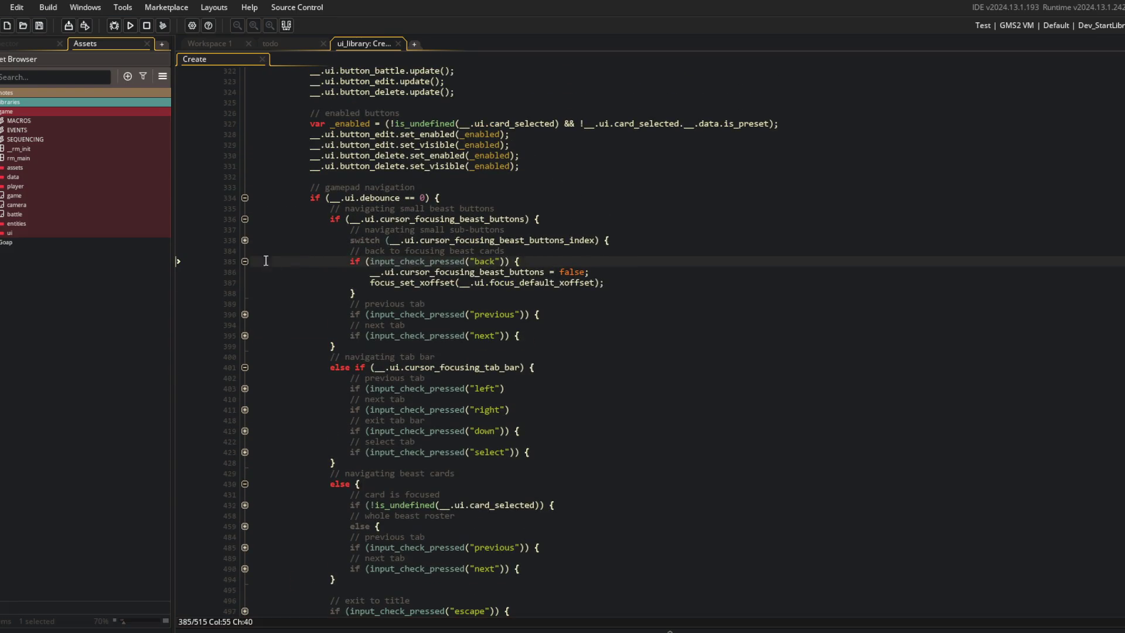
left_click(245, 241)
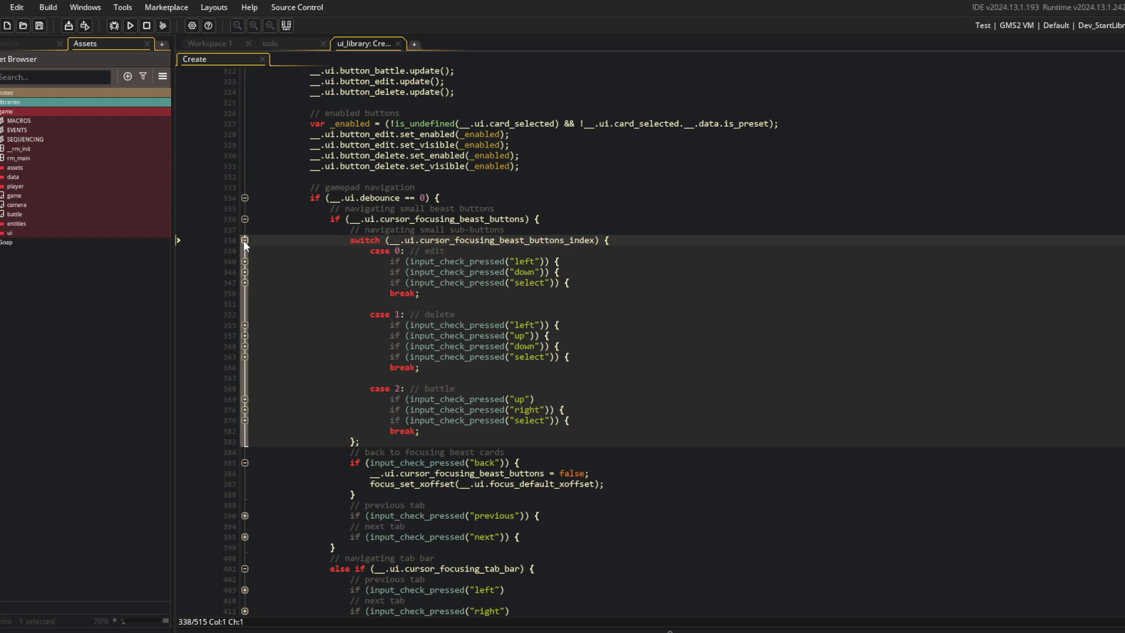
left_click(245, 240)
left_click(245, 240)
left_click(399, 251)
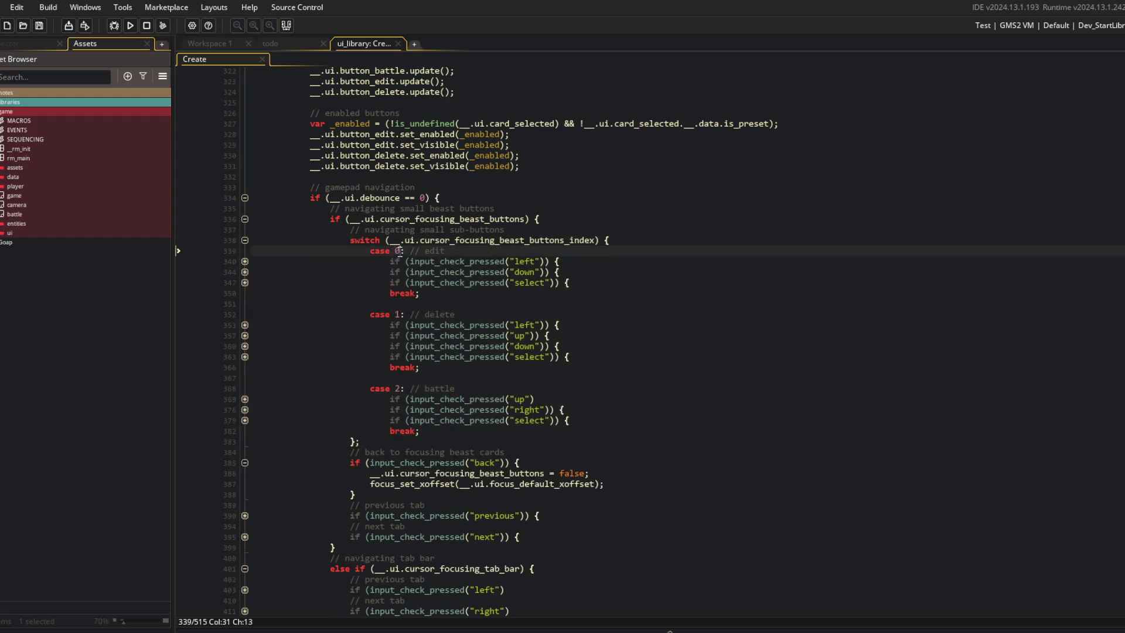
left_click(130, 25)
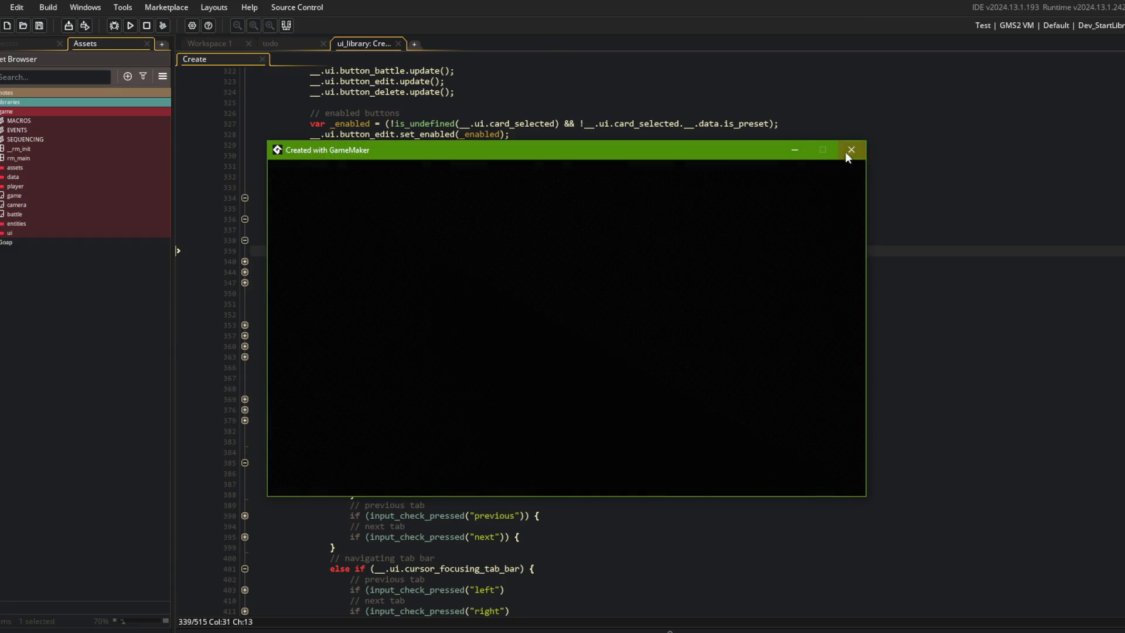
Close the game, select the Dev_StartMyBeasts run configuration, and relaunch with F5.
left_click(849, 150)
left_click(1113, 26)
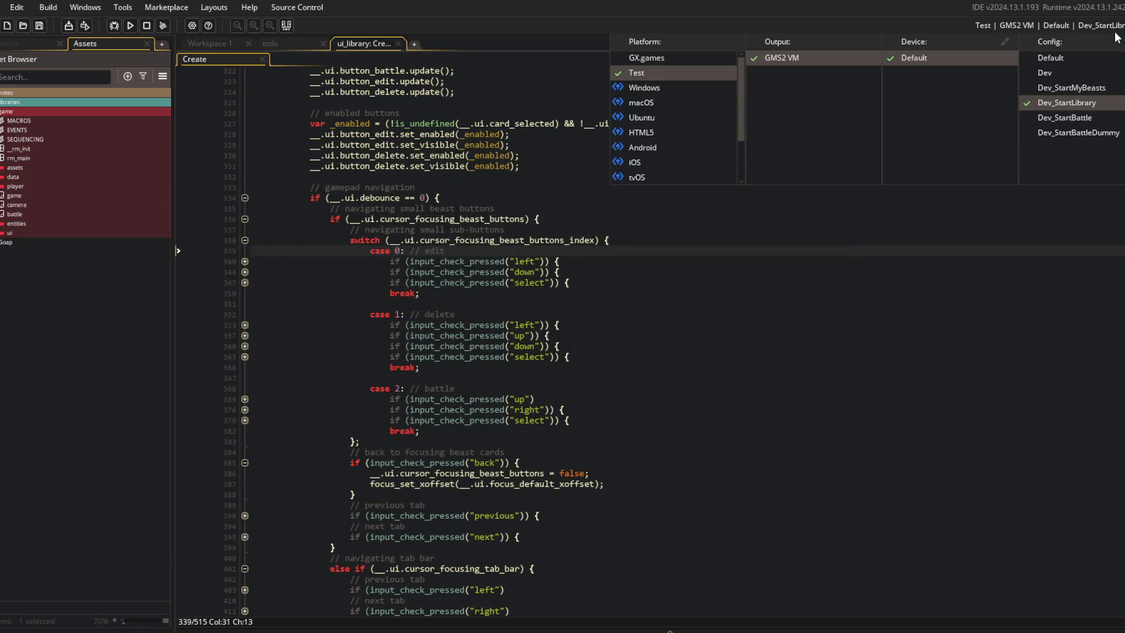
left_click(1067, 78)
left_click(1056, 298)
key("F5")
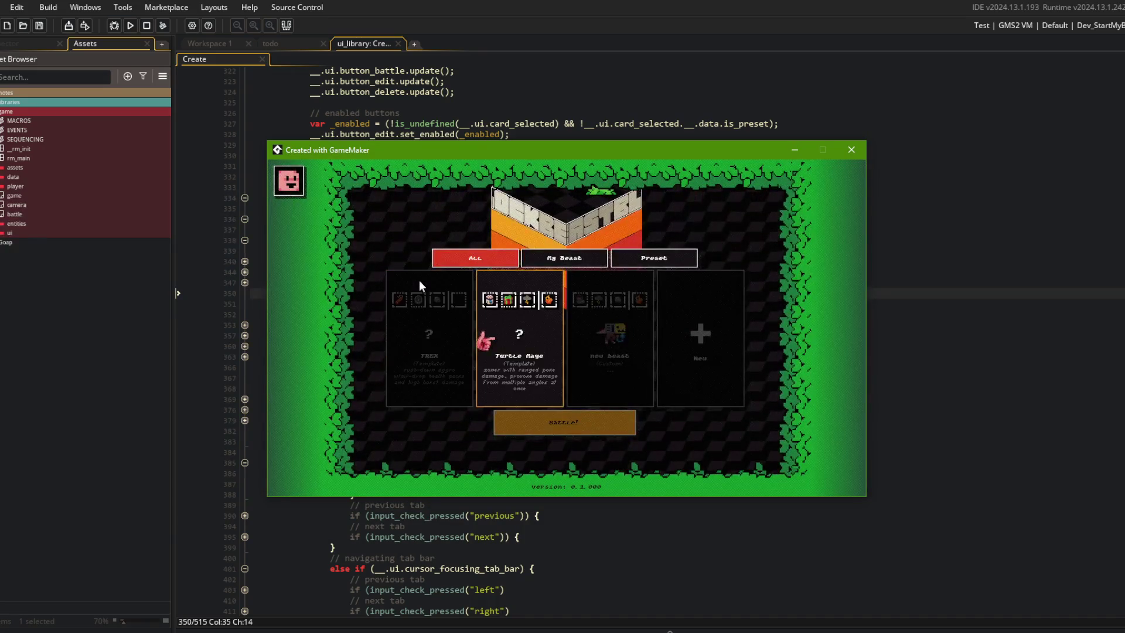
Enter and back out of the Beasts and Library screens from the main menu.
key("Escape")
key("Left")
key("Return")
key("Escape")
key("Right")
key("Return")
key("Escape")
key("Return")
key("Escape")
key("Return")
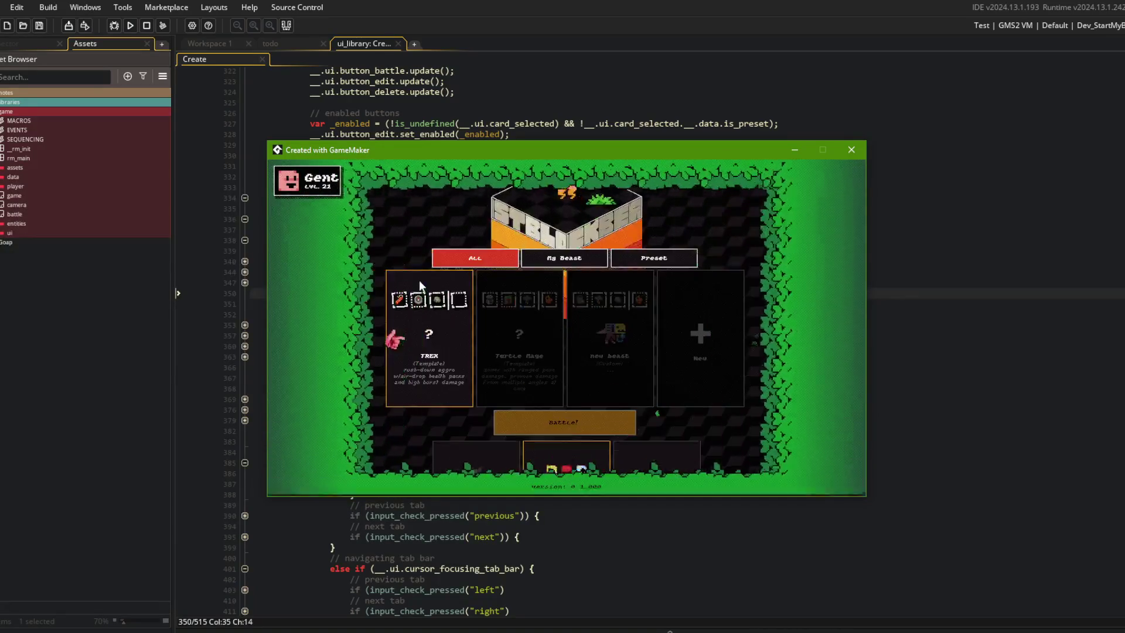
In the Library, cycle Preset and My Beast tabs and move between cards, edit, delete and Battle.
key("Right")
key("Right")
key("Left")
key("e")
key("e")
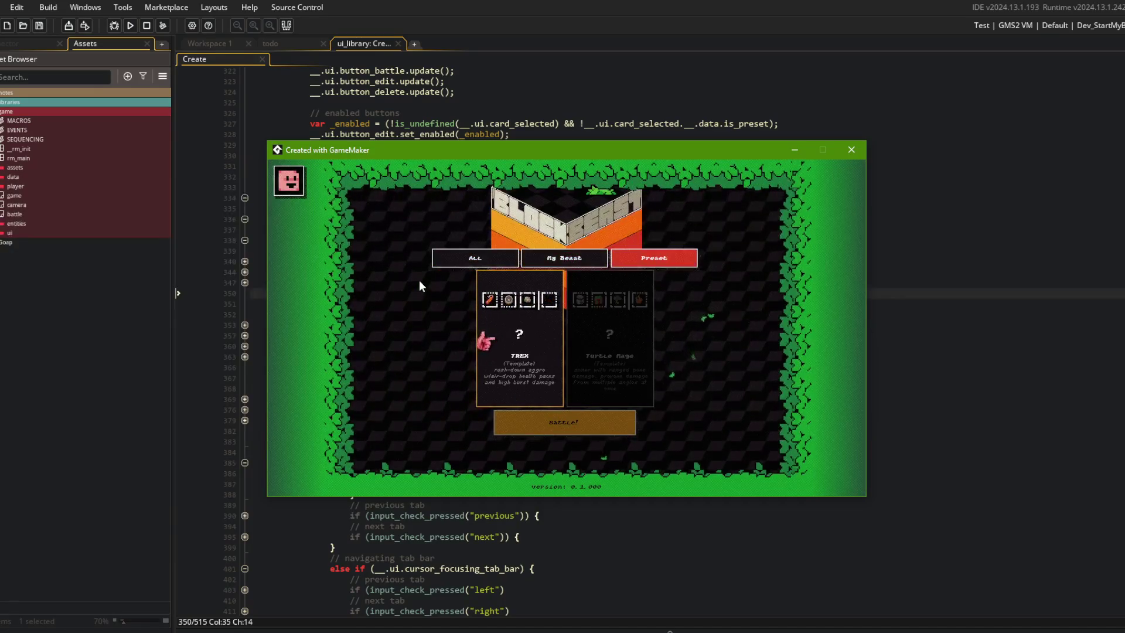
key("q")
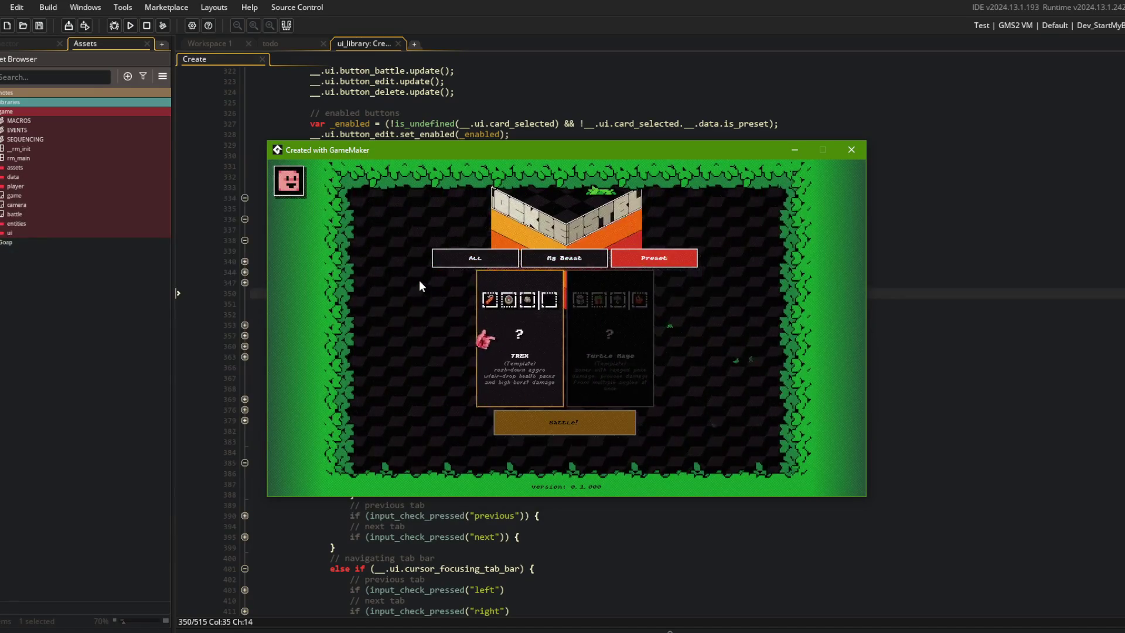
key("Right")
key("Down")
key("Left")
key("Down")
key("Up")
key("Right")
key("Left")
Back out of the library to the title menu, reopen it, then close the game.
key("Escape")
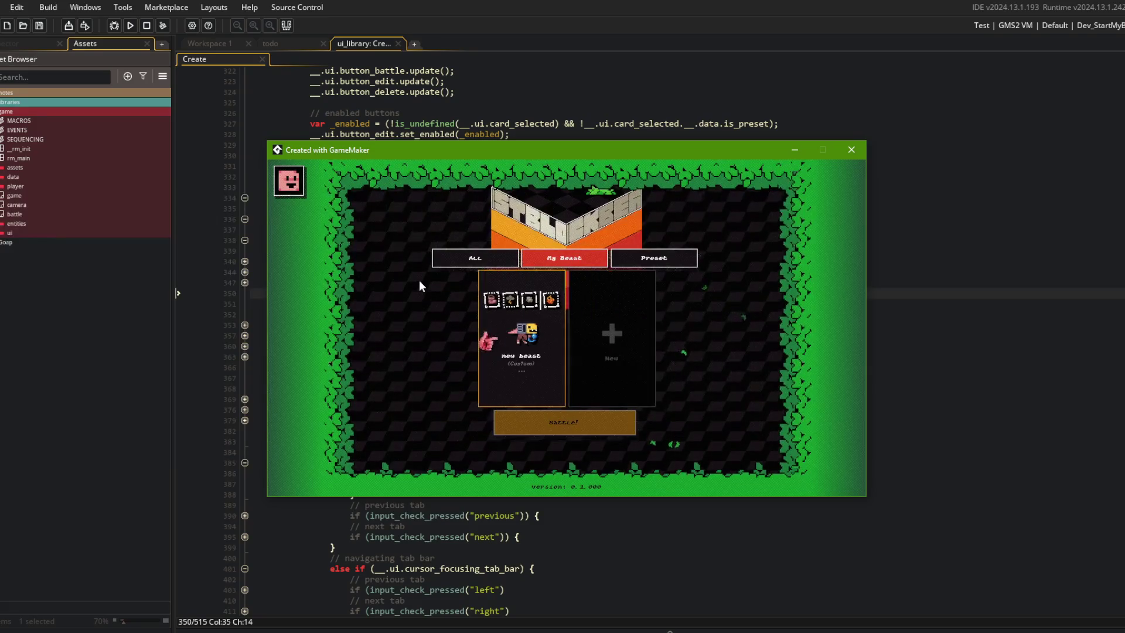
key("Return")
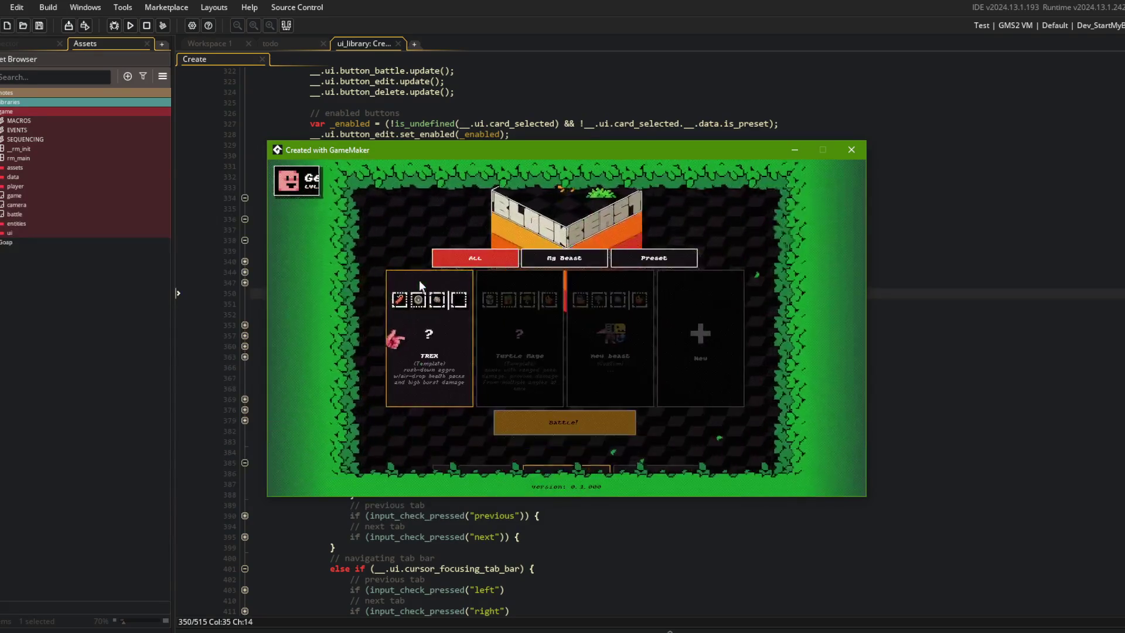
key("alt+F4")
left_click(775, 328)
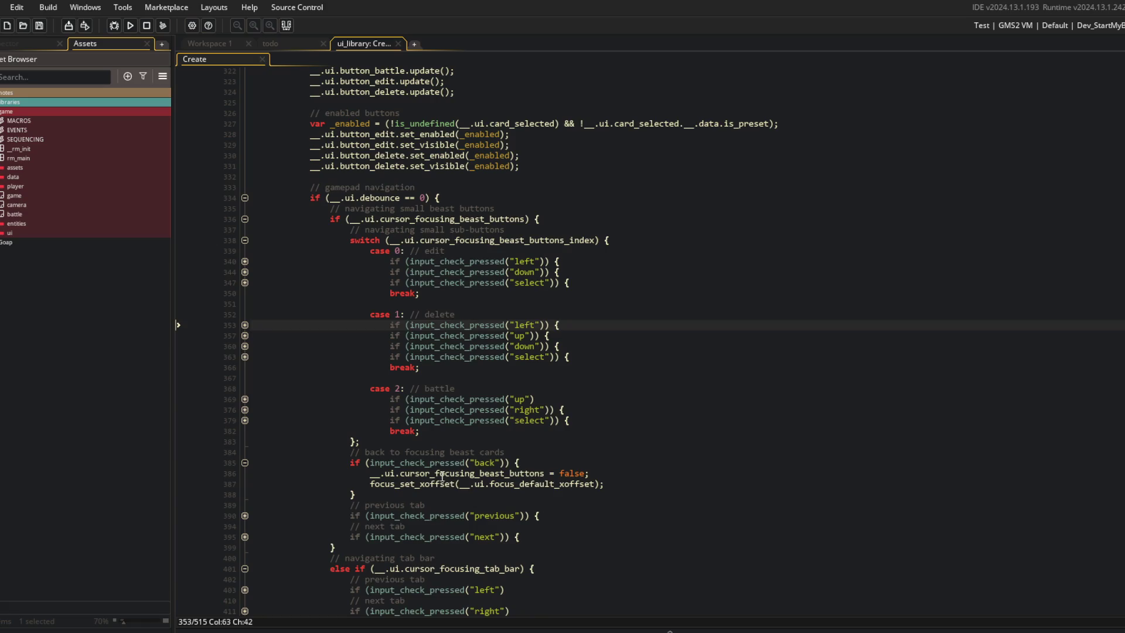
Remove the '|| input_check_pressed("escape")' alternative from the focused beast card's back check.
left_click(245, 536)
left_click(245, 537)
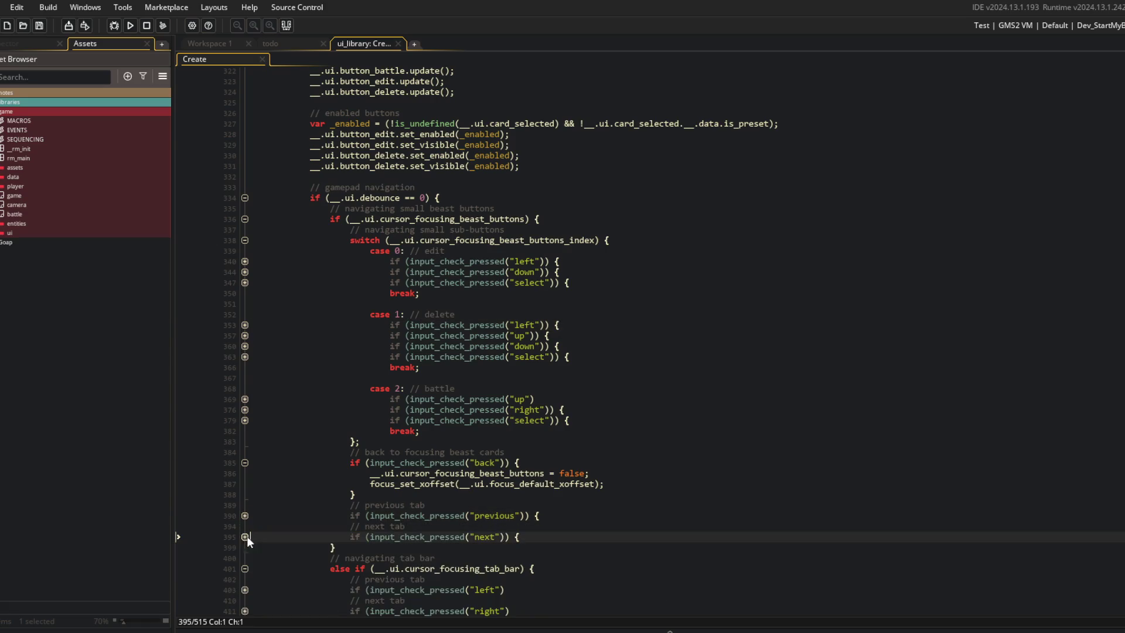
scroll(437, 417, "down", 2)
scroll(438, 417, "down", 4)
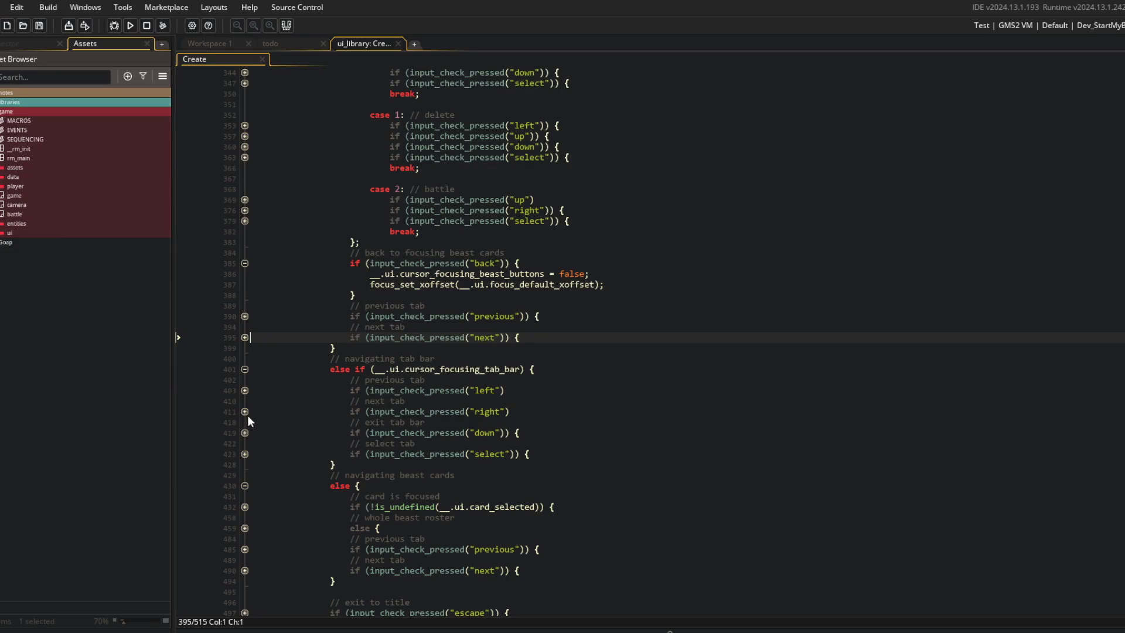
scroll(285, 416, "down", 4)
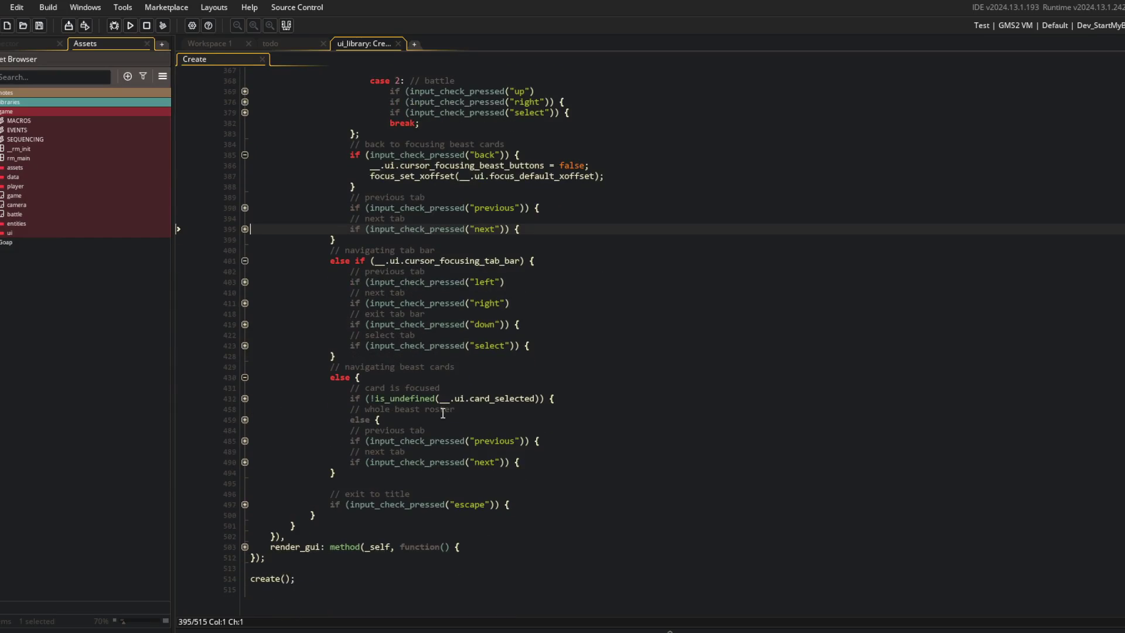
left_click(245, 419)
left_click(245, 398)
left_click(245, 484)
scroll(589, 413, "down", 4)
left_click(595, 391)
key("shift+Home")
key("BackSpace")
key("BackSpace")
key("Delete")
key("Delete")
Delete the roster's 'exit back to title' escape block and save the Create event.
left_click(676, 321)
left_click(244, 542)
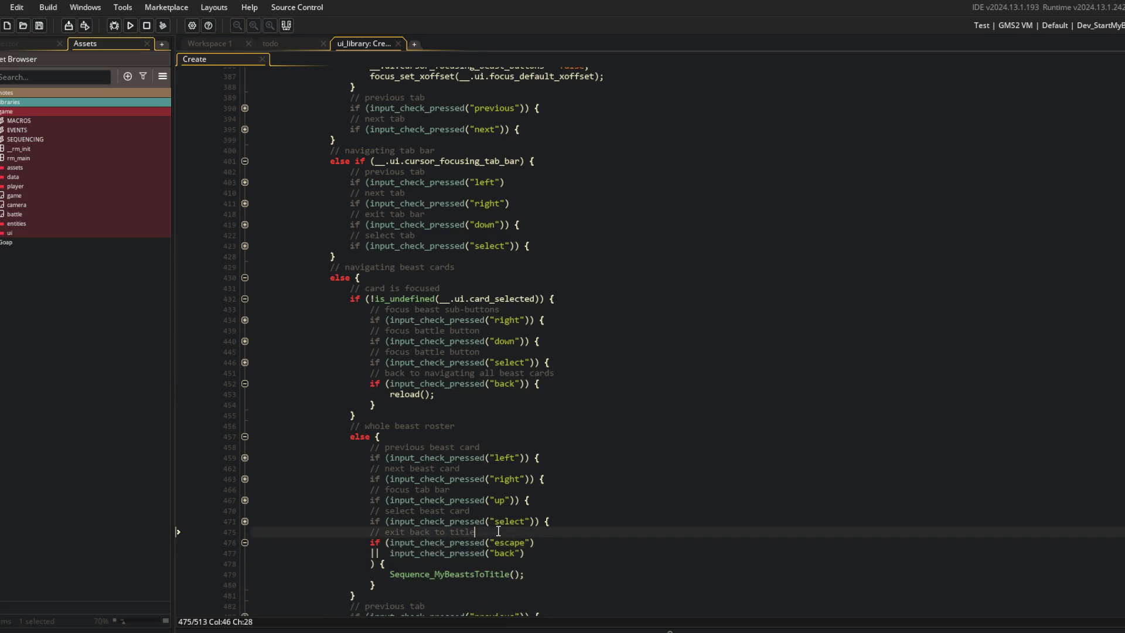
left_click_drag(349, 532, 373, 585)
key("Delete")
key("shift+Home")
key("BackSpace")
key("BackSpace")
key("ctrl+s")
left_click(635, 468)
Collapse the roster code blocks and inspect the select tab and exit tab bar blocks.
scroll(644, 463, "up", 2)
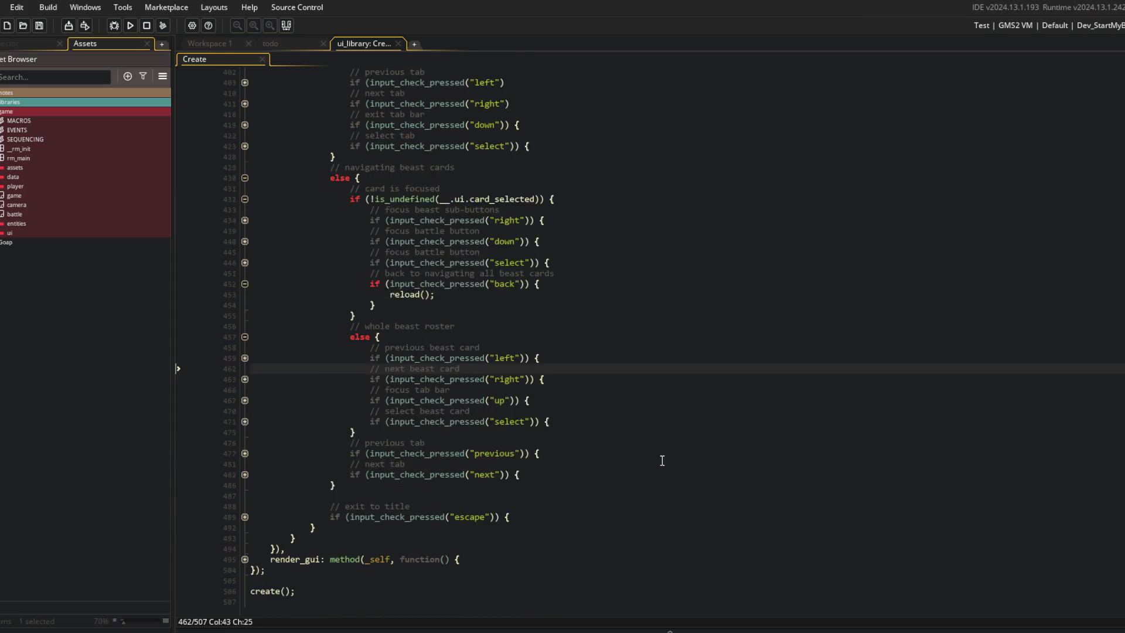
left_click(244, 433)
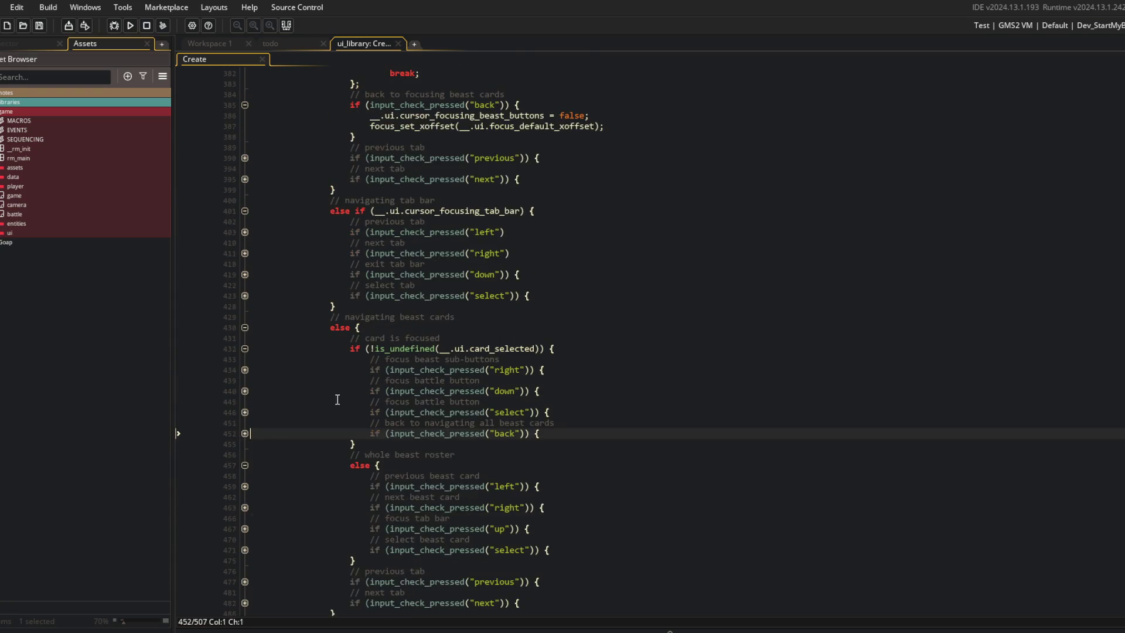
scroll(650, 302, "up", 6)
left_click(614, 368)
scroll(616, 369, "up", 3)
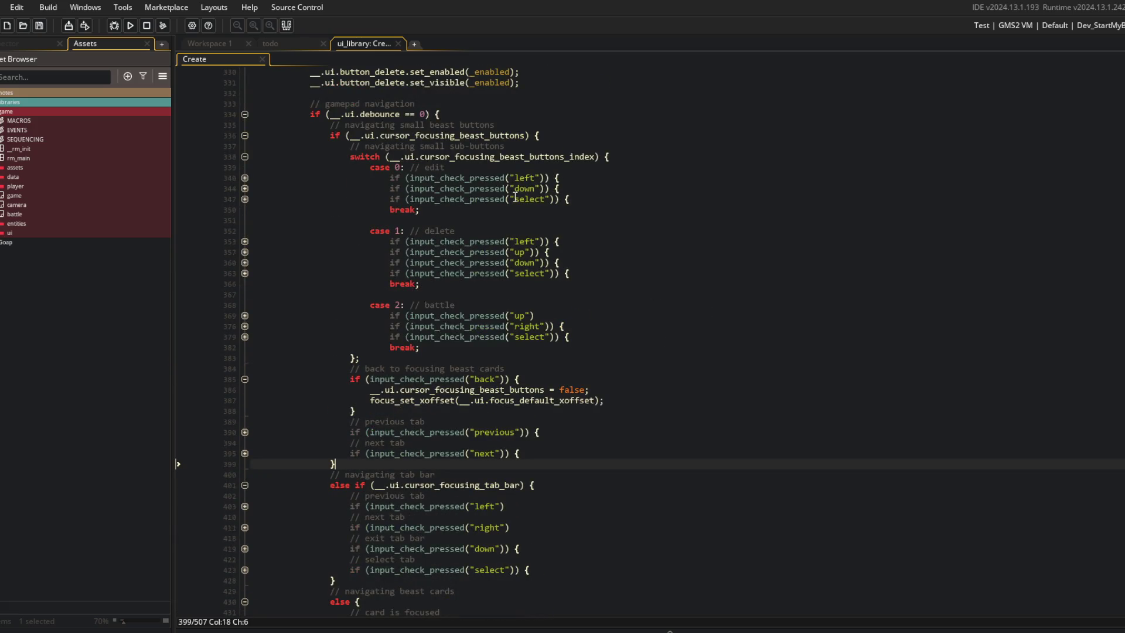
left_click(245, 378)
left_click(245, 156)
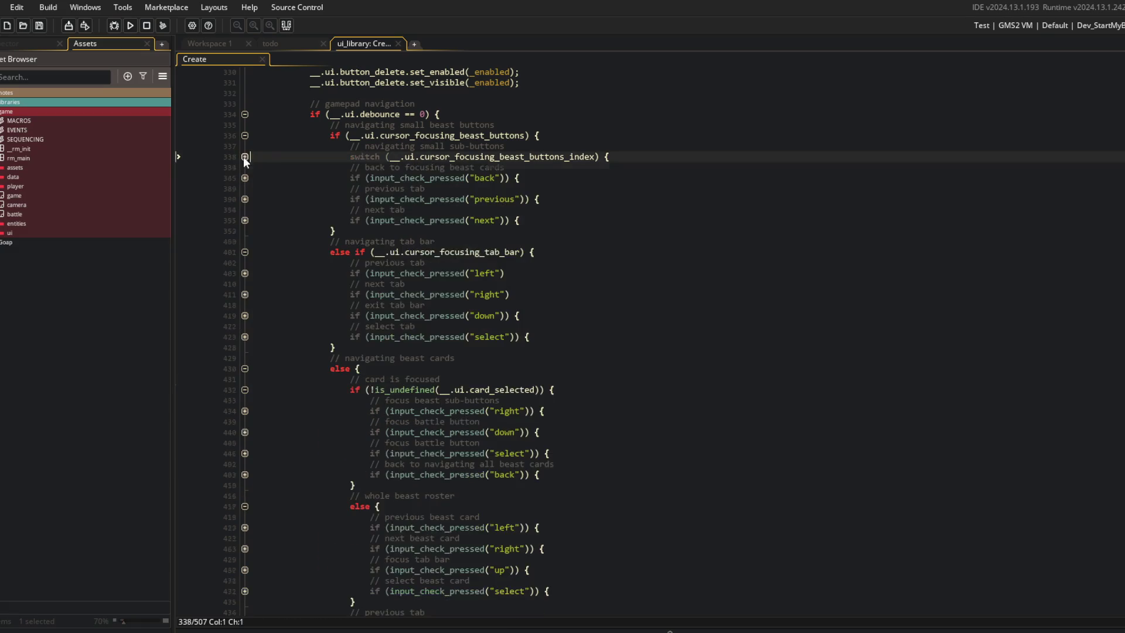
left_click(497, 178)
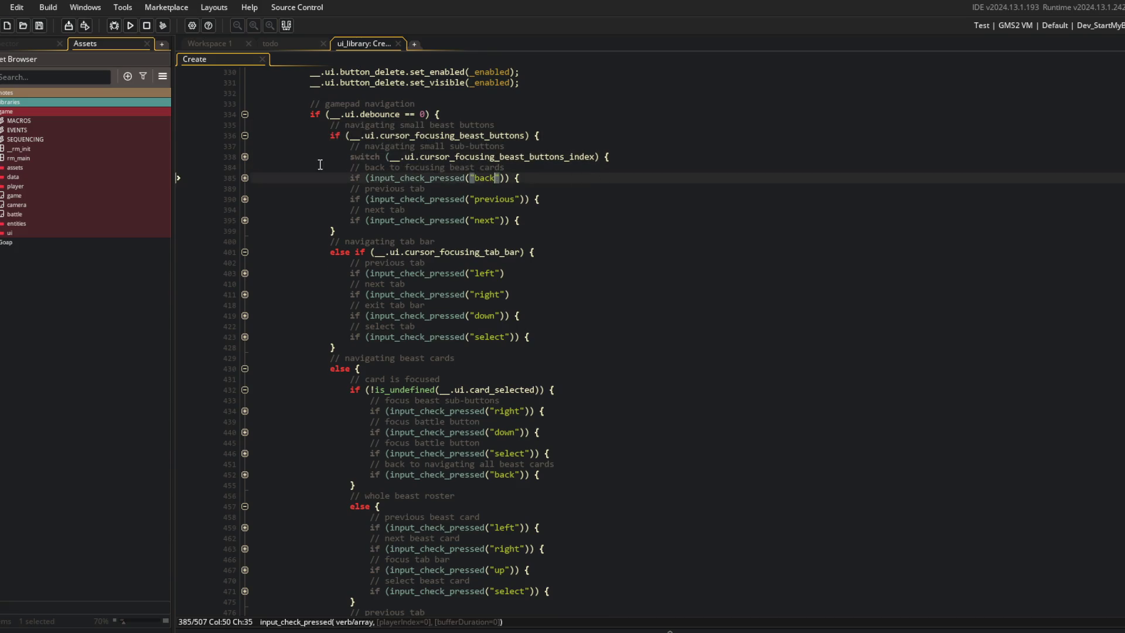
left_click(245, 135)
left_click(408, 157)
left_click(380, 146)
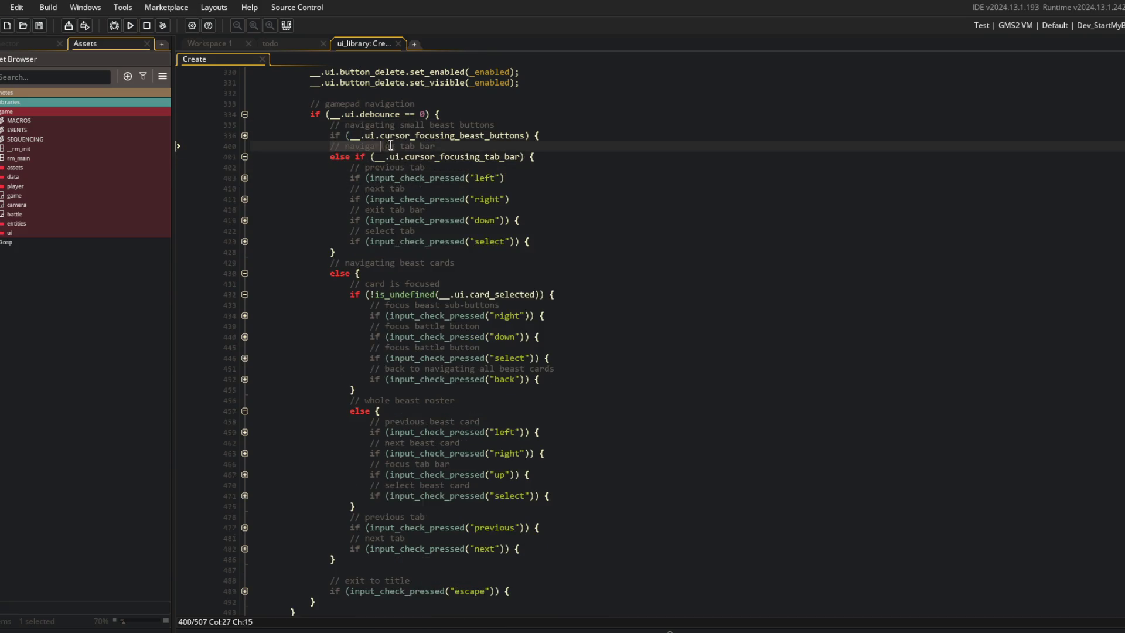
left_click(435, 167)
left_click(245, 242)
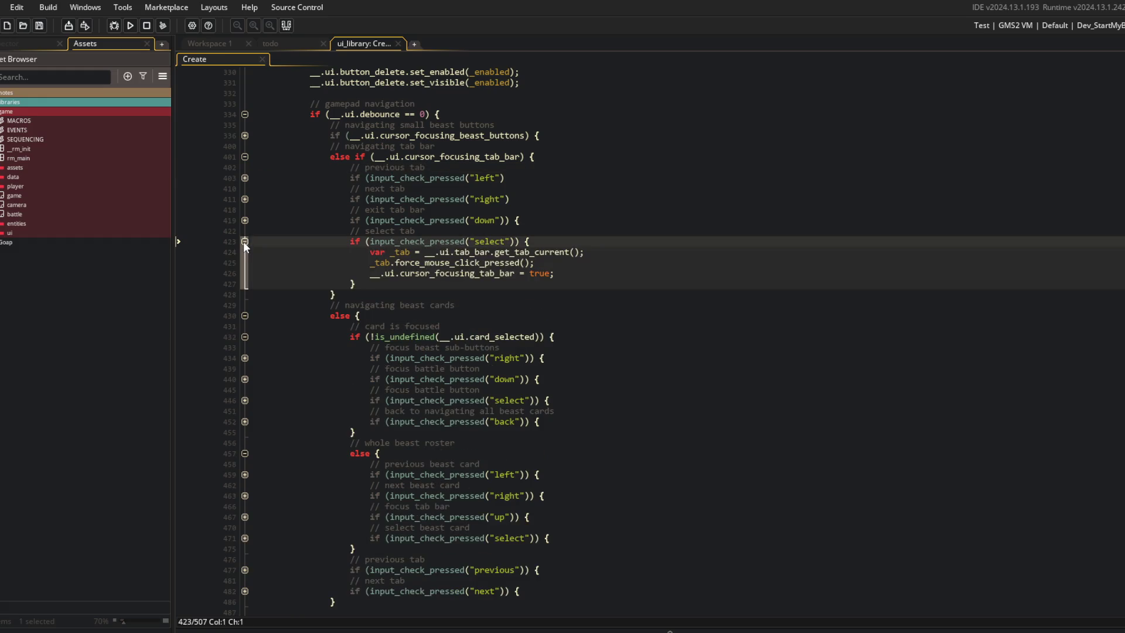
left_click(245, 241)
left_click(245, 220)
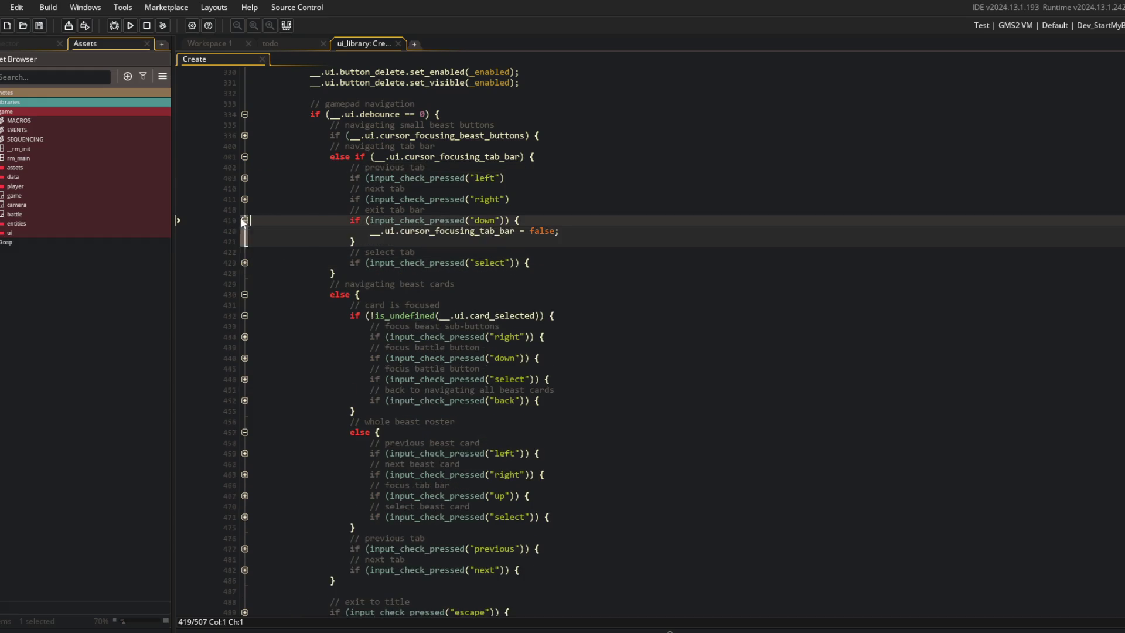
Add an input_check_pressed("down") check to the exit-tab-bar condition.
left_click(507, 221)
key("Return")
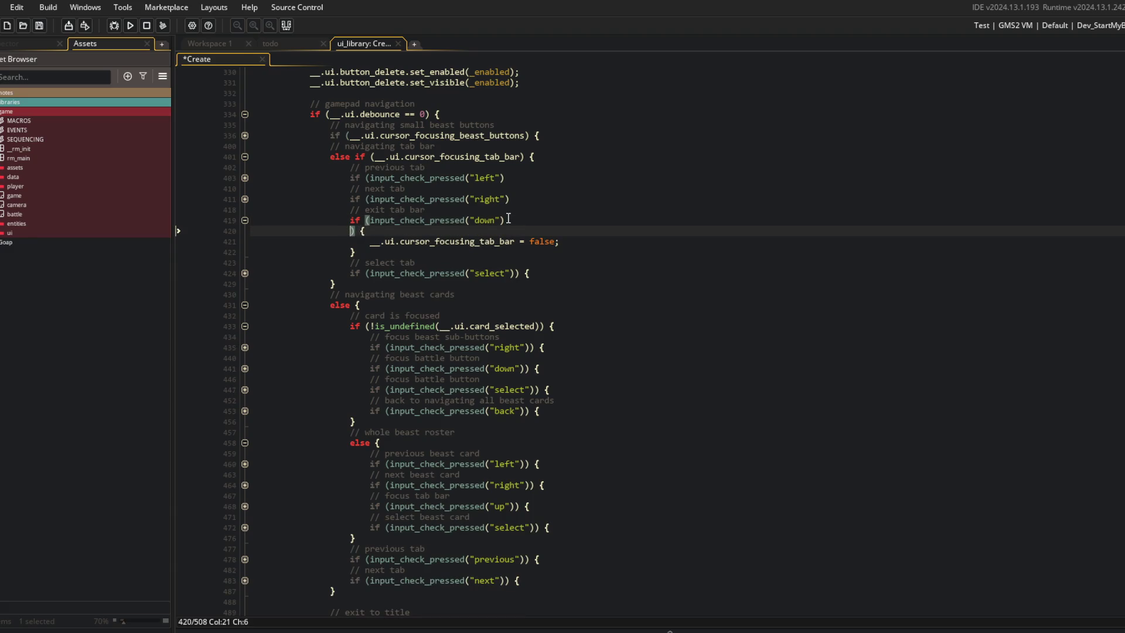
type("|| input")
type("_check_press")
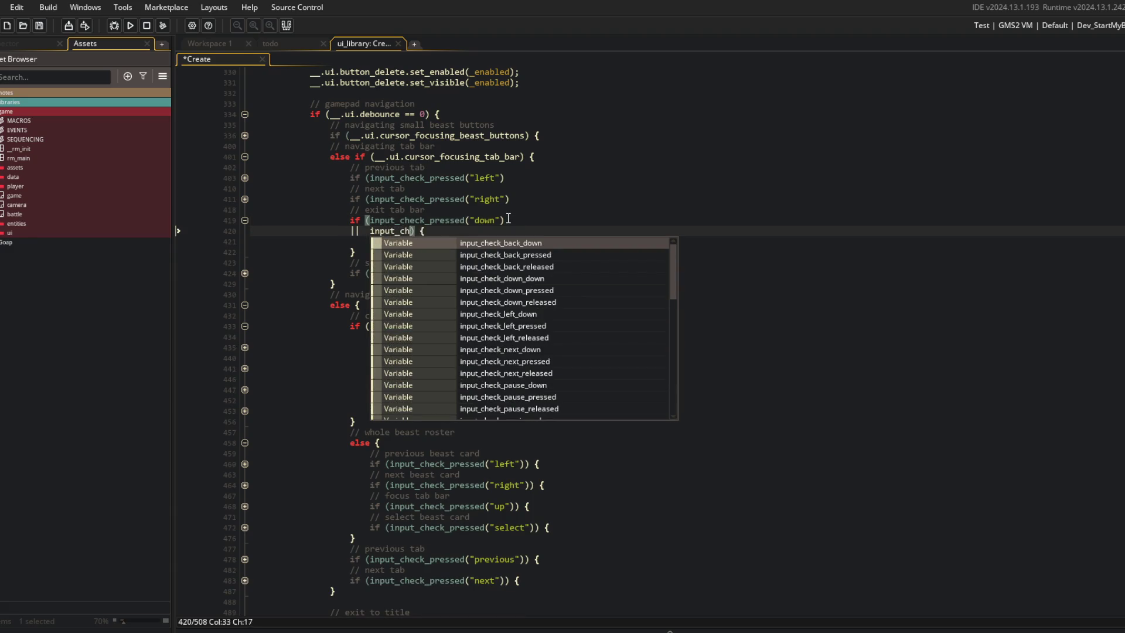
type("ed(\"down")
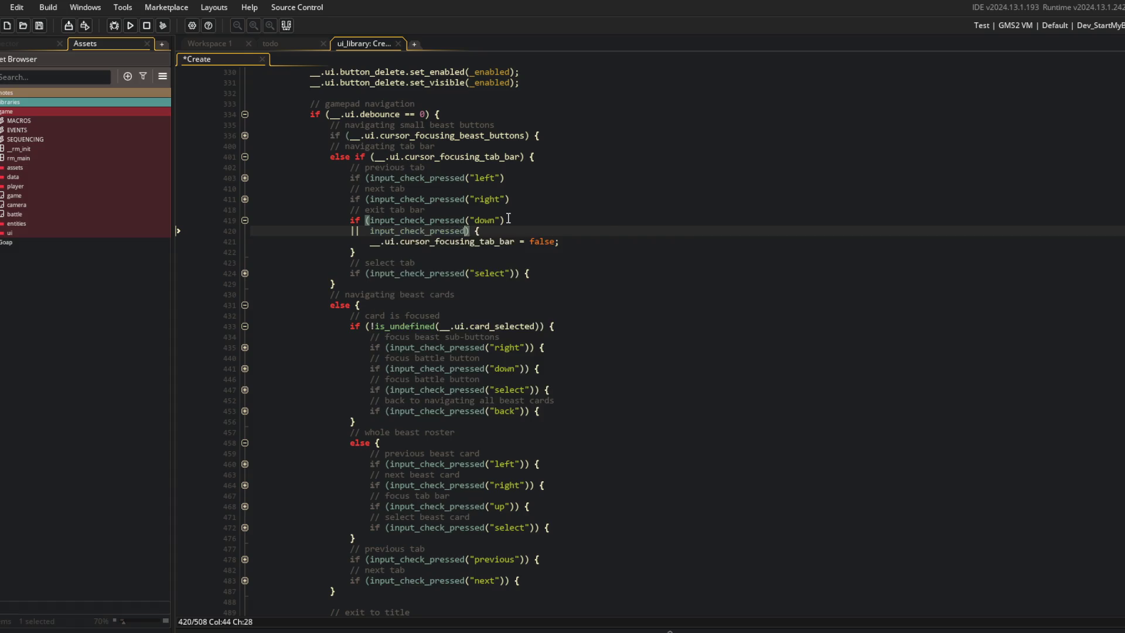
type("\")")
key("Return")
left_click(508, 219)
left_click(245, 220)
left_click(245, 159)
left_click(427, 186)
left_click(452, 219)
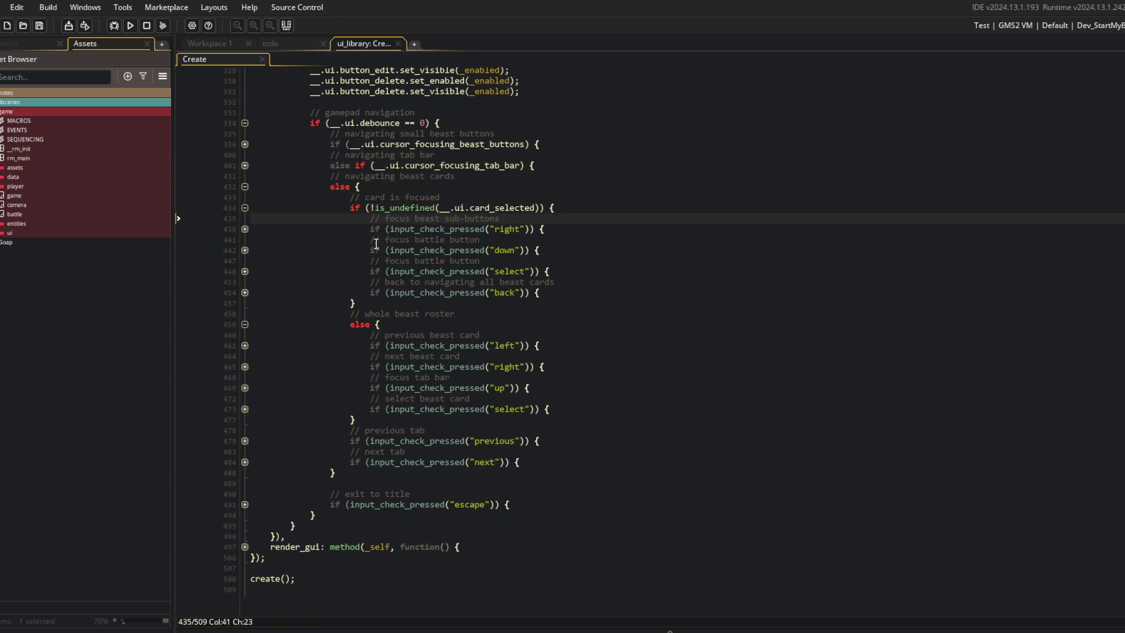
left_click(431, 280)
left_click(391, 292)
left_click(436, 334)
Add '|| input_check_pressed("back")' to the focus-tab-bar condition, save, and switch to Spotify.
left_click(444, 388)
left_click(518, 387)
key("Return")
type("||  inpyut")
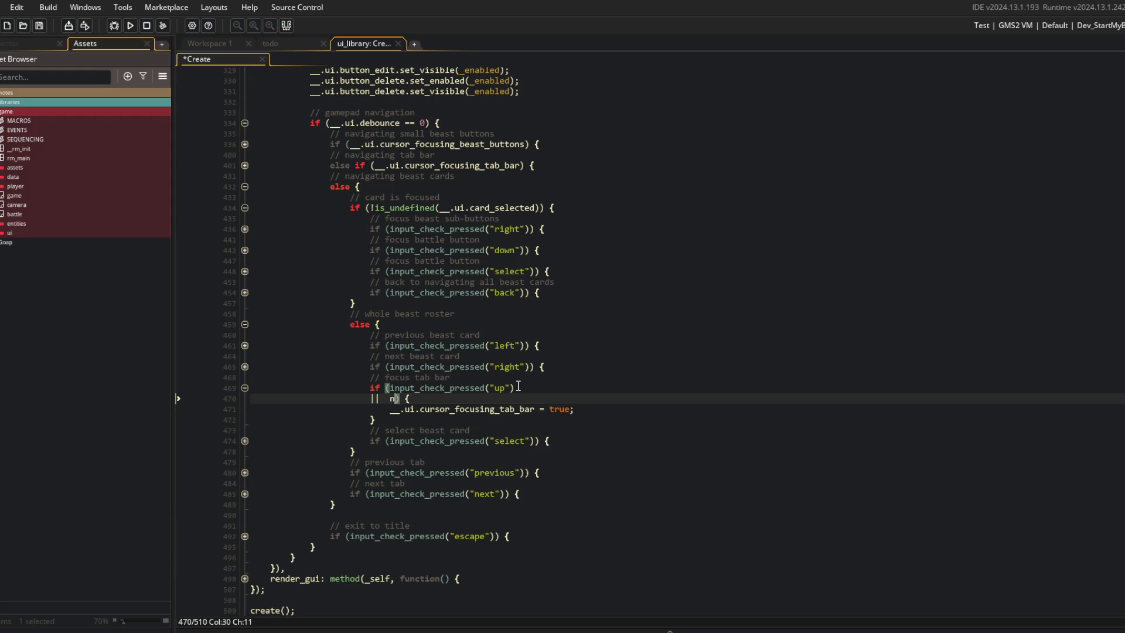
key("BackSpace")
key("BackSpace")
key("BackSpace")
type("ut")
type("_check_pressed(")
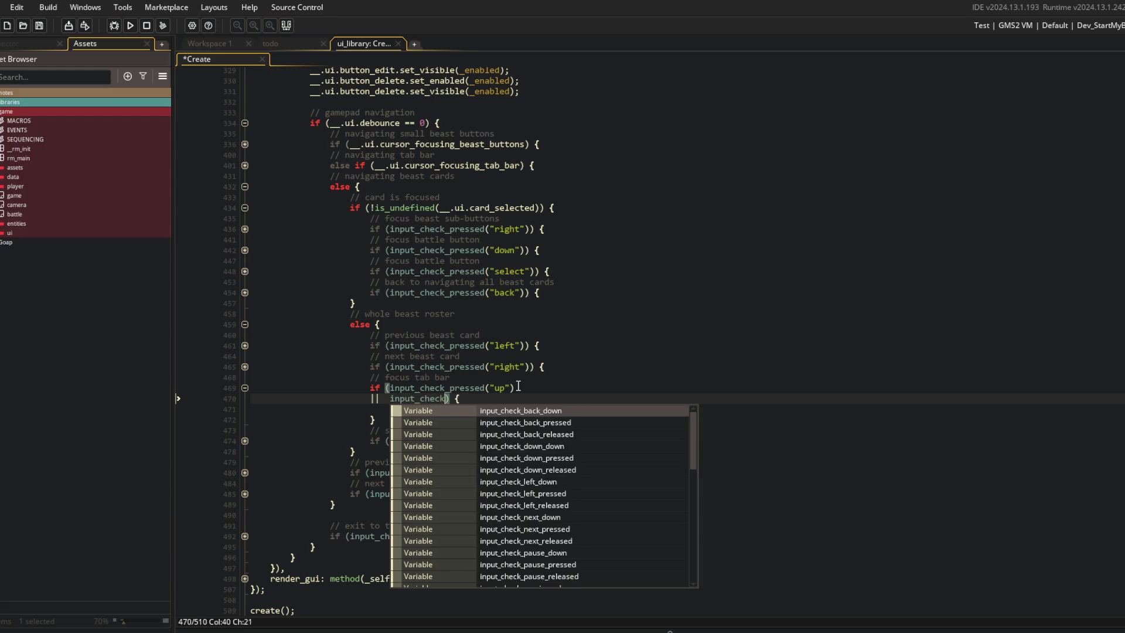
type("\"back\"")
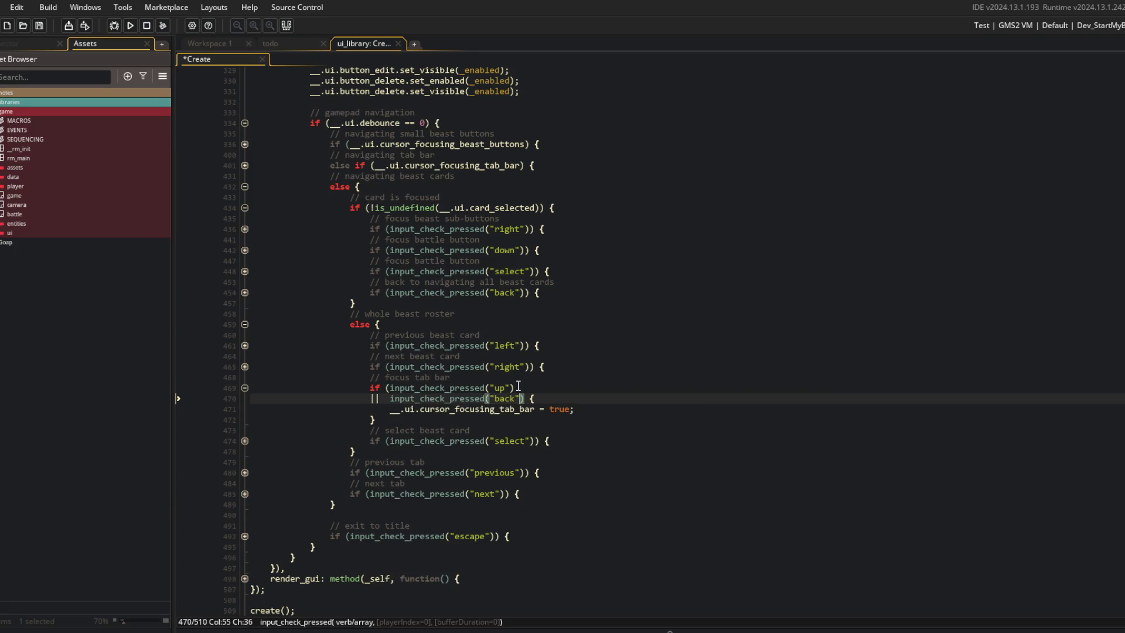
key("Return")
key("ctrl+s")
key("alt+Tab")
left_click(262, 406)
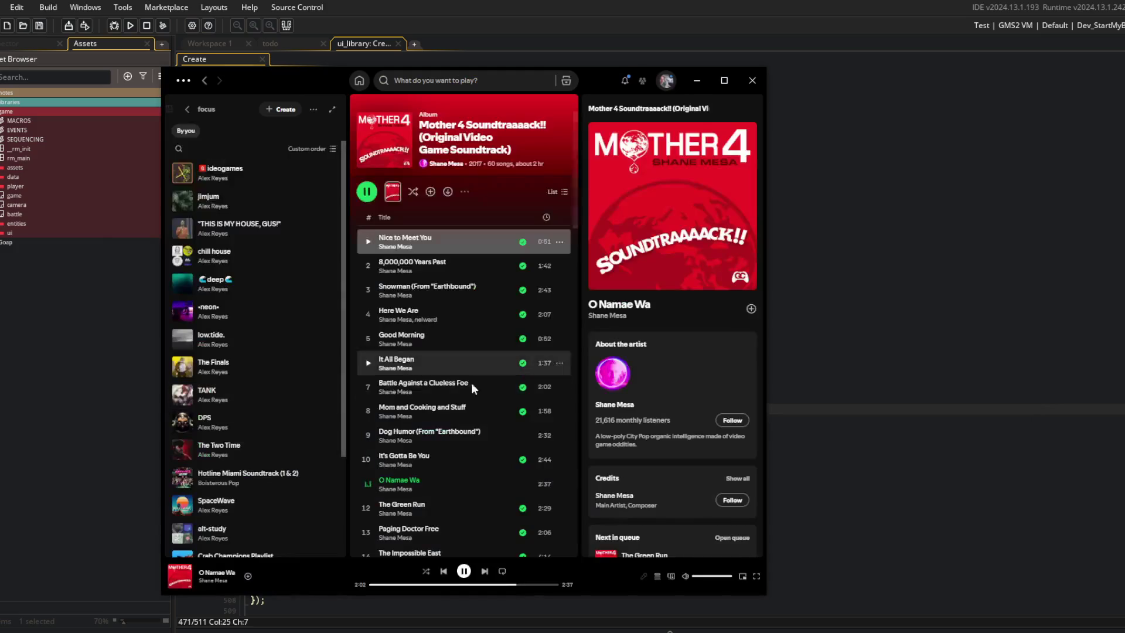
In Spotify, pause the Mother 4 soundtrack, play Excursions from the ideogames playlist, and skip to Cold Summer.
left_click(464, 573)
scroll(491, 439, "down", 3)
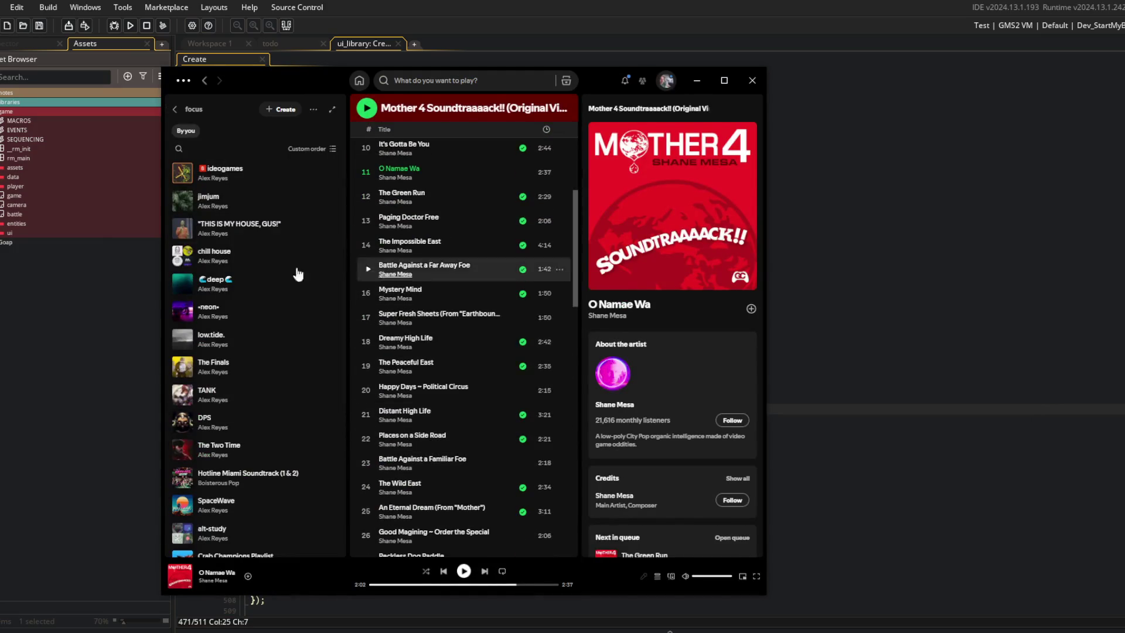
left_click(222, 173)
scroll(508, 354, "down", 20)
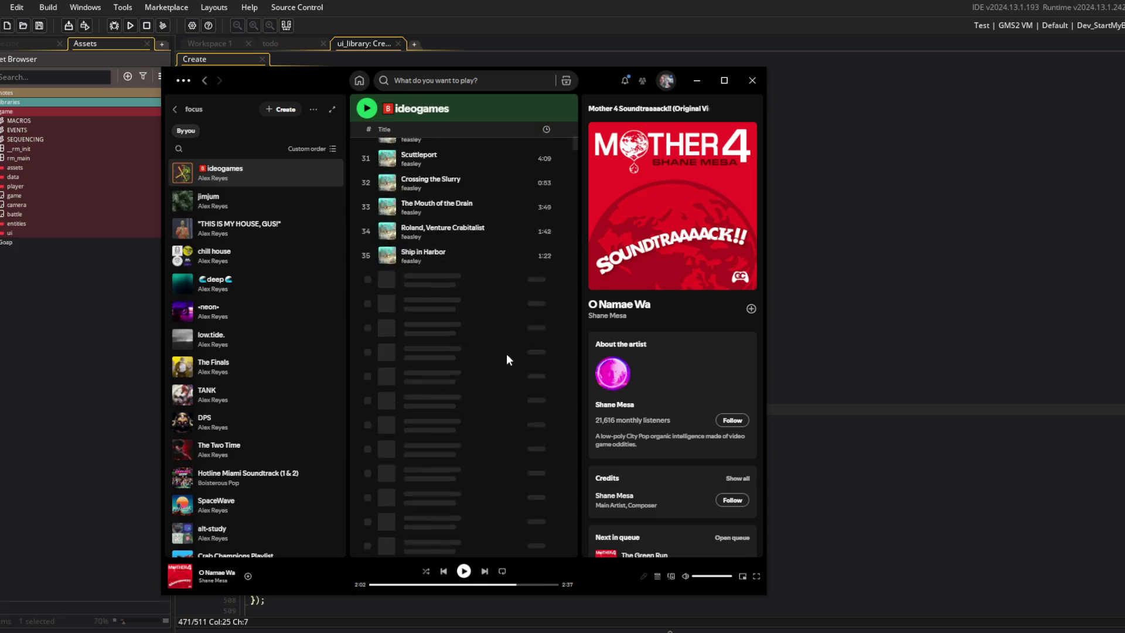
scroll(506, 353, "down", 8)
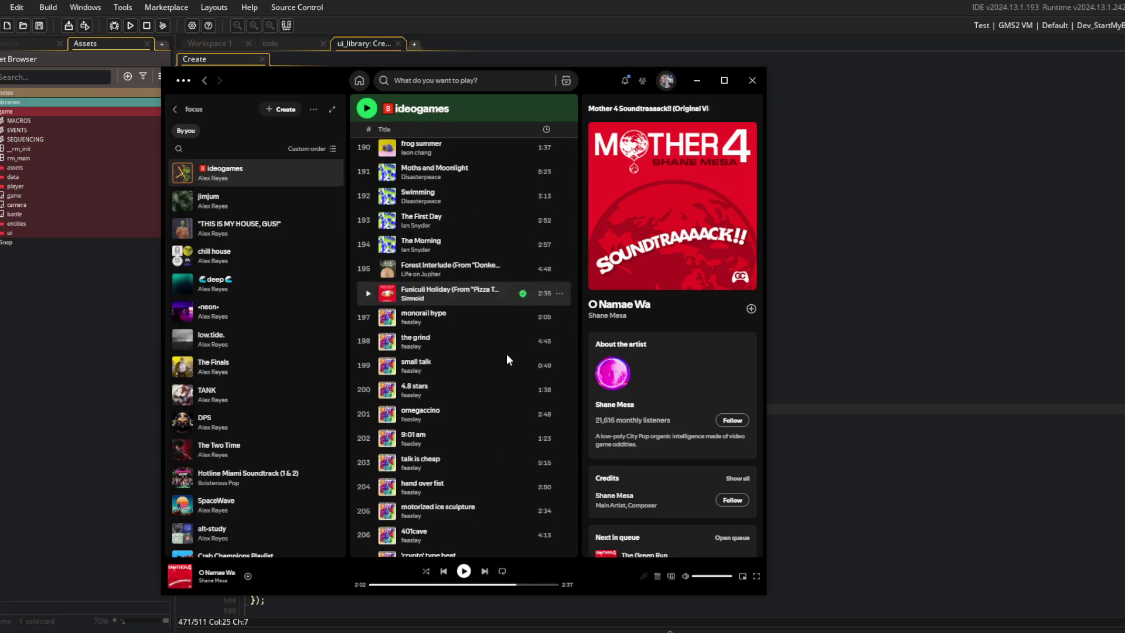
scroll(504, 356, "up", 2)
double_click(462, 302)
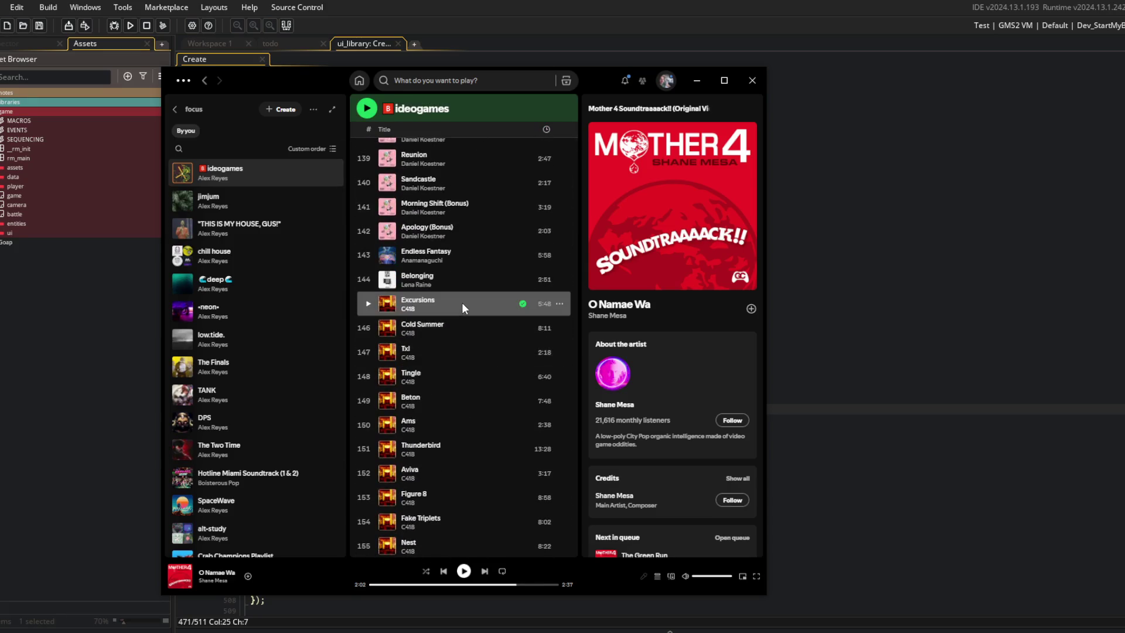
left_click(426, 572)
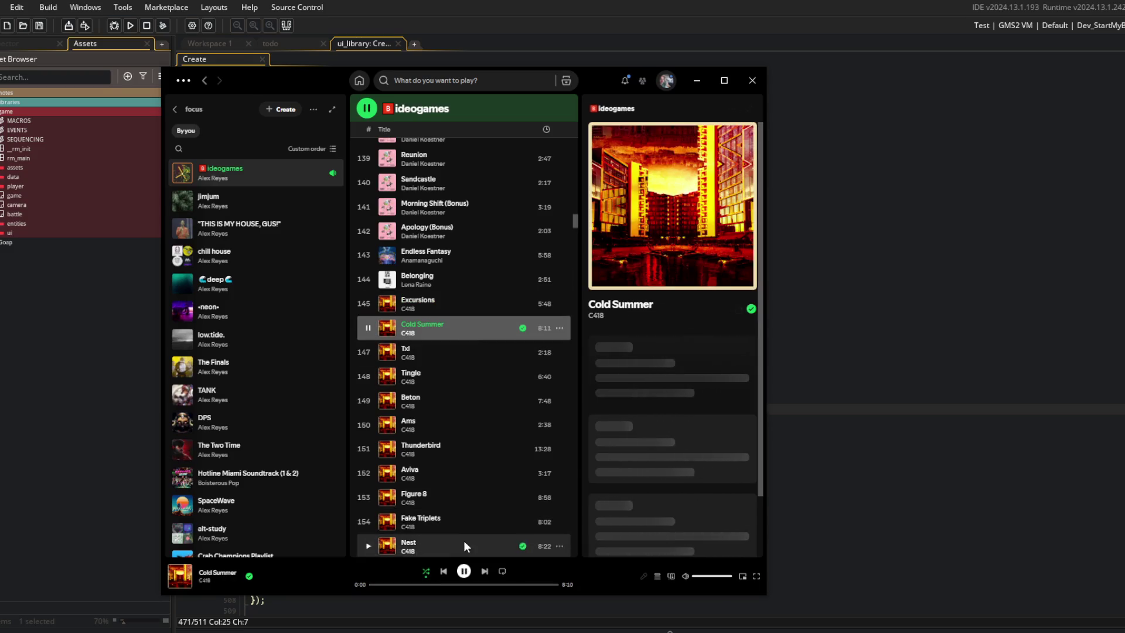
left_click(426, 571)
Bring GameMaker's ui_library Create code back to the front.
left_click(590, 357)
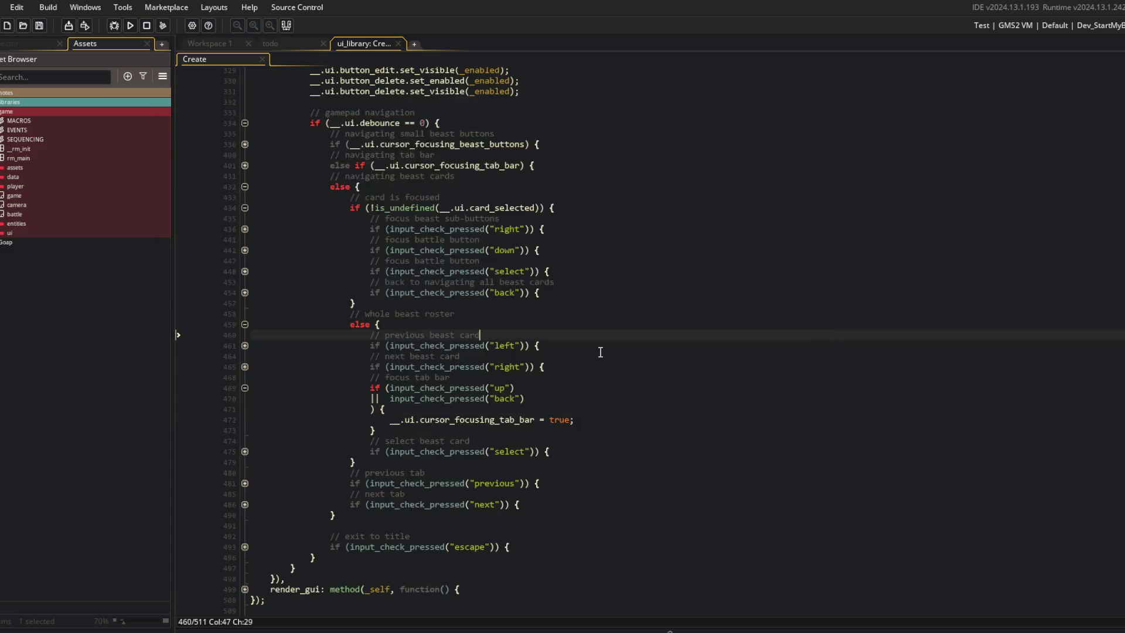
key("alt+Tab")
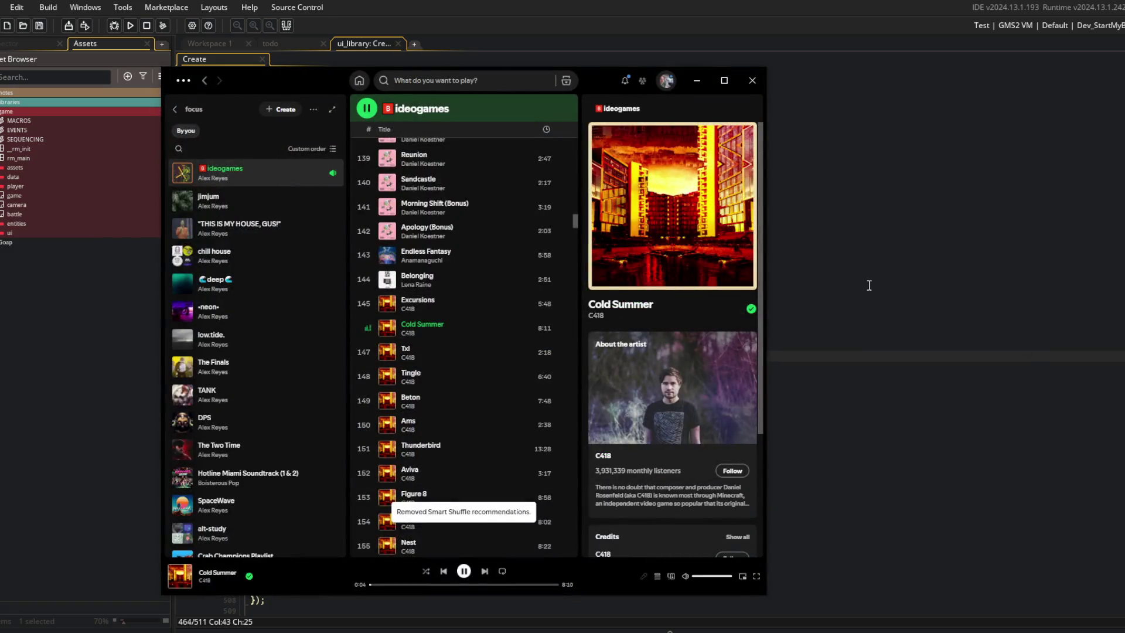
left_click(733, 295)
scroll(704, 302, "down", 1)
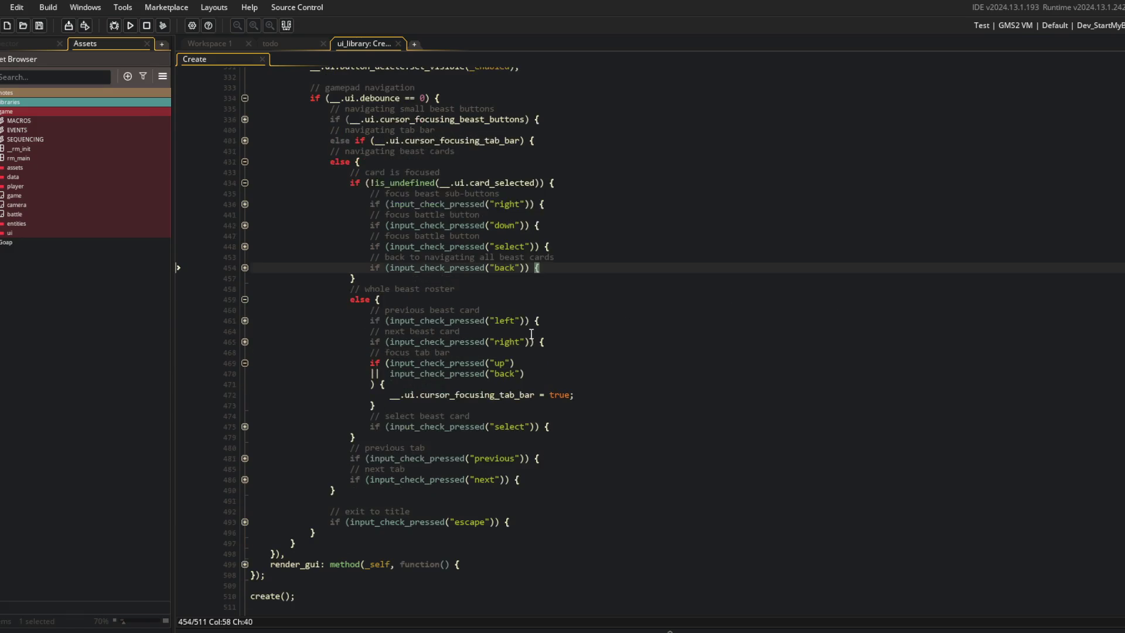
Check the back-press handler by folding code at lines 454 and 469, then build and run the game.
left_click(241, 363)
left_click(423, 388)
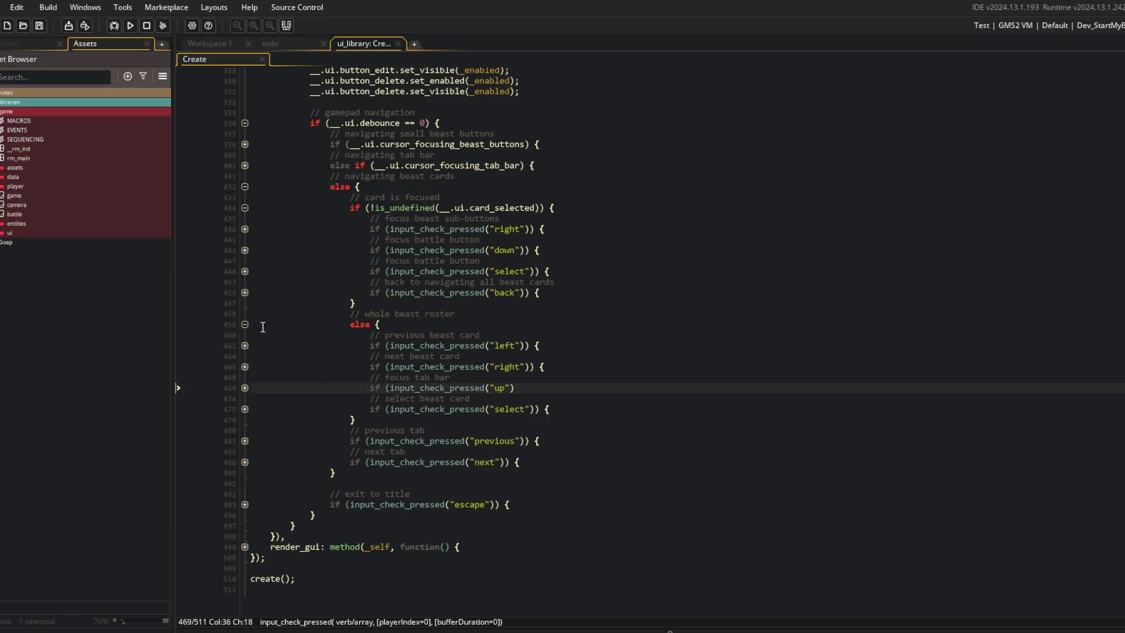
left_click(246, 293)
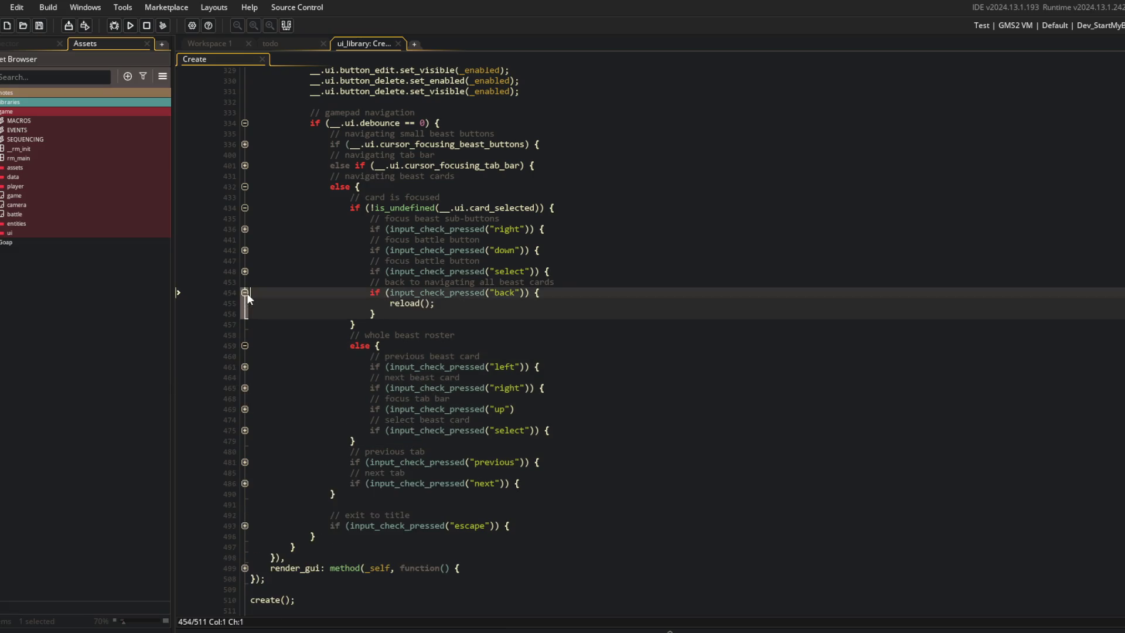
left_click(246, 293)
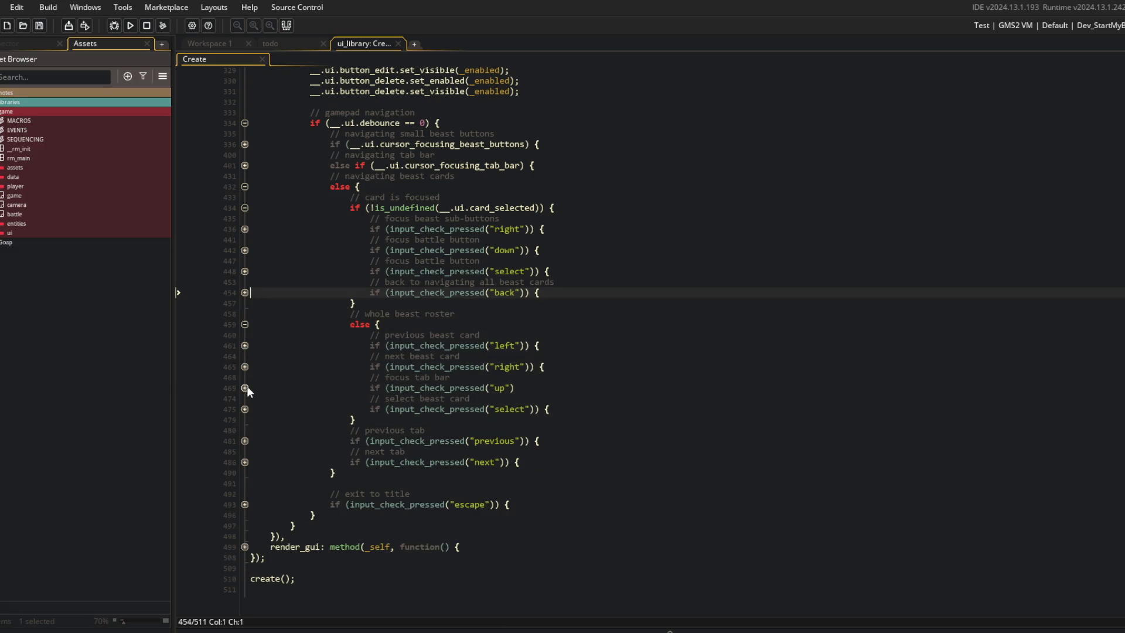
left_click(491, 272)
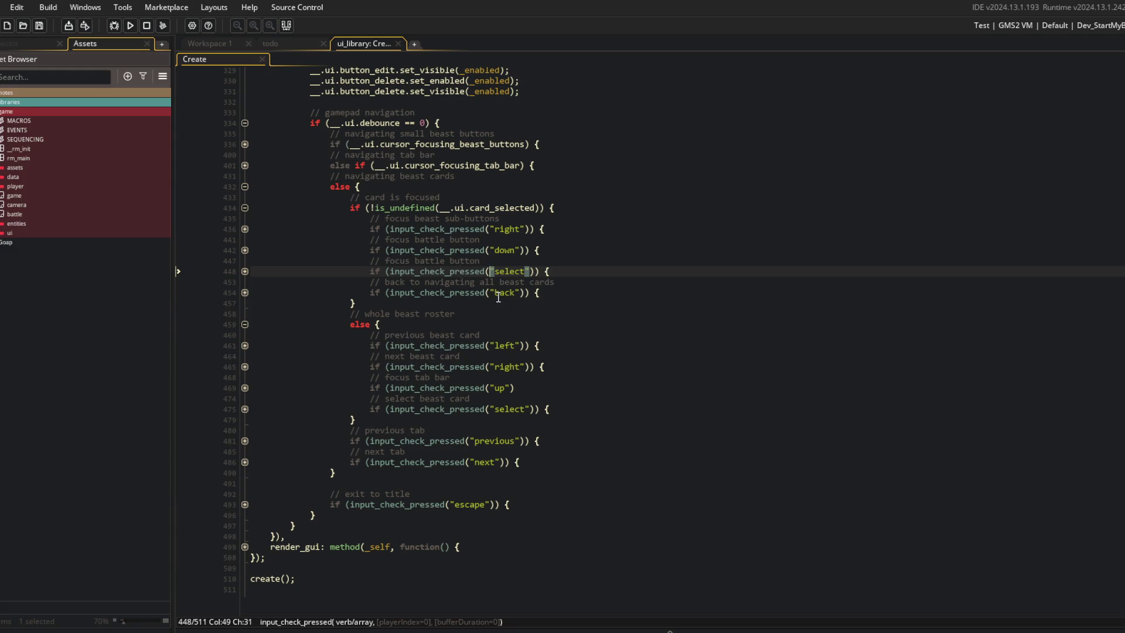
left_click(130, 25)
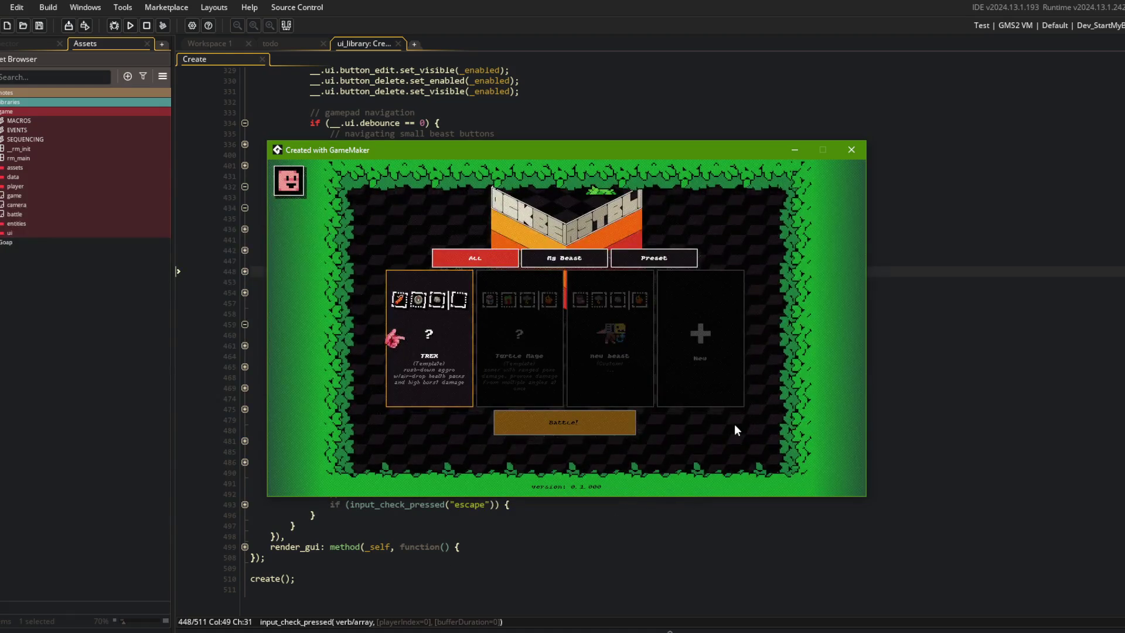
Move gamepad focus between the All tab, the TREX and other cards, and the My Beast edit and delete options.
key("Up")
key("Down")
key("Up")
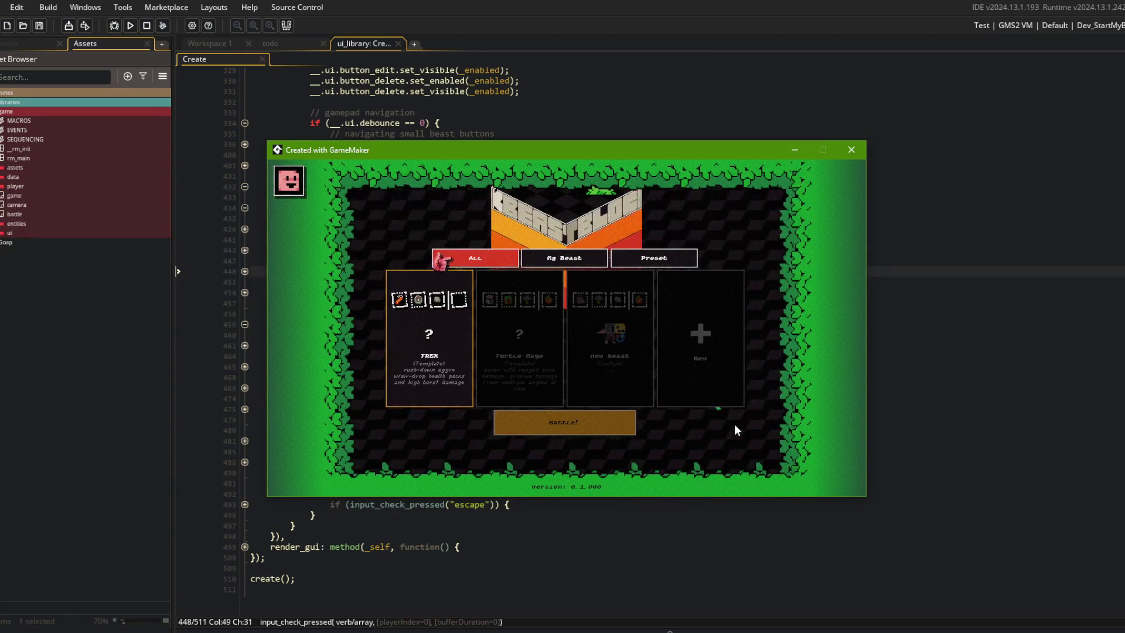
key("Down")
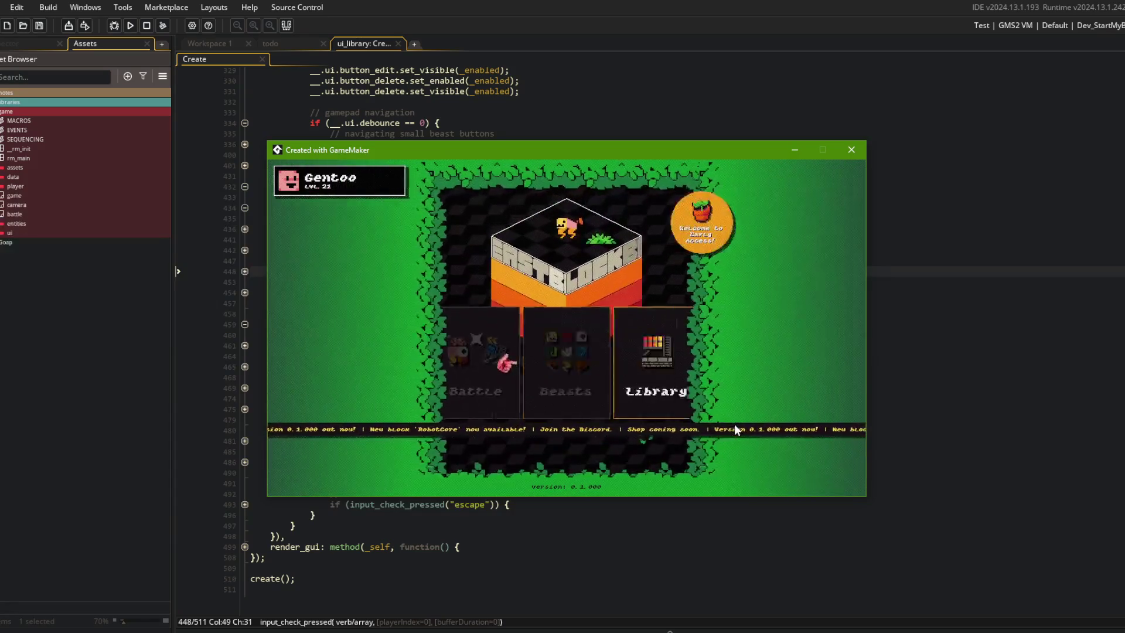
key("Right")
key("Up")
key("Down")
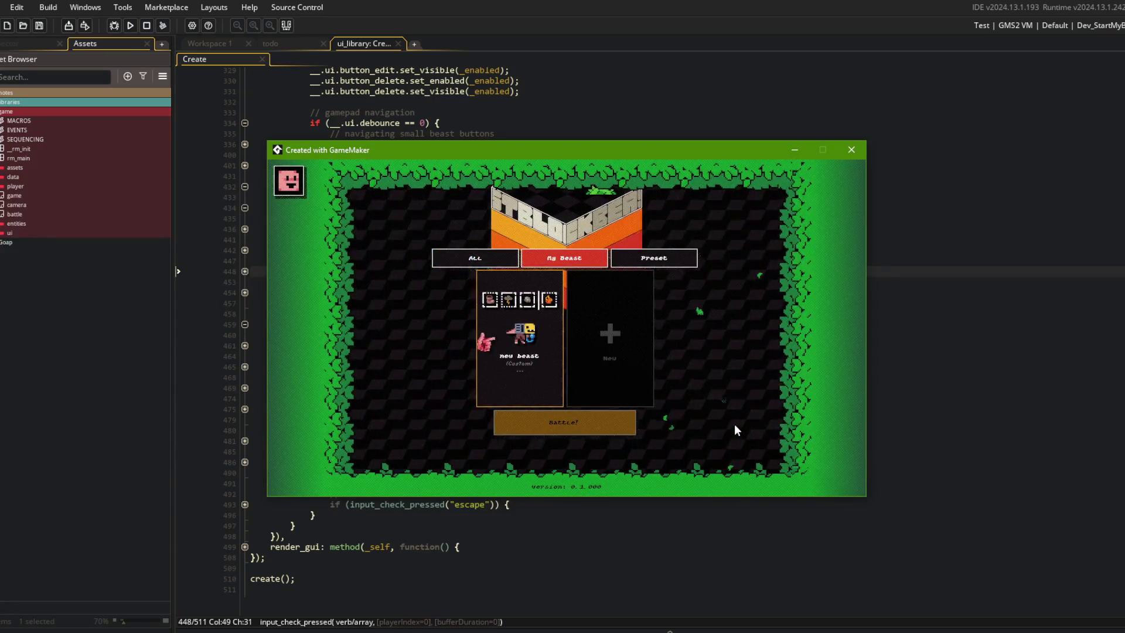
key("Right")
key("Down")
Reopen Beasts, back out of a focused My Beast card to the tabs, escape to the main menu, and close the game.
key("Return")
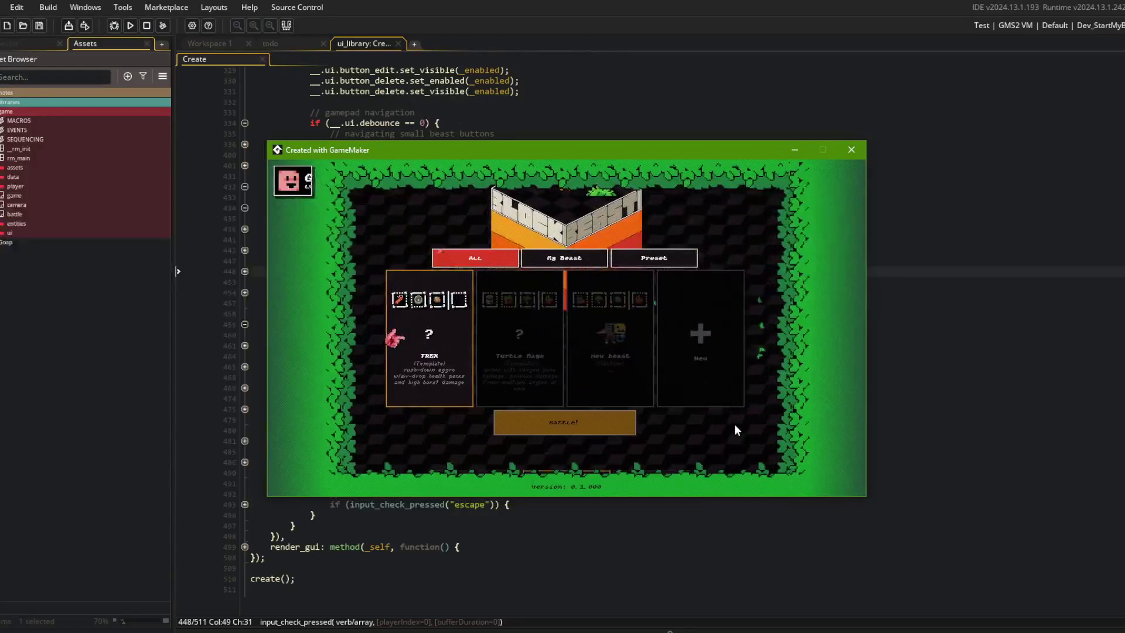
key("Left")
key("Left")
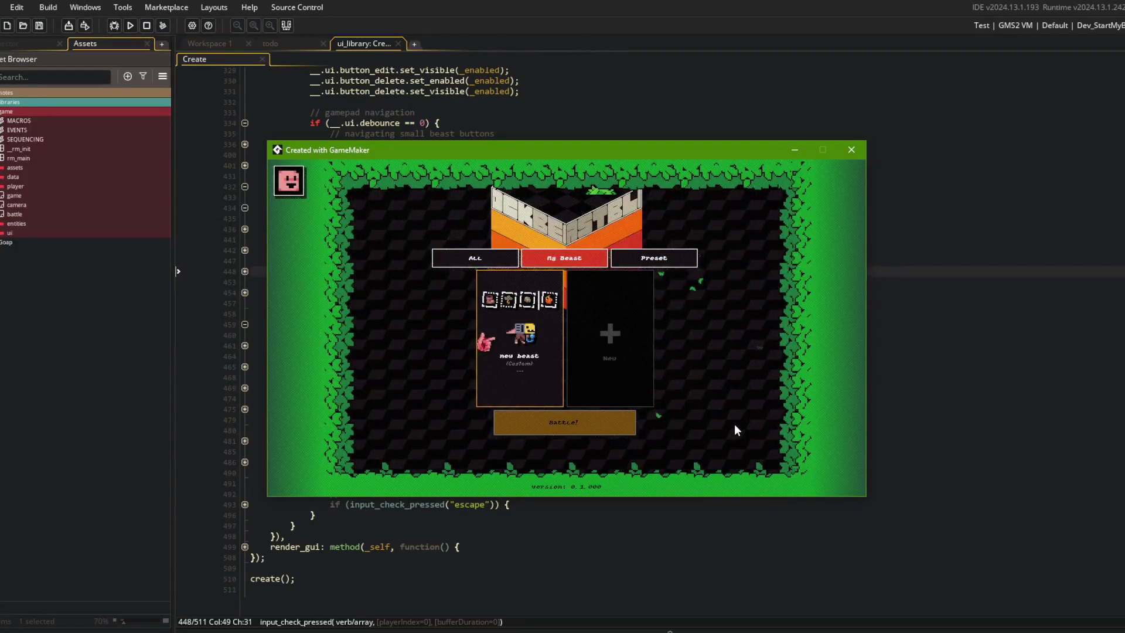
key("Down")
key("Up")
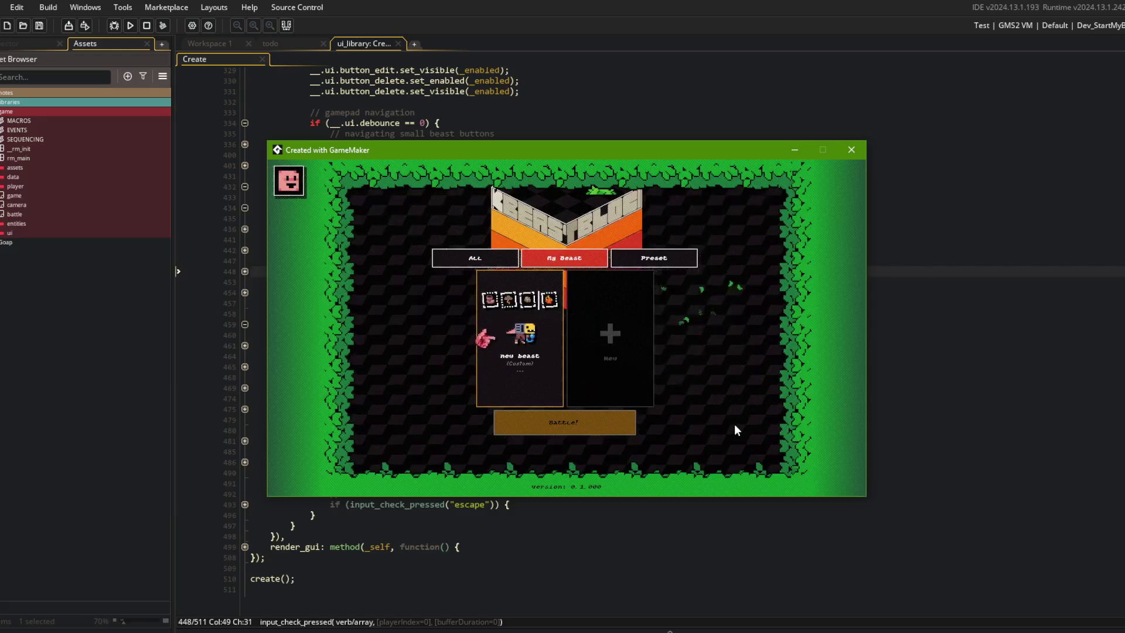
key("Left")
key("Down")
key("Up")
key("Down")
key("Escape")
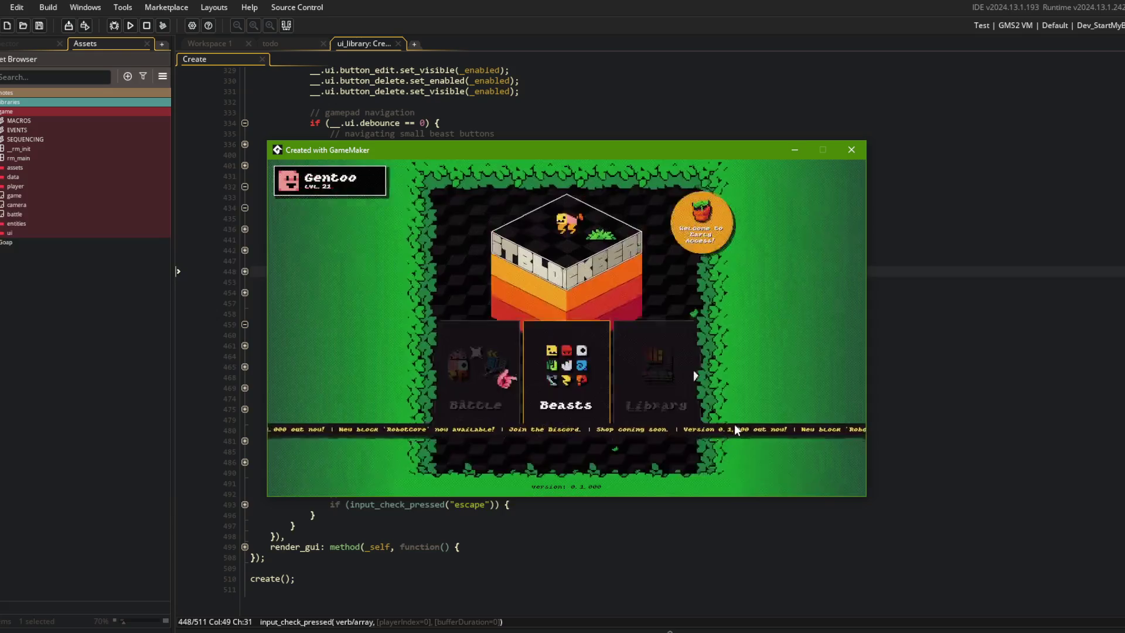
left_click(848, 153)
Delete the finished UI items from todo.txt and save it.
left_click(543, 189)
left_click(280, 44)
left_click_drag(242, 210, 243, 178)
key("BackSpace")
left_click(335, 179)
key("ctrl+s")
Stage all changes, commit as 'back button navigates my_beasts ui more consistently', push, and return to todo.txt.
key("alt+Tab")
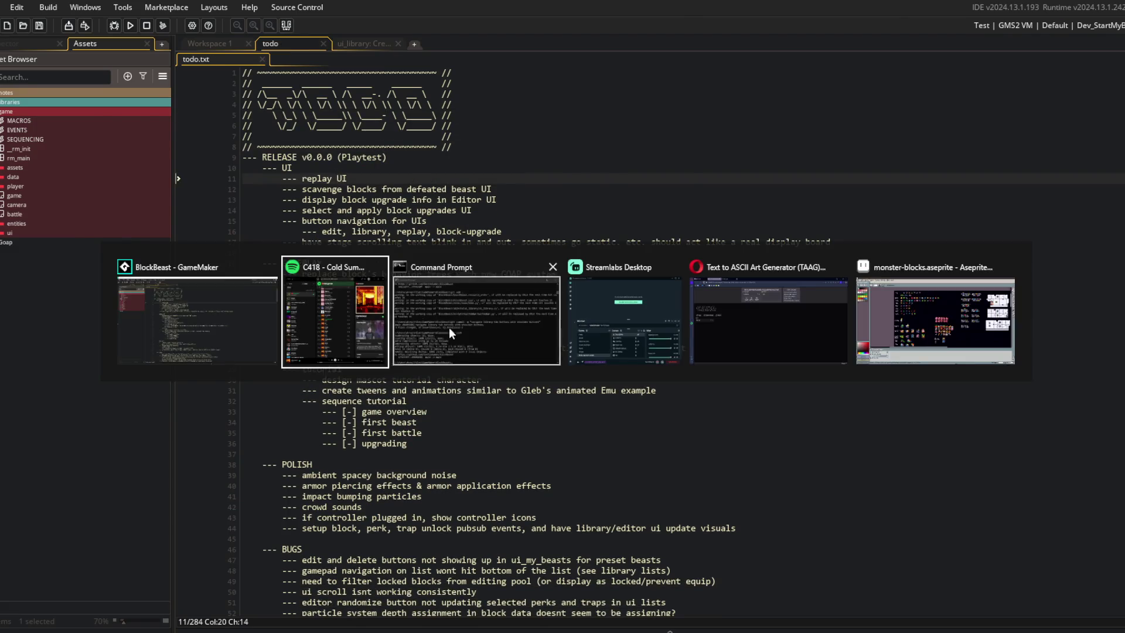
type("git add .")
key("Return")
type("git co")
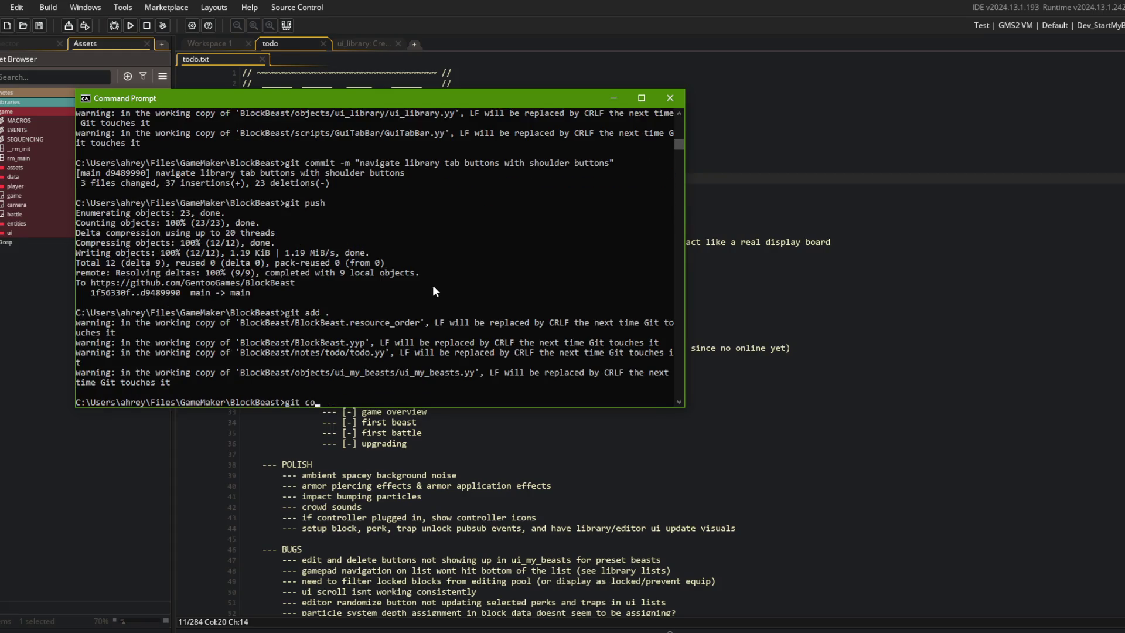
type("mmit -m \"back button navigat")
type("es")
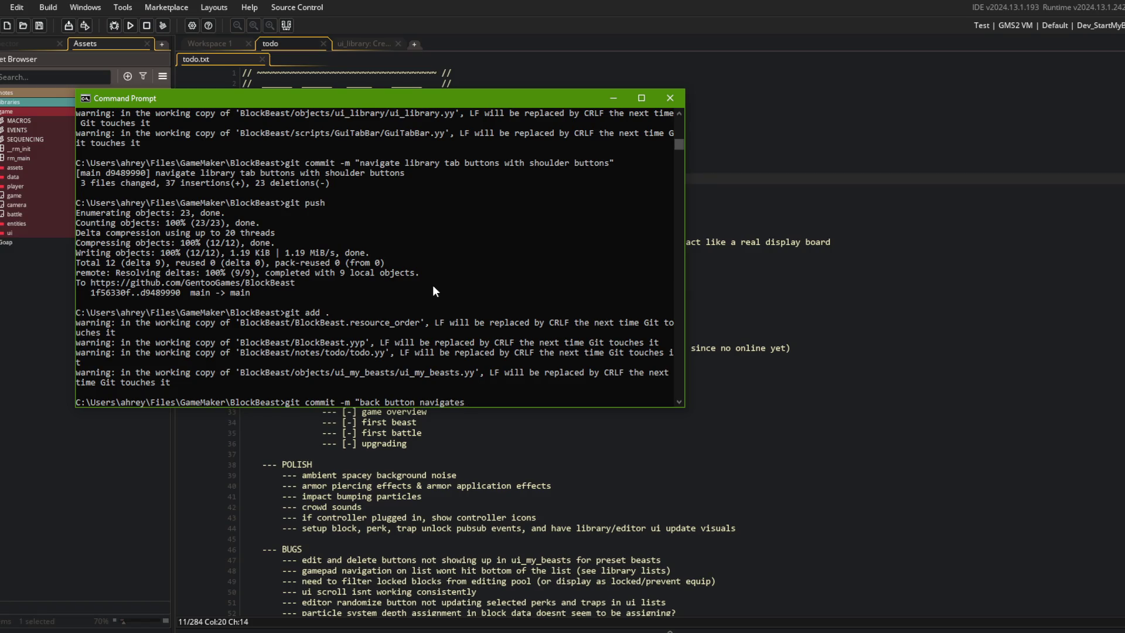
type(" my_beasts ui")
type(" more consistent")
type("ly\"")
key("Return")
type("git push")
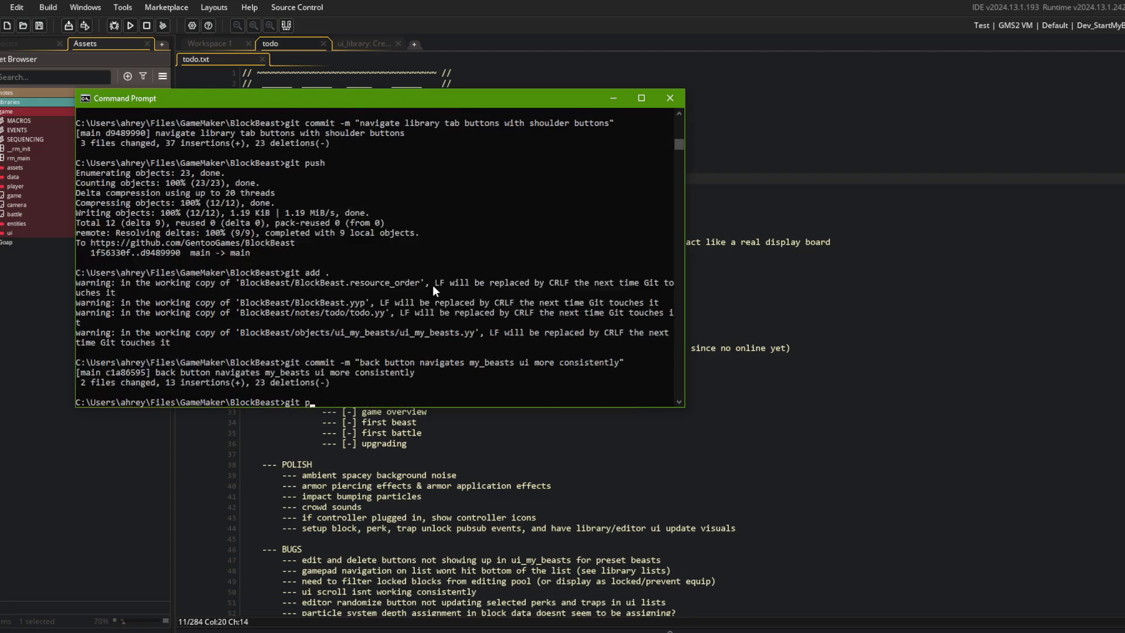
key("Return")
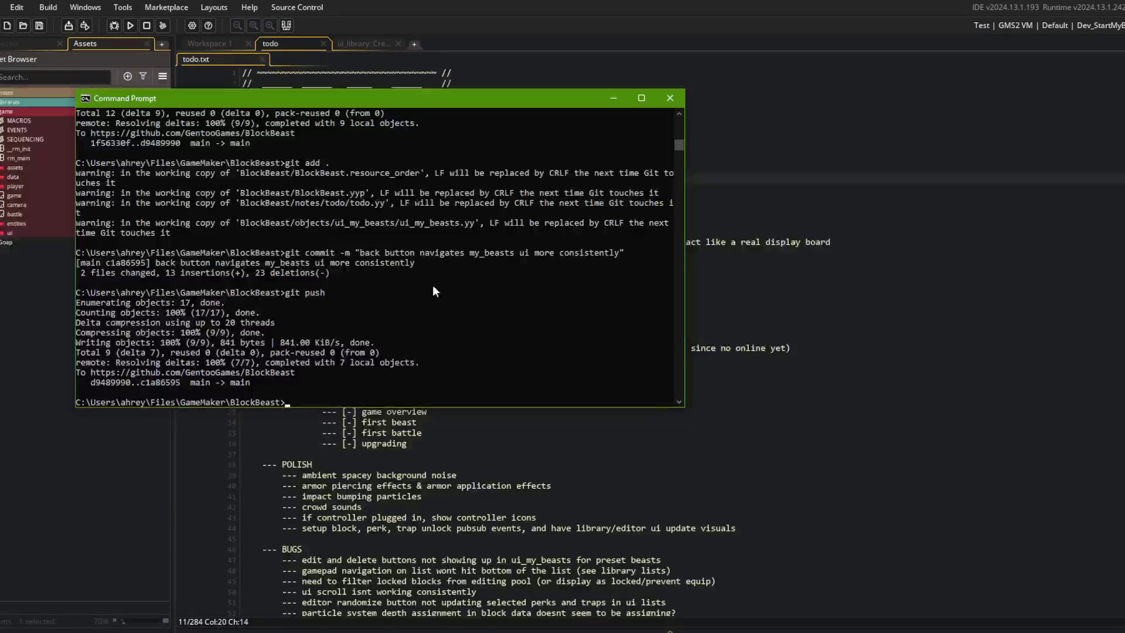
left_click(479, 464)
left_click(422, 179)
Move the caret along the todo.txt line, then build and run the game again.
key("Home")
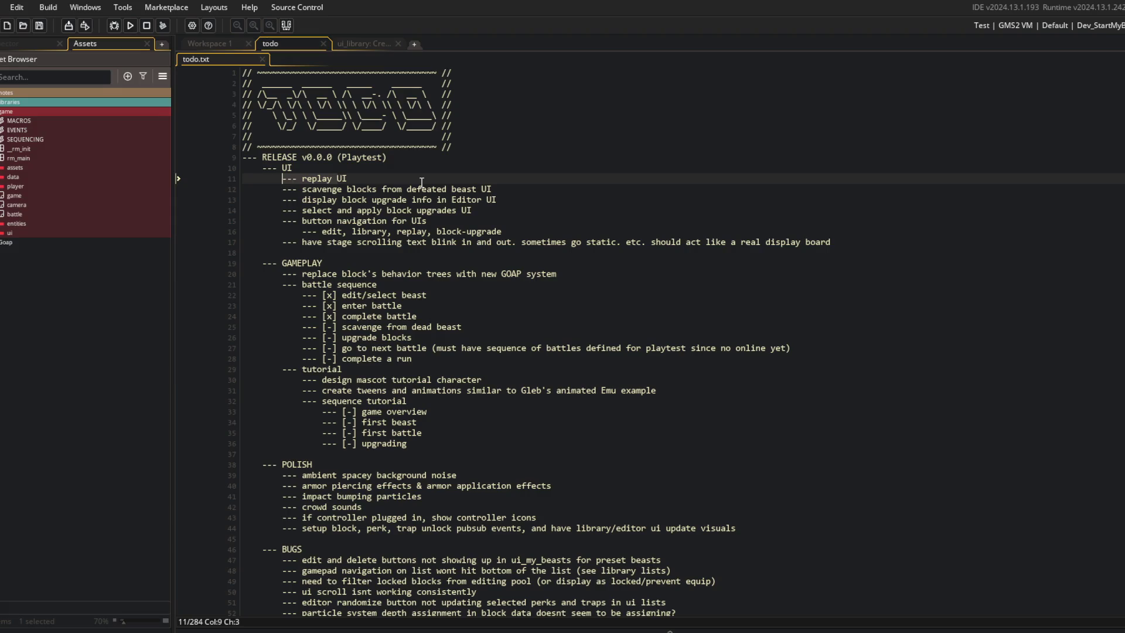
key("End")
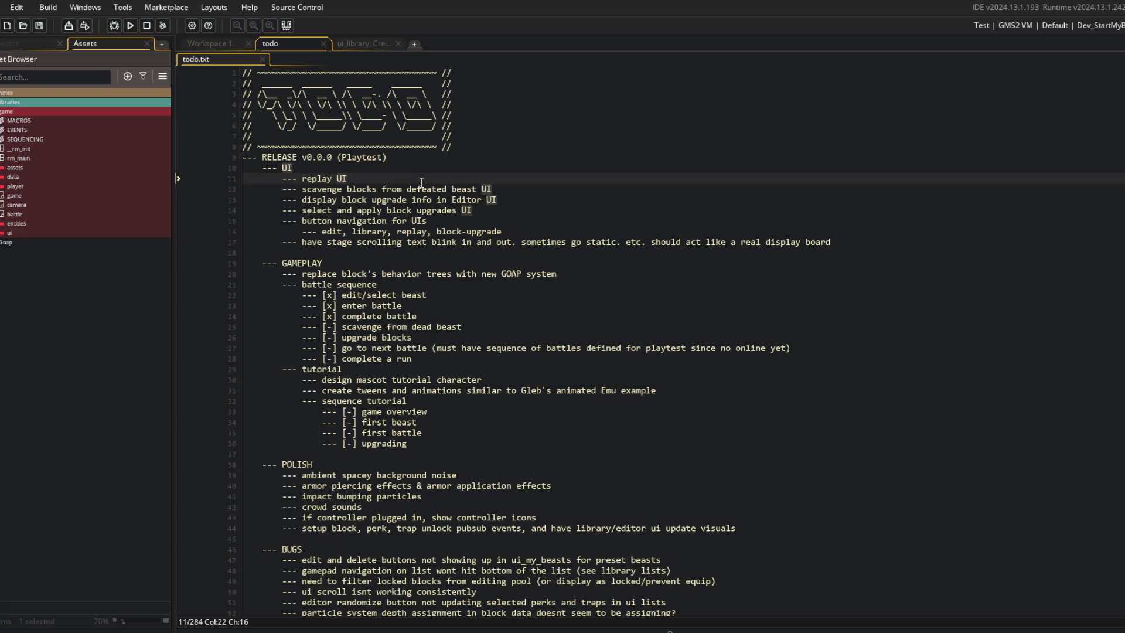
left_click(127, 24)
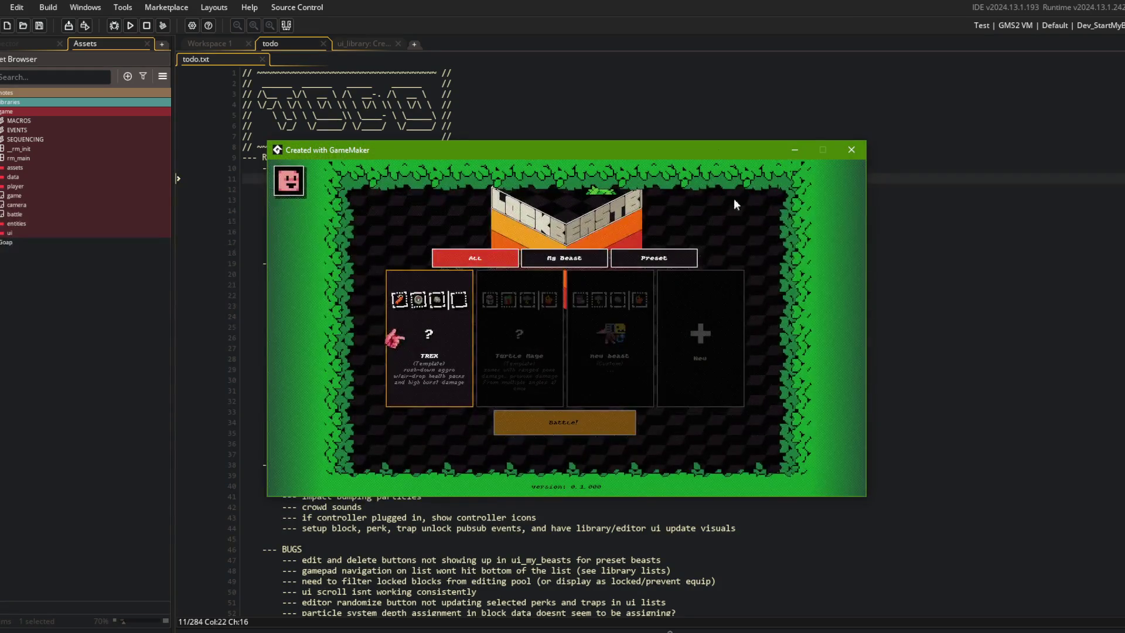
Back out to the game's main menu and open the Library screen.
key("Escape")
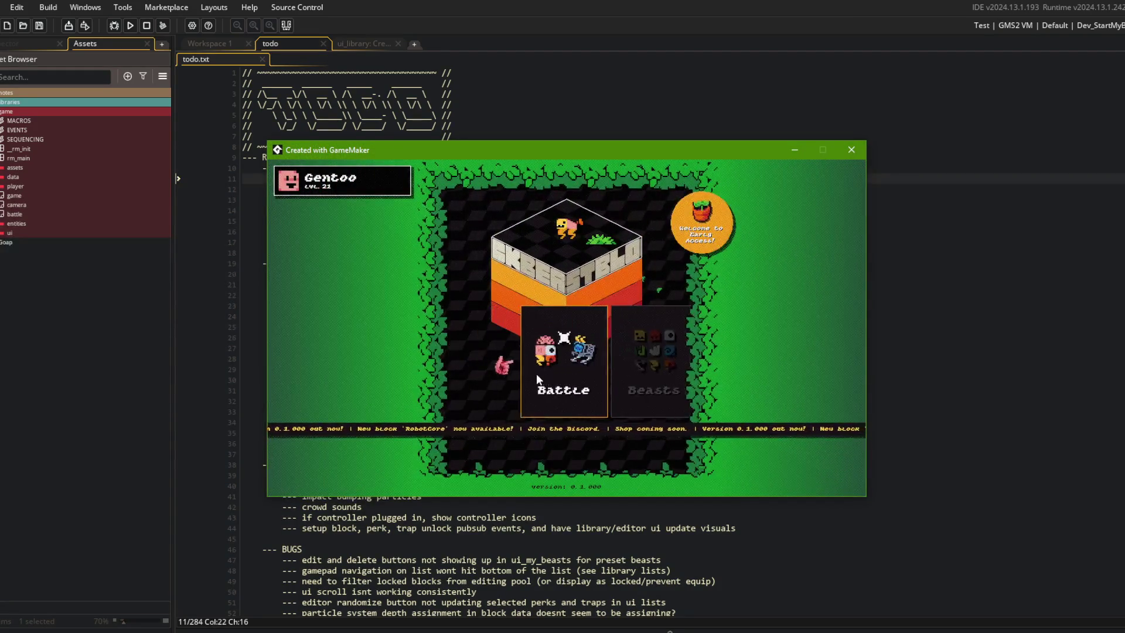
left_click(610, 364)
left_click(614, 370)
left_click(522, 258)
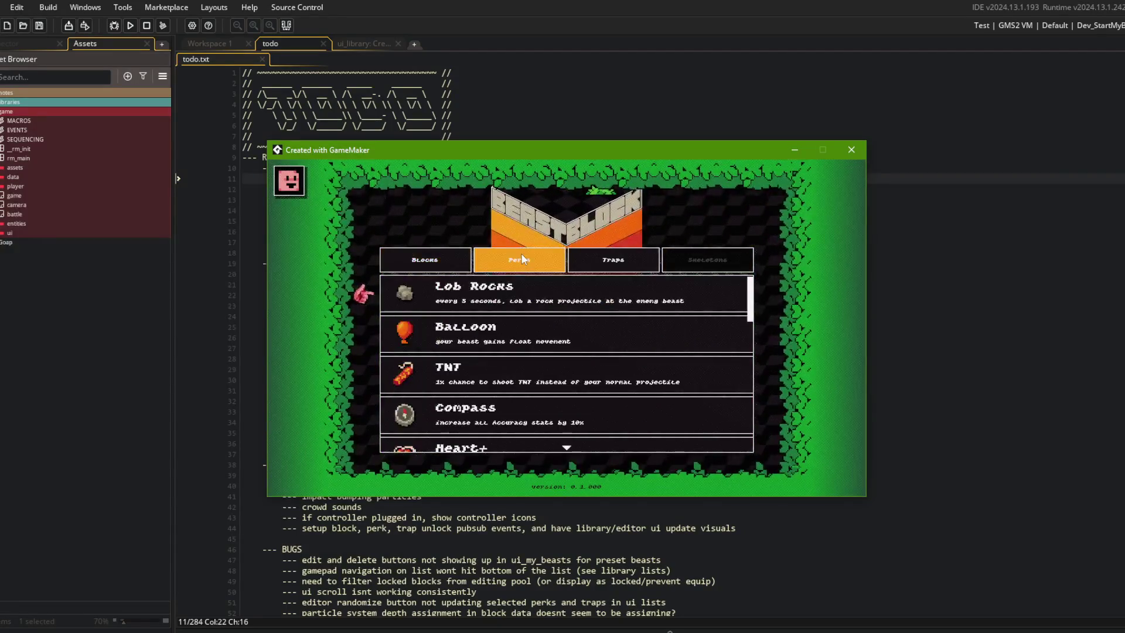
Browse the Lob Rocks, Balloon, TNT and Compass perk details, then open the Lightning trap.
left_click(613, 260)
left_click(519, 260)
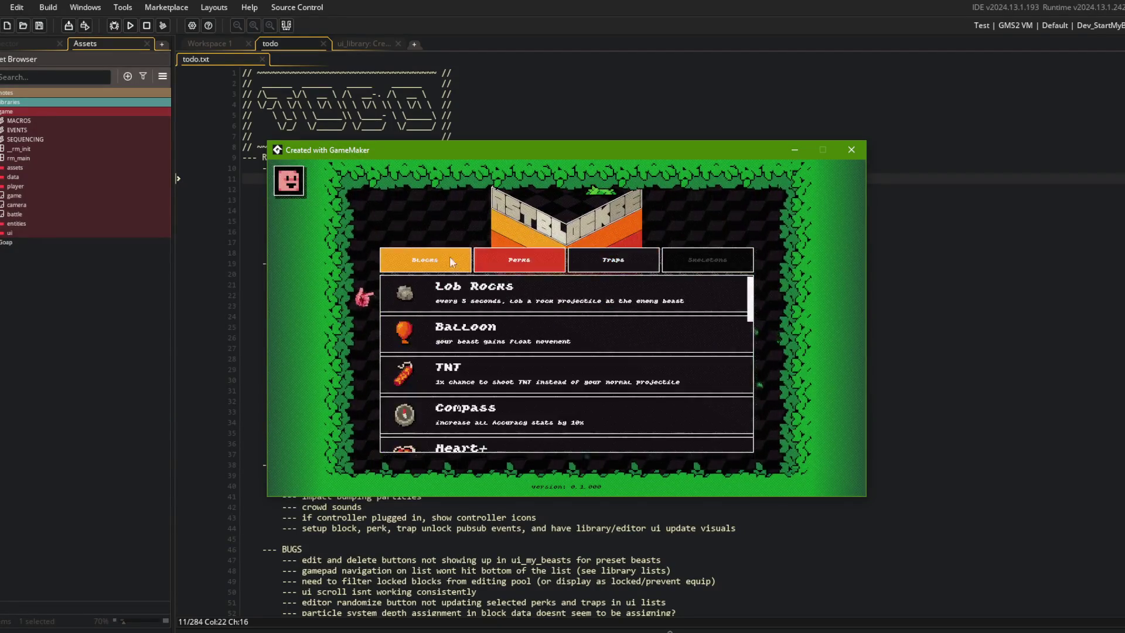
left_click(512, 295)
left_click(551, 328)
left_click(550, 326)
left_click(548, 331)
left_click(547, 297)
left_click(536, 337)
left_click(536, 335)
left_click(614, 260)
left_click(549, 287)
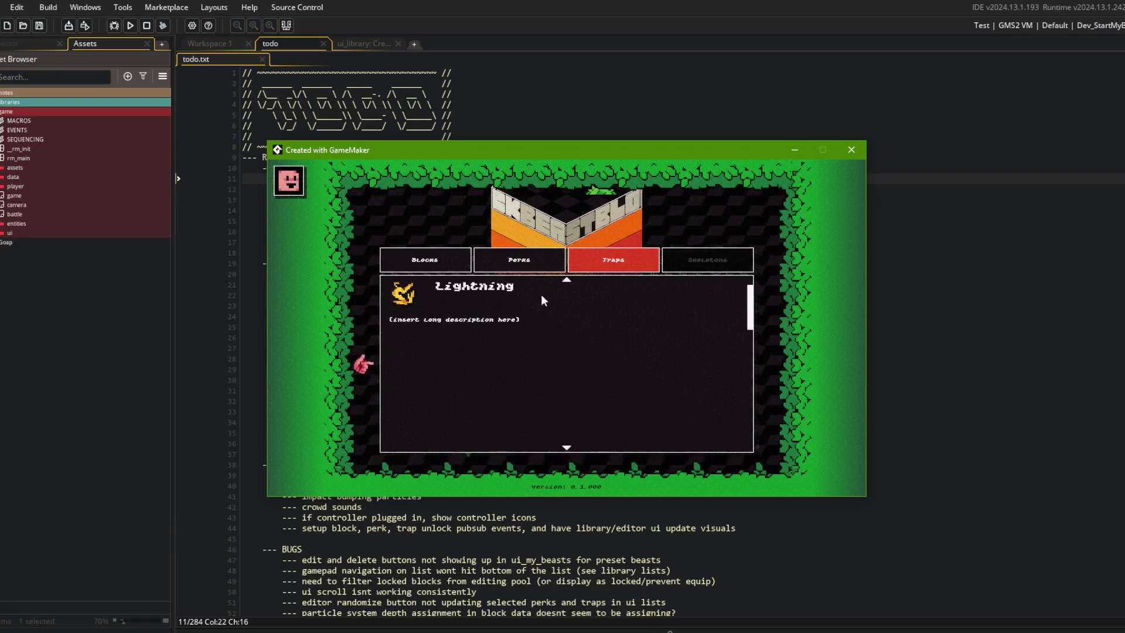